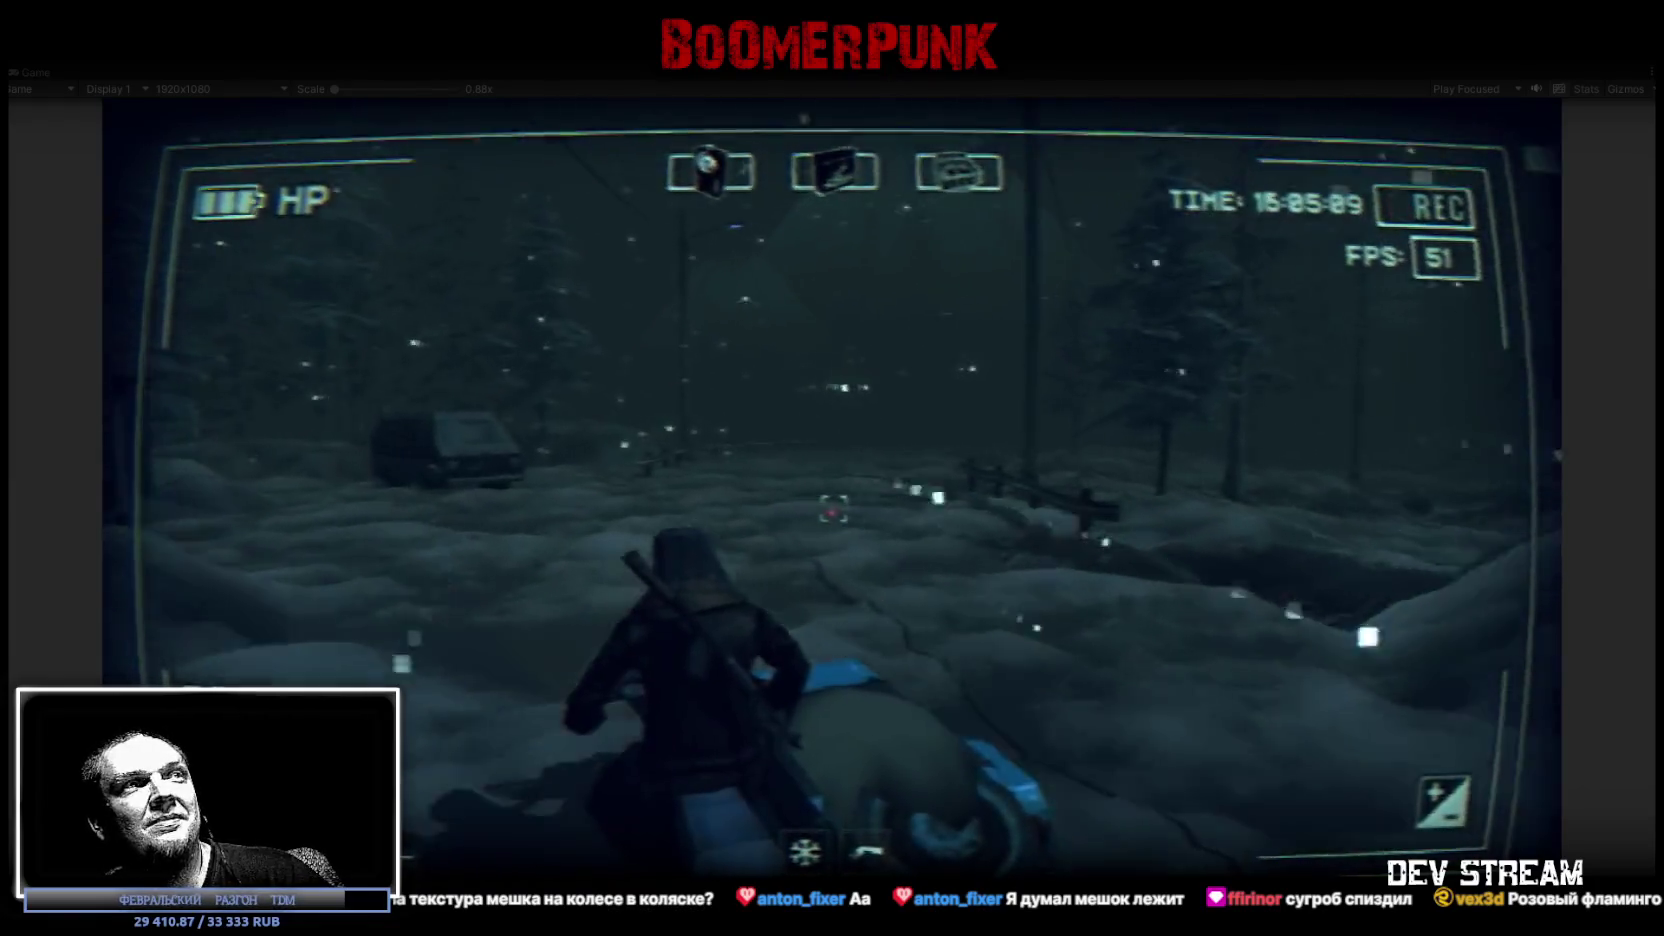
Inspect the QU UQ GAS fuel item in the menu's bag, then return to gameplay.
key(Escape)
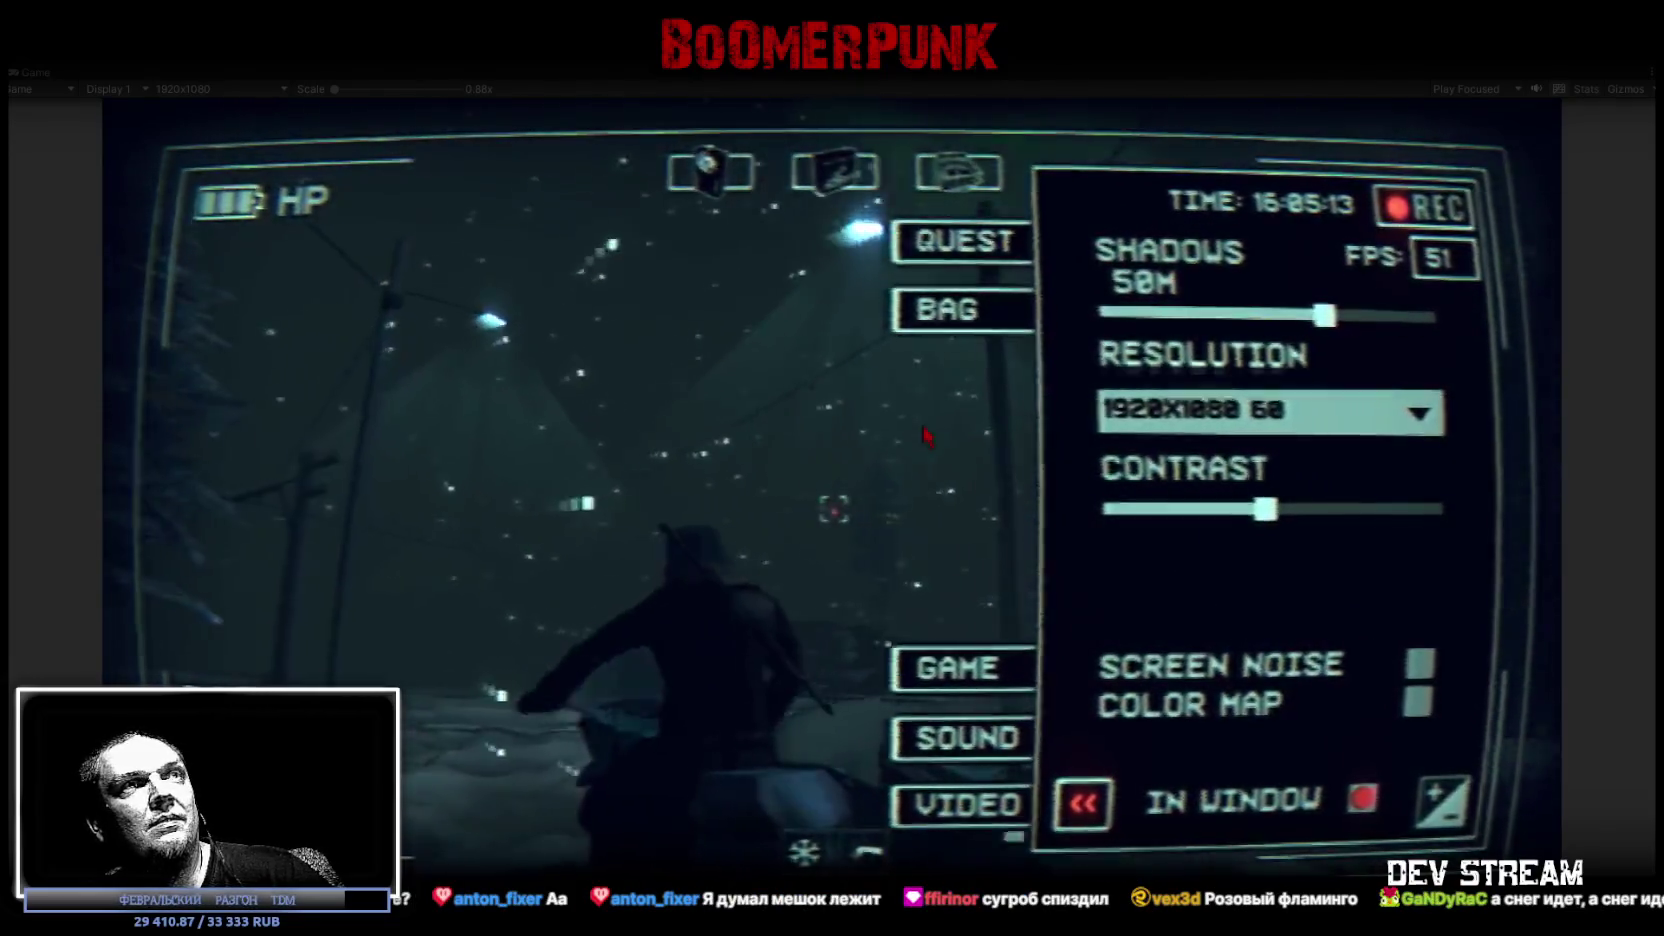
click(960, 309)
click(1110, 508)
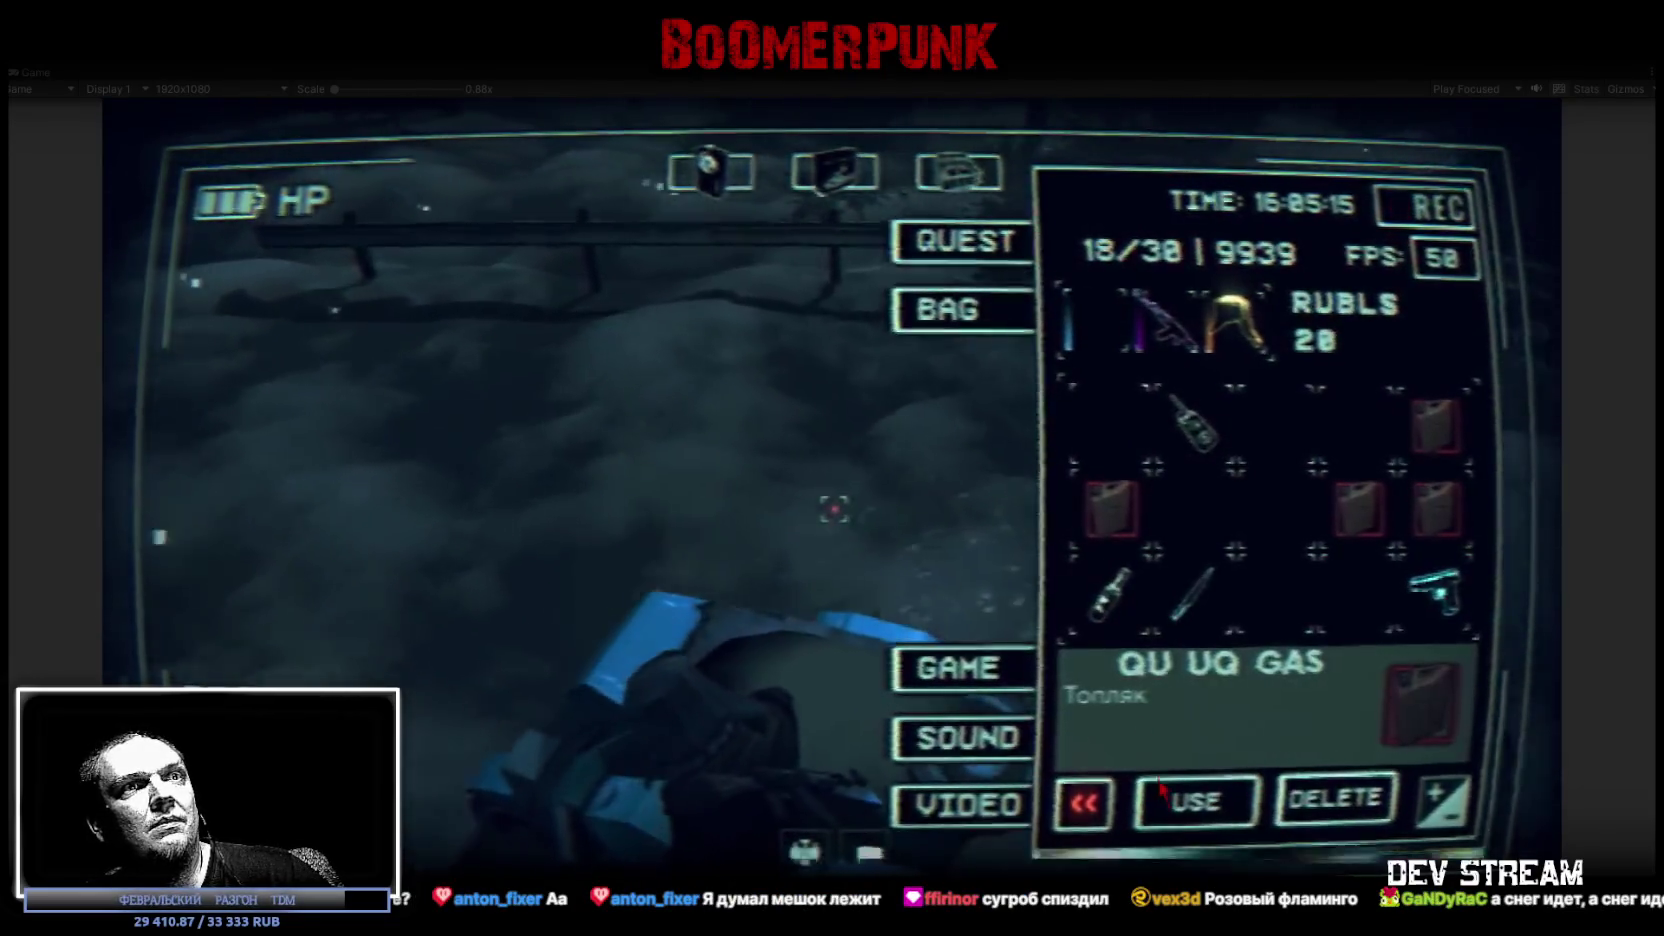
click(1159, 782)
key(Escape)
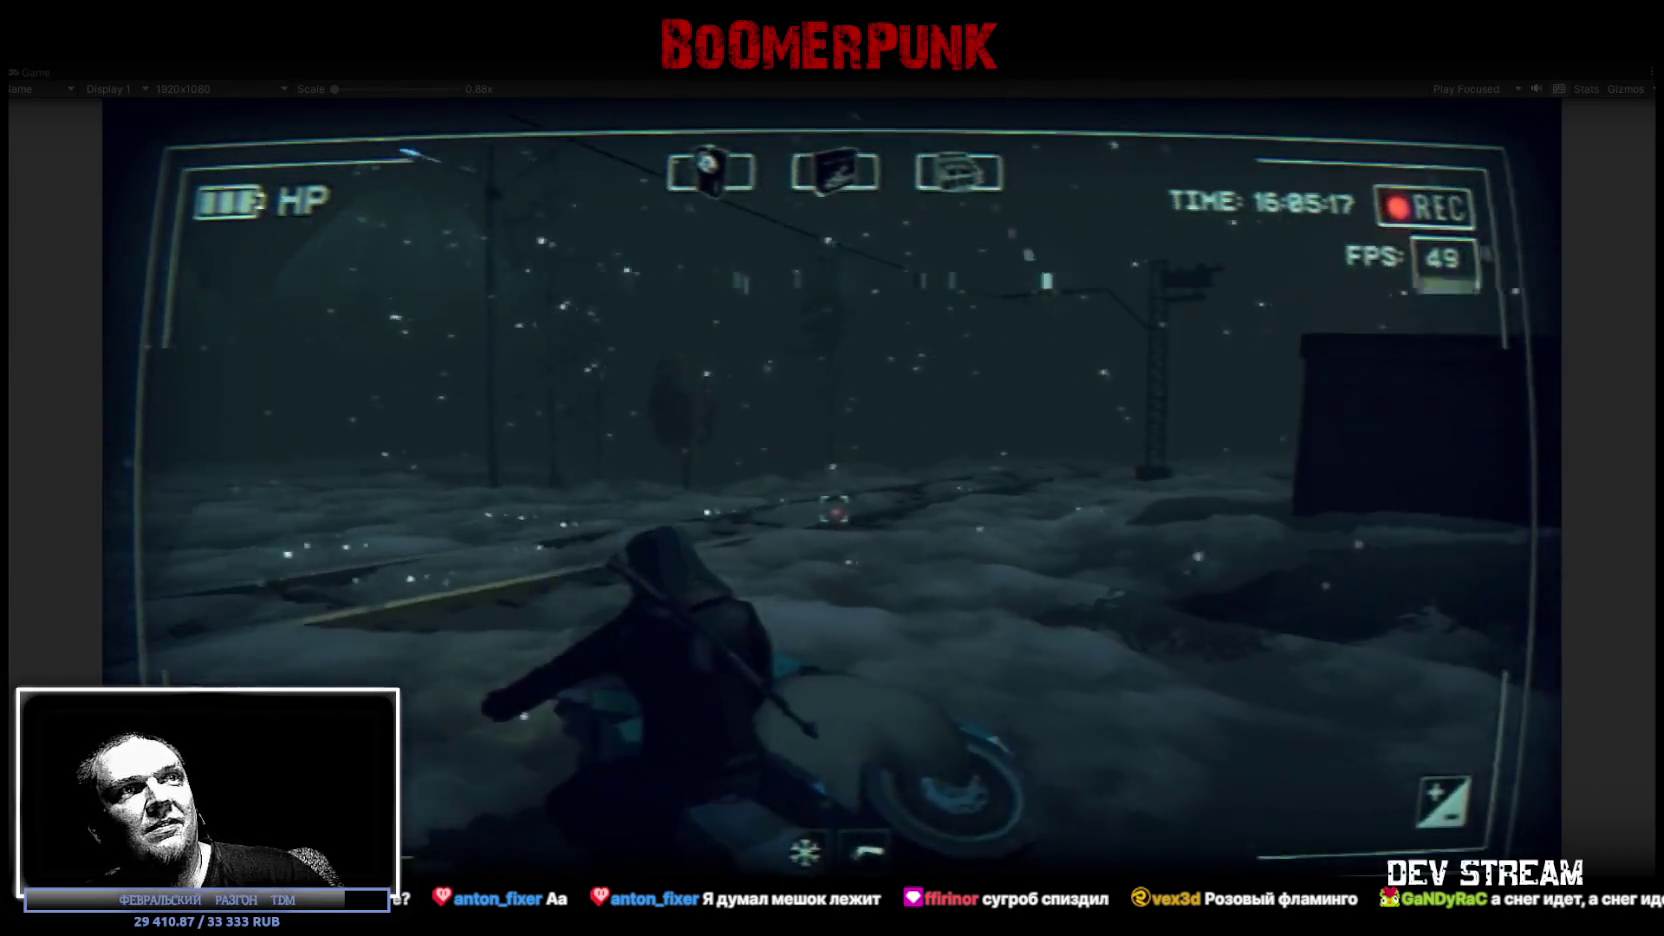
Ride the bike along the snowy railway, past the pylons and across the bridge.
key(d)
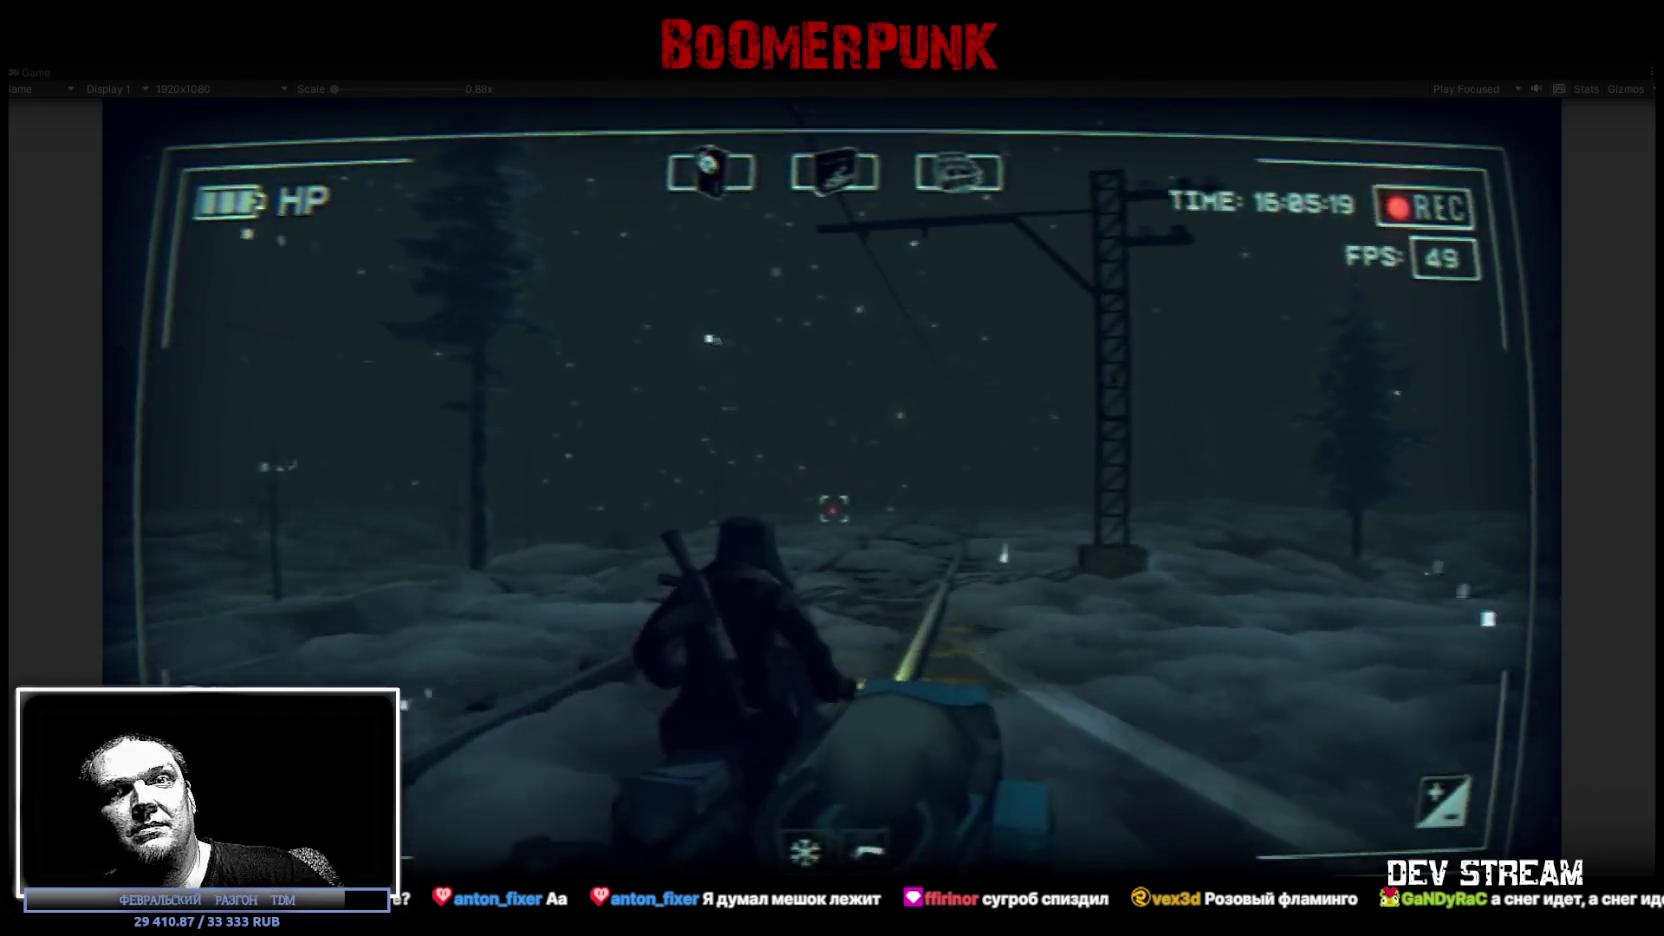
key(w)
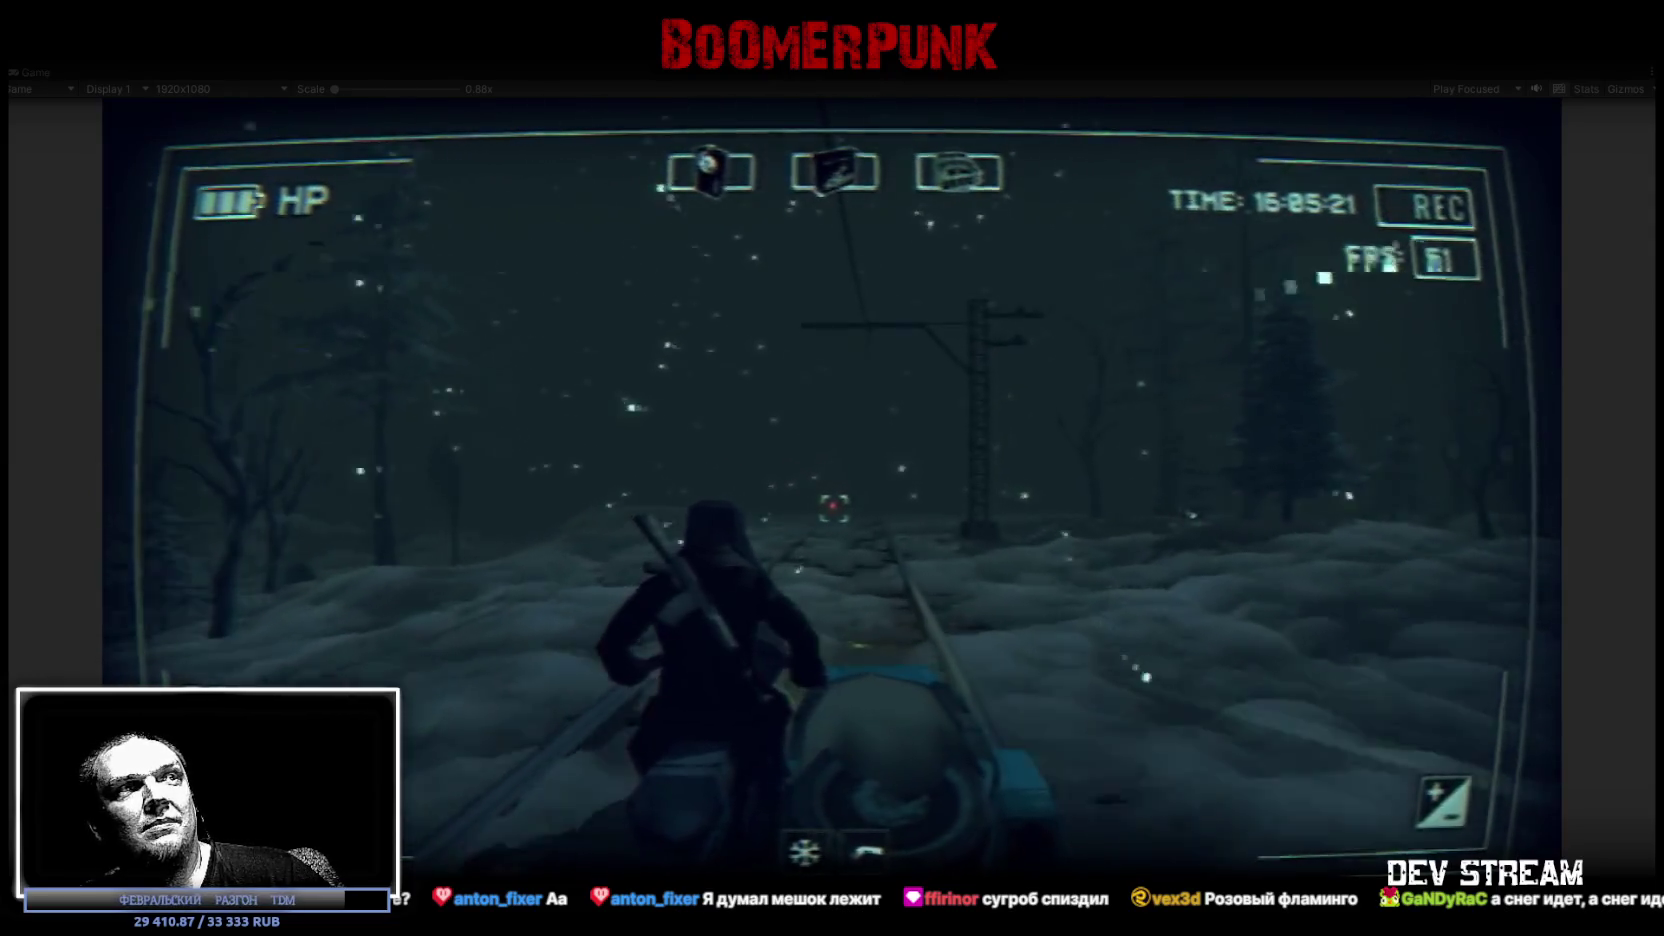
key(w)
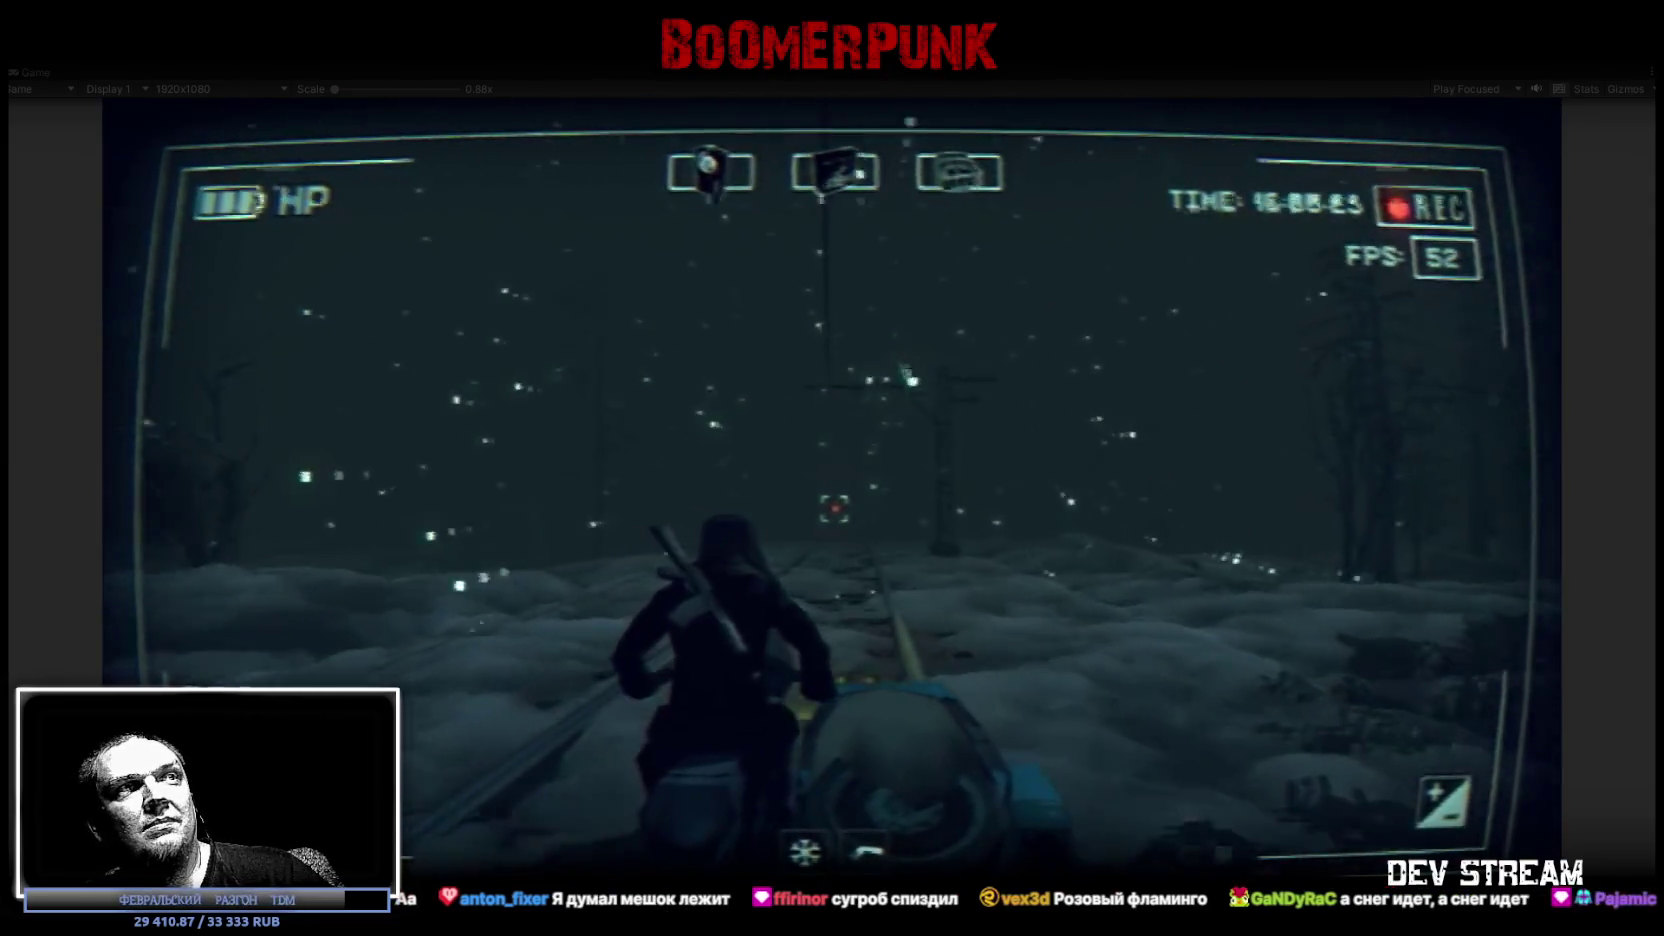
key(w)
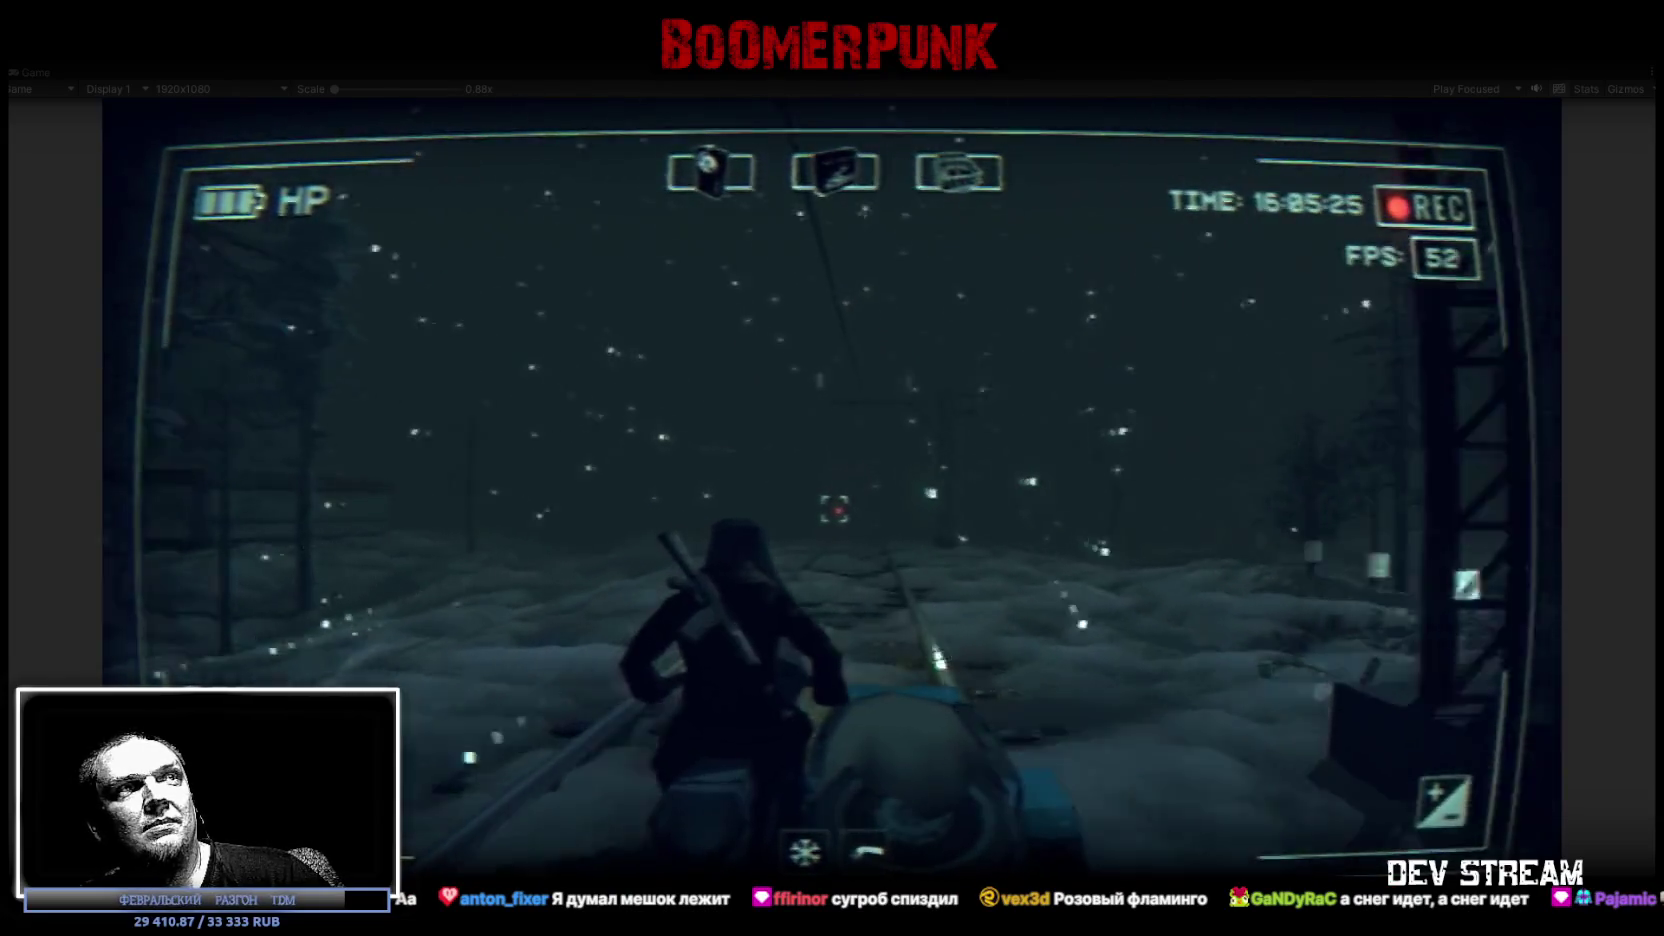
key(w)
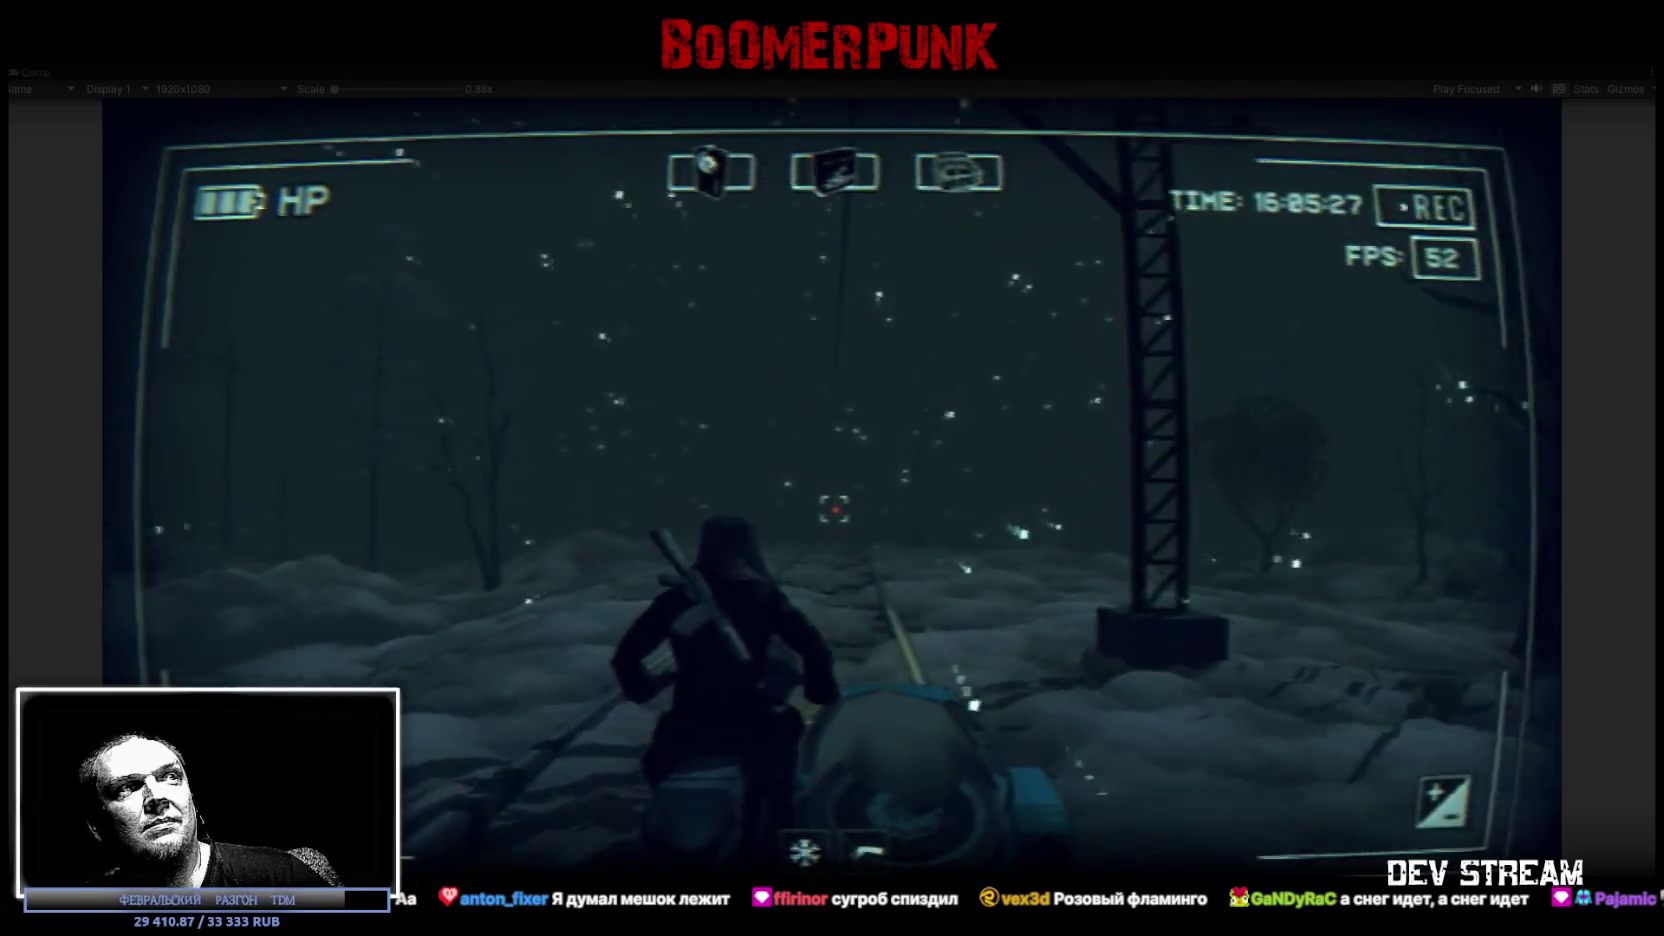
key(w)
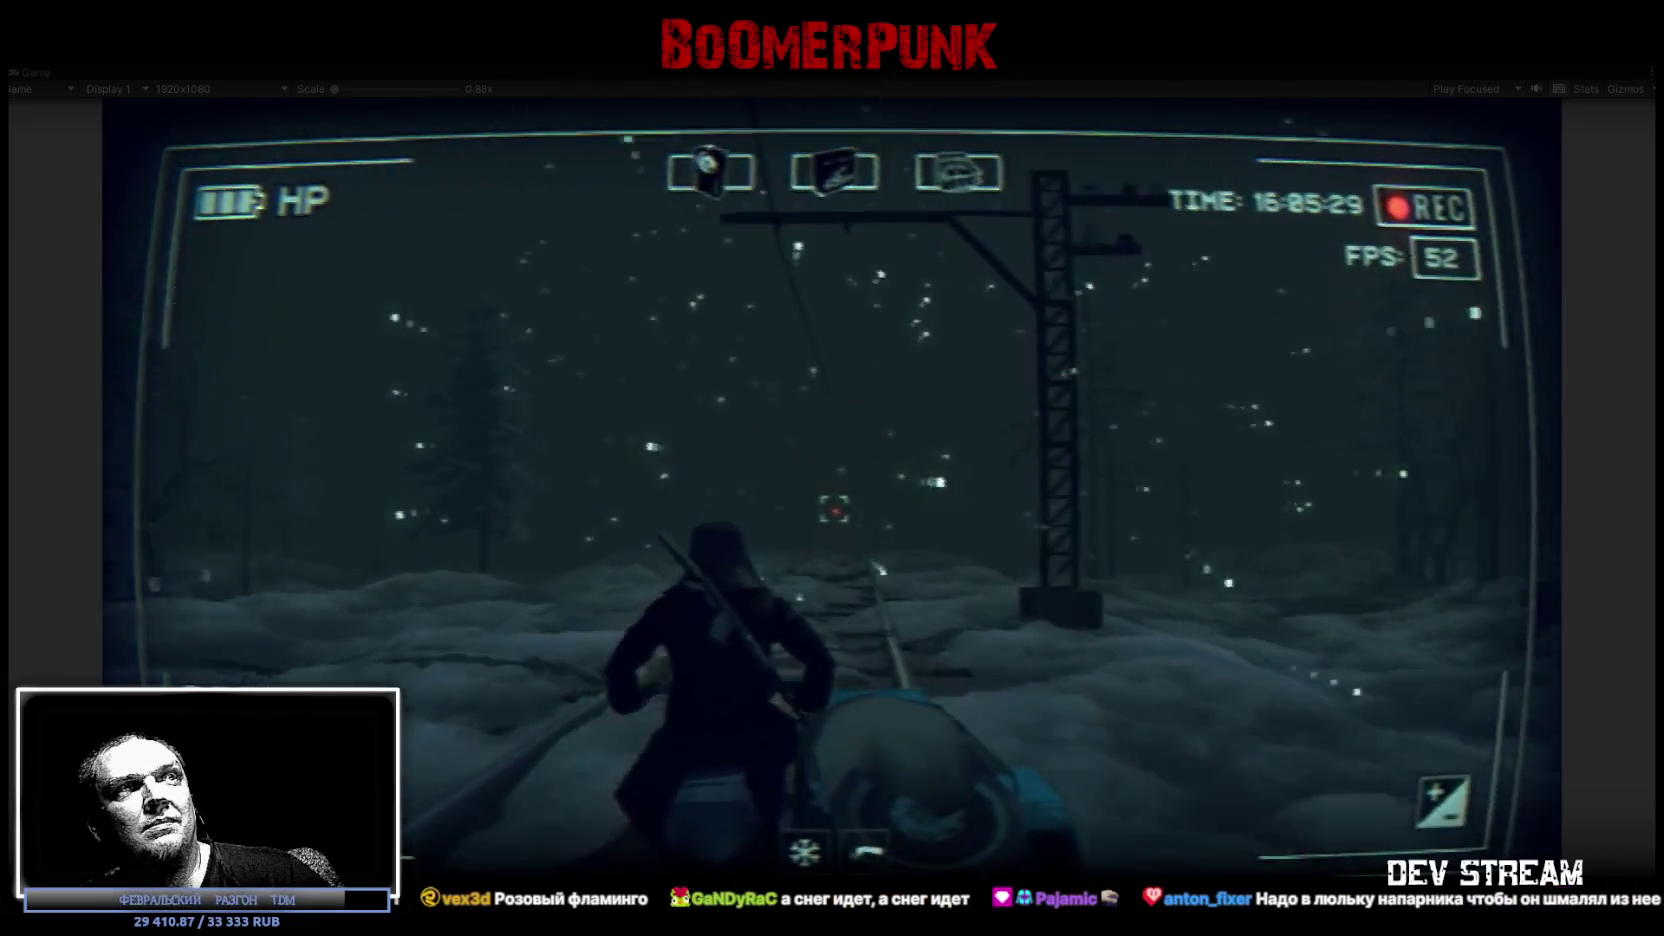
key(w)
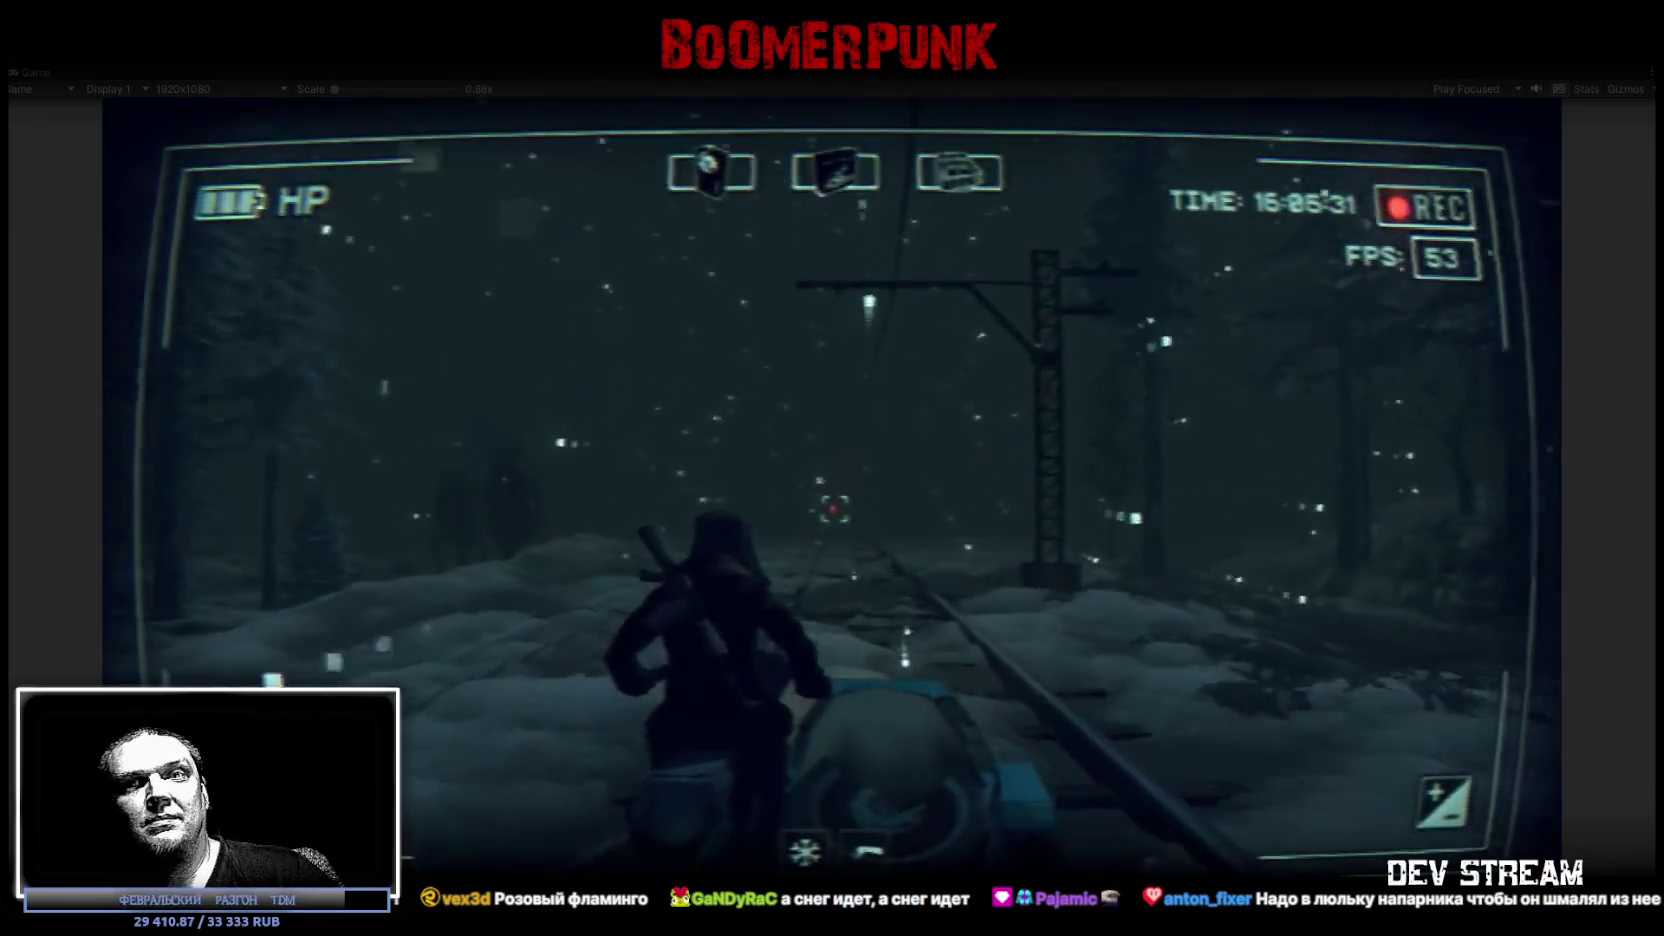
key(w)
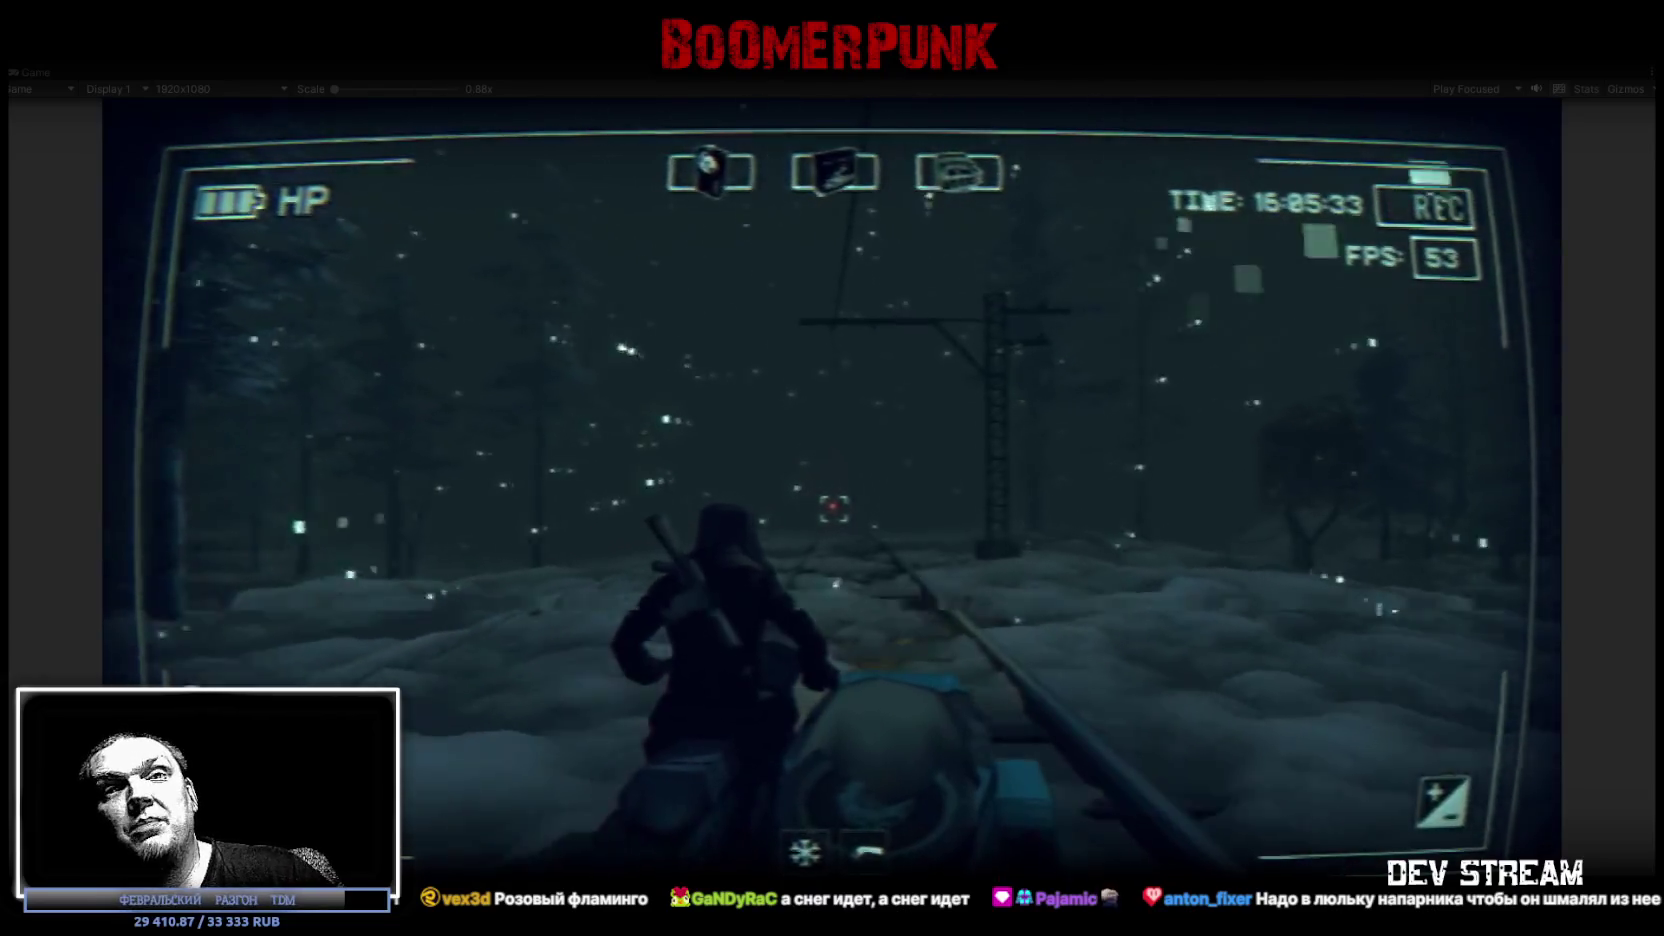
key(w)
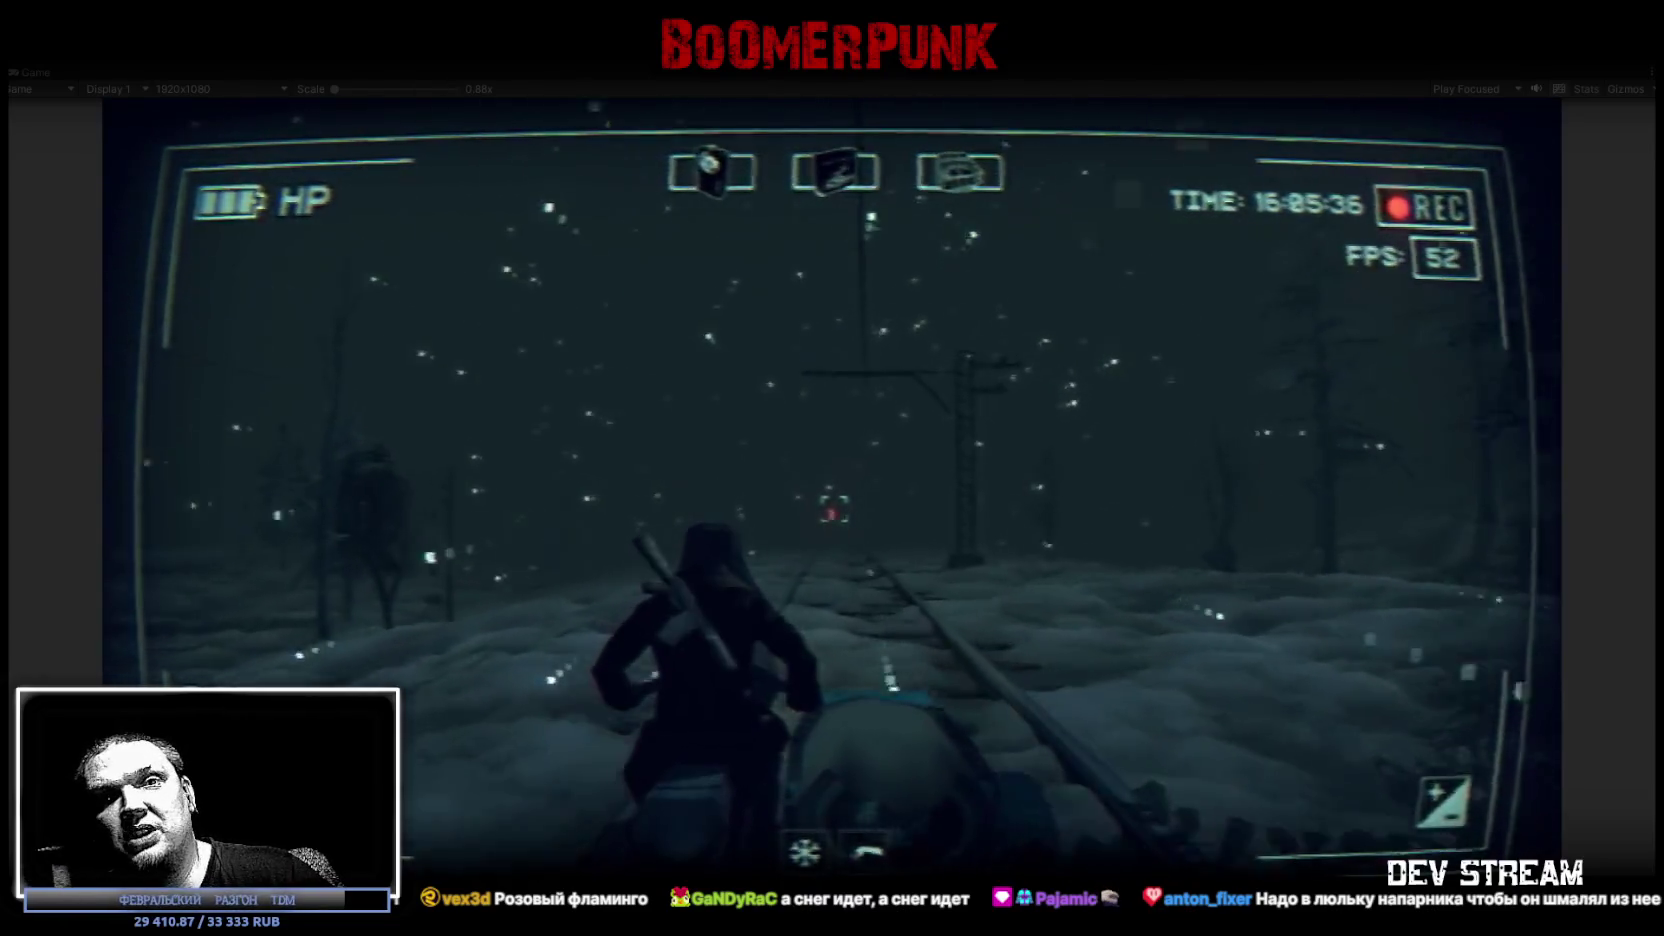
key(w)
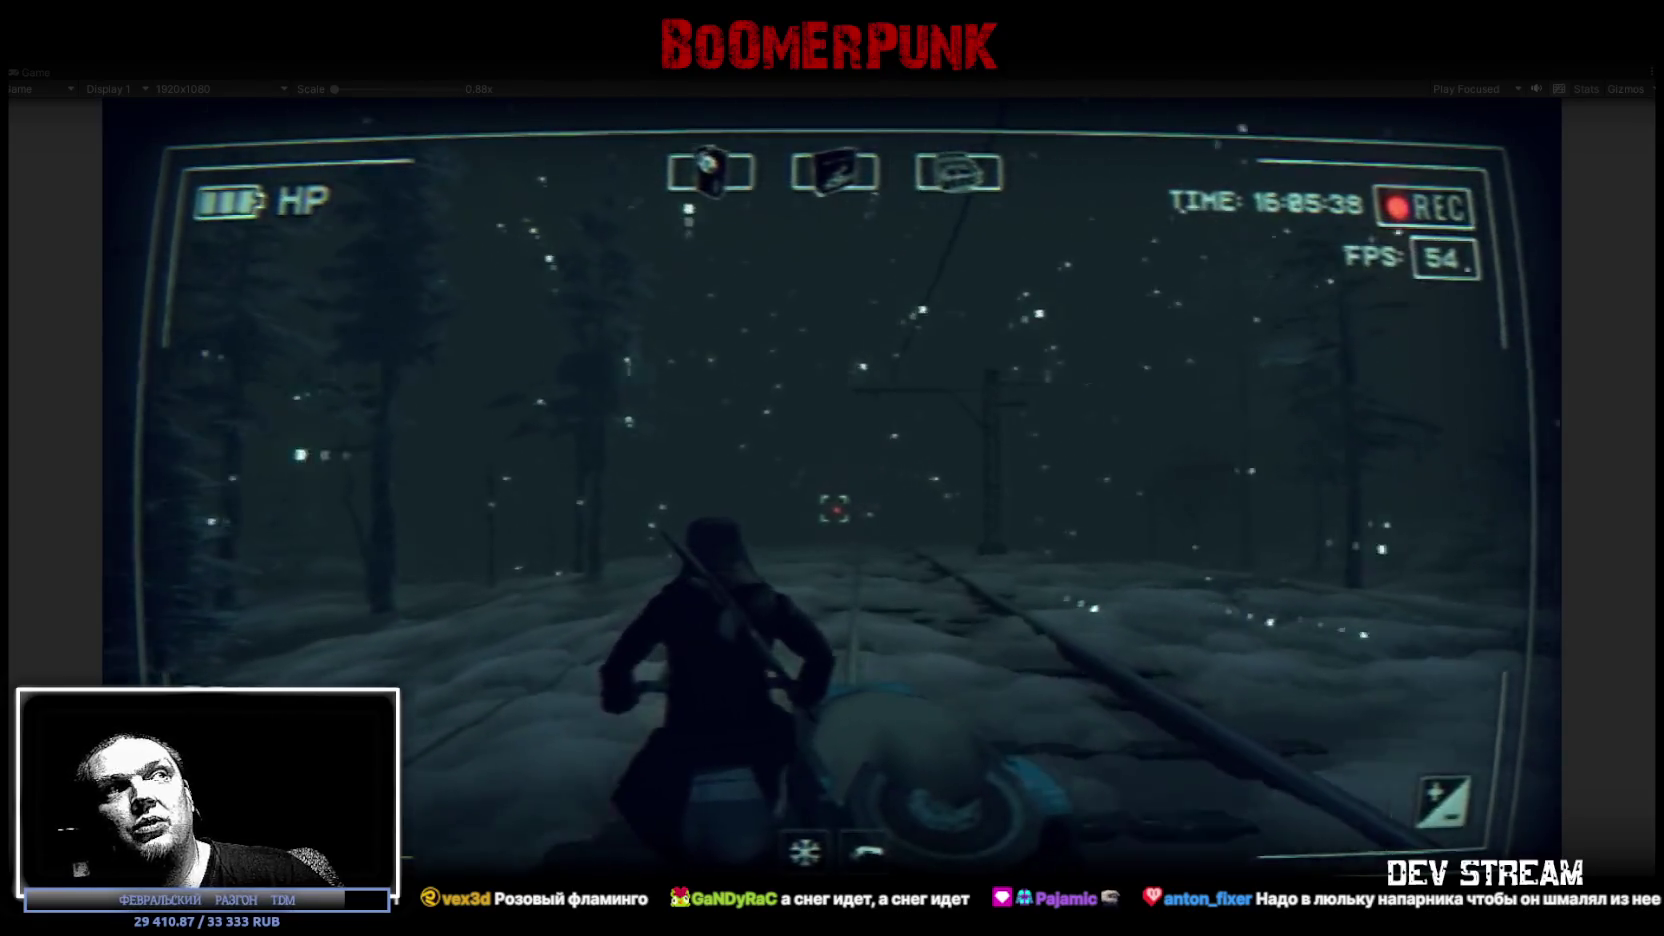
key(w)
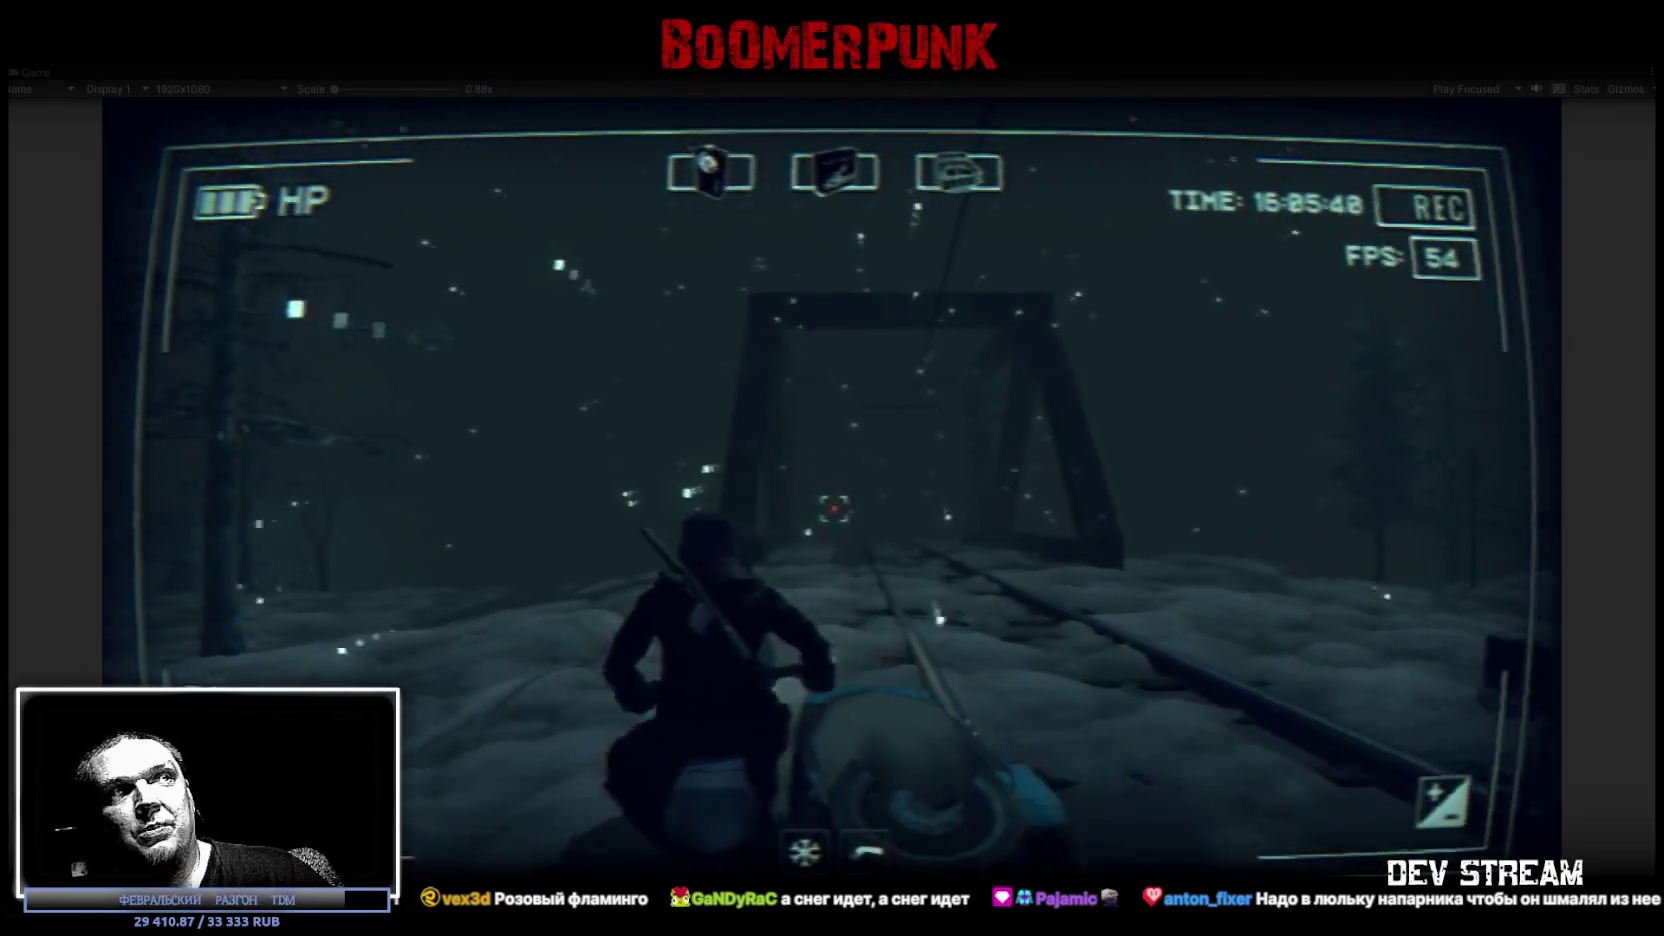
key(w)
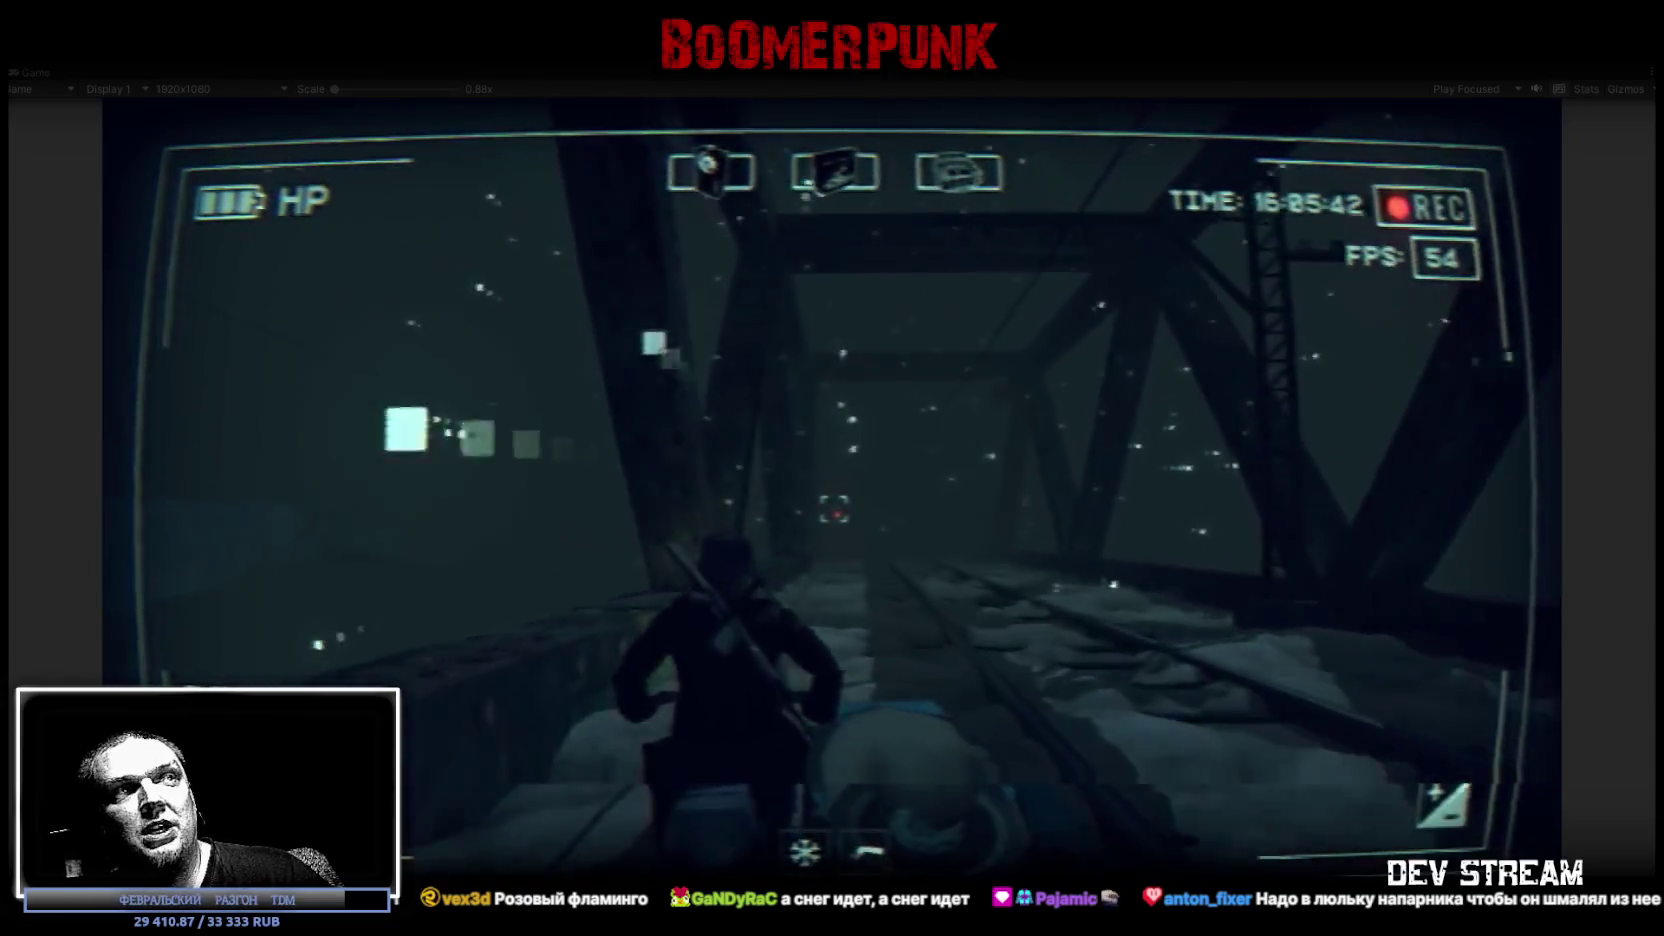
key(w)
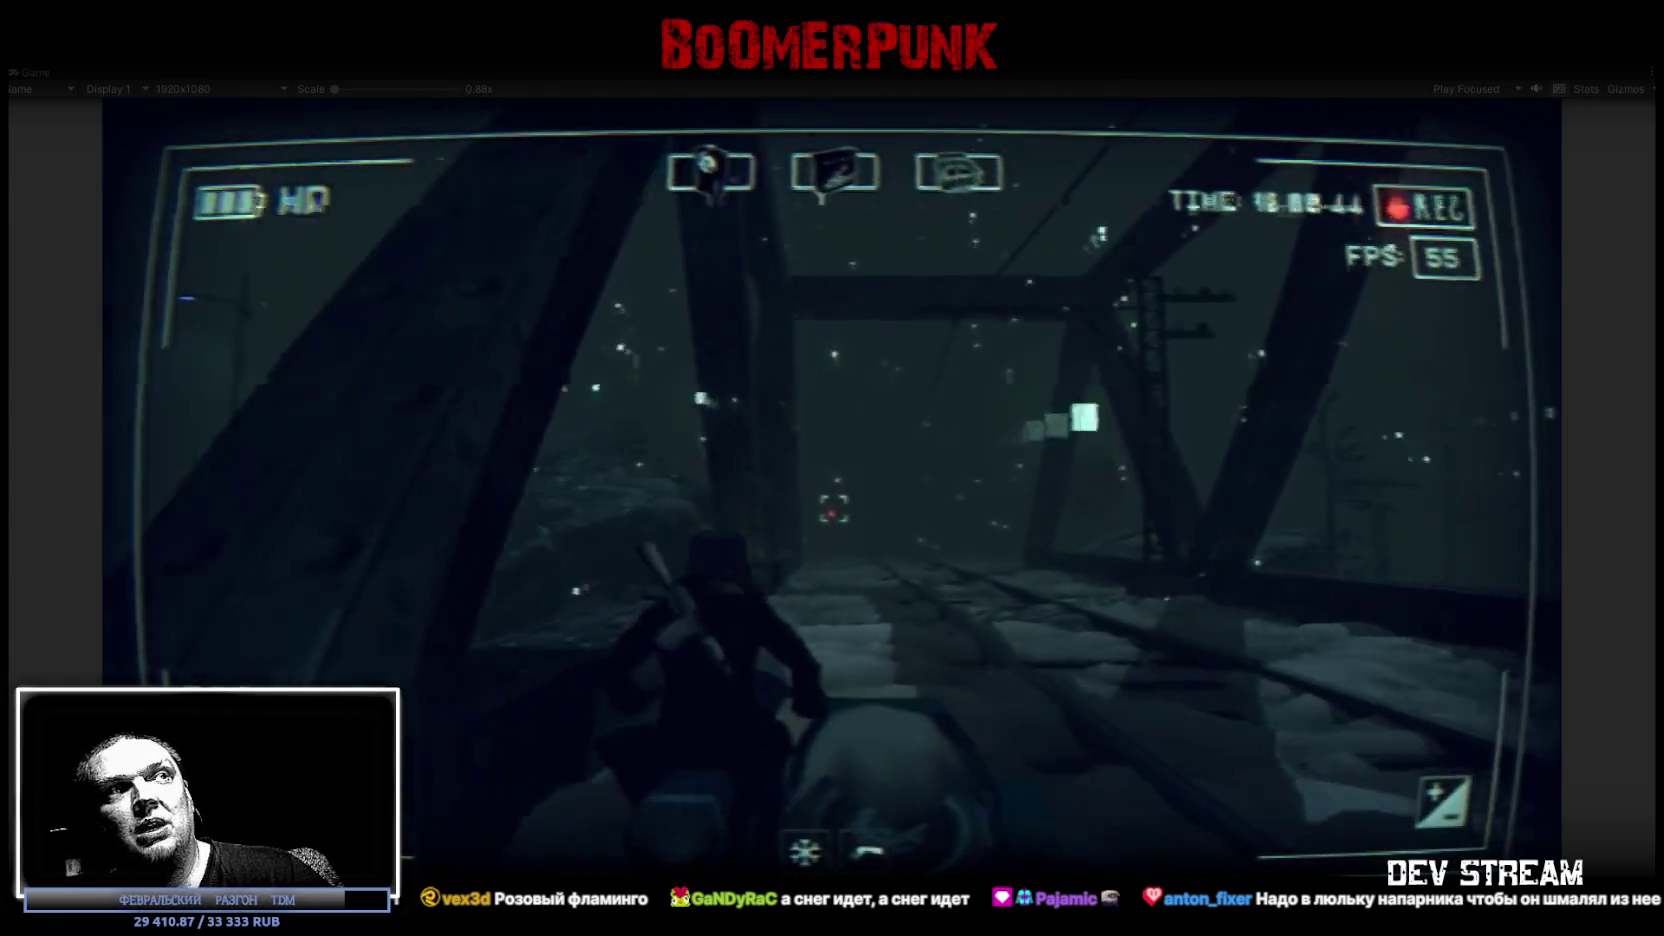
key(w)
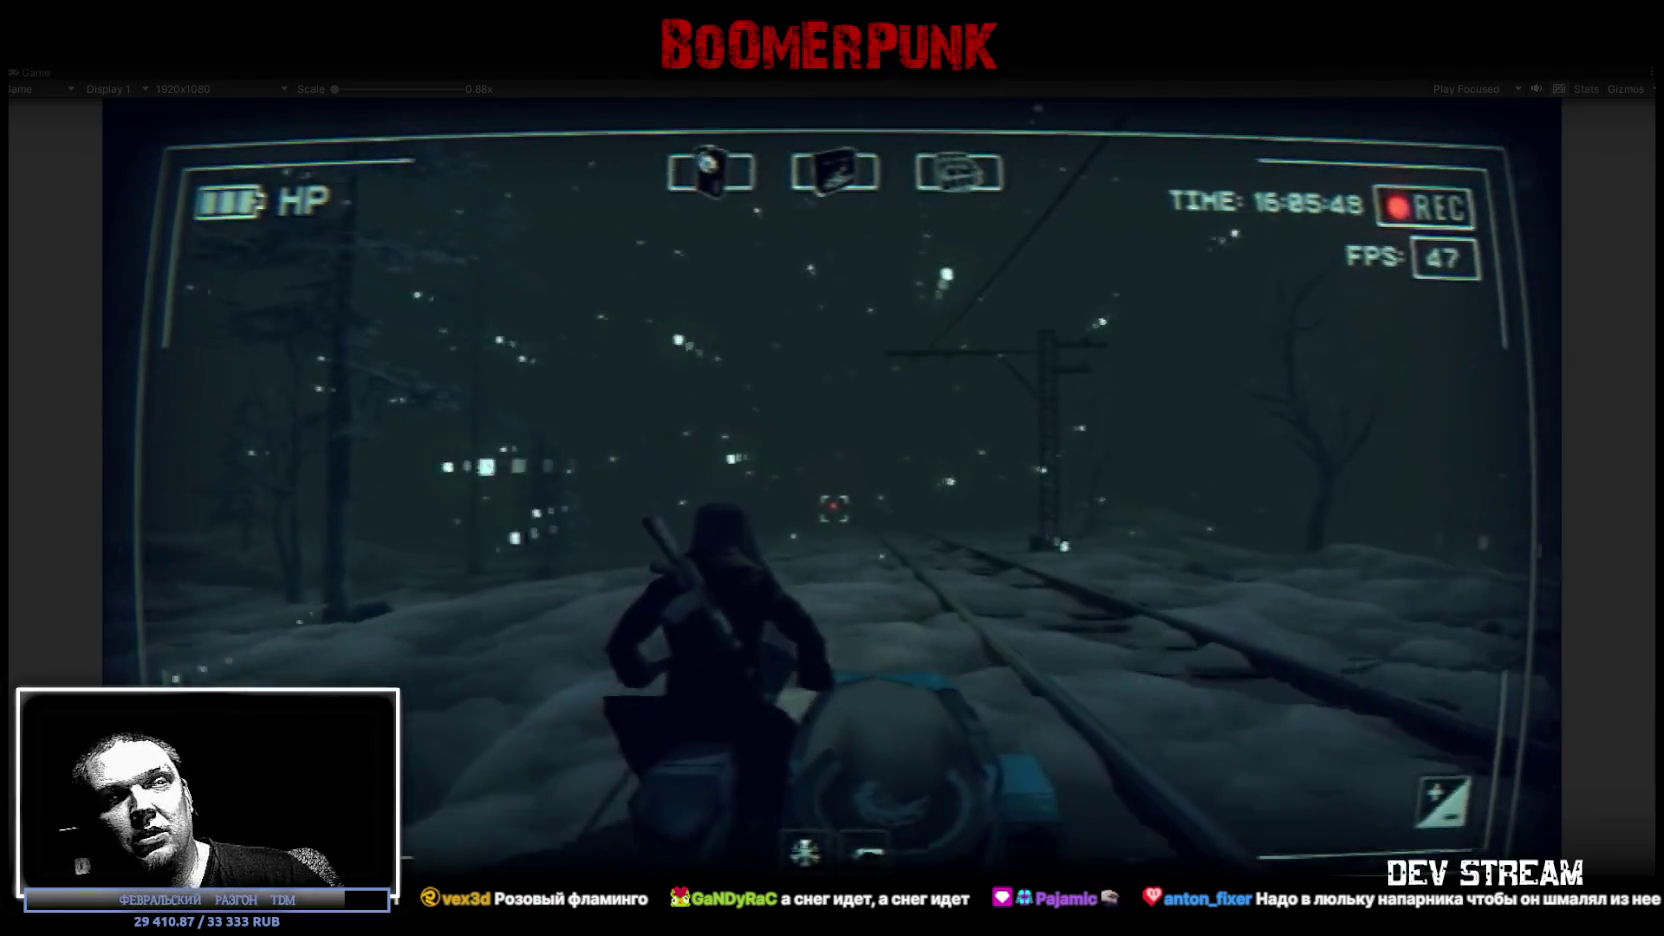
key(w)
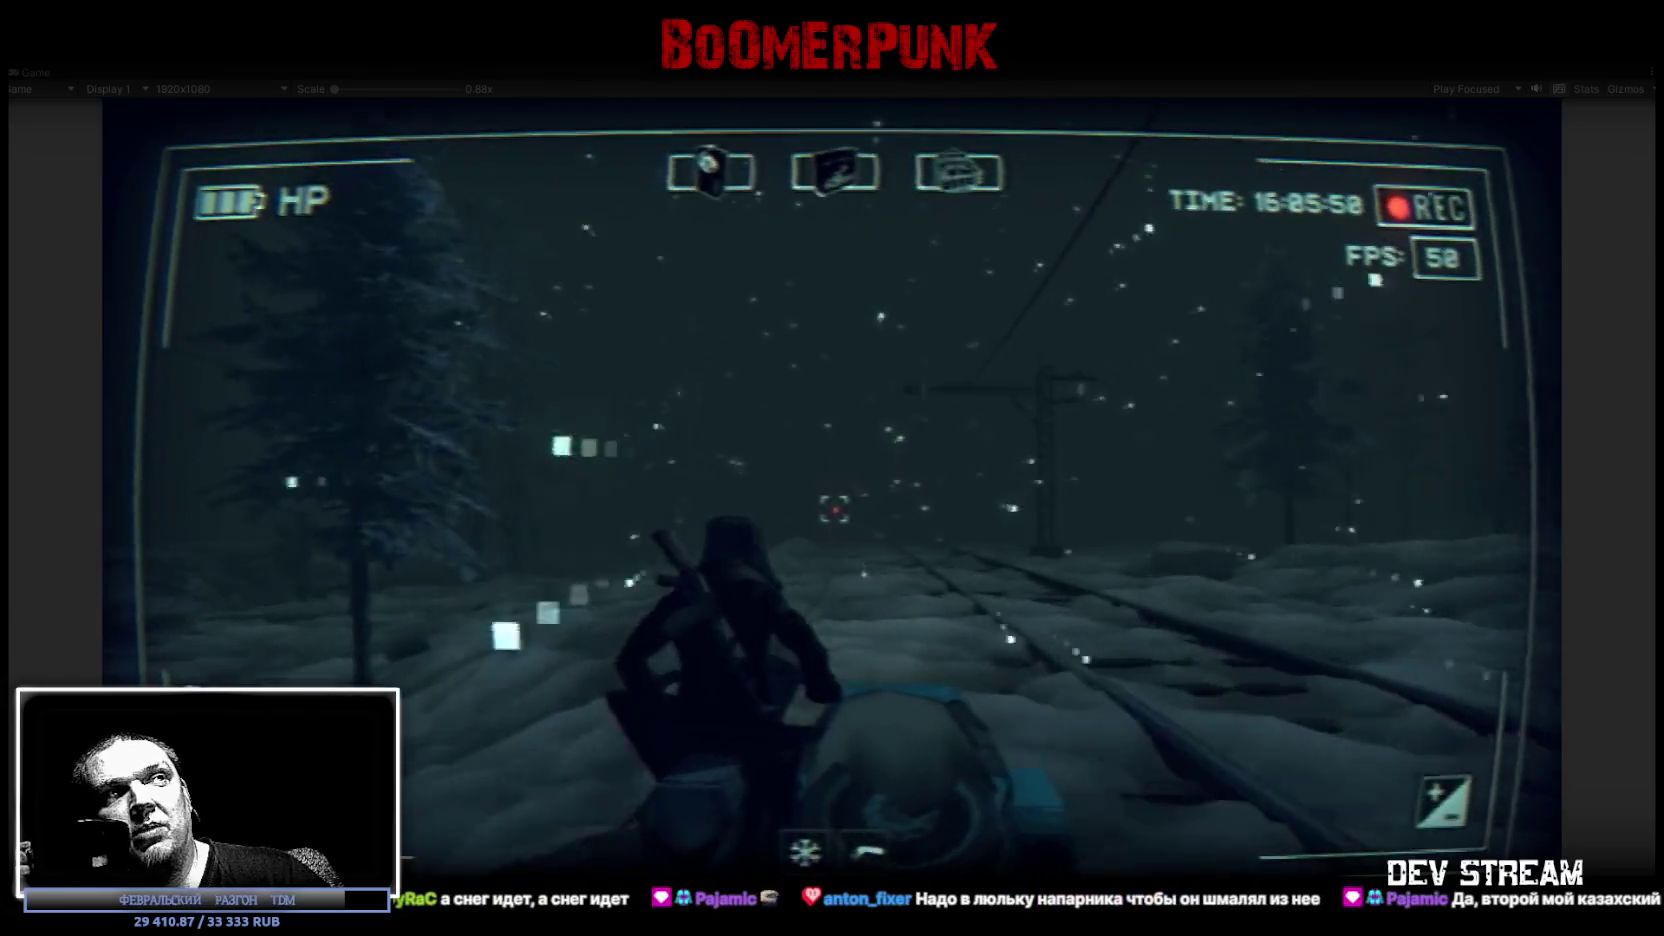
key(w)
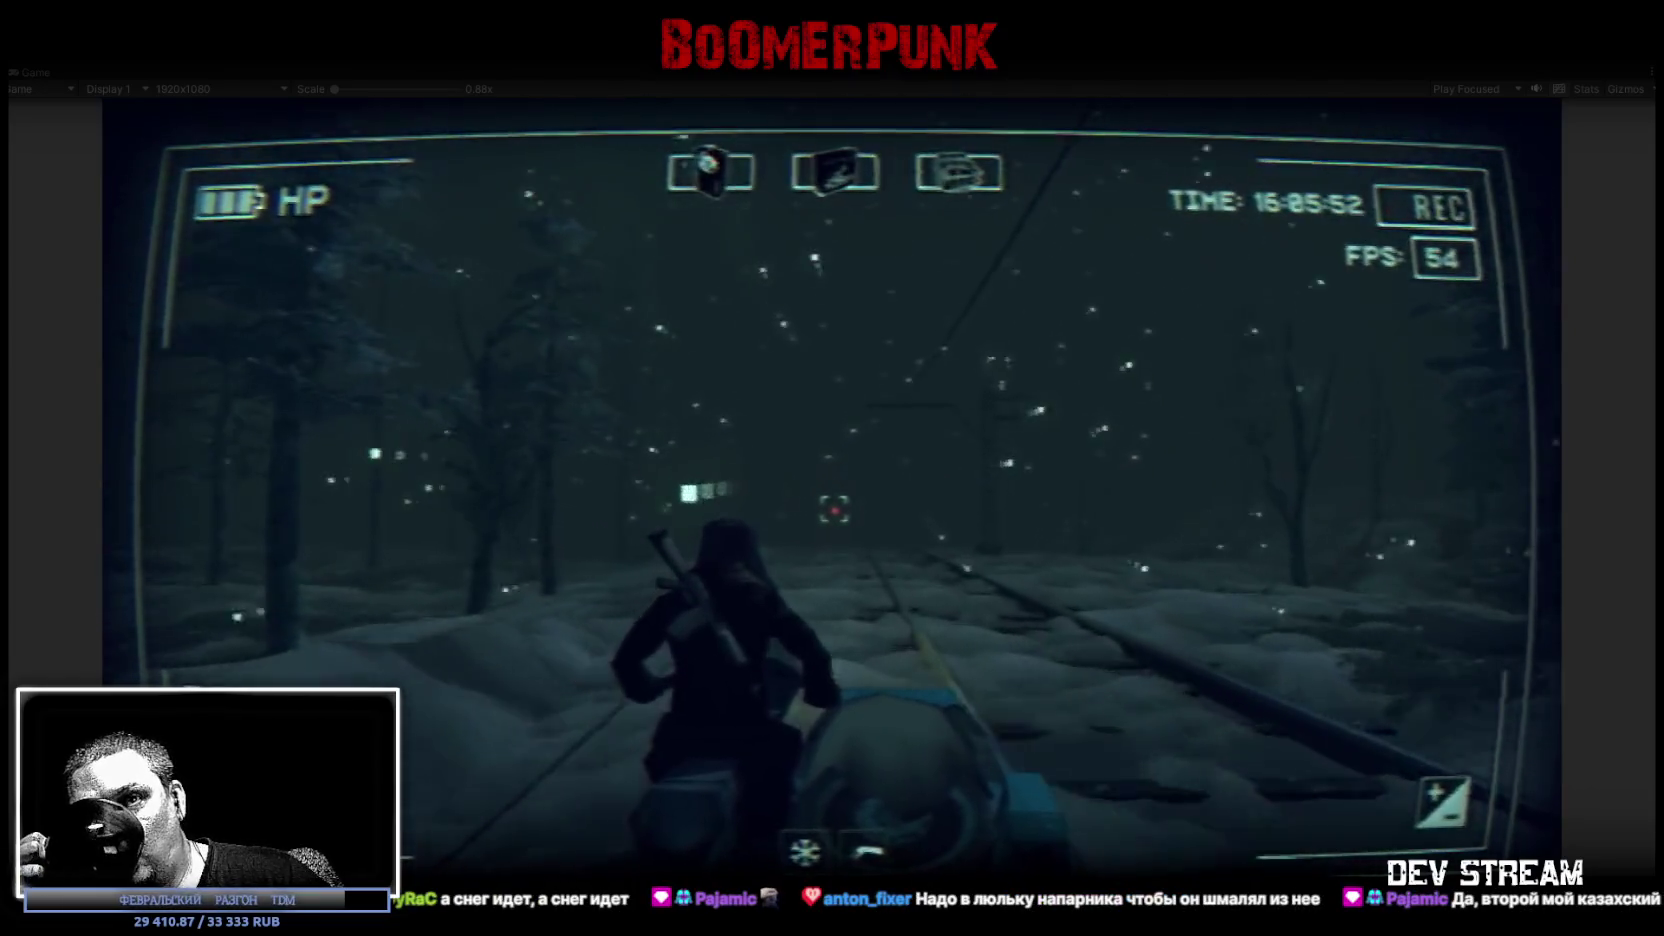
key(w)
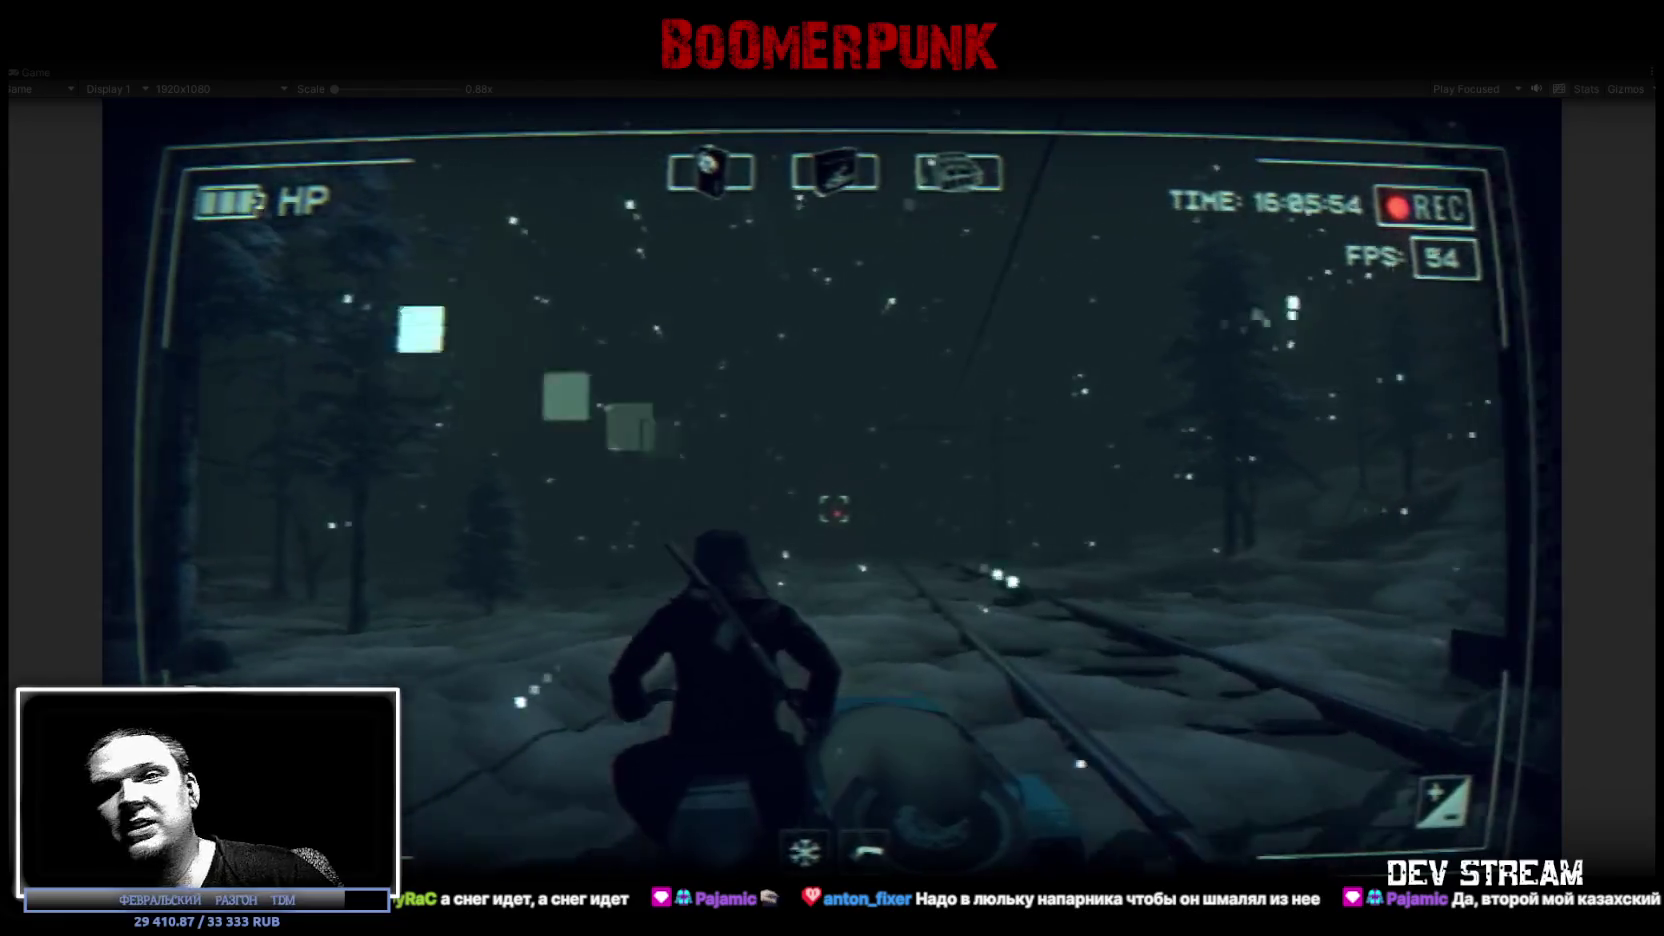
key(w)
key(w)
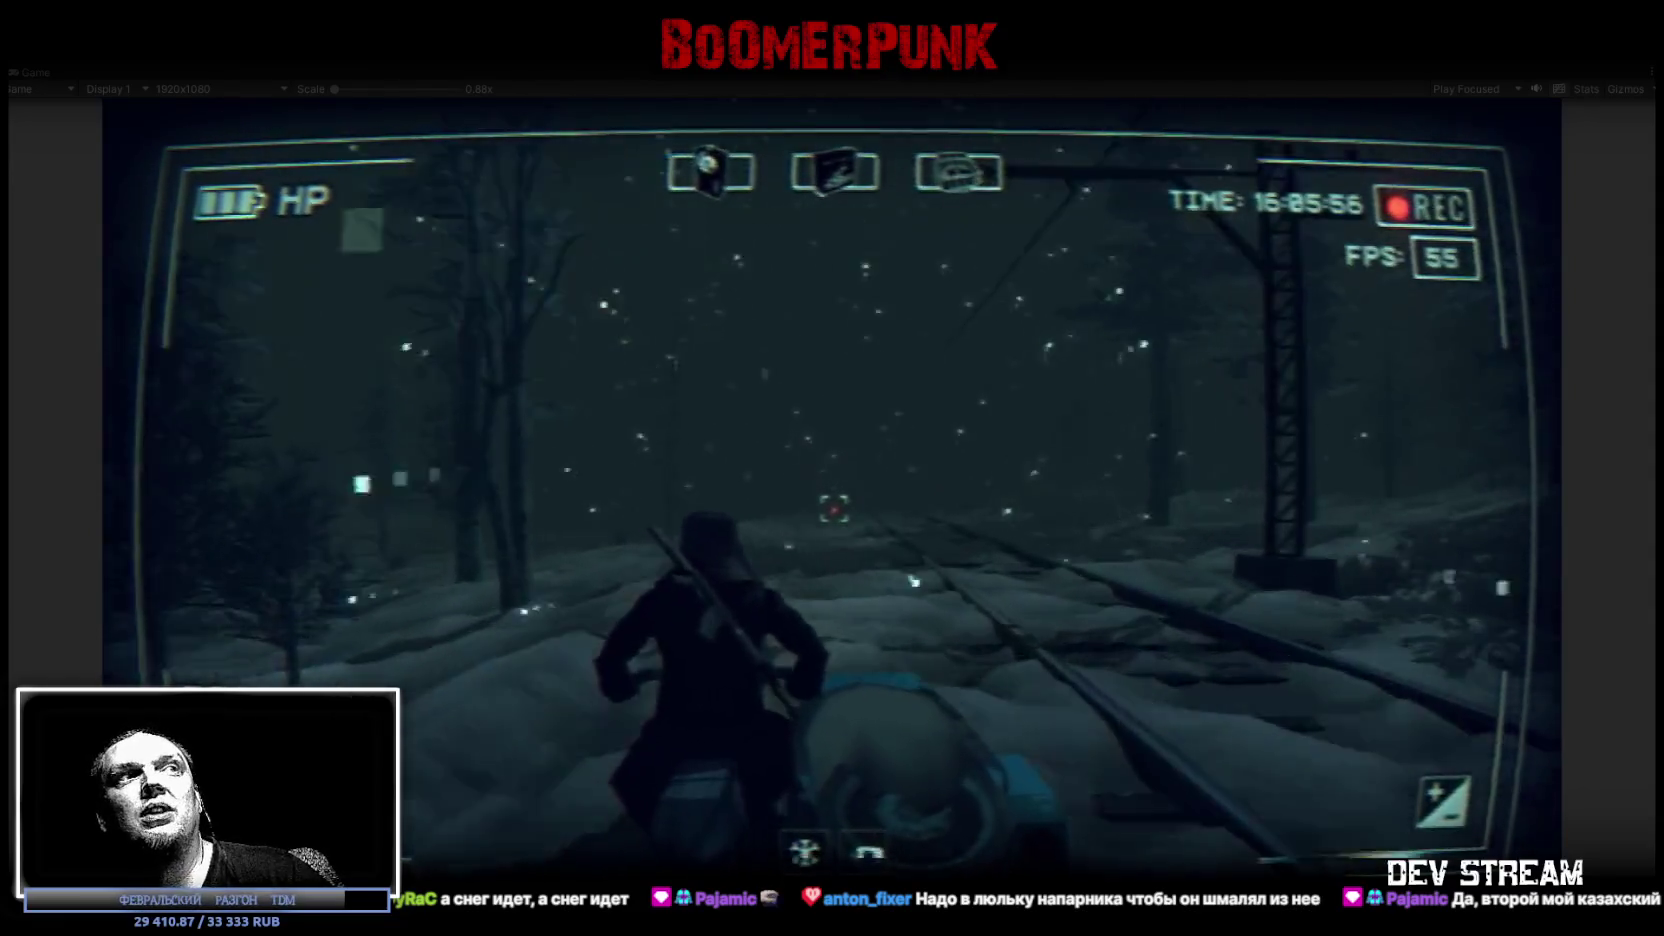
key(w)
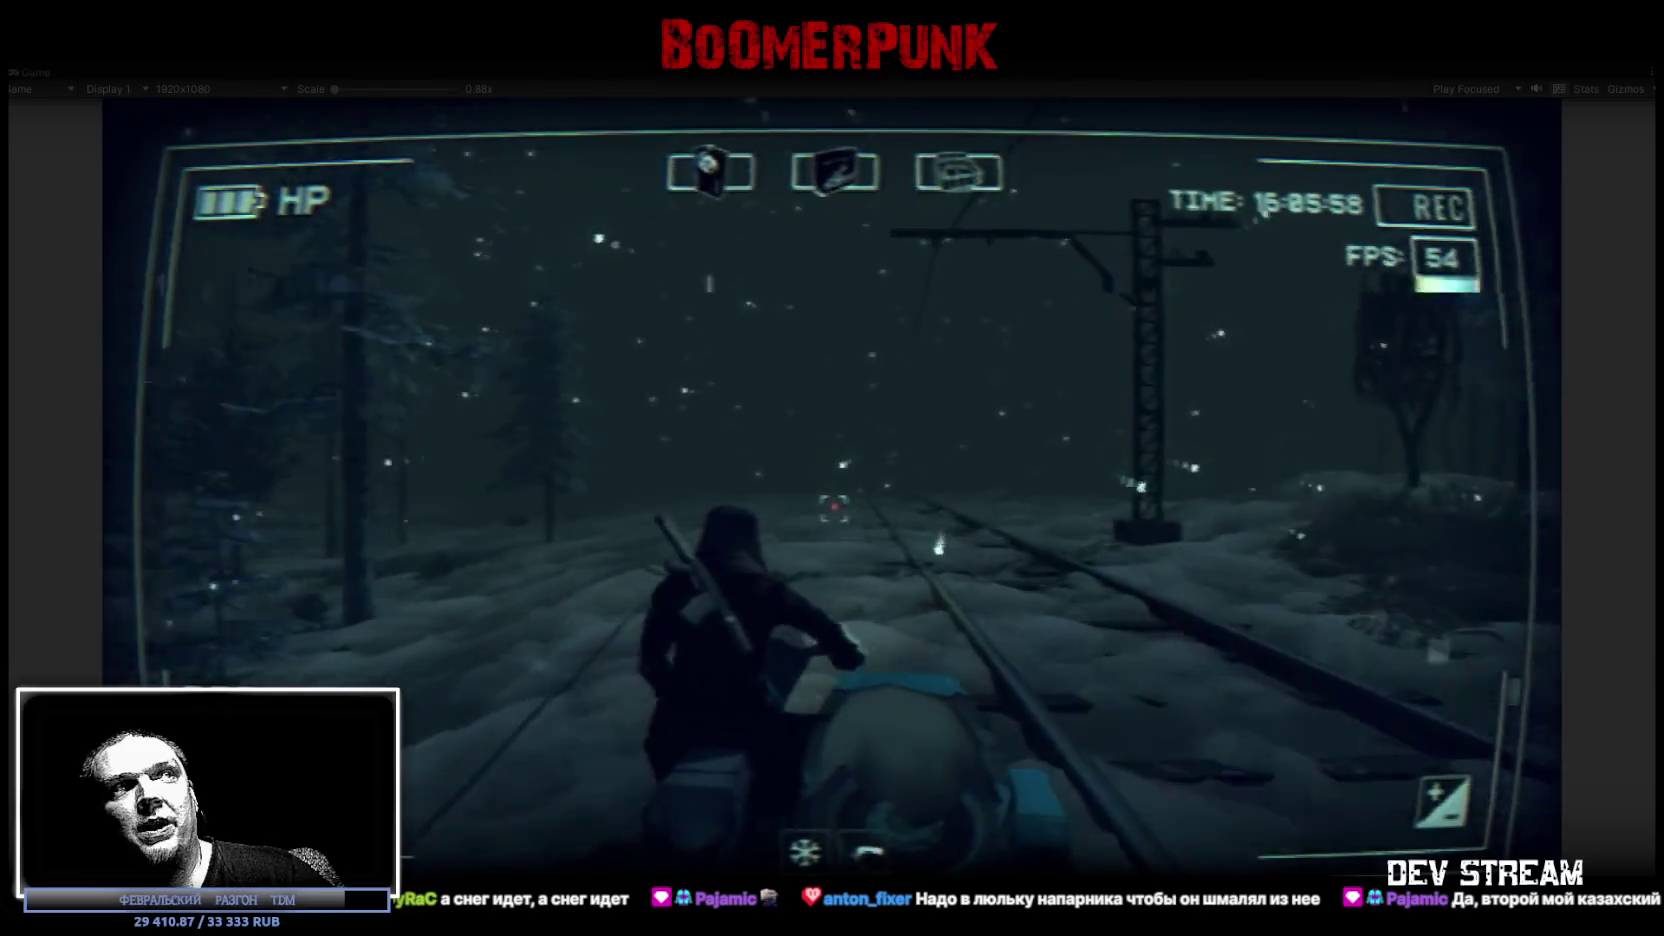
key(w)
key(w)
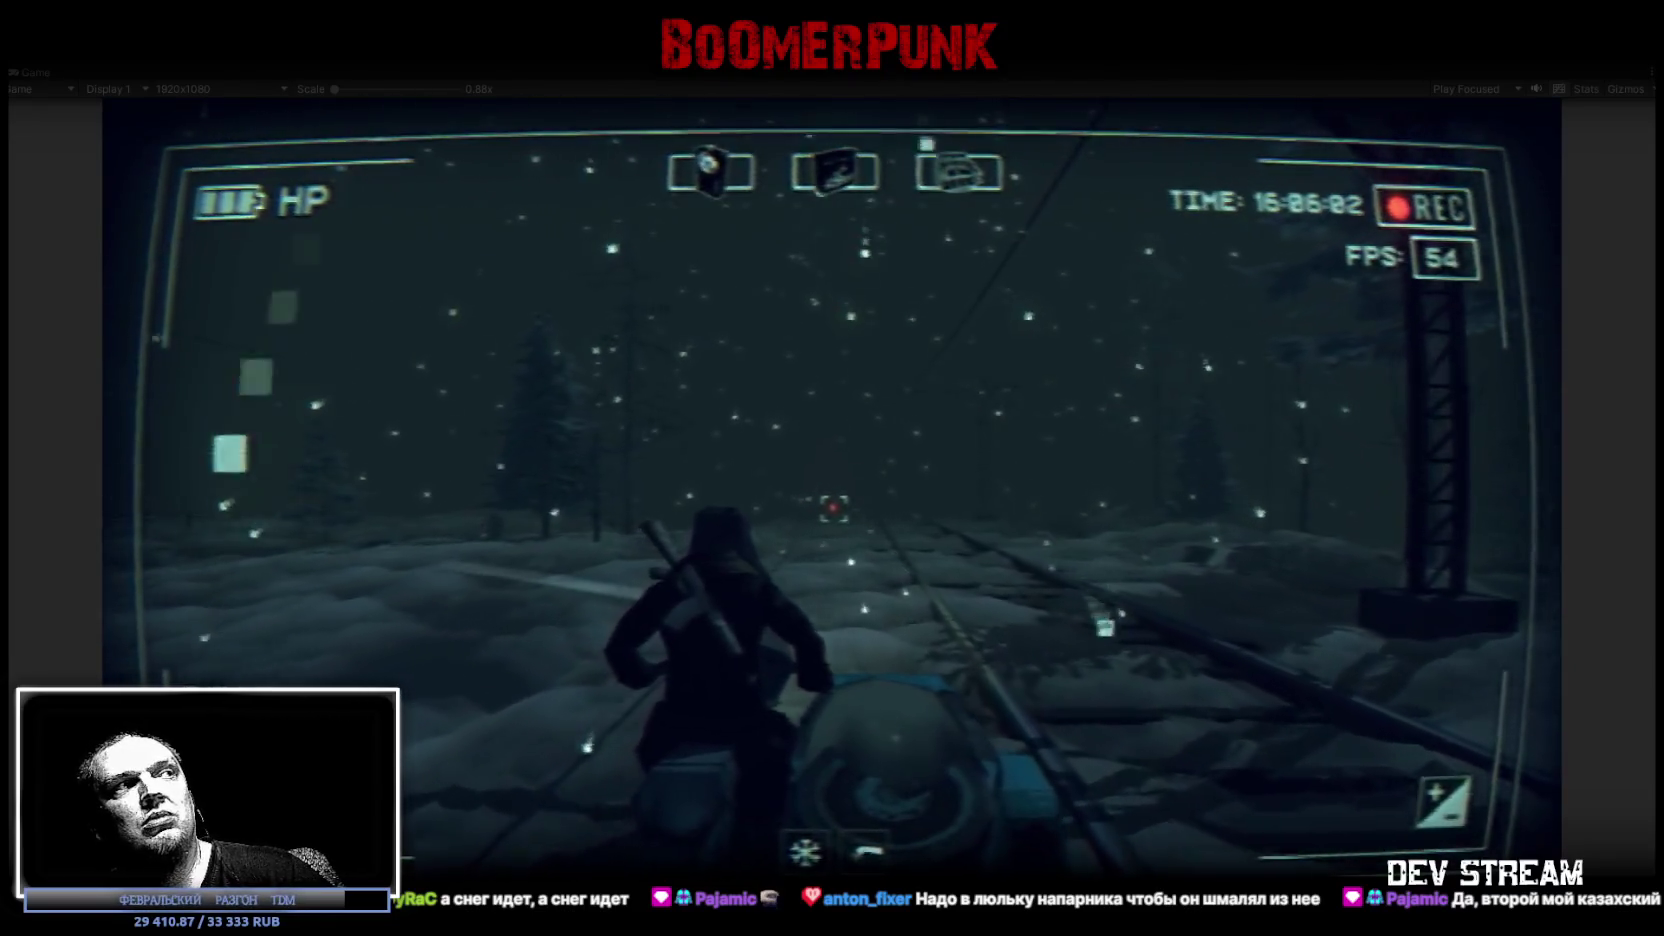
key(w)
Open the inventory, inspect an item in the bag, then close it to resume play.
key(Tab)
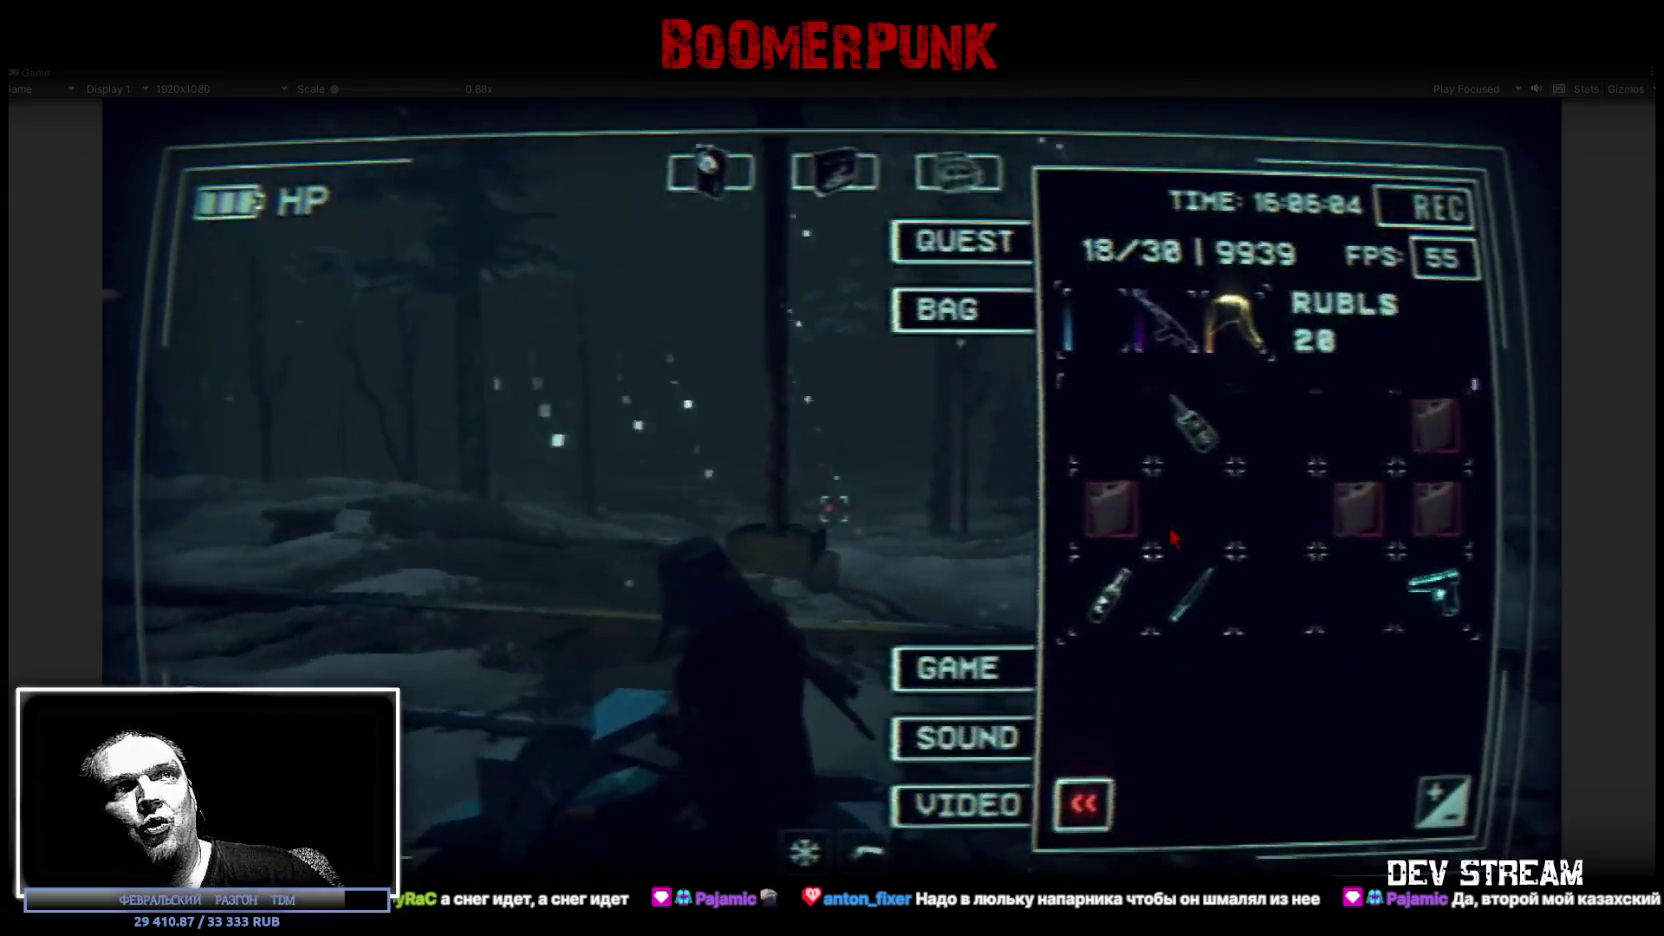
click(1110, 508)
click(1208, 803)
key(Tab)
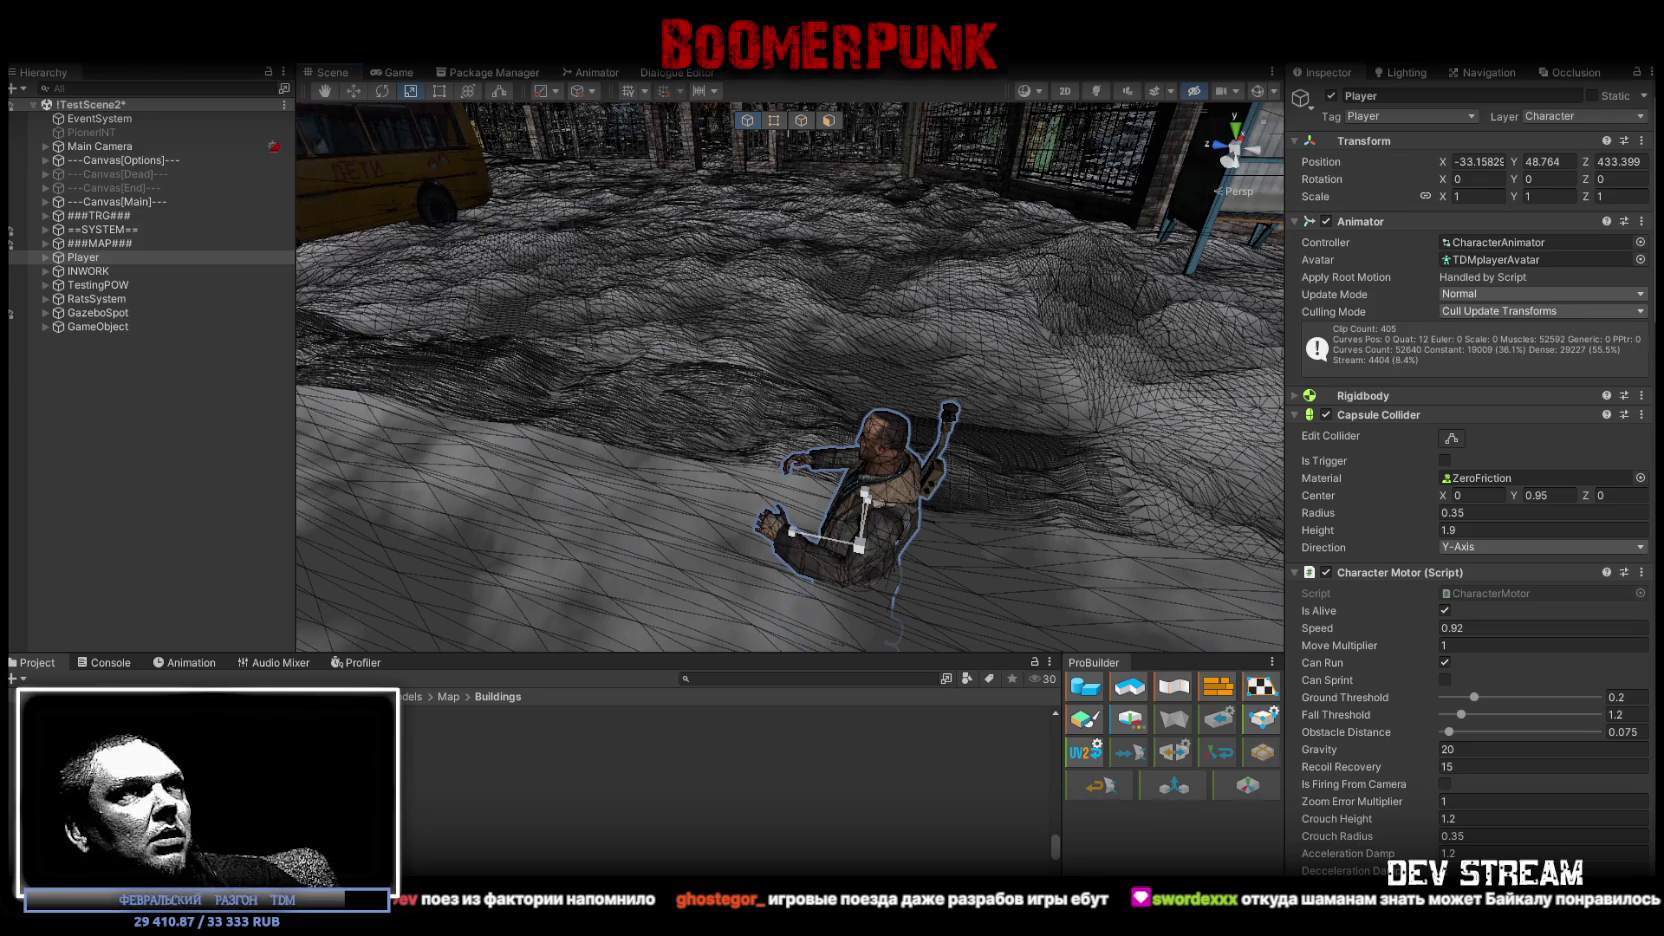
Move the Player beside the house wall and lower it onto the ground.
mouse_move(777, 385)
right_down()
mouse_move(1343, 281)
mouse_move(606, 401)
right_up()
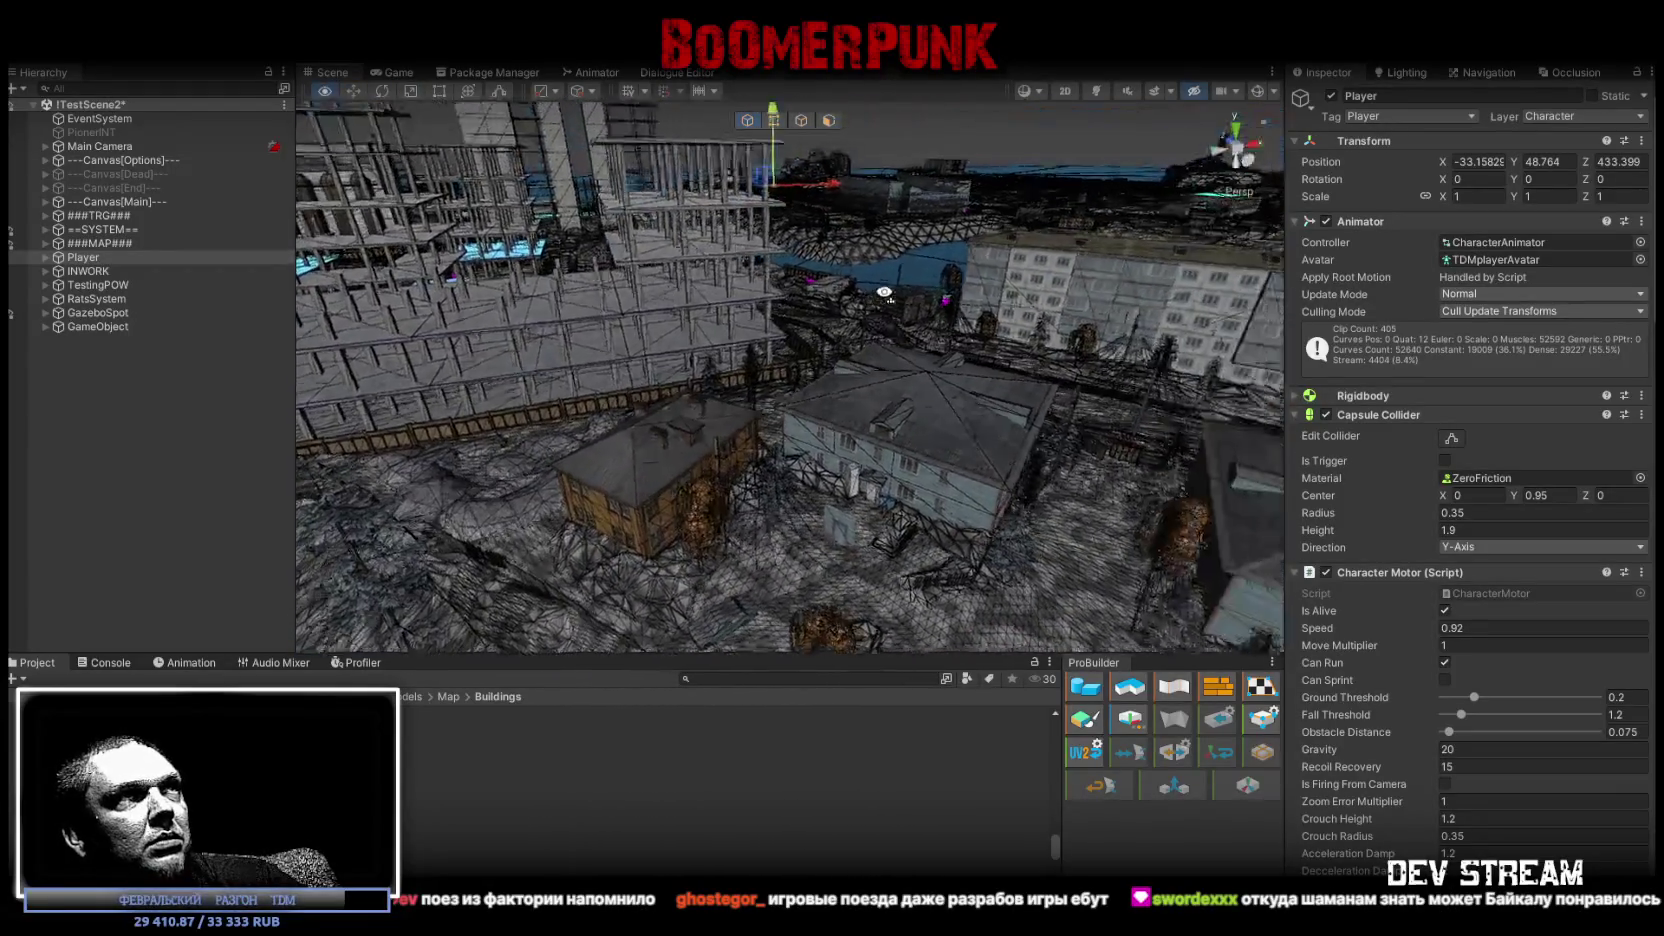
right_drag(606, 401, 770, 195)
drag(771, 188, 853, 545)
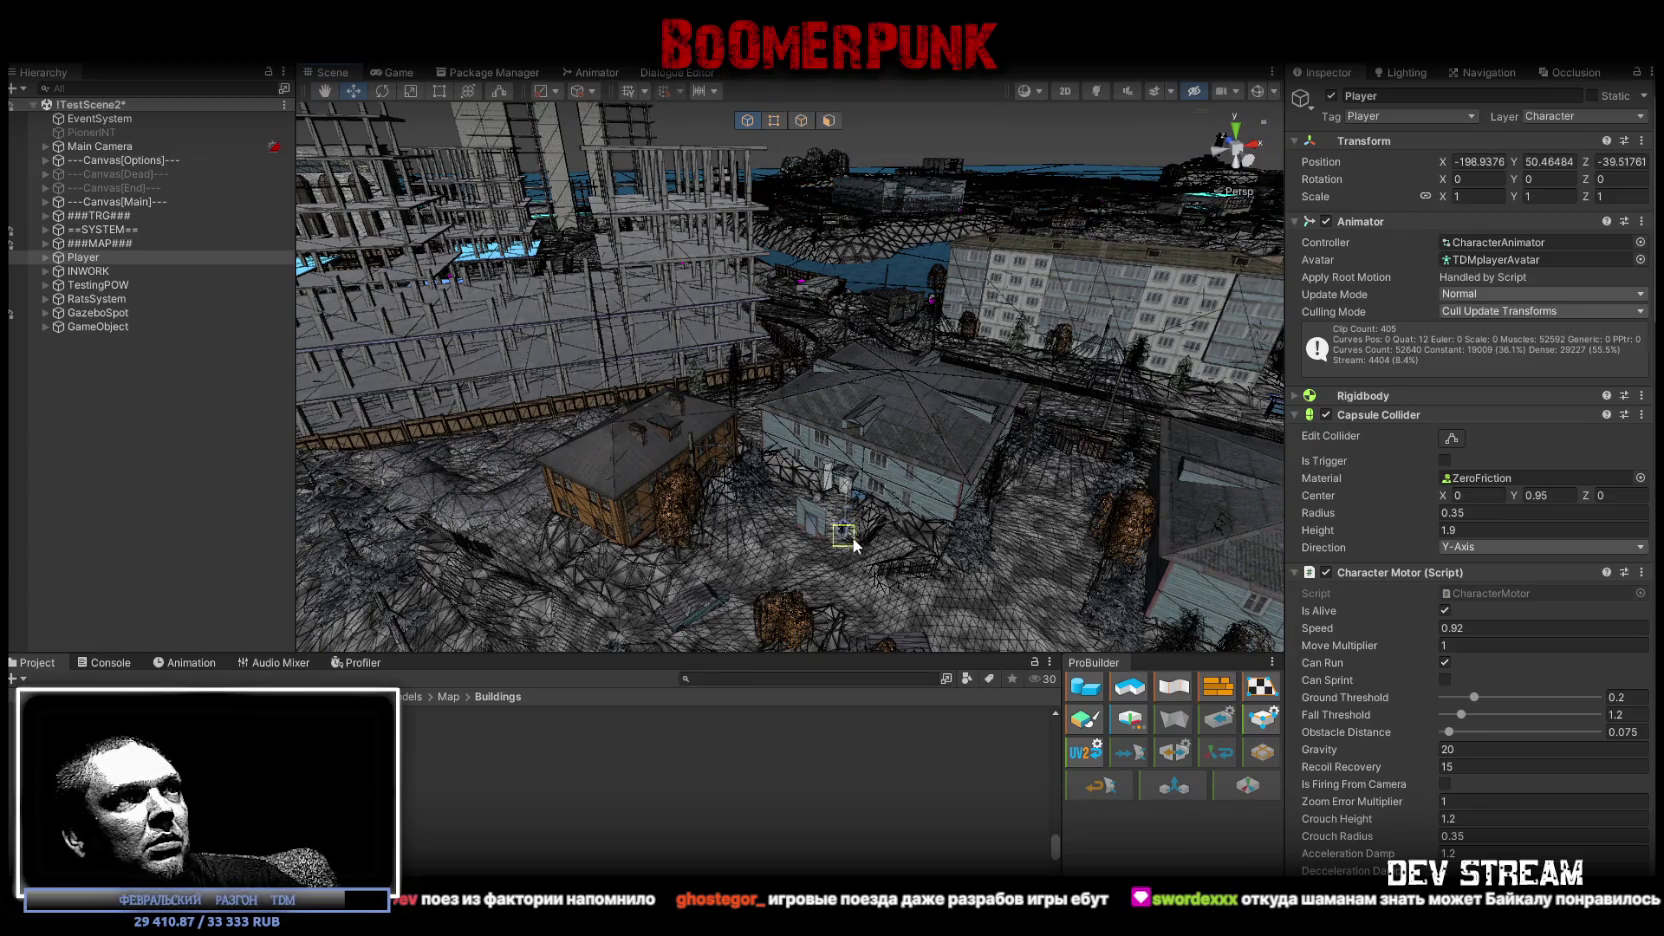
mouse_move(855, 547)
right_down()
mouse_move(918, 565)
mouse_move(955, 525)
right_up()
drag(706, 386, 520, 440)
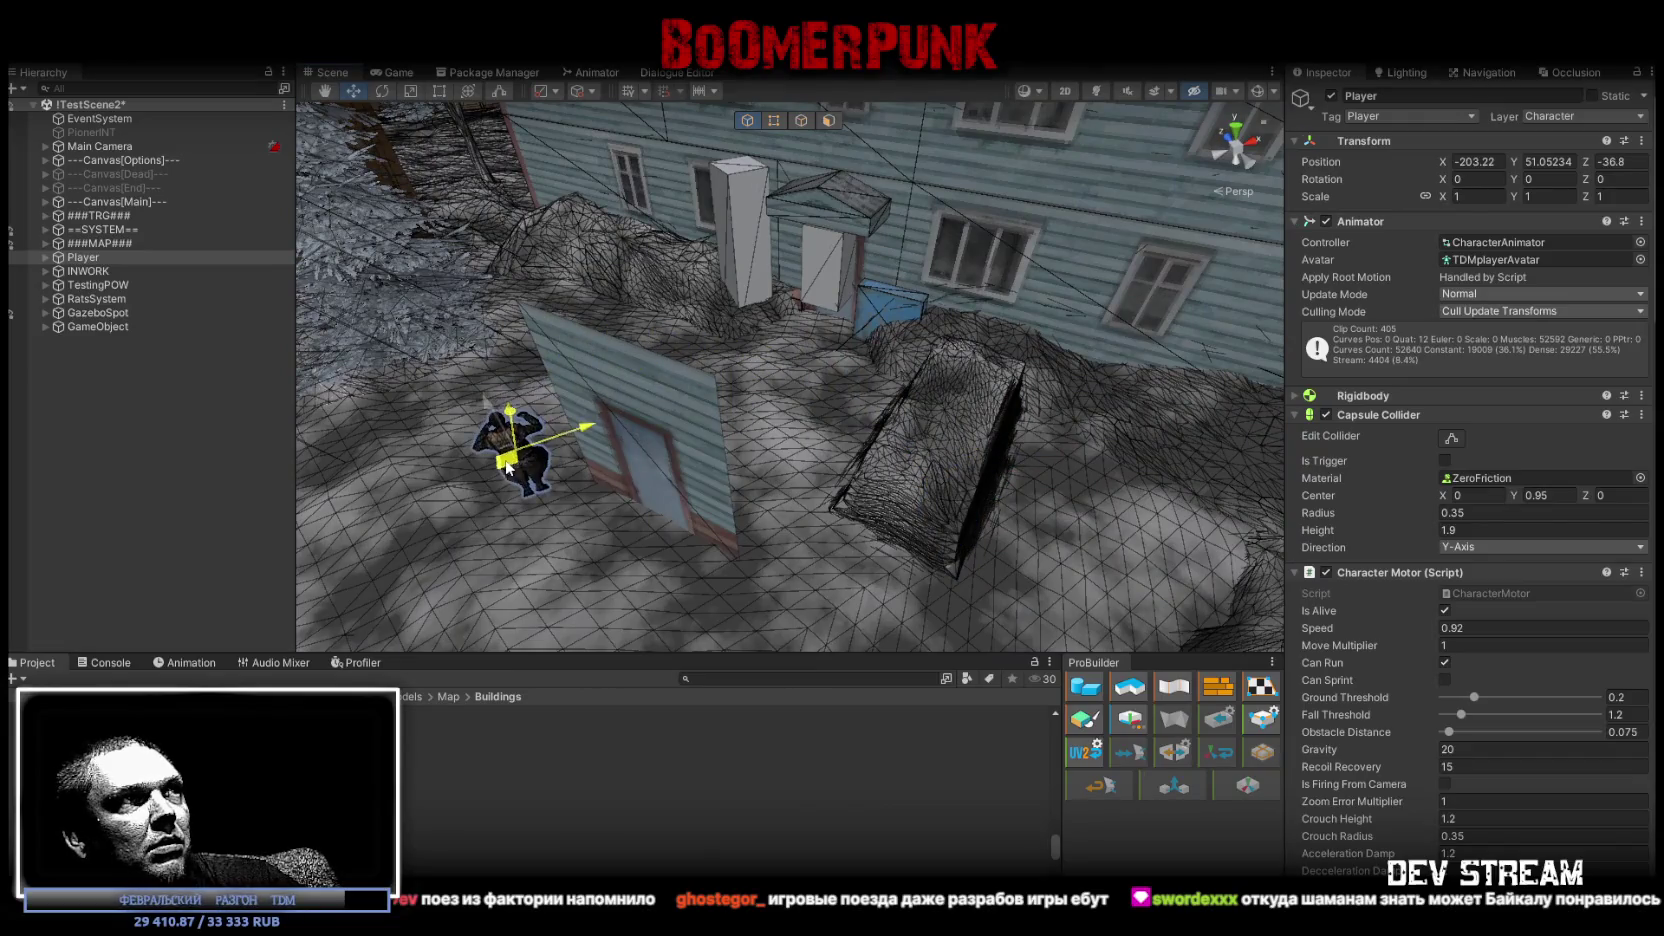
right_drag(520, 440, 700, 339)
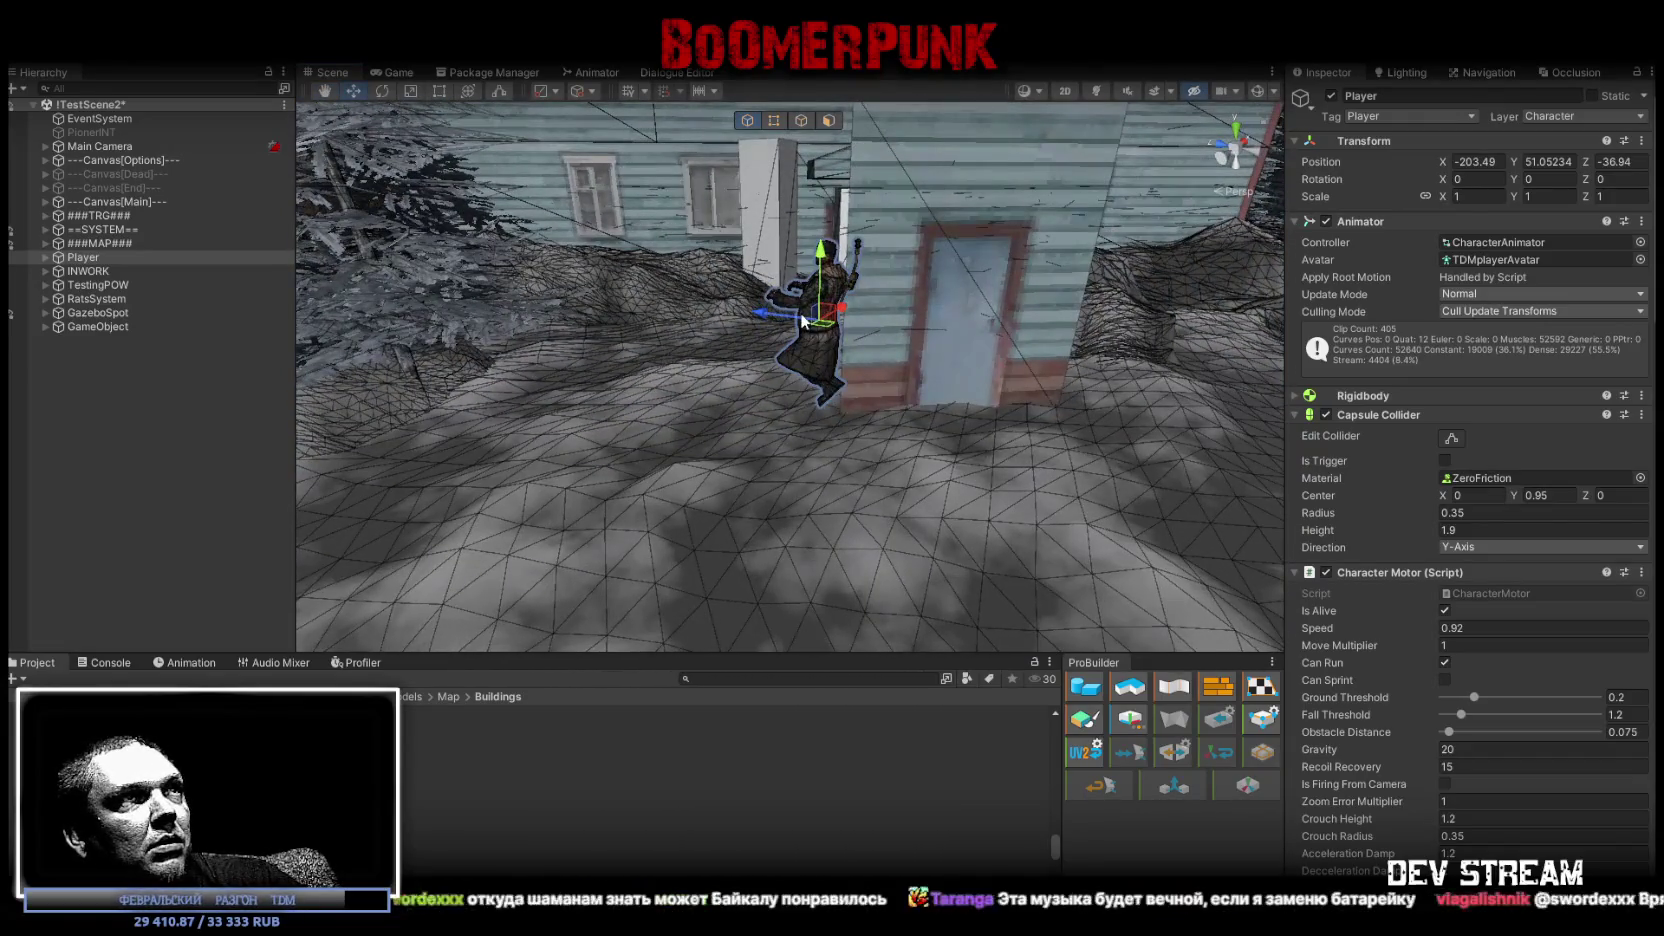
drag(832, 318, 757, 416)
Pull the camera back and select the white pillar cube in front of the building.
right_drag(757, 416, 752, 340)
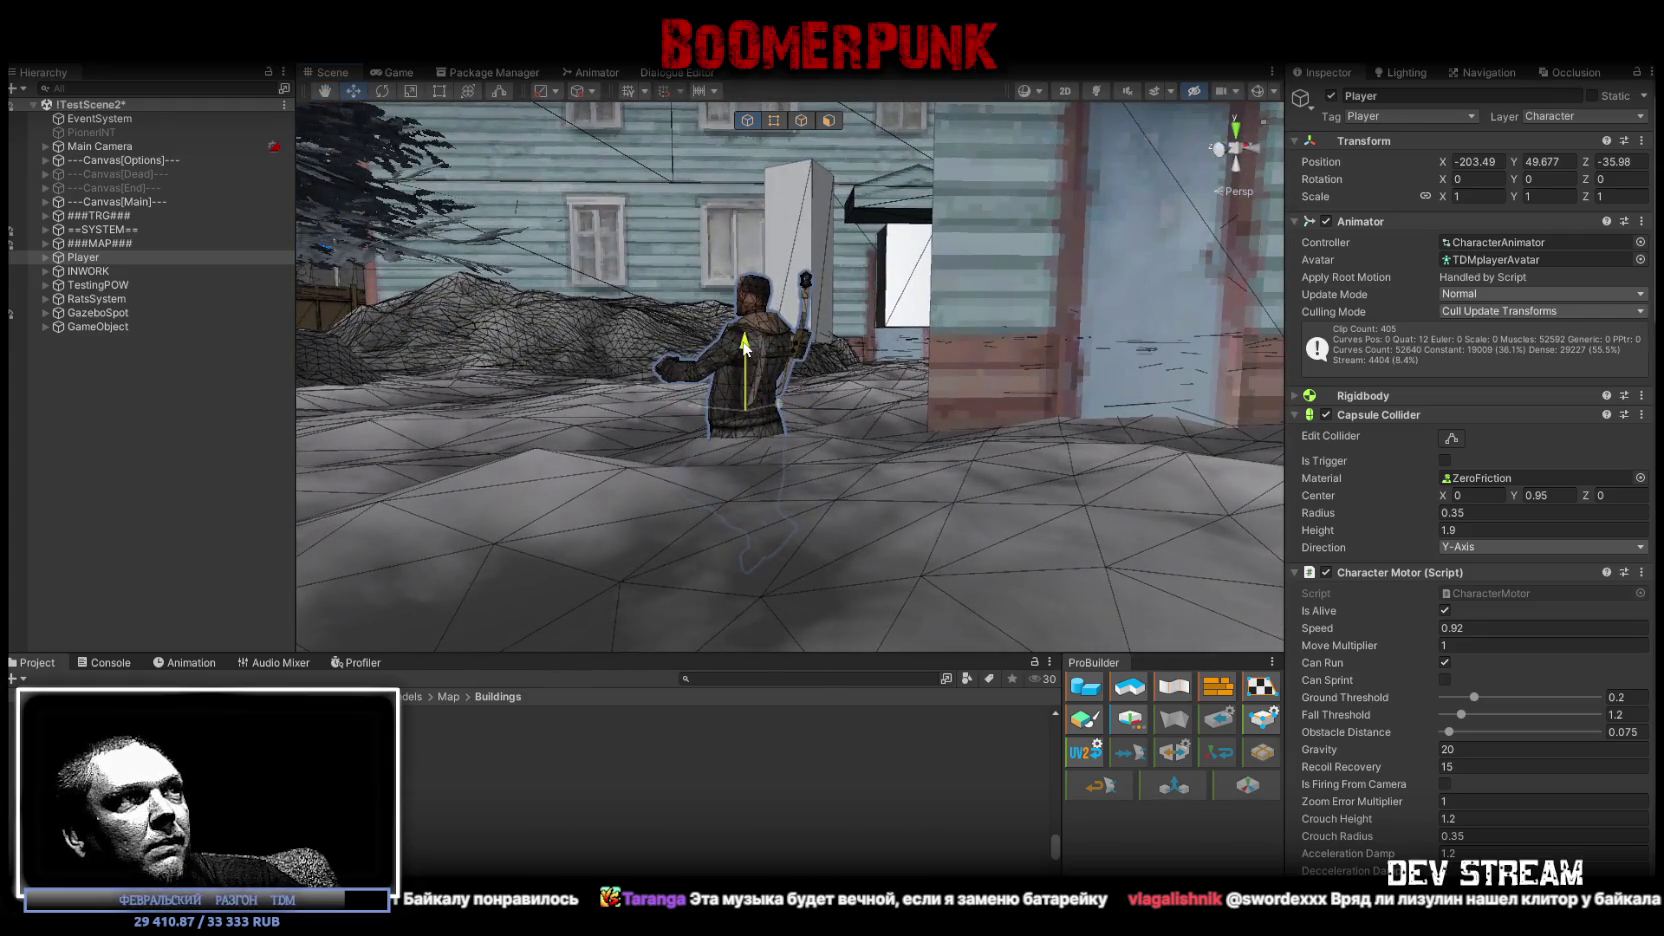
right_drag(752, 340, 822, 420)
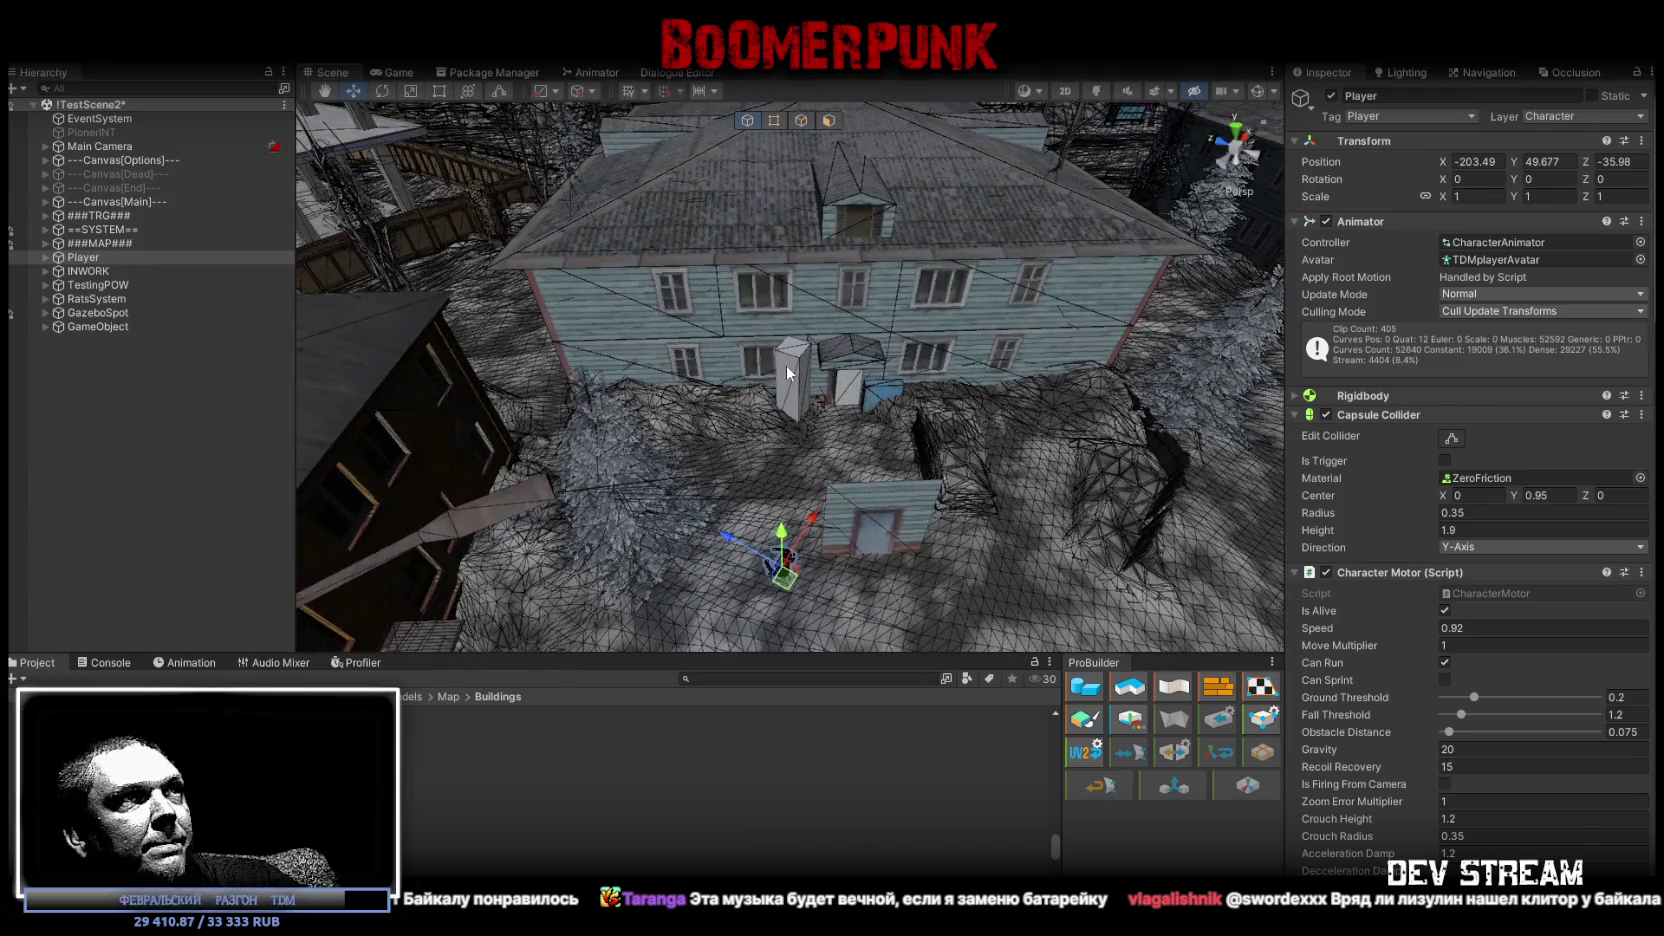
click(786, 365)
scroll(136, 541, up, 3)
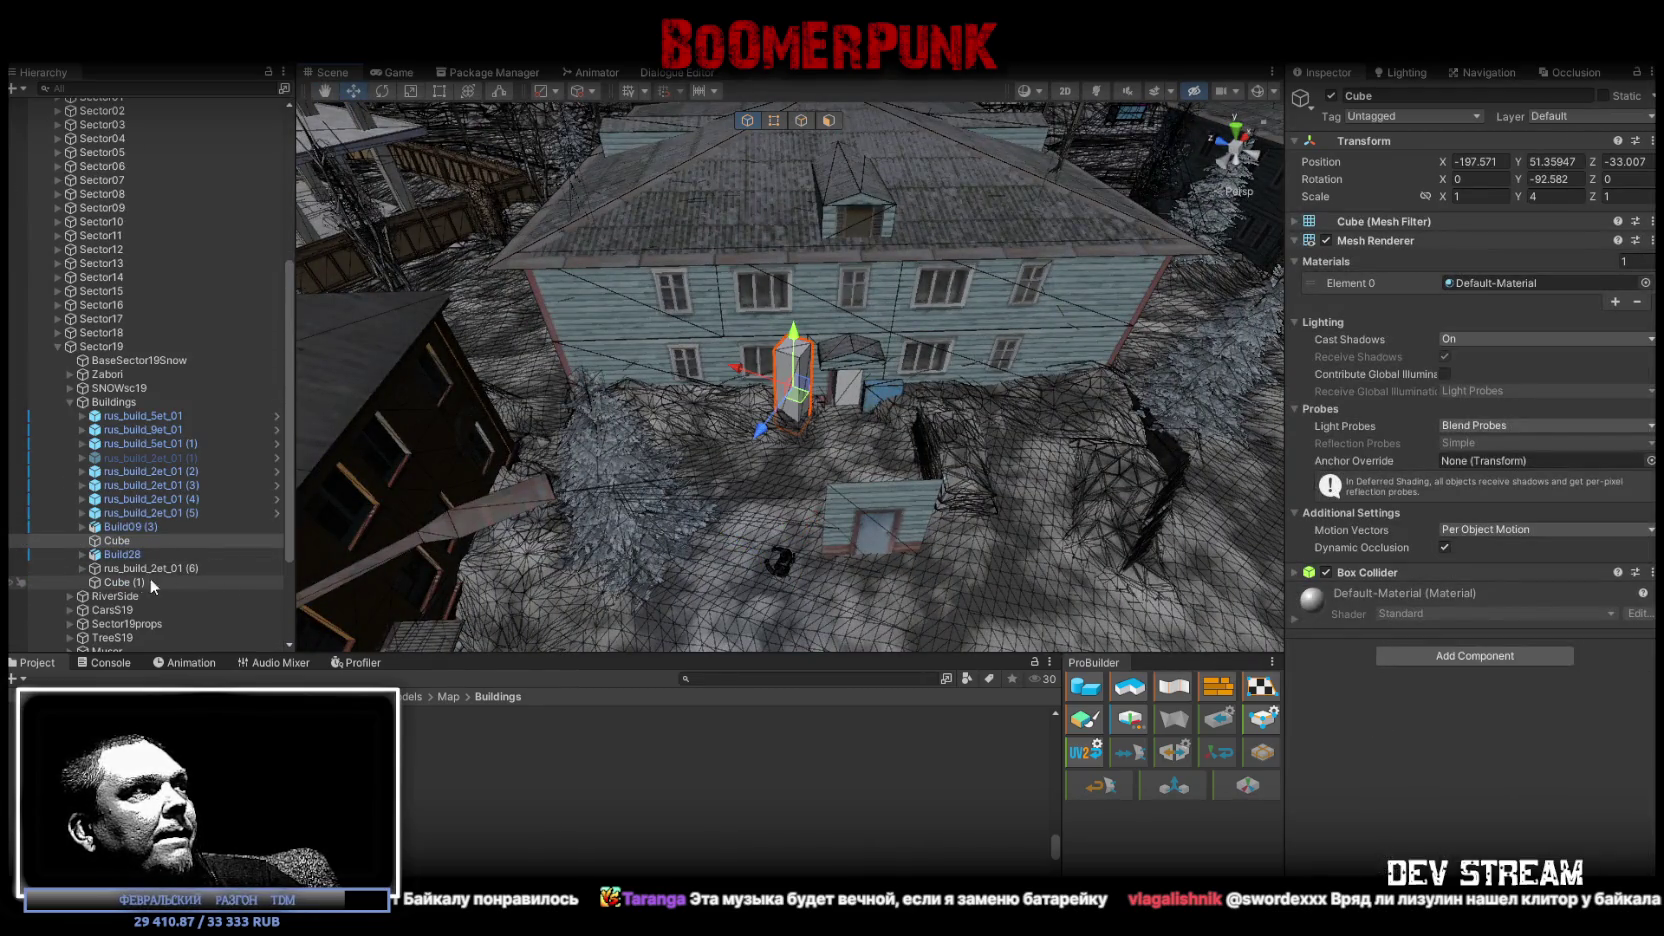
Delete both placeholder cubes and disable the old rus_build_2et_01 (6) building.
ctrl+click(152, 581)
key(Delete)
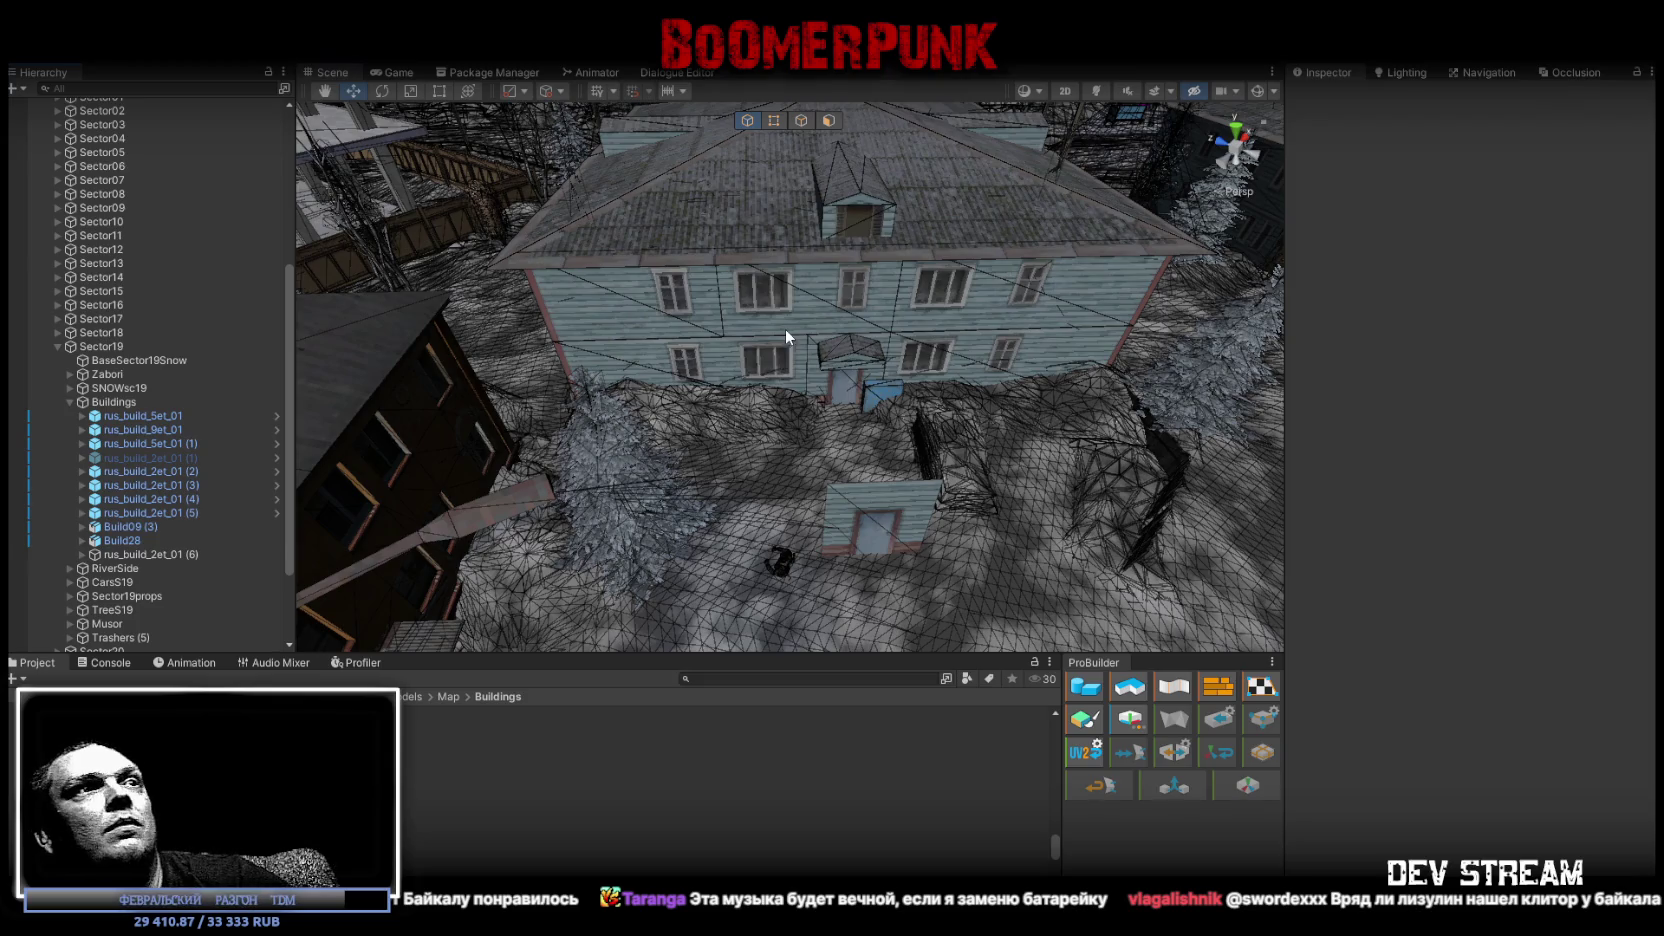
click(785, 328)
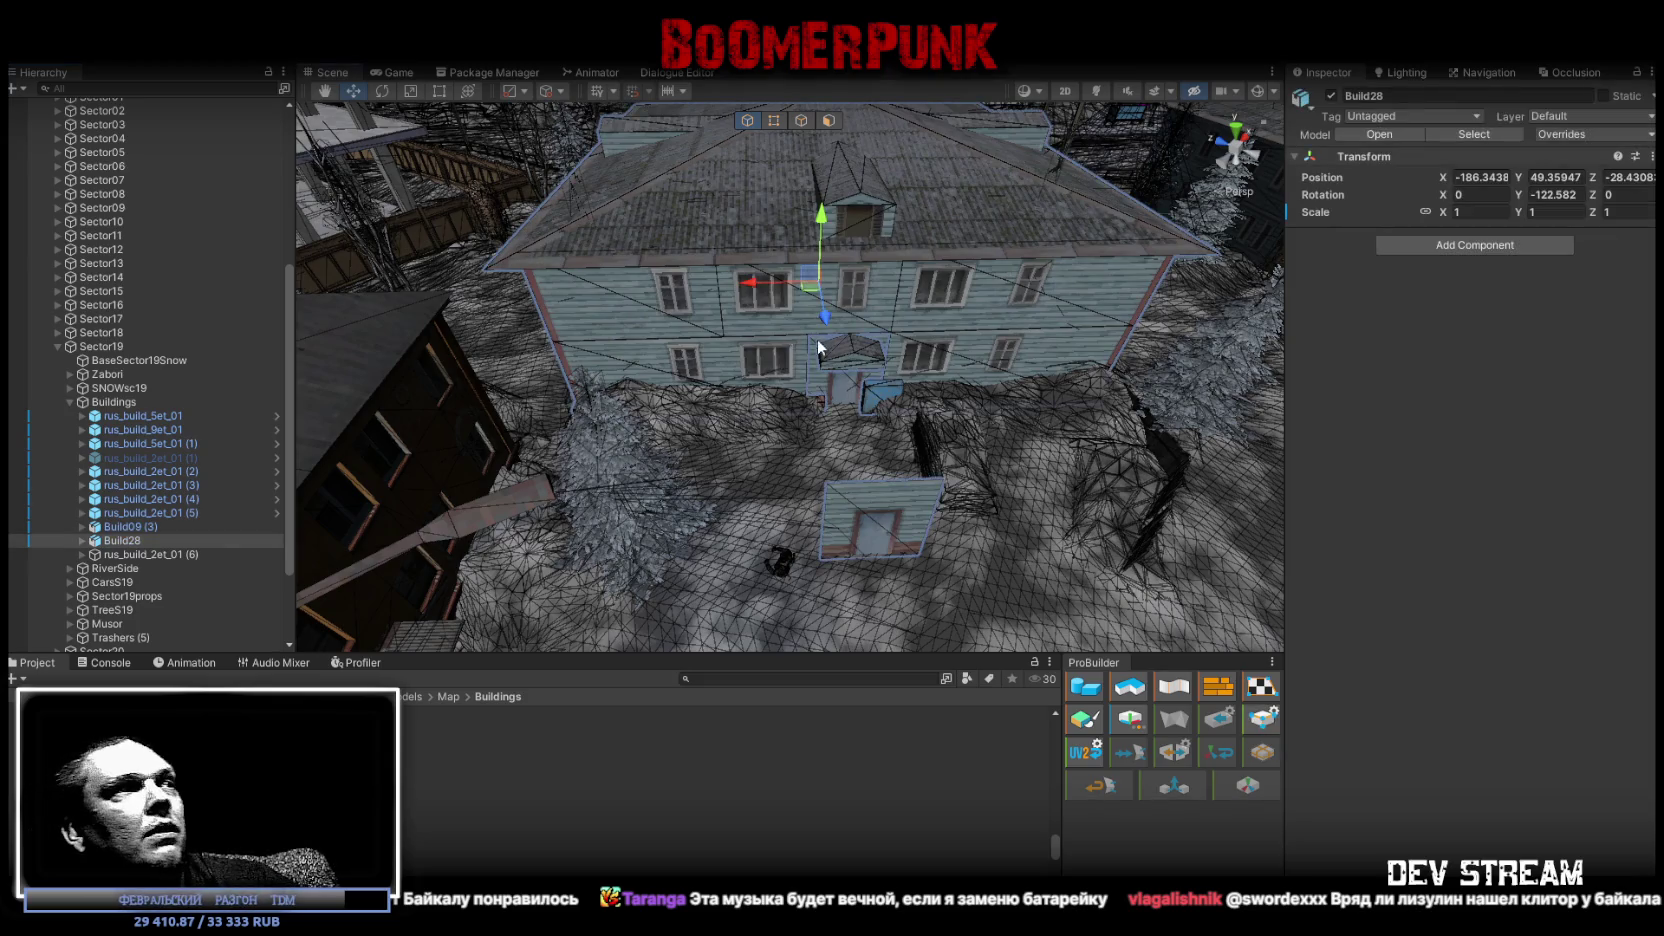
click(140, 553)
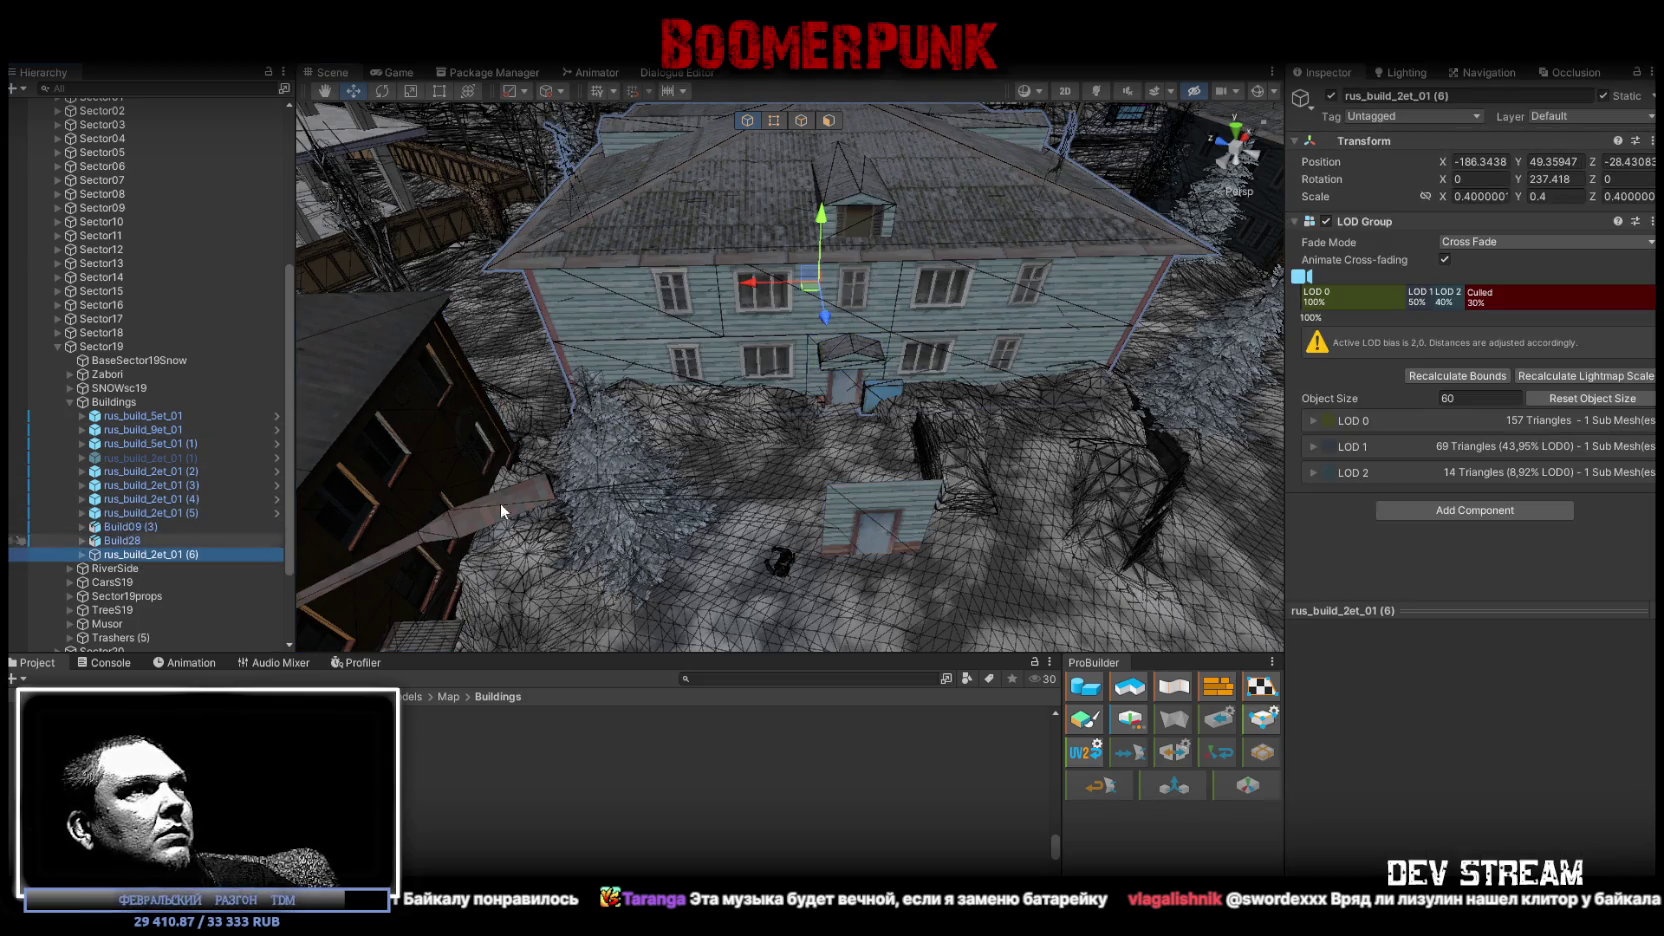
click(1330, 96)
Reimport the Build28 model with its current import settings.
right_drag(870, 310, 948, 253)
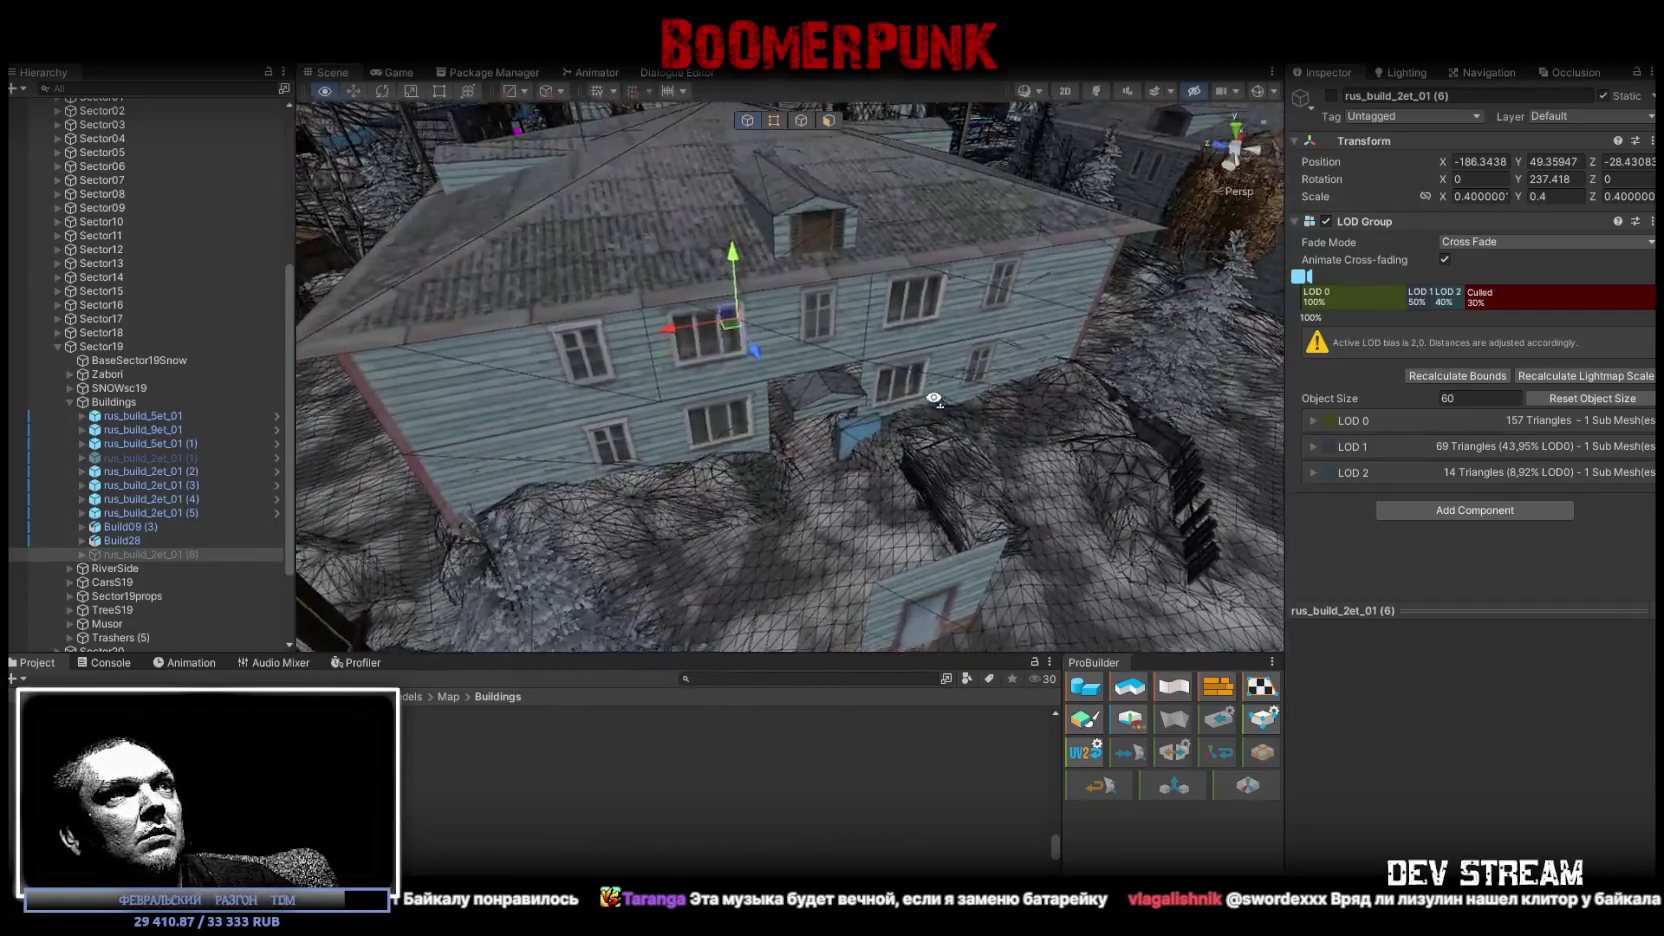
right_drag(948, 253, 727, 572)
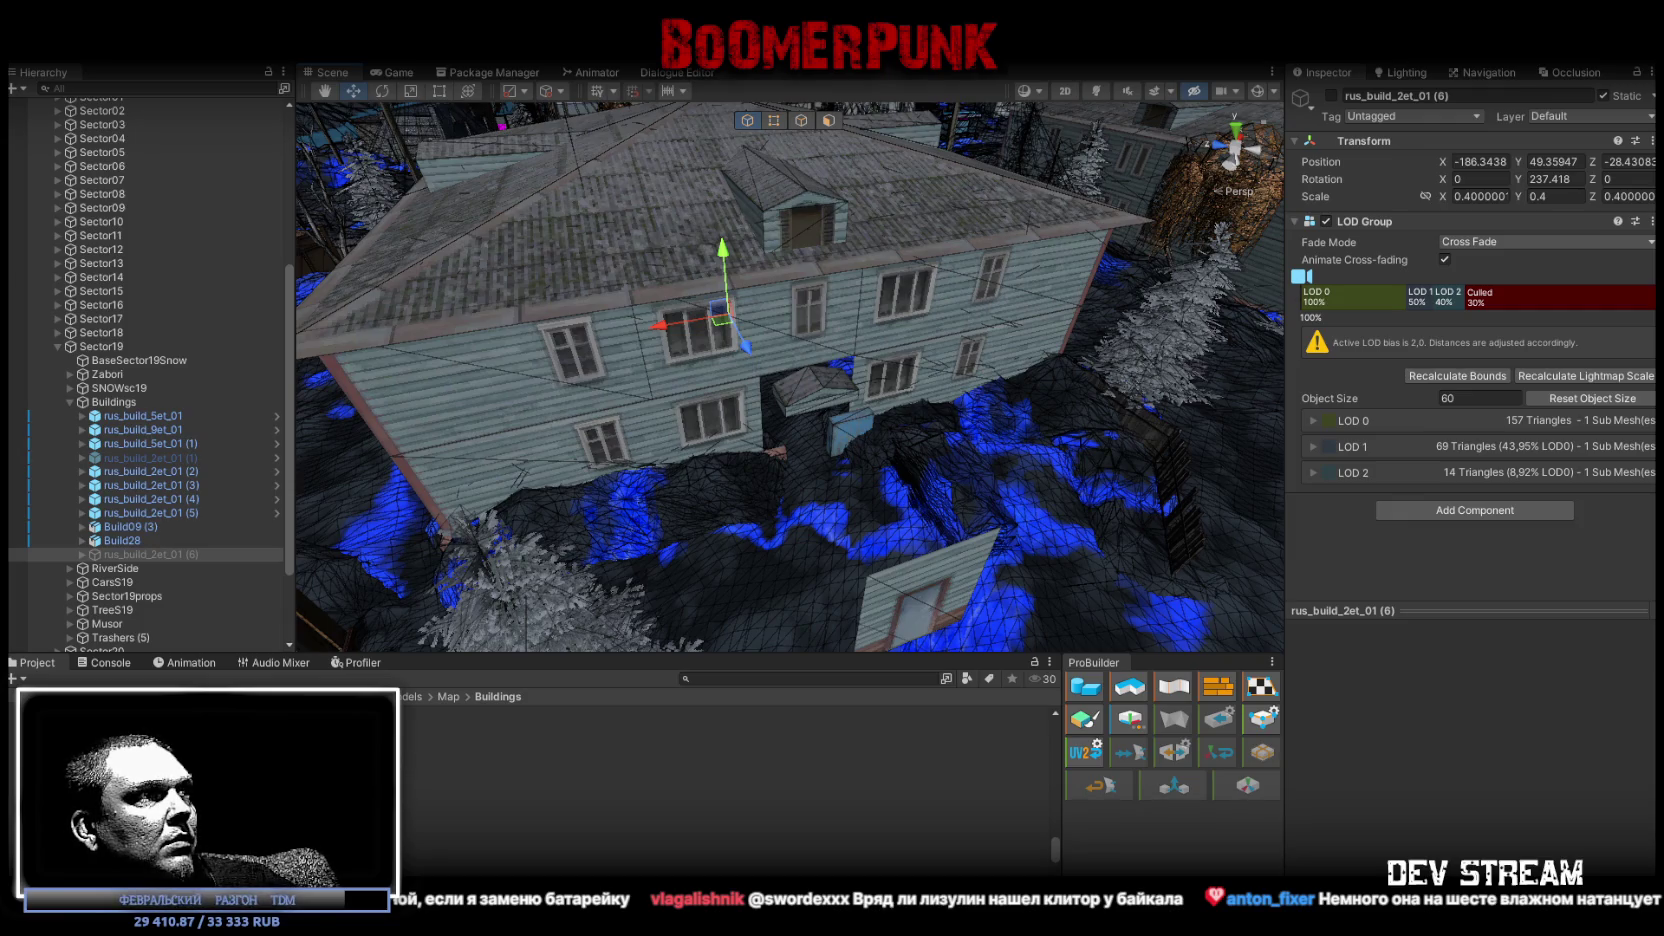
click(588, 736)
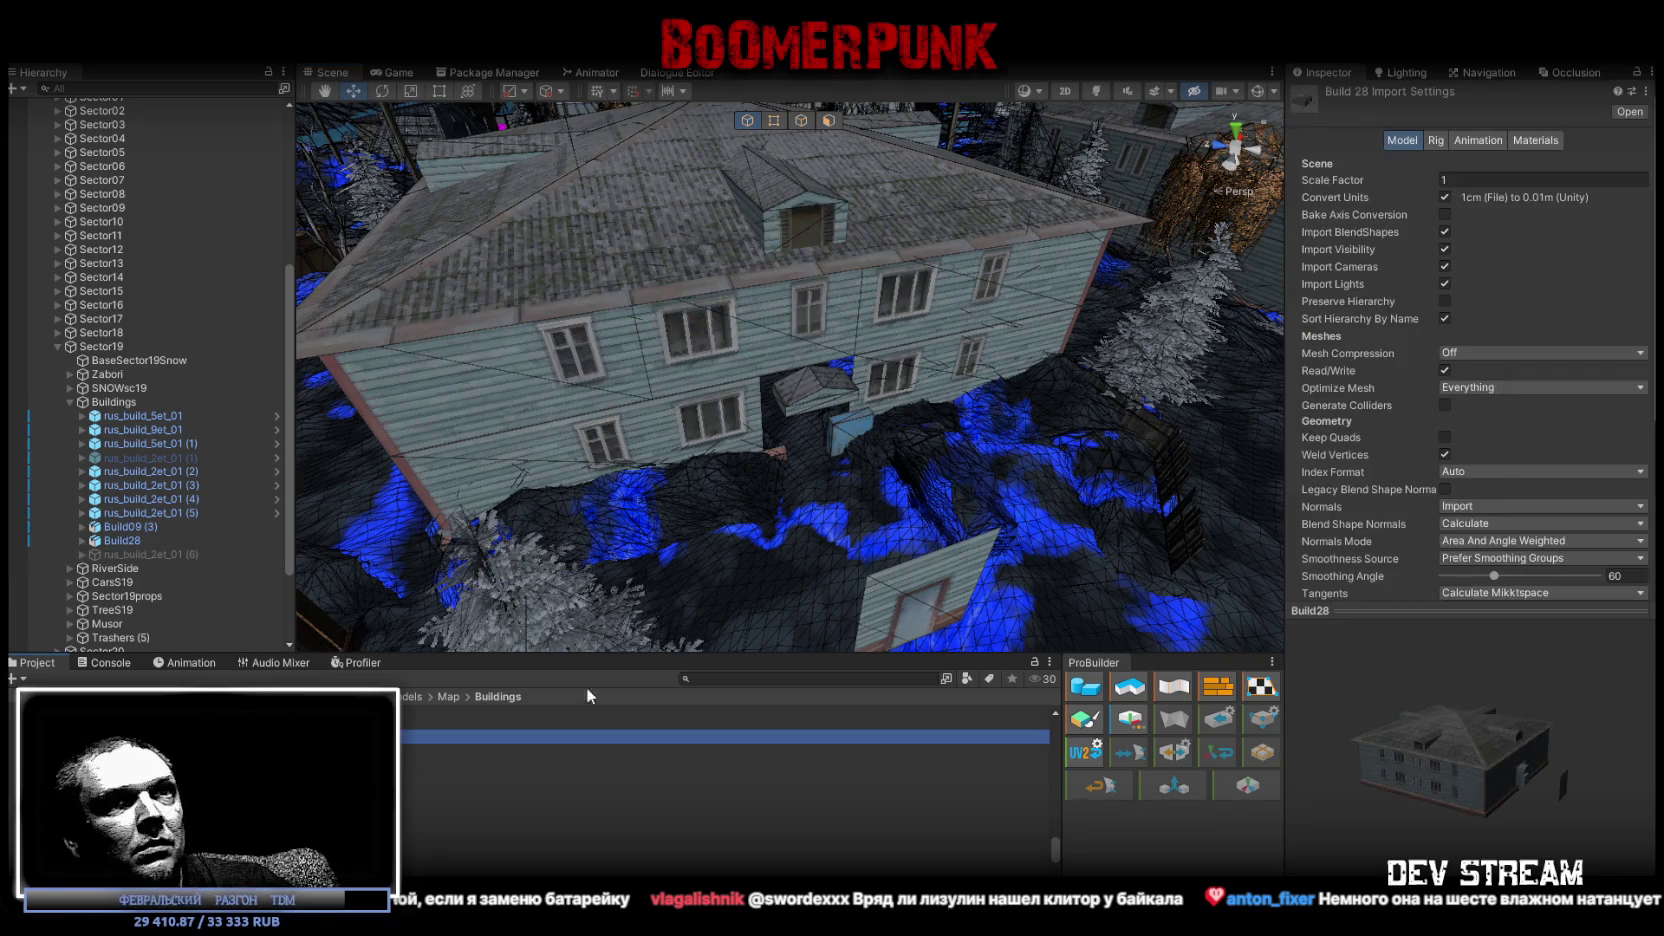
click(1493, 179)
scroll(1540, 495, down, 5)
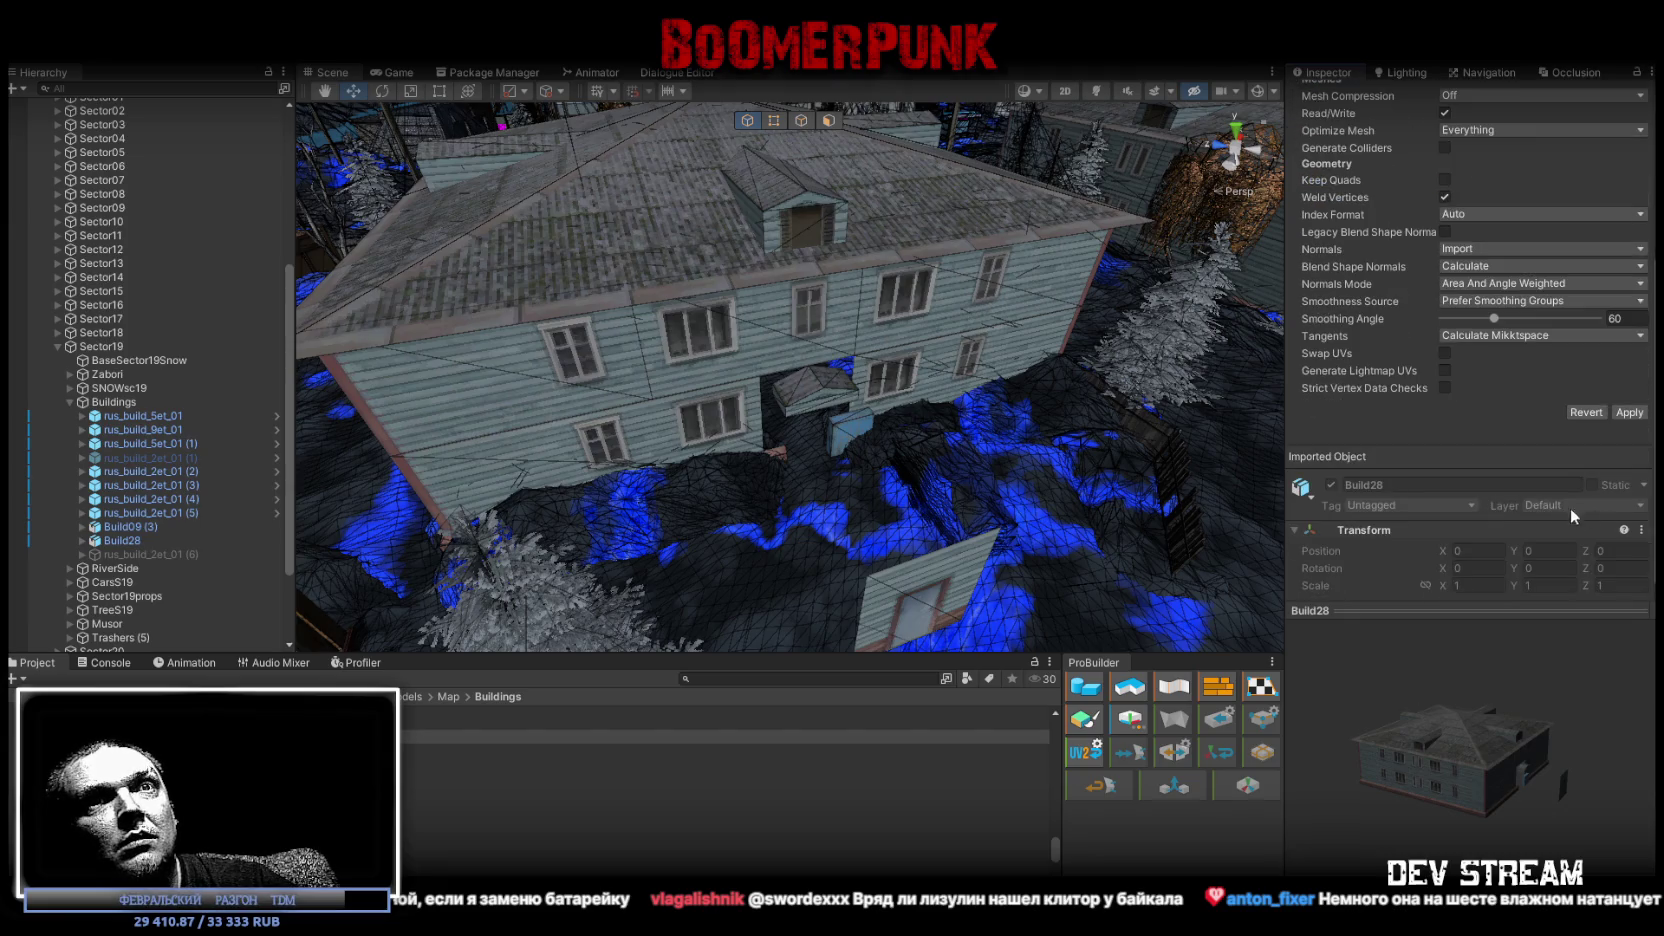
click(1630, 412)
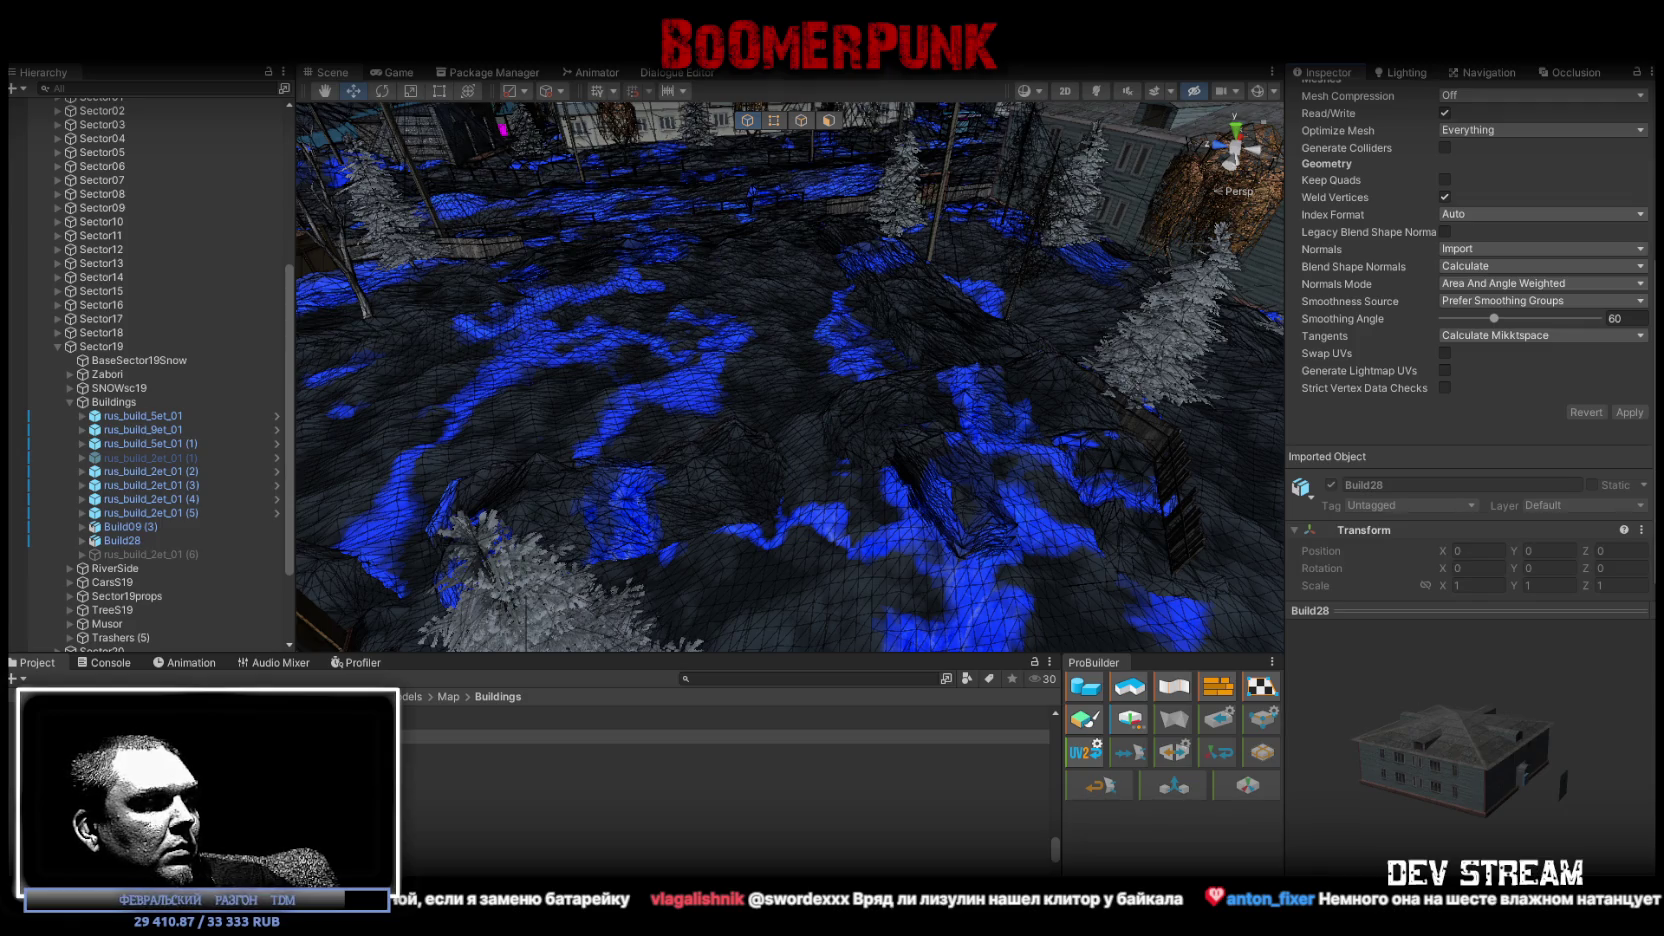
key(alt+Tab)
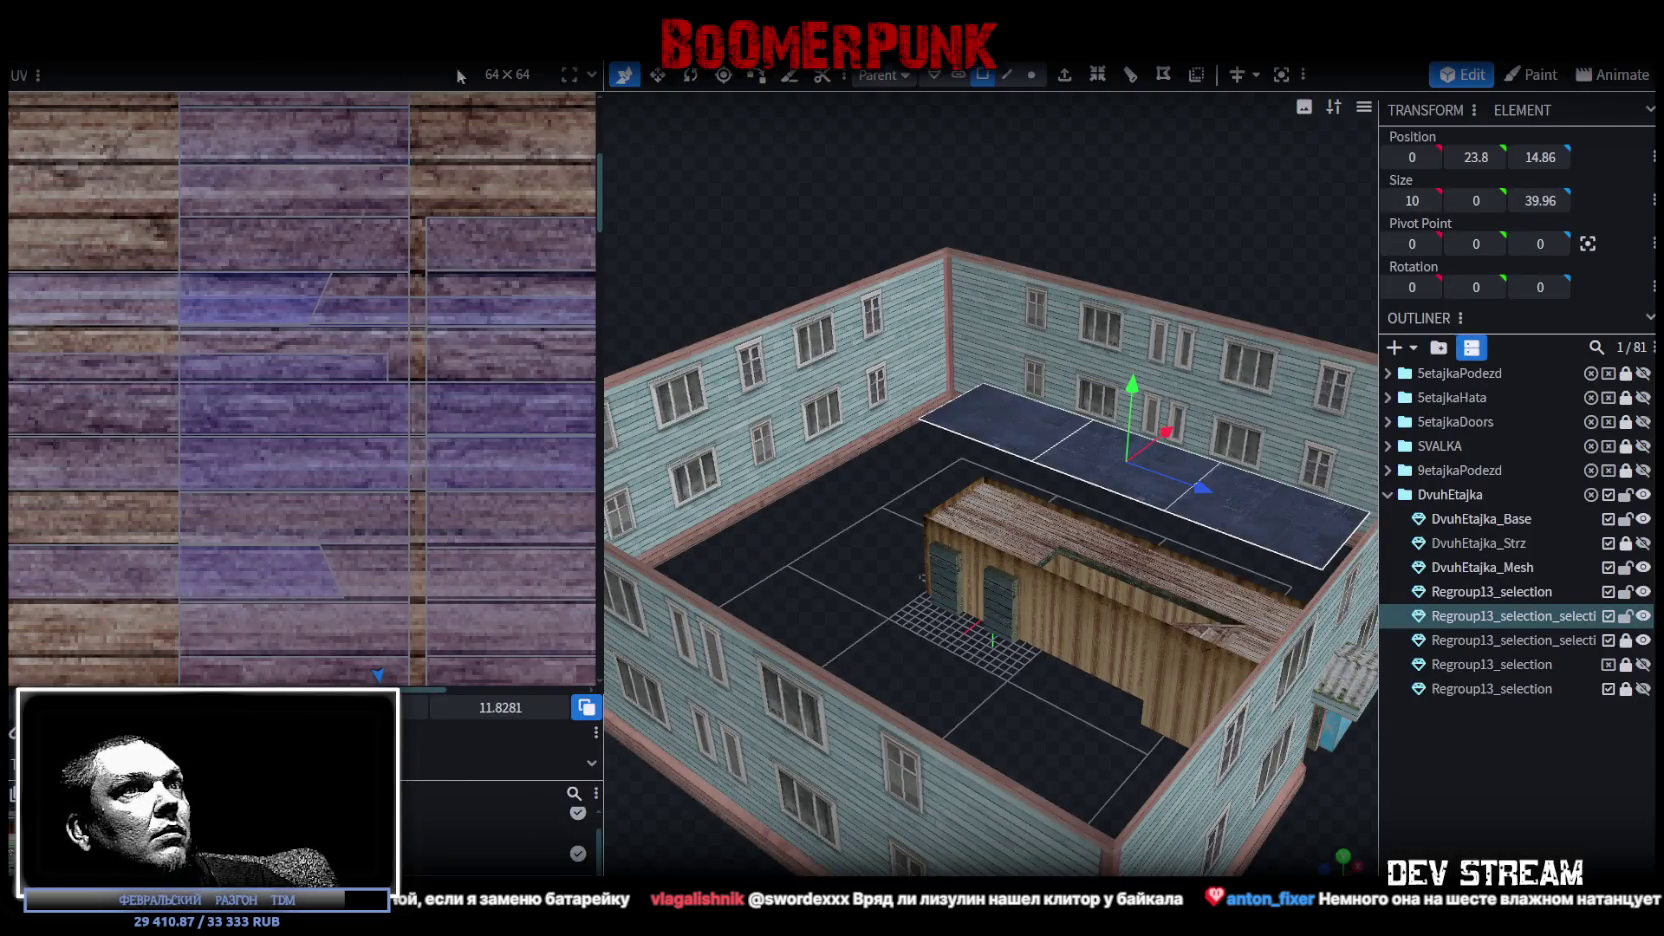
Export the building as an FBX model, replacing the existing Build28.fbx.
click(143, 48)
mouse_move(208, 396)
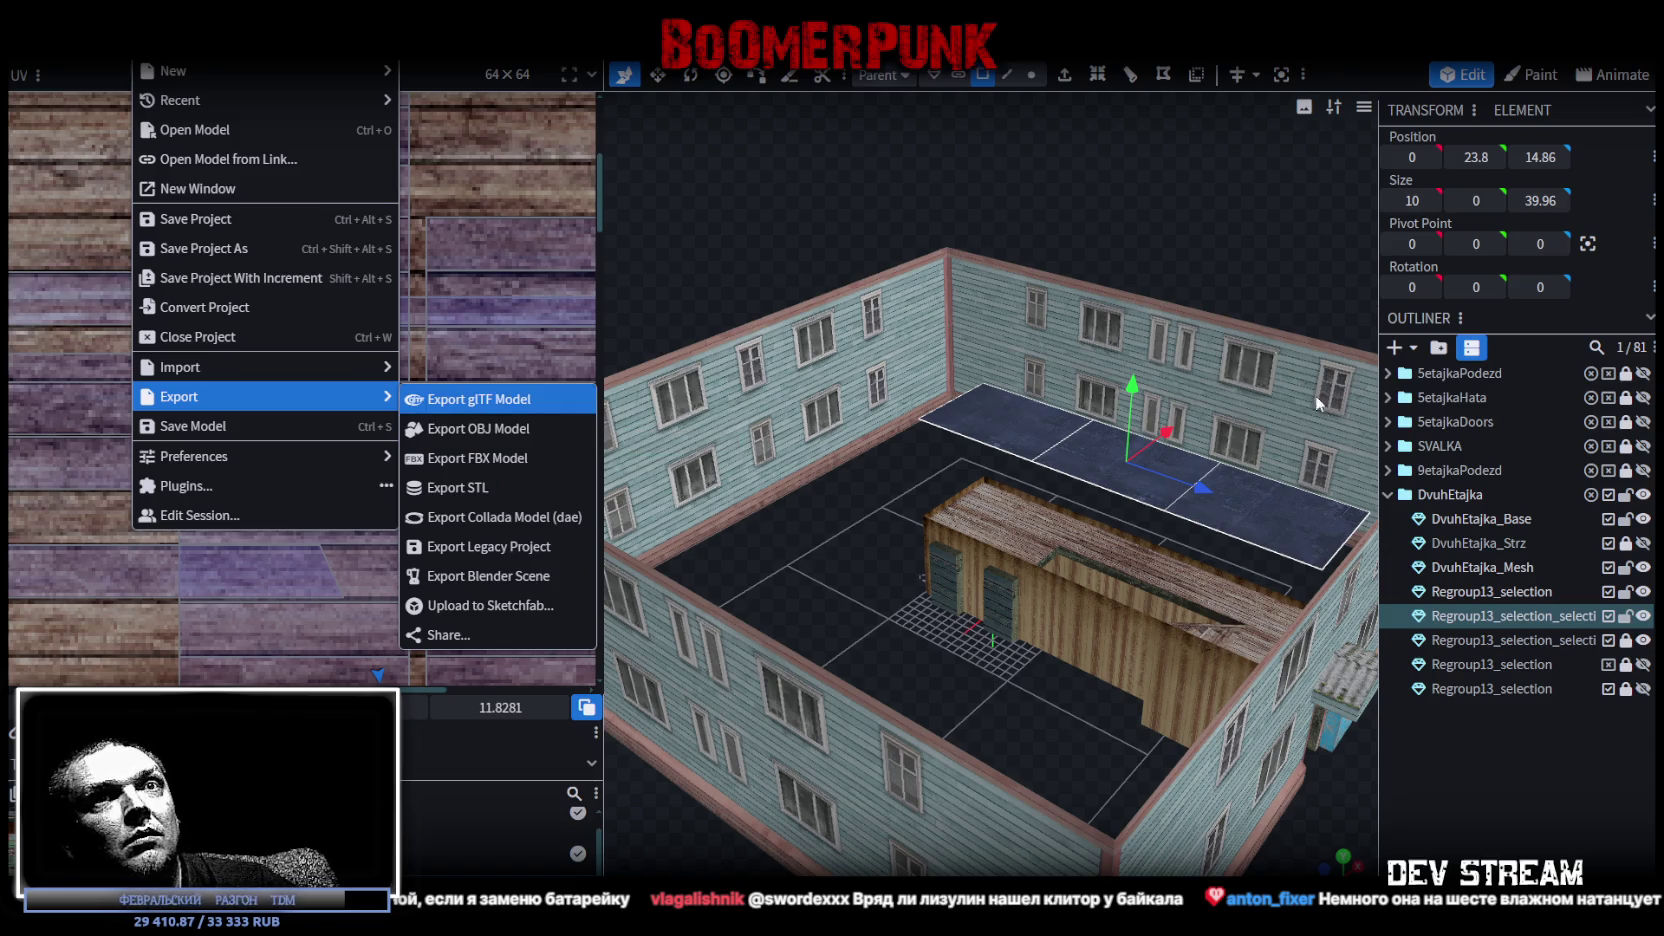
mouse_move(1316, 395)
mouse_down()
mouse_move(1134, 208)
mouse_move(832, 157)
mouse_up()
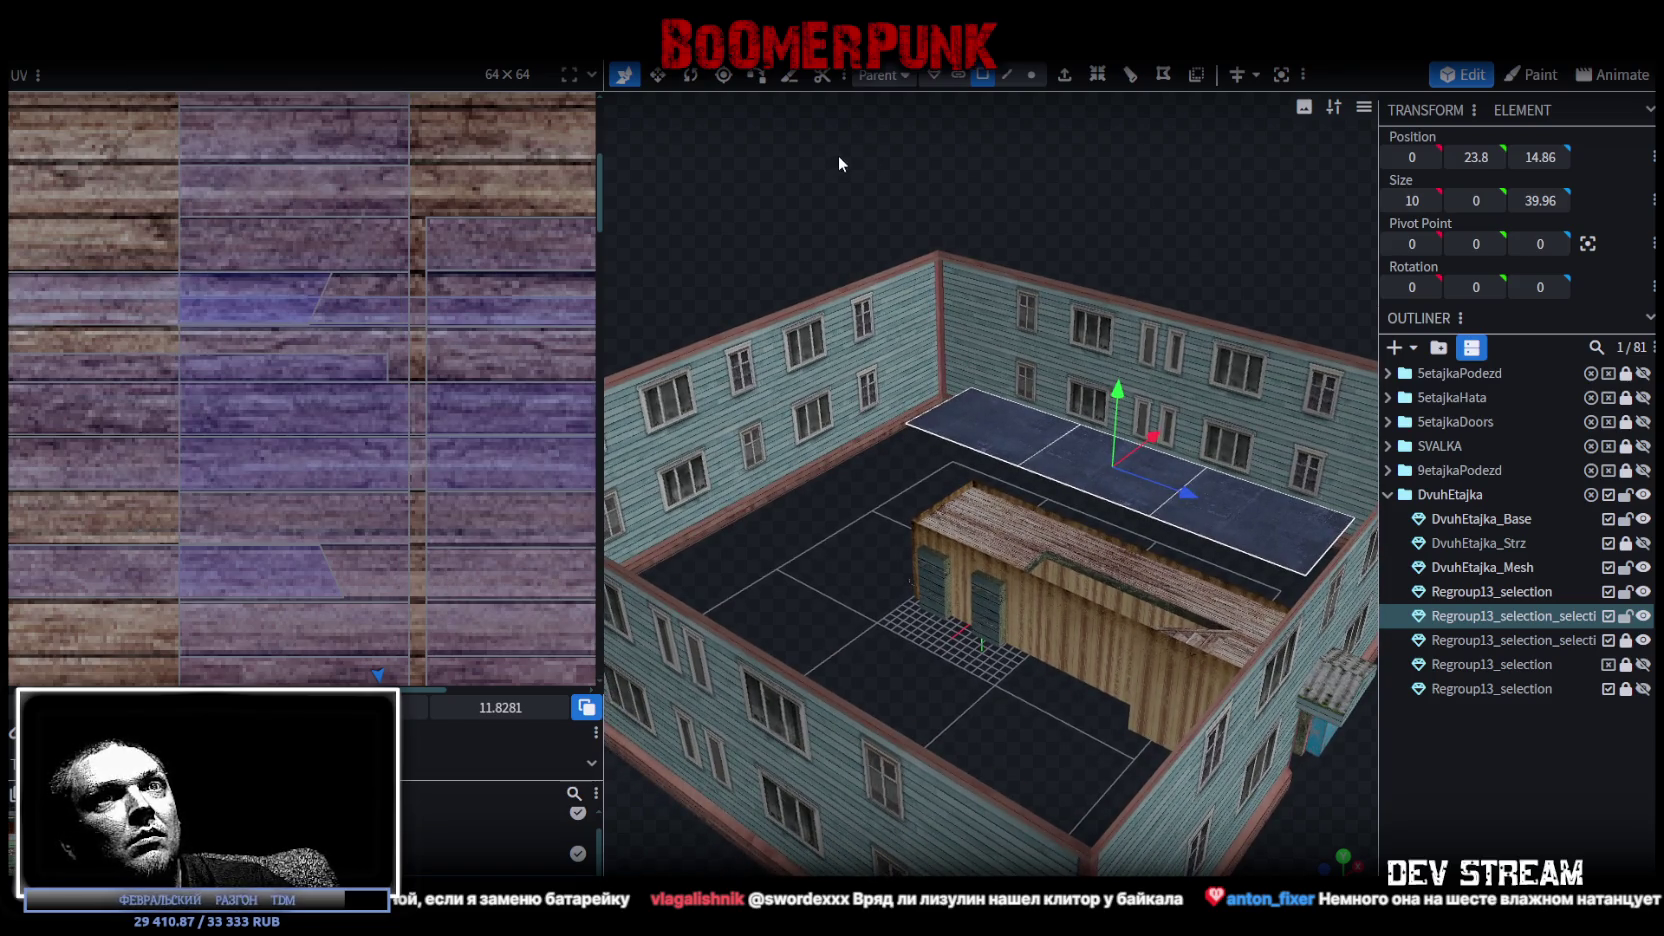
click(143, 48)
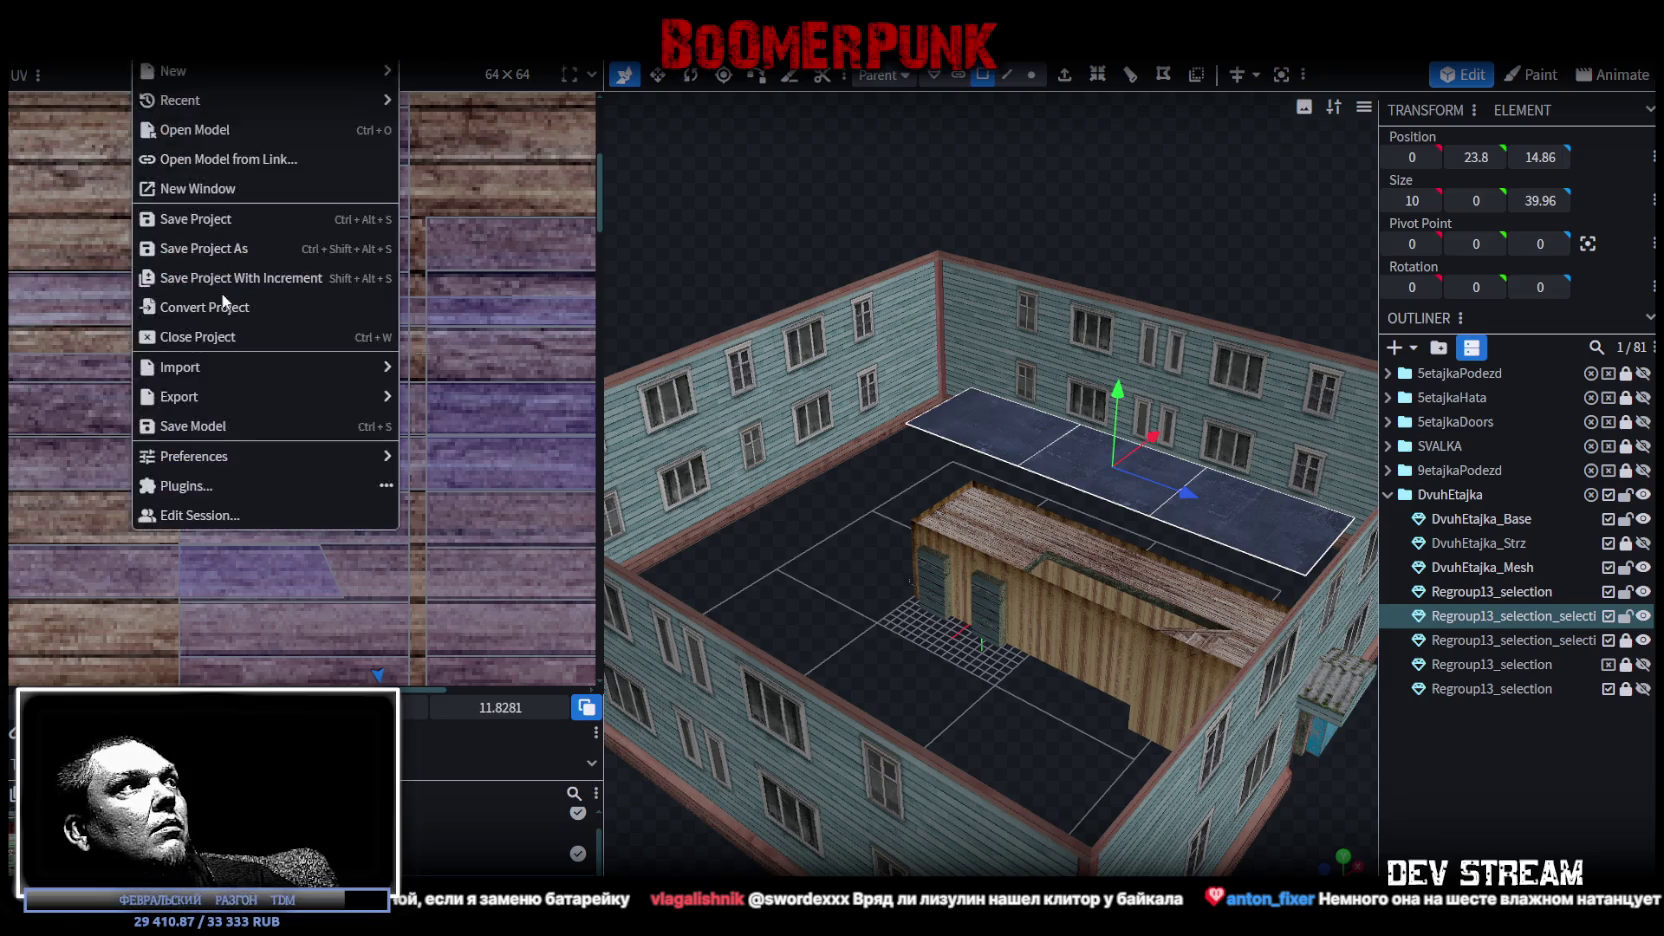
click(496, 460)
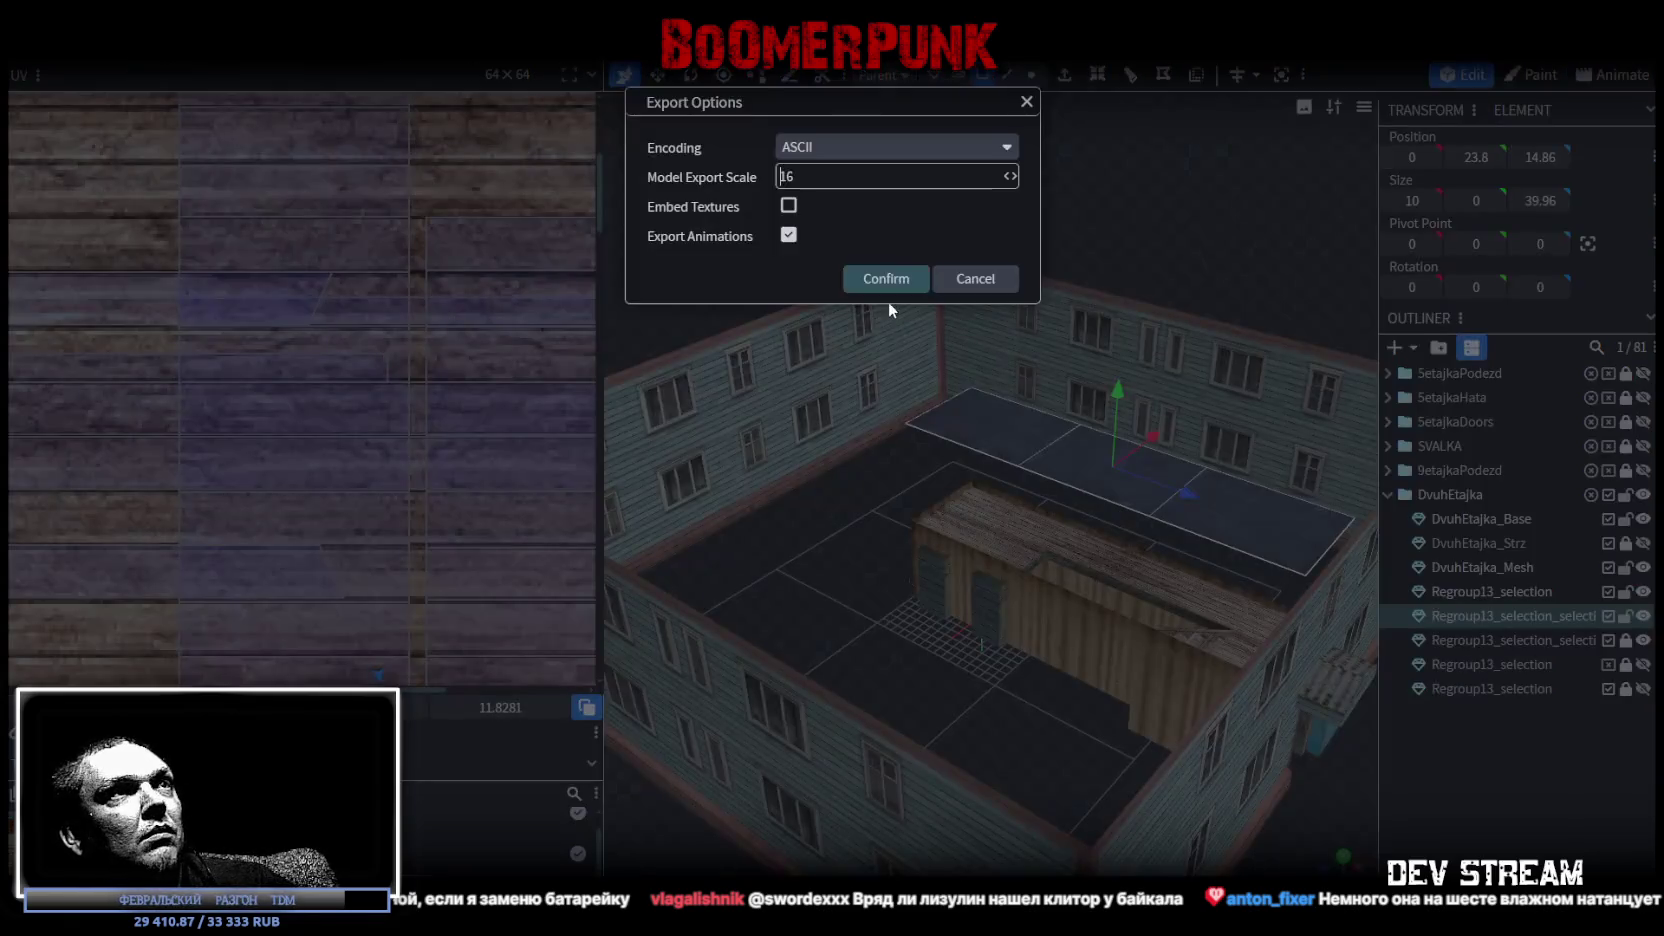
click(877, 287)
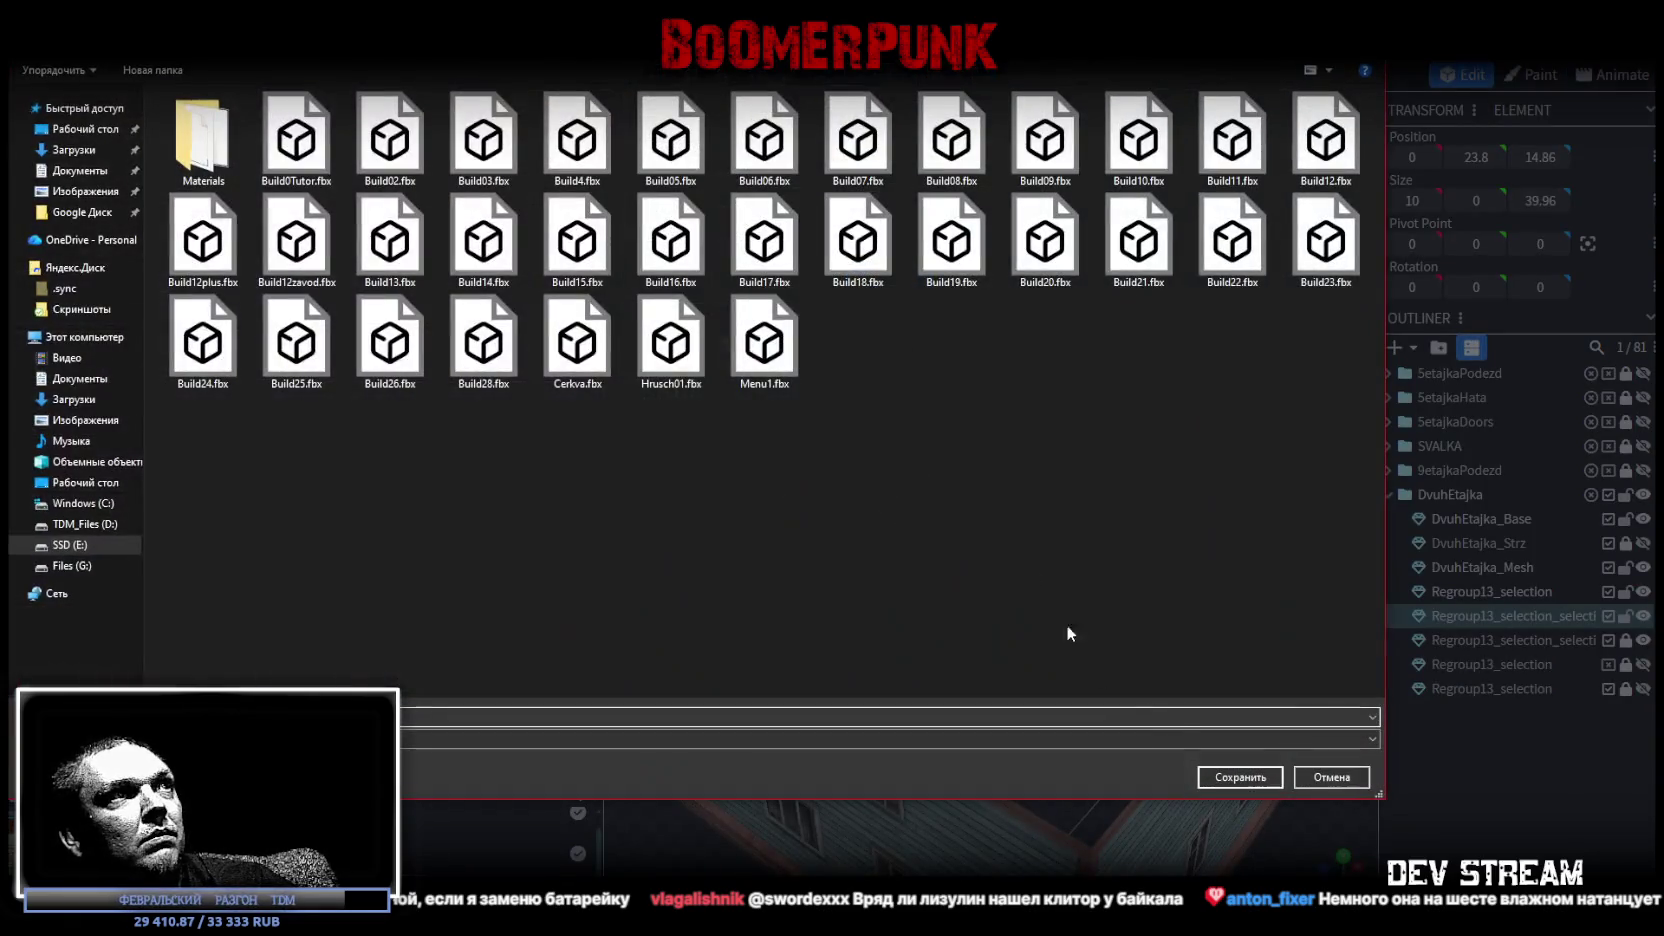
click(1241, 777)
click(878, 479)
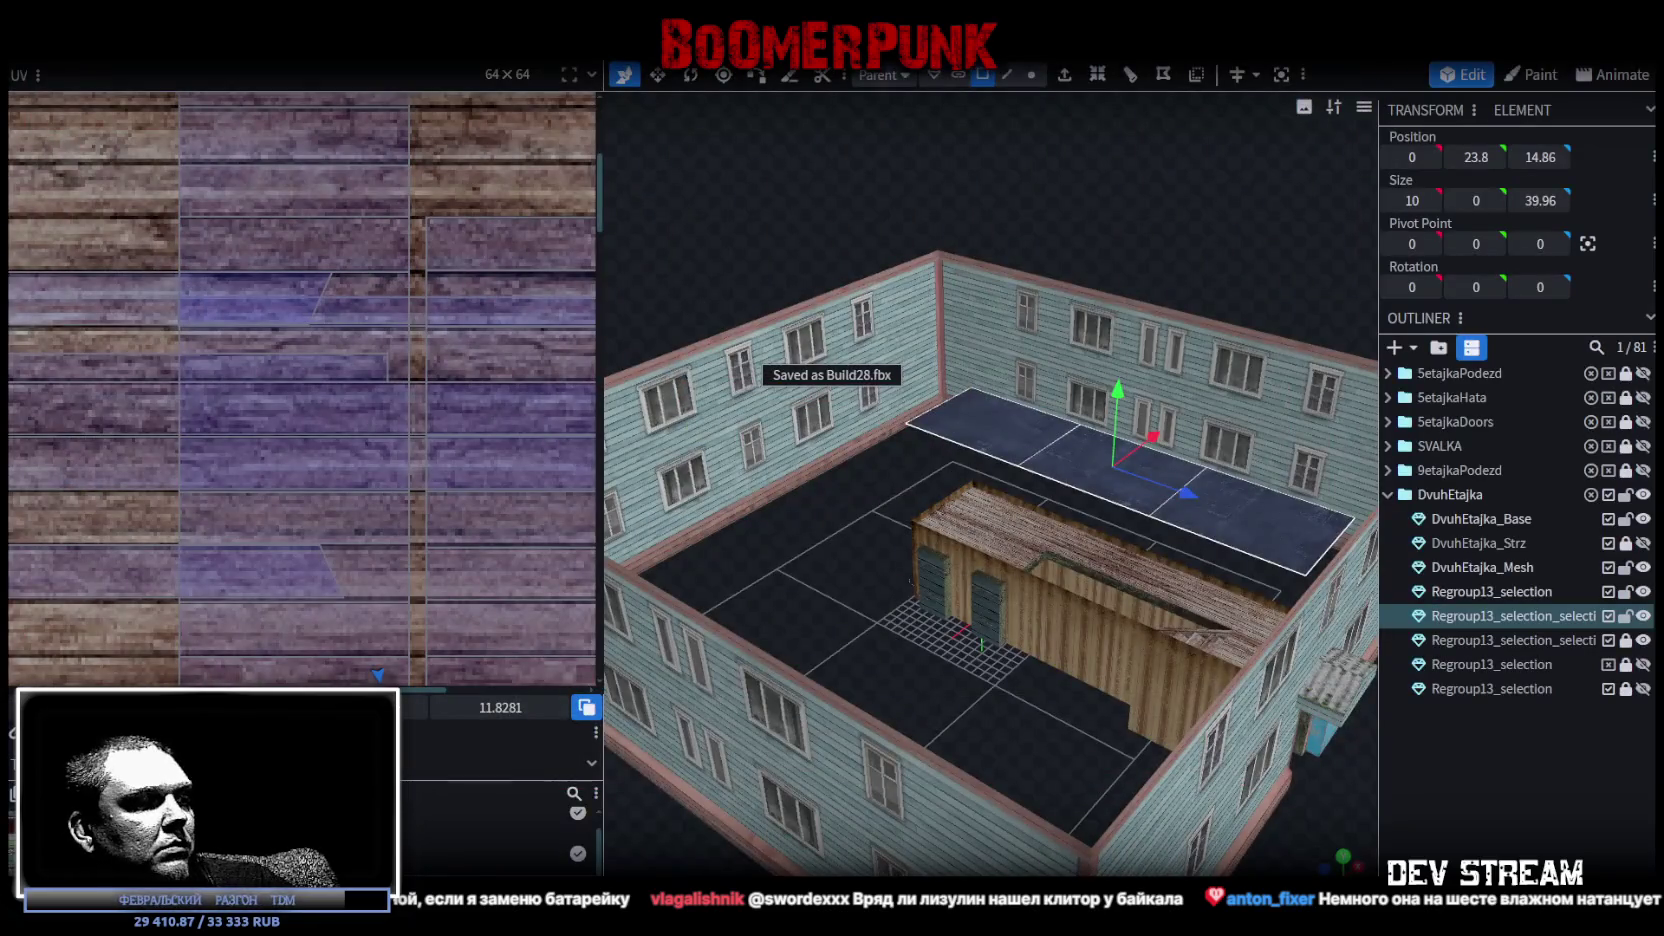
key(alt+Tab)
mouse_move(978, 500)
right_down()
mouse_move(973, 218)
mouse_move(792, 336)
right_up()
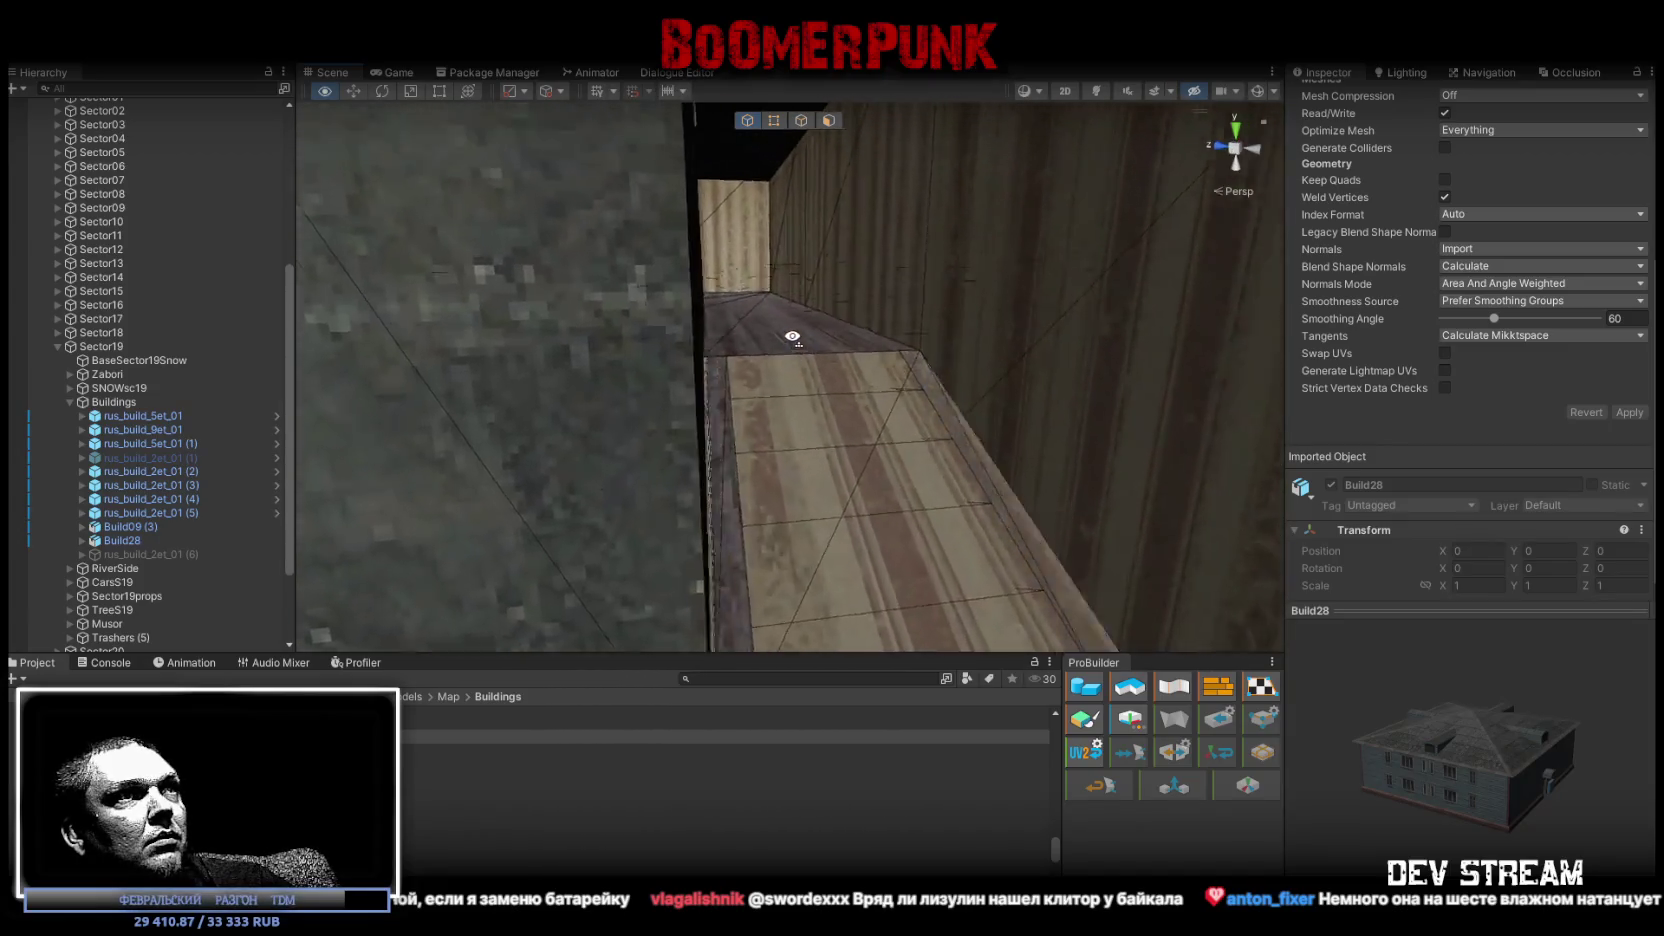
Put DvuhEtajka_Strz on the Stairse layer and DvuhEtajka_Mesh on the FakeMesh layer.
click(809, 400)
key(f)
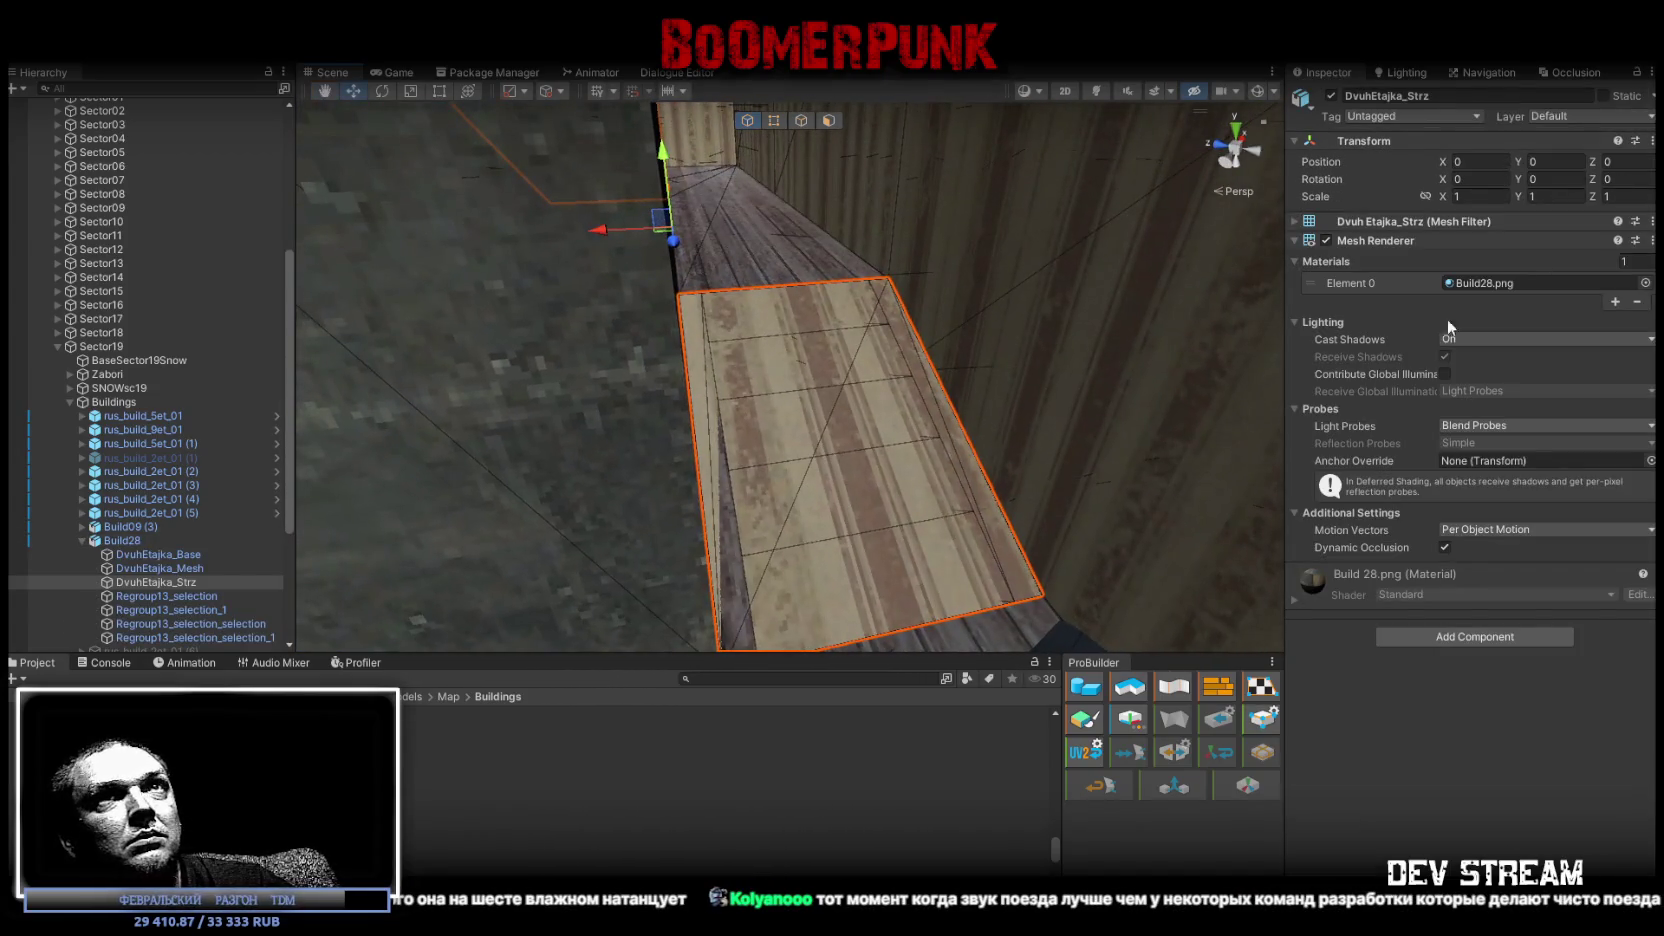
click(1582, 119)
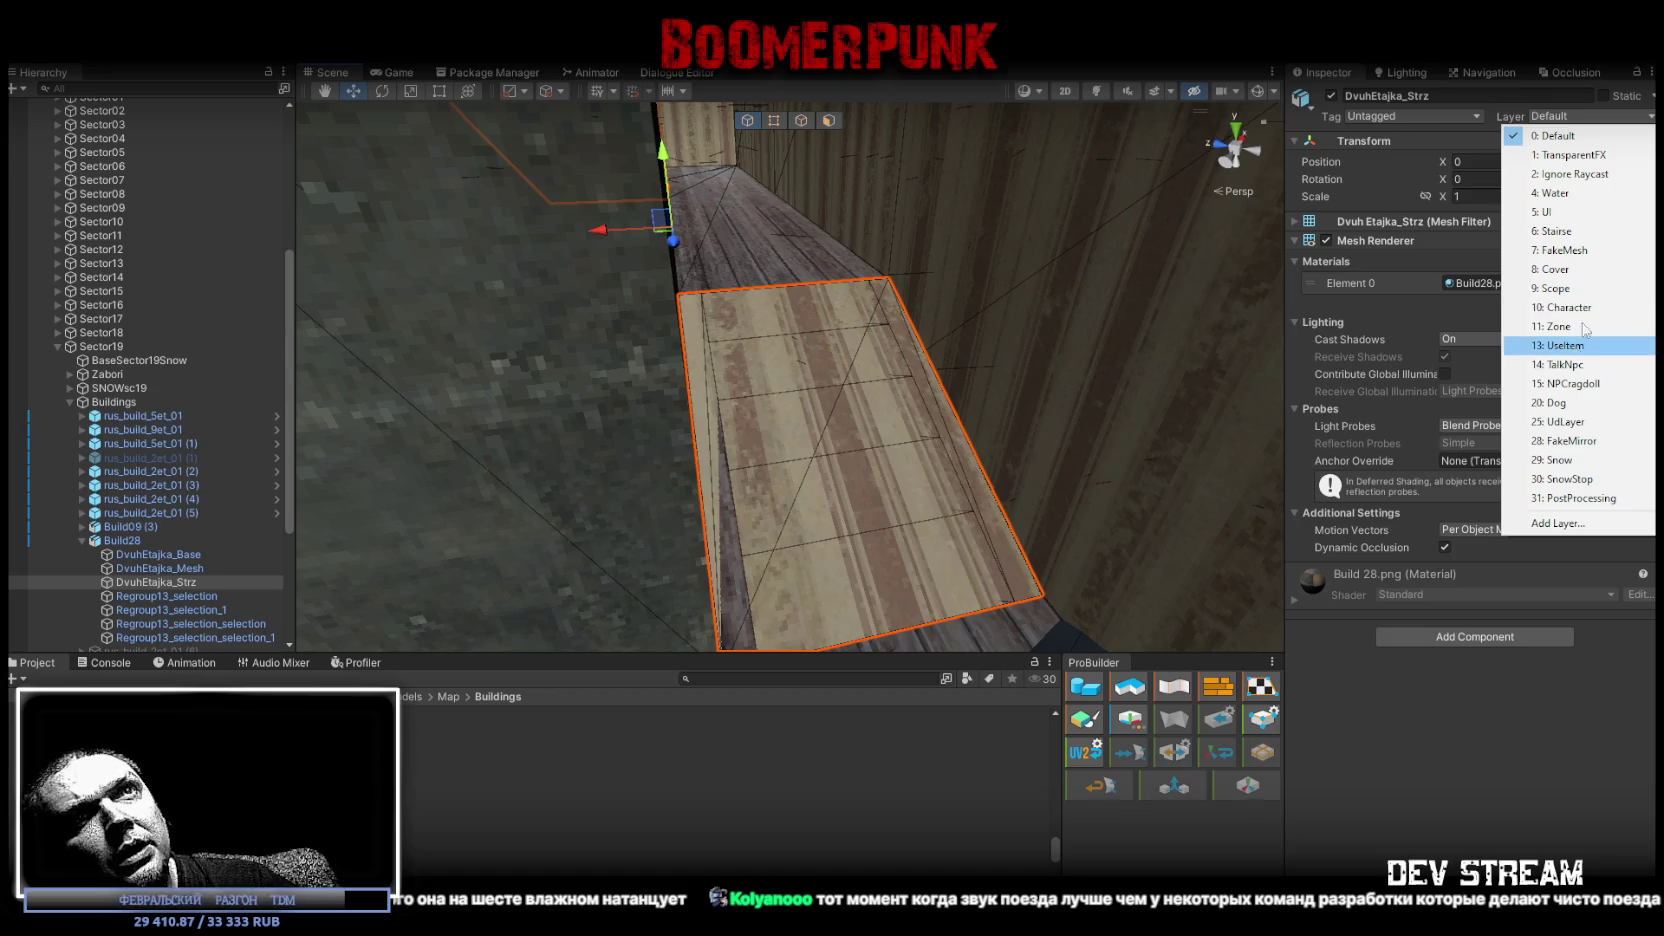
click(1560, 231)
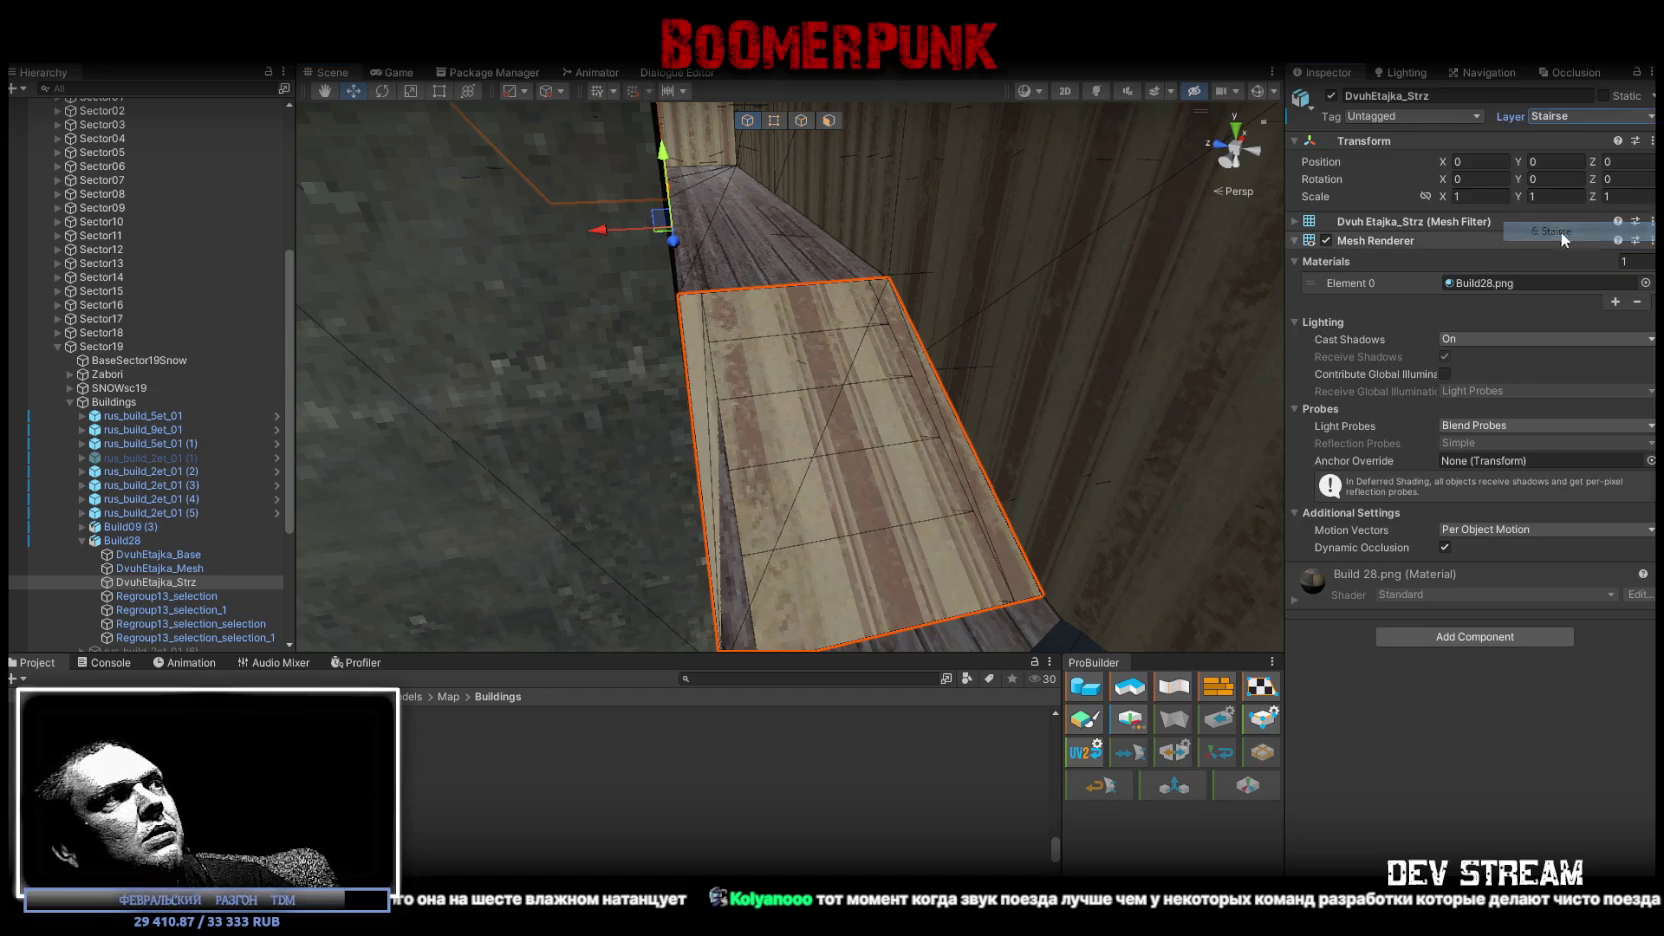
click(165, 568)
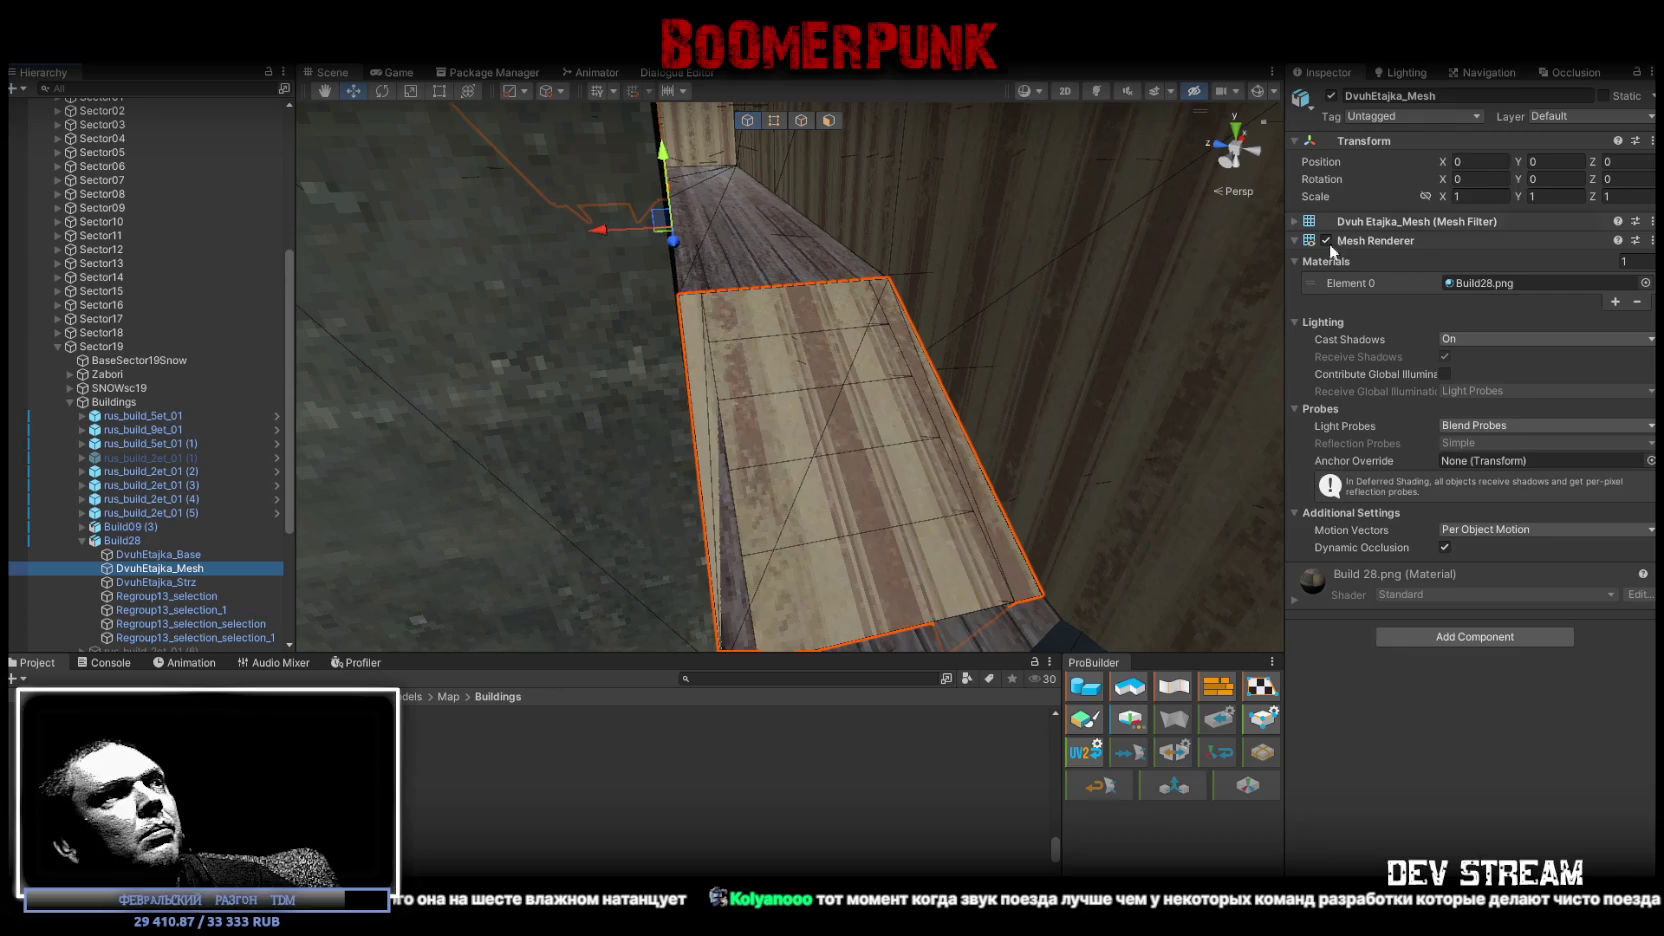
click(1559, 125)
click(1587, 255)
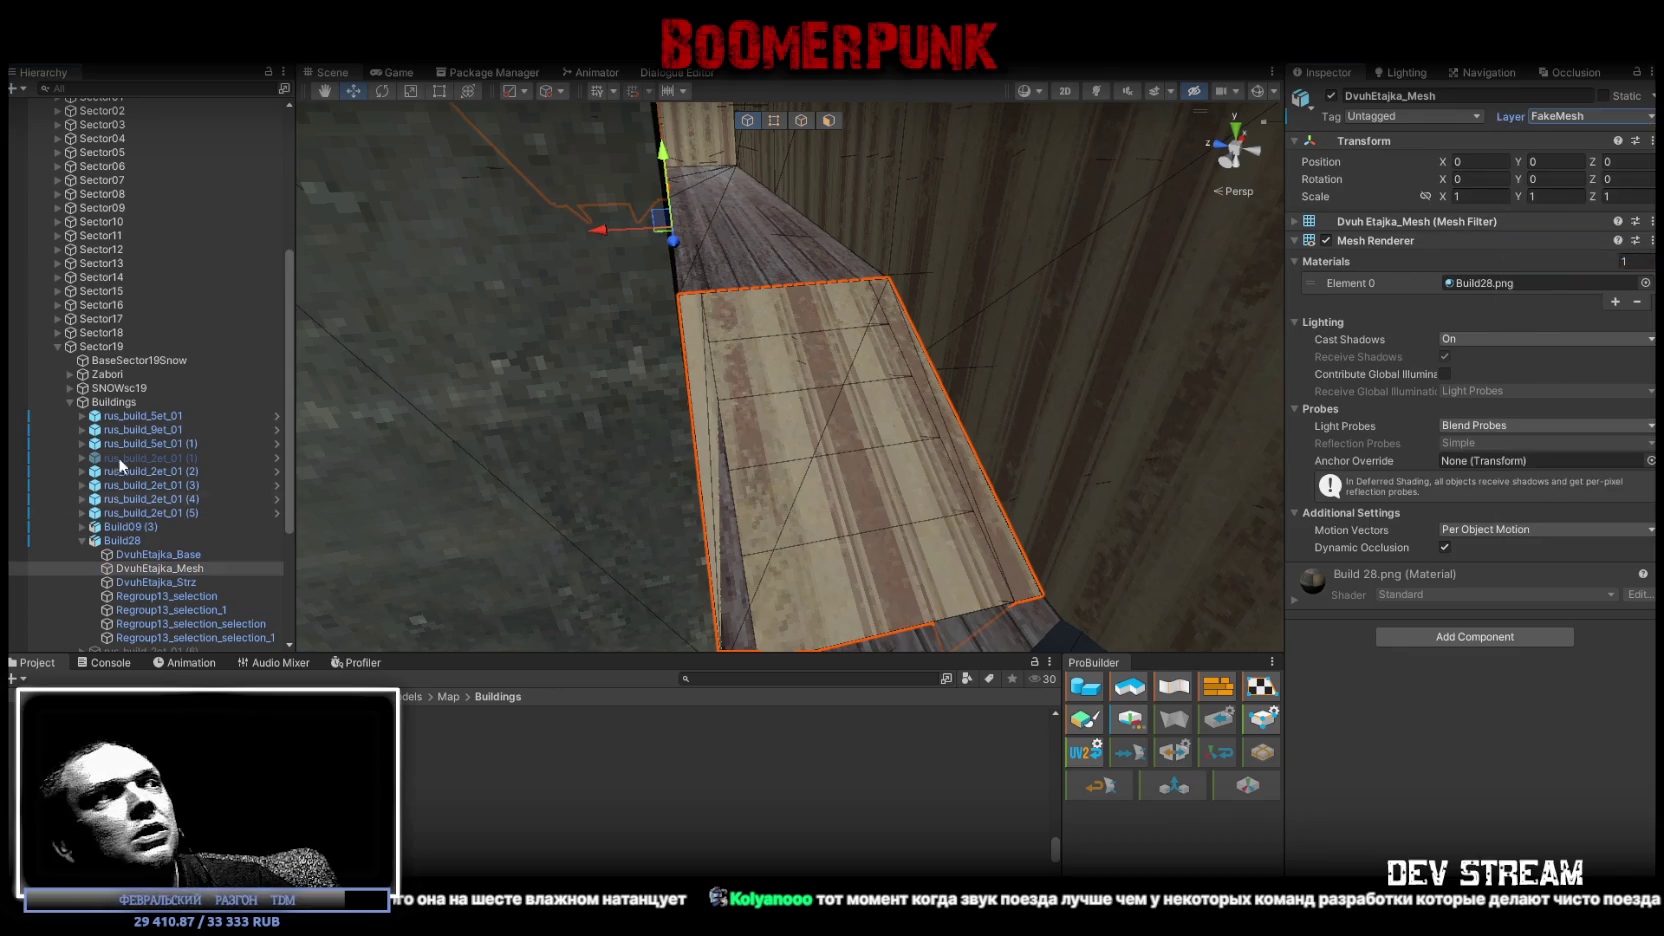
Add a Mesh Collider to DvuhEtajka_Base, DvuhEtajka_Mesh and DvuhEtajka_Strz together.
ctrl+click(190, 552)
ctrl+click(186, 578)
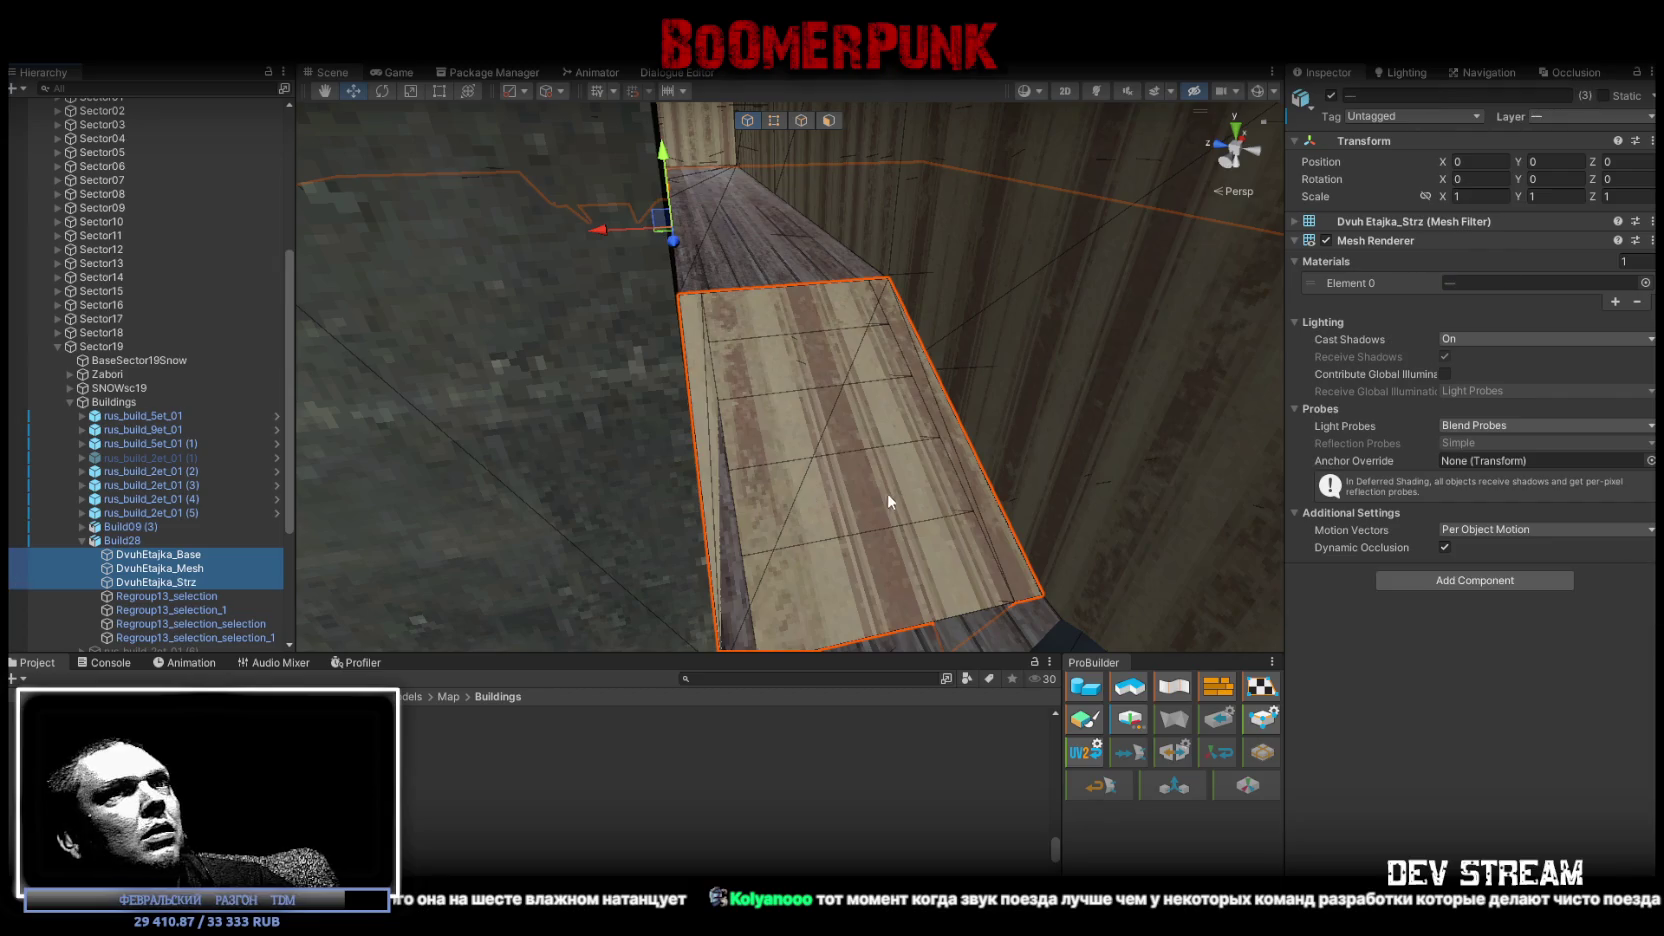
click(1472, 580)
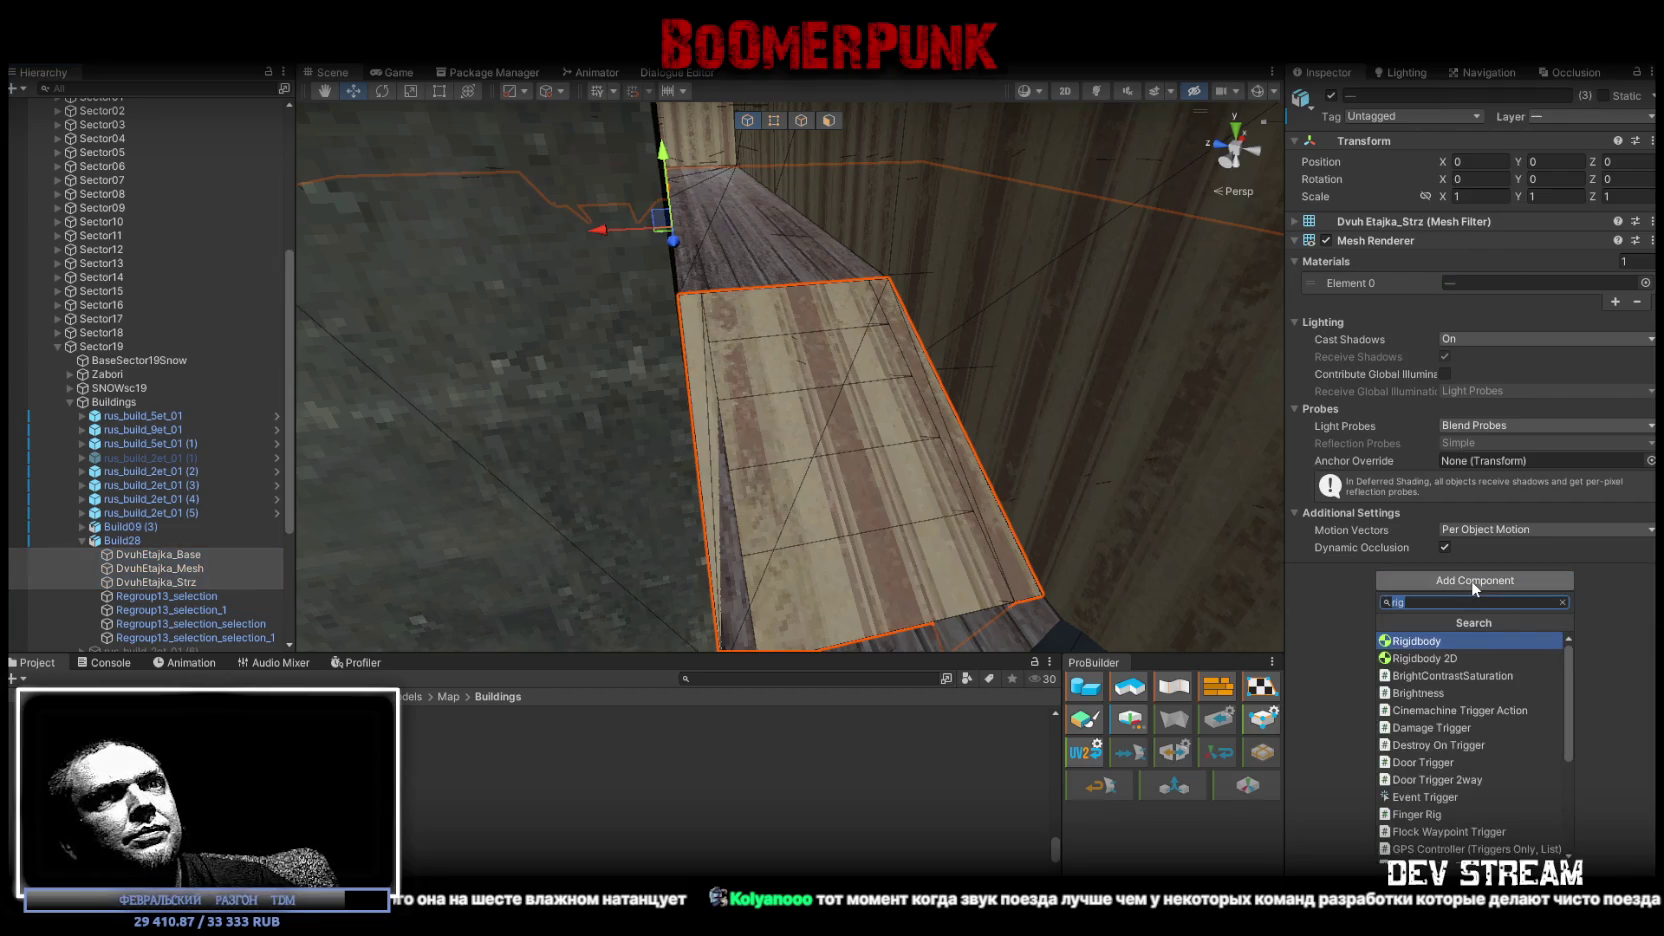
text(mesh)
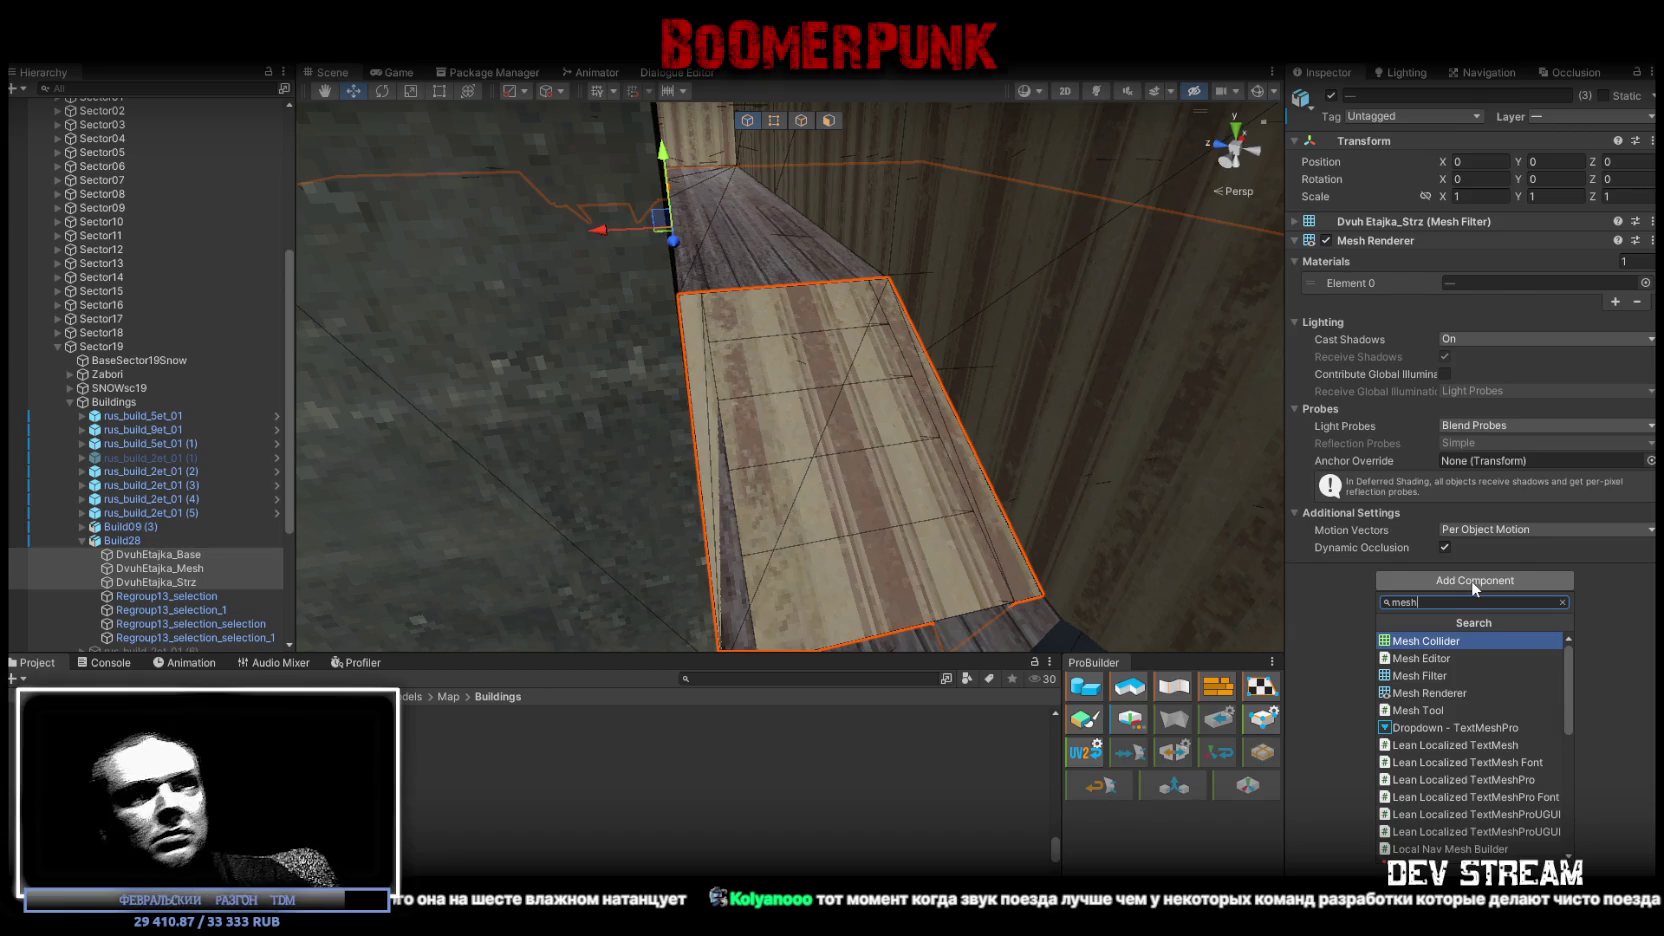
click(1453, 645)
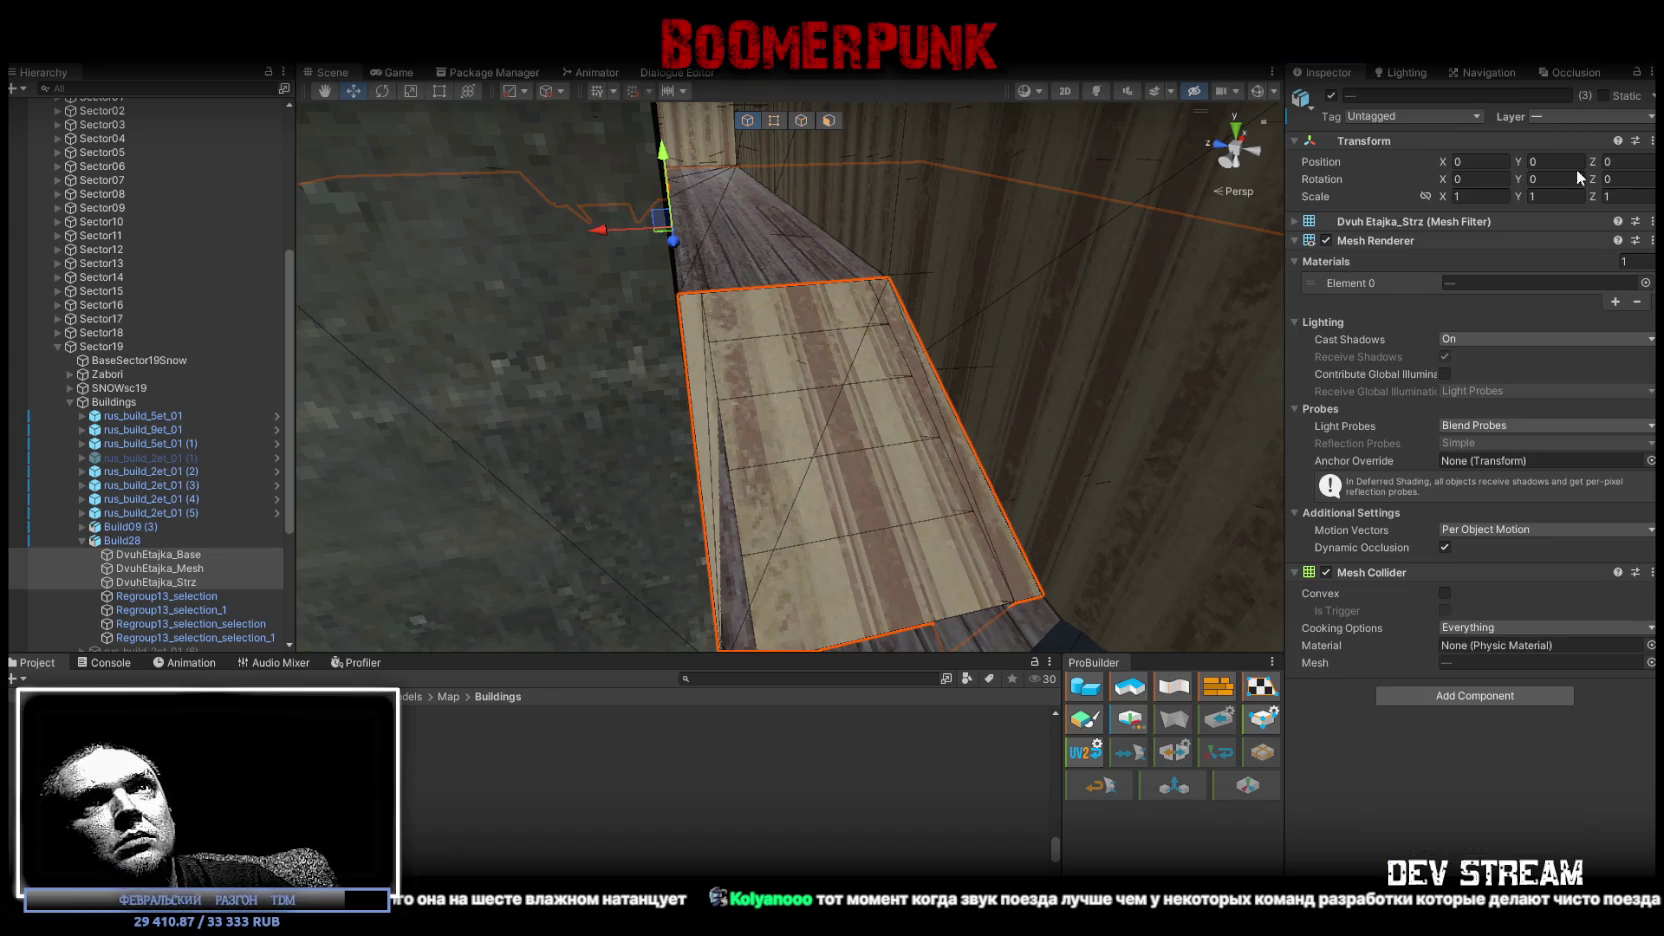
click(115, 541)
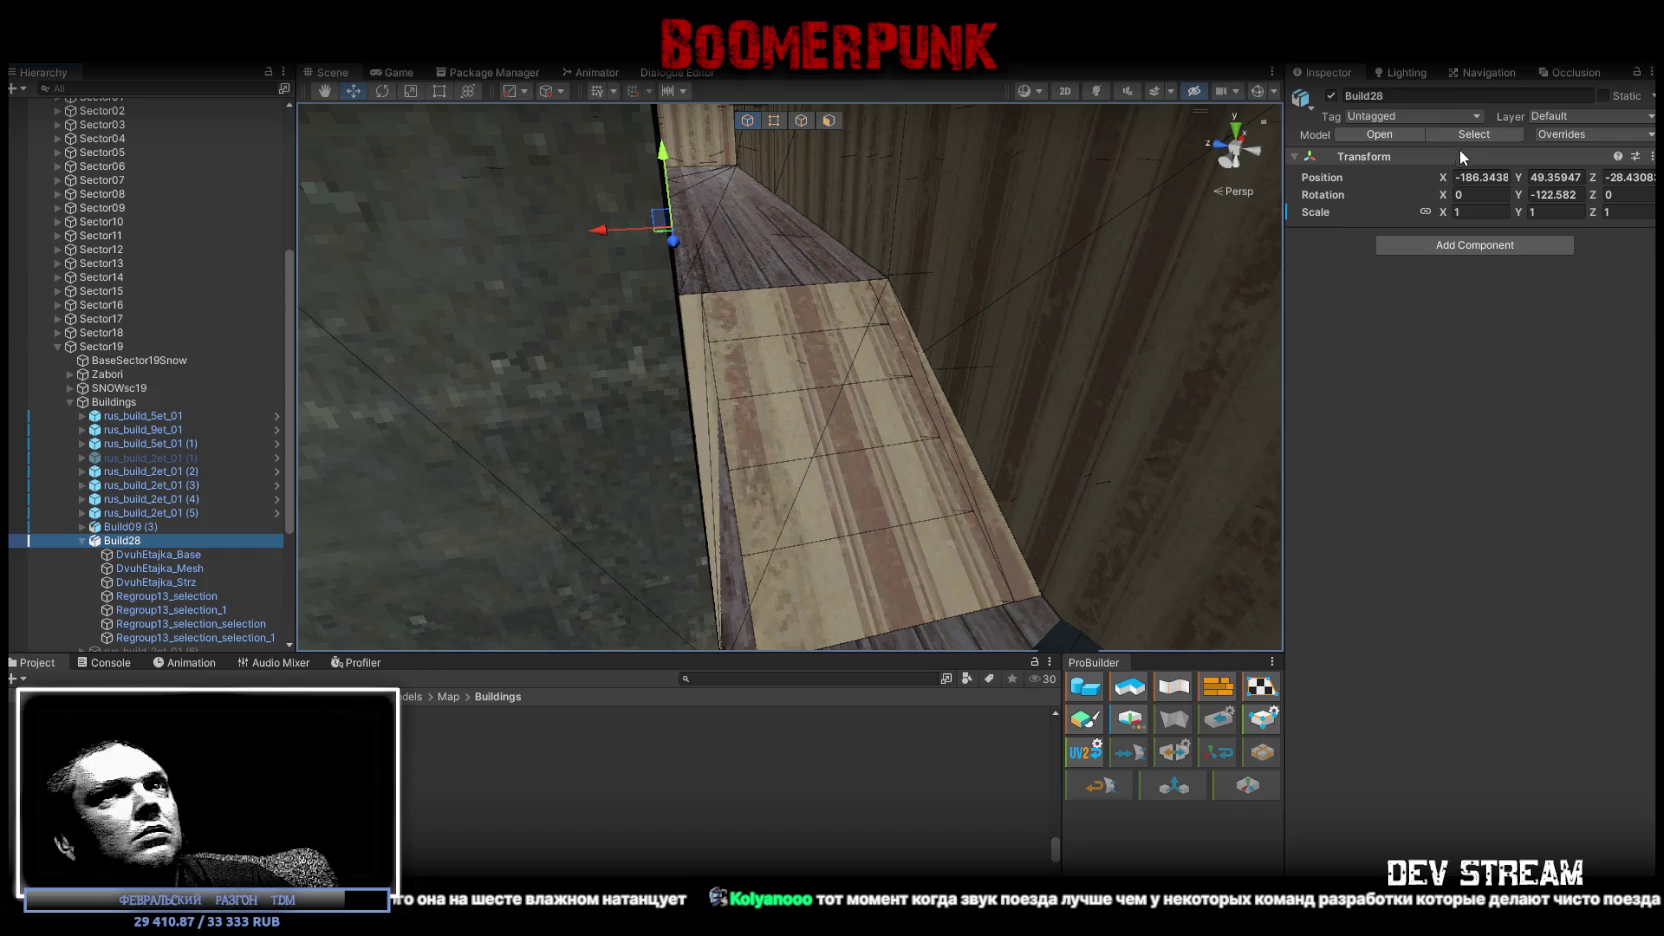
click(1604, 96)
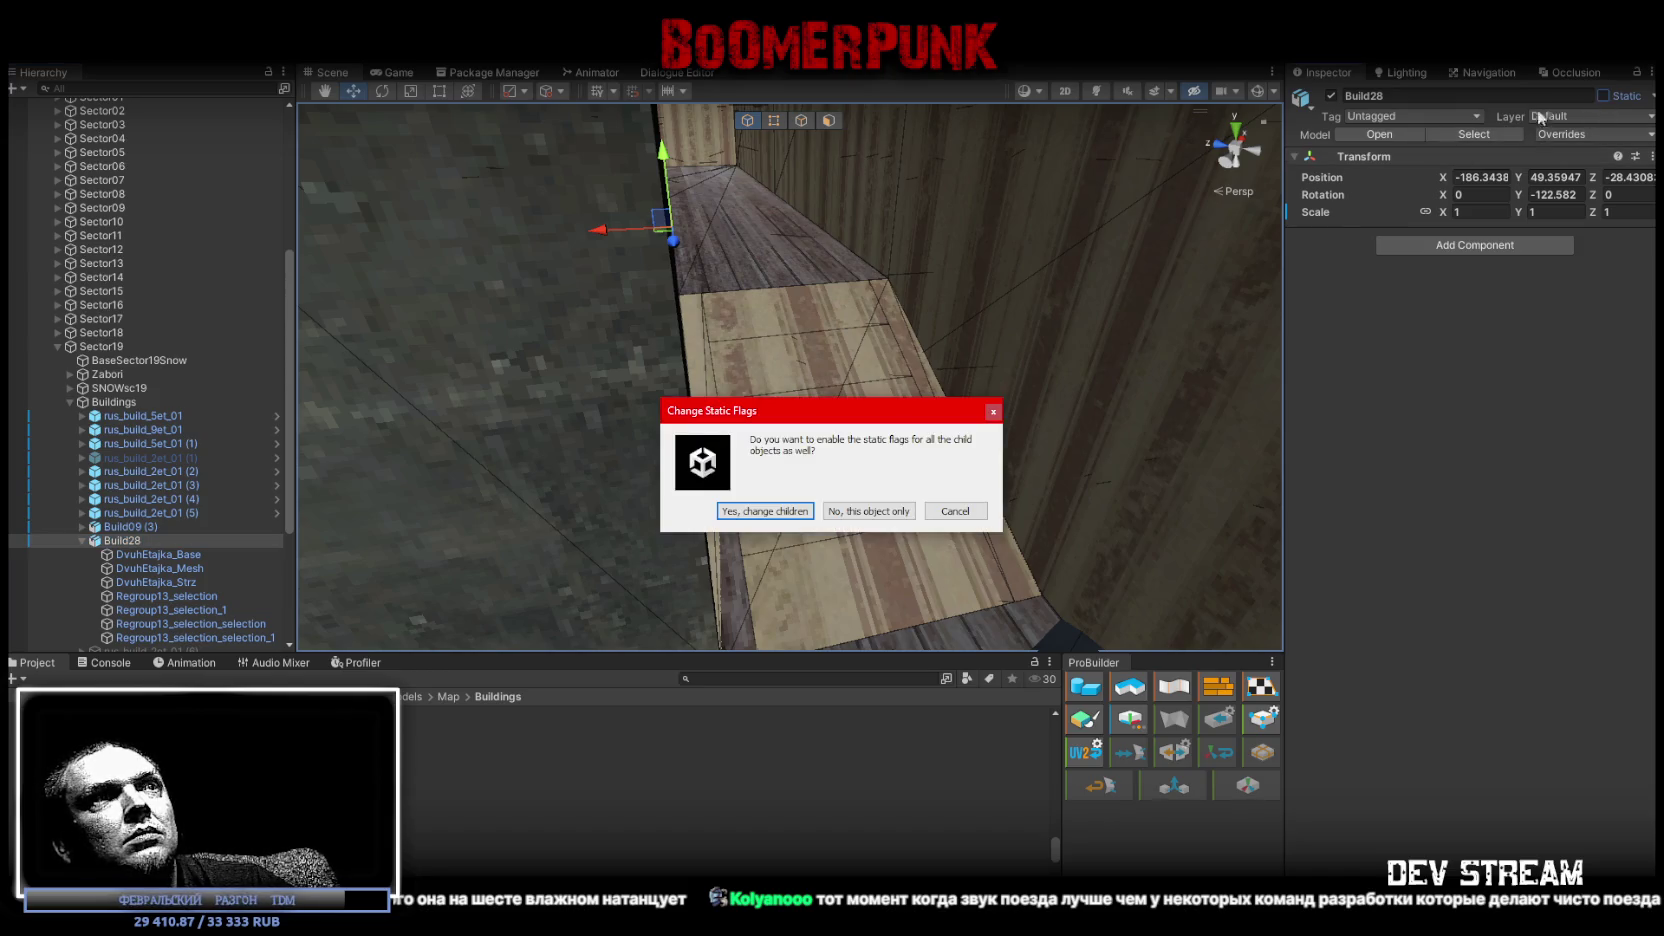
click(779, 512)
right_drag(818, 396, 803, 401)
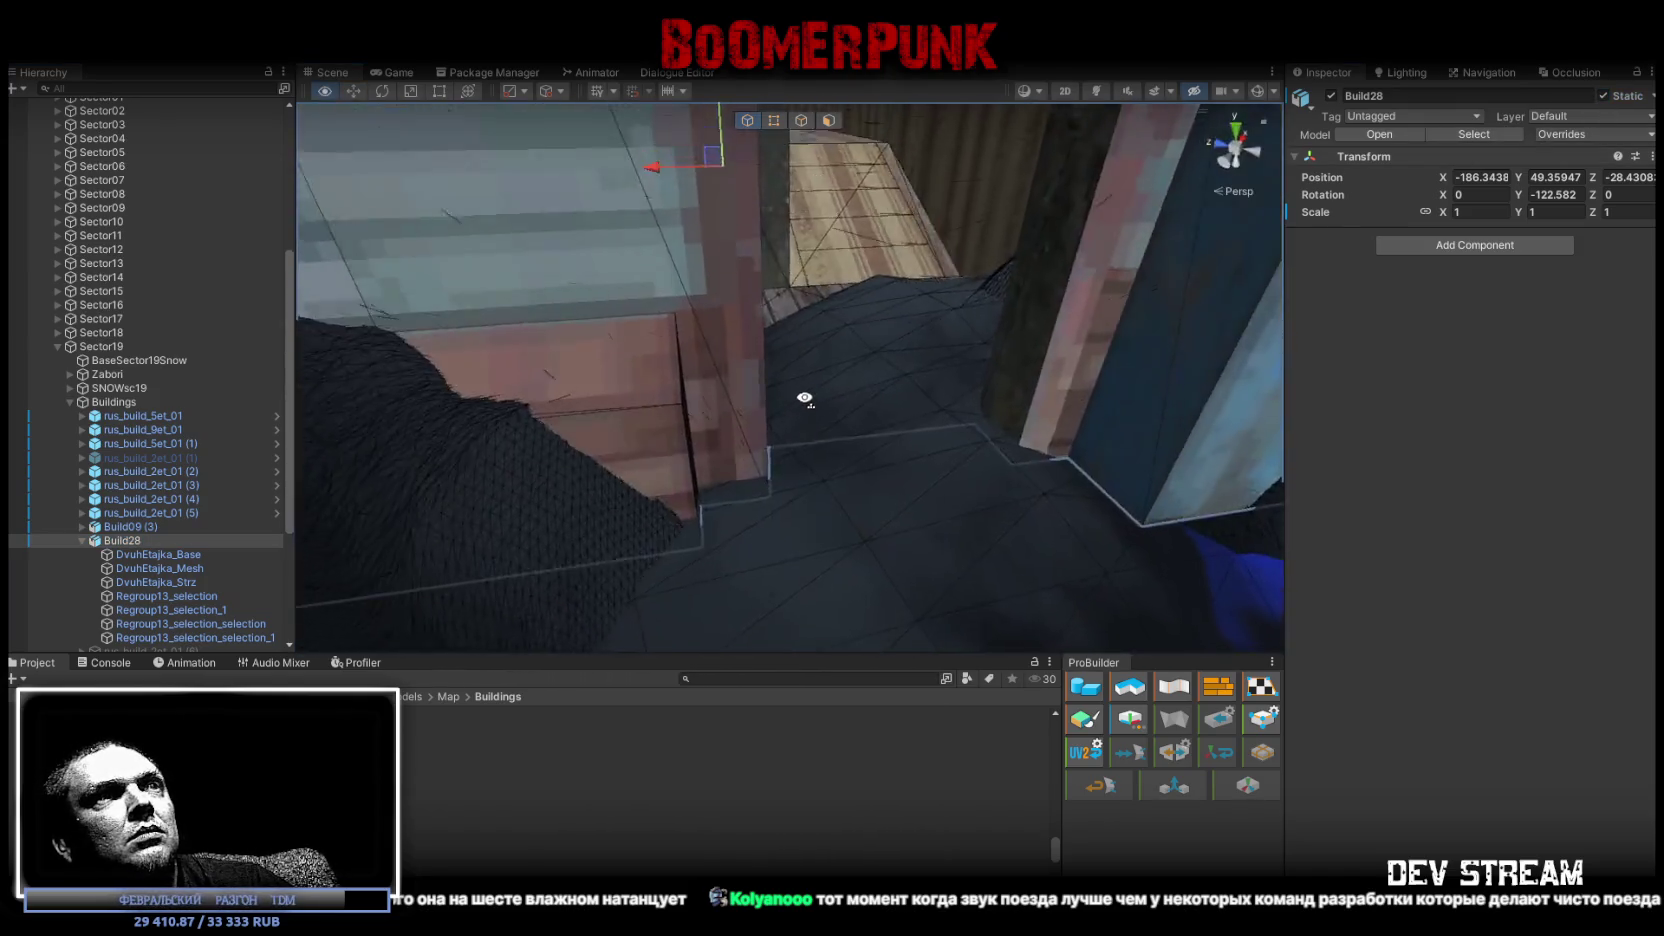
right_drag(803, 401, 503, 562)
click(503, 562)
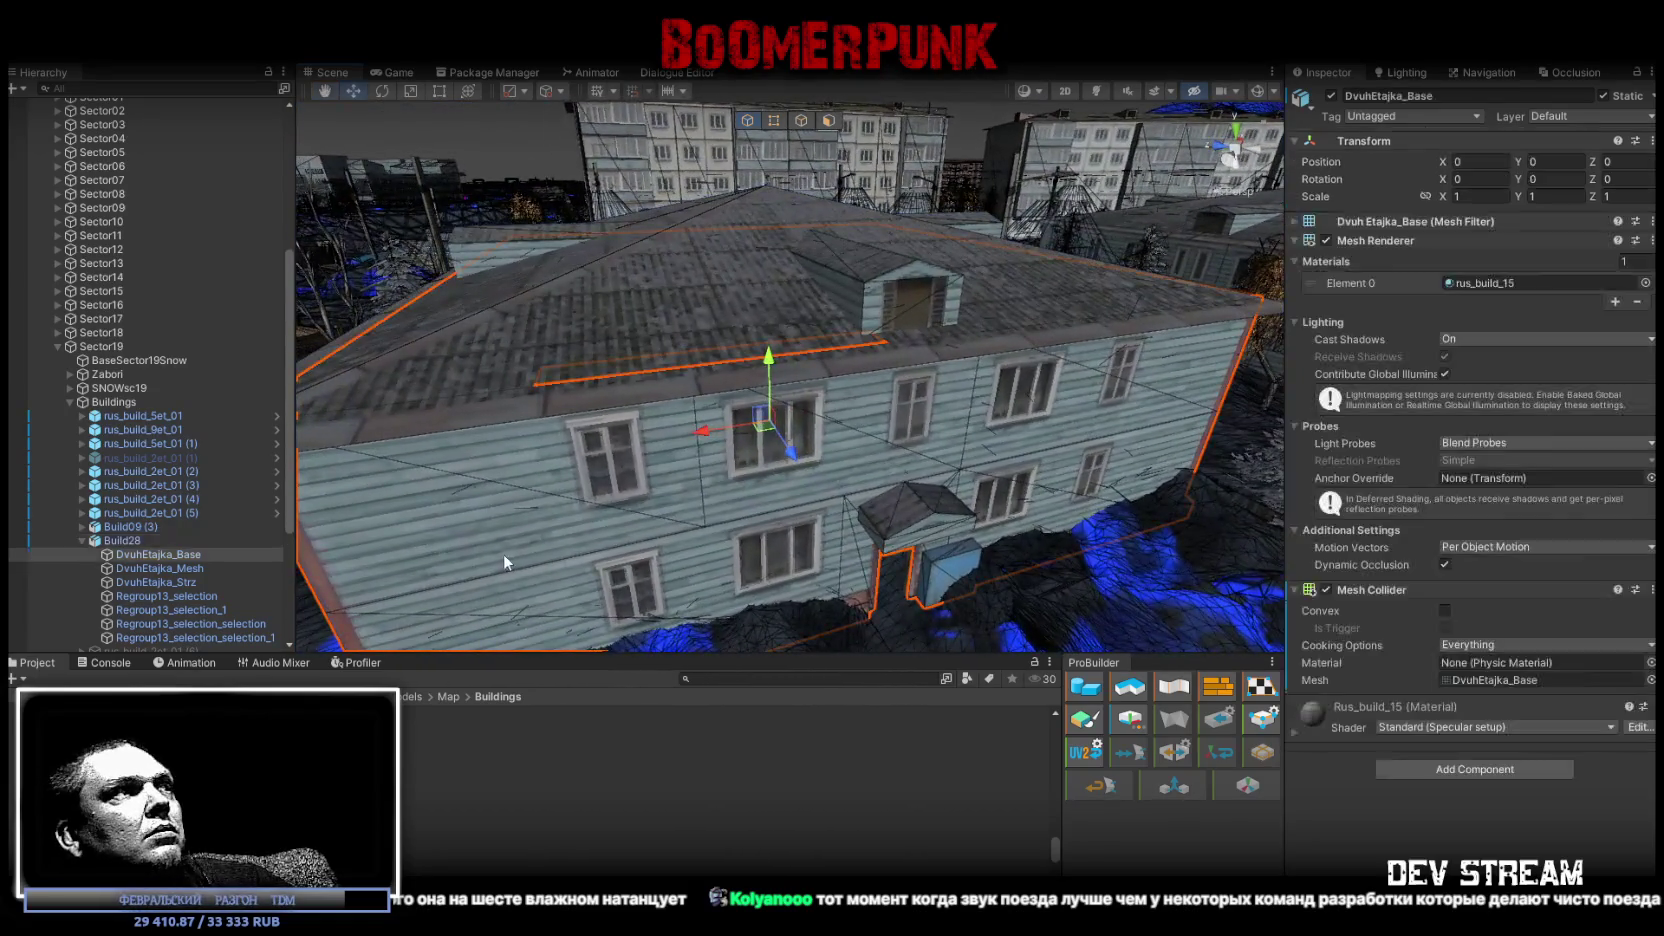
click(496, 552)
mouse_move(800, 457)
right_down()
mouse_move(928, 460)
mouse_move(758, 380)
right_up()
click(928, 460)
click(758, 380)
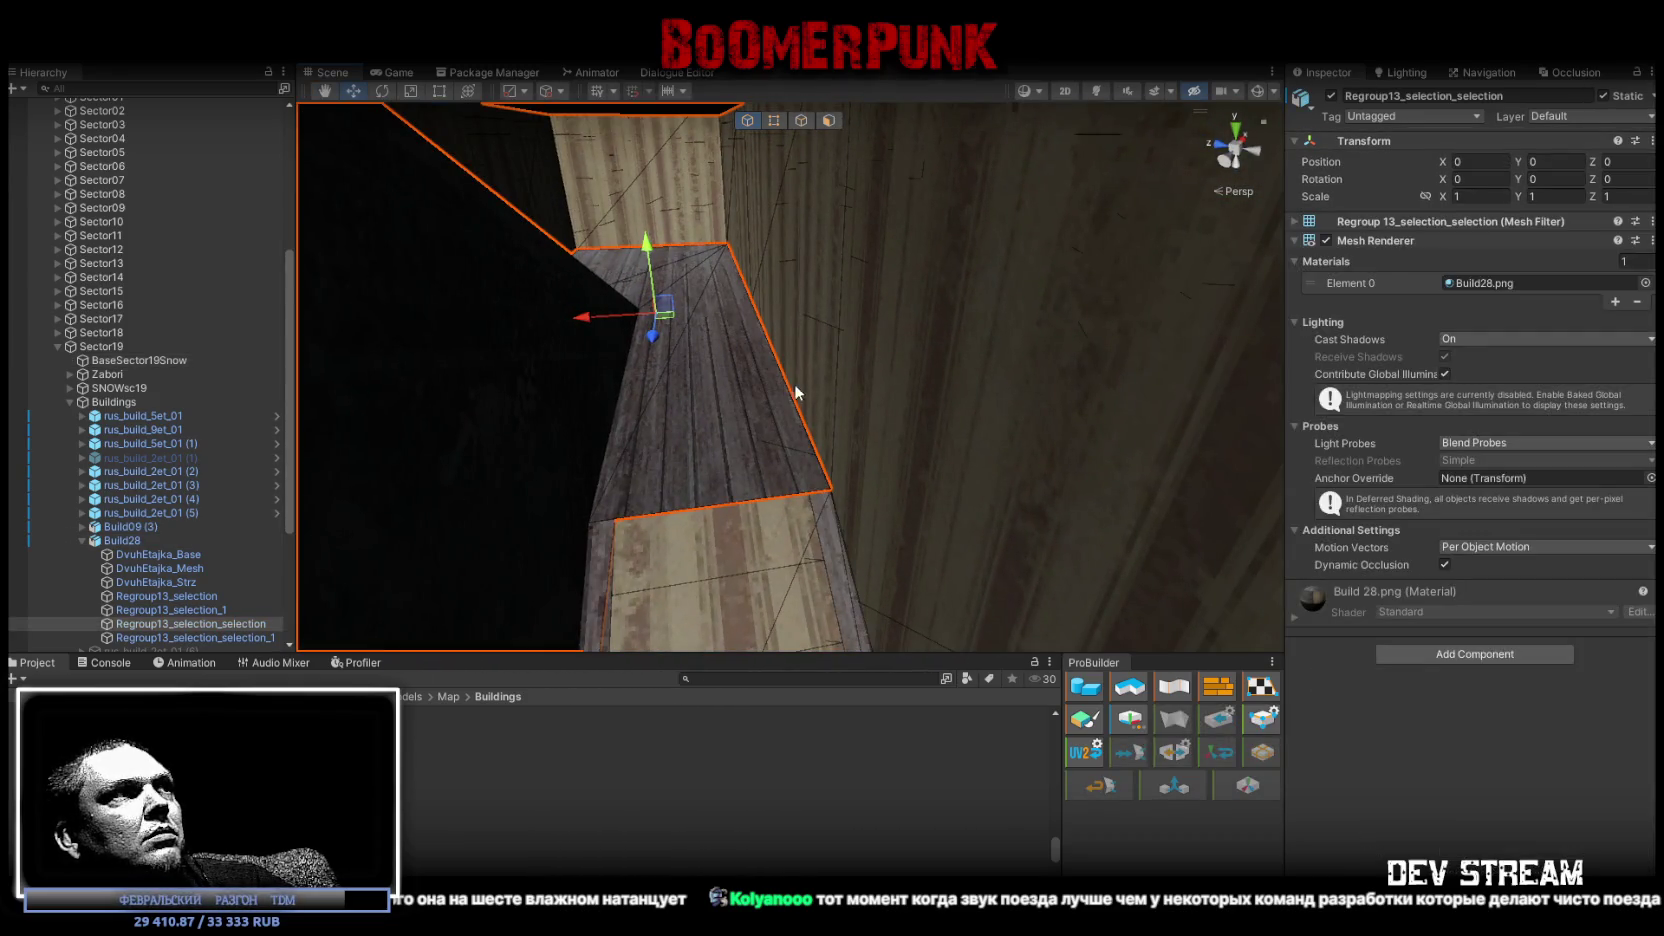
scroll(232, 542, down, 4)
double_click(203, 446)
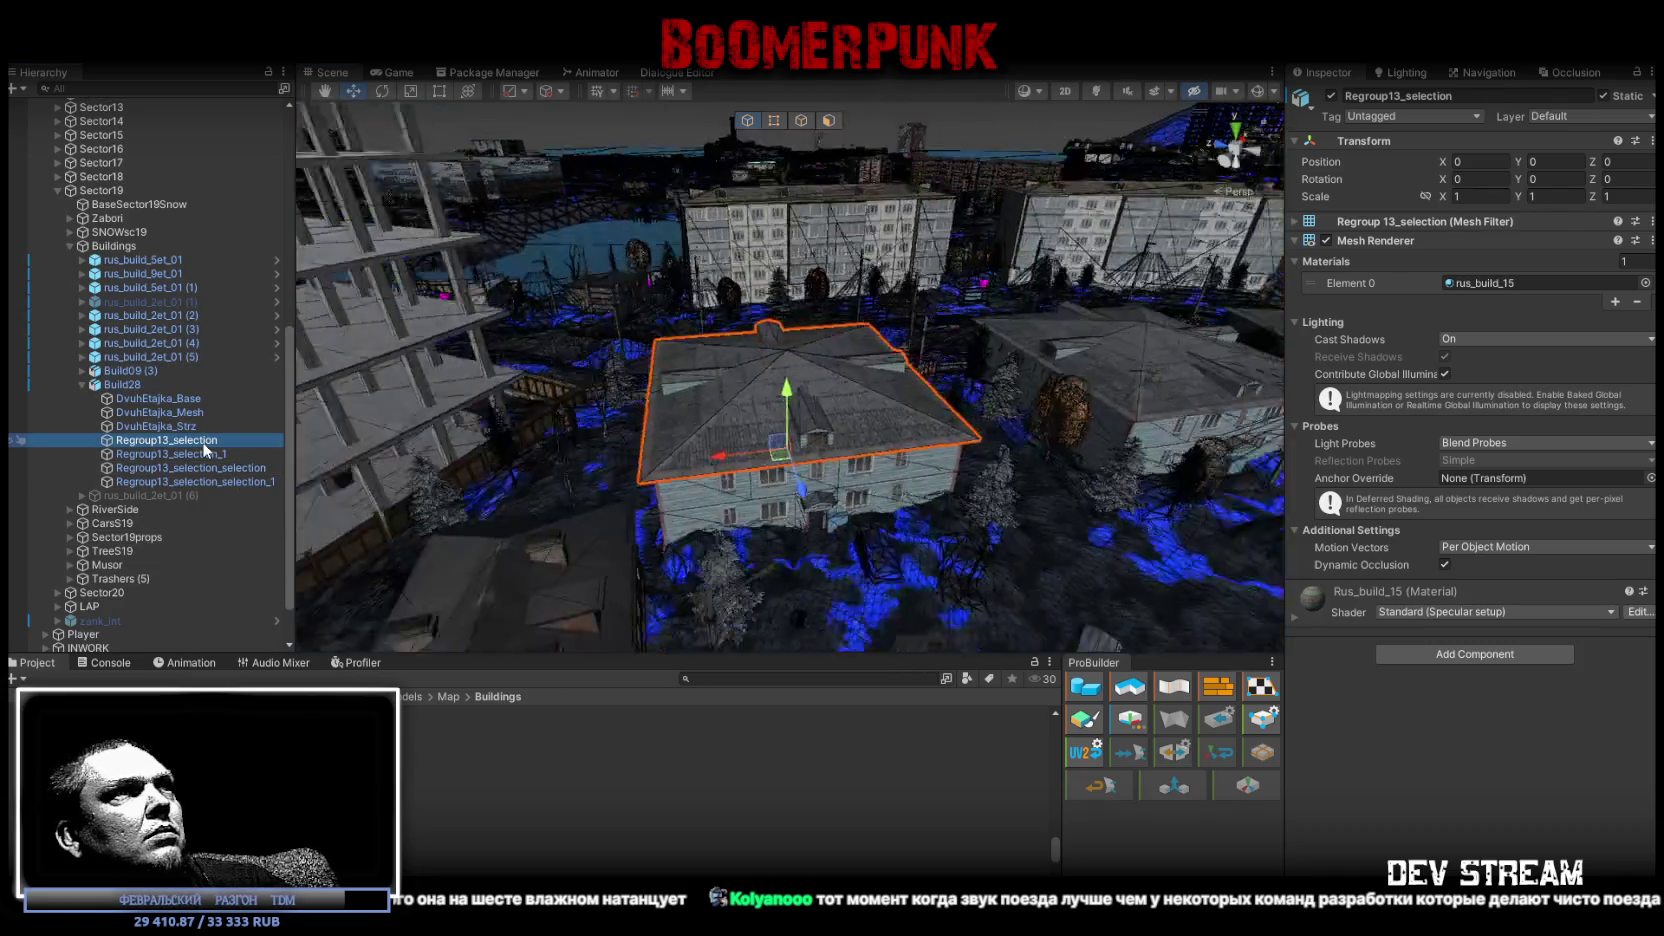
double_click(211, 454)
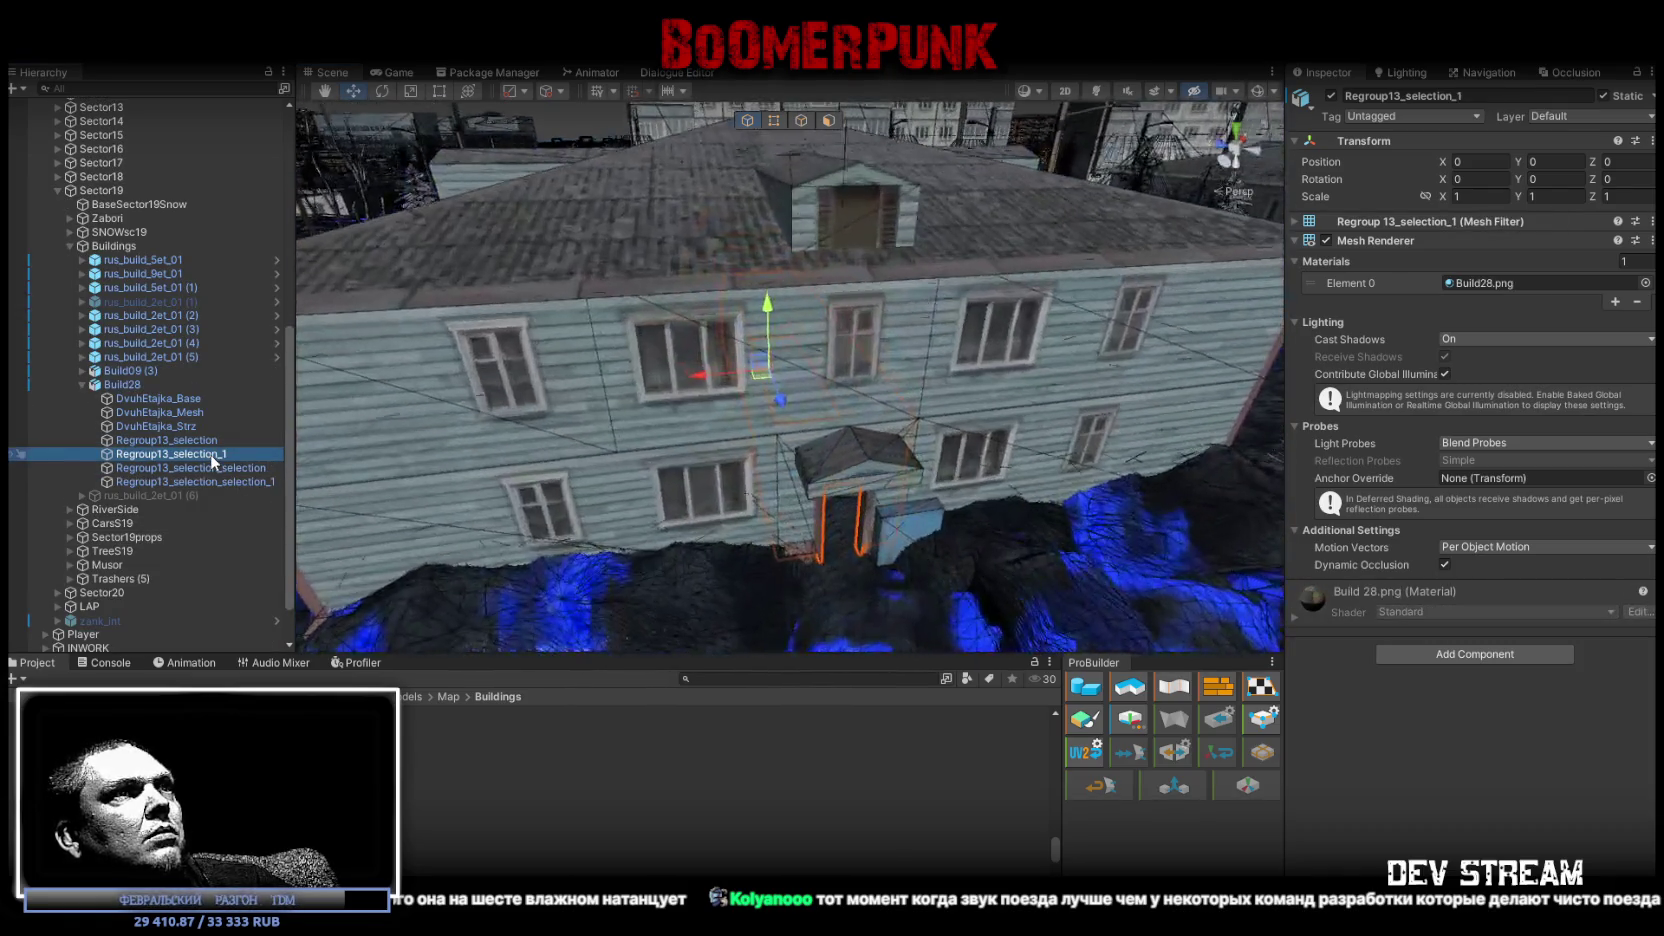
mouse_move(708, 439)
alt+mouse_down()
mouse_move(728, 423)
mouse_move(700, 430)
alt+mouse_up()
scroll(700, 430, down, 3)
double_click(190, 468)
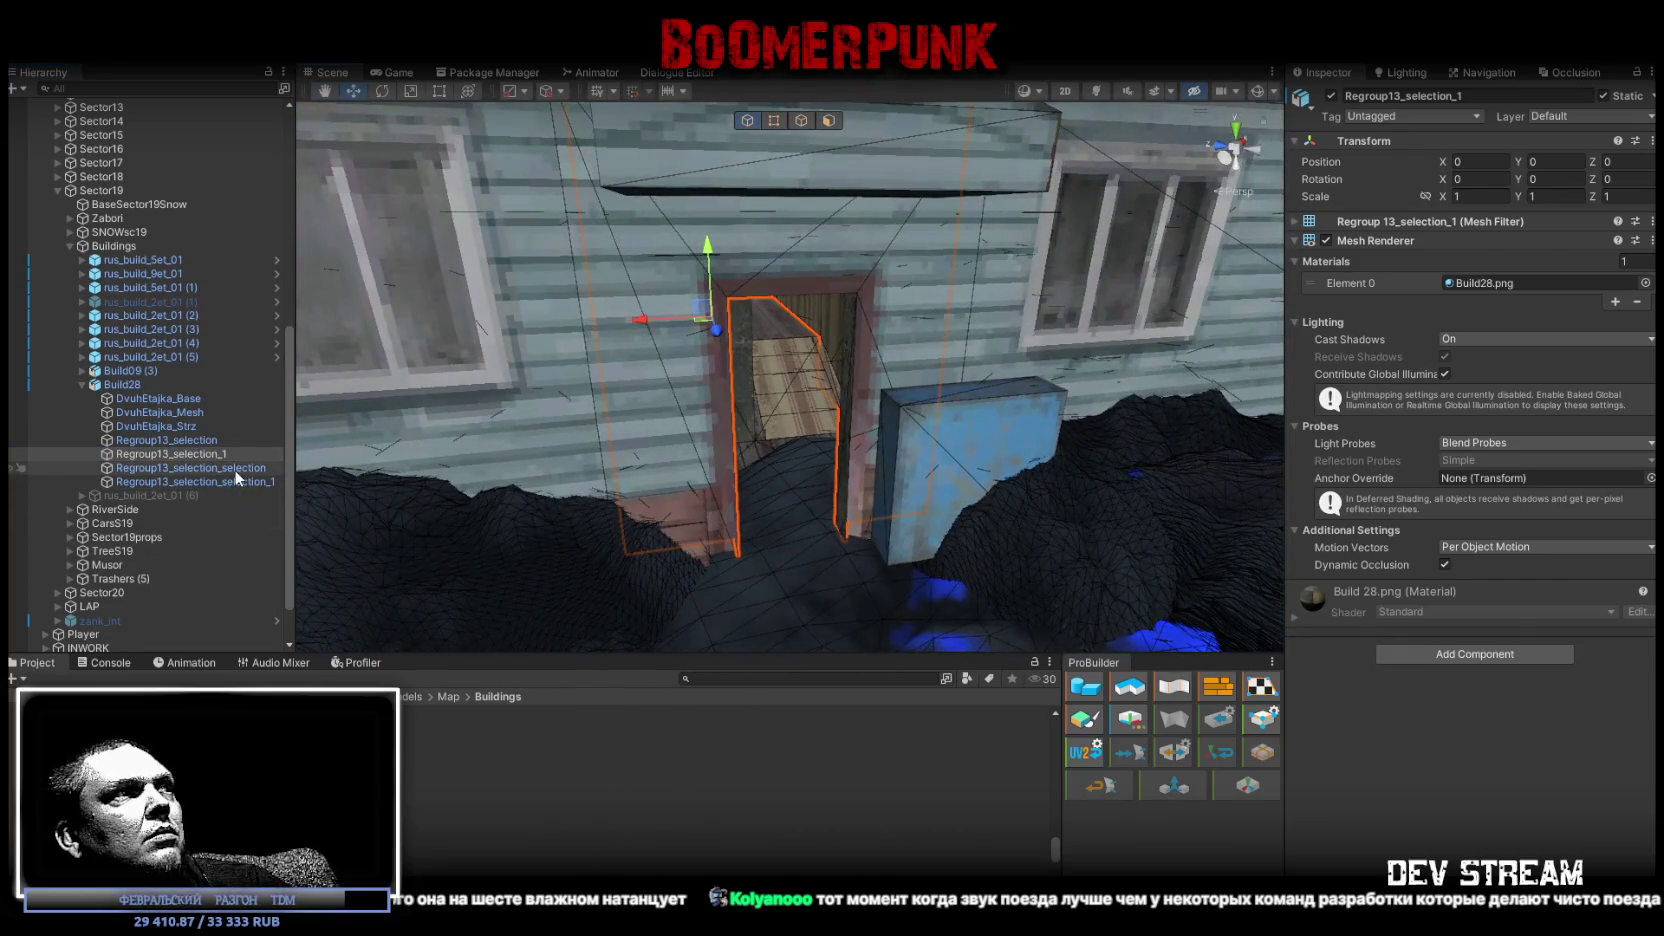
double_click(240, 482)
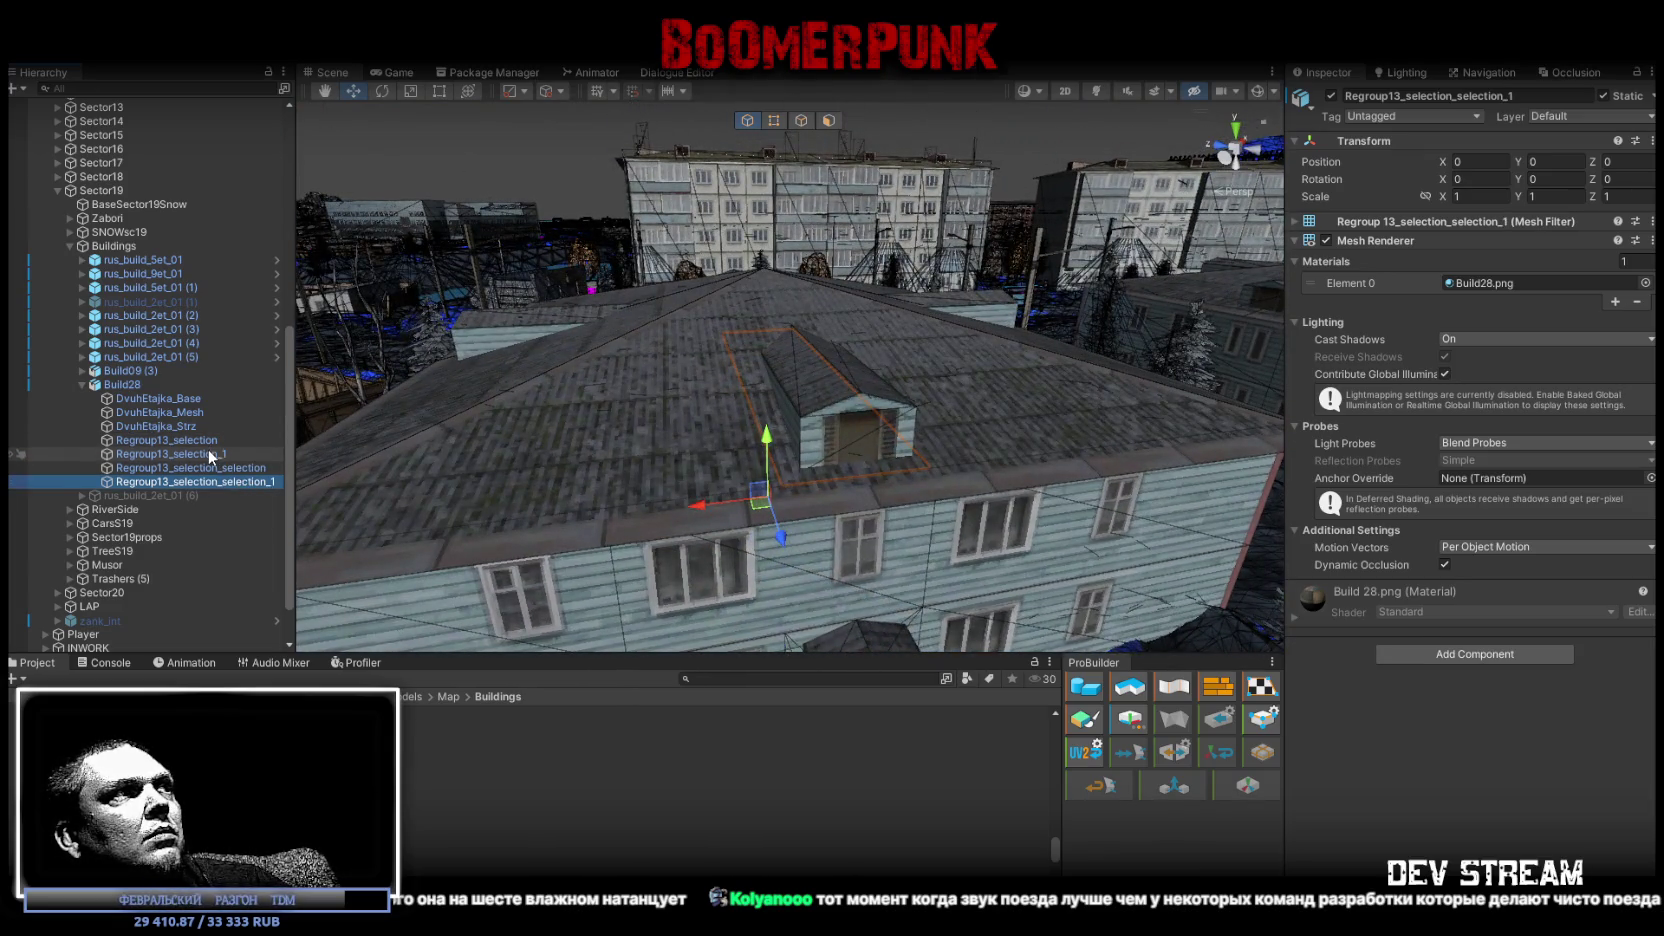
Add a Mesh Collider to the three Regroup13_selection pieces at once.
click(208, 443)
click(212, 455)
shift+click(230, 482)
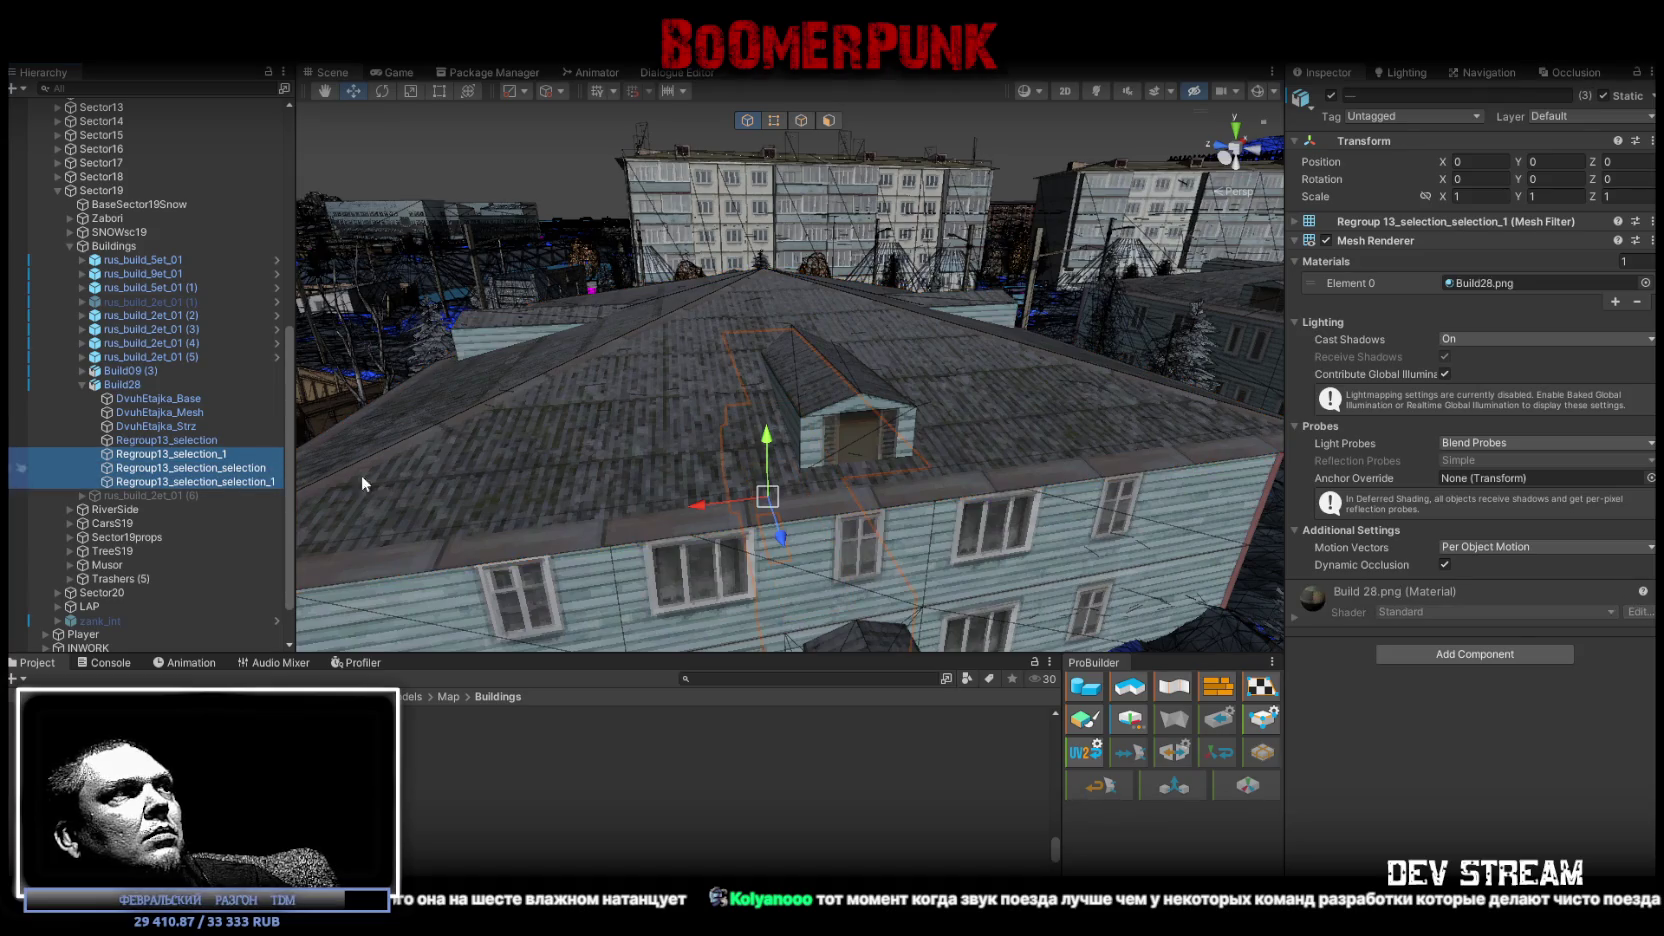
click(1500, 657)
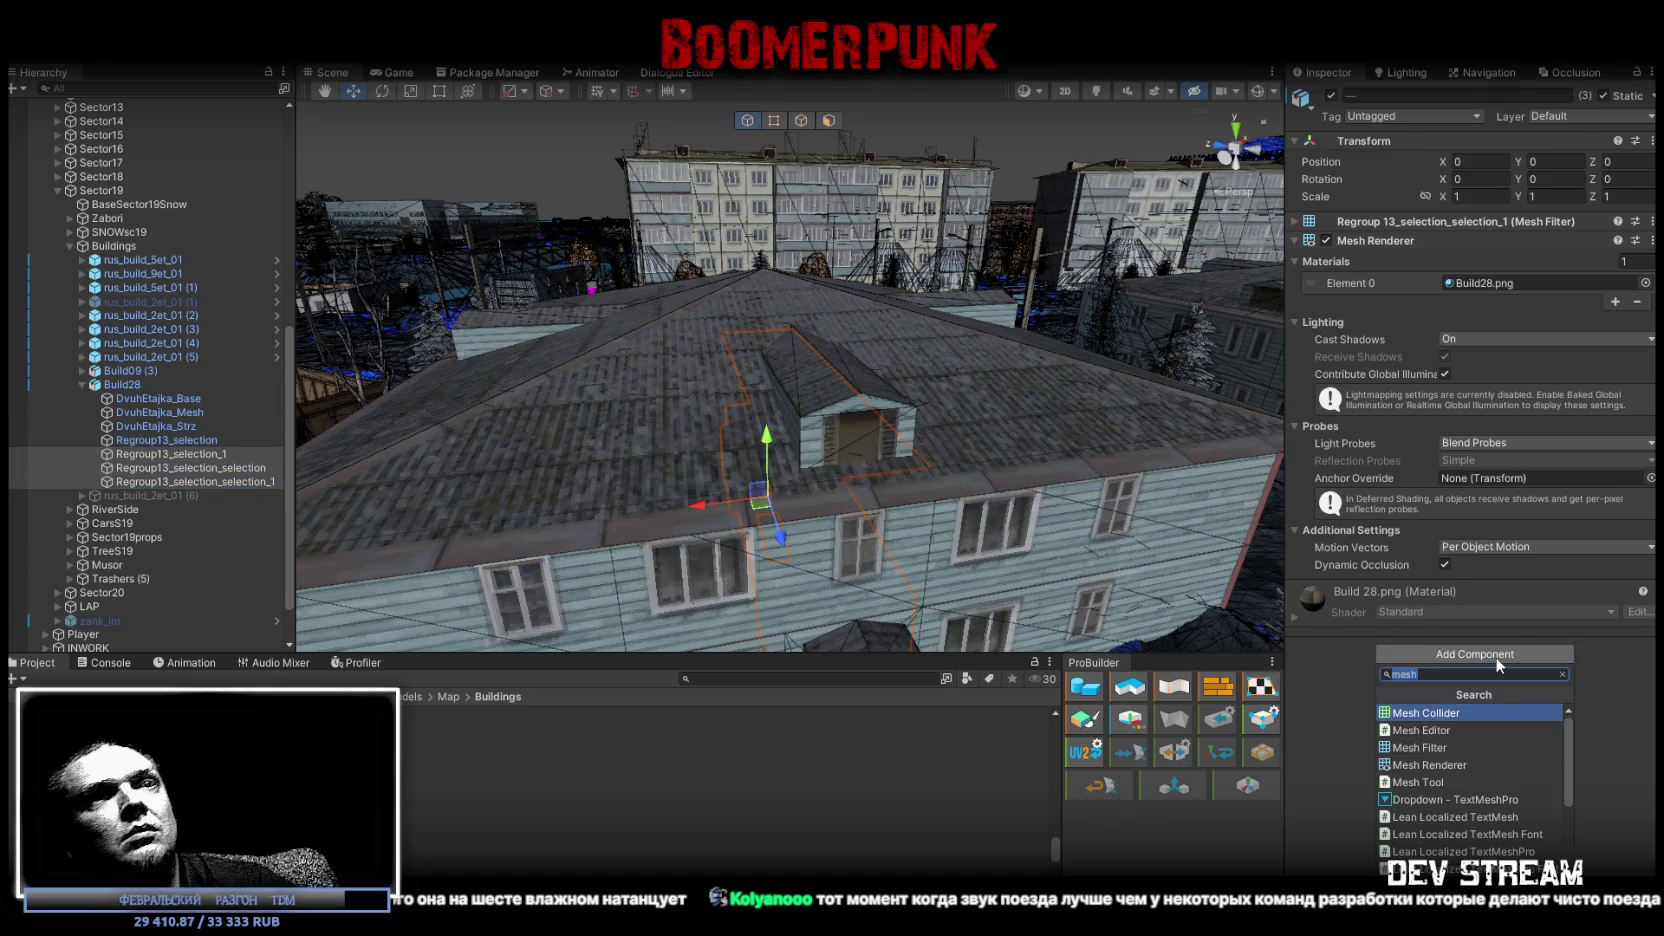
click(1472, 711)
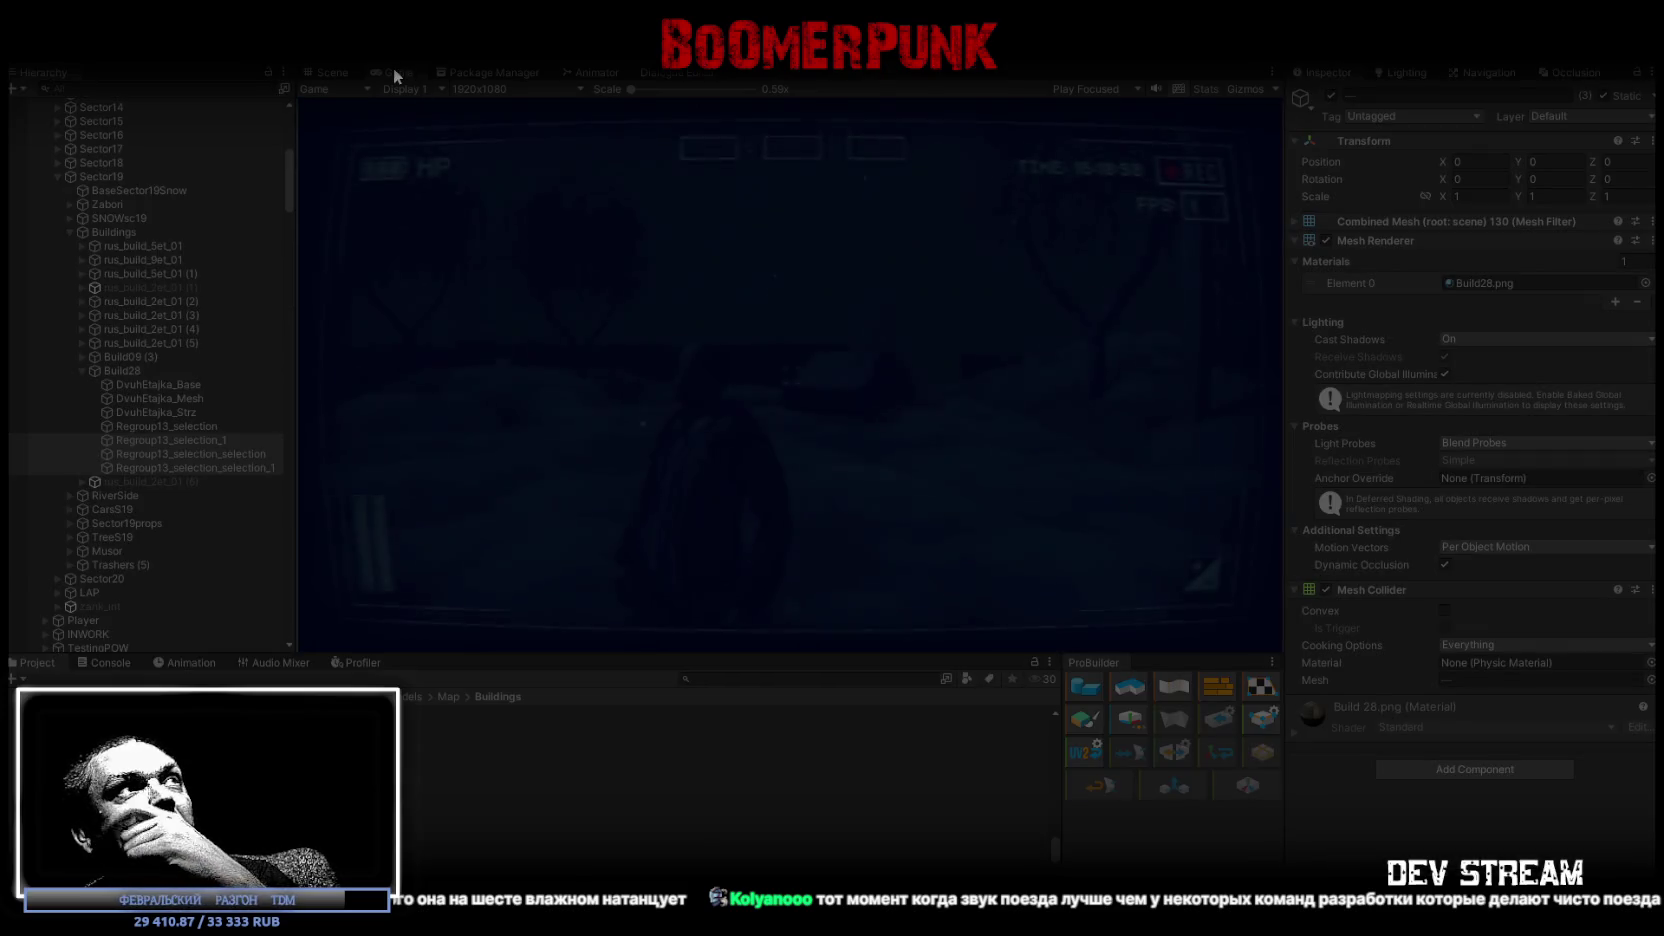
In a maximized Game view, walk through the house doorway and hallway out to the yard.
double_click(396, 73)
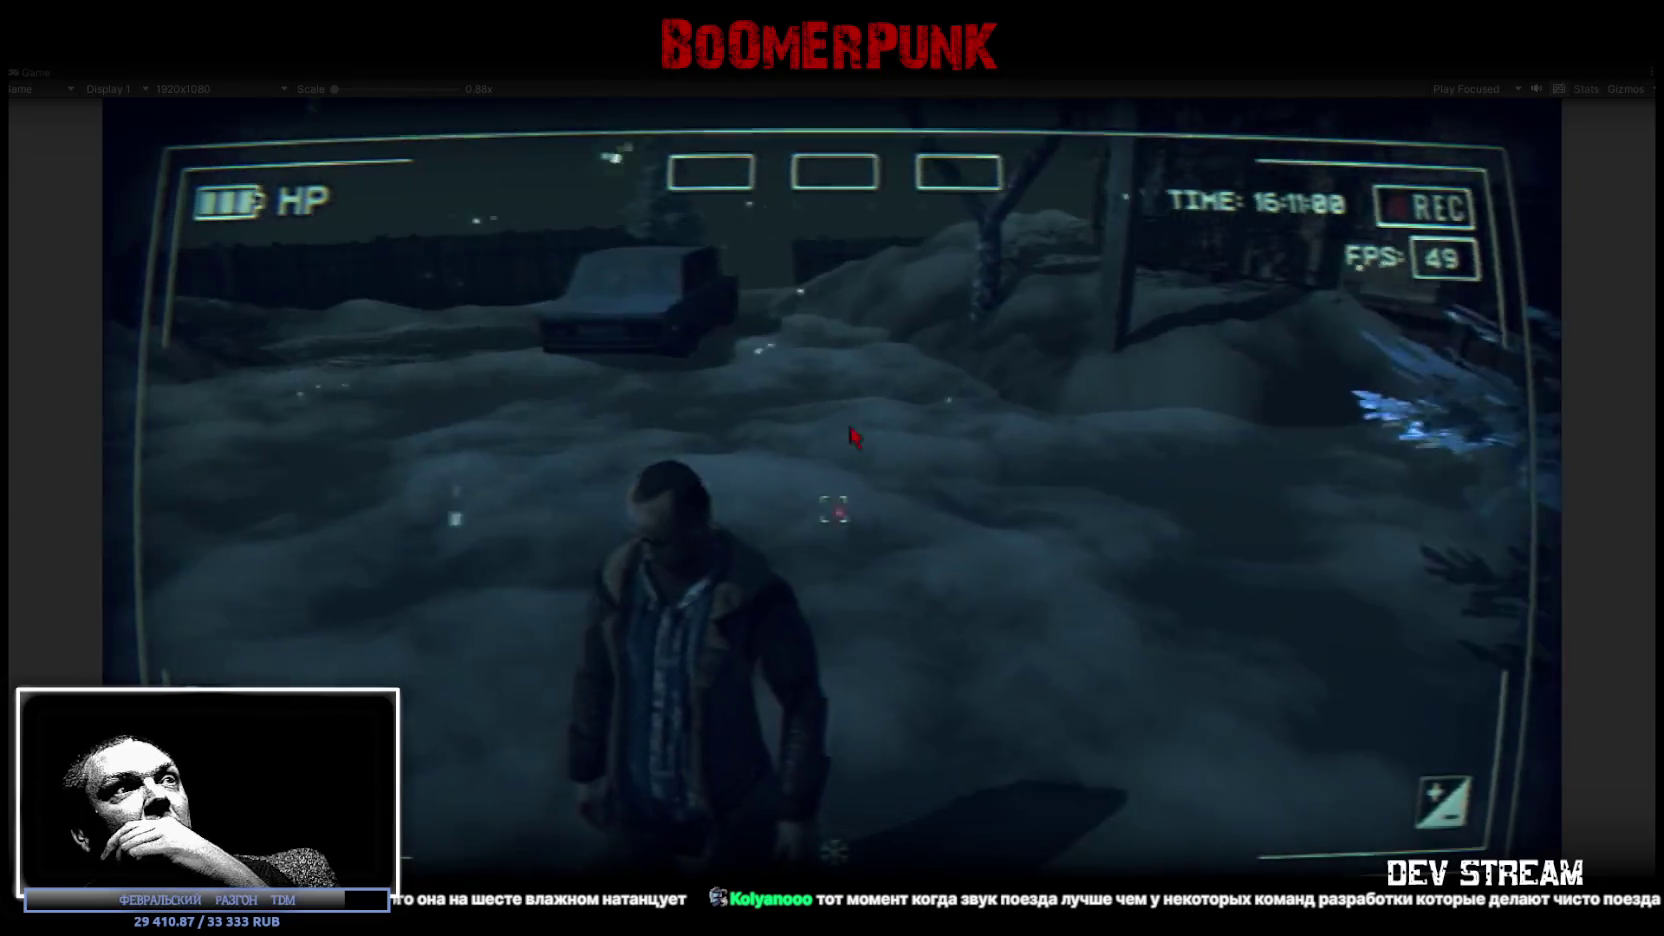
key(w)
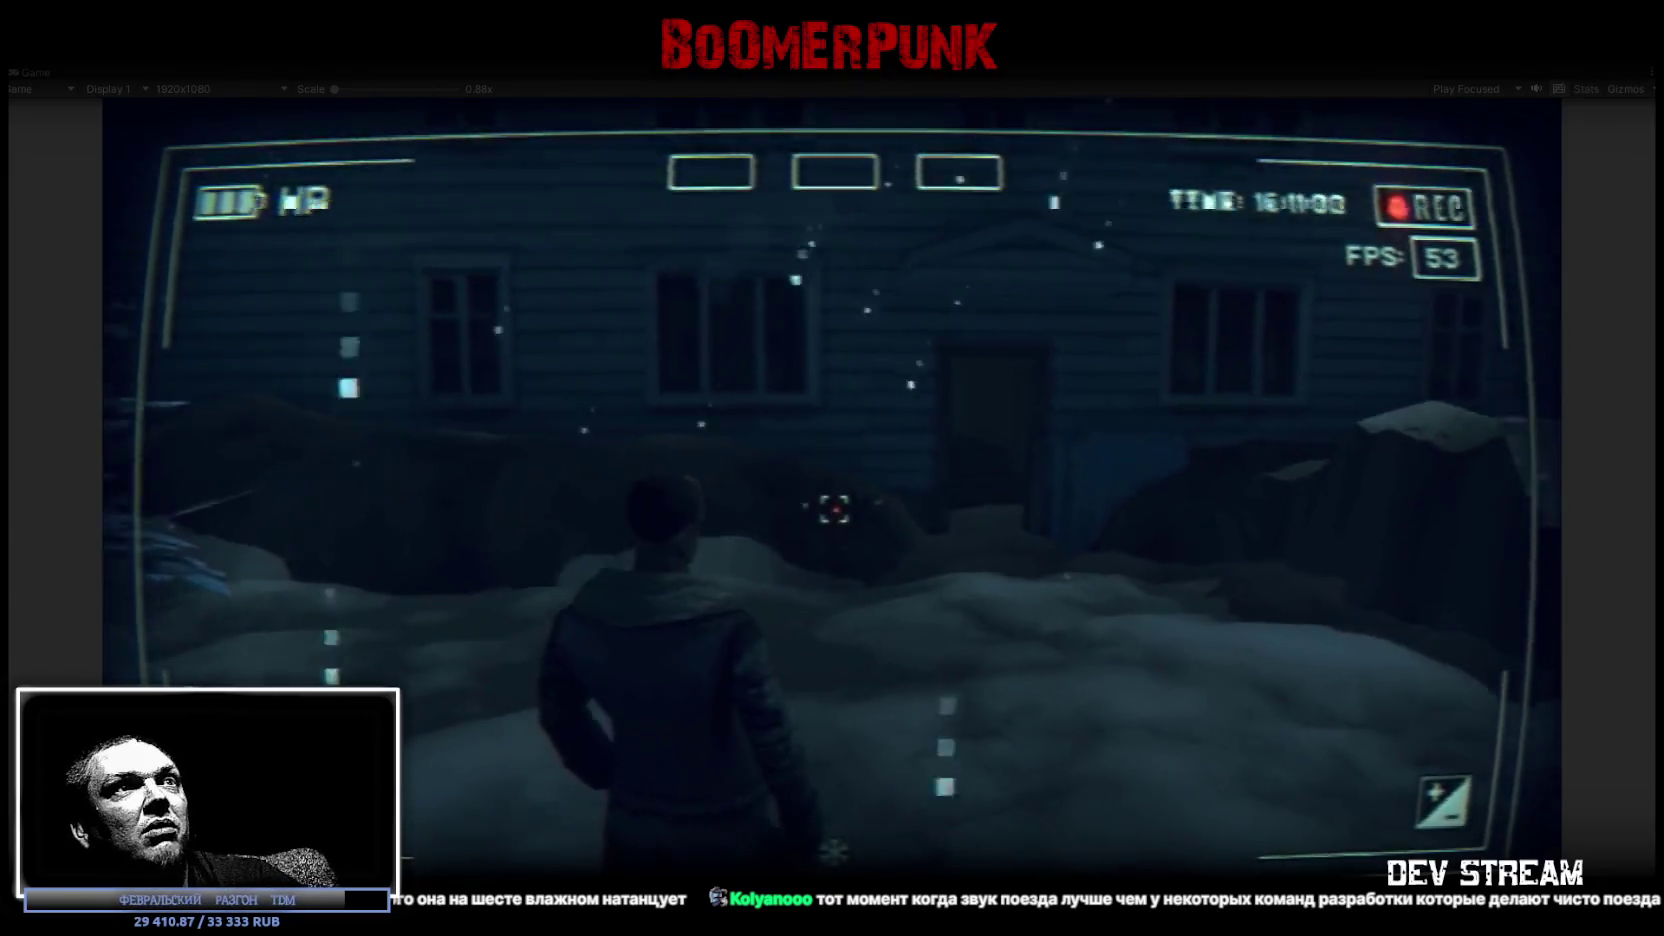
key(w)
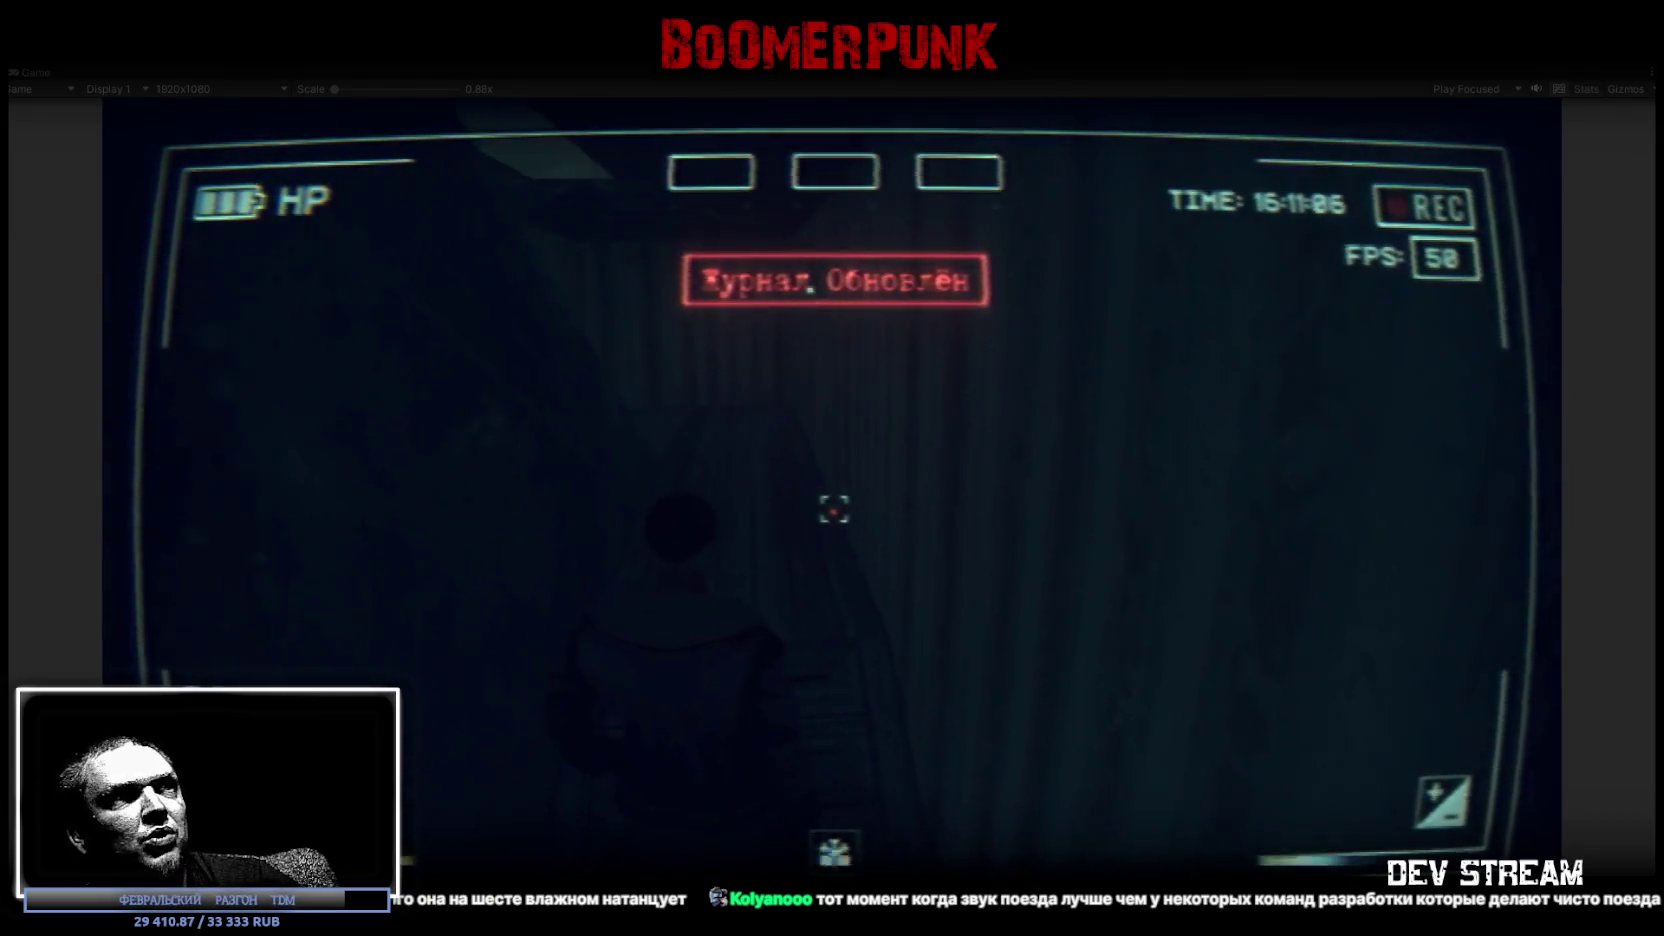
key(w)
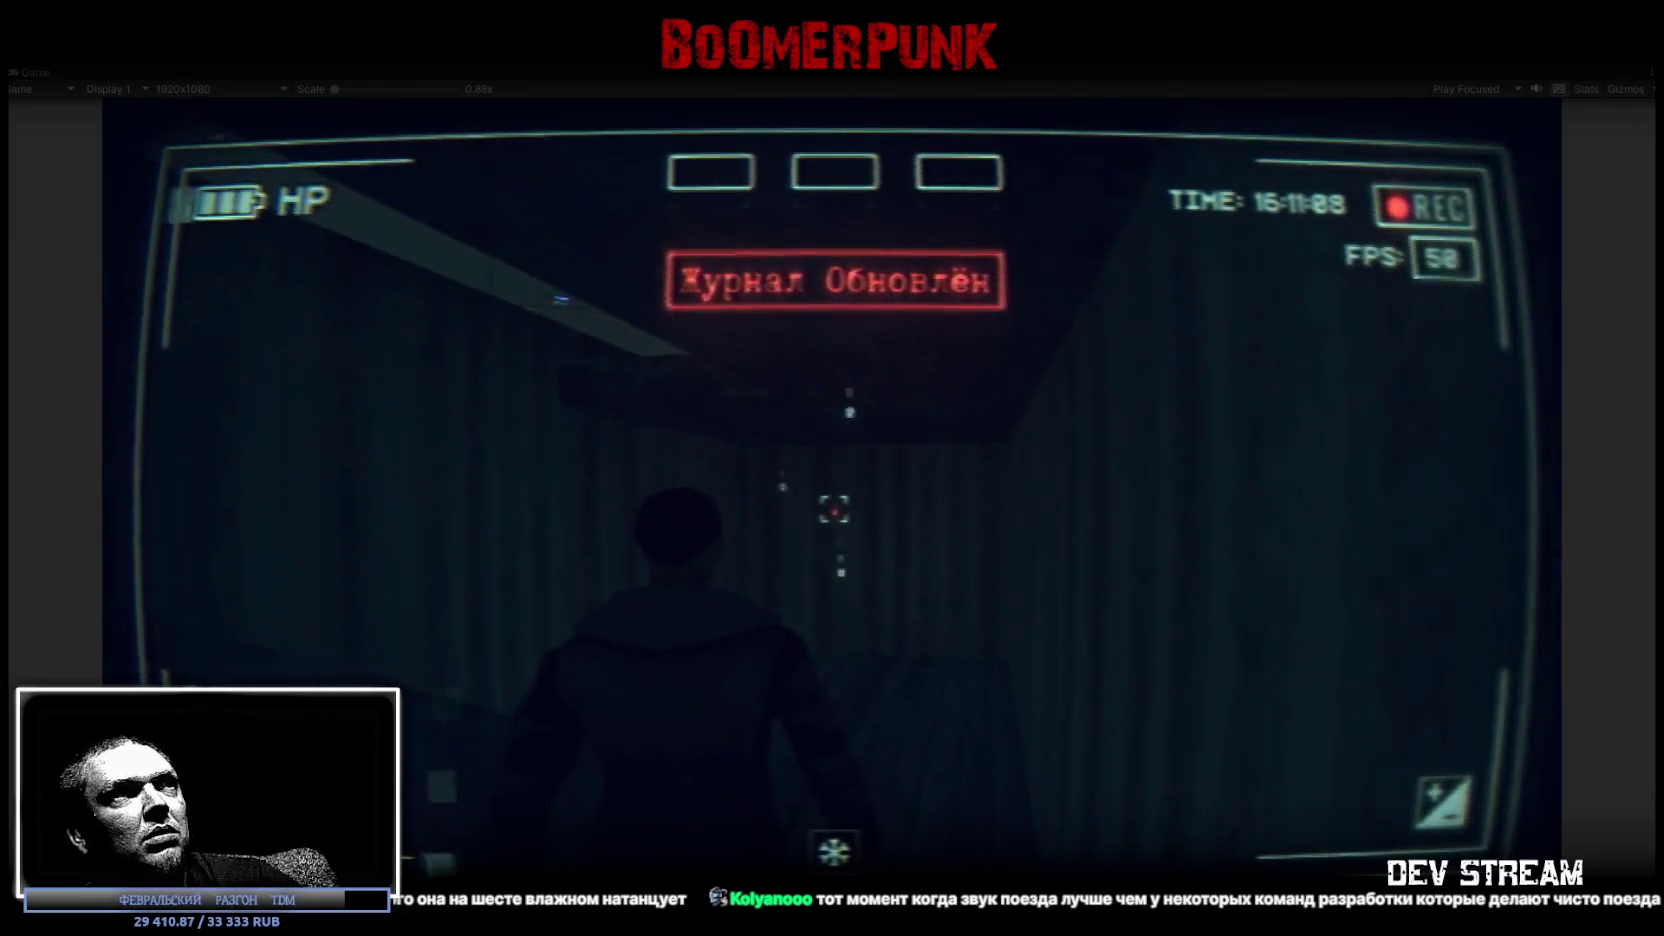
key(w)
key(w)
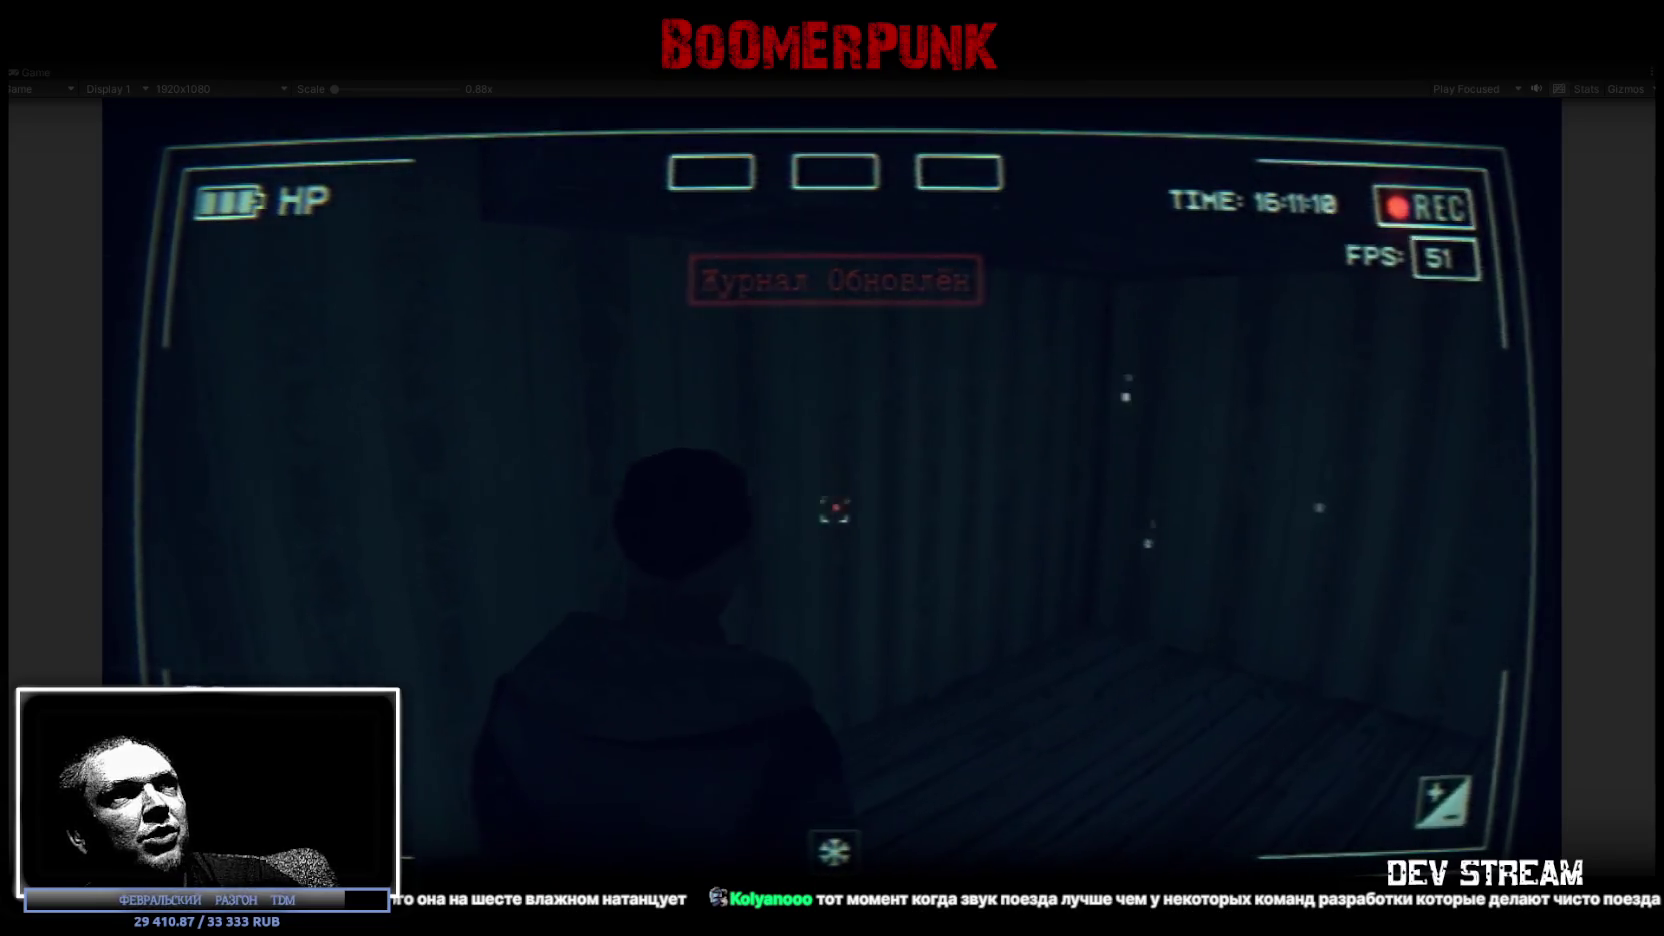
key(w)
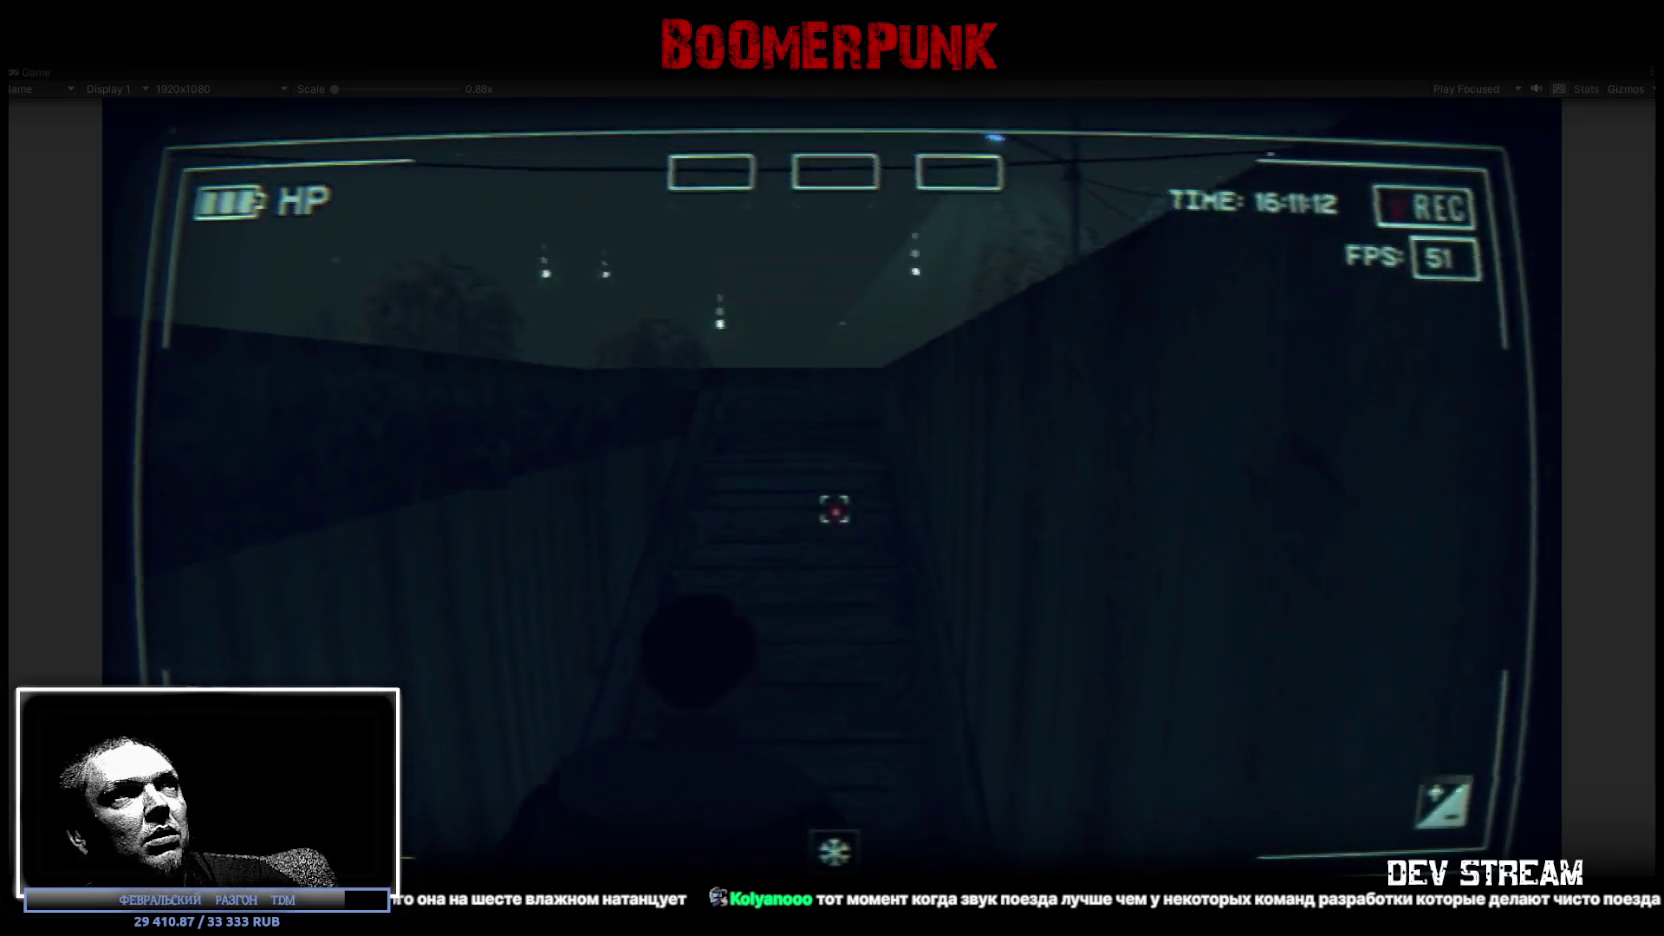
key(w)
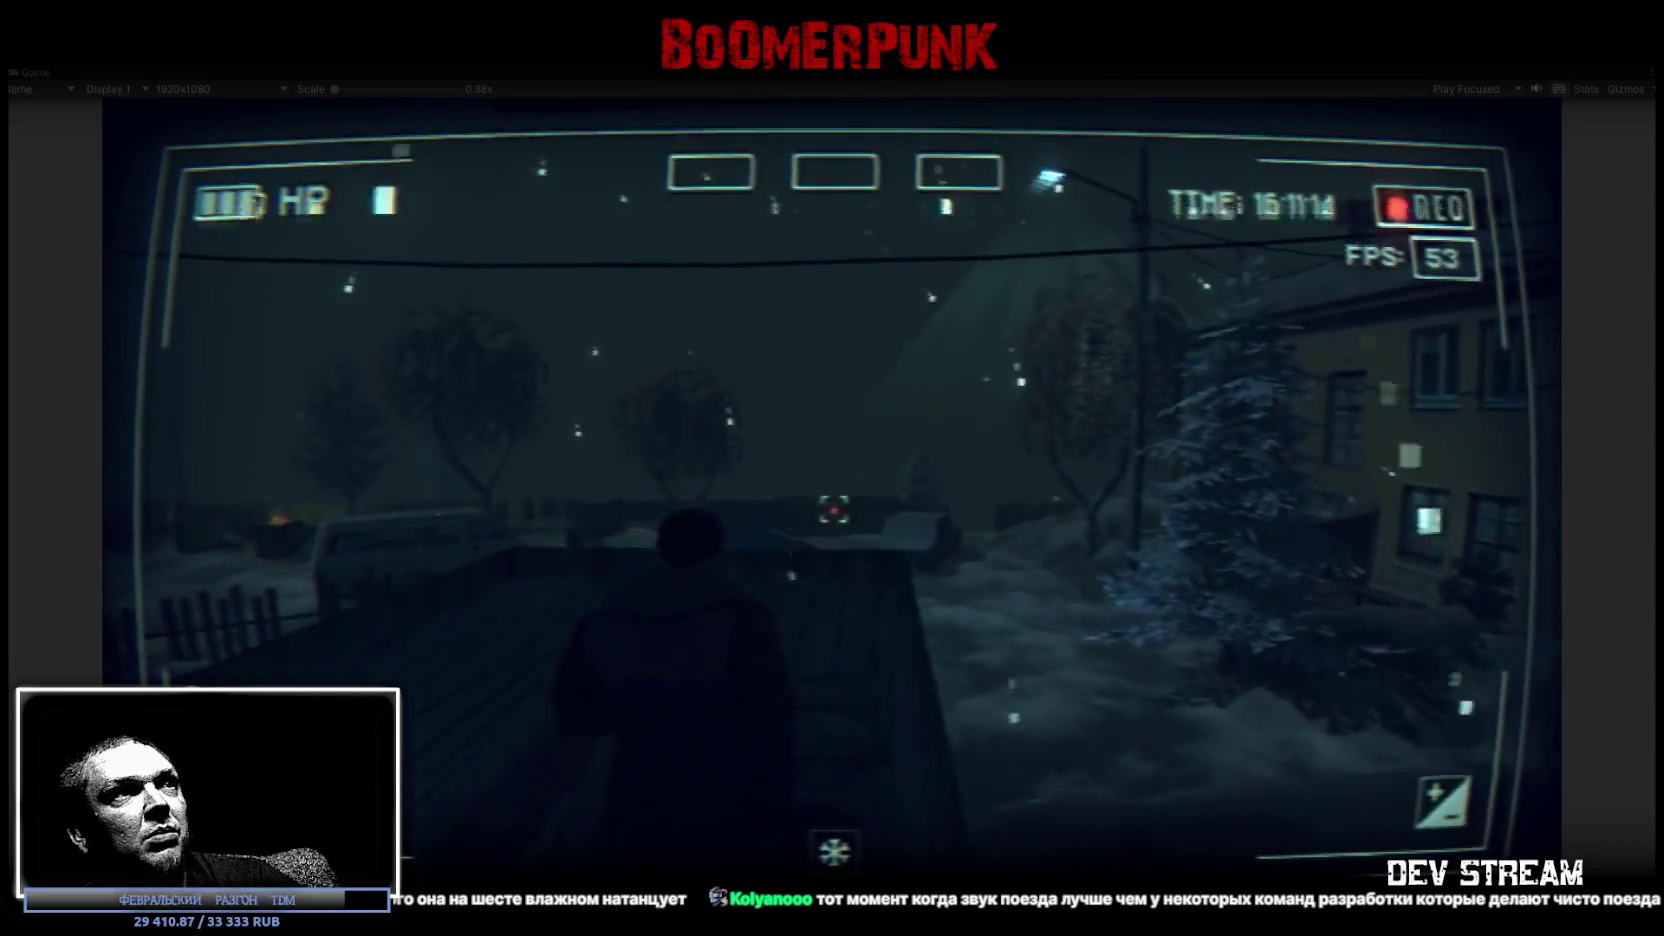
key(w)
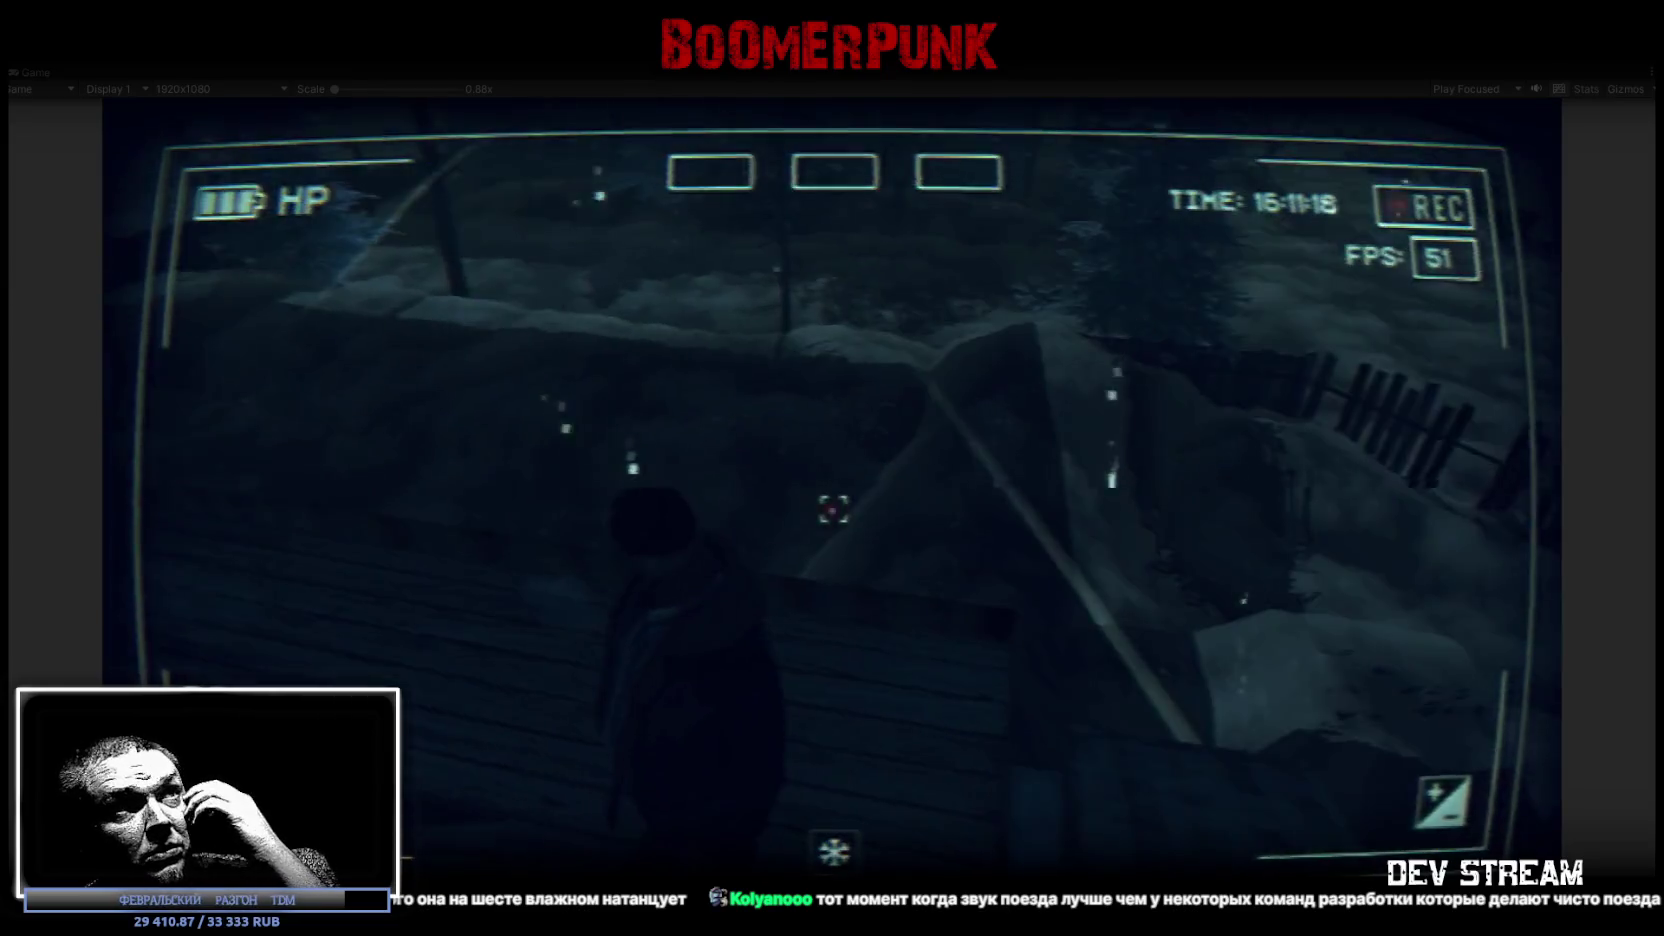
Climb the wooden ramp into the dark curtained room.
key(w)
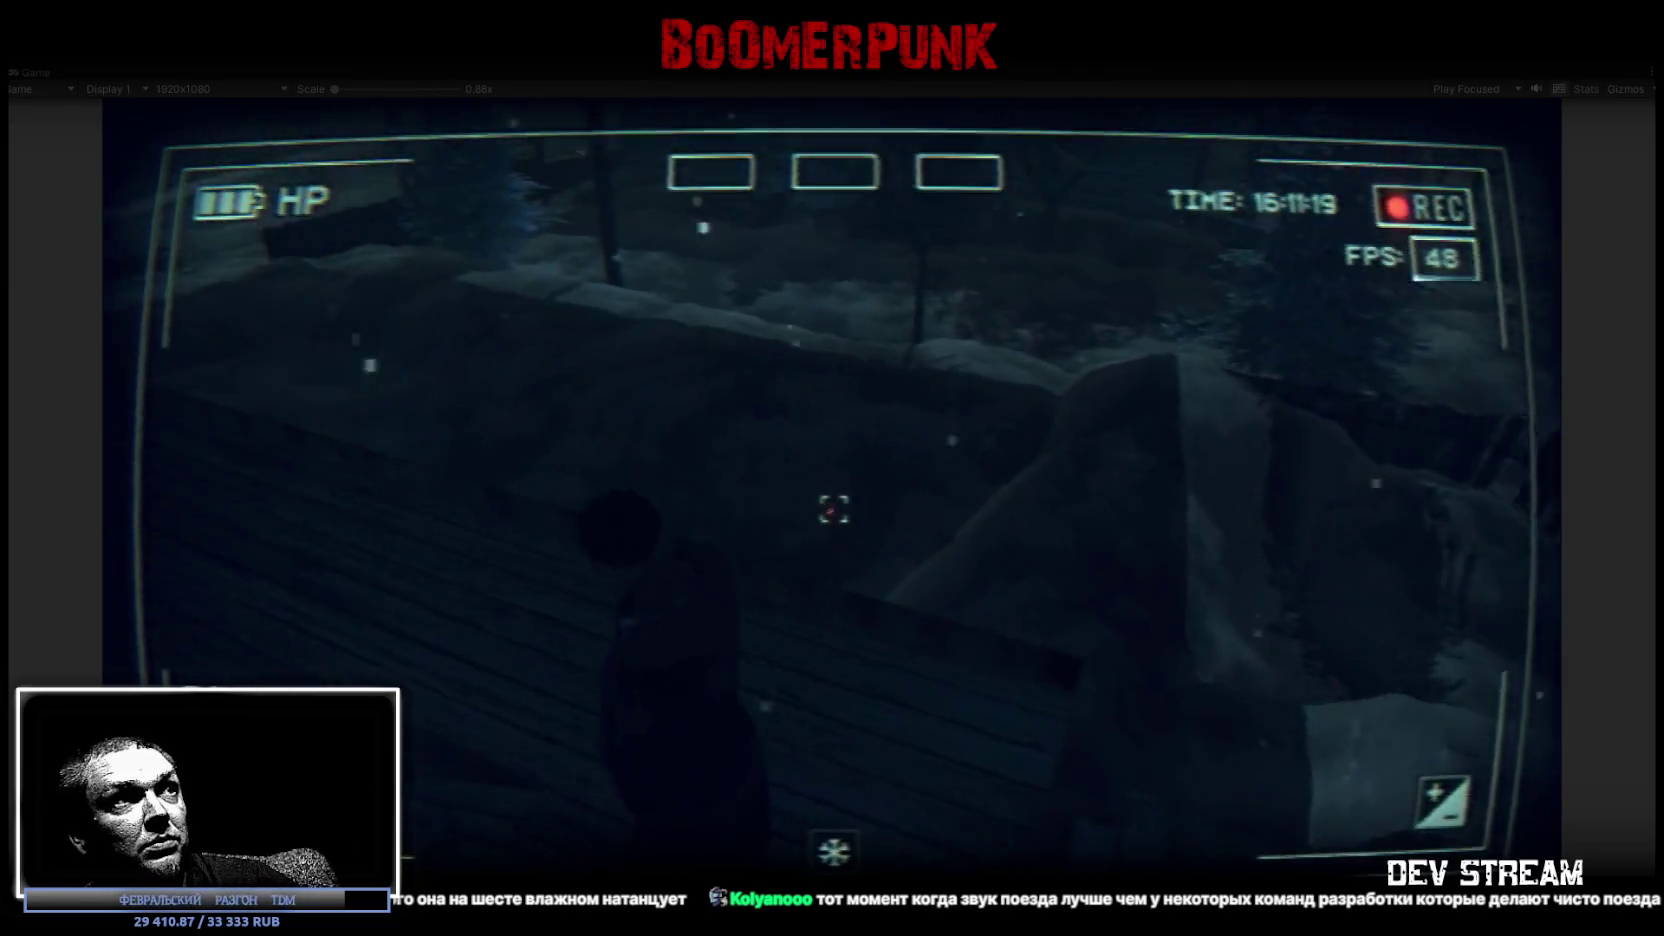
key(w)
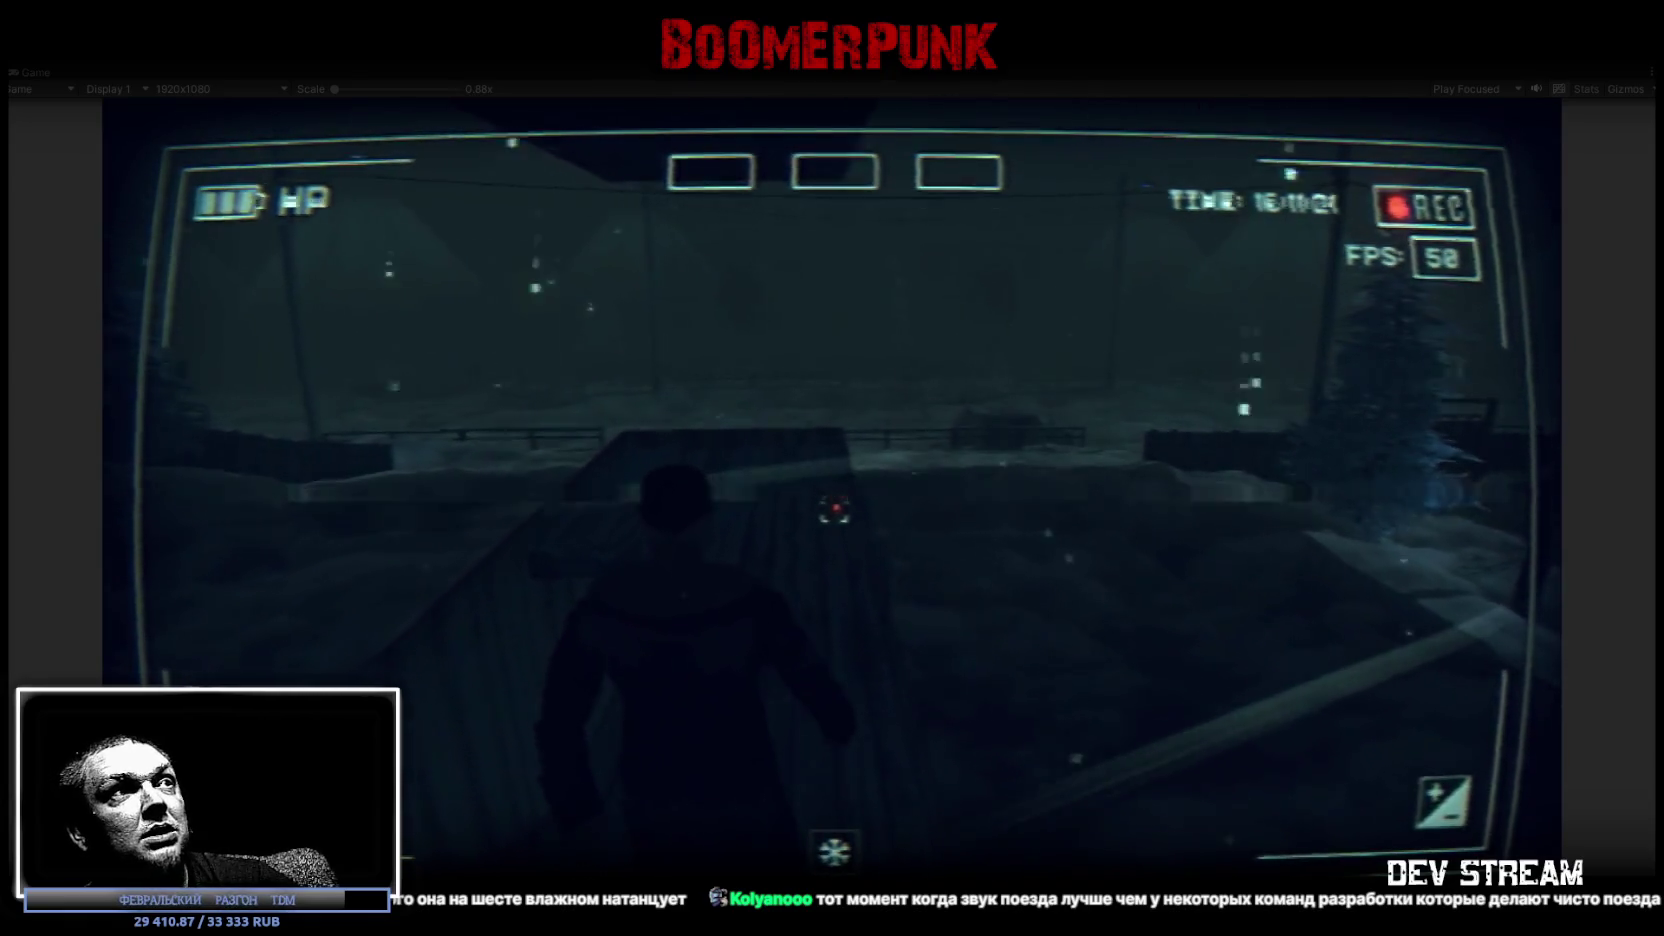
key(w)
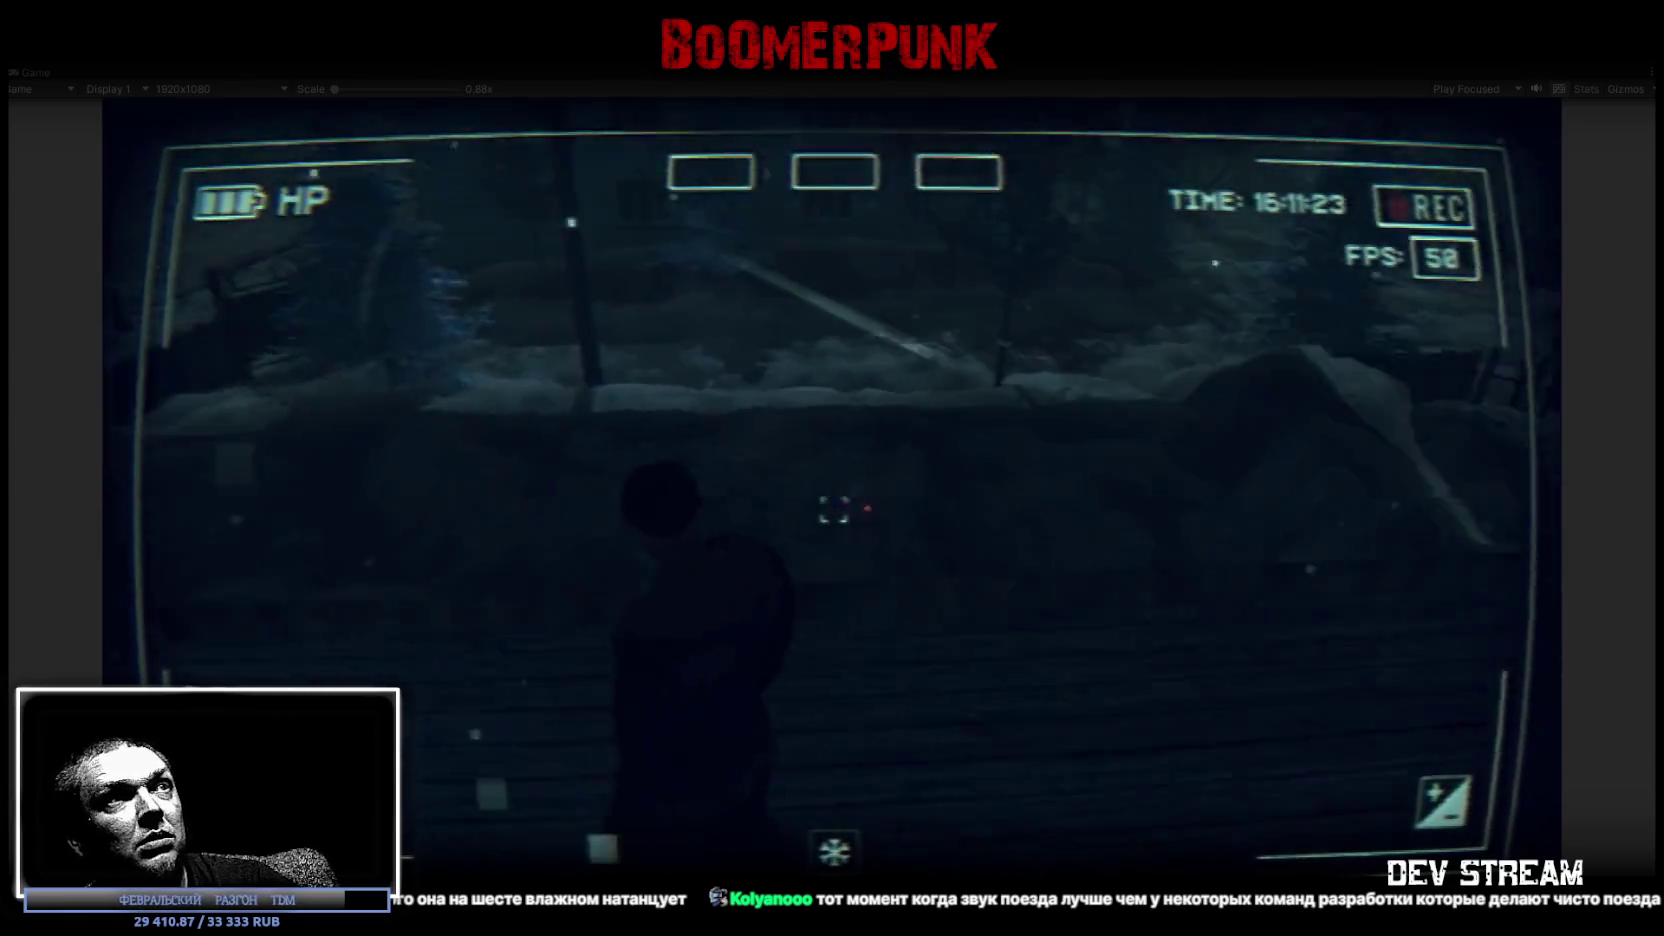
key(w)
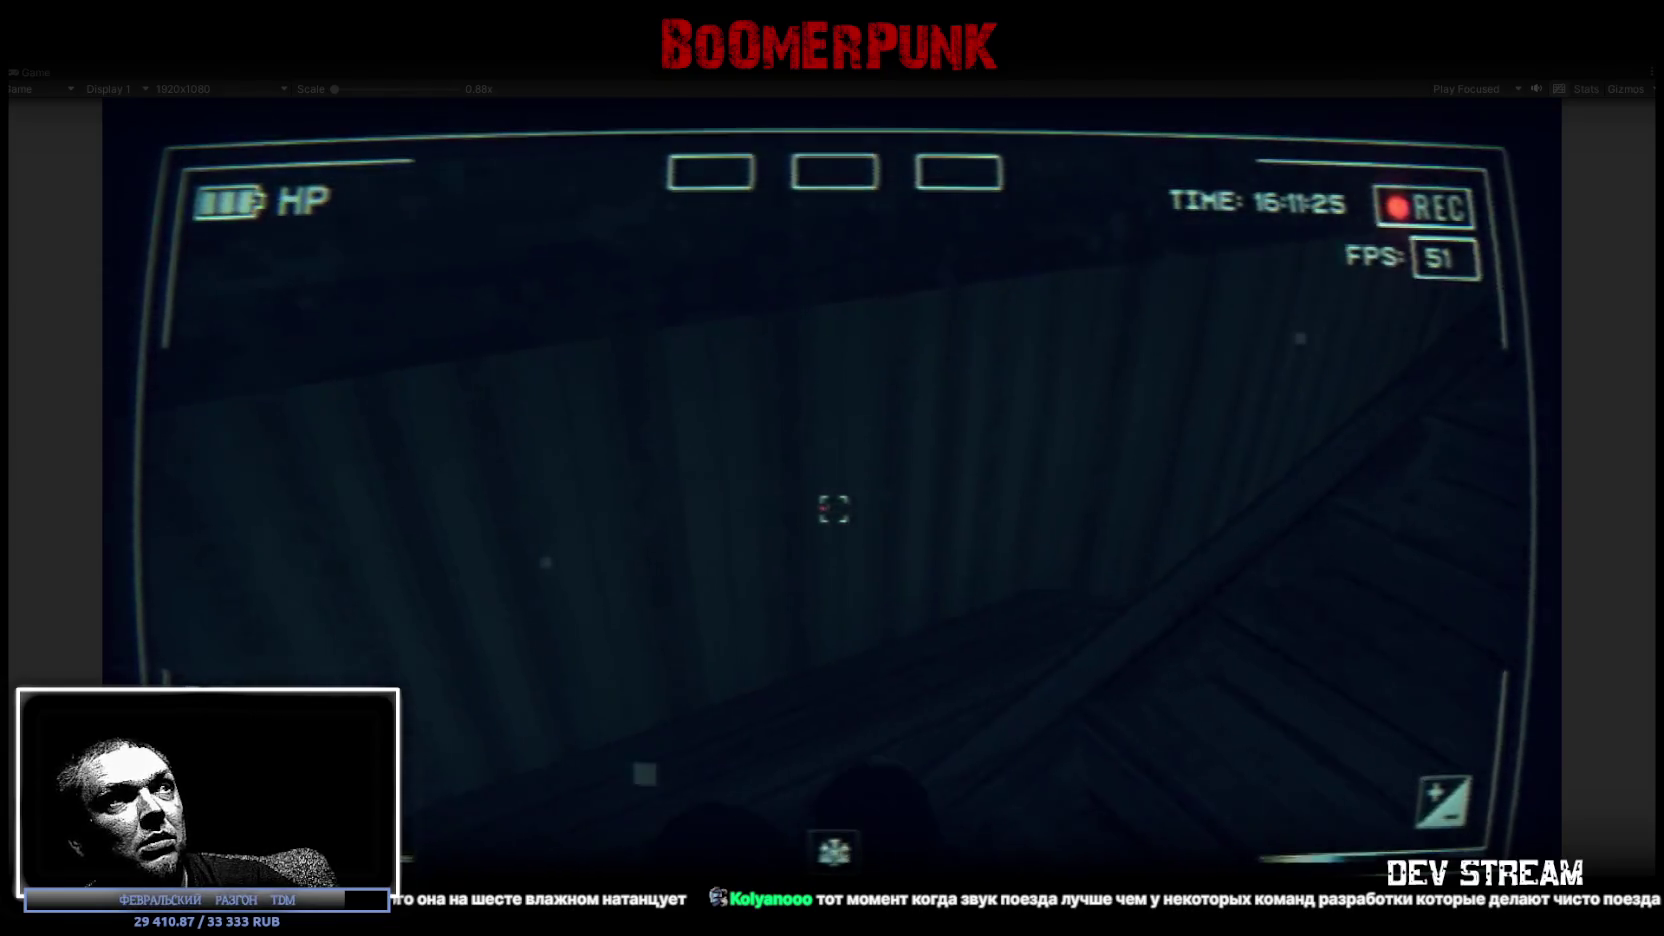
key(w)
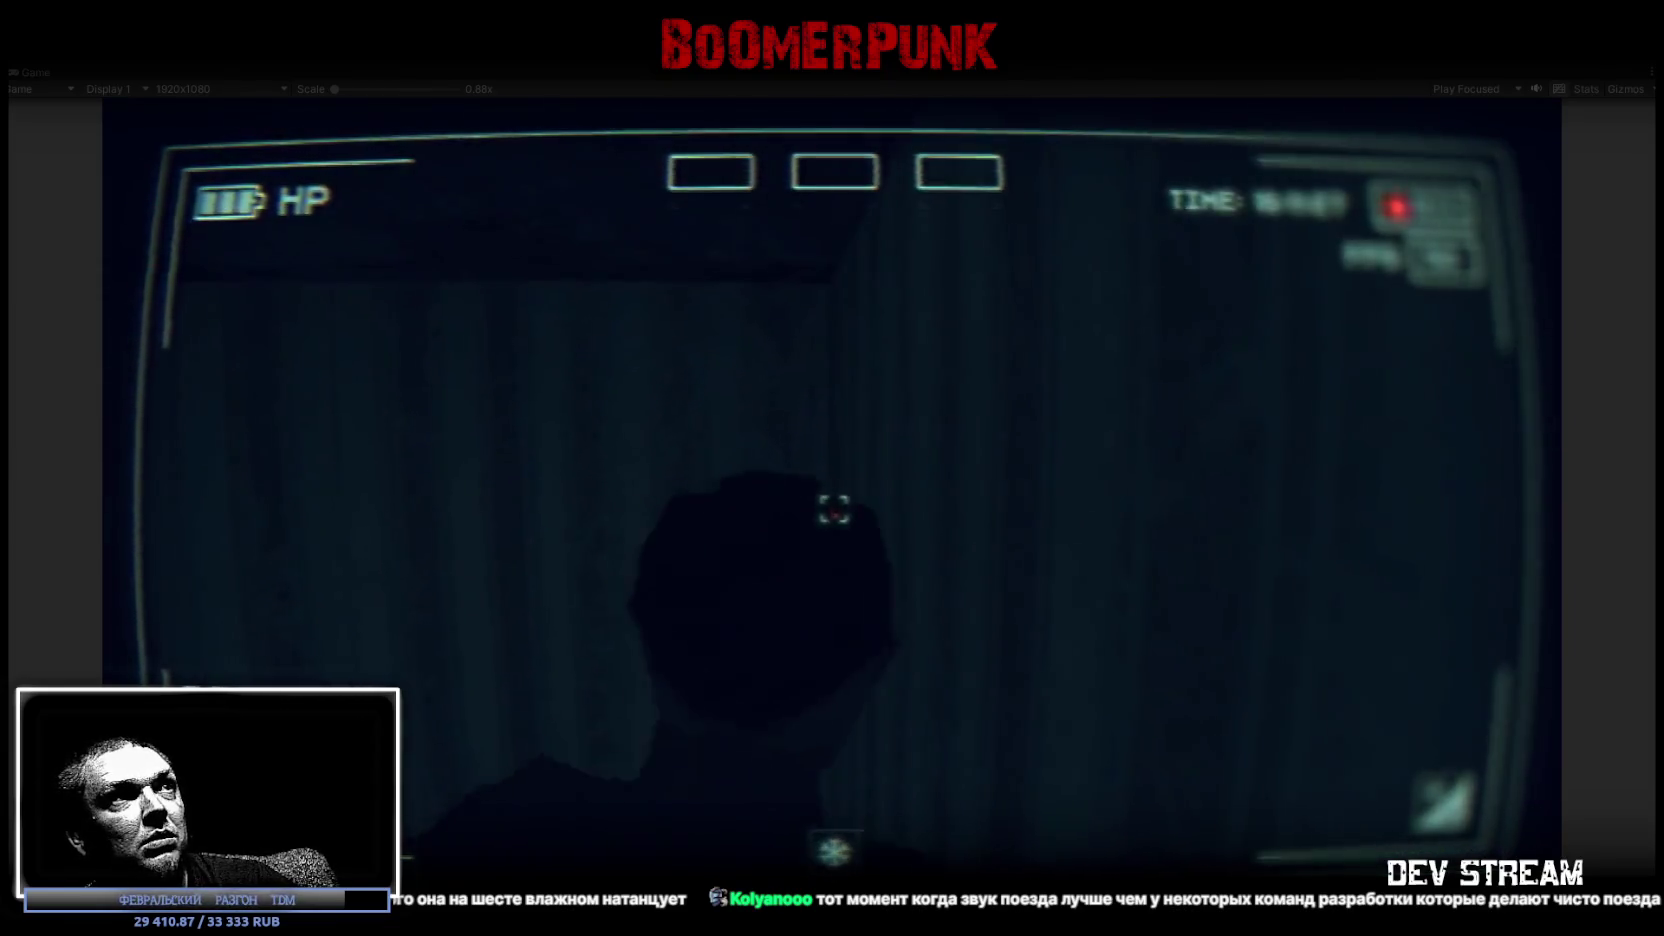
Open the in-game journal, then stop the playtest.
key(w)
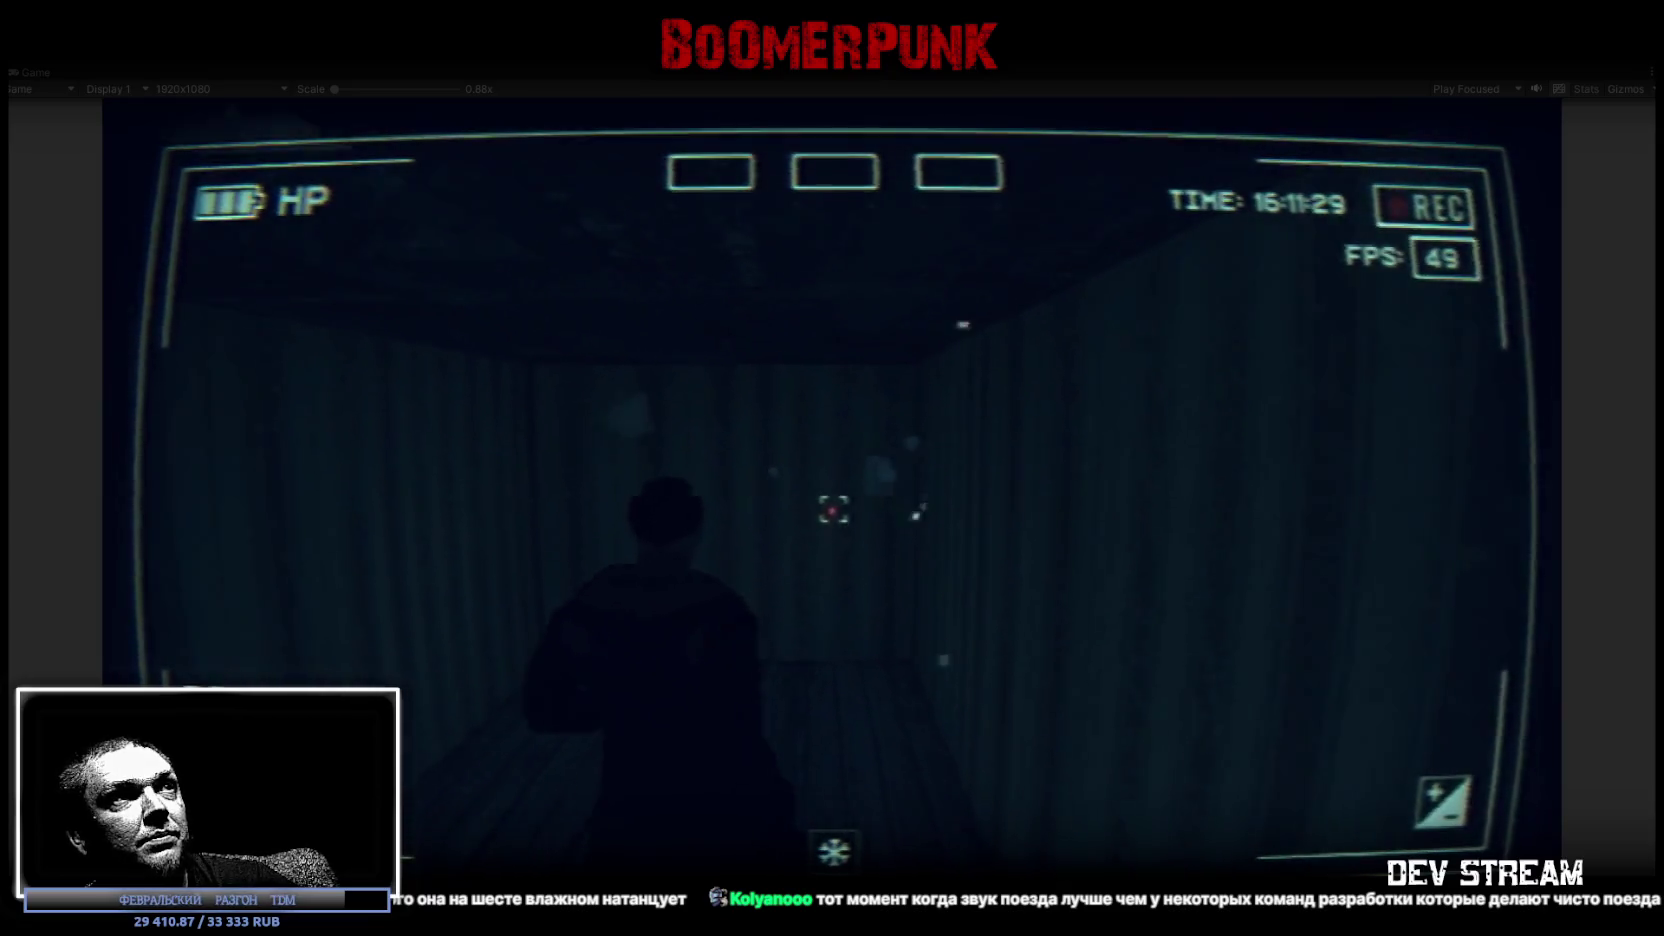
key(Tab)
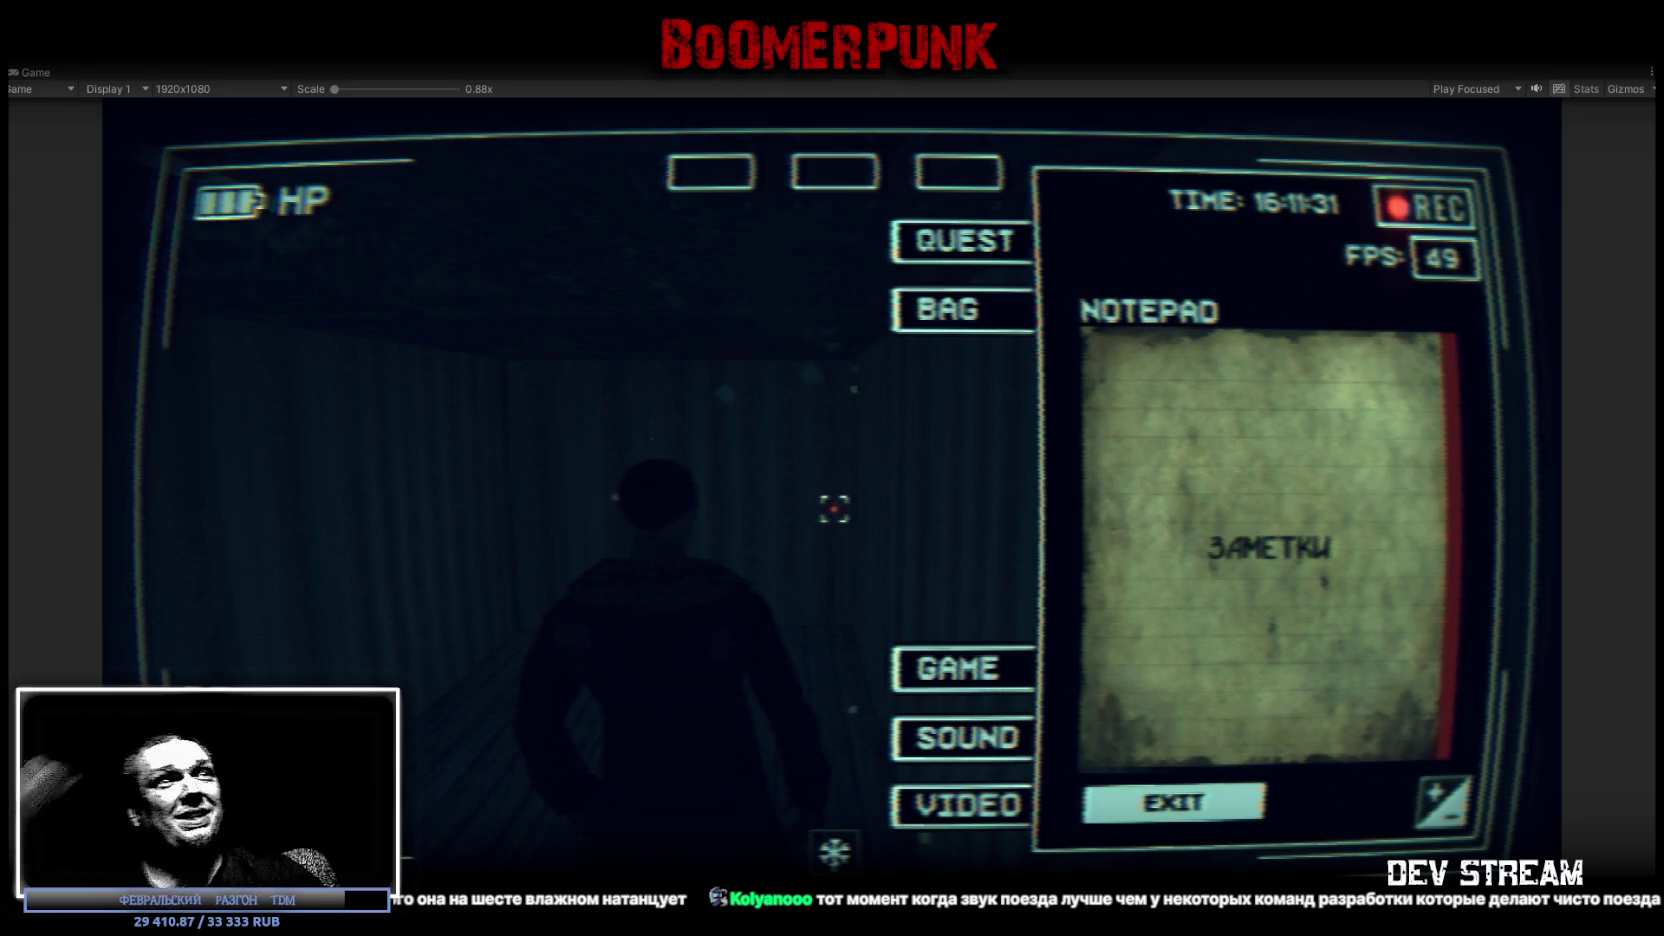
key(ctrl+p)
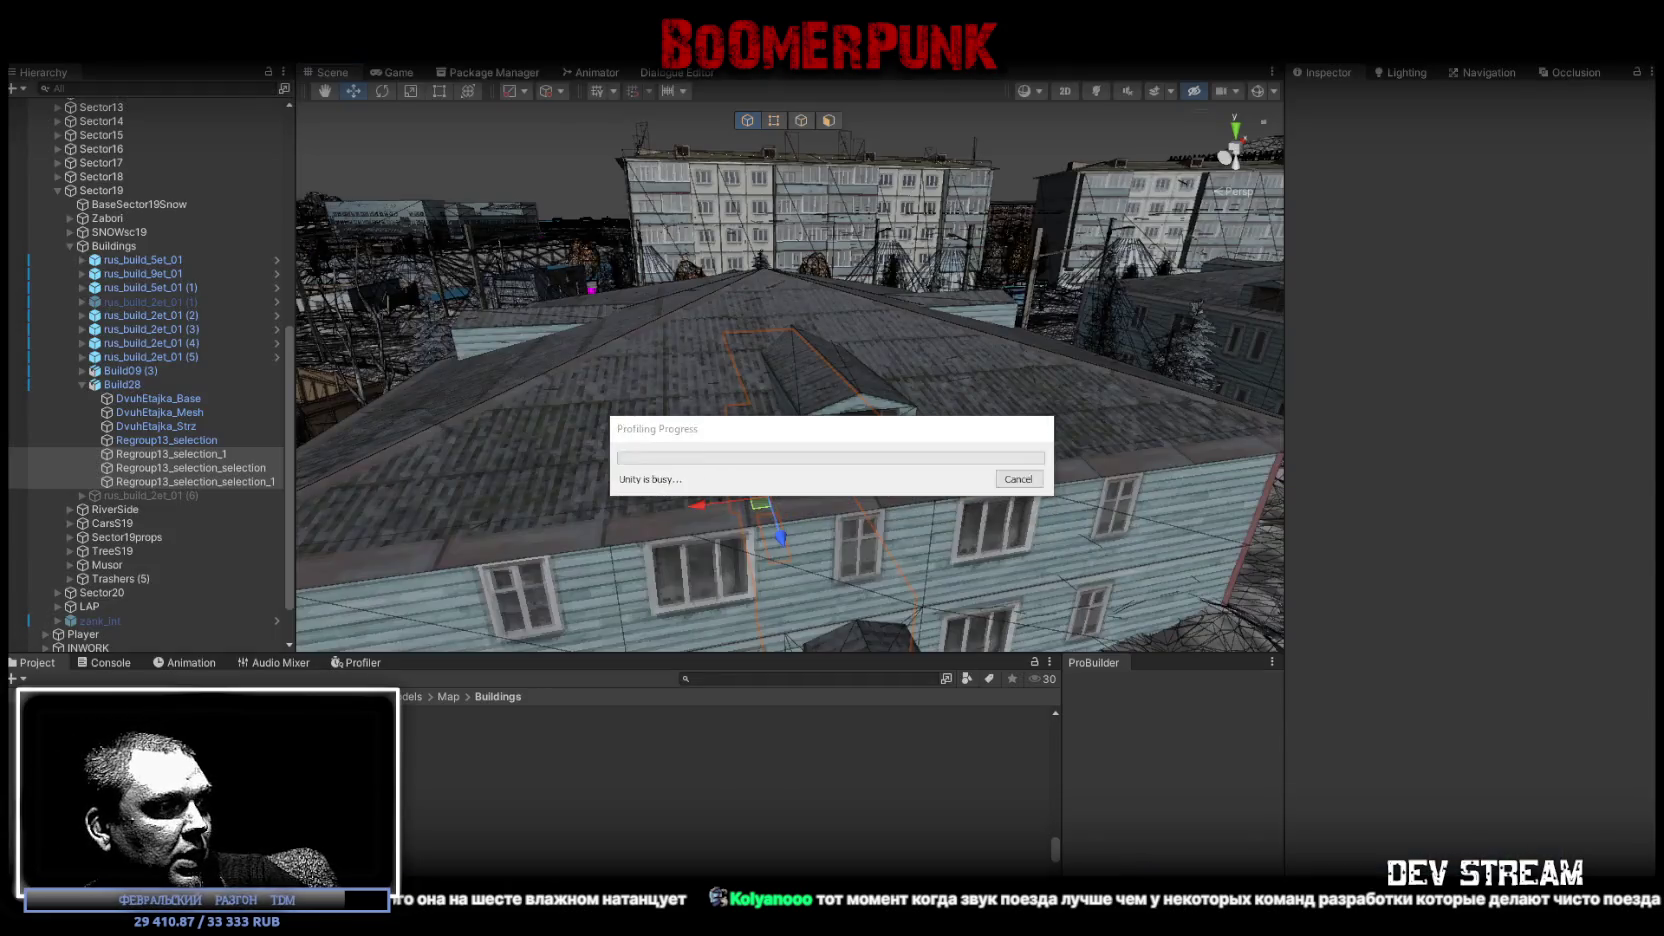
key(alt+Tab)
mouse_move(1128, 722)
mouse_down()
mouse_move(959, 685)
mouse_move(946, 734)
mouse_up()
Lock and hide Regroup13_selection and hide the DvuhEtajka_Base walls to expose the stairs.
scroll(912, 556, up, 3)
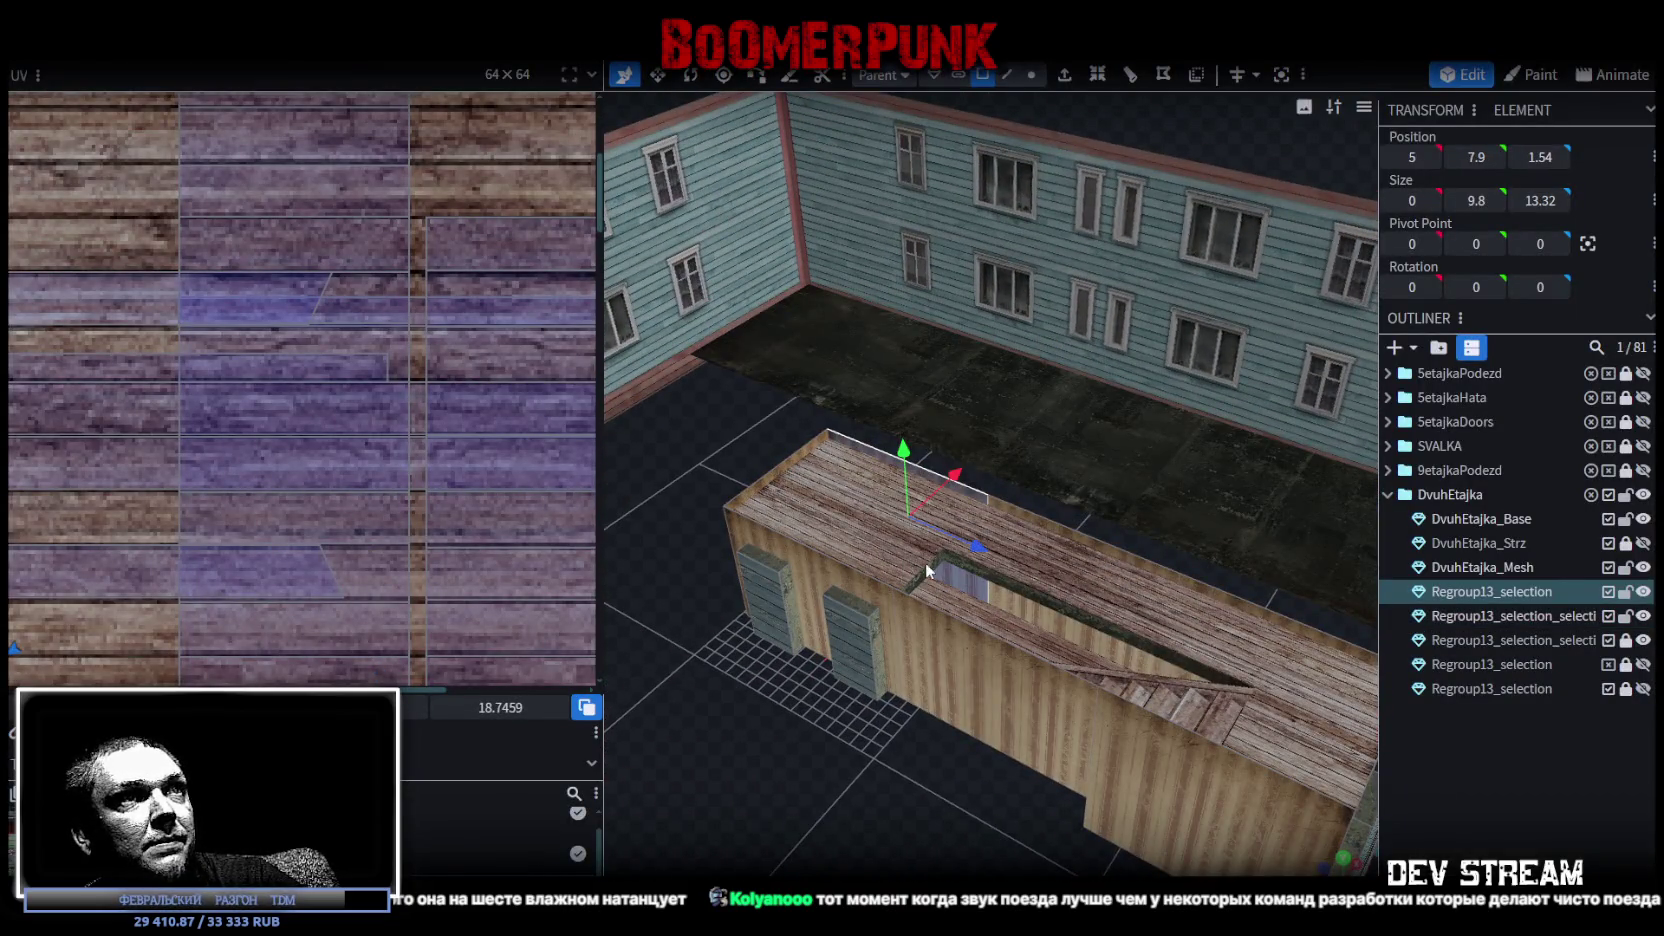
click(1625, 592)
click(1643, 592)
drag(873, 641, 1335, 553)
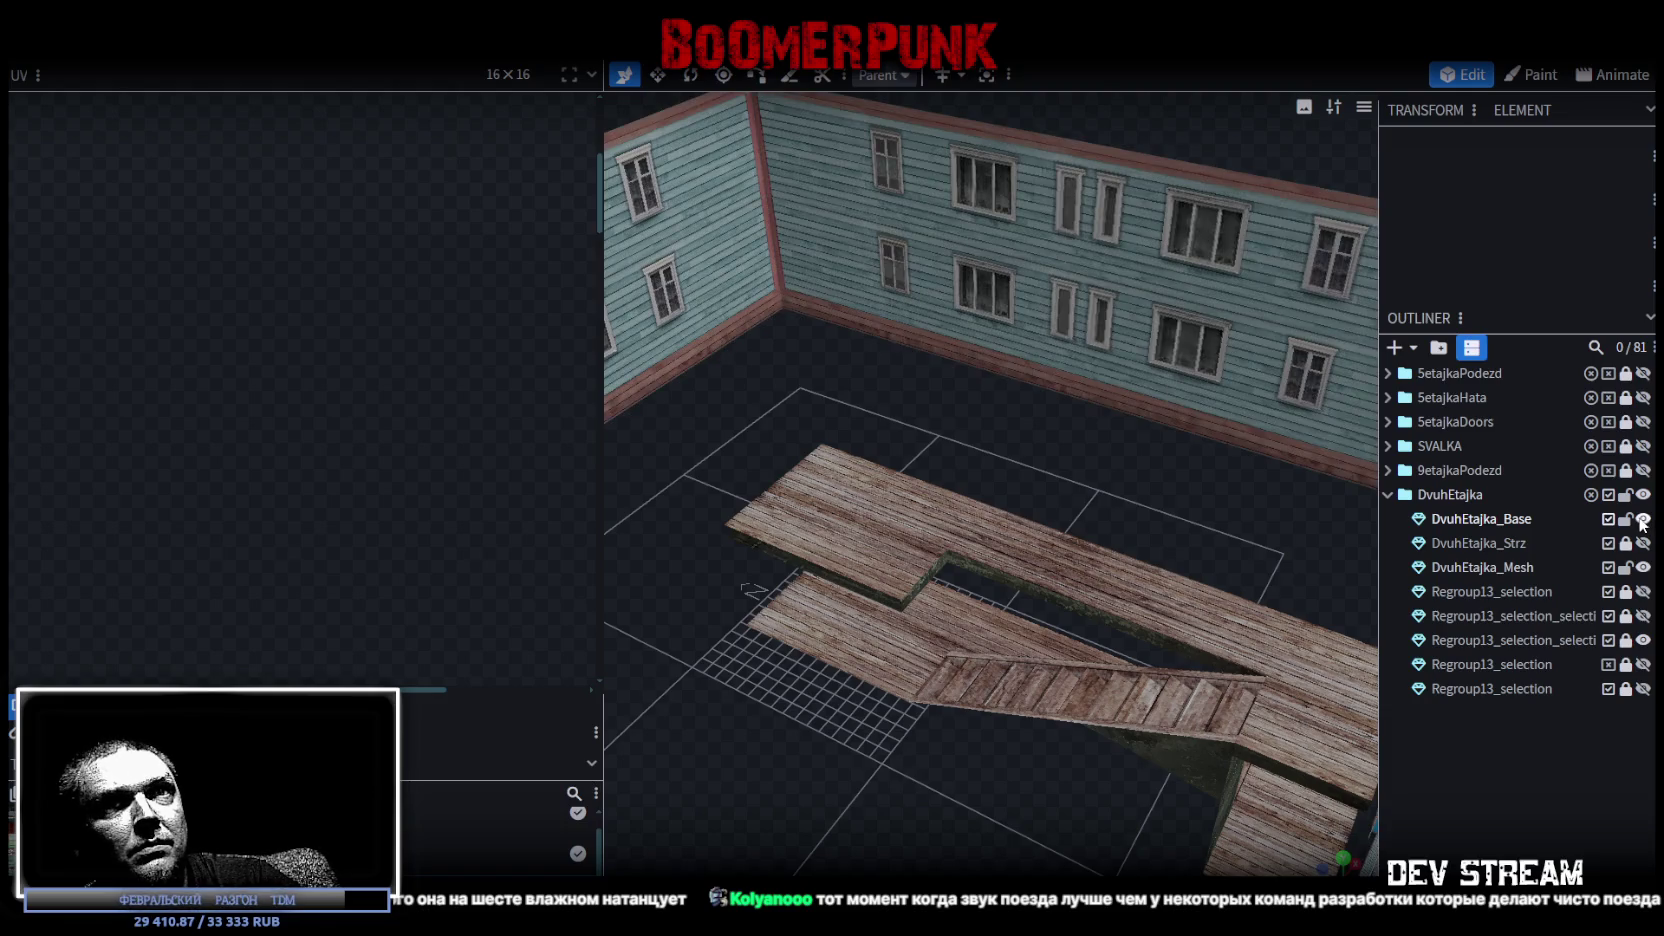
click(1642, 519)
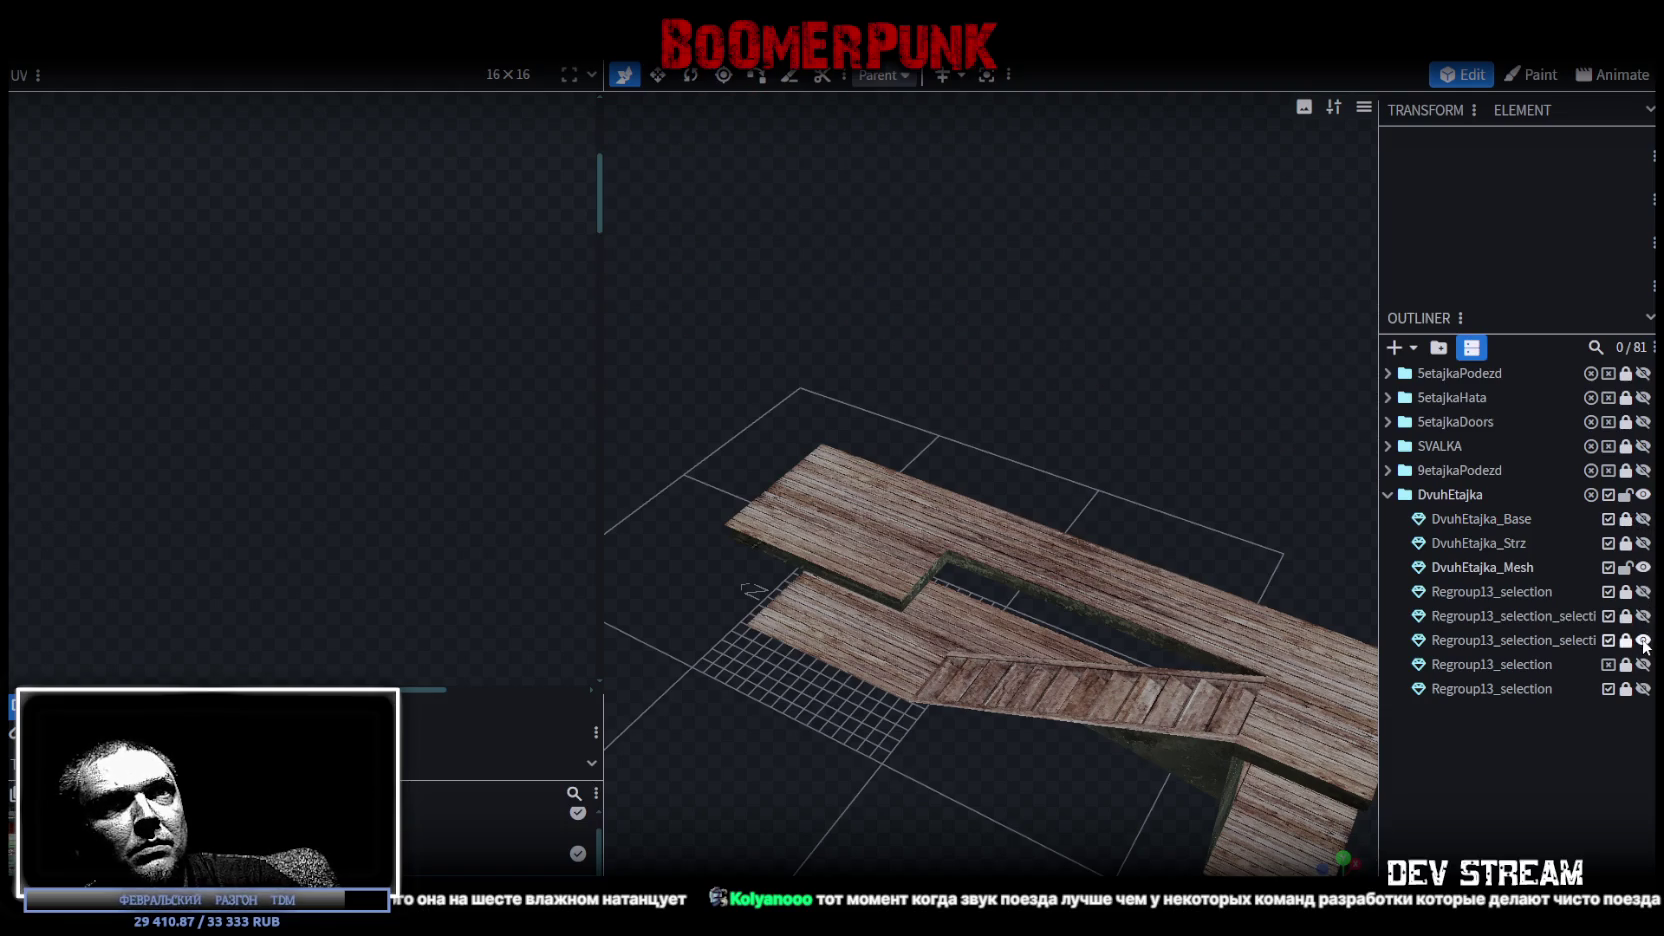
Select the top landing platform faces above the stair ramp.
click(1495, 640)
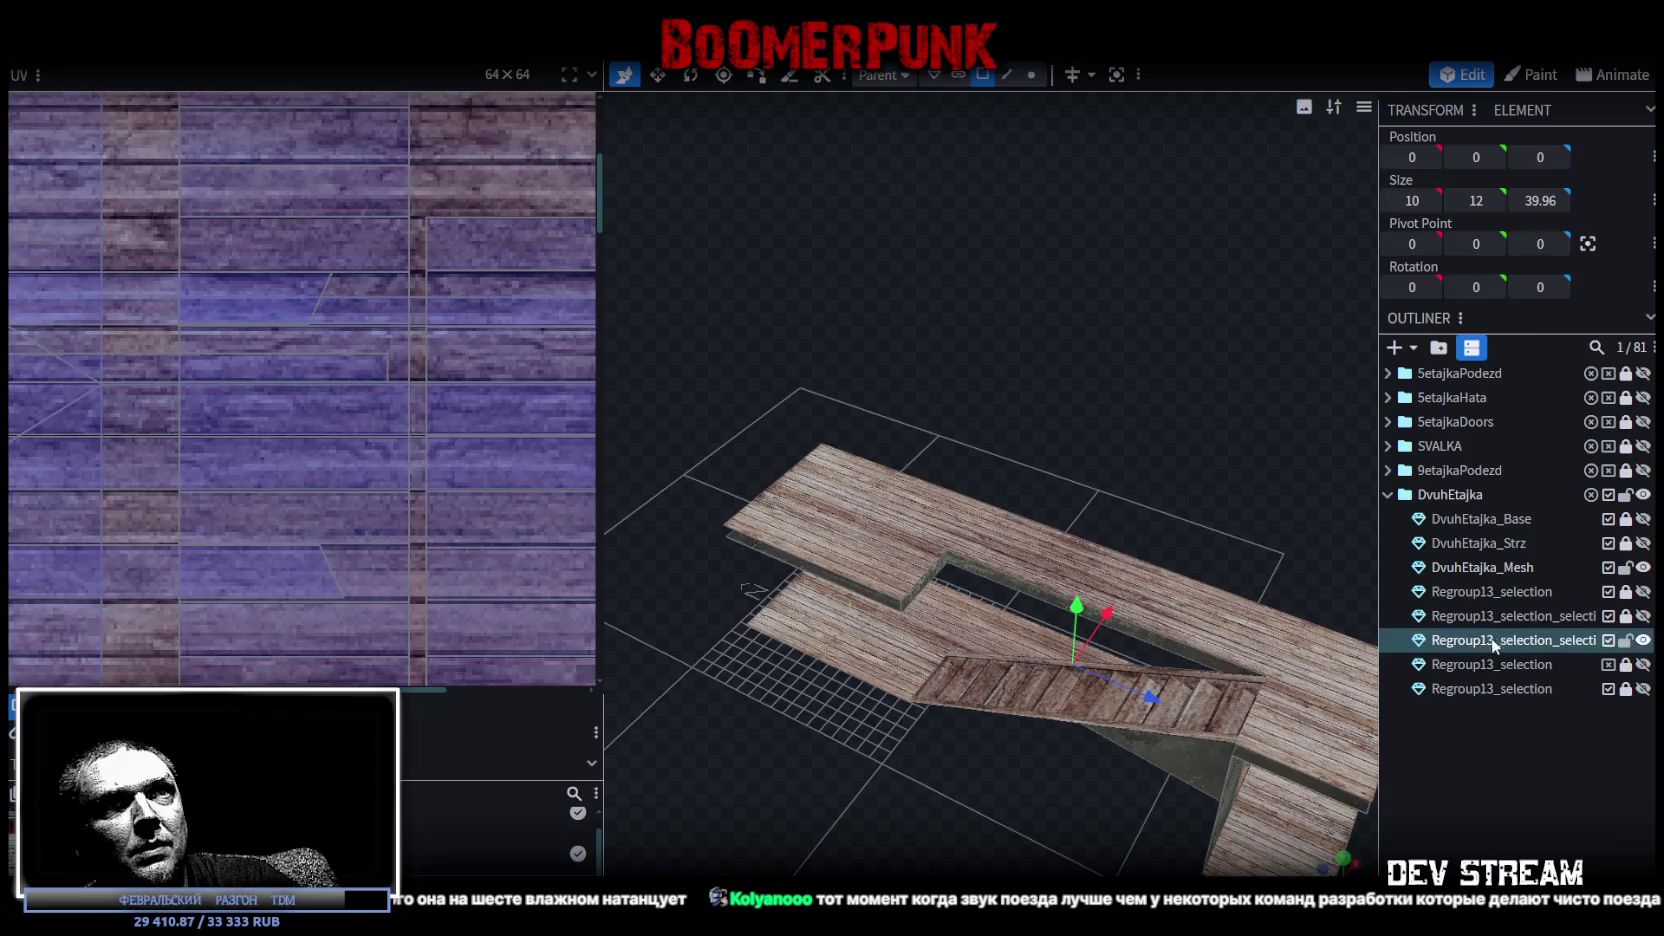
mouse_move(946, 421)
mouse_down()
mouse_move(1049, 361)
mouse_move(1011, 380)
mouse_move(922, 336)
mouse_move(970, 334)
mouse_move(1004, 390)
mouse_move(1110, 437)
mouse_up()
click(1110, 437)
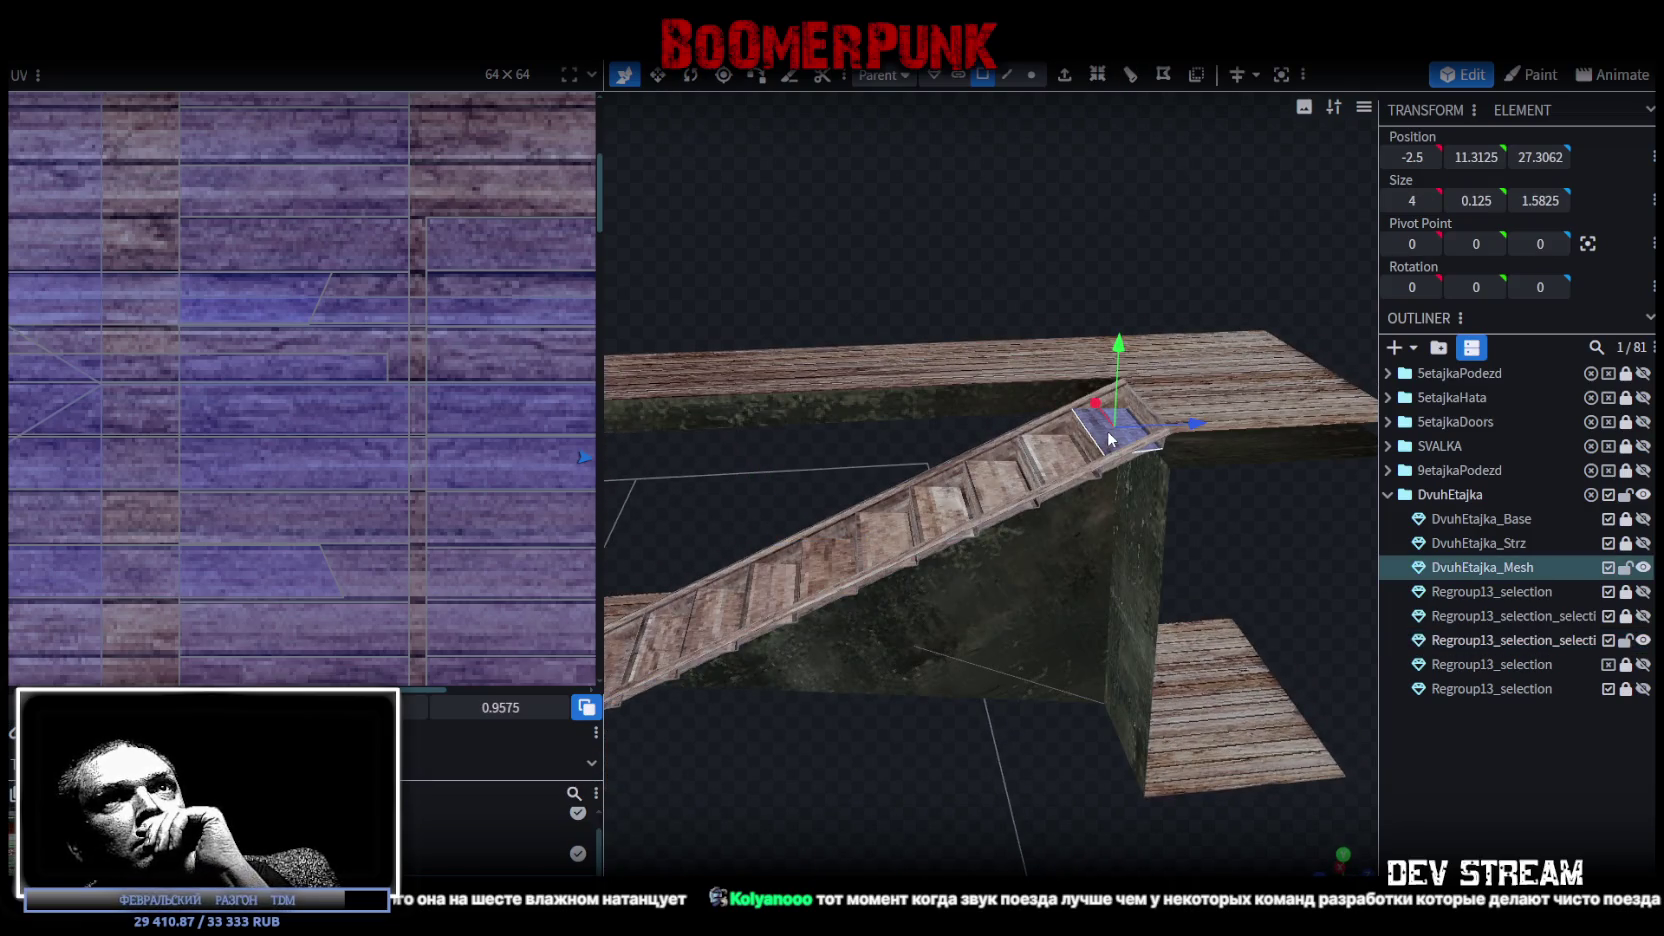
click(1141, 418)
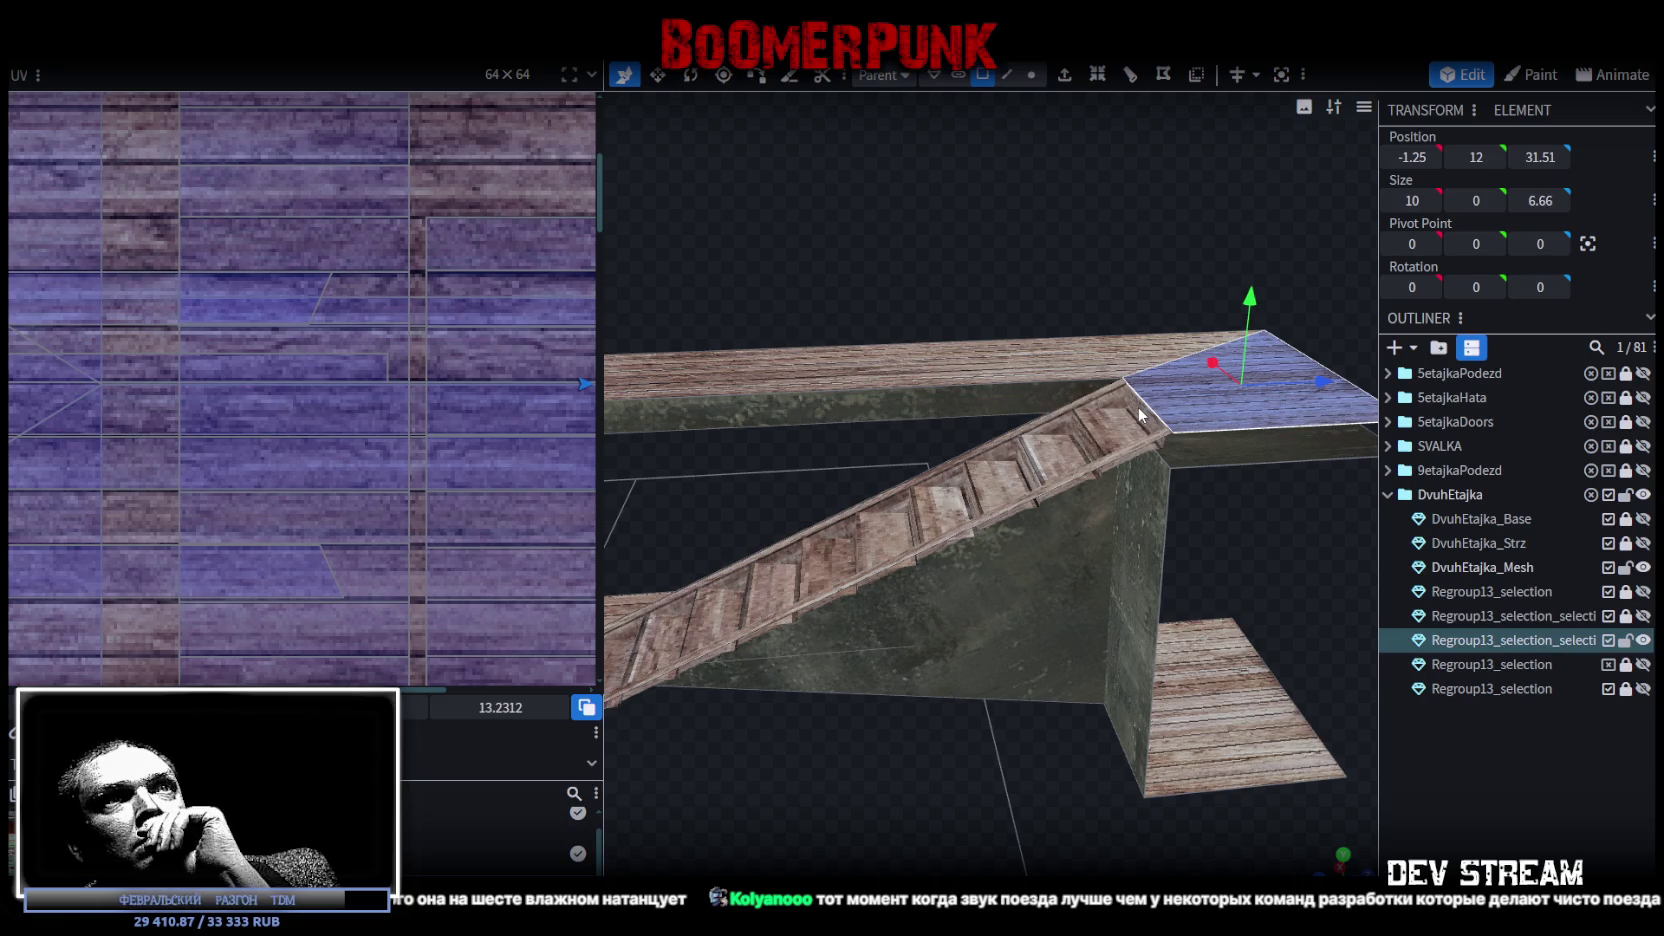
click(1124, 420)
mouse_move(1072, 489)
mouse_down()
mouse_move(905, 777)
mouse_move(1002, 670)
mouse_move(1163, 644)
mouse_move(1095, 606)
mouse_move(606, 614)
mouse_move(1098, 714)
mouse_move(1104, 636)
mouse_move(1174, 680)
mouse_move(1227, 675)
mouse_move(1219, 328)
mouse_move(1045, 460)
mouse_up()
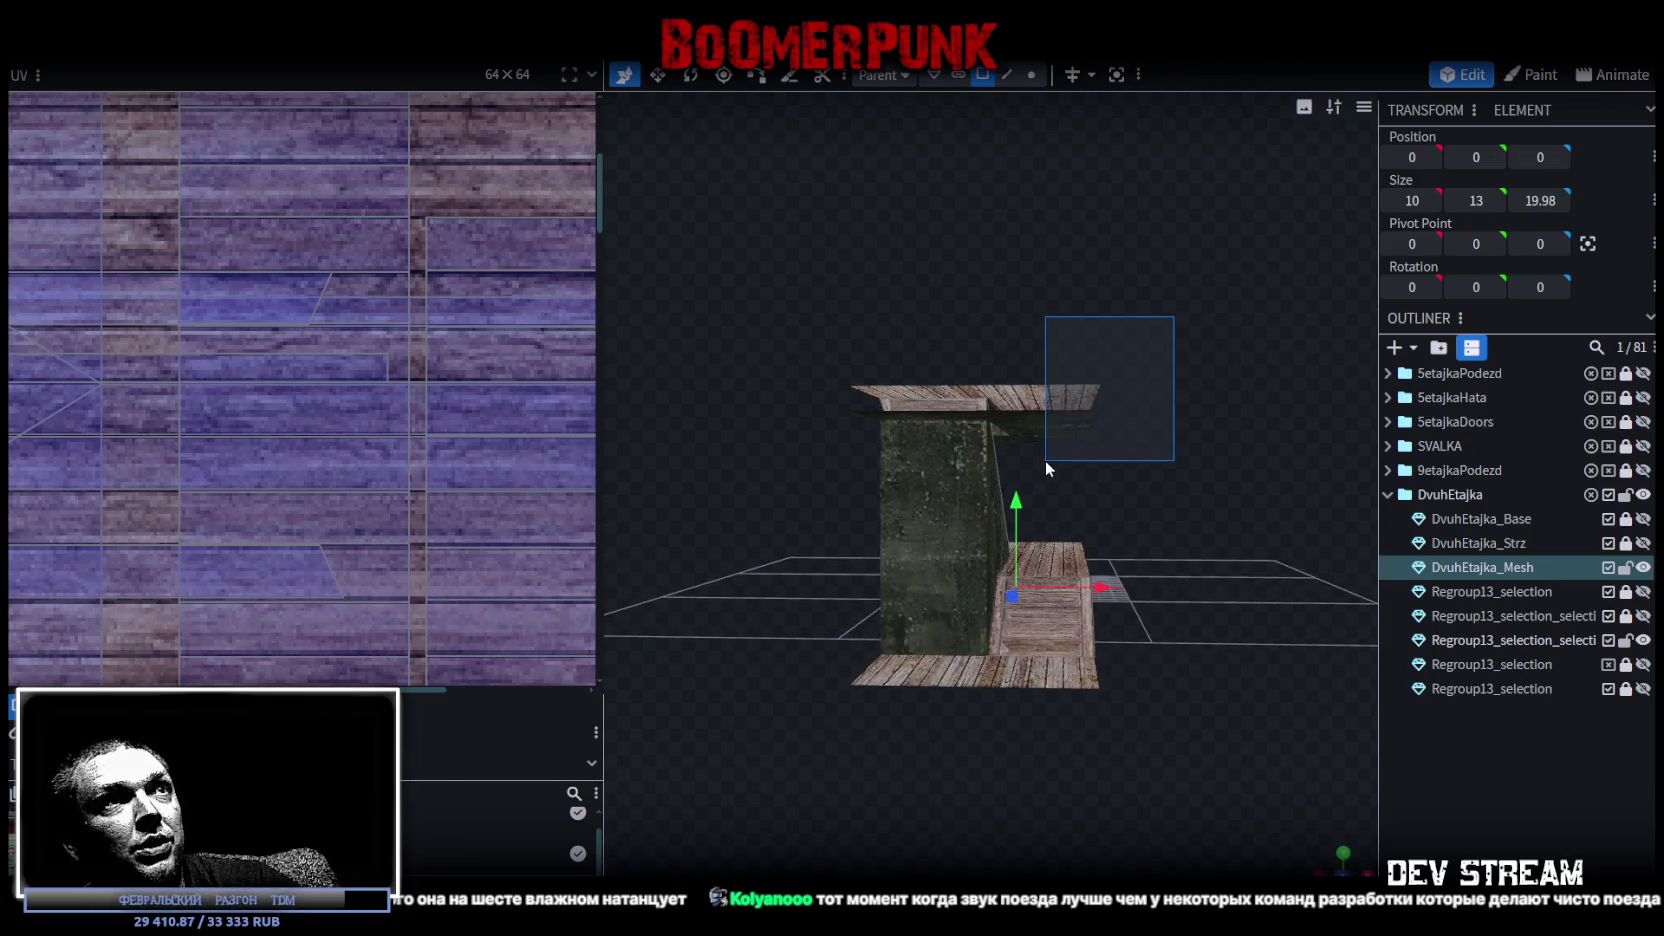
click(1069, 406)
drag(1144, 340, 1036, 456)
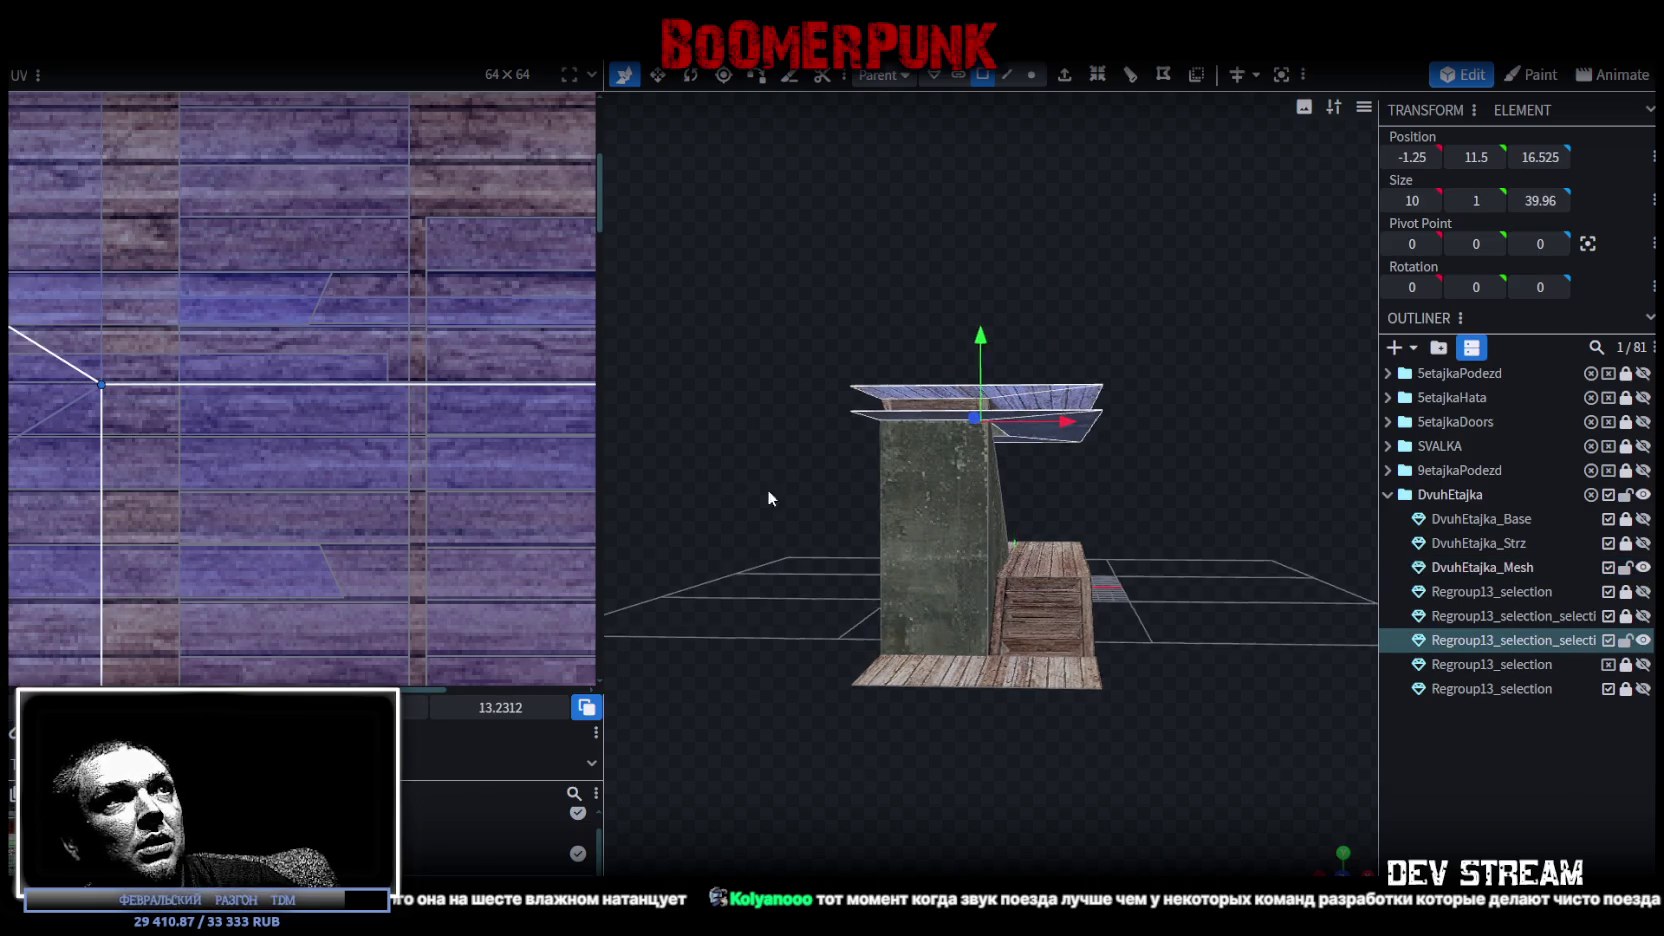
Raise the landing from Y 11.5 to 12.5 and check it from a low angle.
mouse_move(767, 489)
mouse_down()
mouse_move(1152, 578)
mouse_move(1144, 541)
mouse_move(1200, 710)
mouse_move(1174, 695)
mouse_move(1086, 363)
mouse_move(1020, 343)
mouse_up()
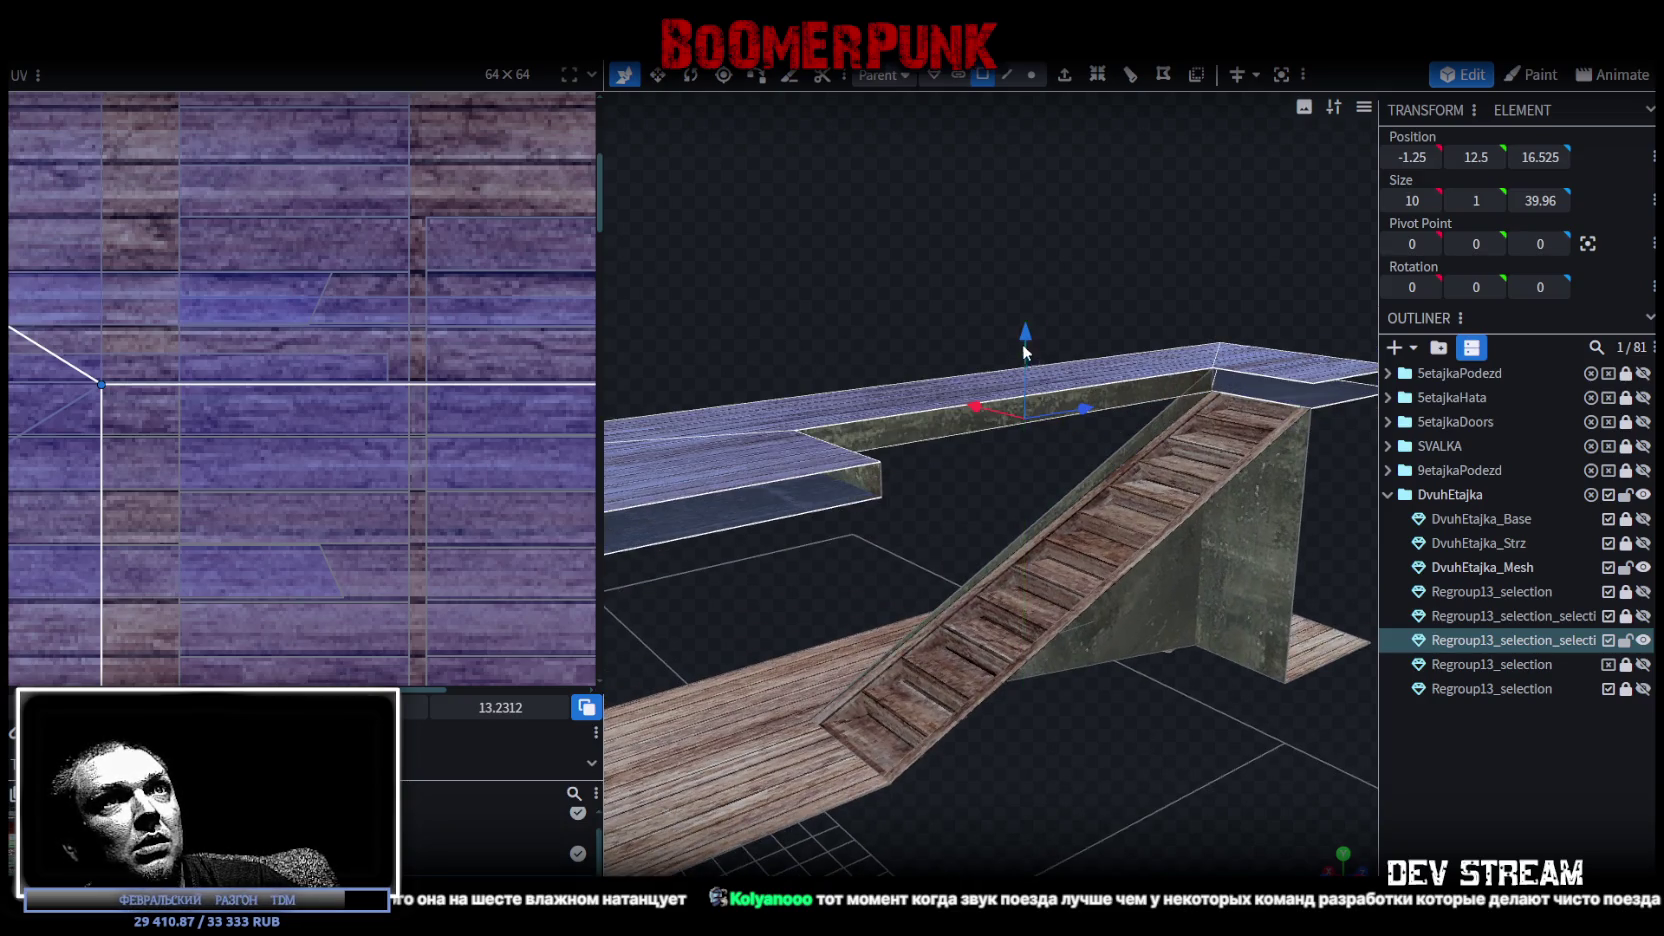
mouse_move(1180, 758)
mouse_down()
mouse_move(1069, 722)
mouse_move(1091, 763)
mouse_move(1158, 716)
mouse_move(848, 722)
mouse_move(909, 753)
mouse_up()
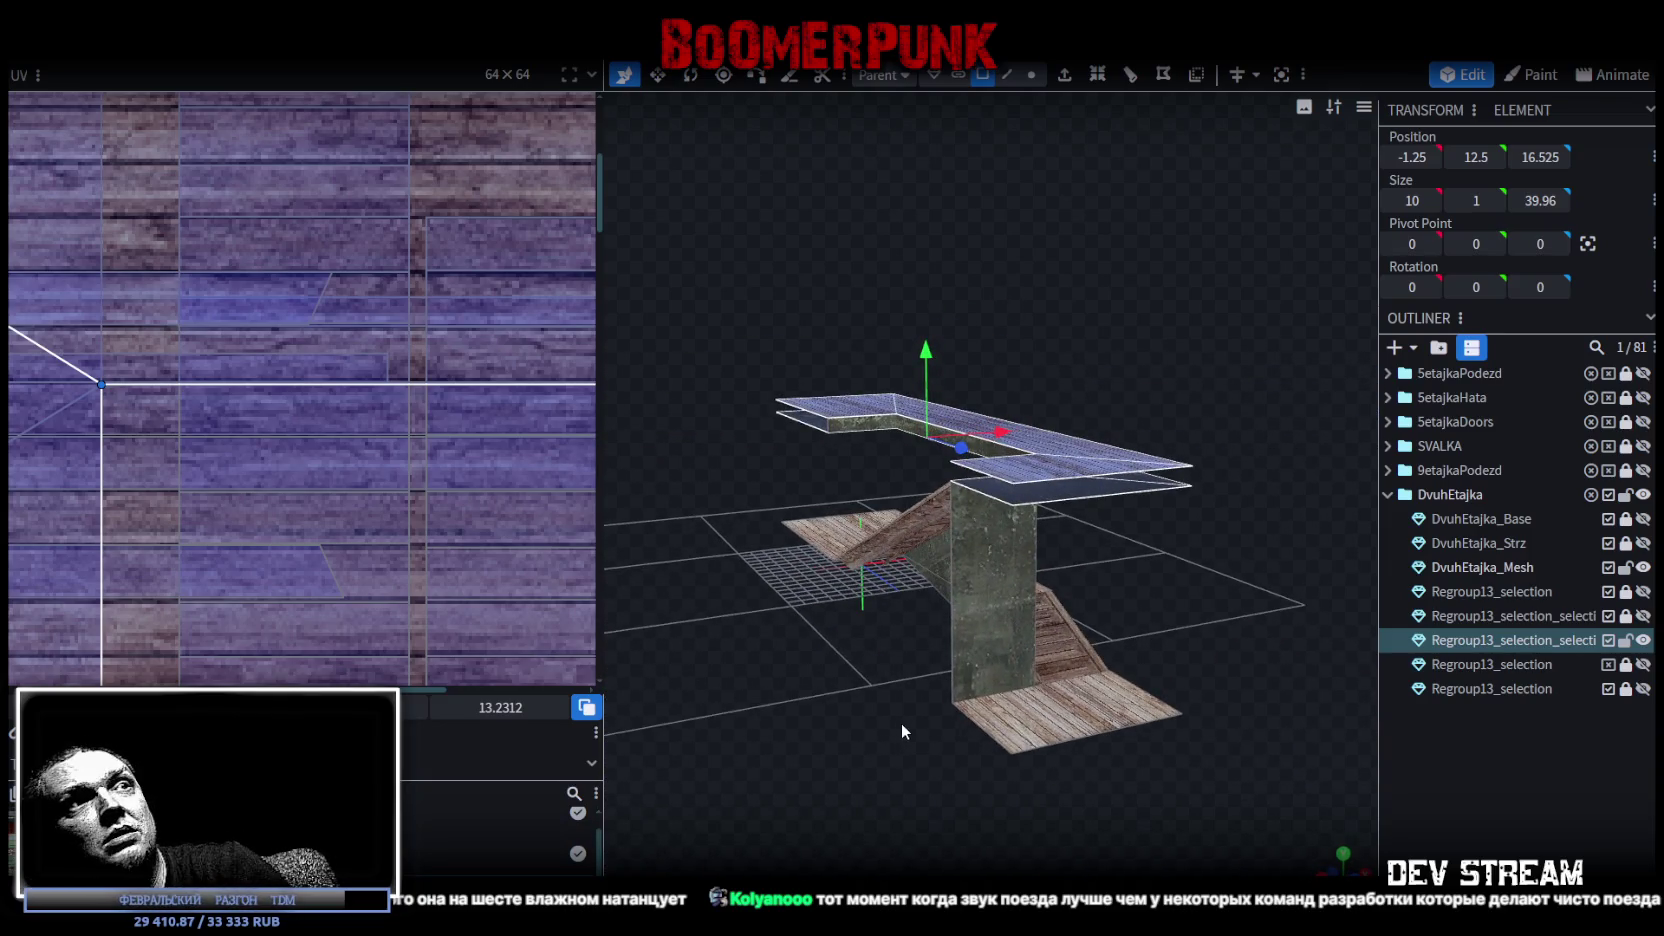
scroll(901, 722, up, 5)
mouse_move(1166, 732)
mouse_down()
mouse_move(1202, 751)
mouse_move(1148, 727)
mouse_move(1095, 748)
mouse_move(1169, 582)
mouse_up()
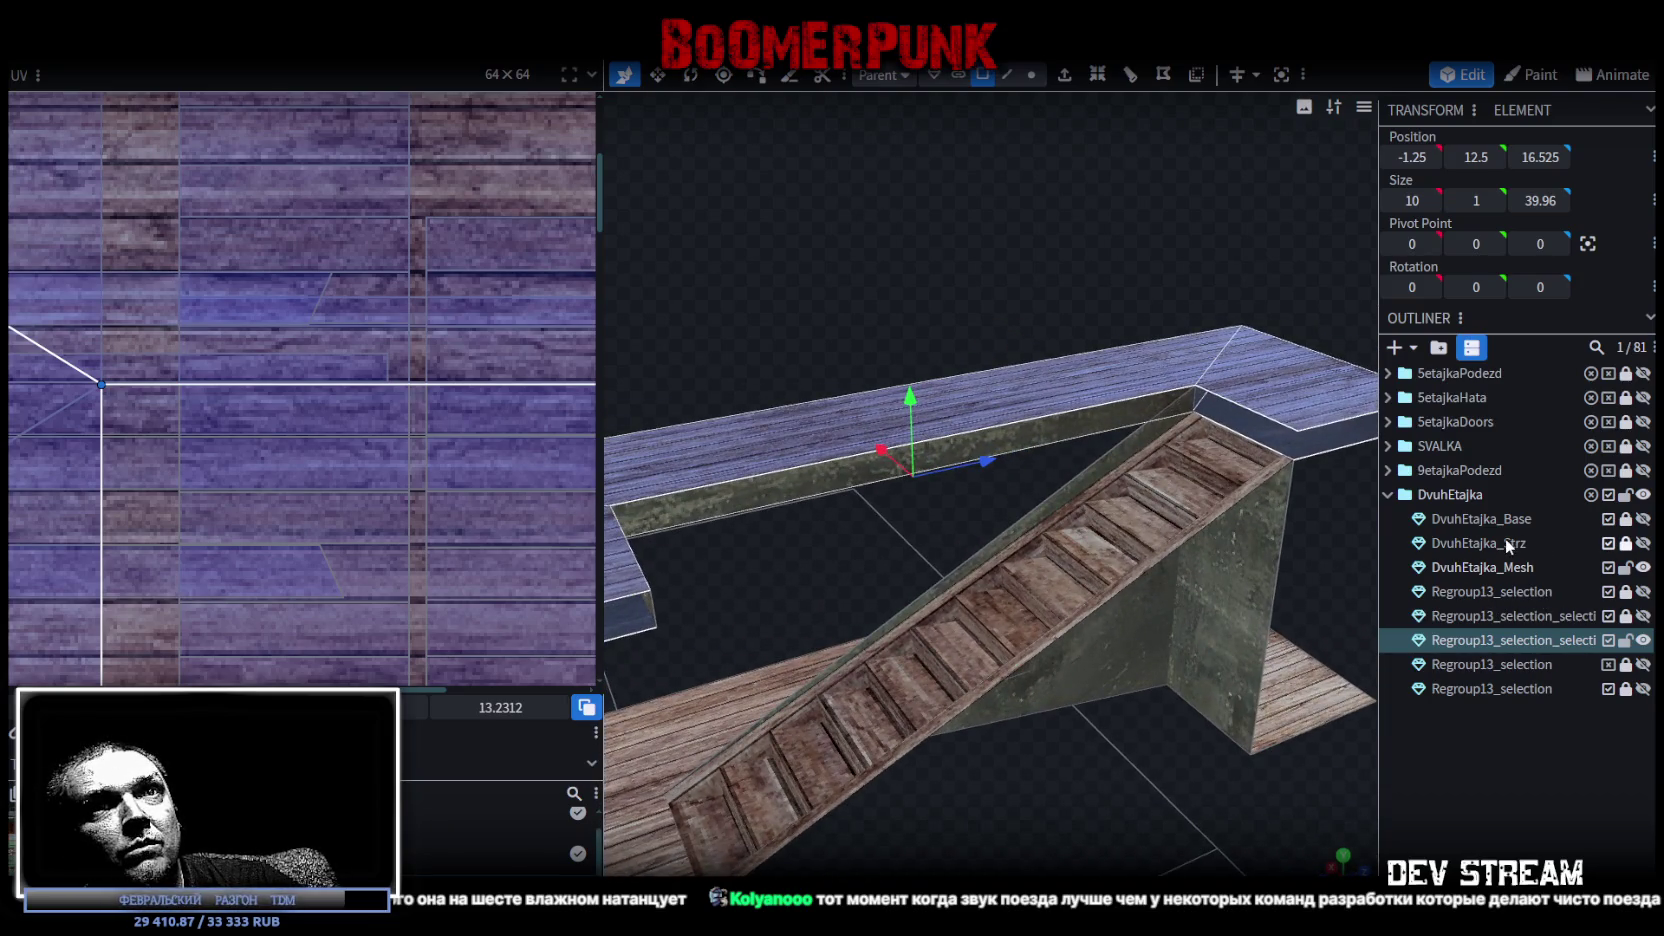
click(1505, 542)
click(1214, 454)
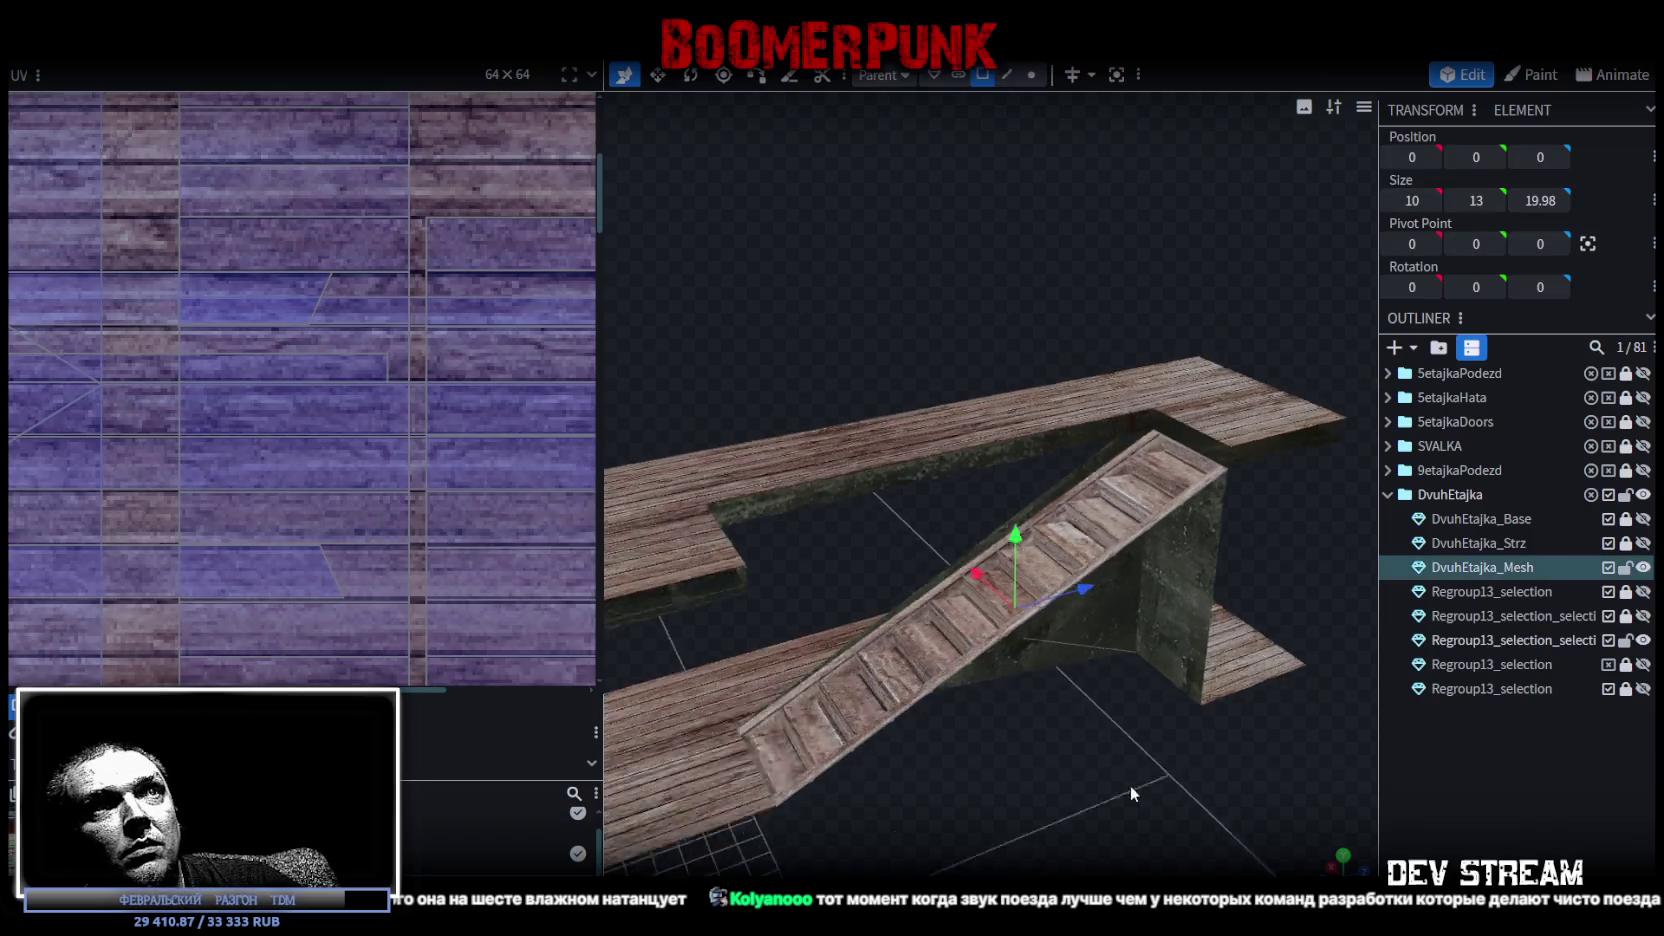
Box-select all the faces of the stair flight.
mouse_move(1130, 792)
mouse_down()
mouse_move(1208, 712)
mouse_move(958, 464)
mouse_move(1024, 337)
mouse_move(972, 298)
mouse_up()
drag(1306, 533, 1300, 439)
drag(1204, 221, 1017, 731)
mouse_move(1261, 641)
mouse_down()
mouse_move(1020, 398)
mouse_move(1028, 492)
mouse_move(1018, 462)
mouse_move(958, 464)
mouse_move(1050, 478)
mouse_up()
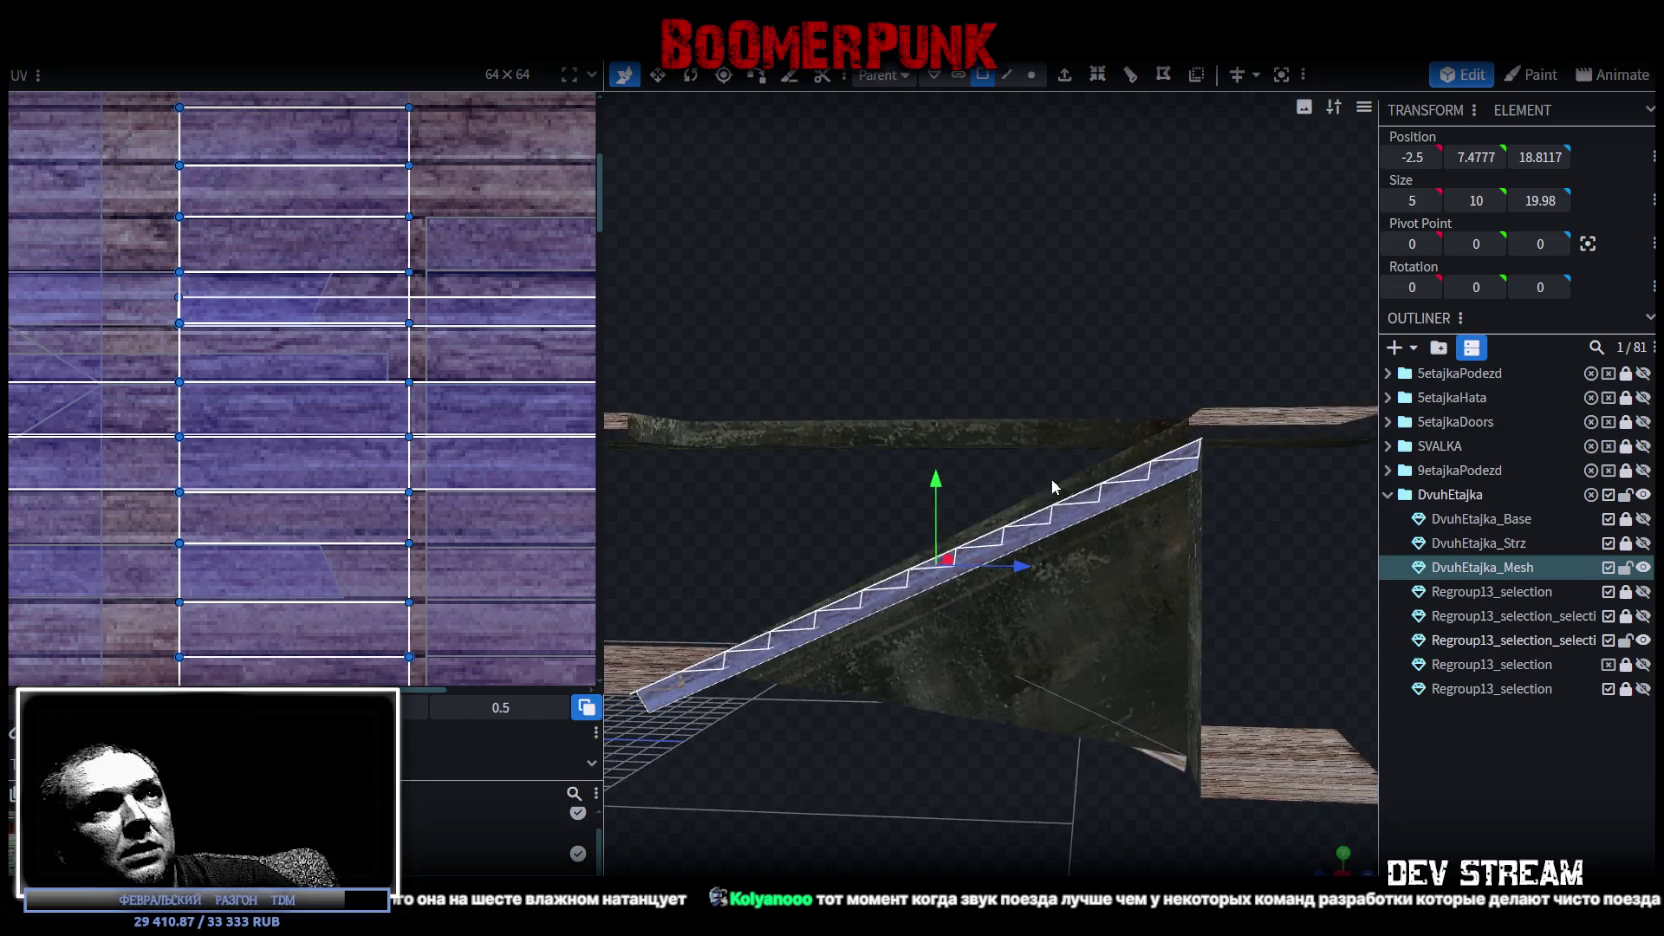
Stretch the selected stair flight to a Size Y of 11.2 with the Resize tool.
key(v)
drag(937, 480, 940, 472)
key(v)
mouse_move(979, 352)
mouse_down()
mouse_move(992, 484)
mouse_move(972, 458)
mouse_move(1026, 304)
mouse_move(1065, 289)
mouse_move(819, 355)
mouse_move(966, 323)
mouse_move(1010, 773)
mouse_move(1058, 646)
mouse_move(996, 656)
mouse_move(1074, 649)
mouse_move(939, 670)
mouse_move(907, 696)
mouse_move(970, 675)
mouse_move(850, 708)
mouse_move(837, 733)
mouse_move(1052, 689)
mouse_move(1066, 267)
mouse_move(966, 290)
mouse_move(943, 259)
mouse_move(892, 268)
mouse_up()
scroll(995, 279, up, 3)
scroll(977, 263, up, 5)
scroll(761, 546, down, 3)
mouse_move(761, 546)
mouse_down()
mouse_move(929, 594)
mouse_move(995, 583)
mouse_move(1022, 598)
mouse_up()
scroll(1030, 570, up, 2)
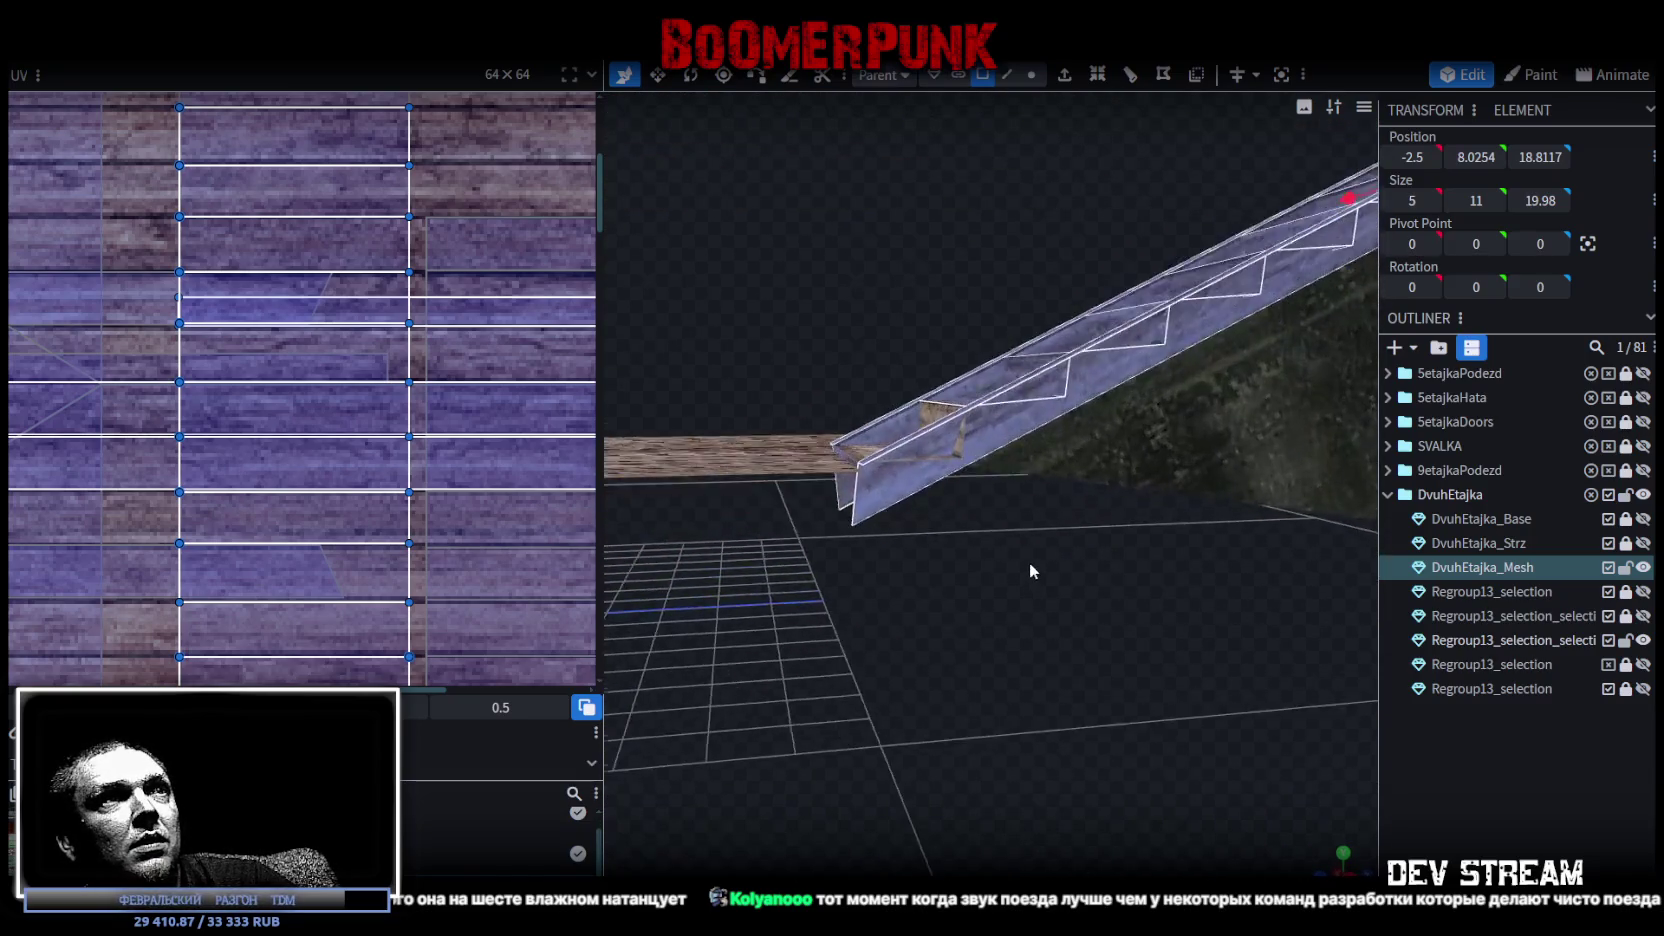
scroll(1046, 562, up, 2)
scroll(1046, 567, up, 2)
scroll(1040, 568, up, 1)
scroll(1040, 568, down, 1)
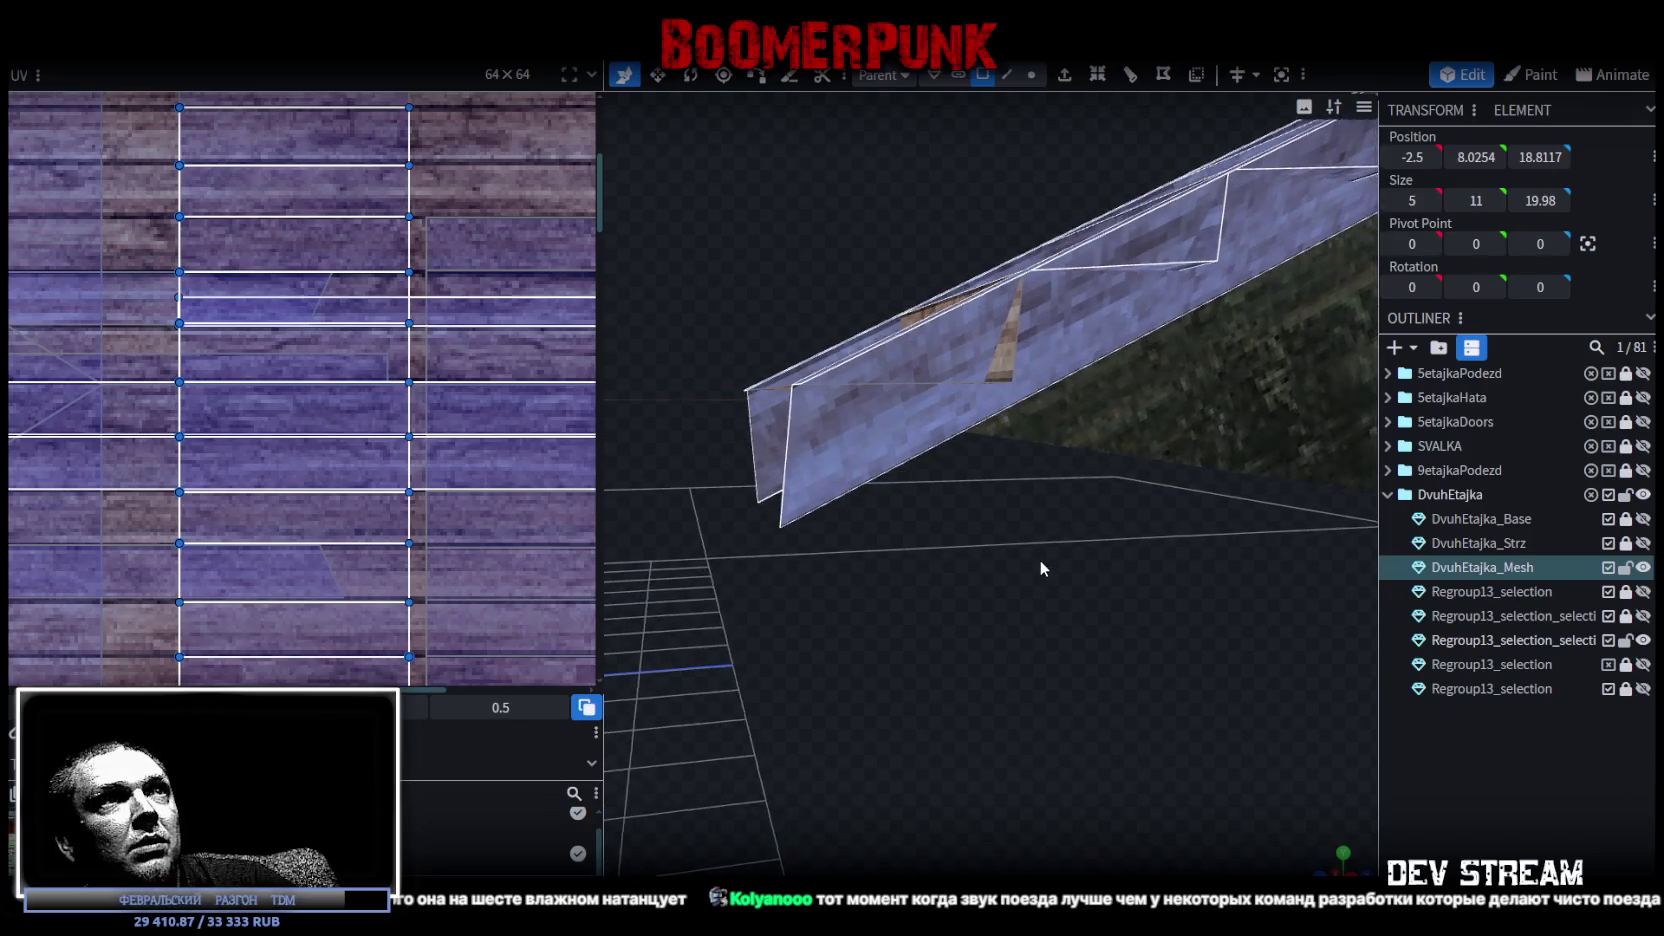
scroll(1040, 569, down, 2)
scroll(1040, 572, down, 1)
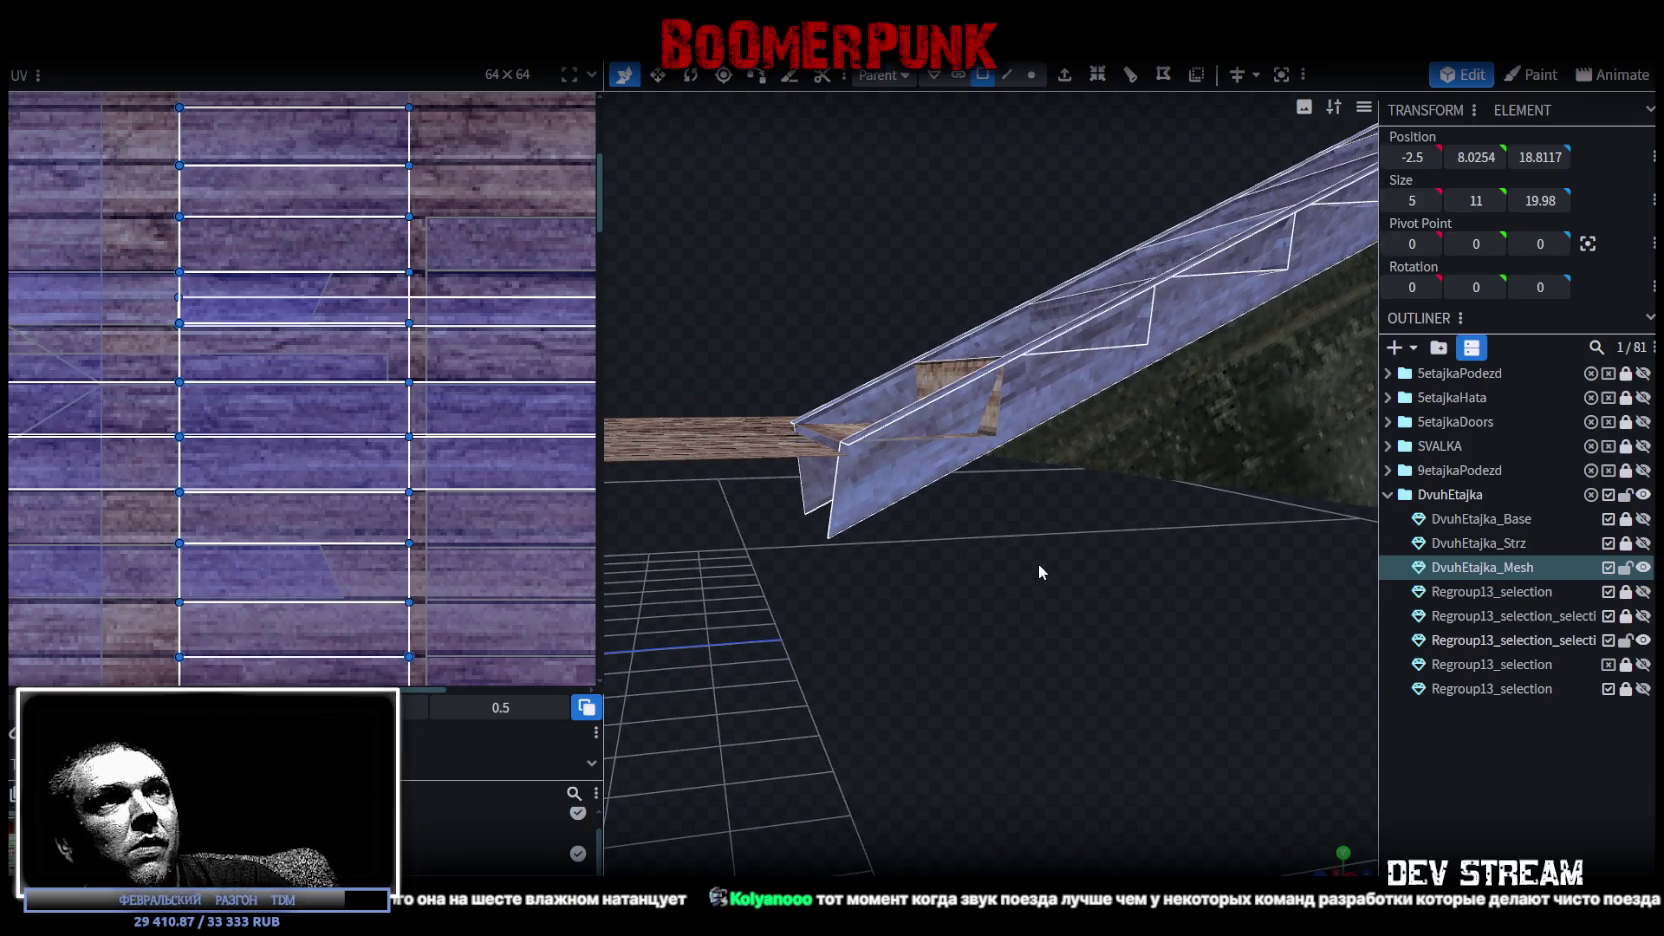
scroll(1038, 571, down, 1)
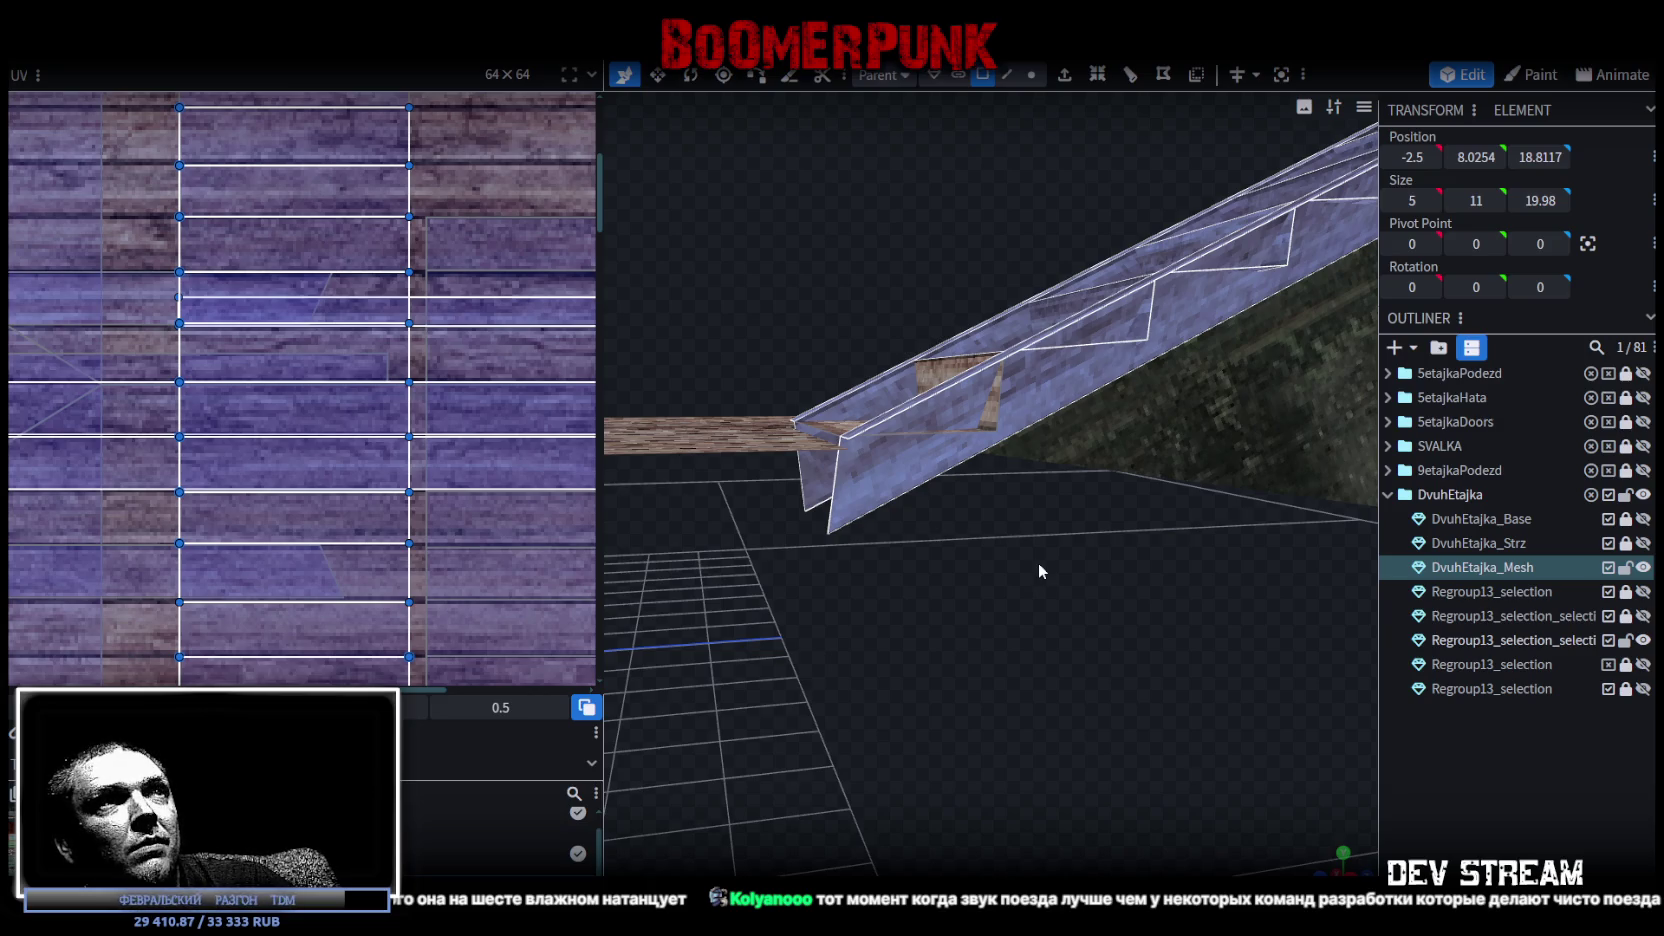
scroll(1038, 562, down, 1)
mouse_move(1039, 562)
mouse_down()
mouse_move(968, 578)
mouse_move(1066, 565)
mouse_move(1003, 650)
mouse_move(1213, 318)
mouse_up()
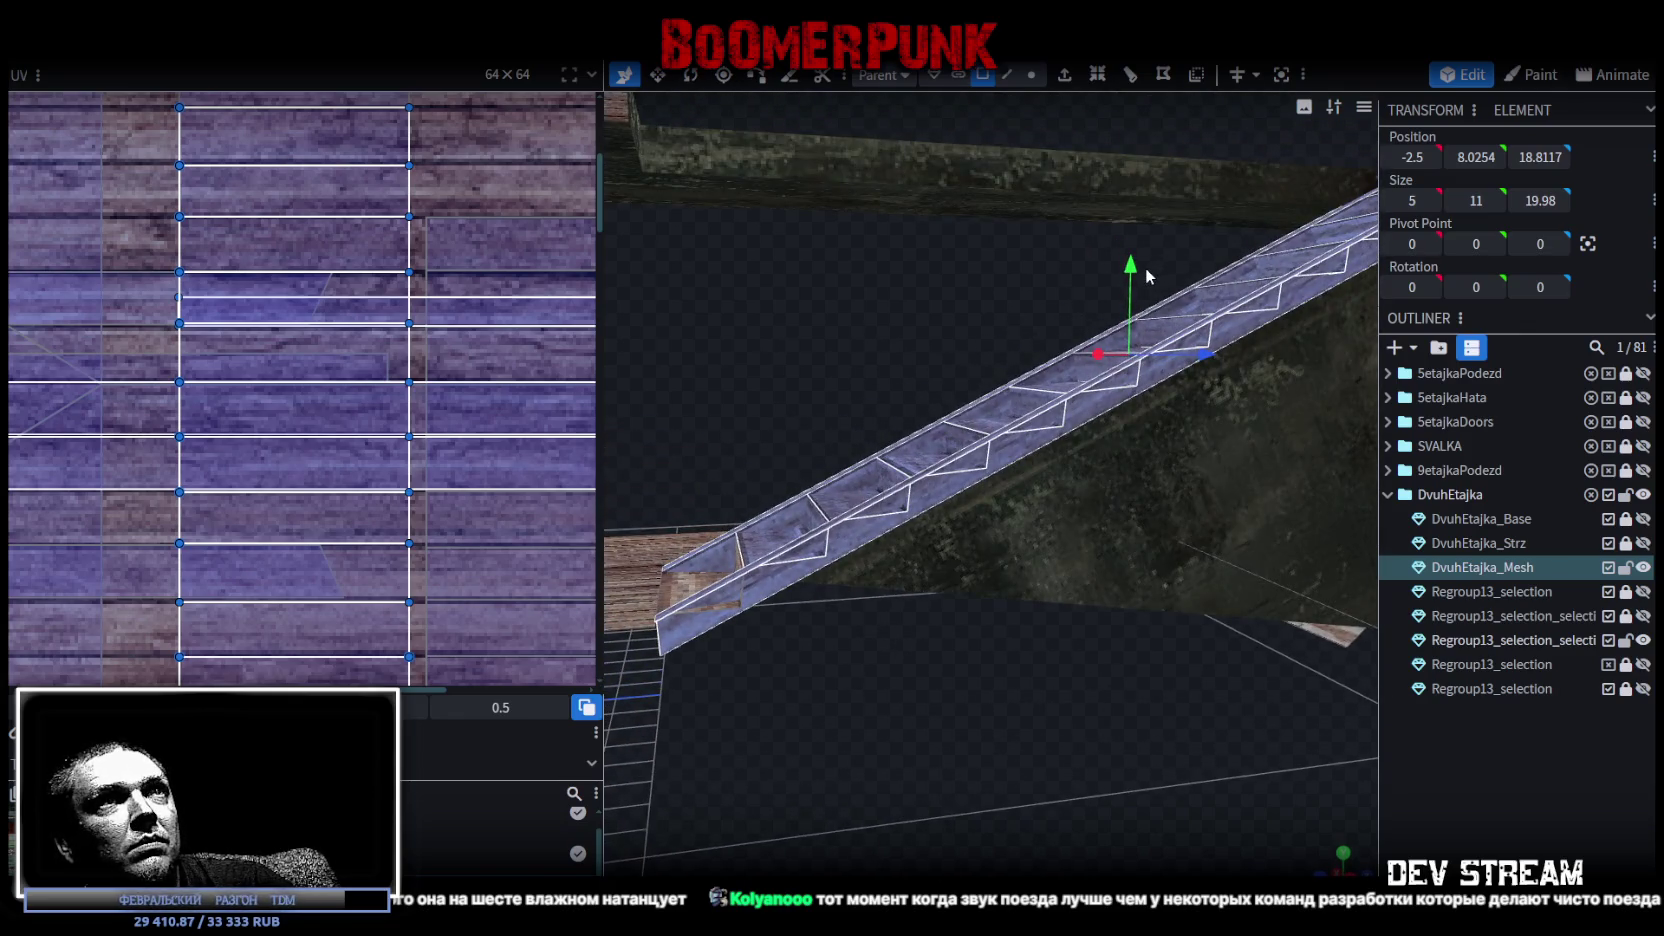
key(r)
key(s)
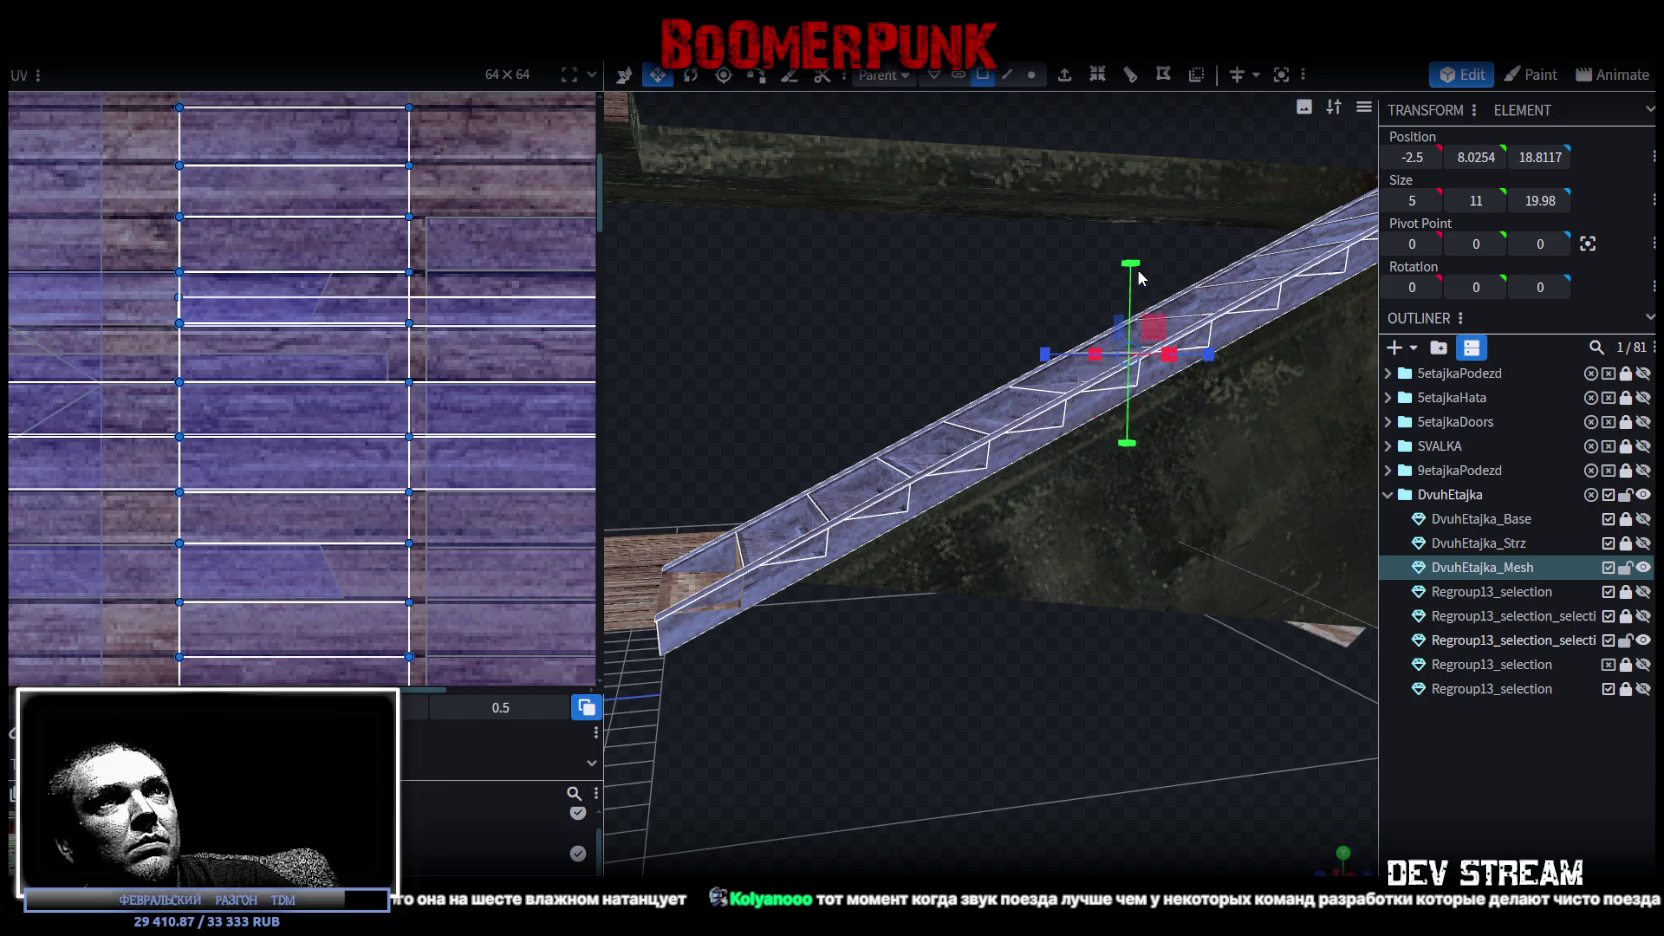
drag(1134, 269, 1134, 262)
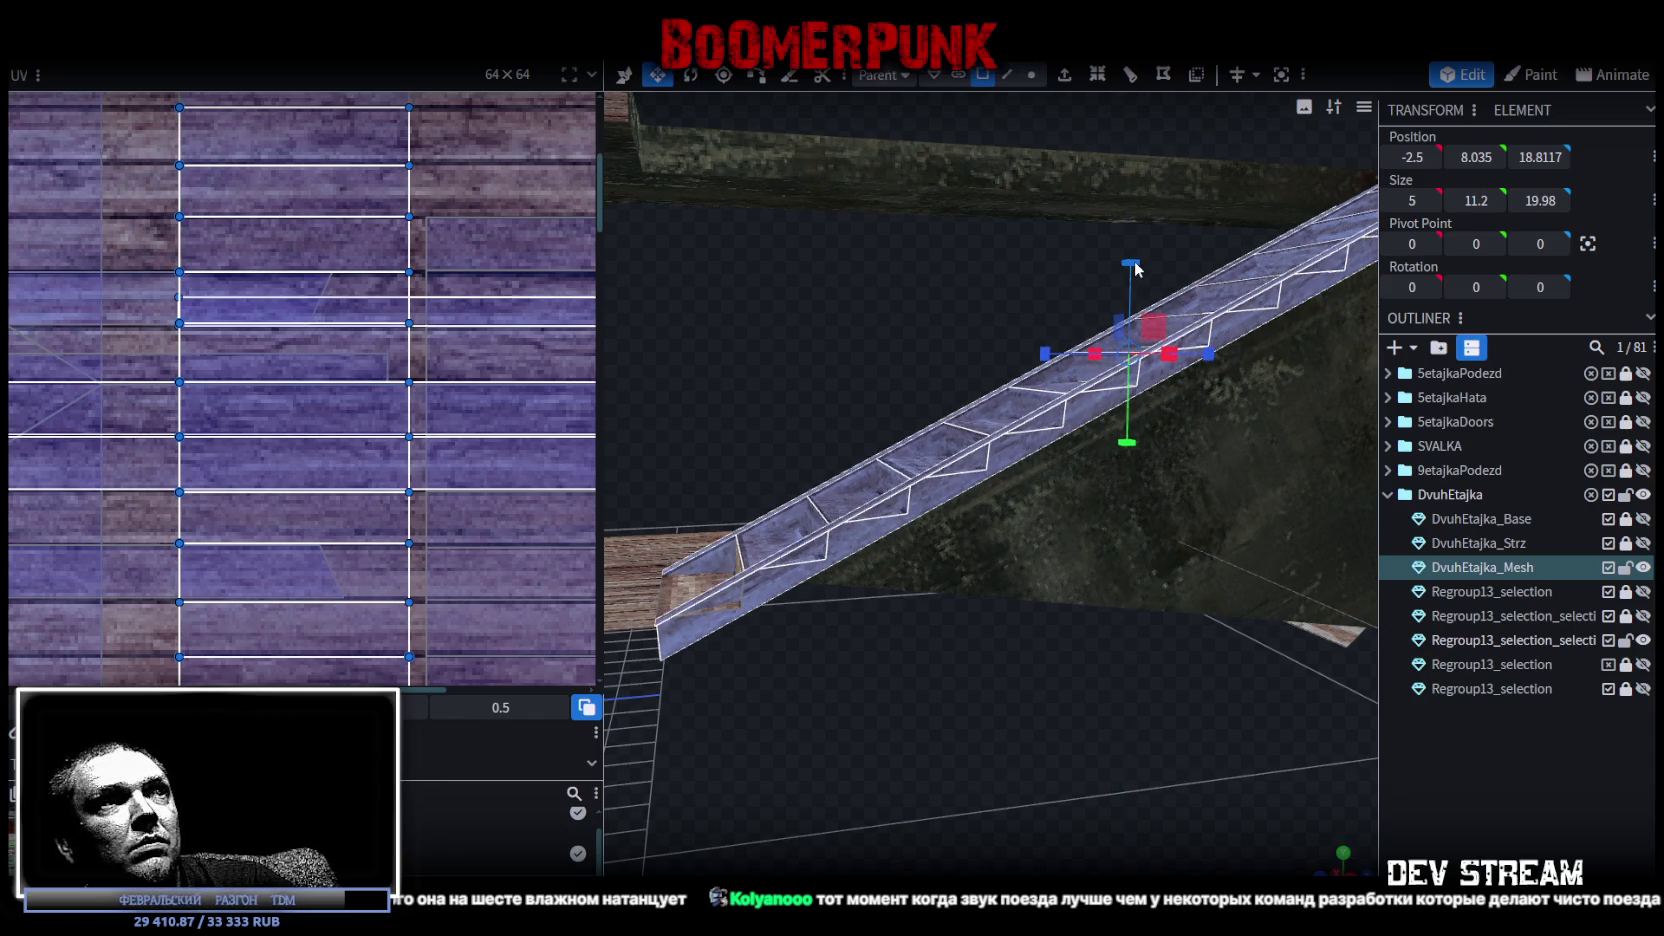
key(v)
Lower the stair flight to Y 7.935 so its lower end meets the wooden floor.
mouse_move(1010, 722)
mouse_down()
mouse_move(1105, 692)
mouse_move(1101, 731)
mouse_move(1183, 668)
mouse_move(1030, 777)
mouse_up()
scroll(1101, 731, down, 2)
scroll(1095, 728, down, 3)
drag(1021, 372, 1145, 507)
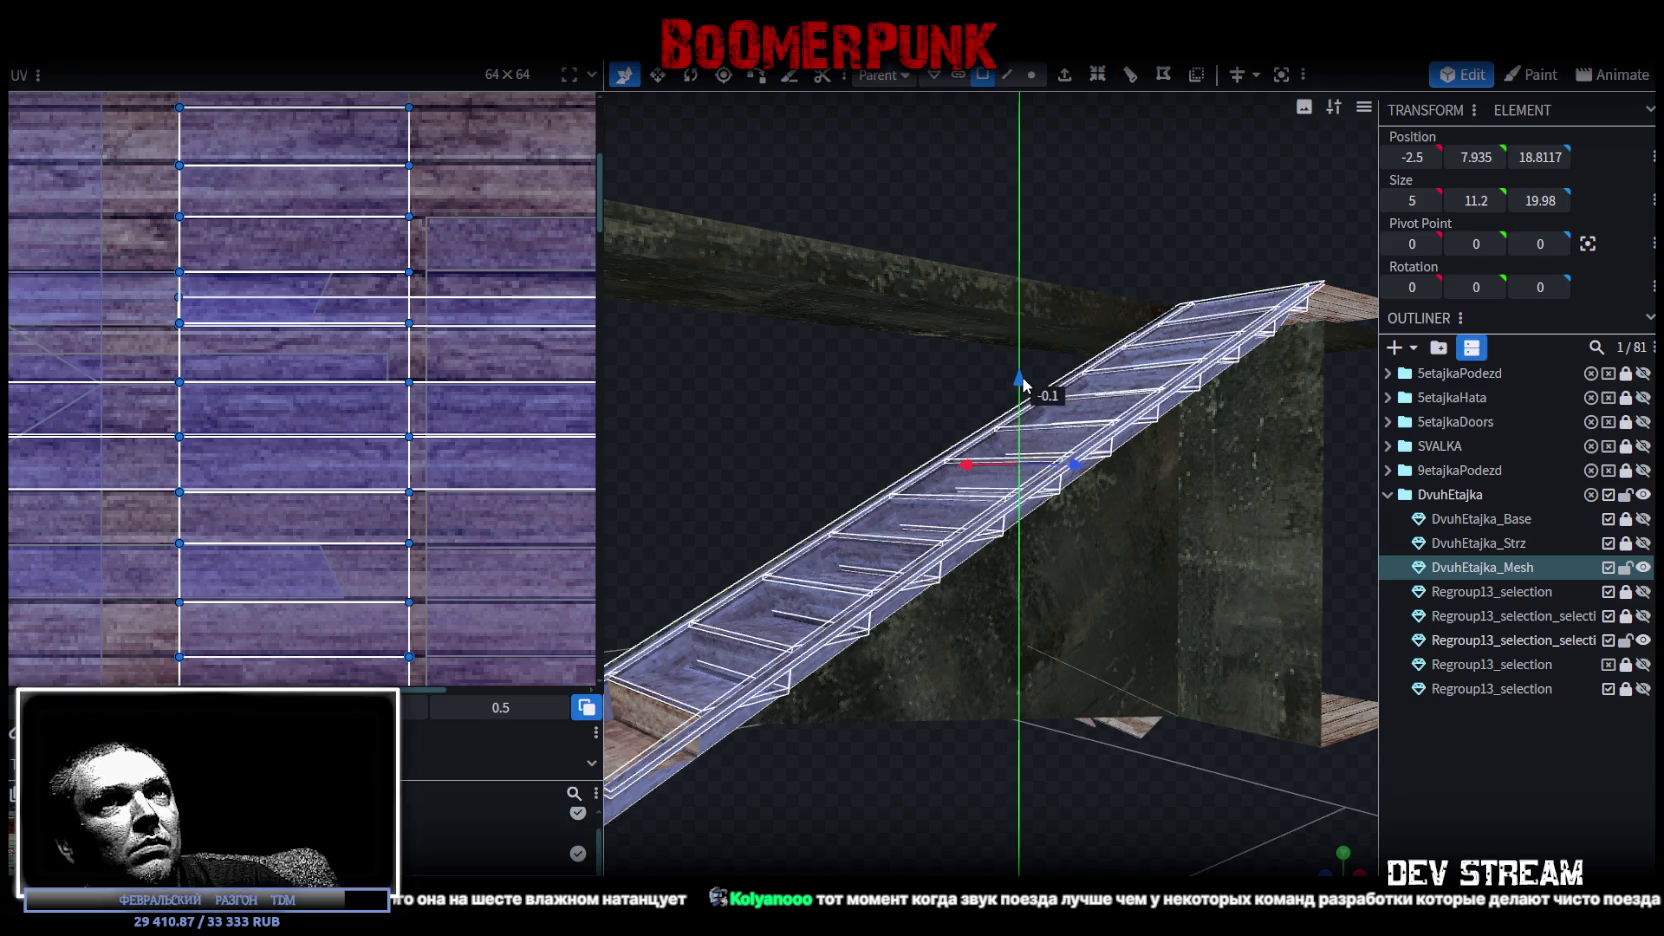
drag(1167, 212, 1056, 298)
scroll(1056, 298, up, 3)
mouse_move(831, 528)
mouse_down()
mouse_move(1024, 255)
mouse_move(970, 757)
mouse_move(1222, 404)
mouse_move(928, 636)
mouse_move(1086, 601)
mouse_move(1019, 589)
mouse_move(1058, 627)
mouse_move(1053, 545)
mouse_up()
scroll(1022, 250, up, 2)
scroll(990, 240, up, 2)
click(1031, 75)
Select the stair's bottom-edge vertices and set their Y position to 3.
mouse_move(852, 308)
mouse_down()
mouse_move(883, 289)
mouse_move(924, 421)
mouse_move(902, 398)
mouse_up()
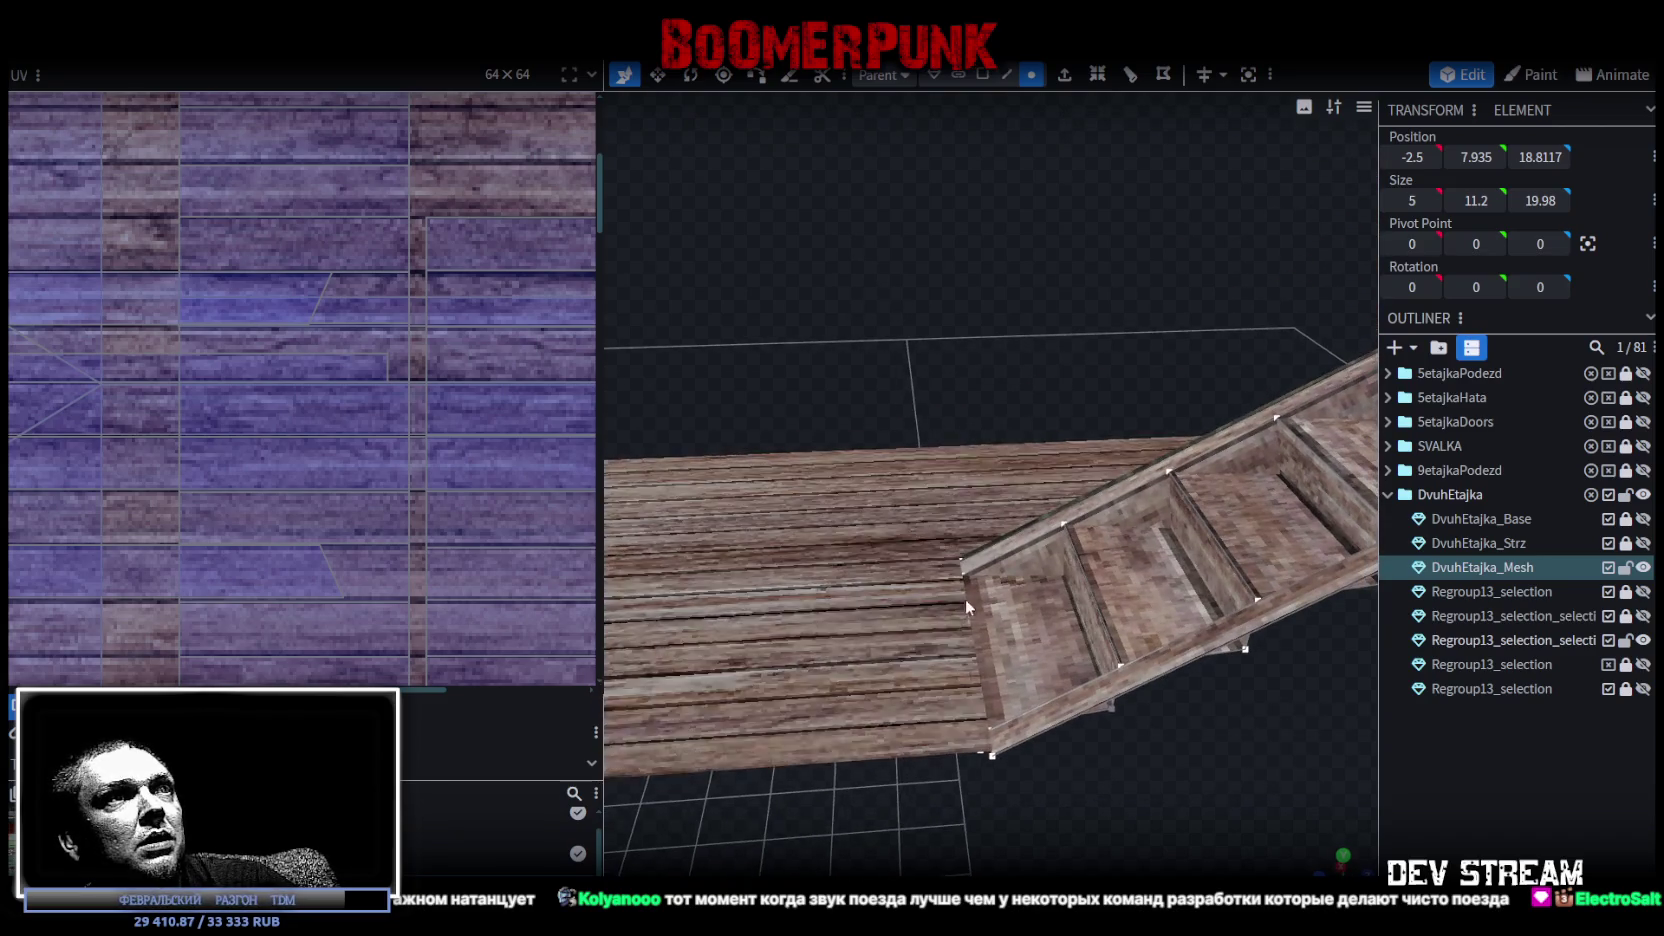
drag(965, 598, 956, 708)
click(983, 746)
click(1465, 151)
drag(1300, 200, 885, 194)
click(1083, 443)
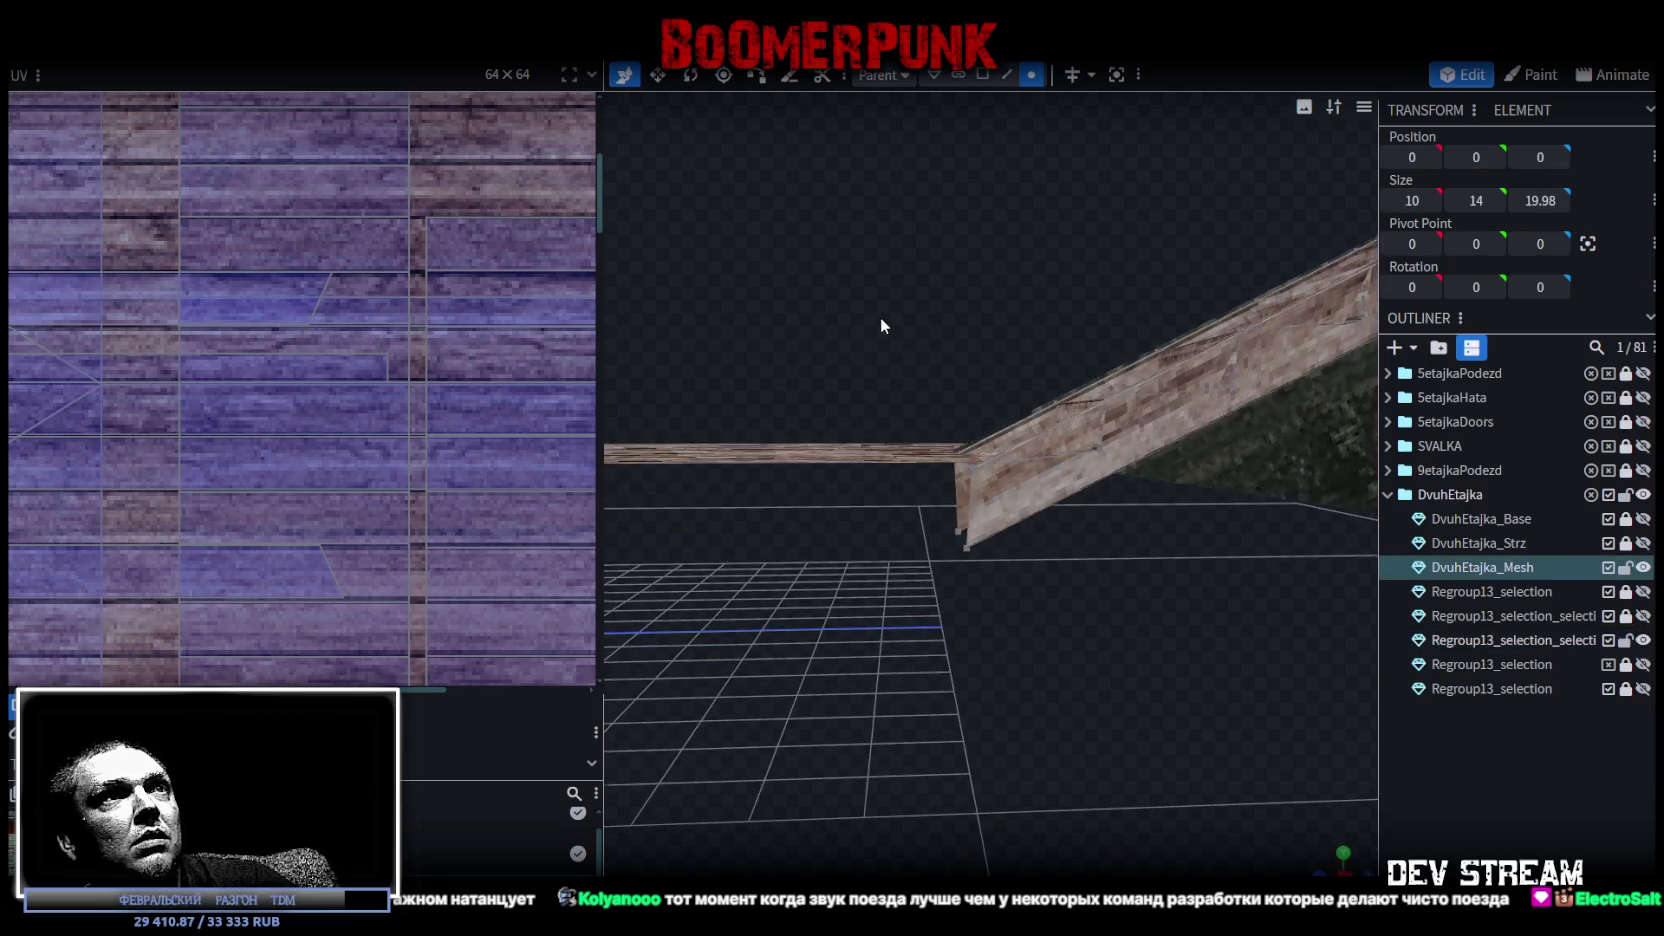
drag(832, 294, 957, 471)
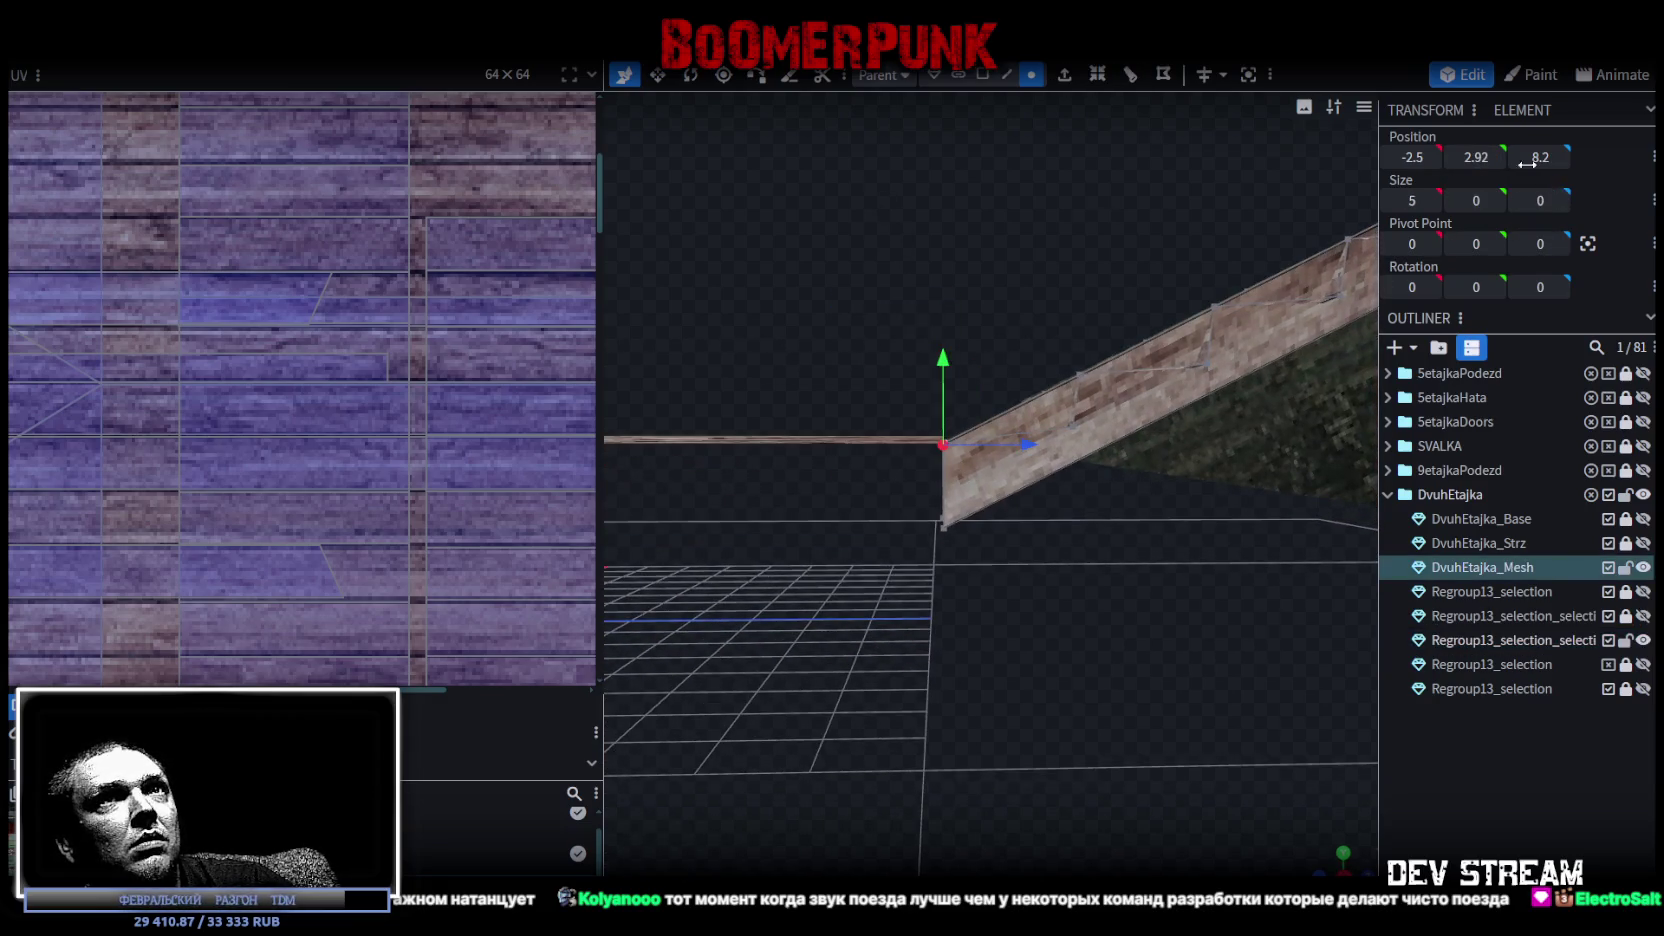
mouse_move(1174, 590)
mouse_down()
mouse_move(1121, 667)
mouse_move(1212, 689)
mouse_move(982, 651)
mouse_move(1053, 714)
mouse_move(958, 794)
mouse_up()
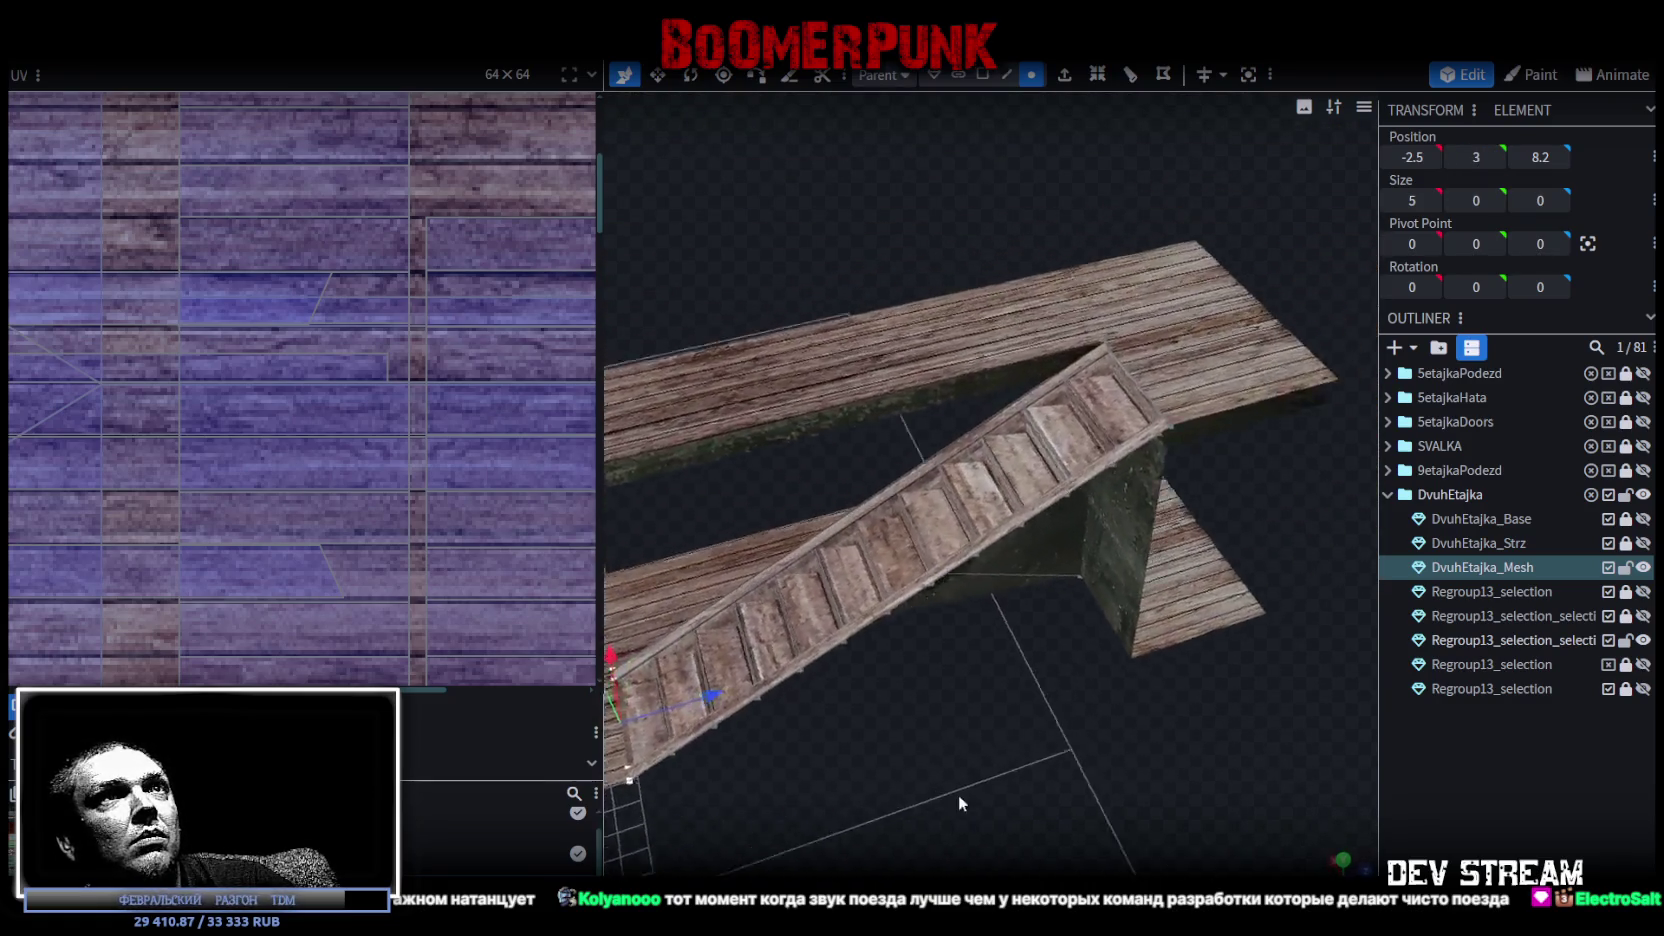
Align the stairs' top-edge vertices with the landing corner at Y 13.
click(933, 74)
drag(1017, 233, 1108, 465)
click(1108, 465)
scroll(1069, 160, up, 2)
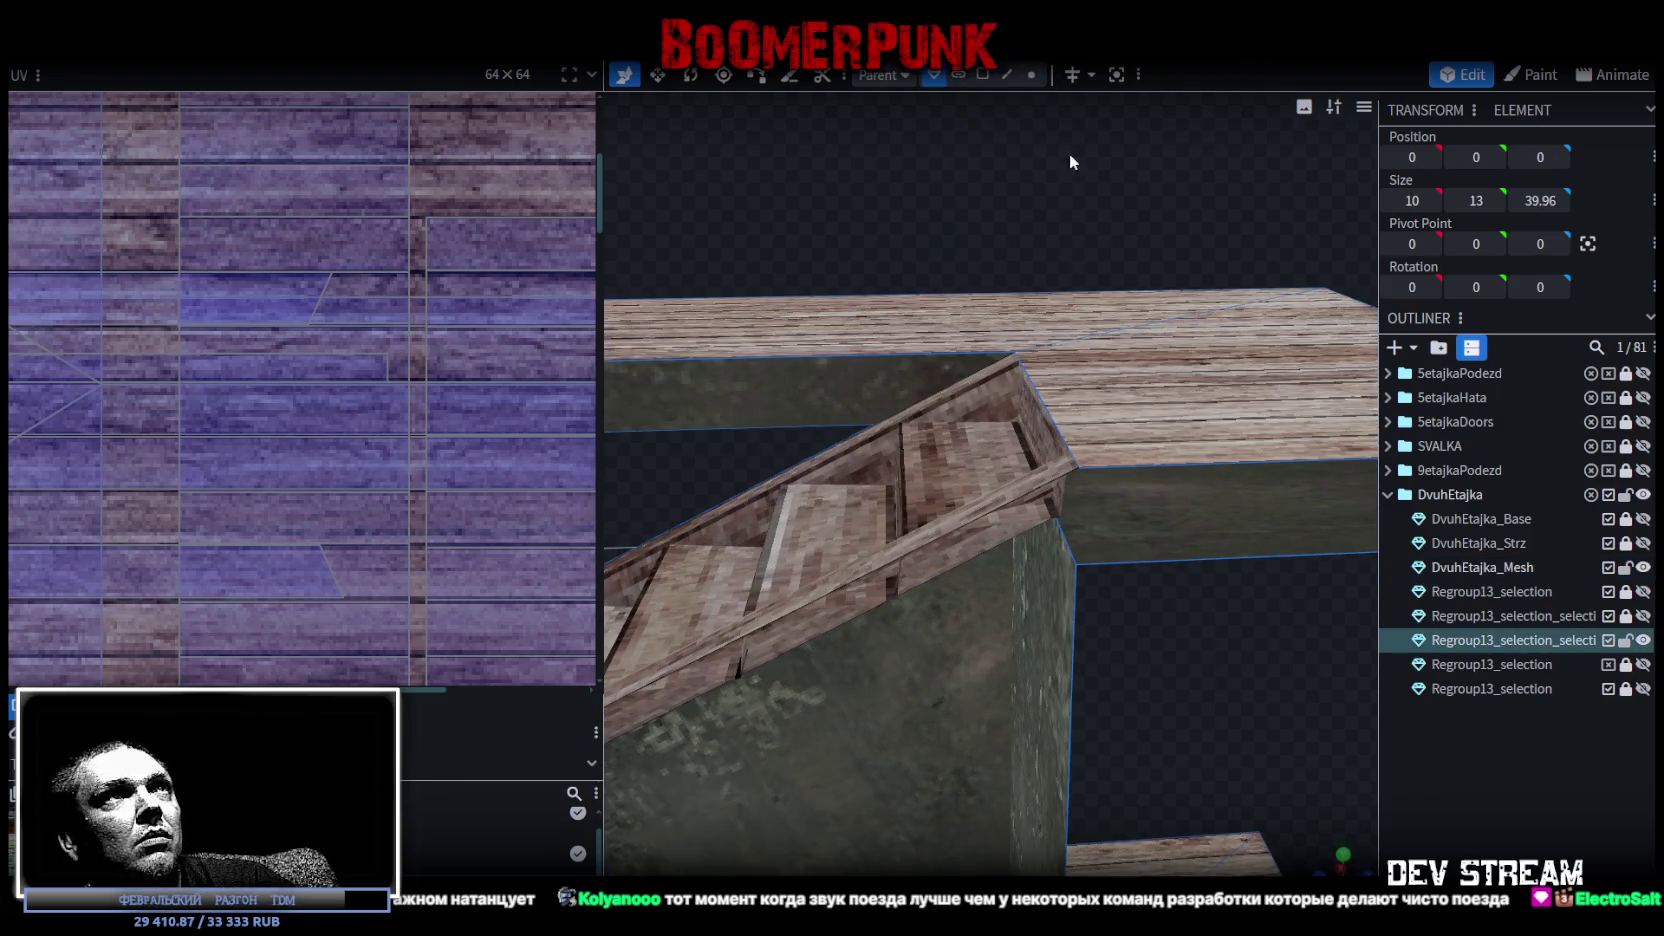
click(1031, 76)
click(1081, 467)
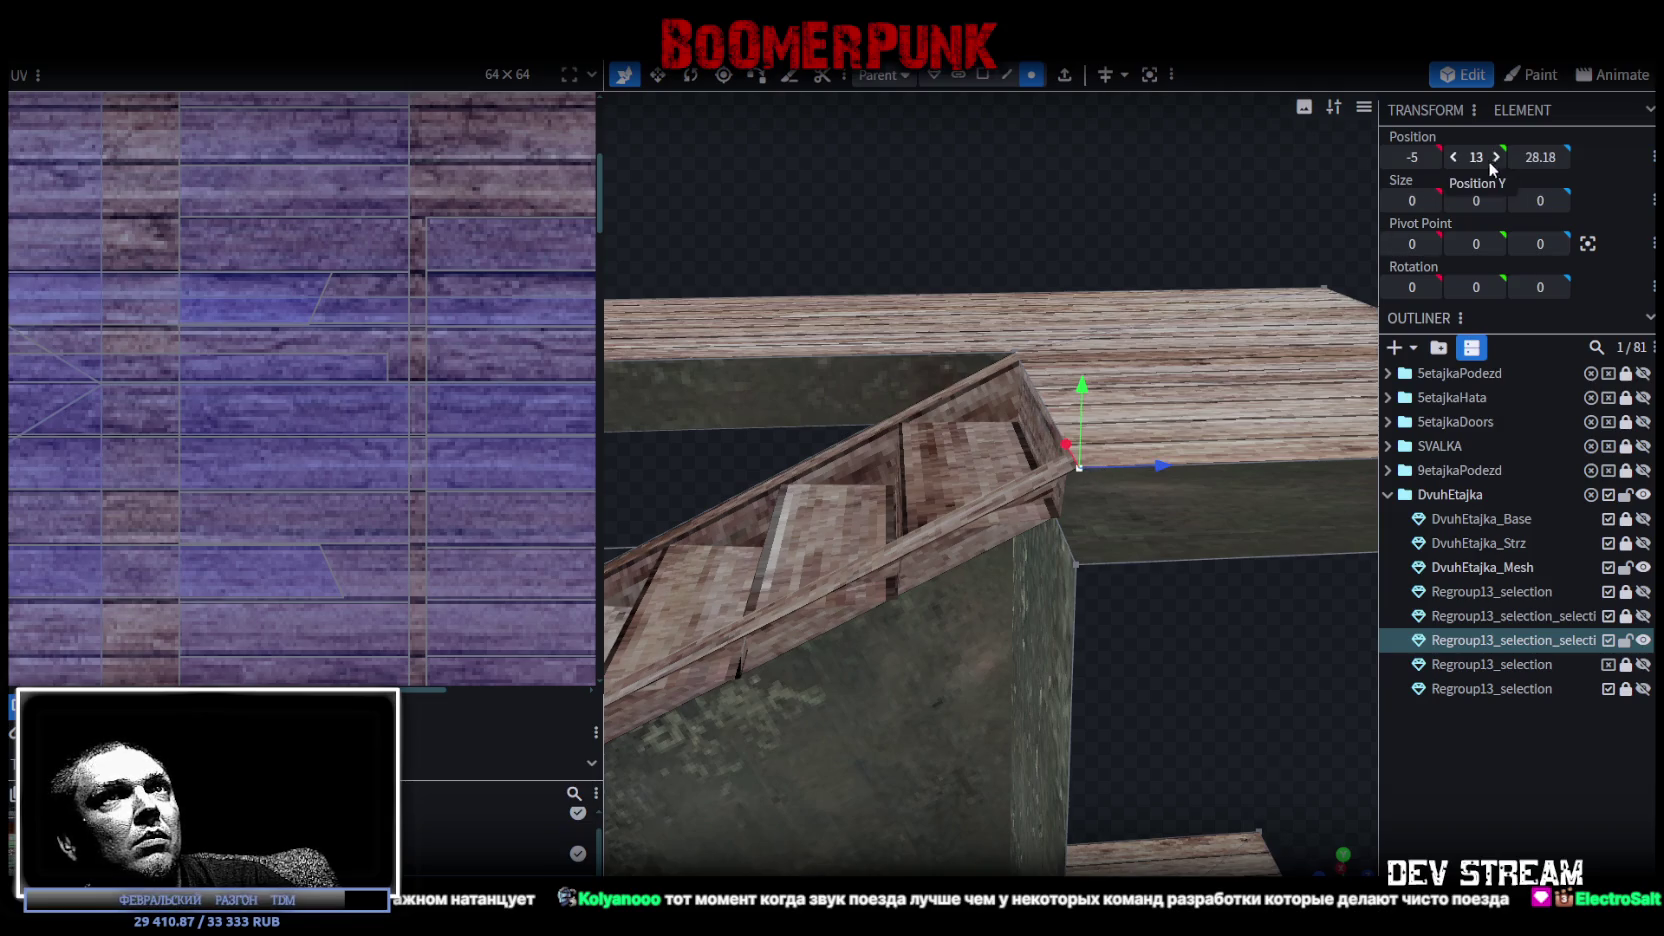
click(977, 447)
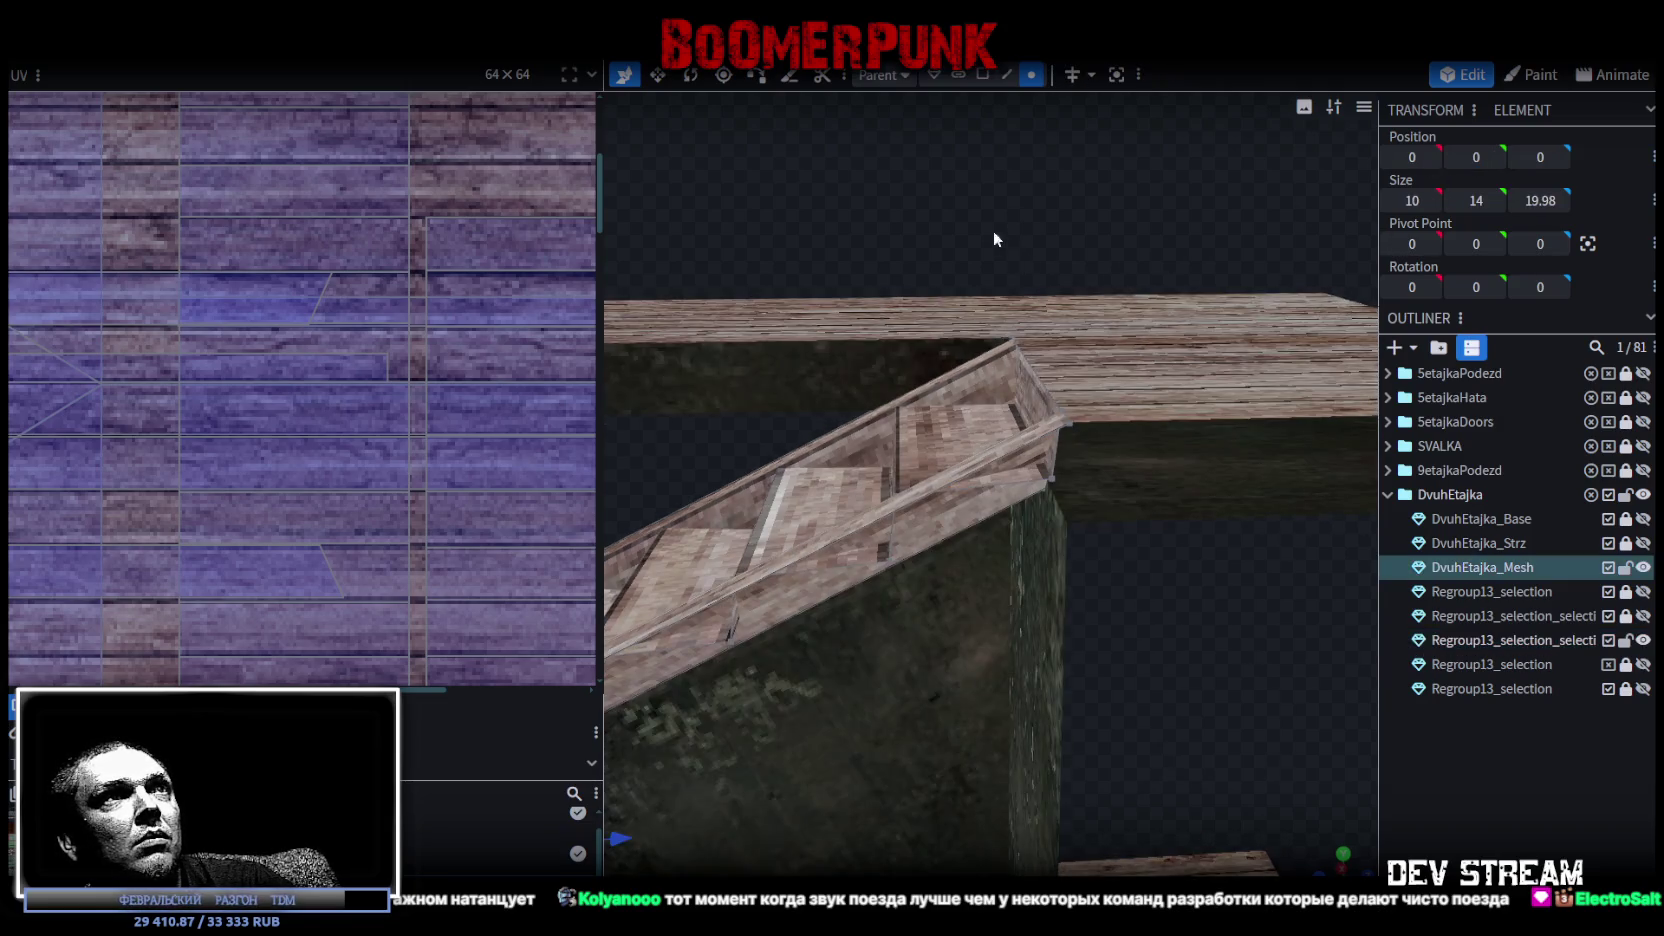
click(1065, 423)
scroll(1157, 228, up, 4)
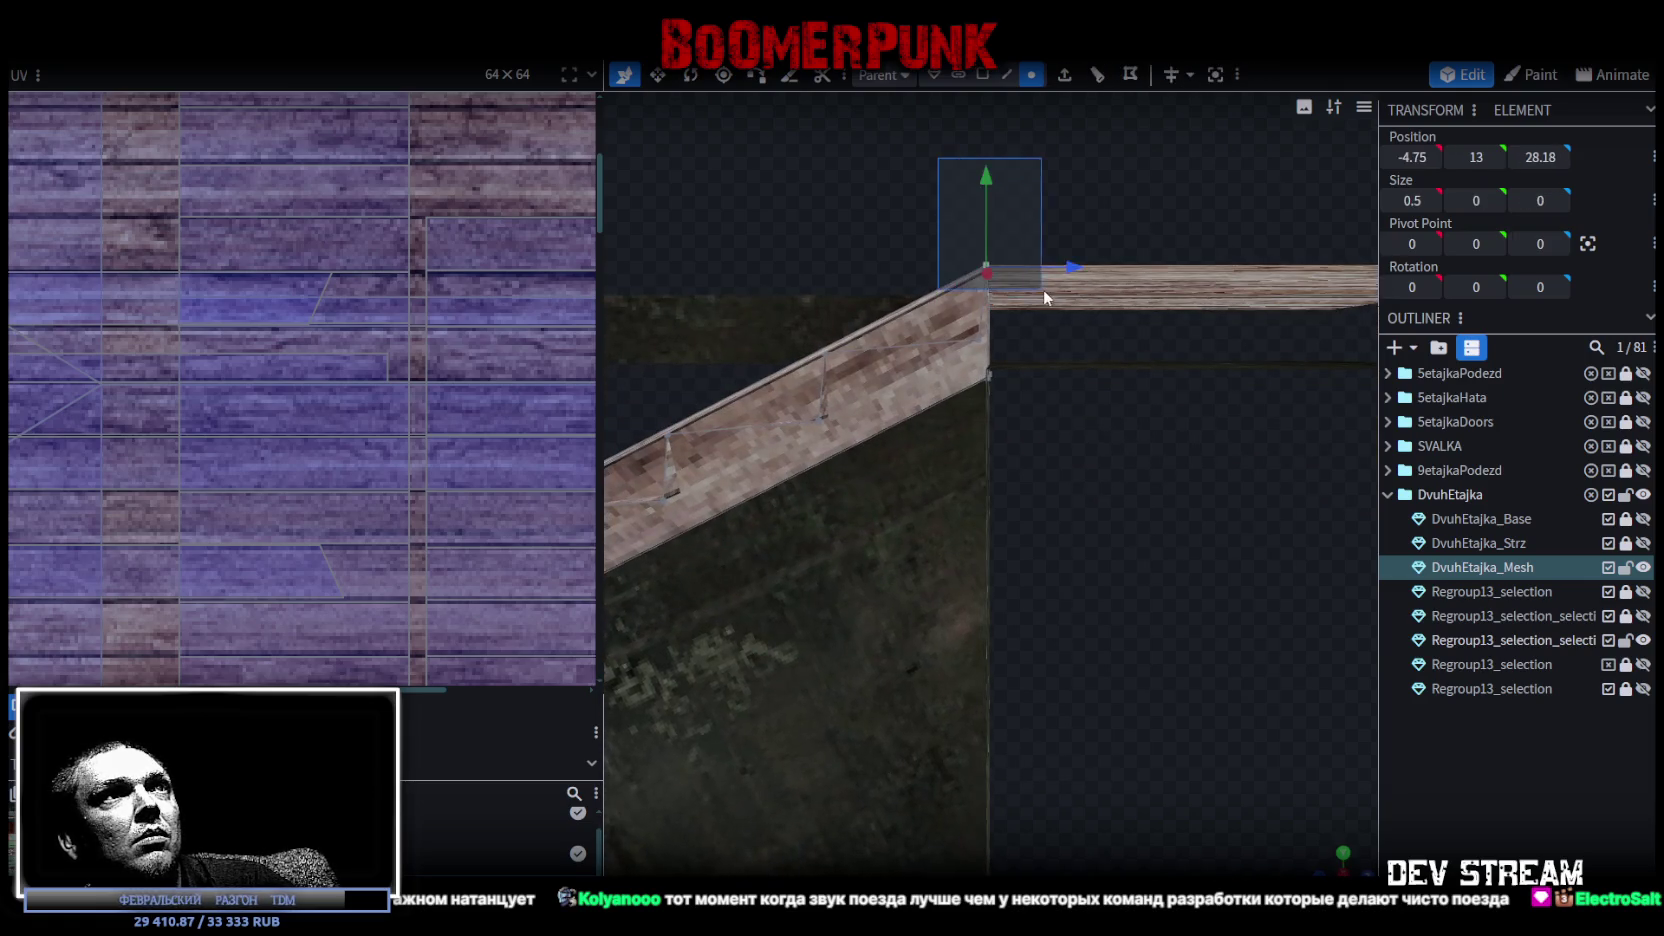
drag(1043, 297, 1069, 314)
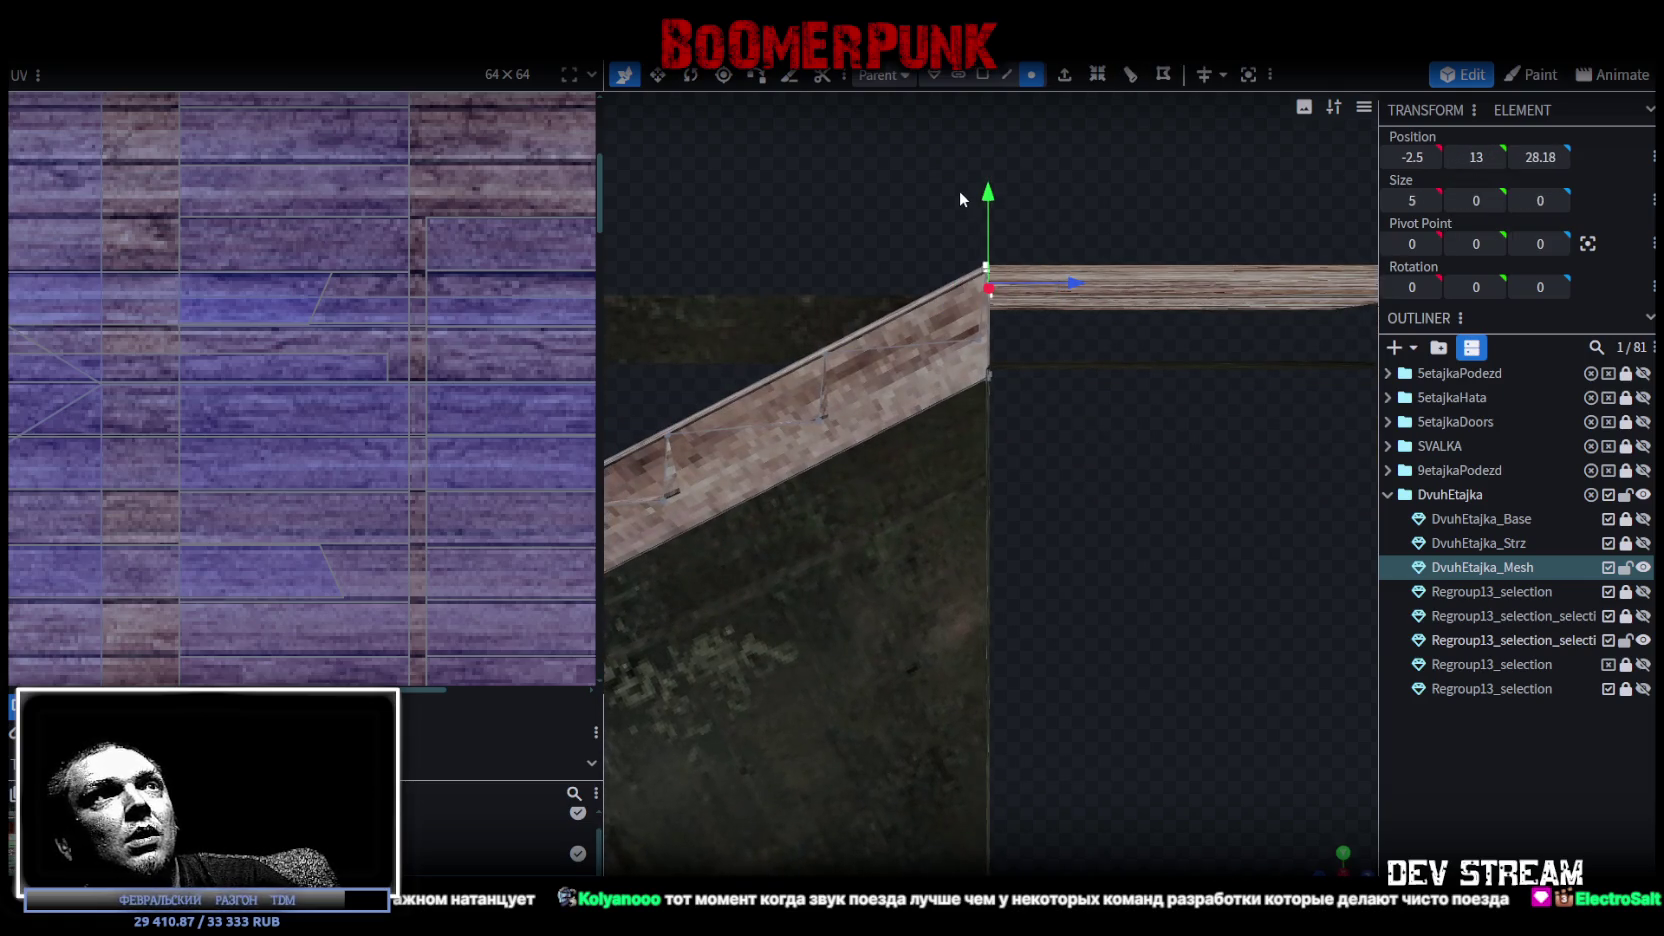
scroll(960, 200, down, 5)
mouse_move(1015, 217)
mouse_down()
mouse_move(1095, 233)
mouse_move(1067, 603)
mouse_move(1106, 641)
mouse_move(1101, 593)
mouse_up()
scroll(1098, 237, down, 2)
scroll(1101, 593, up, 3)
mouse_move(989, 541)
mouse_down()
mouse_move(932, 543)
mouse_move(1398, 555)
mouse_move(1126, 611)
mouse_move(1349, 597)
mouse_move(1236, 610)
mouse_move(1275, 610)
mouse_up()
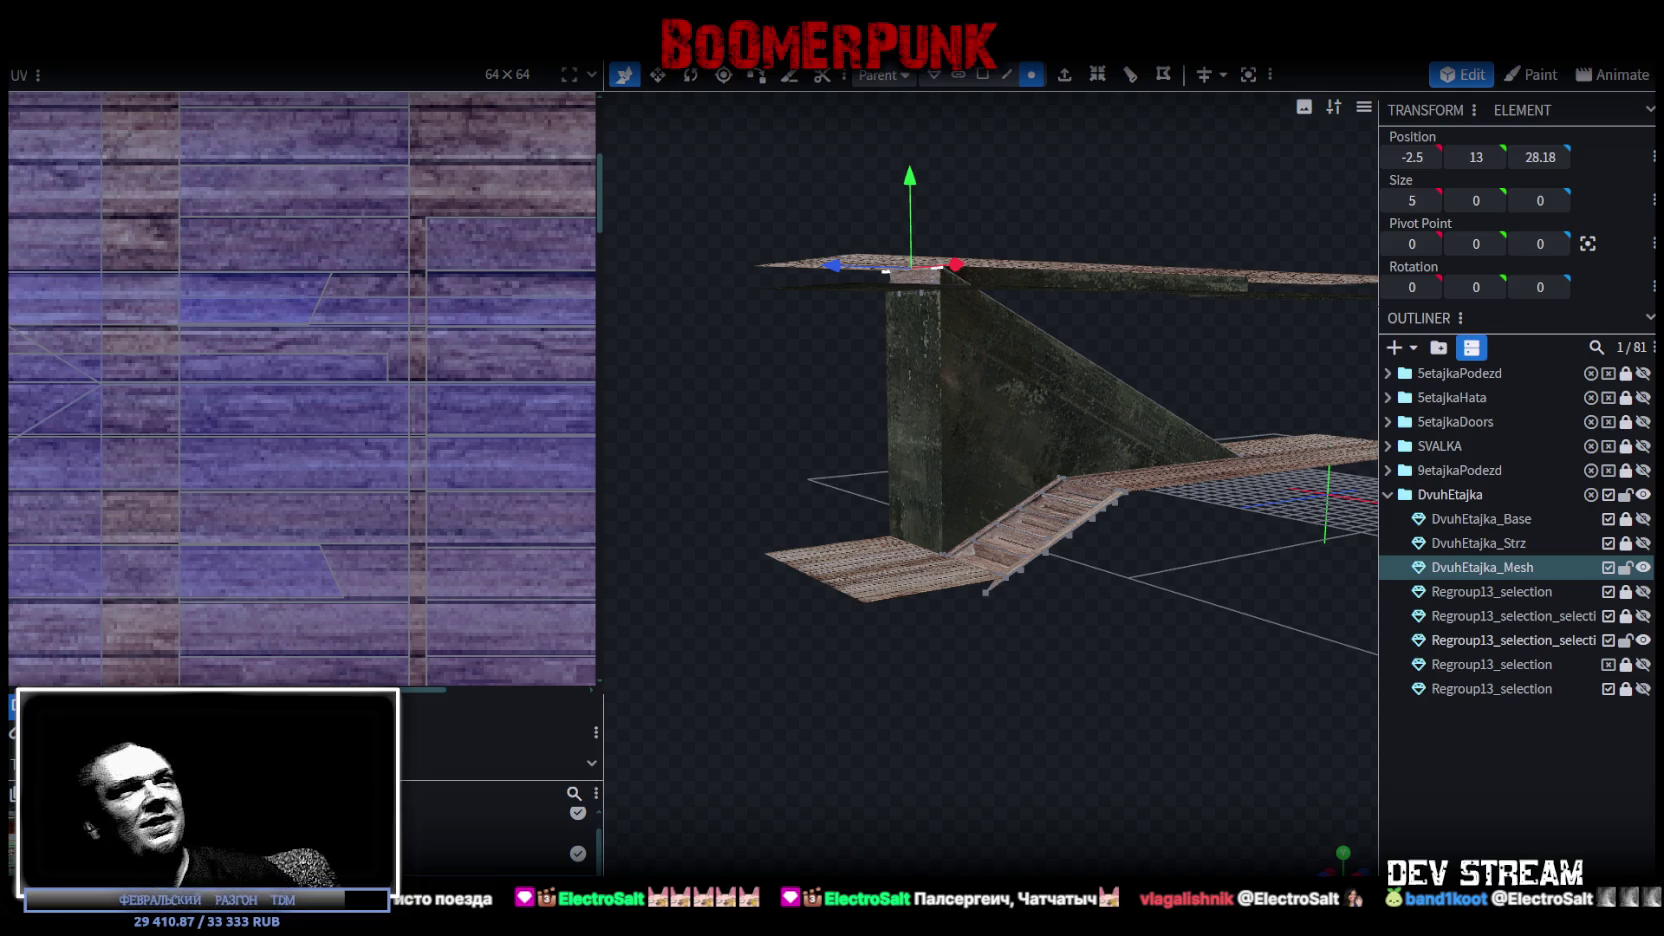
mouse_move(1254, 701)
mouse_down()
mouse_move(904, 627)
mouse_move(924, 748)
mouse_move(1244, 764)
mouse_move(1251, 826)
mouse_move(1102, 742)
mouse_move(949, 790)
mouse_up()
mouse_move(1084, 722)
mouse_down()
mouse_move(845, 771)
mouse_move(1078, 786)
mouse_move(1152, 706)
mouse_move(1086, 667)
mouse_move(1130, 640)
mouse_move(1141, 703)
mouse_move(1086, 162)
mouse_up()
click(984, 76)
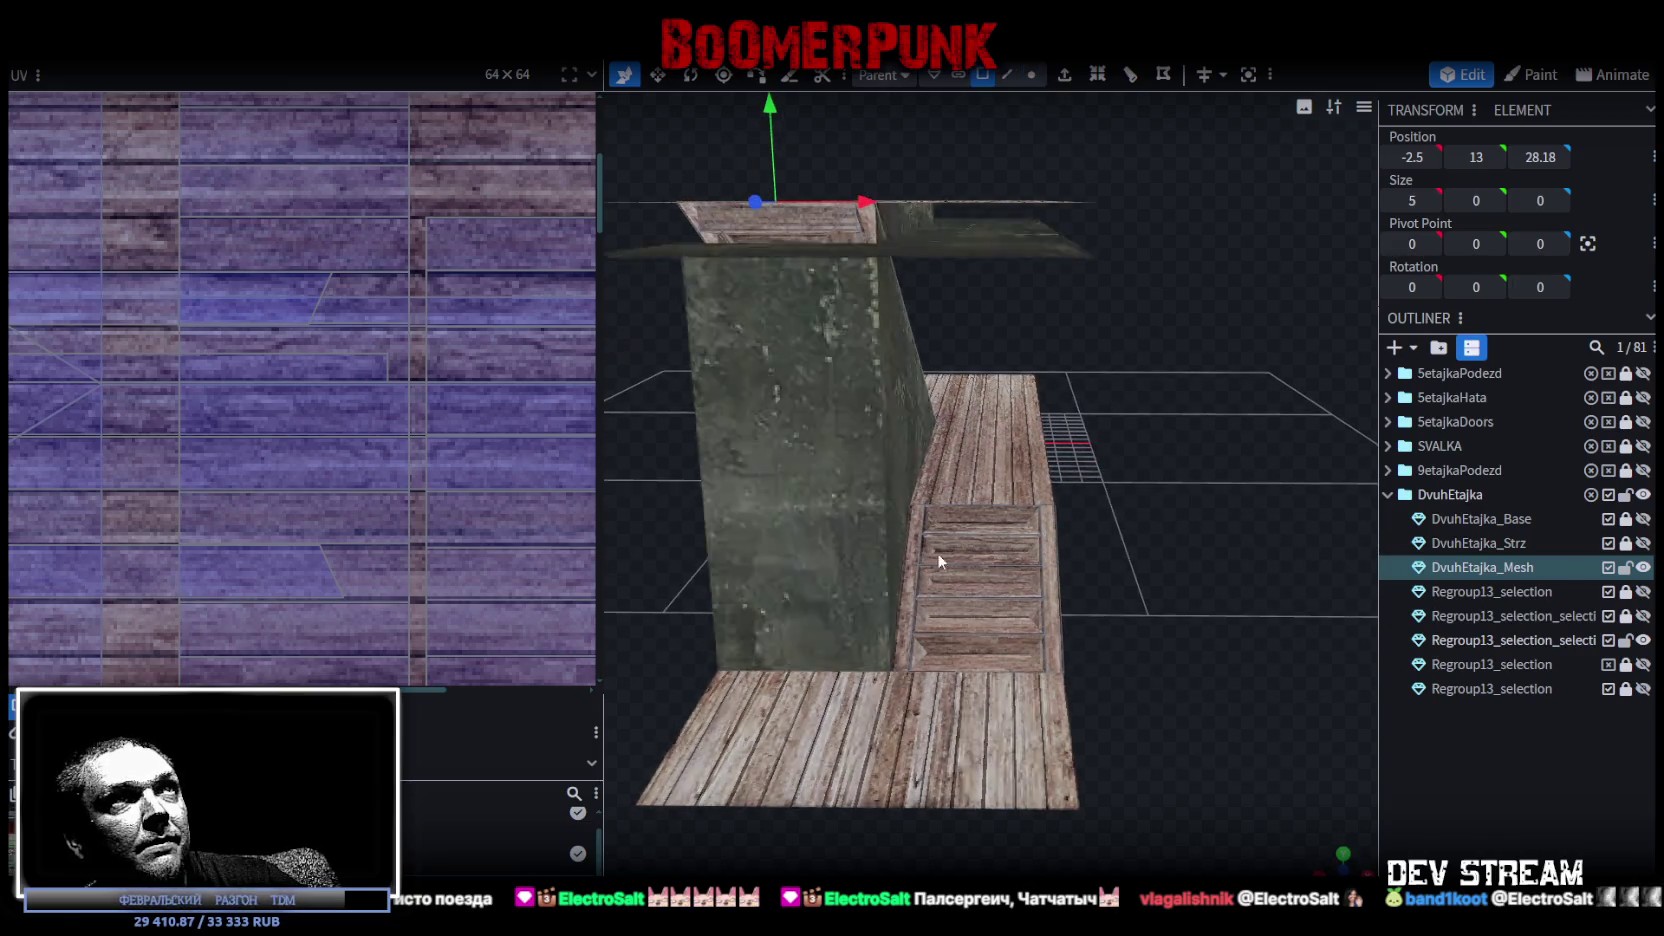
scroll(937, 552, up, 3)
click(878, 590)
mouse_move(1082, 573)
mouse_down()
mouse_move(1228, 534)
mouse_move(944, 554)
mouse_move(1069, 493)
mouse_move(1035, 497)
mouse_move(998, 556)
mouse_move(1076, 630)
mouse_up()
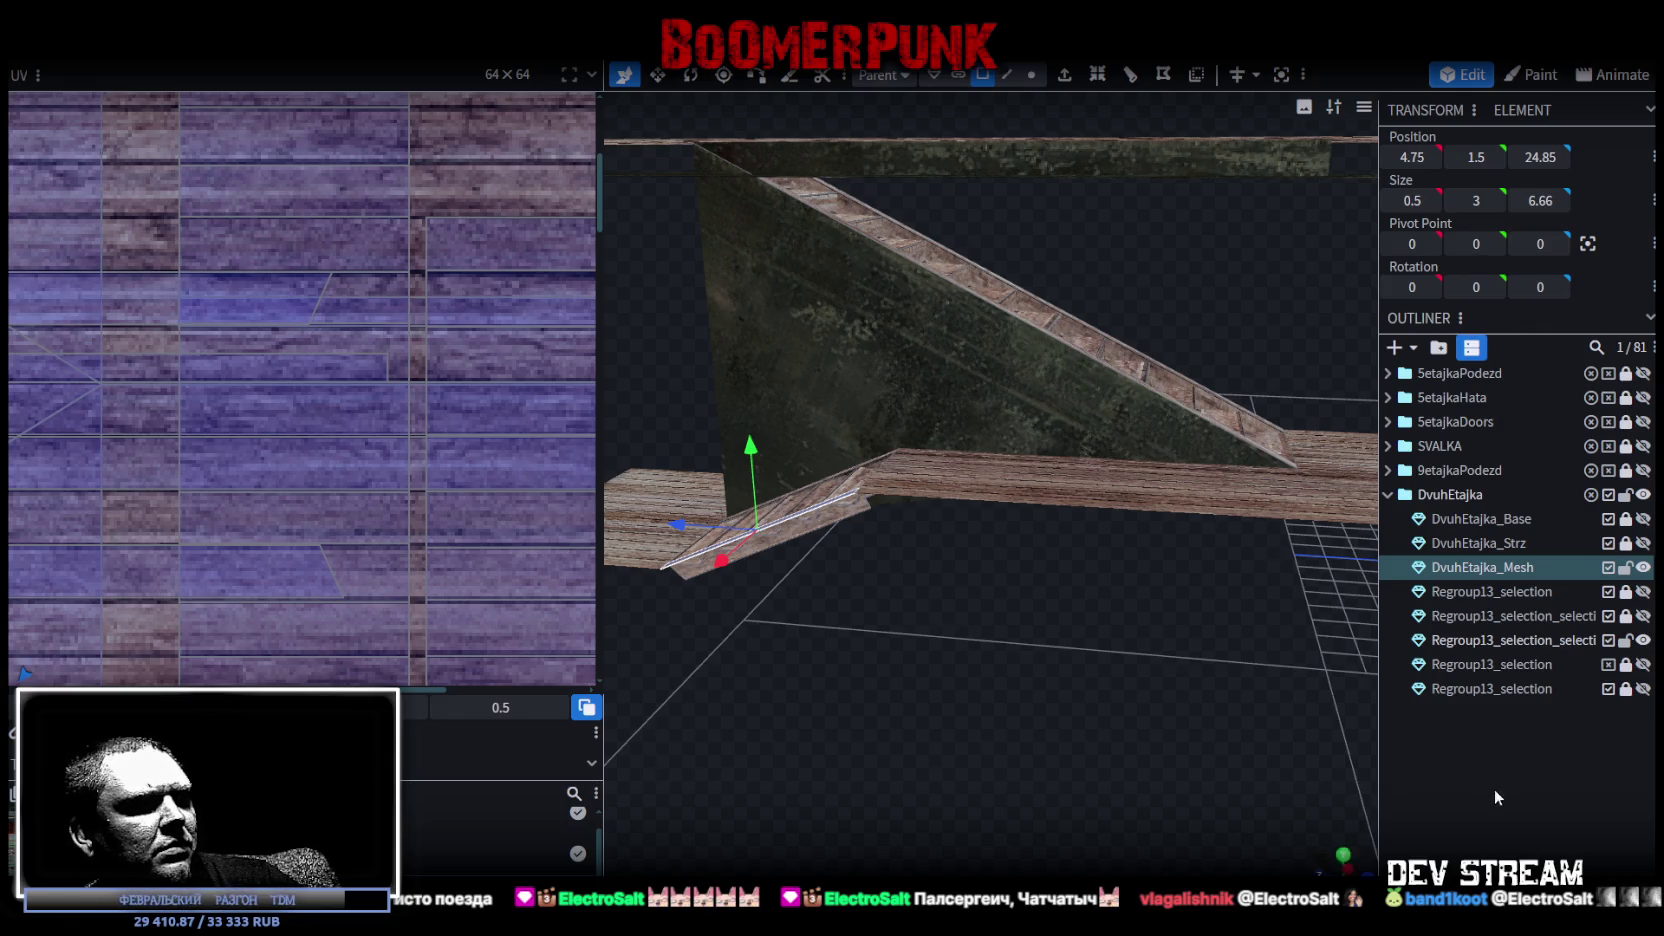
mouse_move(1212, 752)
mouse_down()
mouse_move(1077, 728)
mouse_move(1006, 654)
mouse_move(654, 661)
mouse_move(690, 660)
mouse_move(680, 643)
mouse_move(588, 649)
mouse_move(560, 618)
mouse_move(829, 722)
mouse_move(1152, 630)
mouse_move(859, 477)
mouse_move(1112, 402)
mouse_up()
scroll(829, 722, up, 5)
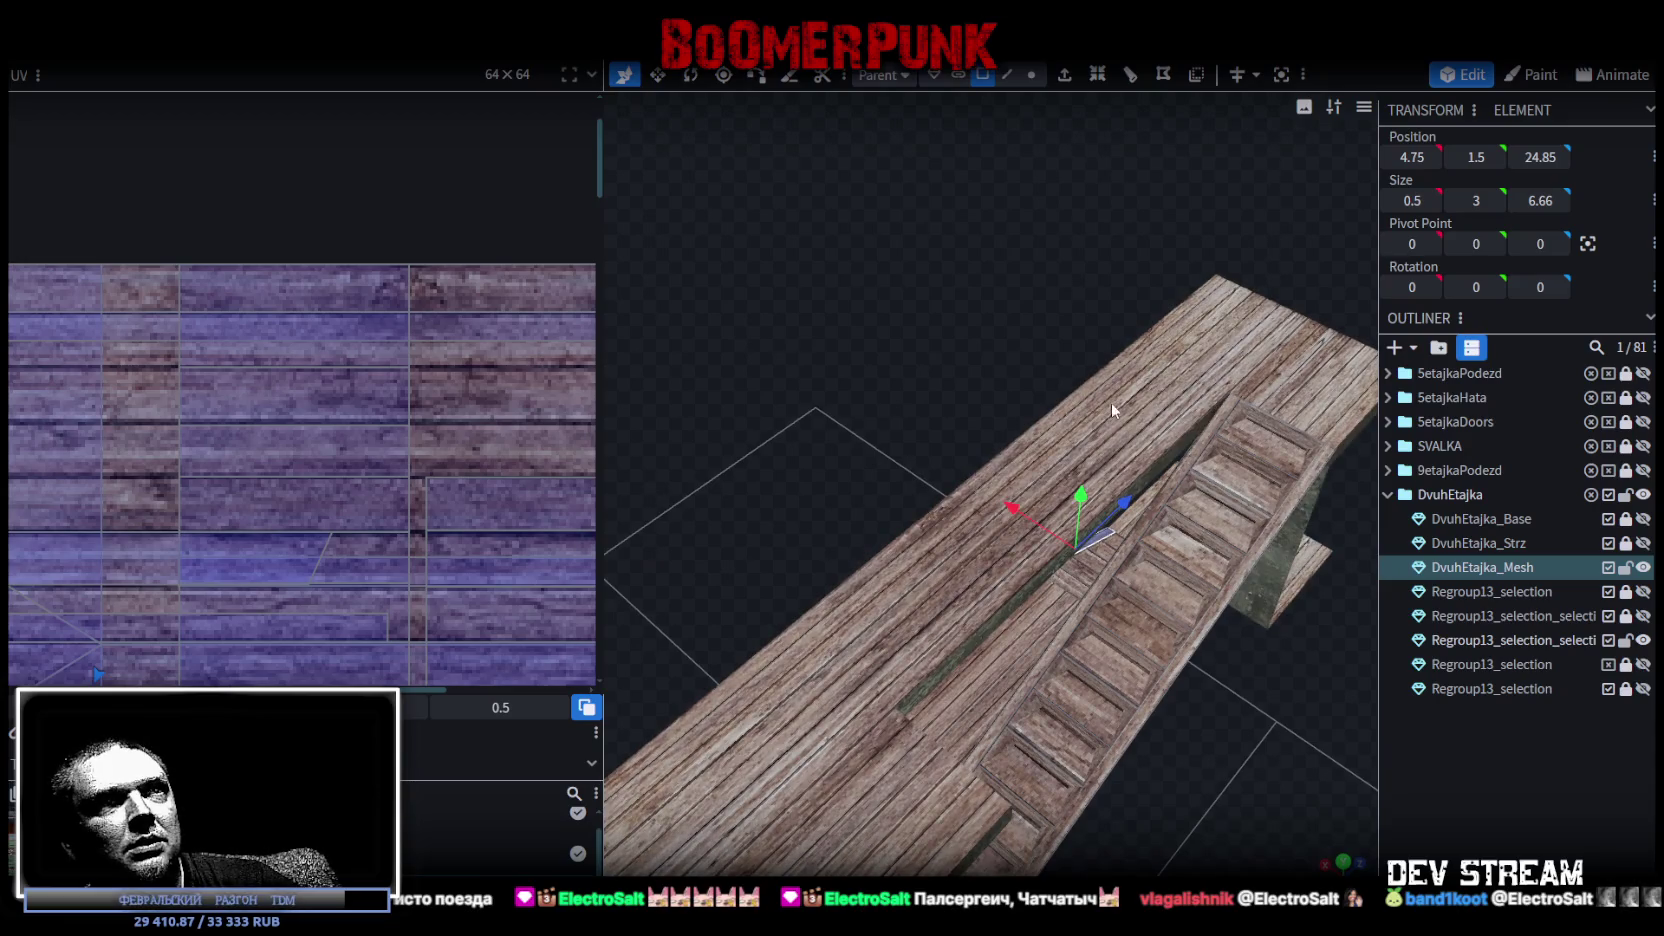
click(1182, 421)
mouse_move(1232, 812)
mouse_down()
mouse_move(1166, 618)
mouse_move(1065, 568)
mouse_move(1190, 733)
mouse_move(1216, 732)
mouse_move(1199, 770)
mouse_up()
click(1065, 568)
scroll(1180, 769, up, 2)
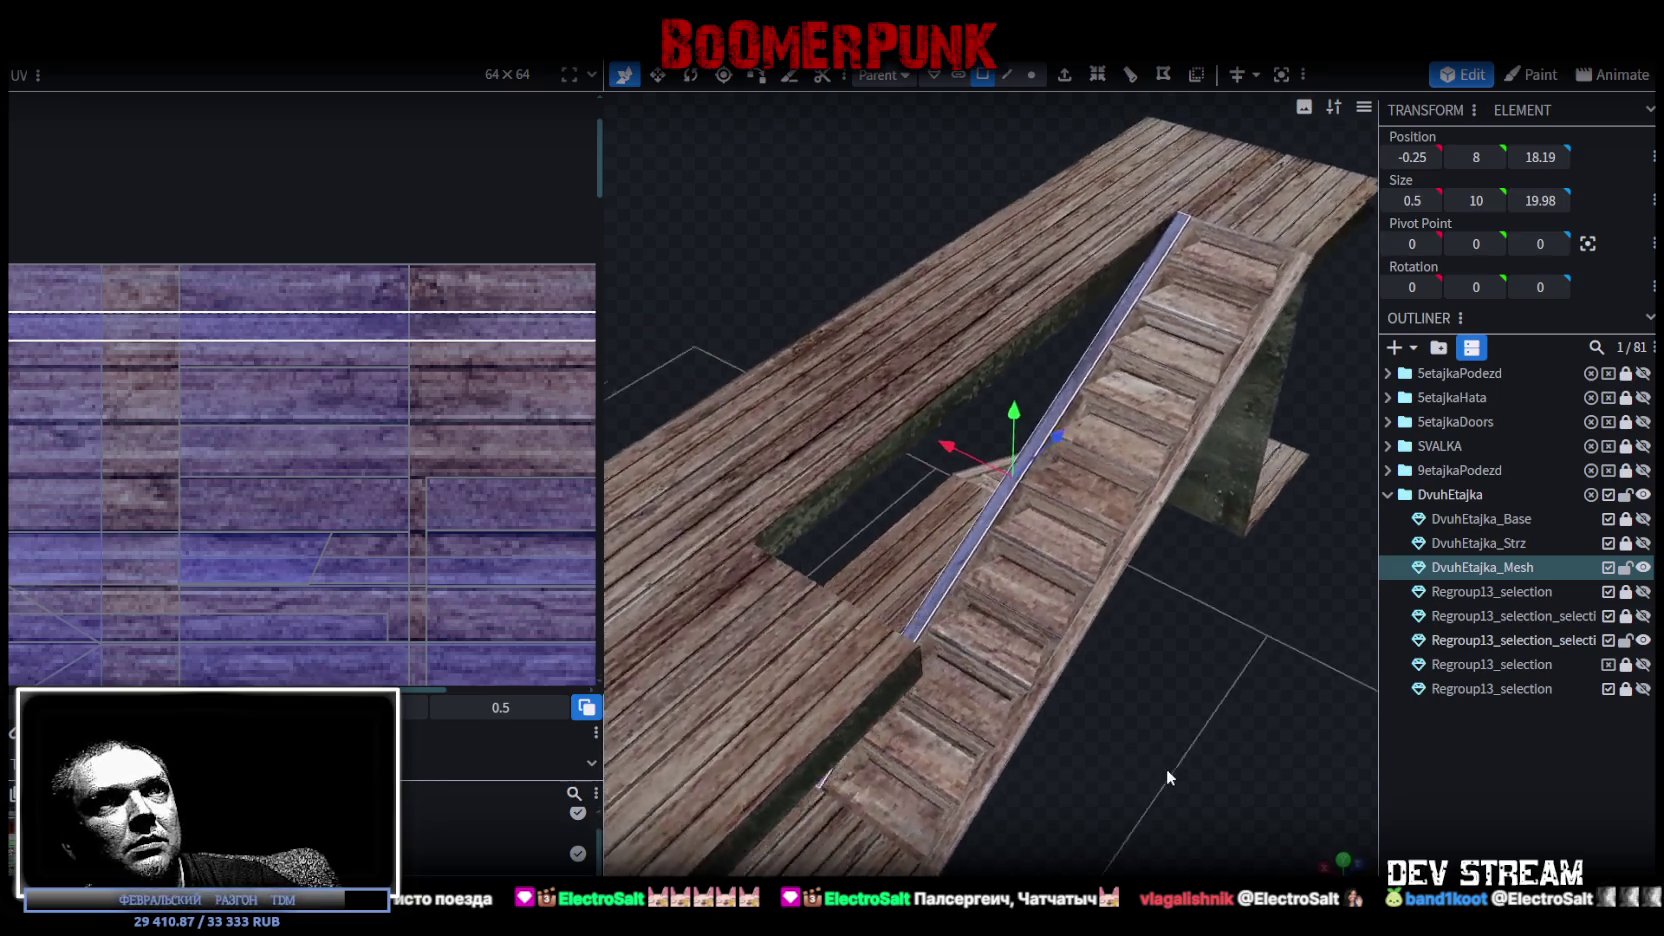
Copy and paste the rail face as mesh geometry, then split it into DvuhEtajka_Mesh_selection.
scroll(1070, 665, up, 2)
right_click(967, 562)
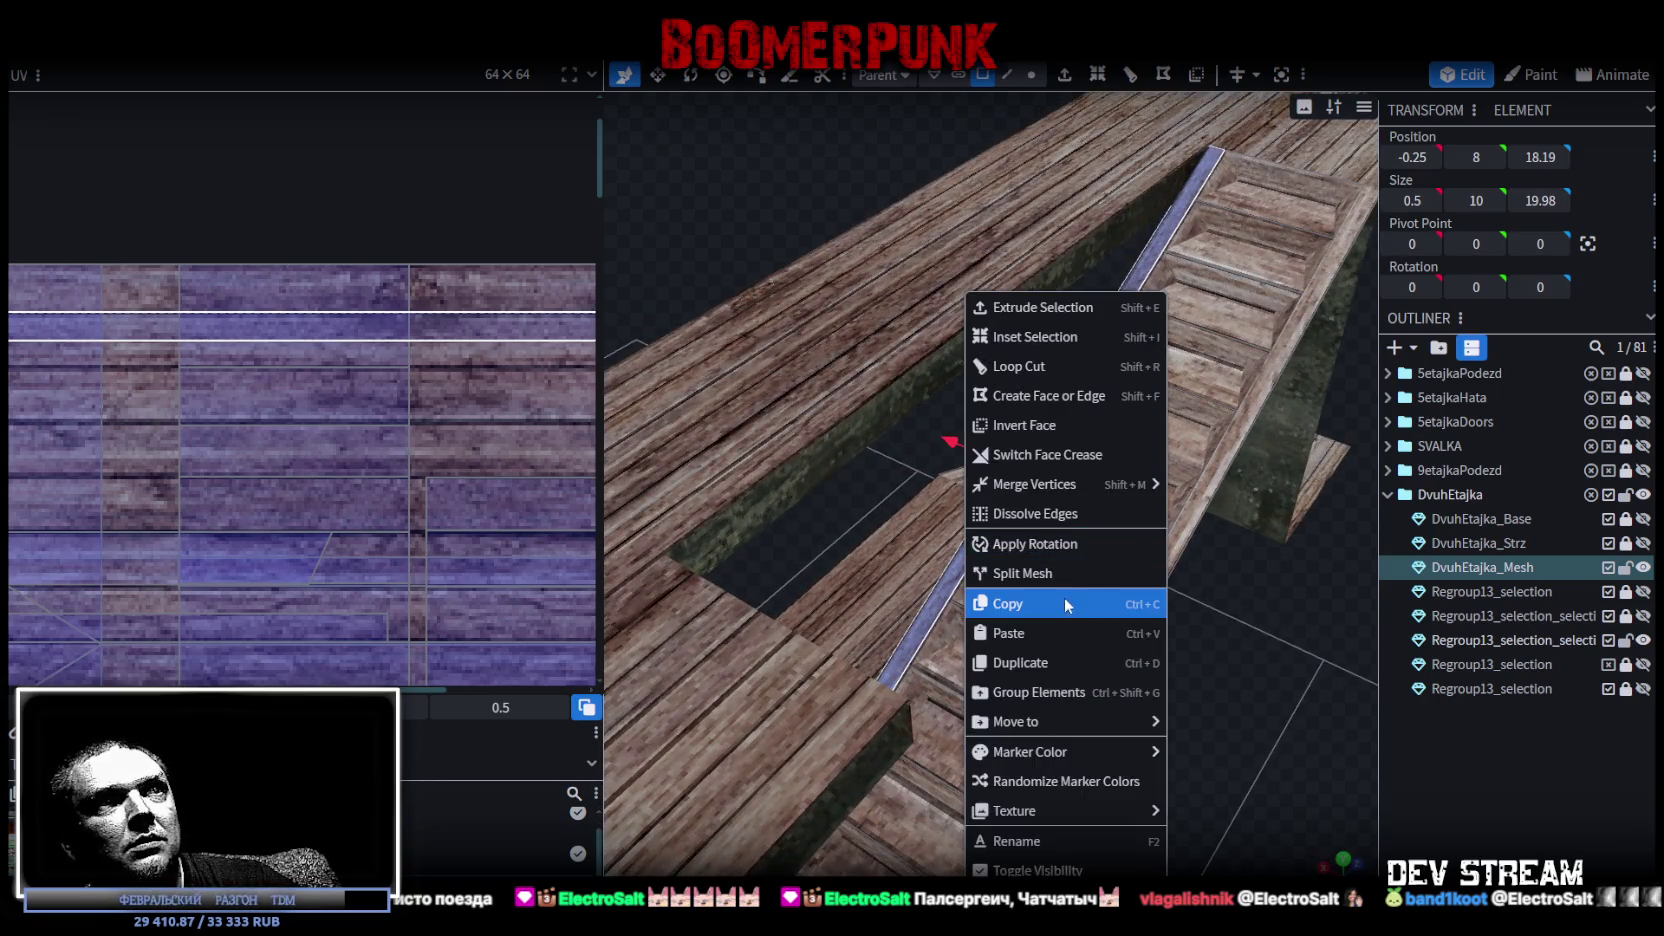
click(1066, 598)
right_click(952, 590)
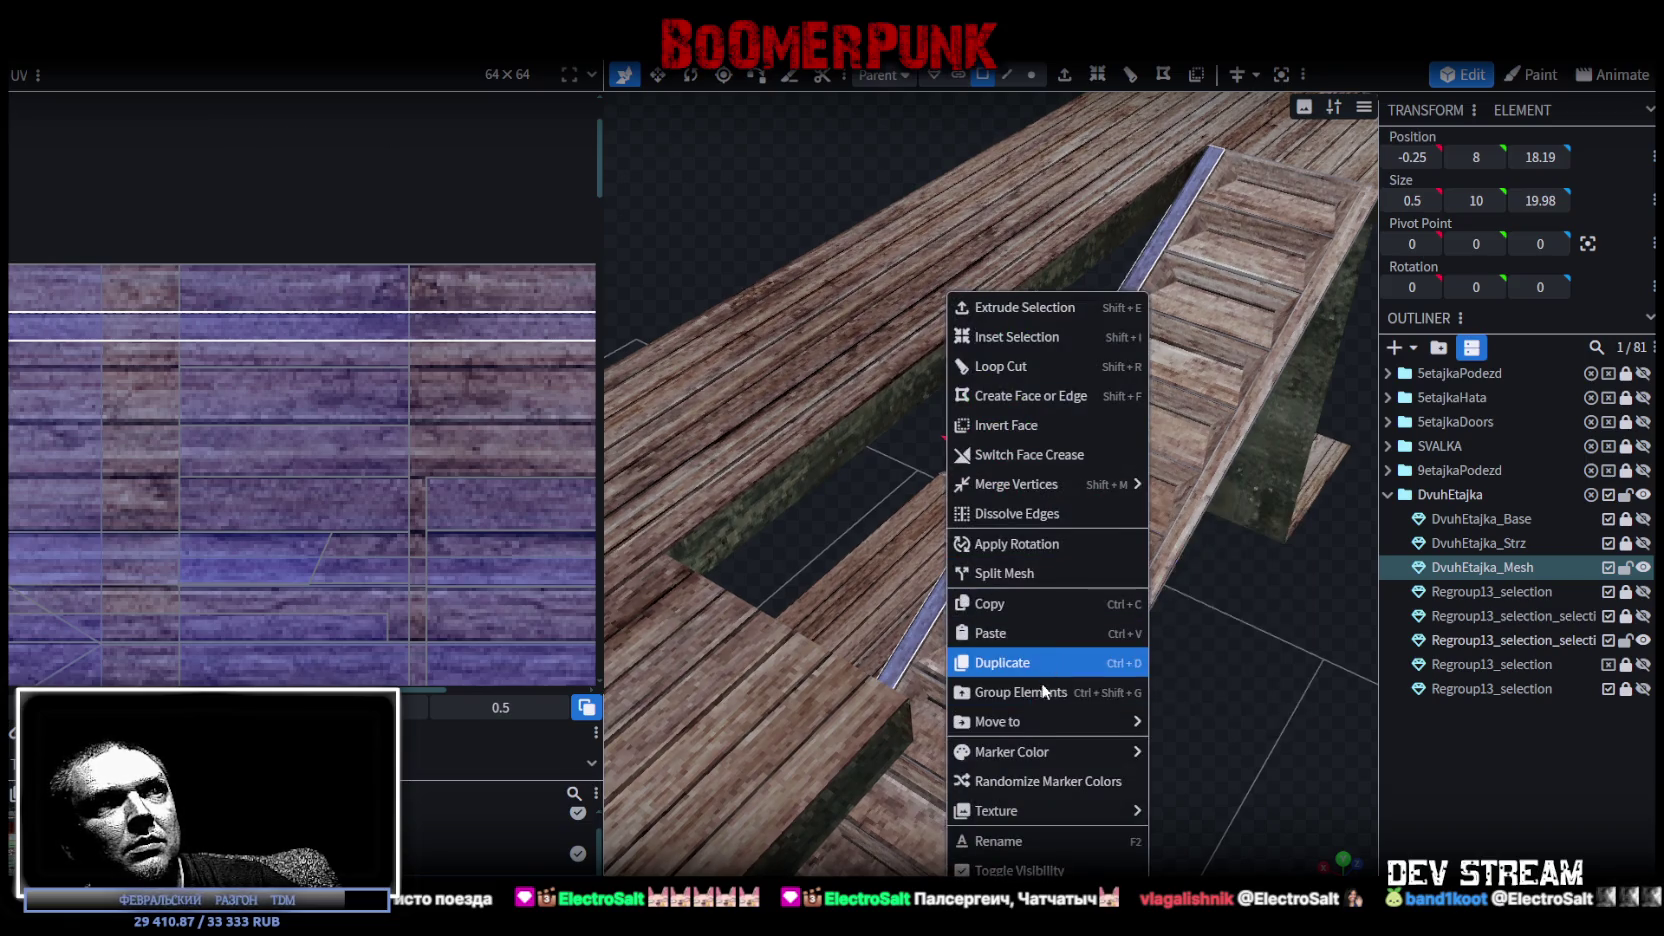
click(1040, 633)
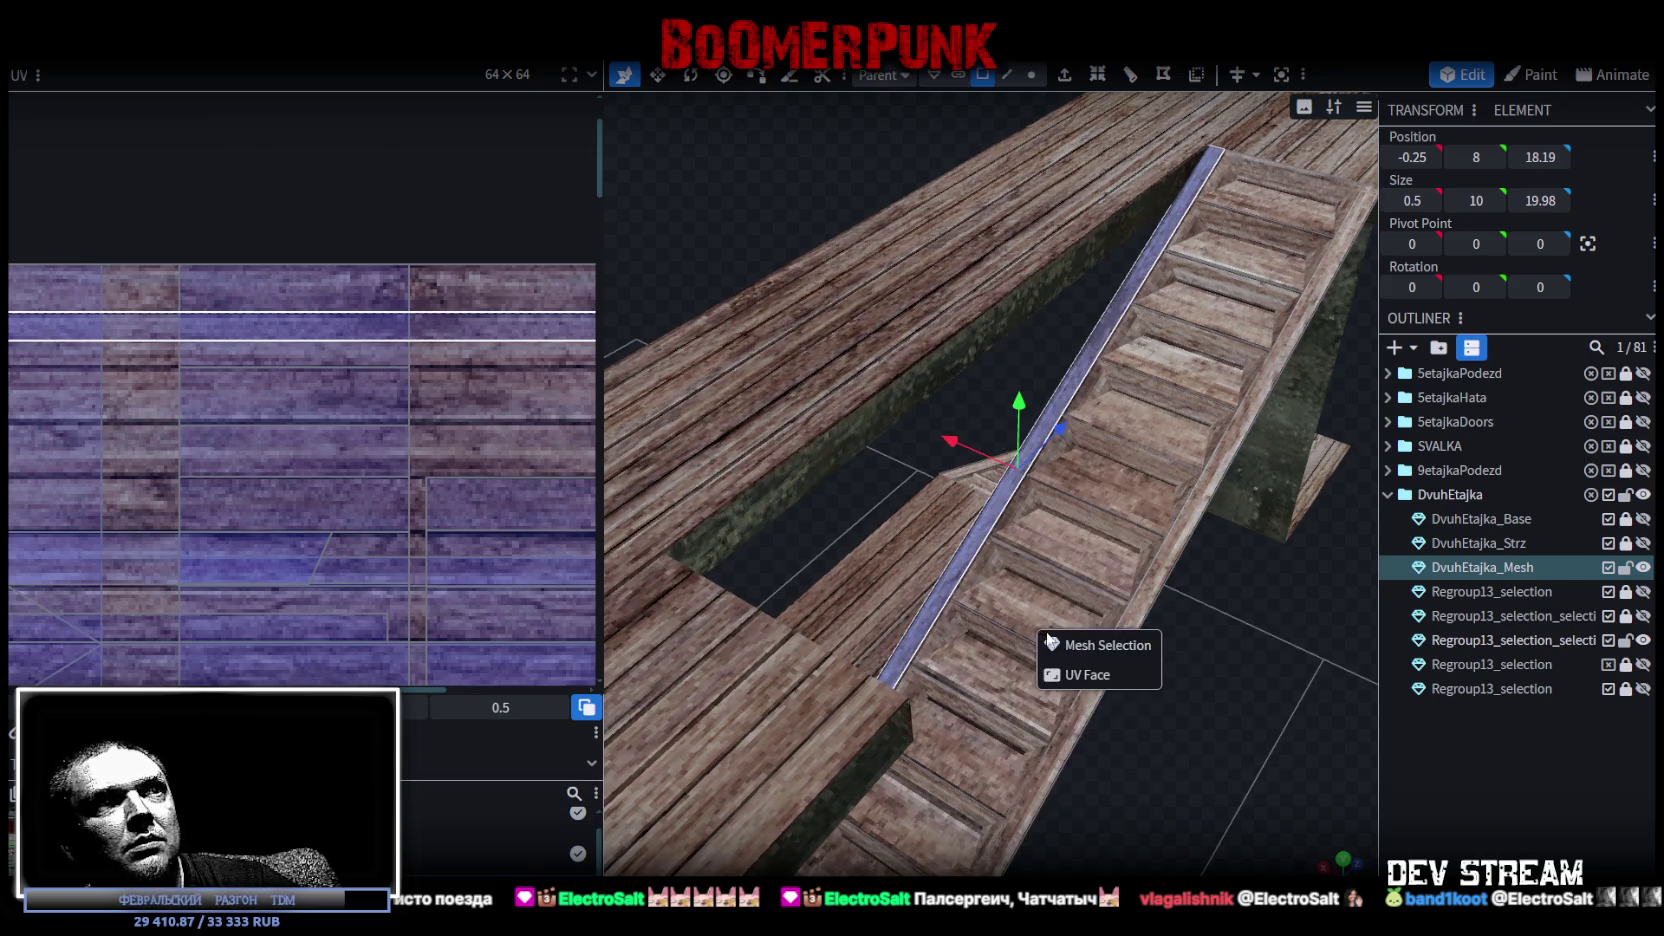
click(1123, 647)
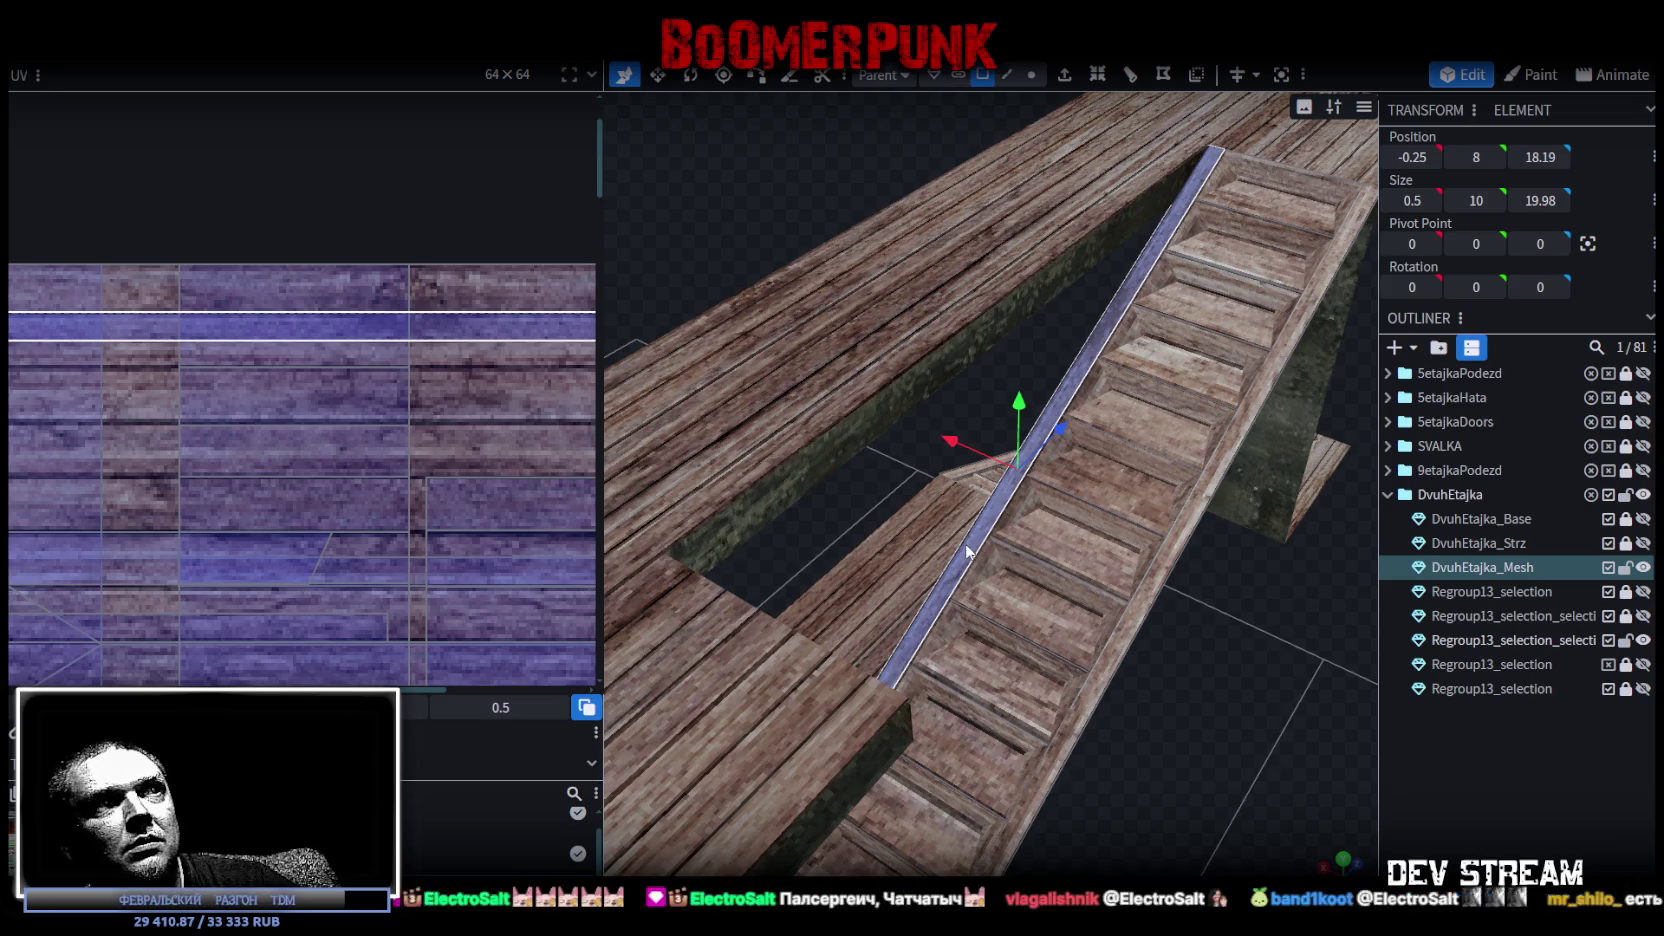
right_click(966, 545)
click(1044, 574)
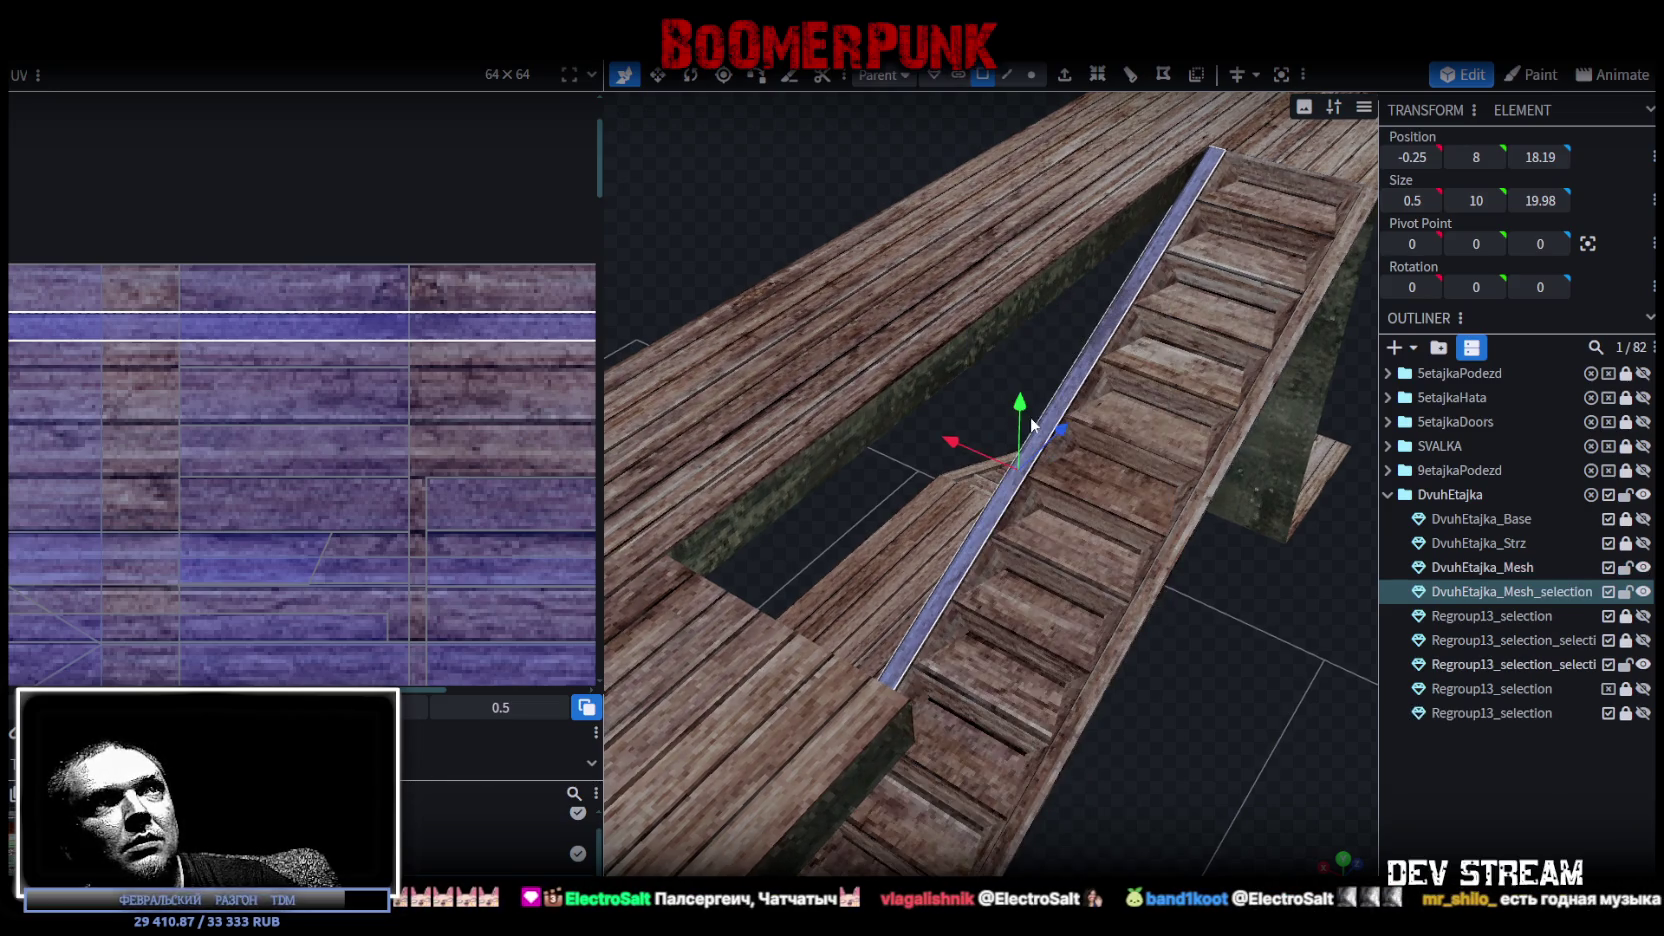
Raise the rail strip to height 10 and extrude it into a beam.
drag(1023, 365, 1023, 336)
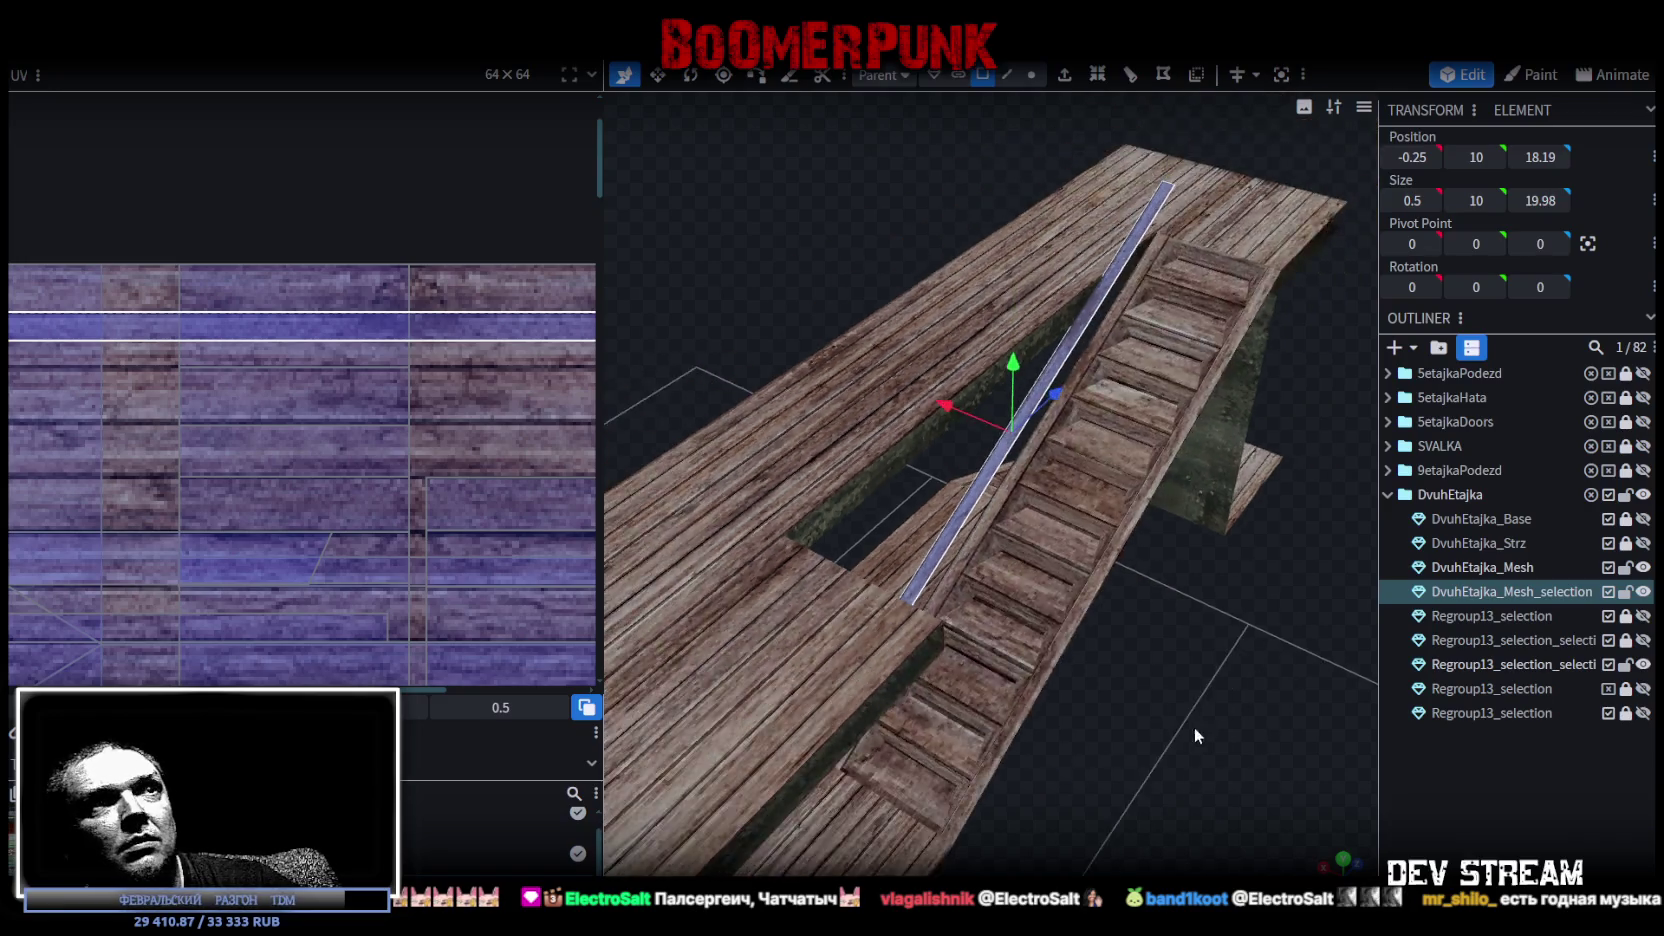
mouse_move(1193, 727)
mouse_down()
mouse_move(1072, 601)
mouse_move(1141, 585)
mouse_move(1131, 682)
mouse_move(1262, 712)
mouse_move(1097, 634)
mouse_move(1150, 602)
mouse_move(1175, 604)
mouse_move(1143, 606)
mouse_move(1136, 742)
mouse_move(1100, 758)
mouse_up()
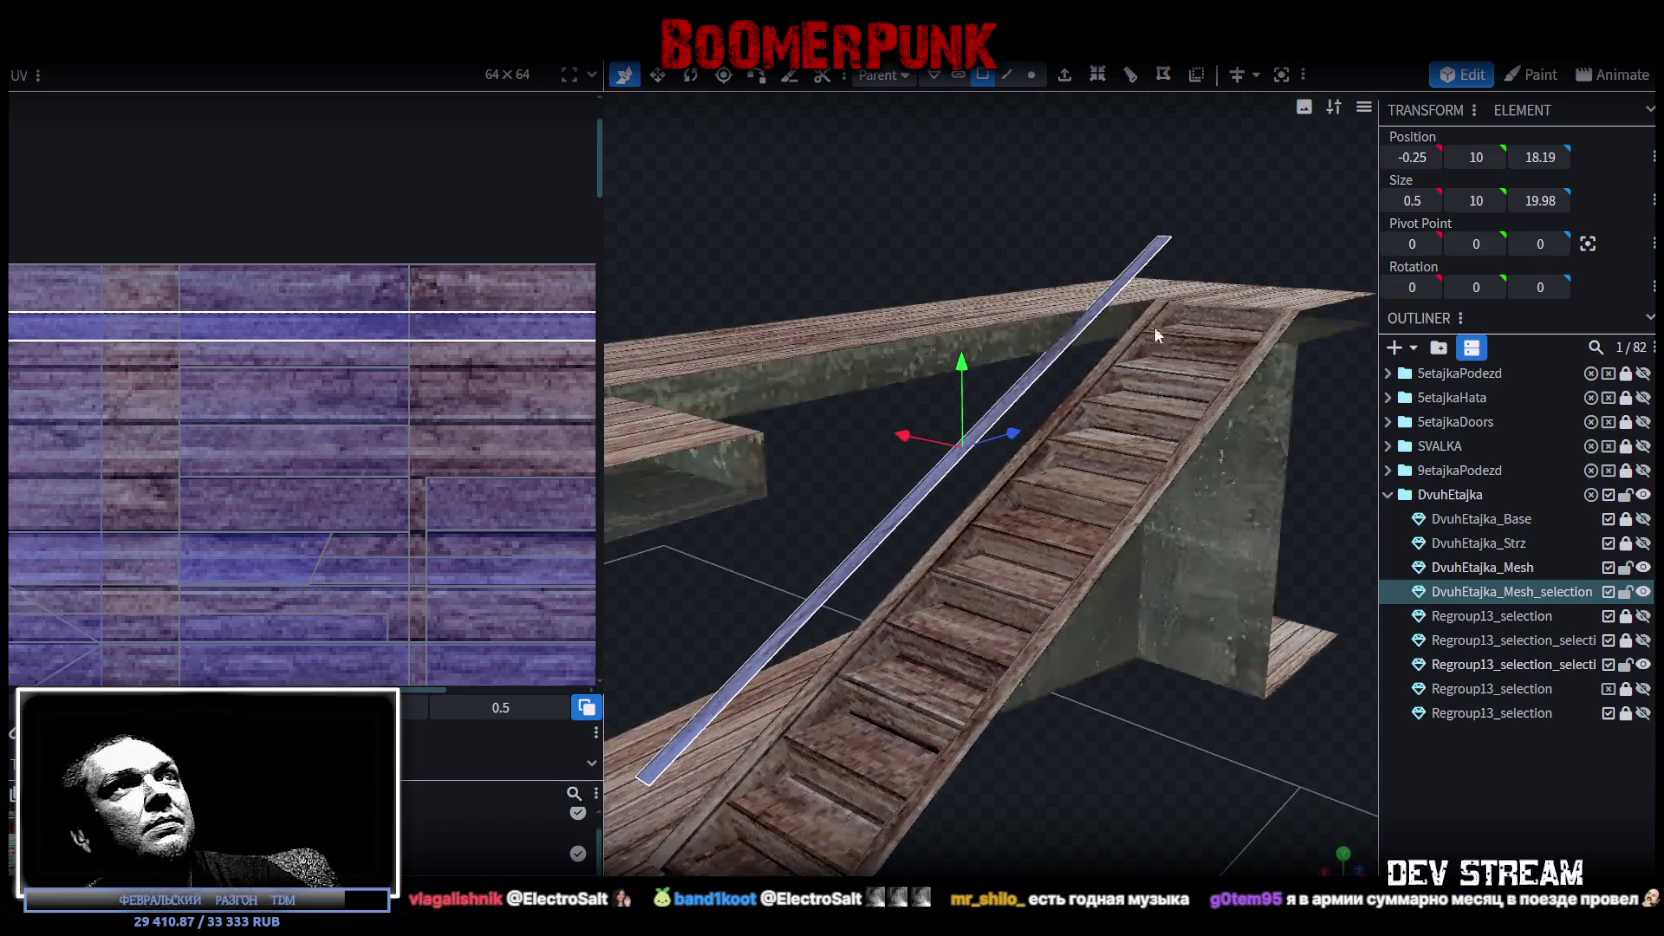
click(1064, 74)
click(1050, 864)
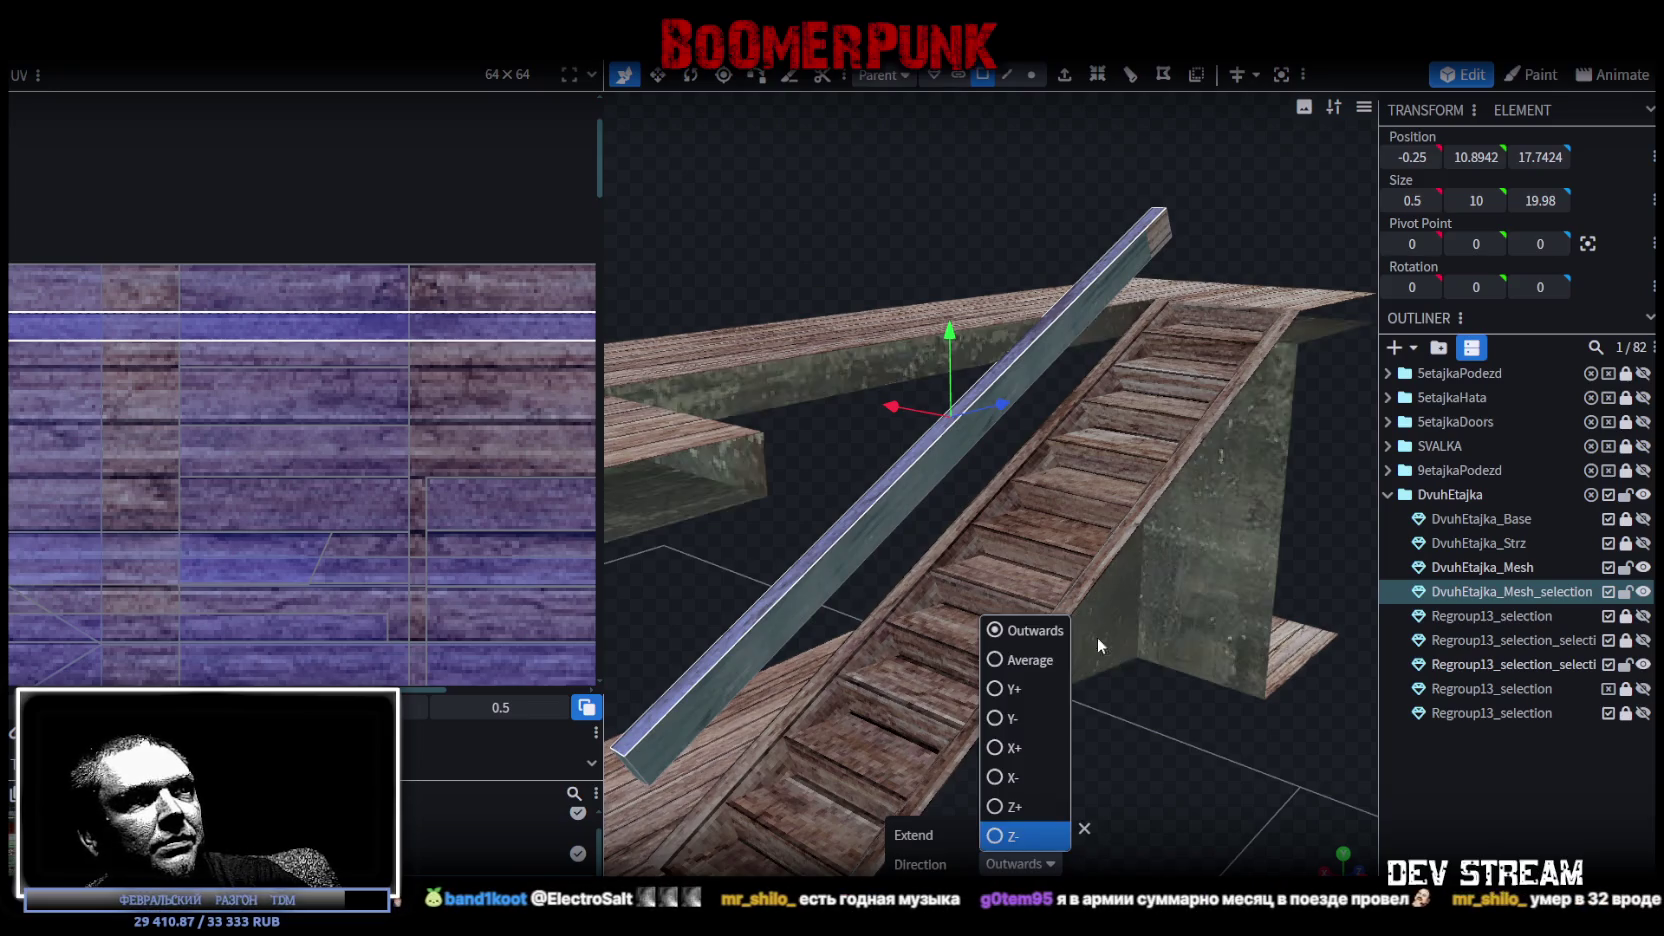
Extrude the rail beam straight up (Y+) by 0.25 units.
click(999, 690)
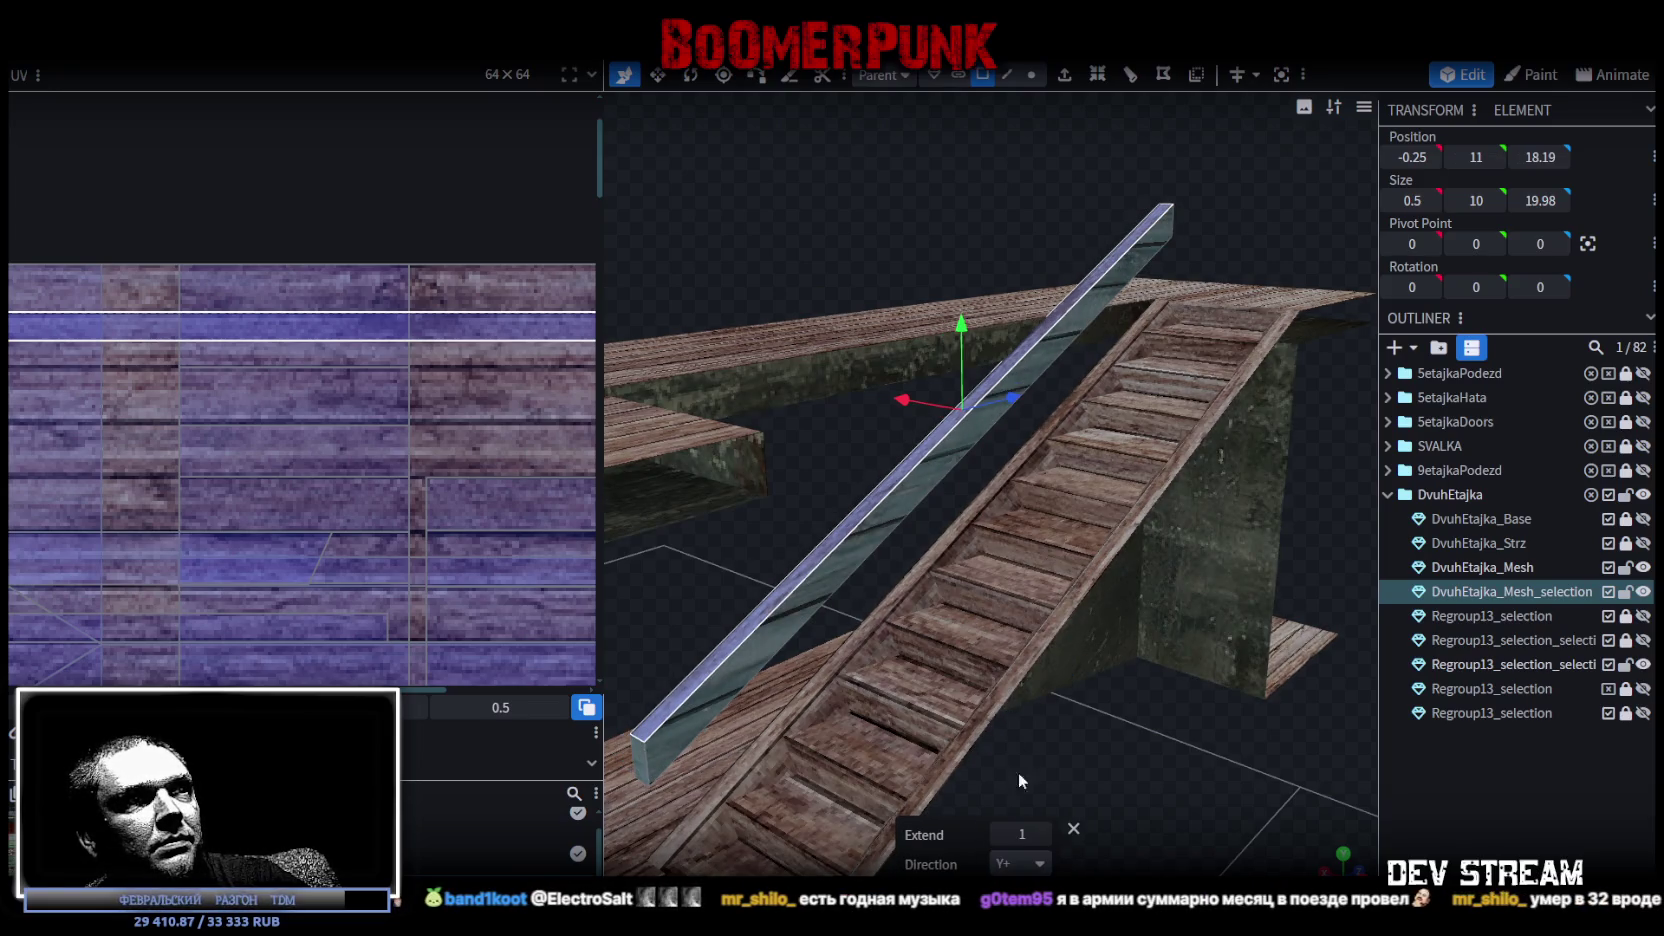
drag(998, 835, 1043, 835)
mouse_move(1183, 764)
mouse_down()
mouse_move(1093, 757)
mouse_move(1160, 491)
mouse_move(1037, 536)
mouse_move(991, 355)
mouse_move(1024, 329)
mouse_move(1124, 342)
mouse_move(1114, 310)
mouse_up()
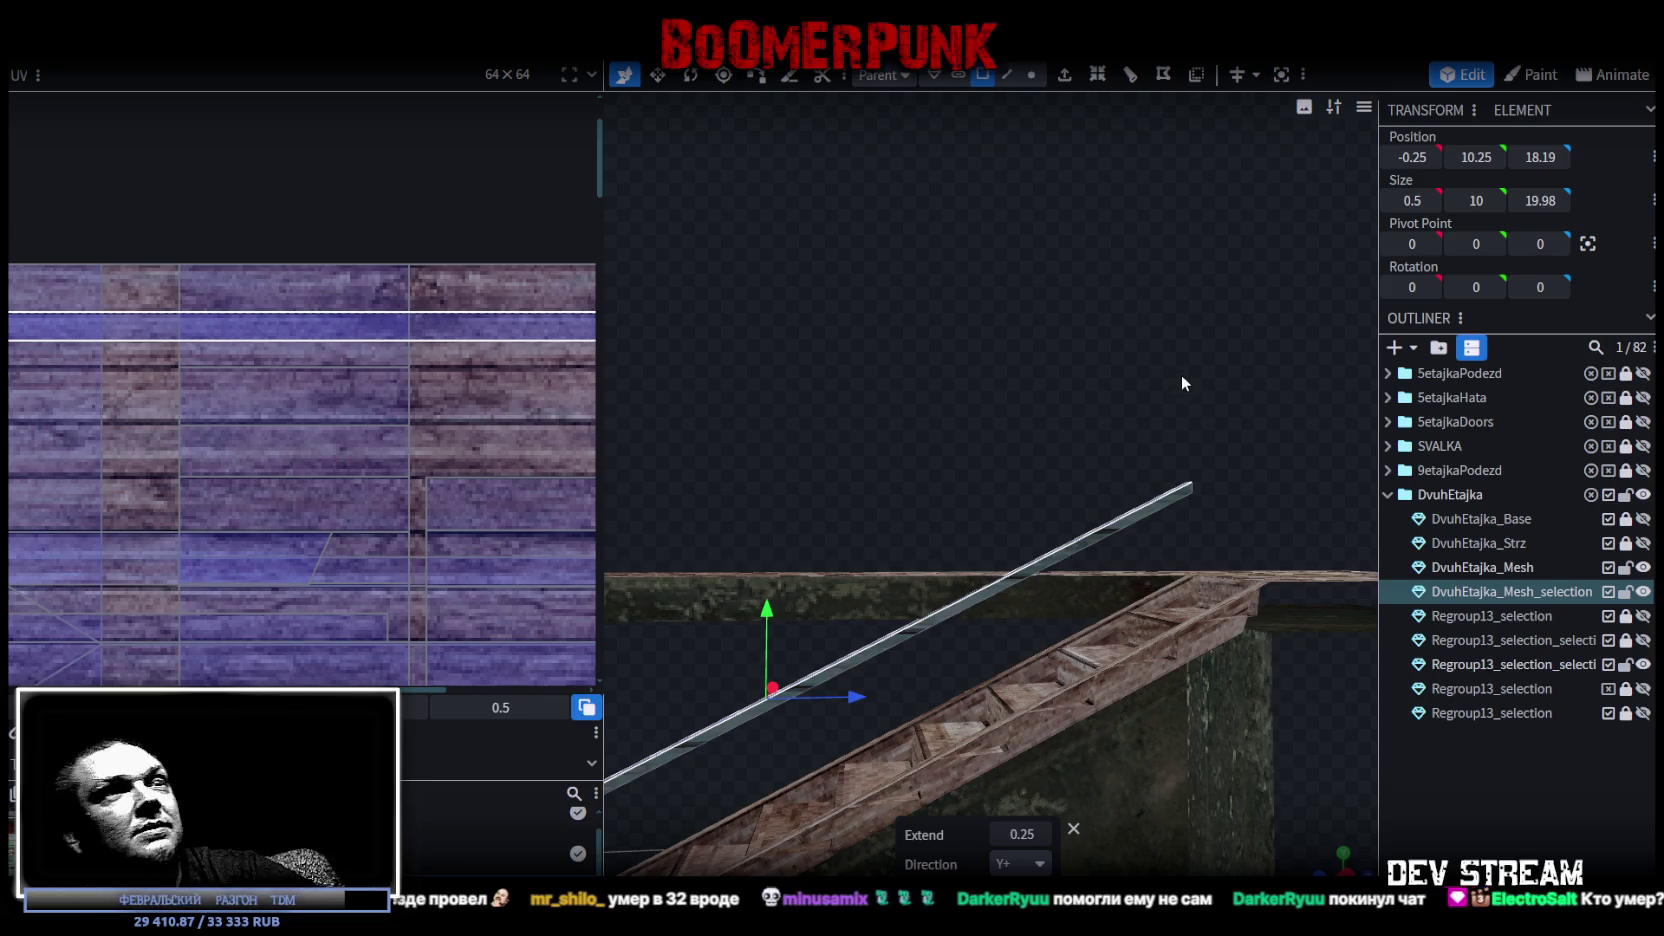
Copy and paste the beam faces, then shift the copy 0.25 along X.
drag(1180, 384, 1084, 440)
click(1060, 482)
mouse_move(1058, 485)
mouse_down()
mouse_move(1086, 312)
mouse_move(1164, 447)
mouse_up()
click(1120, 515)
mouse_move(1065, 523)
mouse_down()
mouse_move(968, 307)
mouse_move(1095, 277)
mouse_move(806, 728)
mouse_up()
mouse_move(1118, 432)
mouse_down()
mouse_move(819, 421)
mouse_move(754, 452)
mouse_move(1023, 515)
mouse_move(1213, 460)
mouse_move(950, 557)
mouse_move(951, 610)
mouse_up()
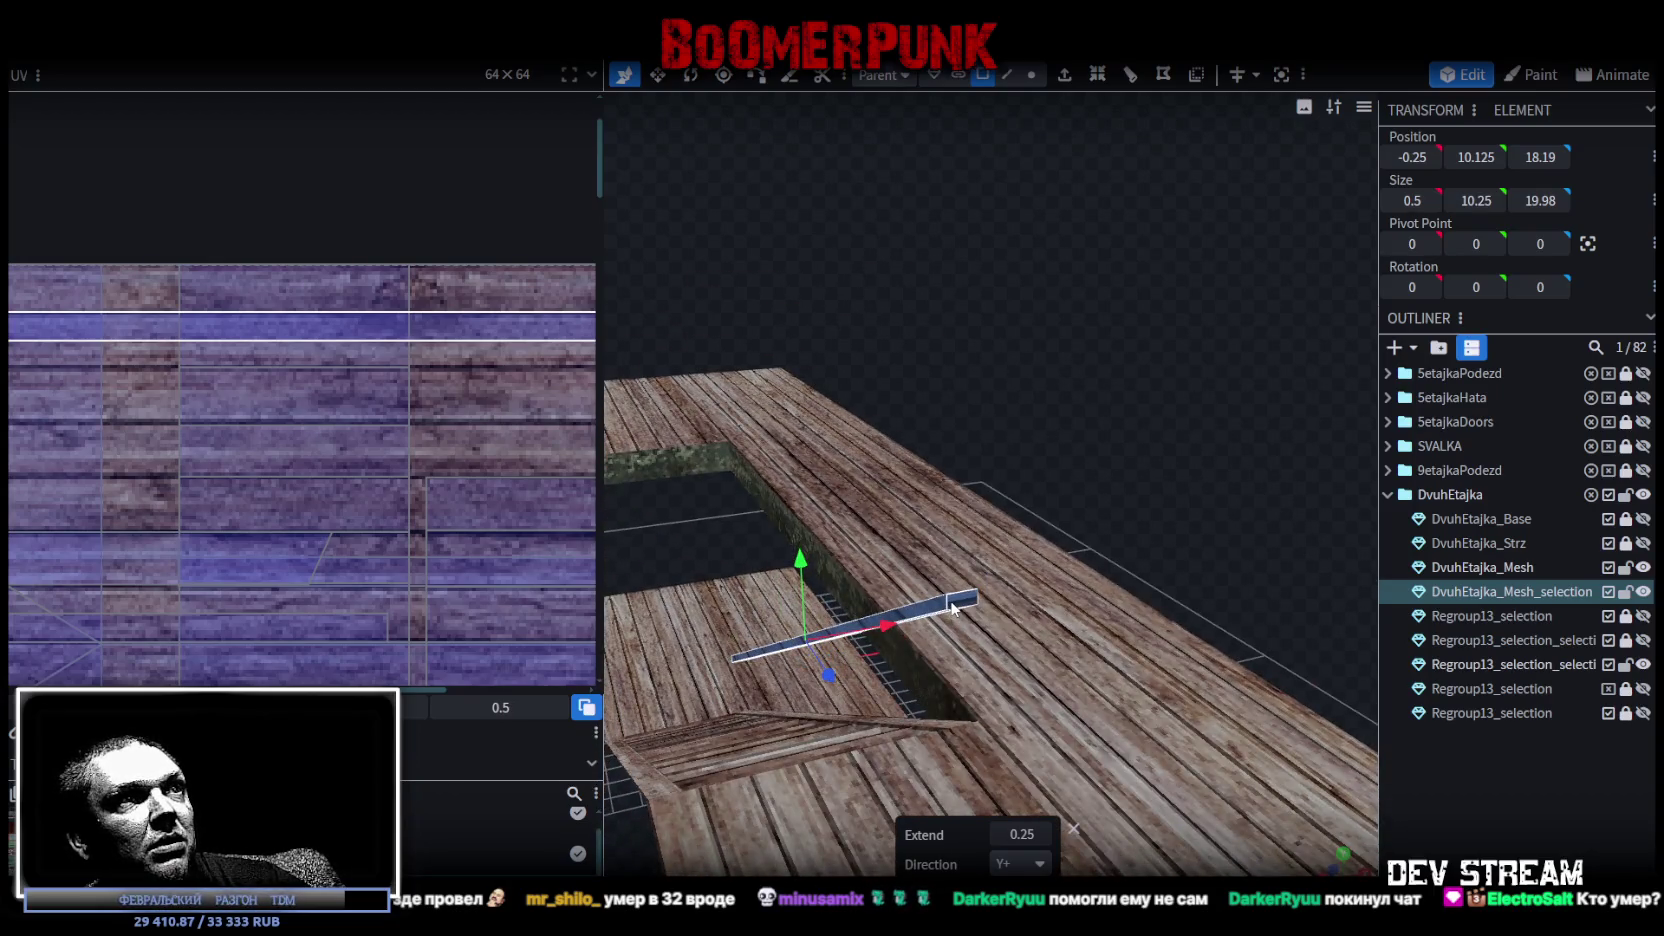
right_click(950, 605)
click(993, 603)
right_click(956, 598)
click(990, 632)
click(1053, 655)
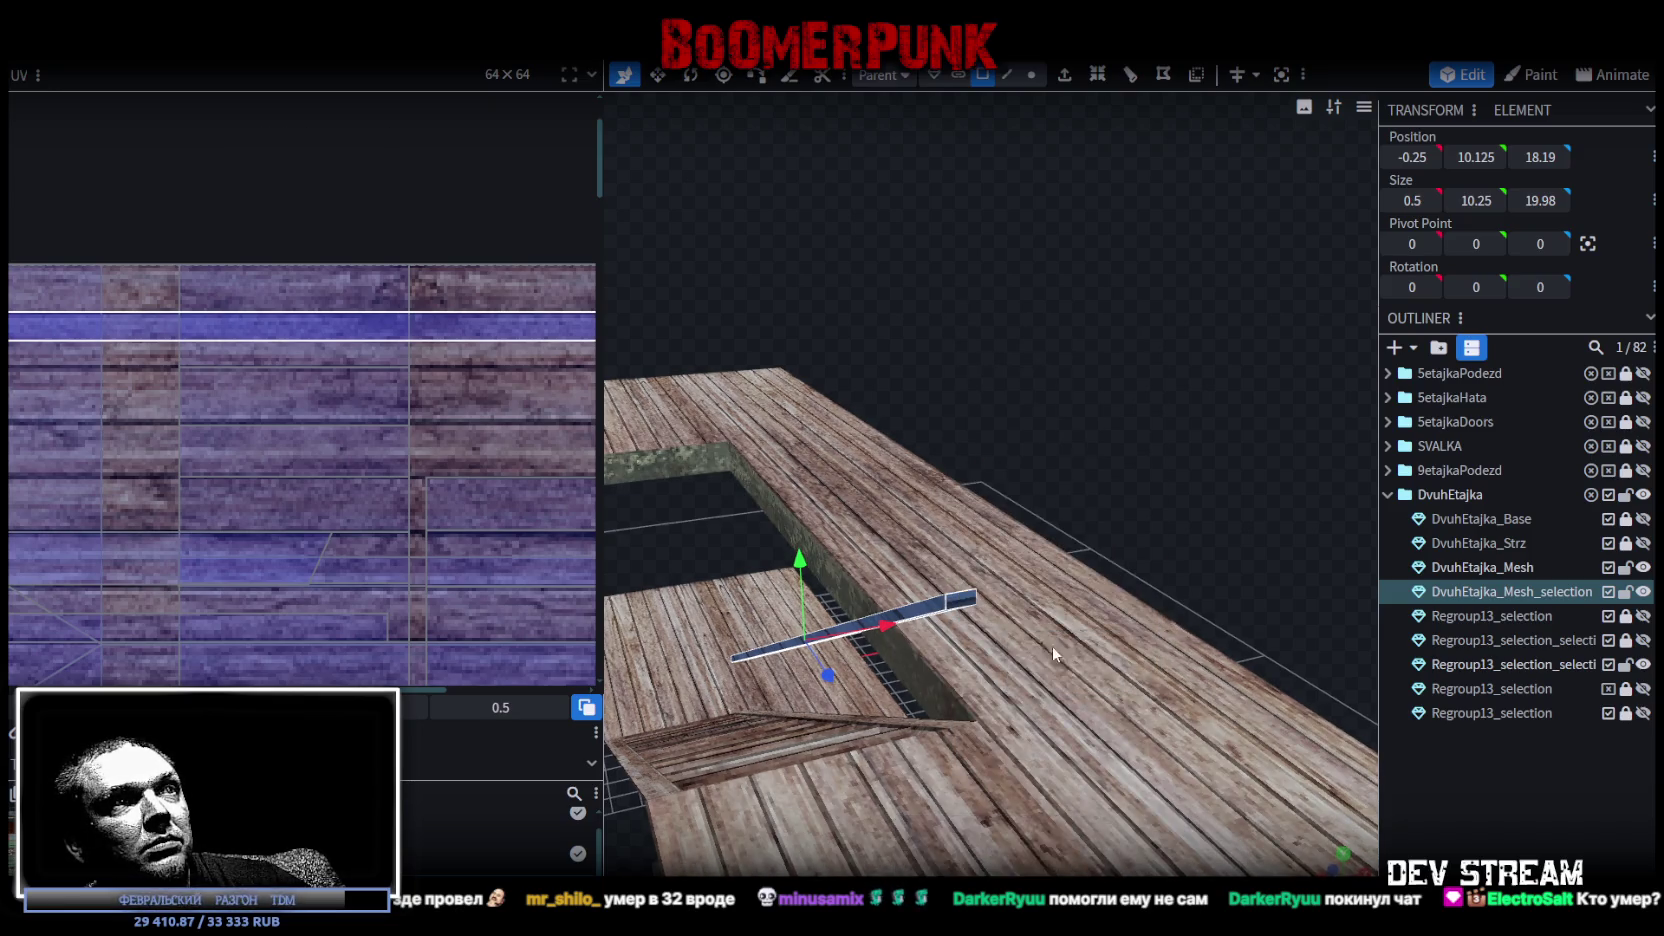
mouse_move(900, 573)
mouse_down()
mouse_move(1013, 571)
mouse_move(1125, 483)
mouse_move(1080, 488)
mouse_up()
drag(922, 628, 962, 618)
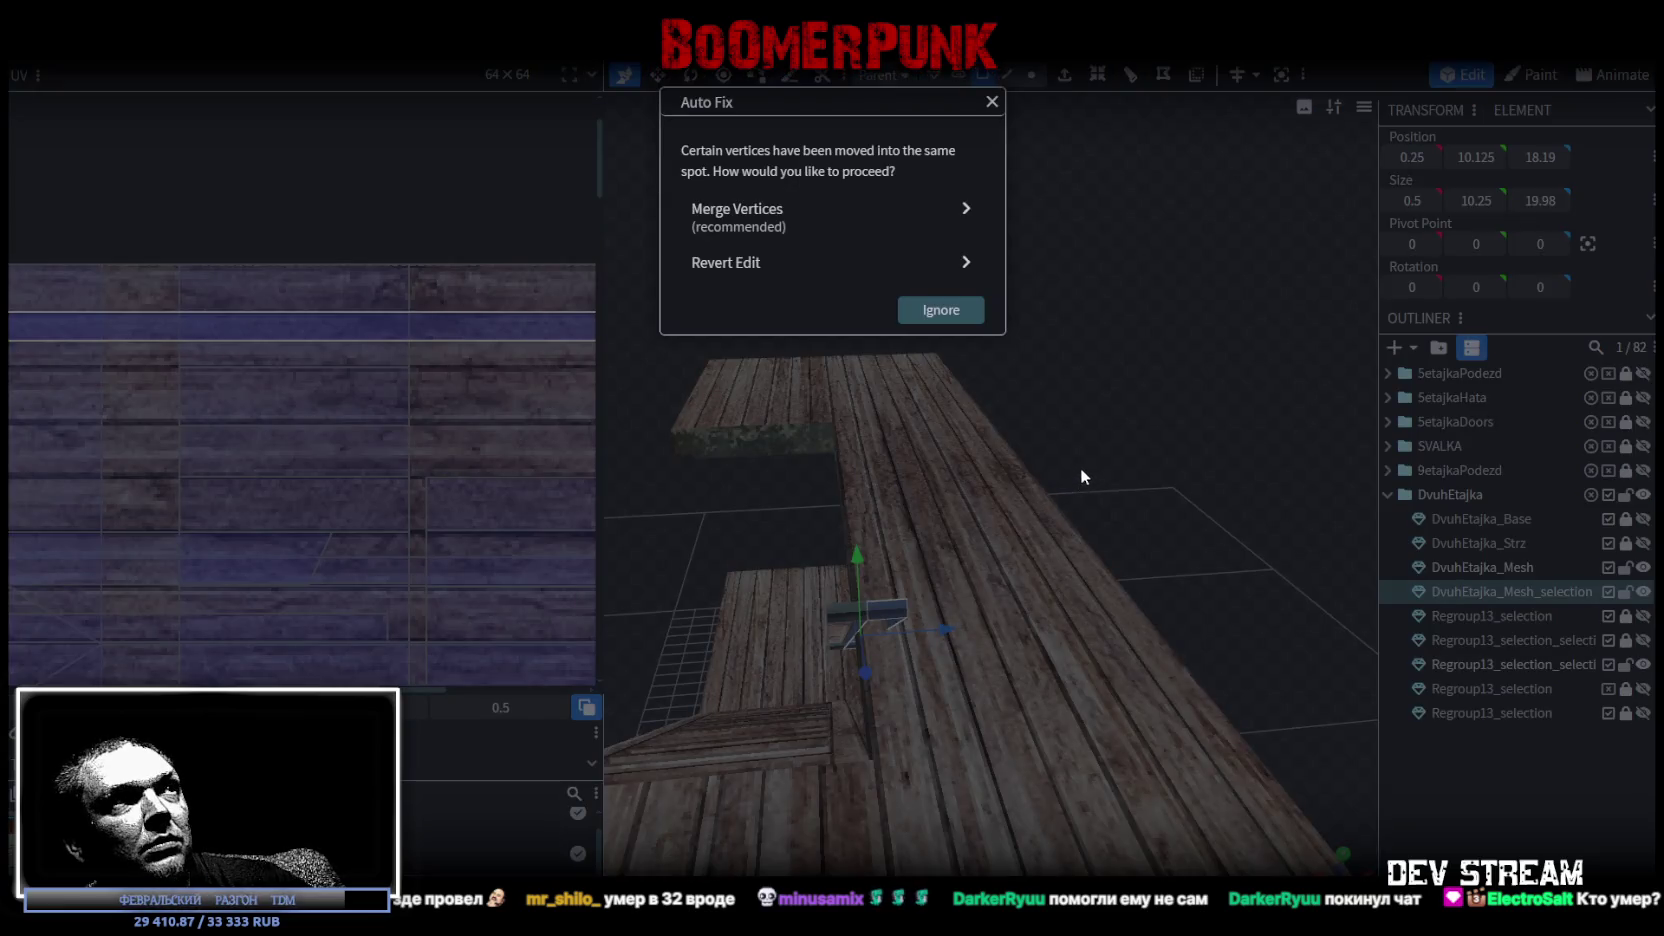
Lift the copied beam piece up to a Y height of 15.125.
mouse_move(1098, 451)
mouse_down()
mouse_move(1208, 411)
mouse_move(792, 484)
mouse_move(1030, 426)
mouse_move(1063, 393)
mouse_up()
click(1036, 722)
mouse_move(1089, 610)
mouse_down()
mouse_move(1134, 474)
mouse_move(1057, 550)
mouse_move(783, 606)
mouse_up()
drag(644, 703, 686, 391)
mouse_move(848, 356)
mouse_down()
mouse_move(887, 376)
mouse_move(990, 370)
mouse_move(966, 360)
mouse_move(1110, 660)
mouse_move(930, 599)
mouse_move(998, 812)
mouse_move(1017, 781)
mouse_move(1330, 647)
mouse_move(803, 711)
mouse_move(1060, 790)
mouse_move(1040, 448)
mouse_move(937, 318)
mouse_move(965, 311)
mouse_move(962, 443)
mouse_up()
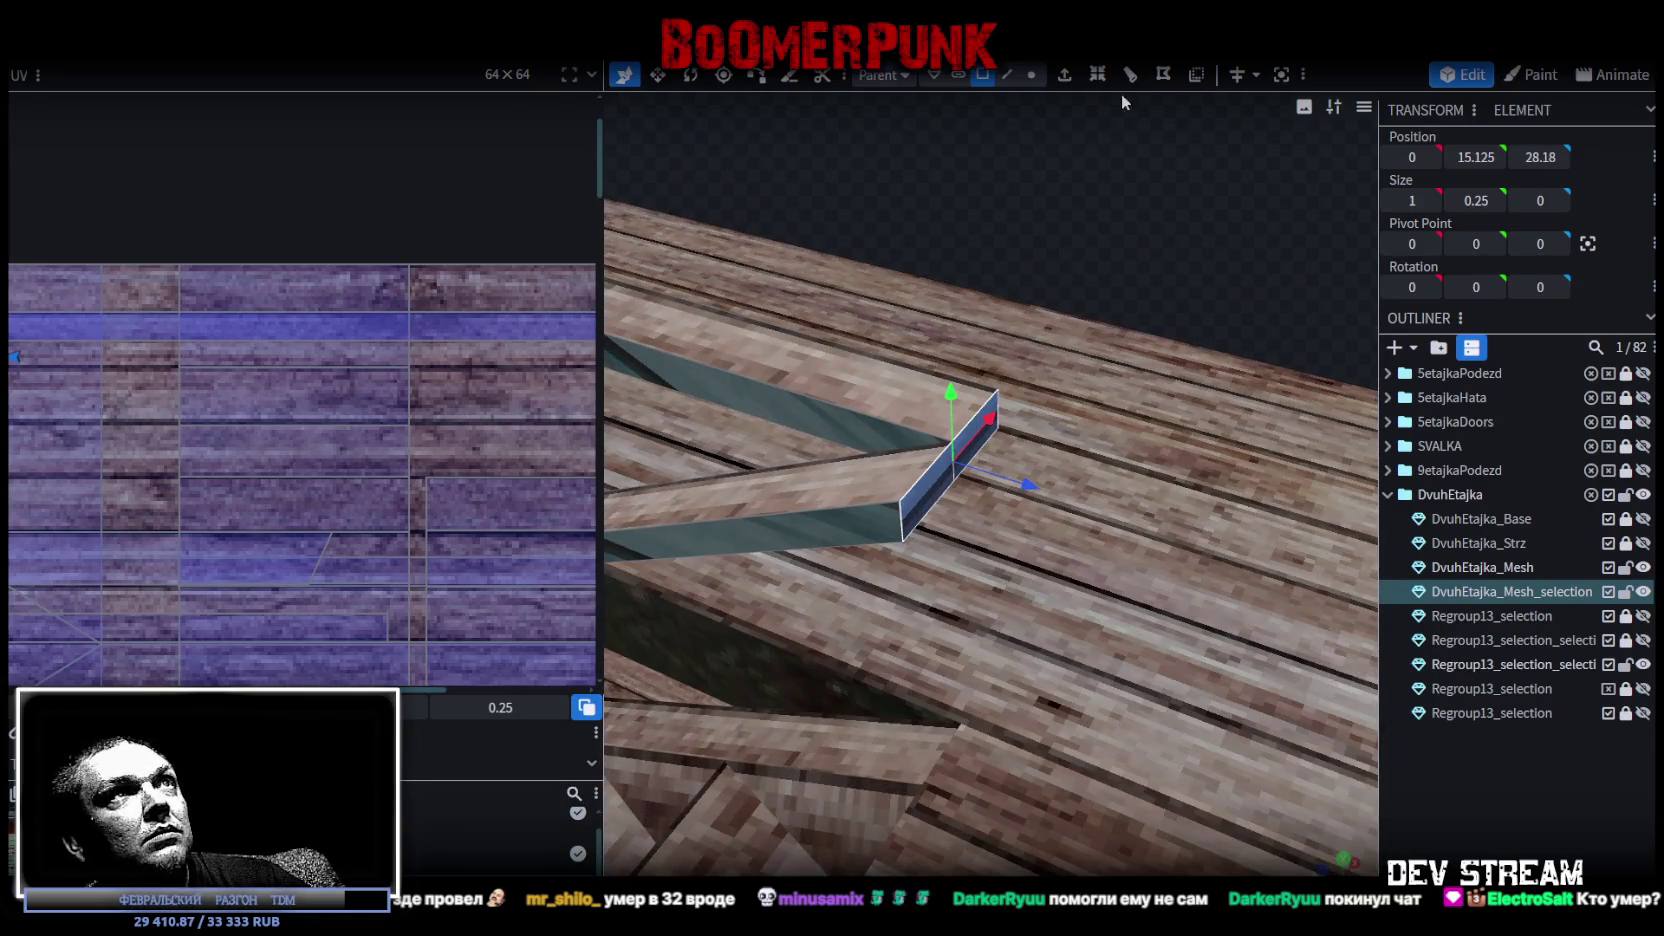
Extrude the beam end by 0.5, slide an edge 0.5 along X, and merge vertices.
click(1064, 76)
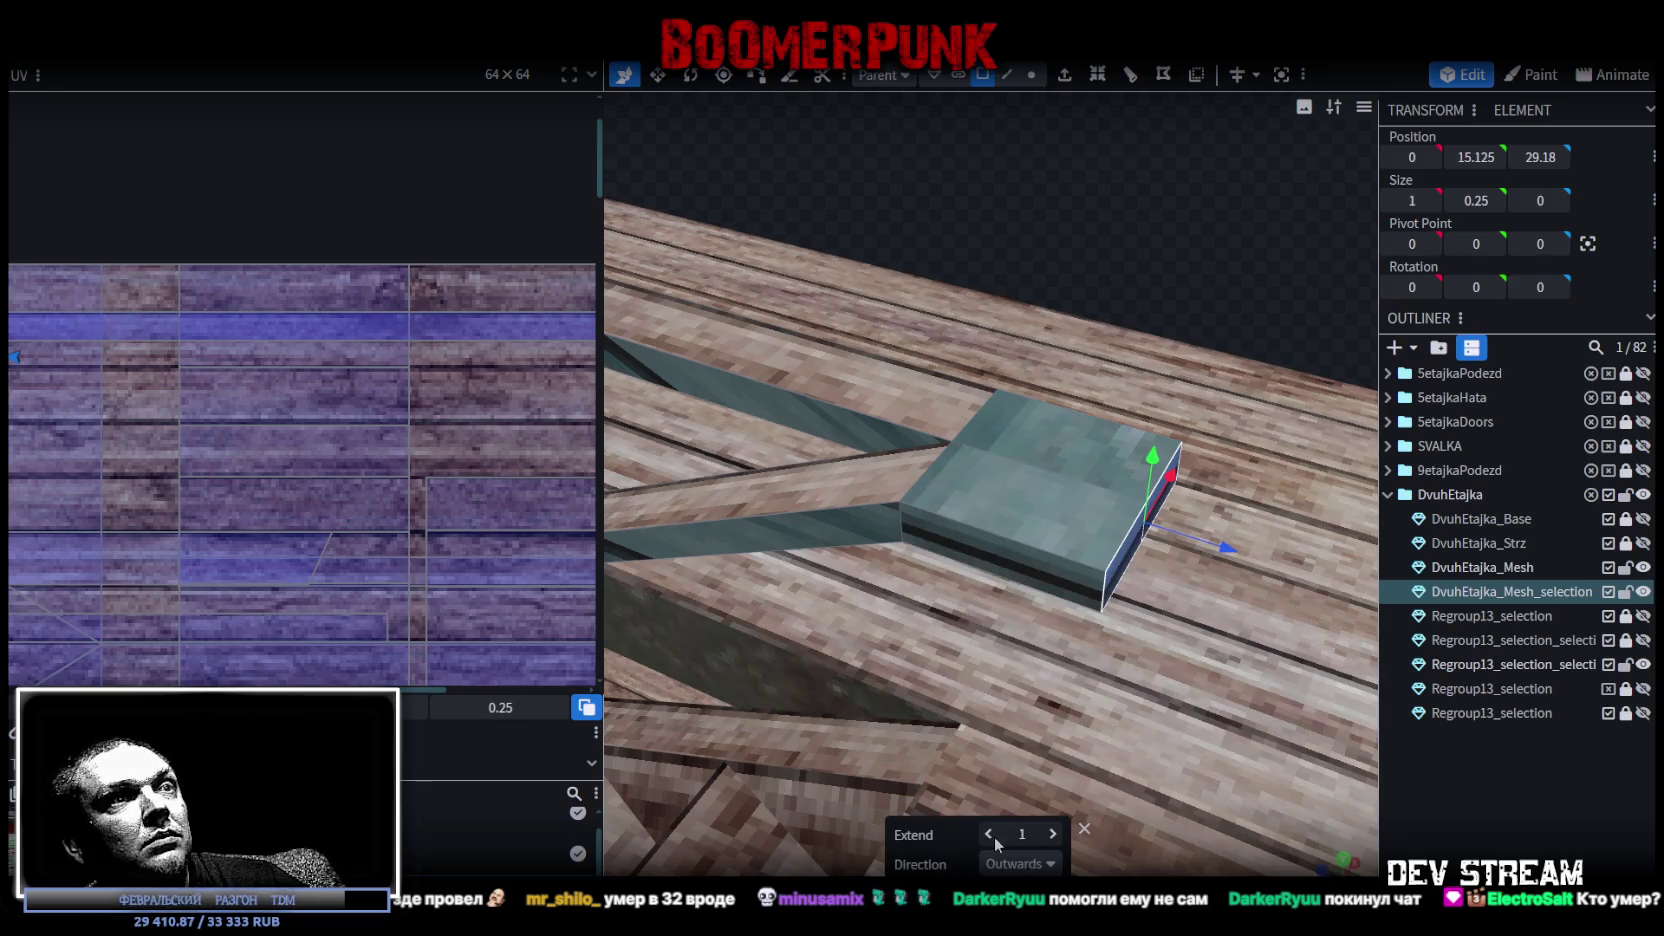
click(992, 836)
click(1053, 835)
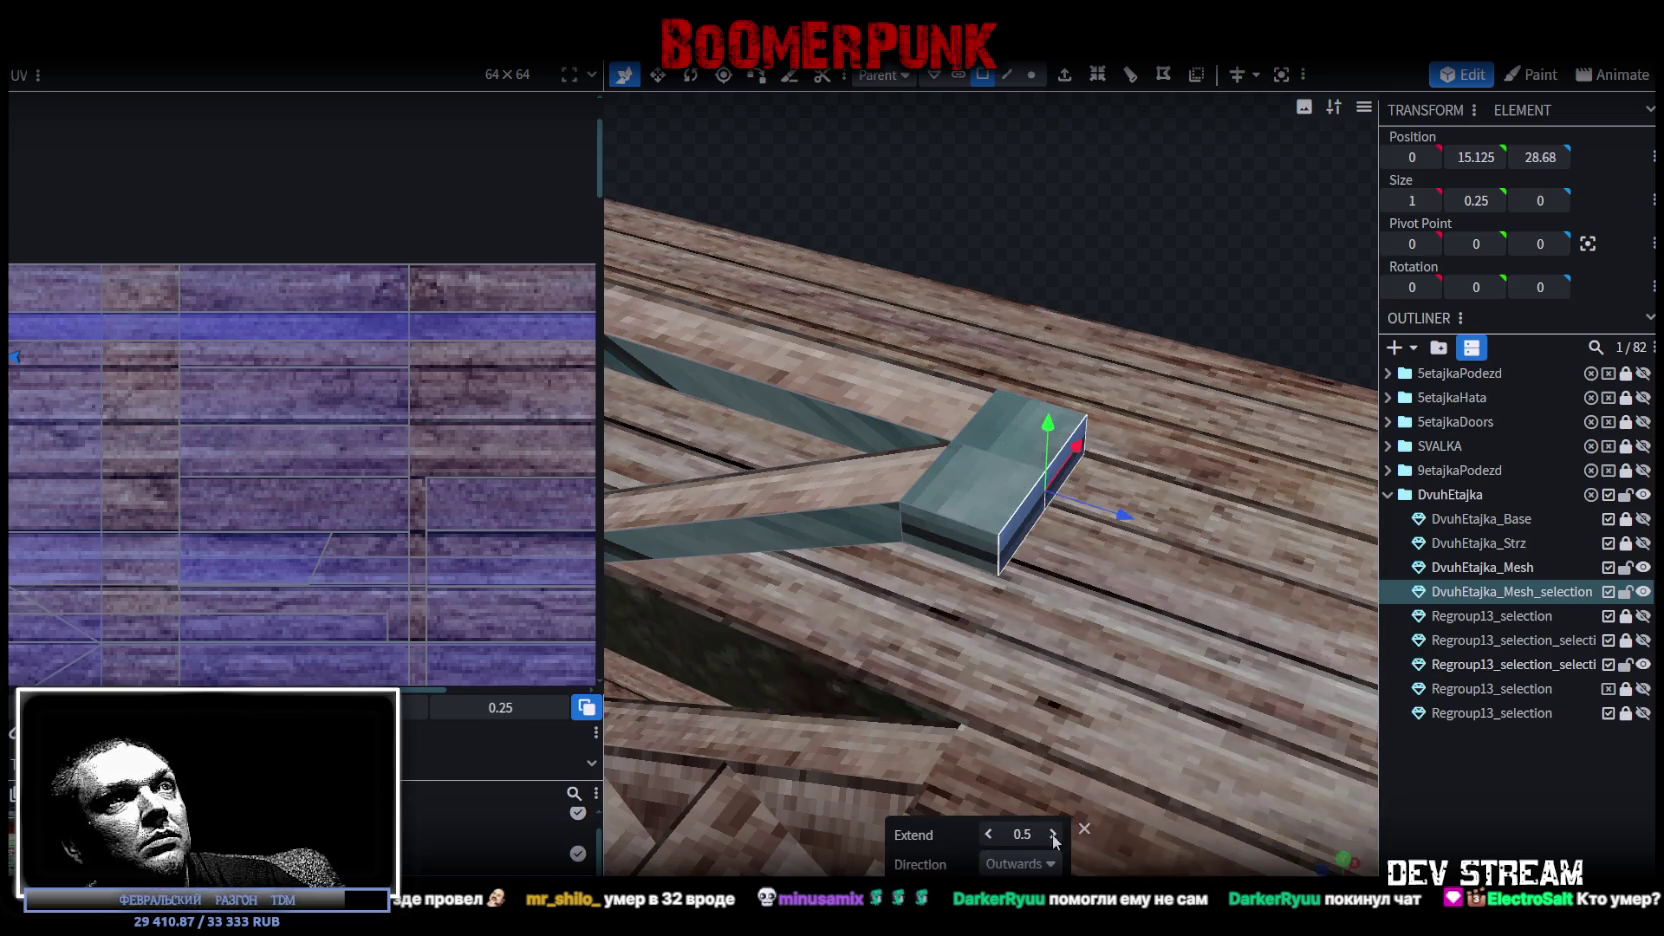
click(1053, 835)
mouse_move(1053, 660)
mouse_down()
mouse_move(952, 255)
mouse_move(961, 160)
mouse_up()
scroll(942, 156, up, 5)
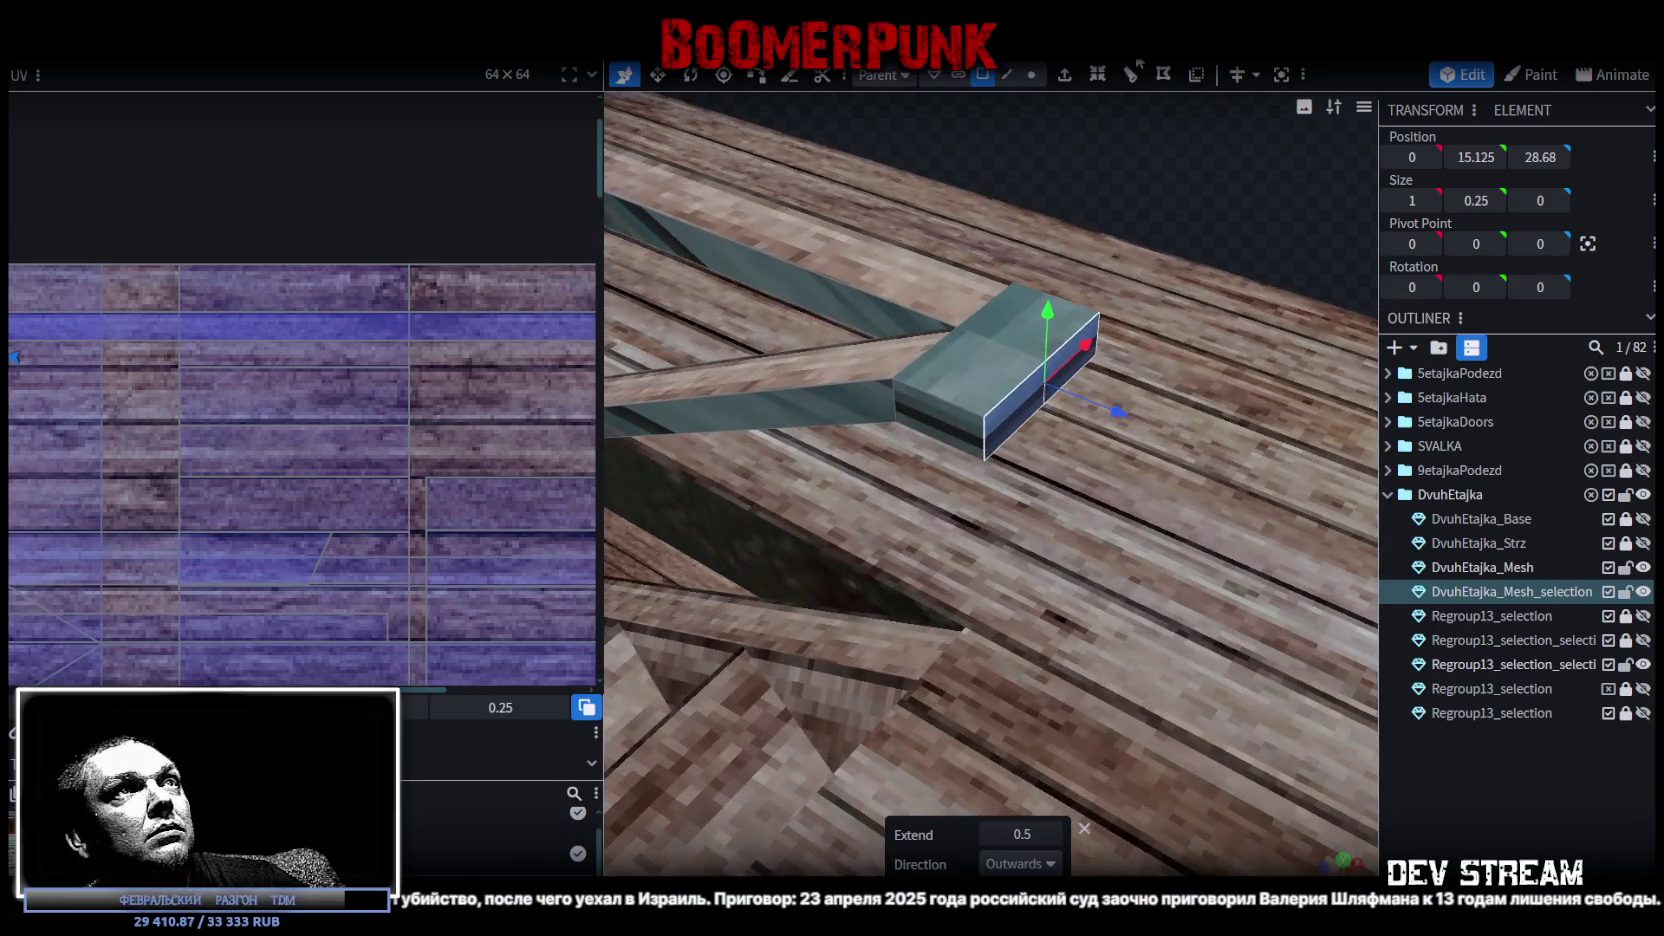
click(1007, 74)
click(1042, 400)
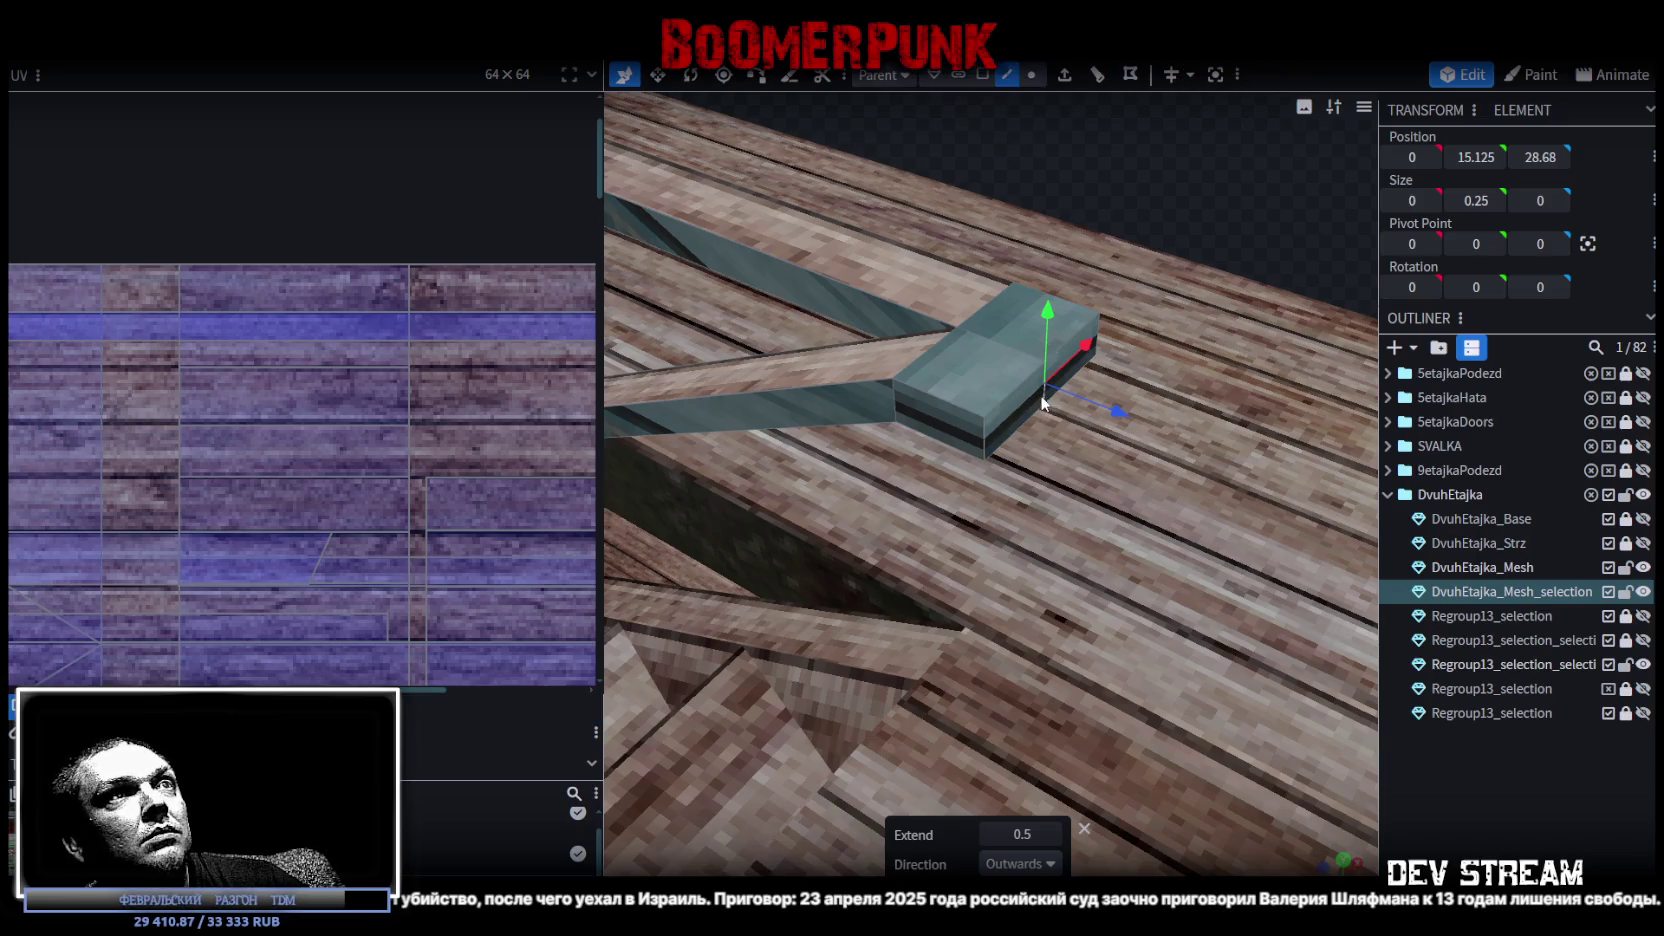
drag(1076, 351, 1030, 400)
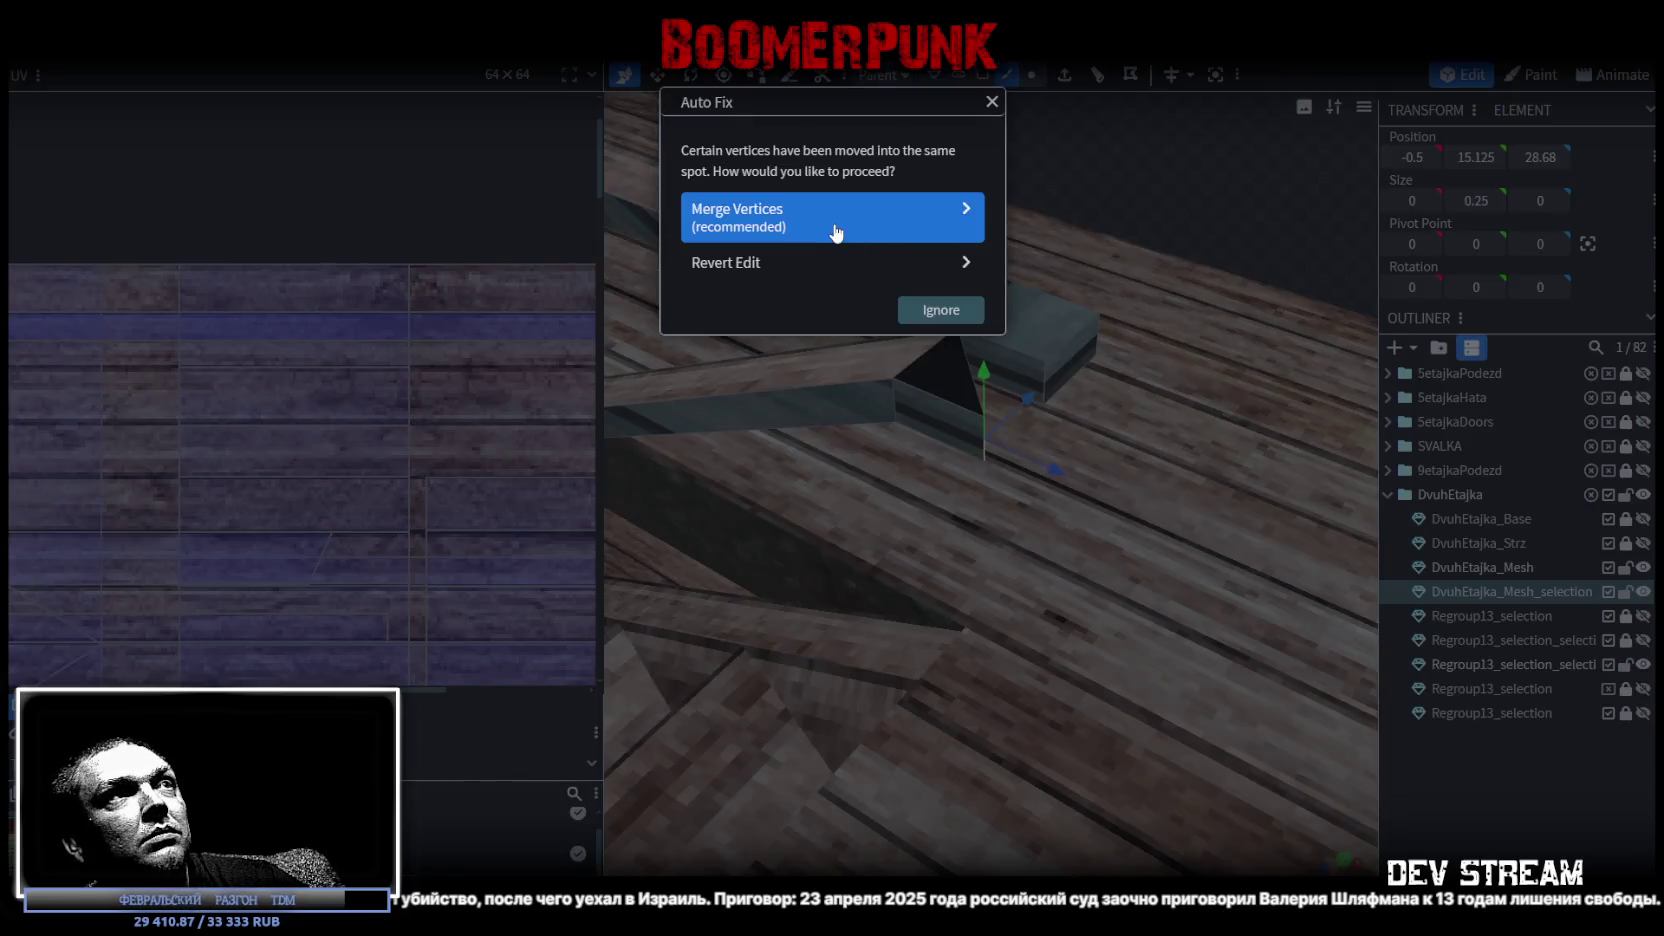
click(836, 230)
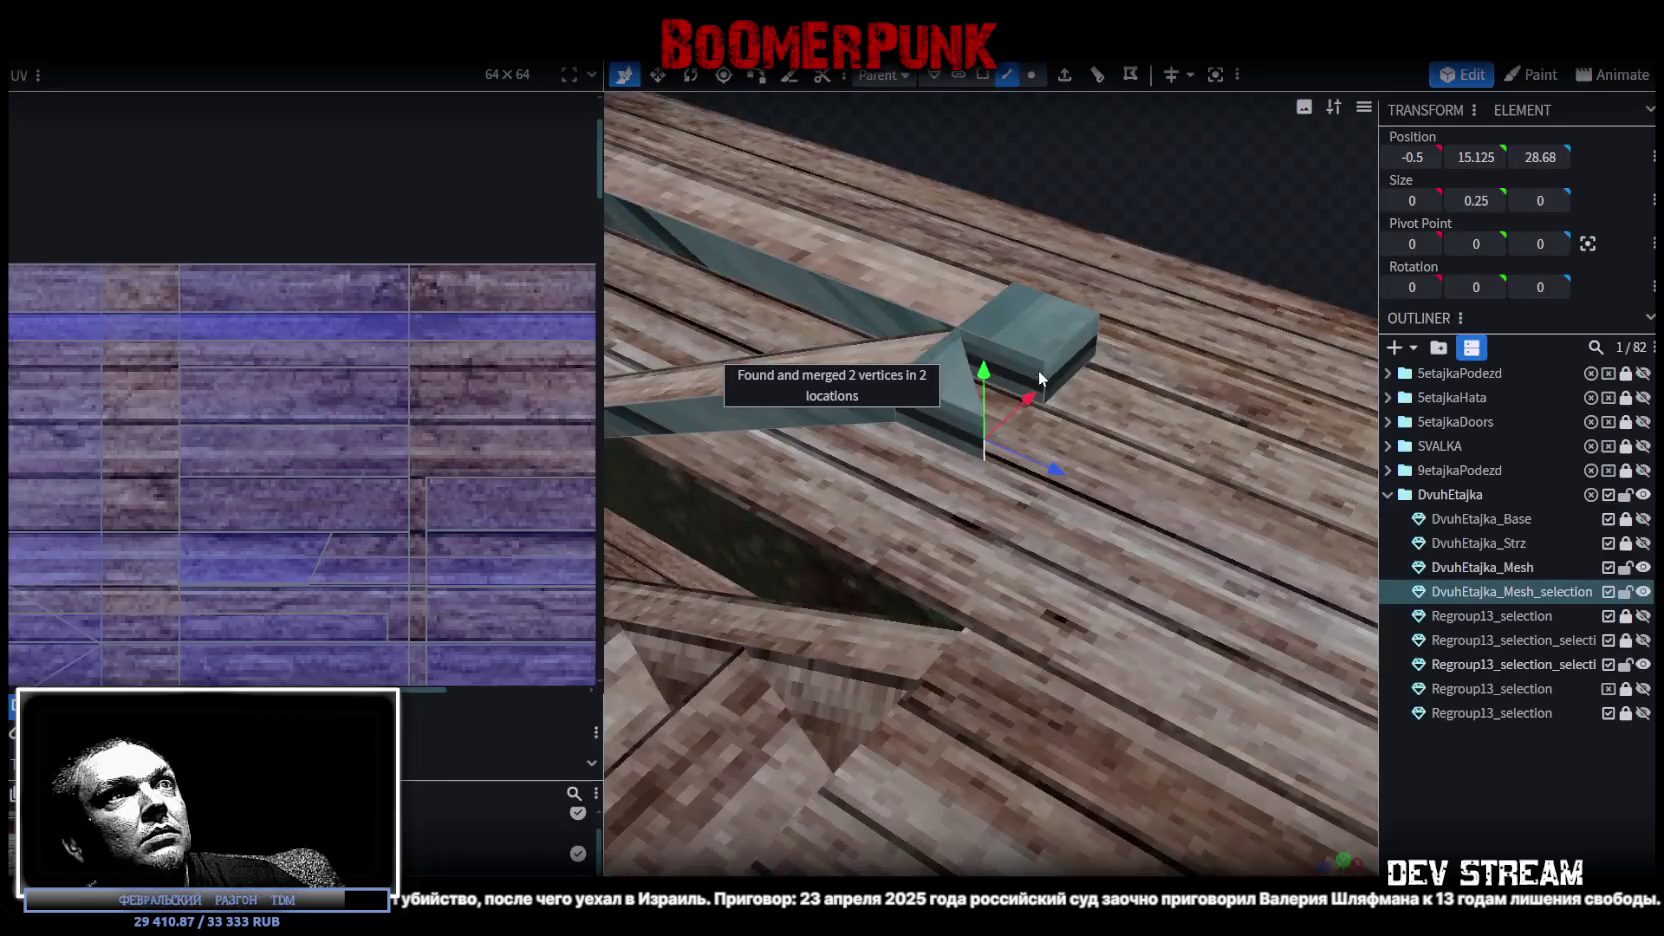
Slide another edge of the block to close the angled corner and merge its vertices.
click(985, 75)
click(1030, 320)
mouse_move(1020, 260)
mouse_down()
mouse_move(1098, 211)
mouse_move(1235, 318)
mouse_move(1201, 257)
mouse_move(1222, 276)
mouse_move(764, 458)
mouse_move(1035, 300)
mouse_move(1190, 290)
mouse_move(1030, 160)
mouse_up()
click(764, 458)
click(1007, 75)
mouse_move(1027, 396)
mouse_down()
mouse_move(1112, 393)
mouse_move(1046, 394)
mouse_up()
click(808, 220)
Pull the rail end on the landing back 0.5 along Z.
mouse_move(808, 220)
mouse_down()
mouse_move(1323, 257)
mouse_move(1169, 588)
mouse_up()
scroll(1169, 588, up, 5)
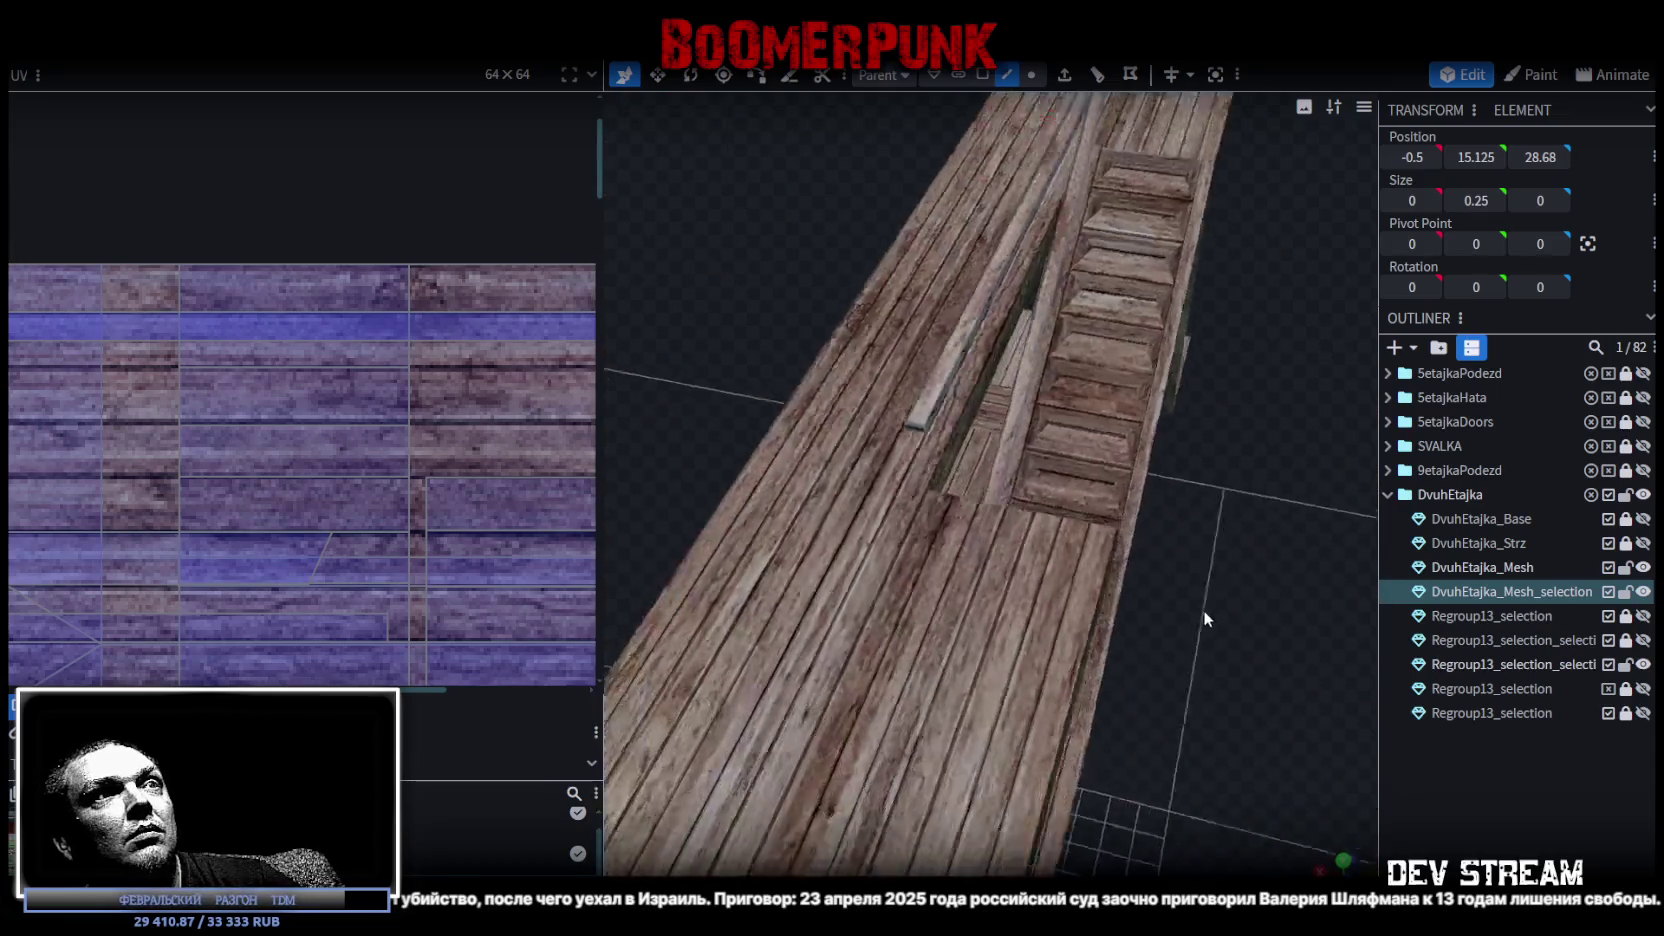
scroll(1201, 612, up, 5)
scroll(1221, 619, up, 3)
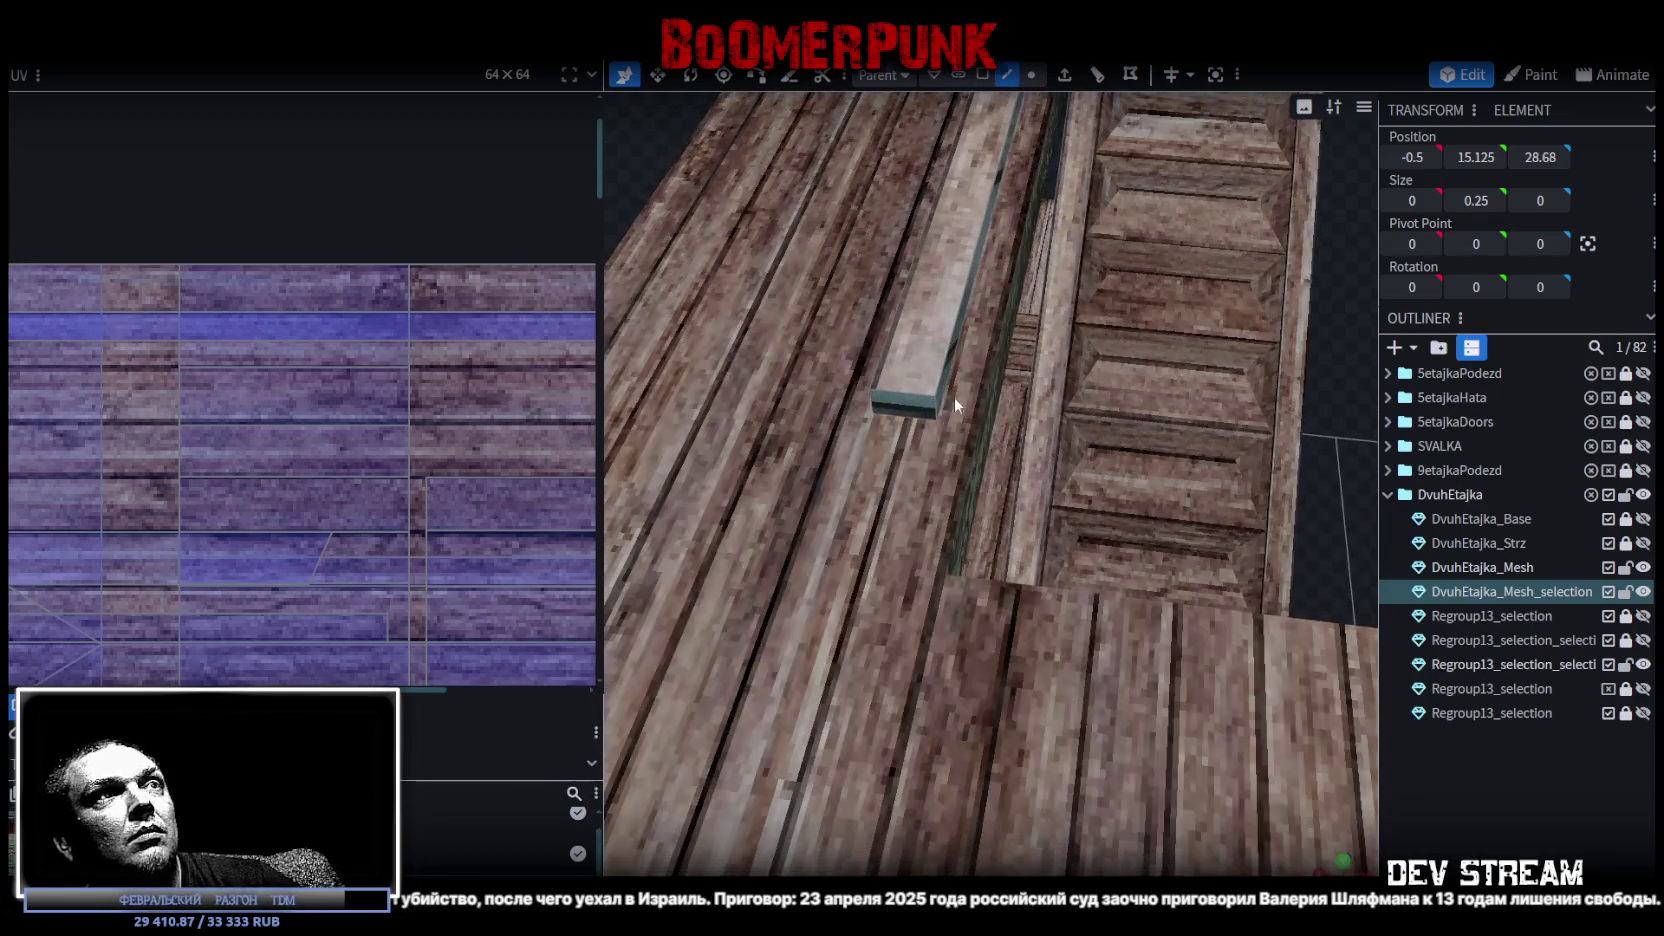
click(864, 410)
drag(890, 345, 885, 392)
Extrude the rail end face toward X- and set its X position to -5.
click(982, 74)
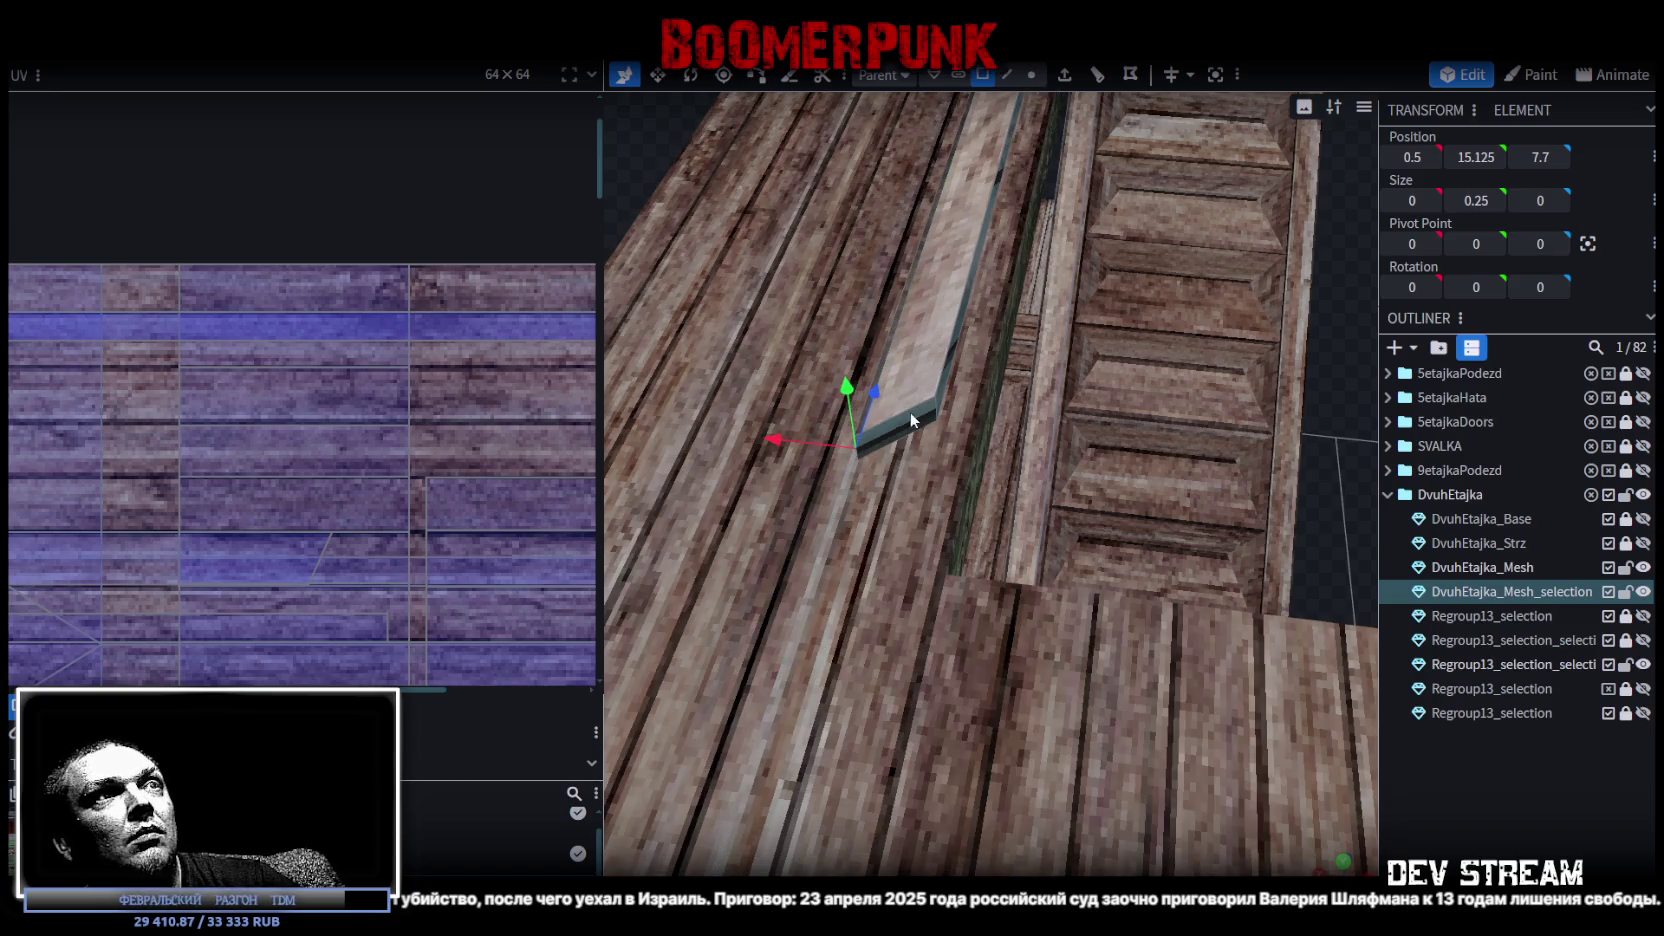
click(910, 412)
scroll(950, 430, down, 3)
scroll(1040, 440, down, 2)
drag(1086, 434, 1164, 432)
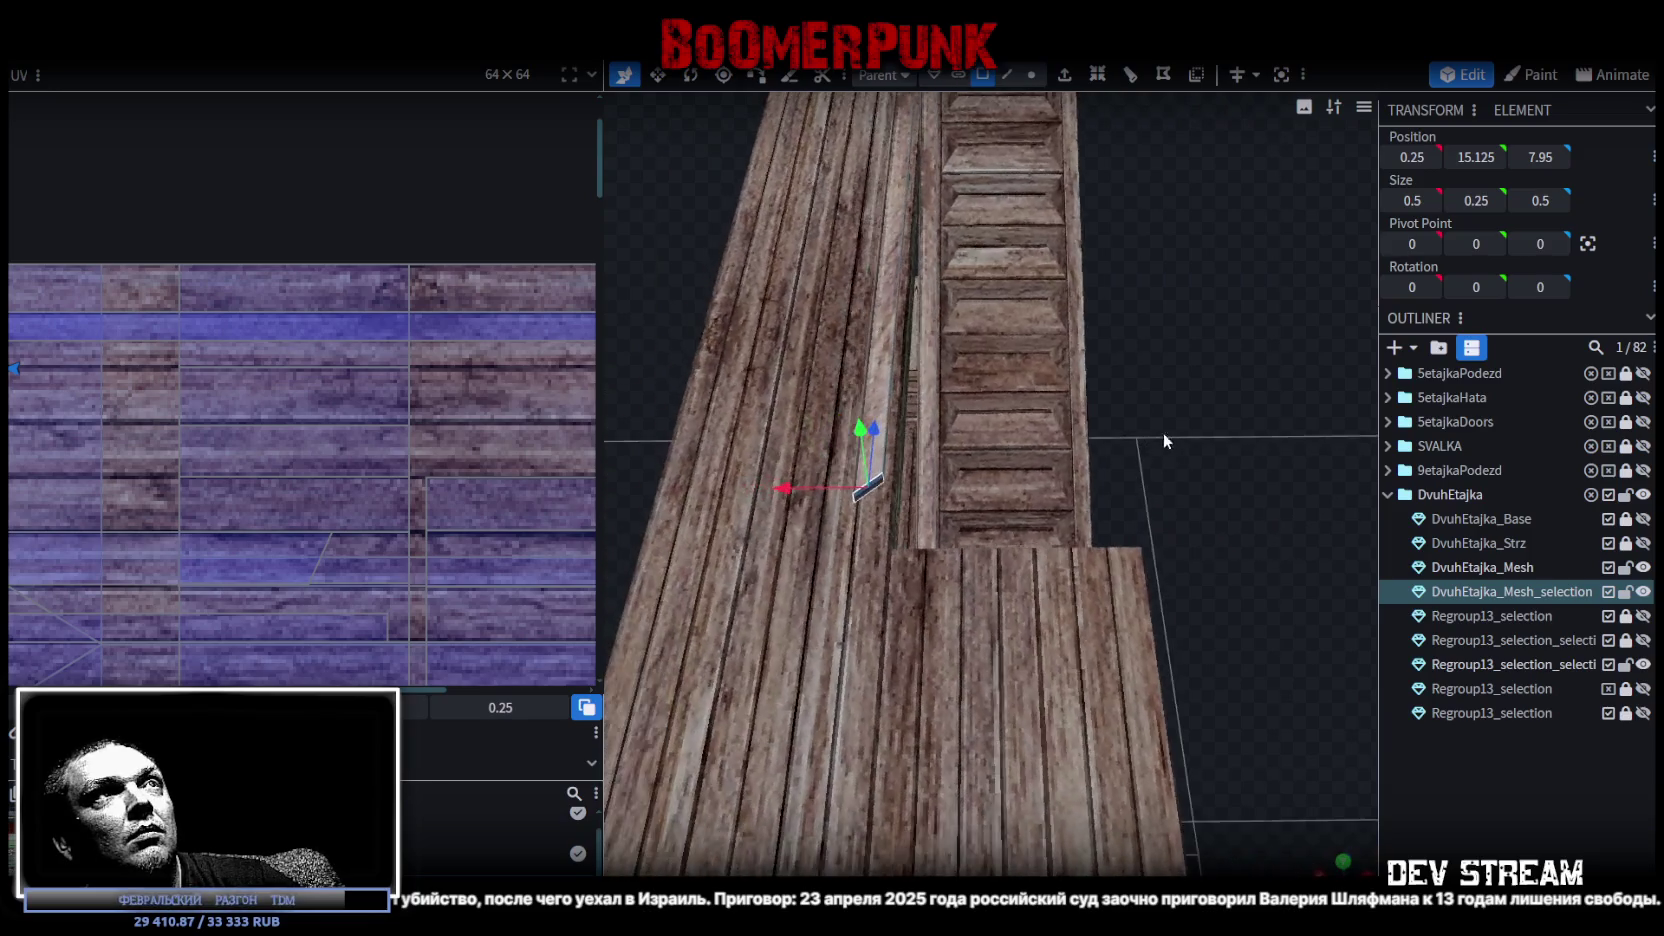
click(1064, 74)
click(1045, 866)
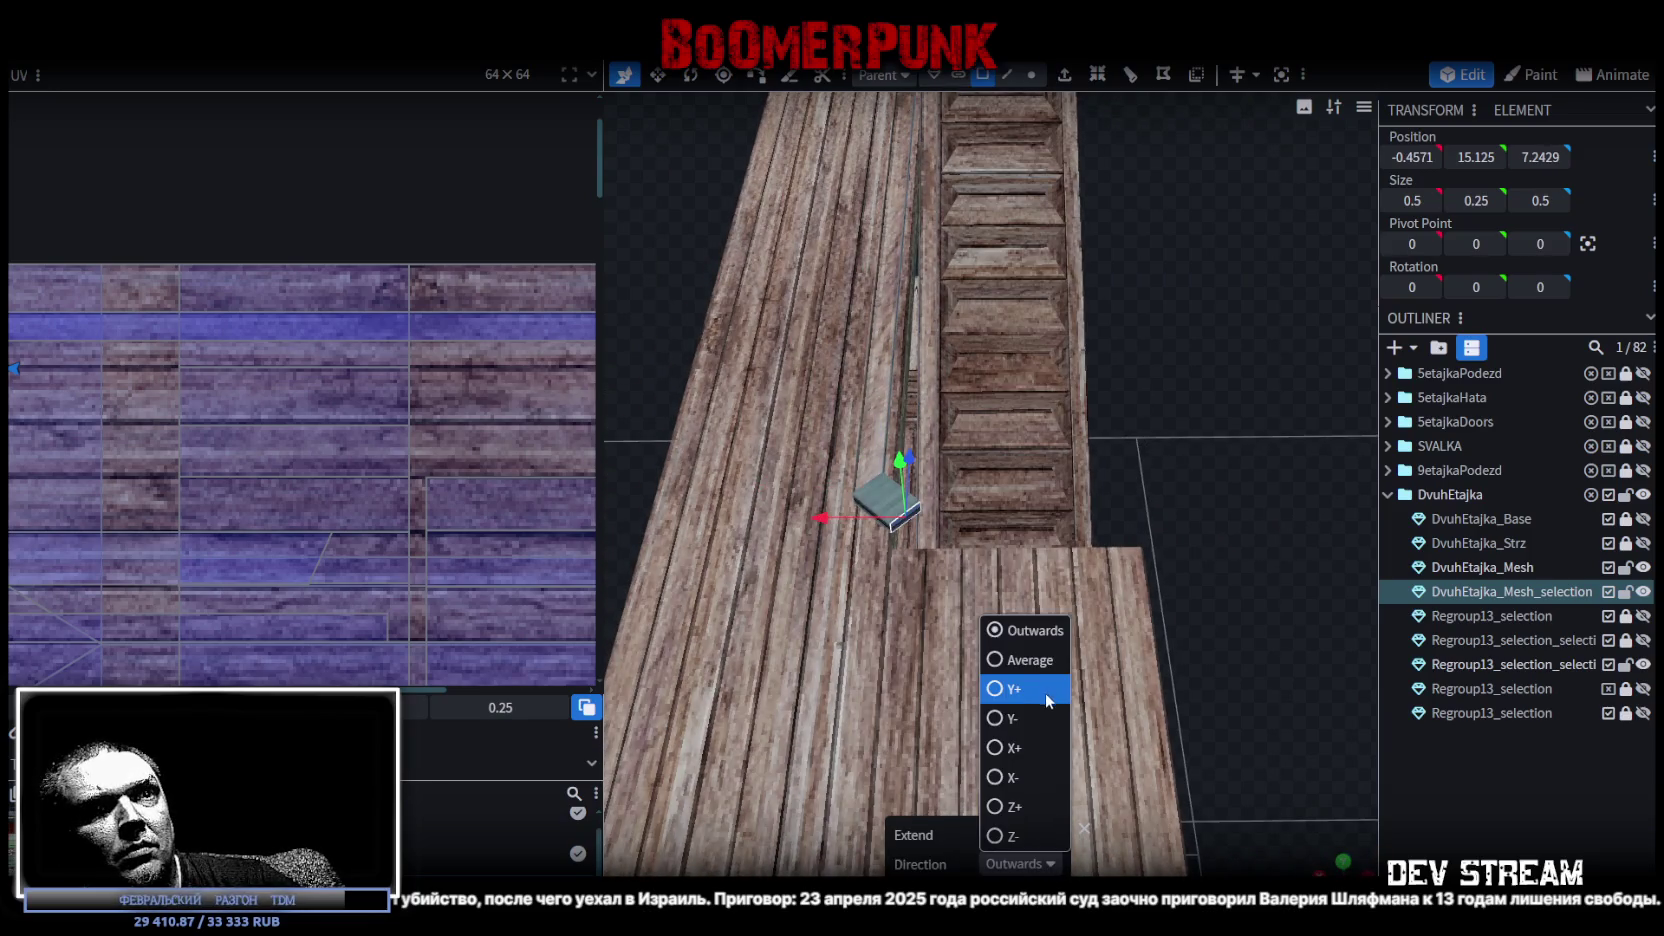
click(1012, 777)
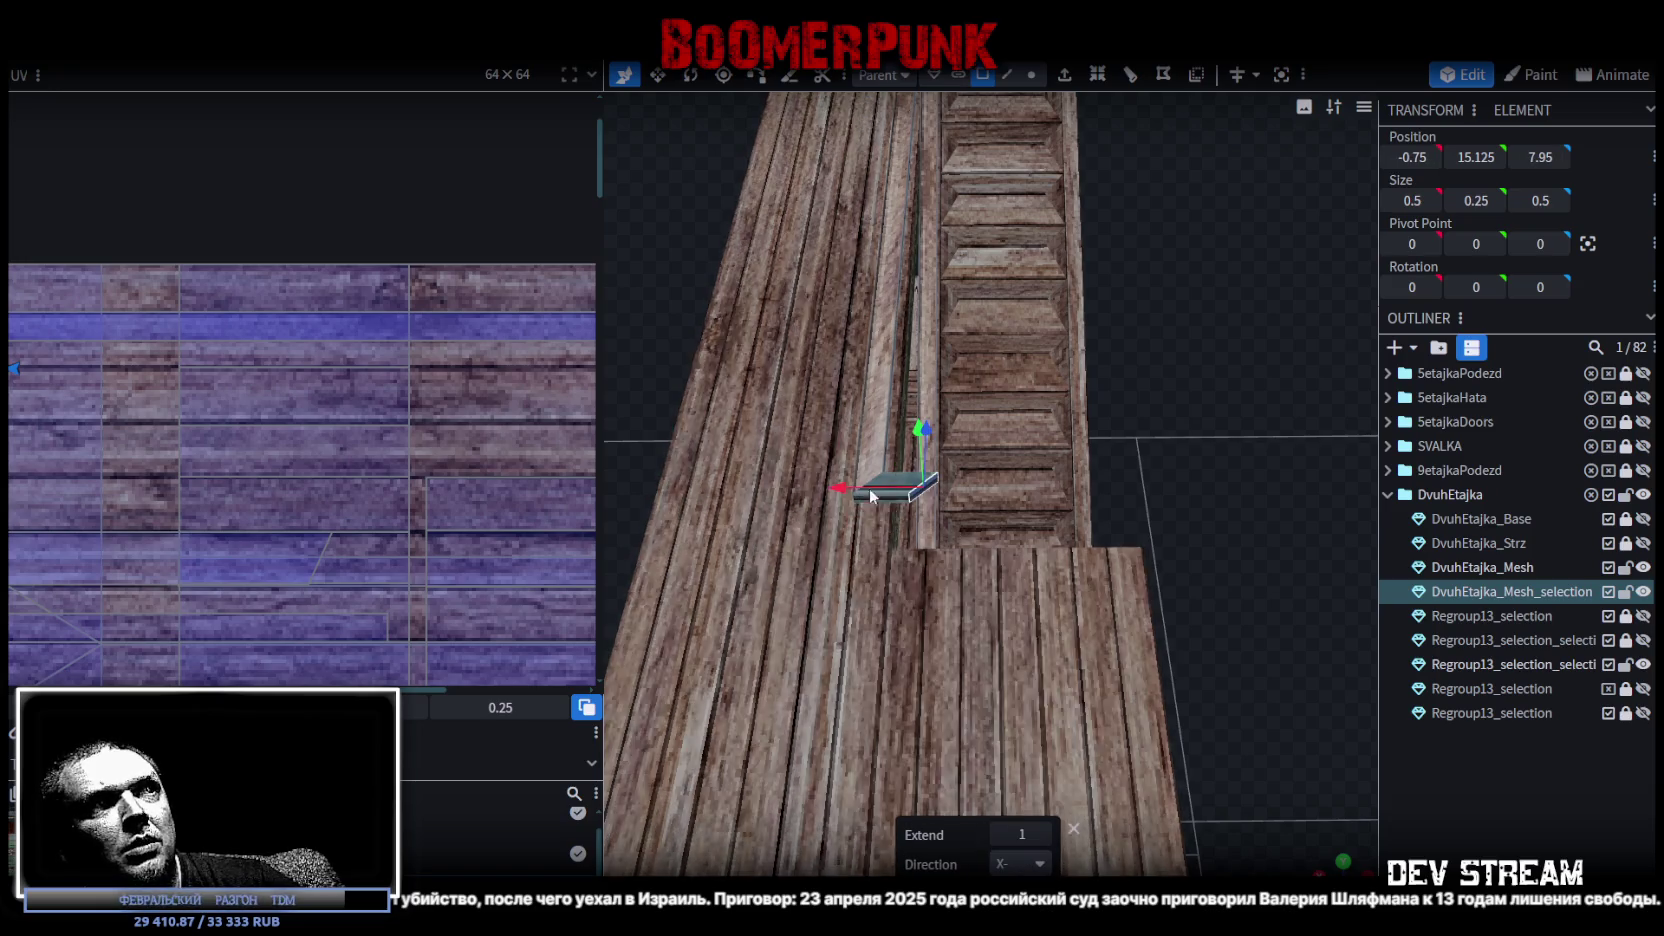
drag(880, 490, 1005, 489)
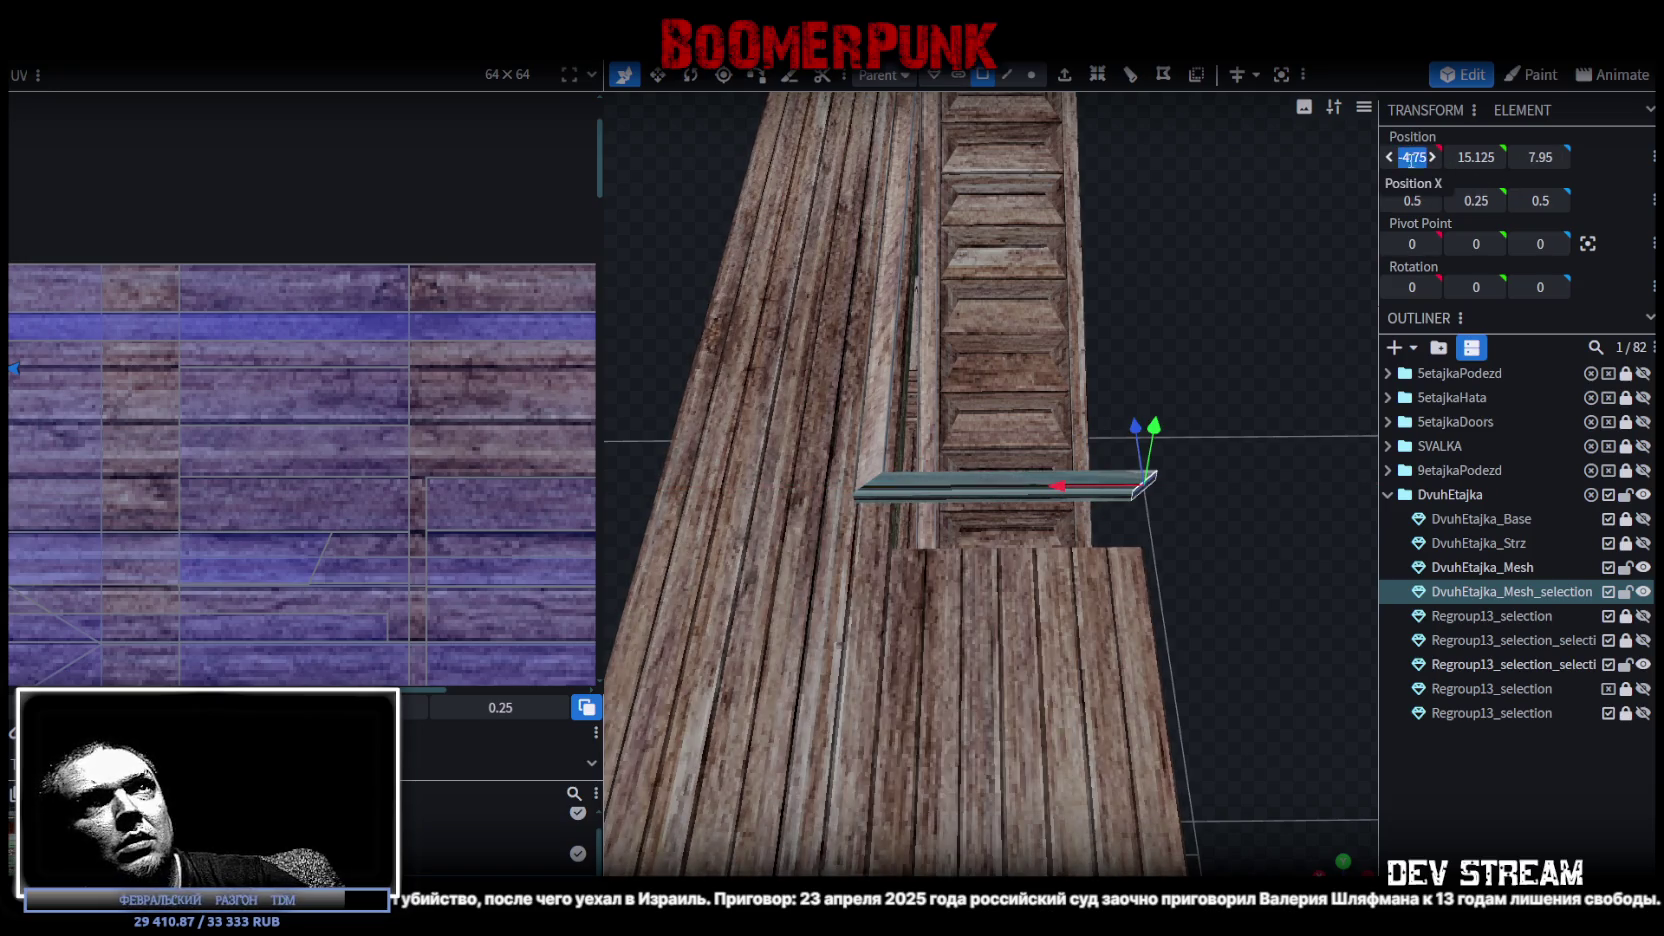
text(-5)
key(Return)
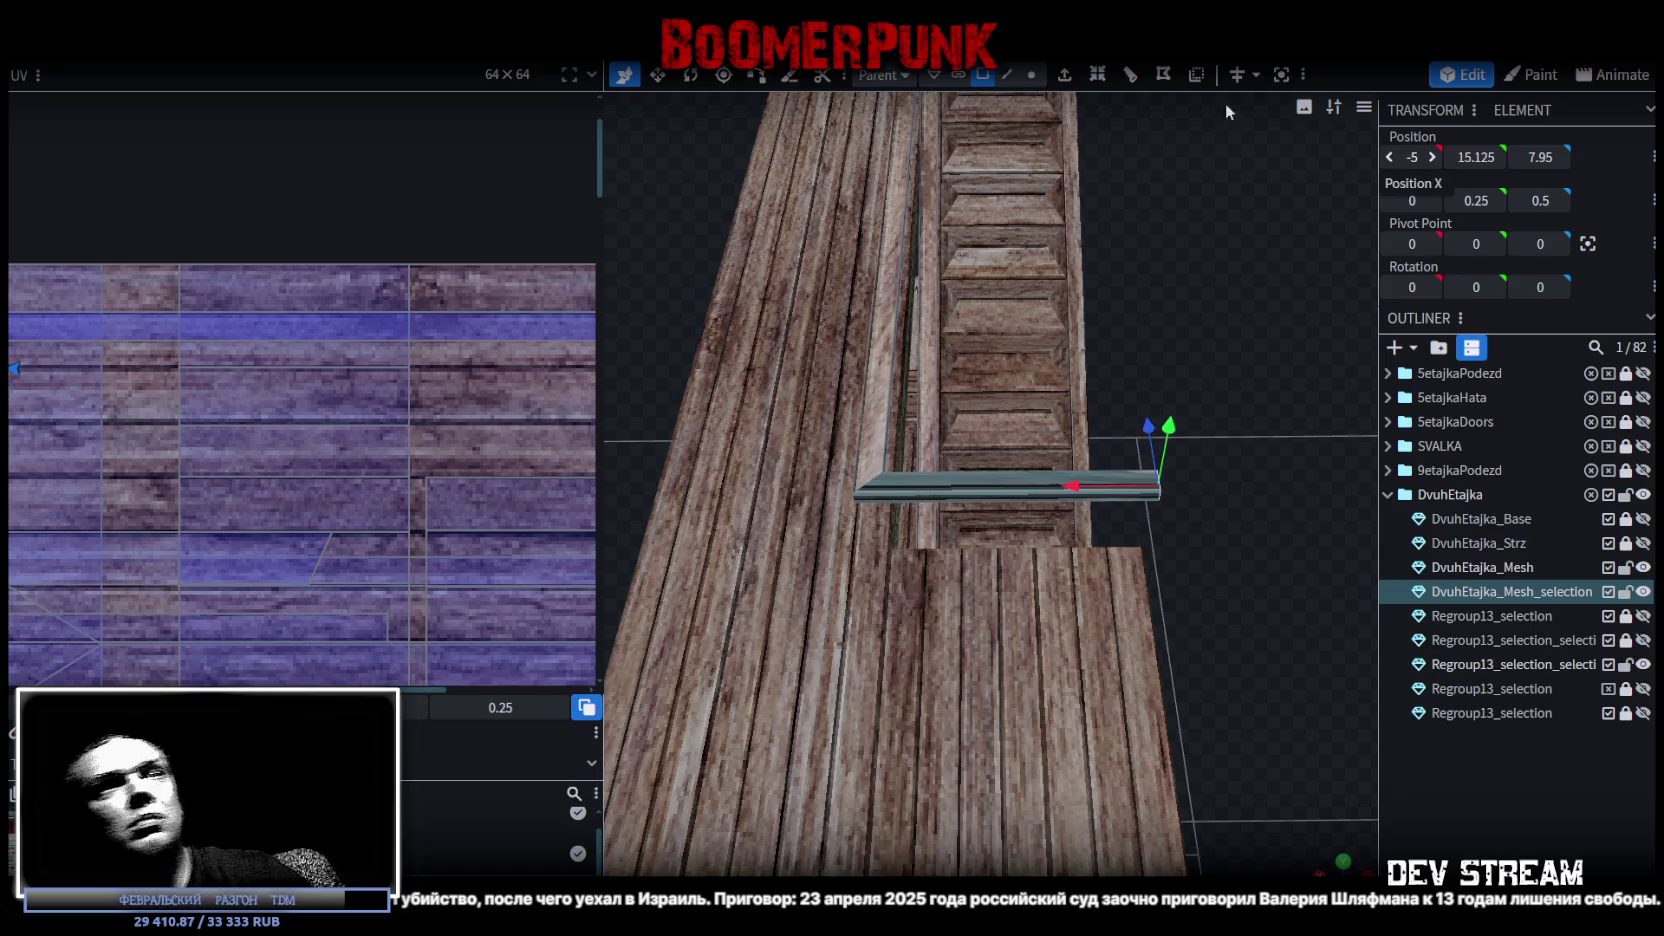
mouse_move(1270, 95)
right_down()
mouse_move(1143, 413)
mouse_move(1063, 511)
right_up()
mouse_move(1063, 511)
mouse_down()
mouse_move(1251, 506)
mouse_move(1209, 482)
mouse_move(963, 446)
mouse_move(889, 556)
mouse_move(989, 515)
mouse_up()
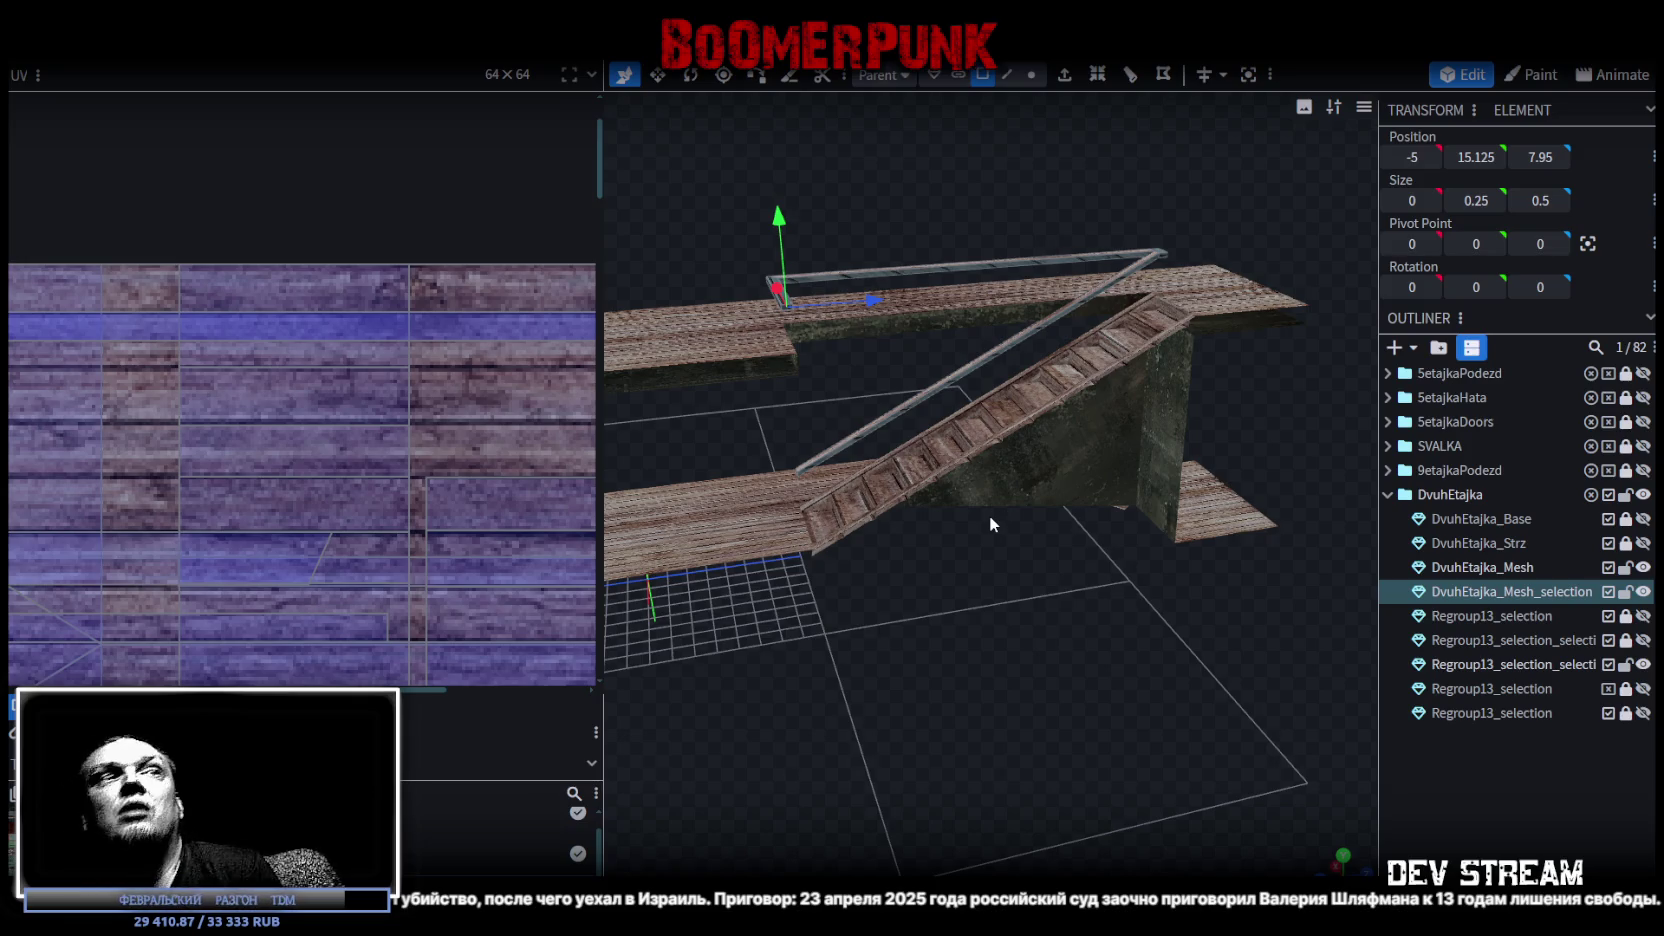
scroll(986, 525, up, 2)
Move the railing beam's end edge 0.25 along Z and merge its 2 overlapping vertices.
mouse_move(973, 649)
mouse_down()
mouse_move(726, 673)
mouse_move(901, 341)
mouse_move(823, 315)
mouse_move(871, 413)
mouse_up()
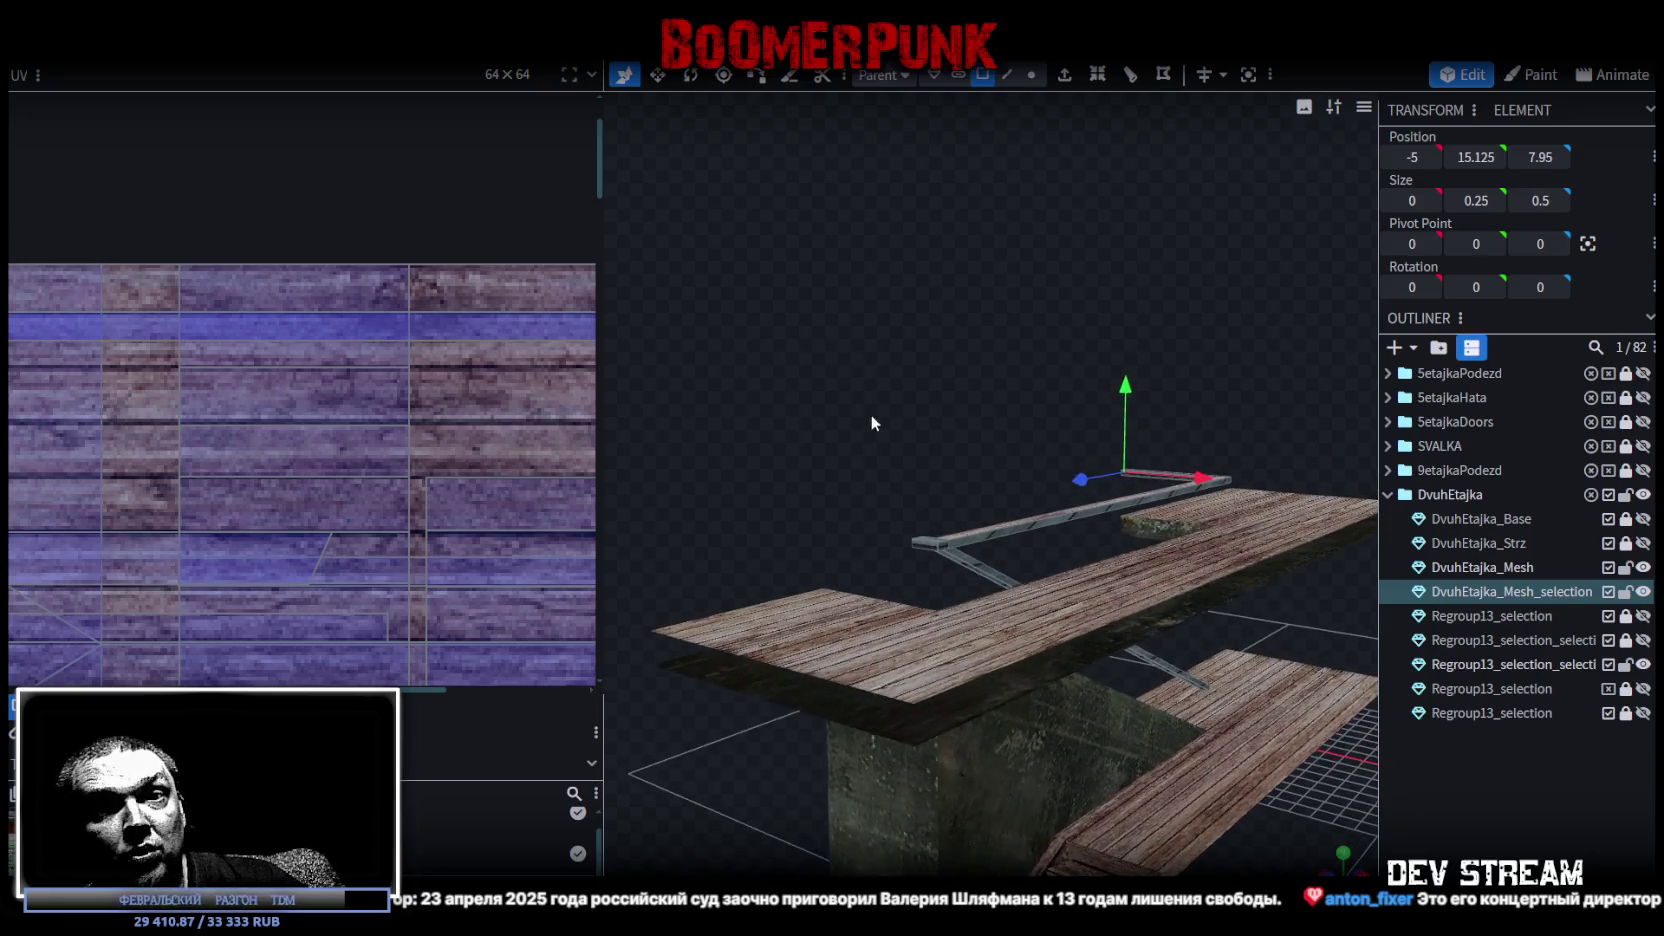
click(994, 530)
mouse_move(994, 530)
mouse_down()
mouse_move(879, 546)
mouse_move(826, 666)
mouse_move(801, 517)
mouse_move(909, 388)
mouse_move(1009, 181)
mouse_up()
click(844, 646)
click(1008, 75)
drag(911, 448, 949, 464)
click(974, 556)
drag(959, 592, 809, 715)
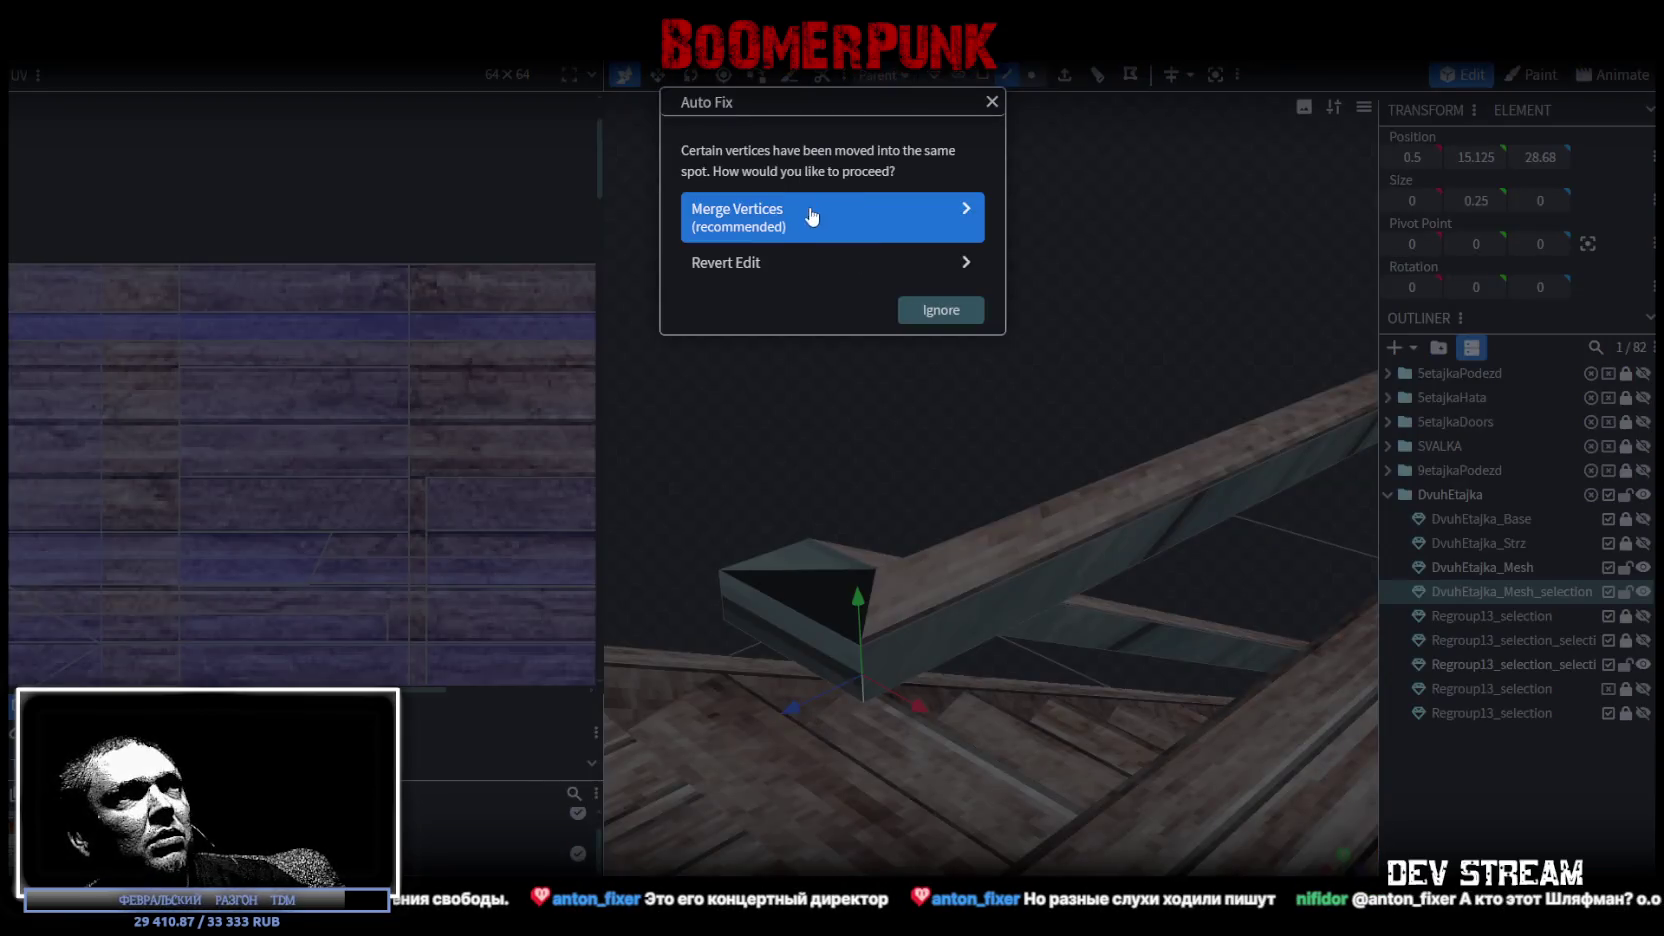
click(900, 218)
Cycle the viewport shading to the normals view and inspect the stairwell.
key(z)
key(z)
key(z)
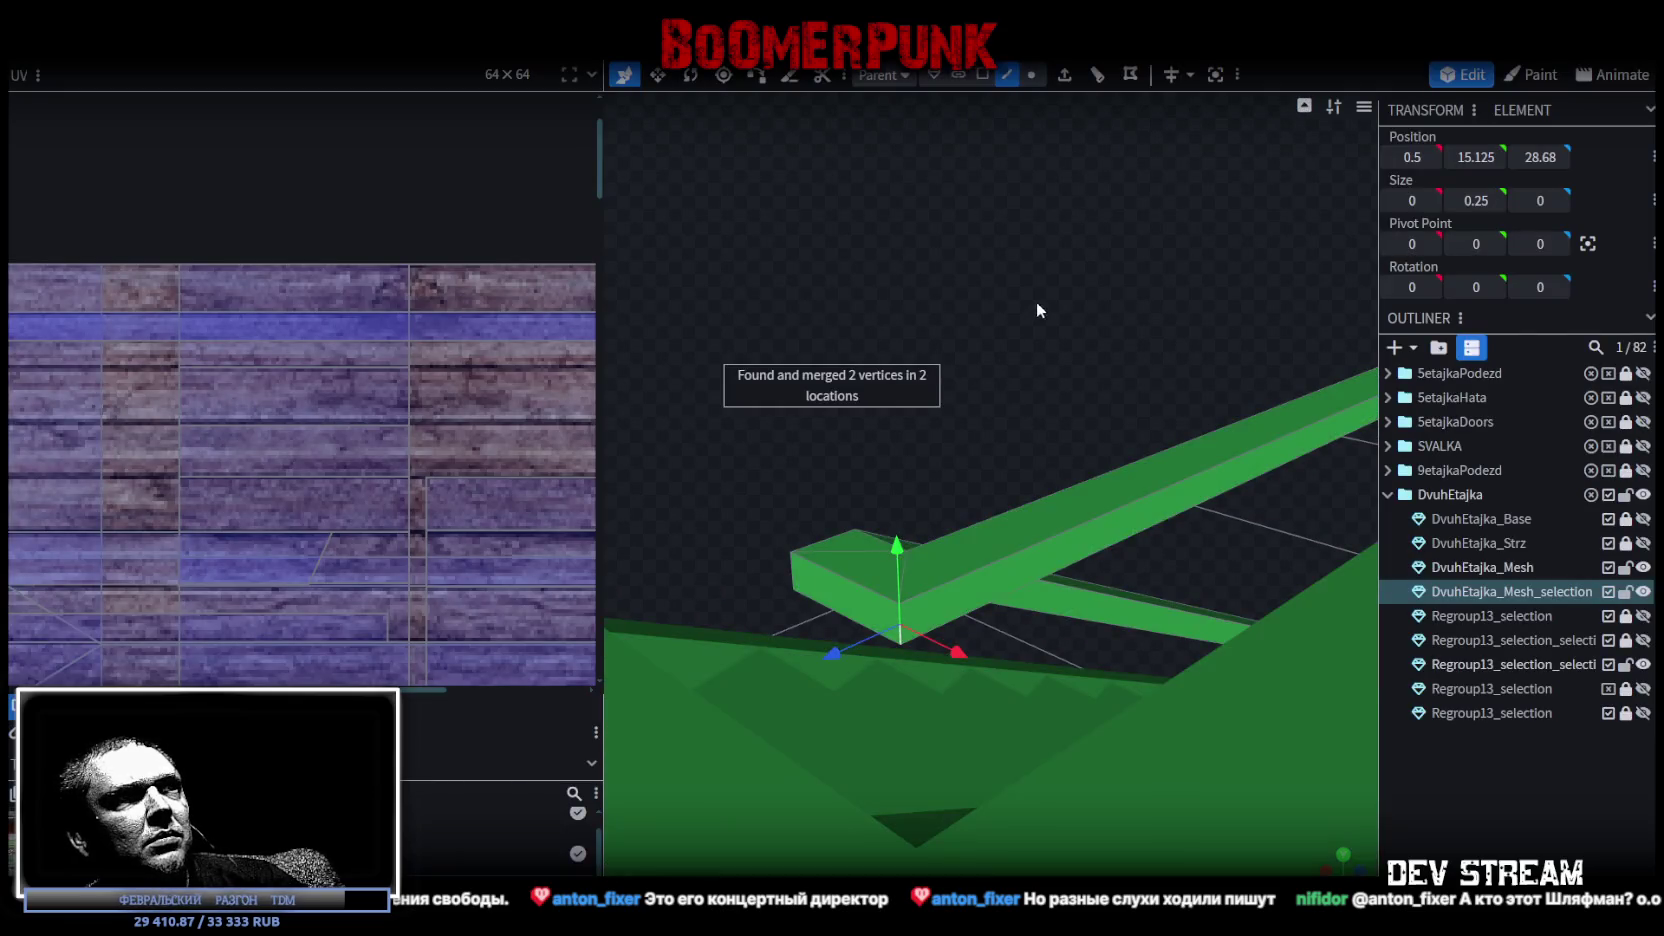
key(z)
key(z)
key(z)
key(z)
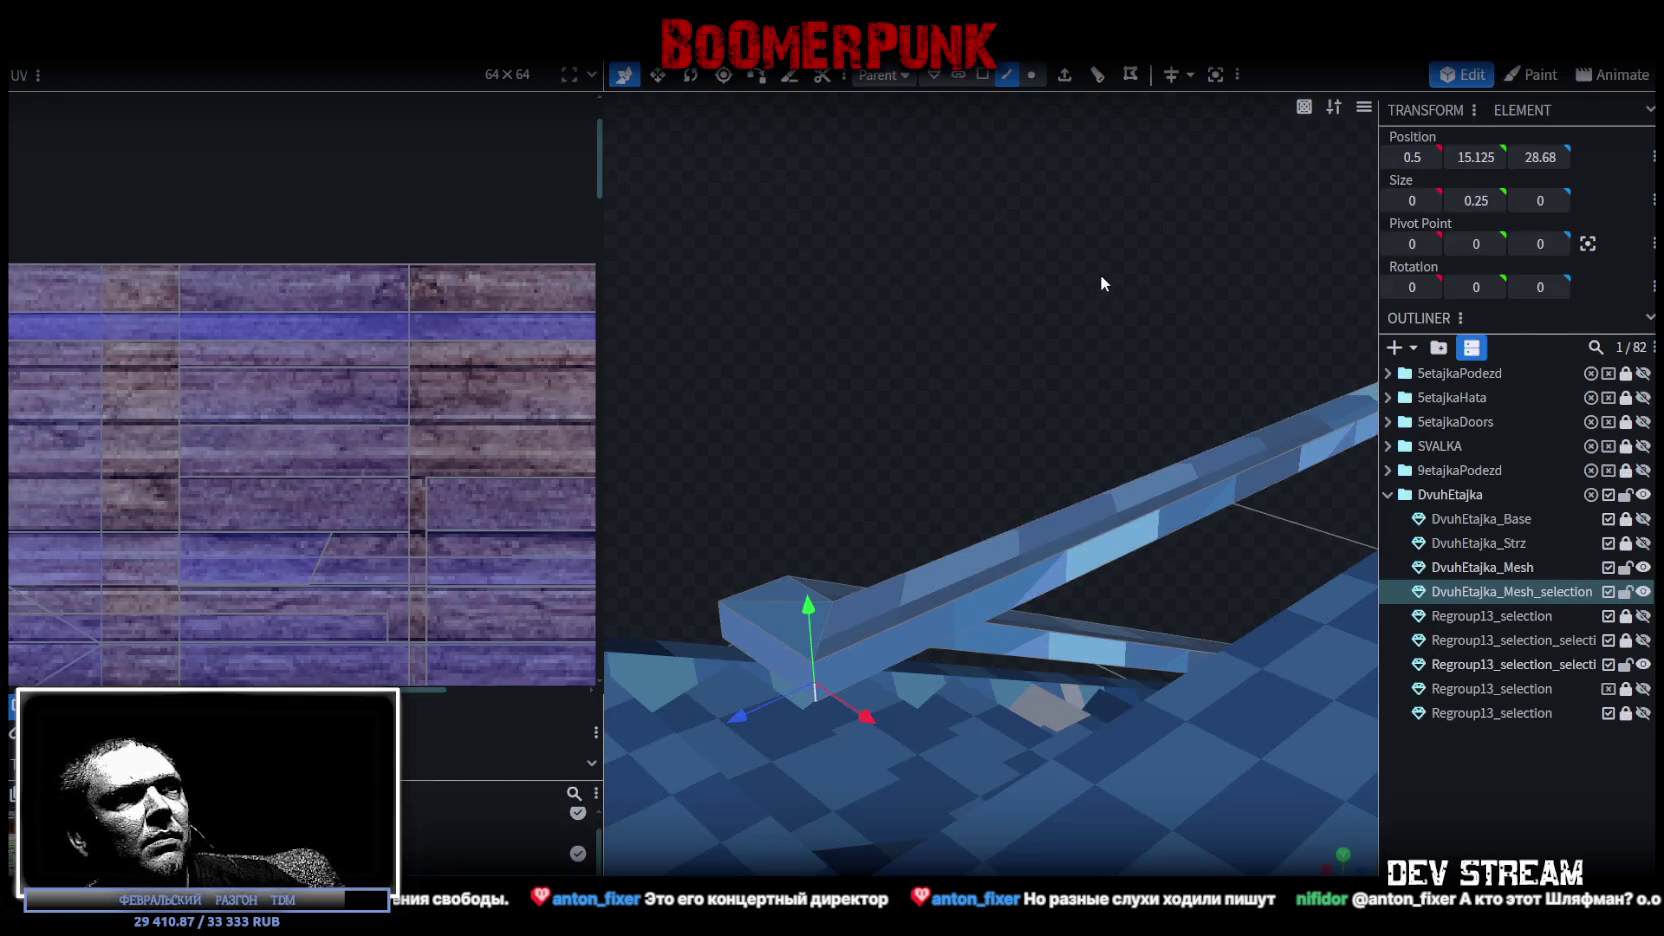
key(z)
mouse_move(1113, 266)
mouse_down()
mouse_move(793, 279)
mouse_move(826, 305)
mouse_move(1087, 212)
mouse_move(1118, 218)
mouse_move(1018, 196)
mouse_move(1036, 172)
mouse_move(1020, 166)
mouse_up()
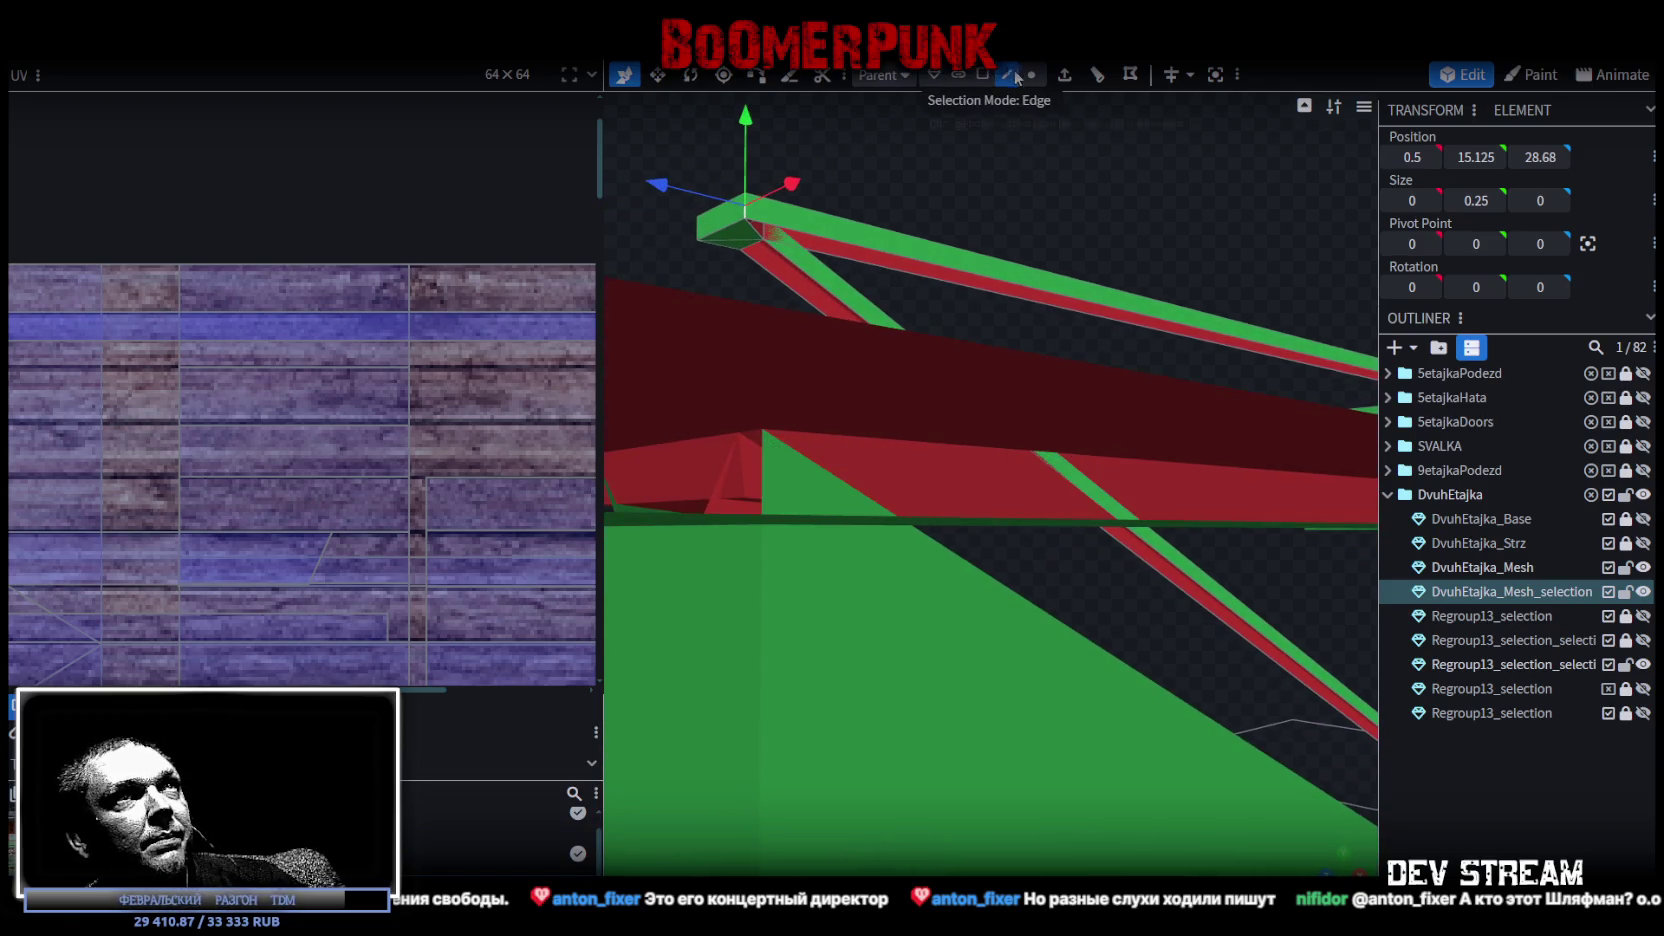
Select the thin sloped handrail beam and check how it joins the landing rail.
click(1061, 309)
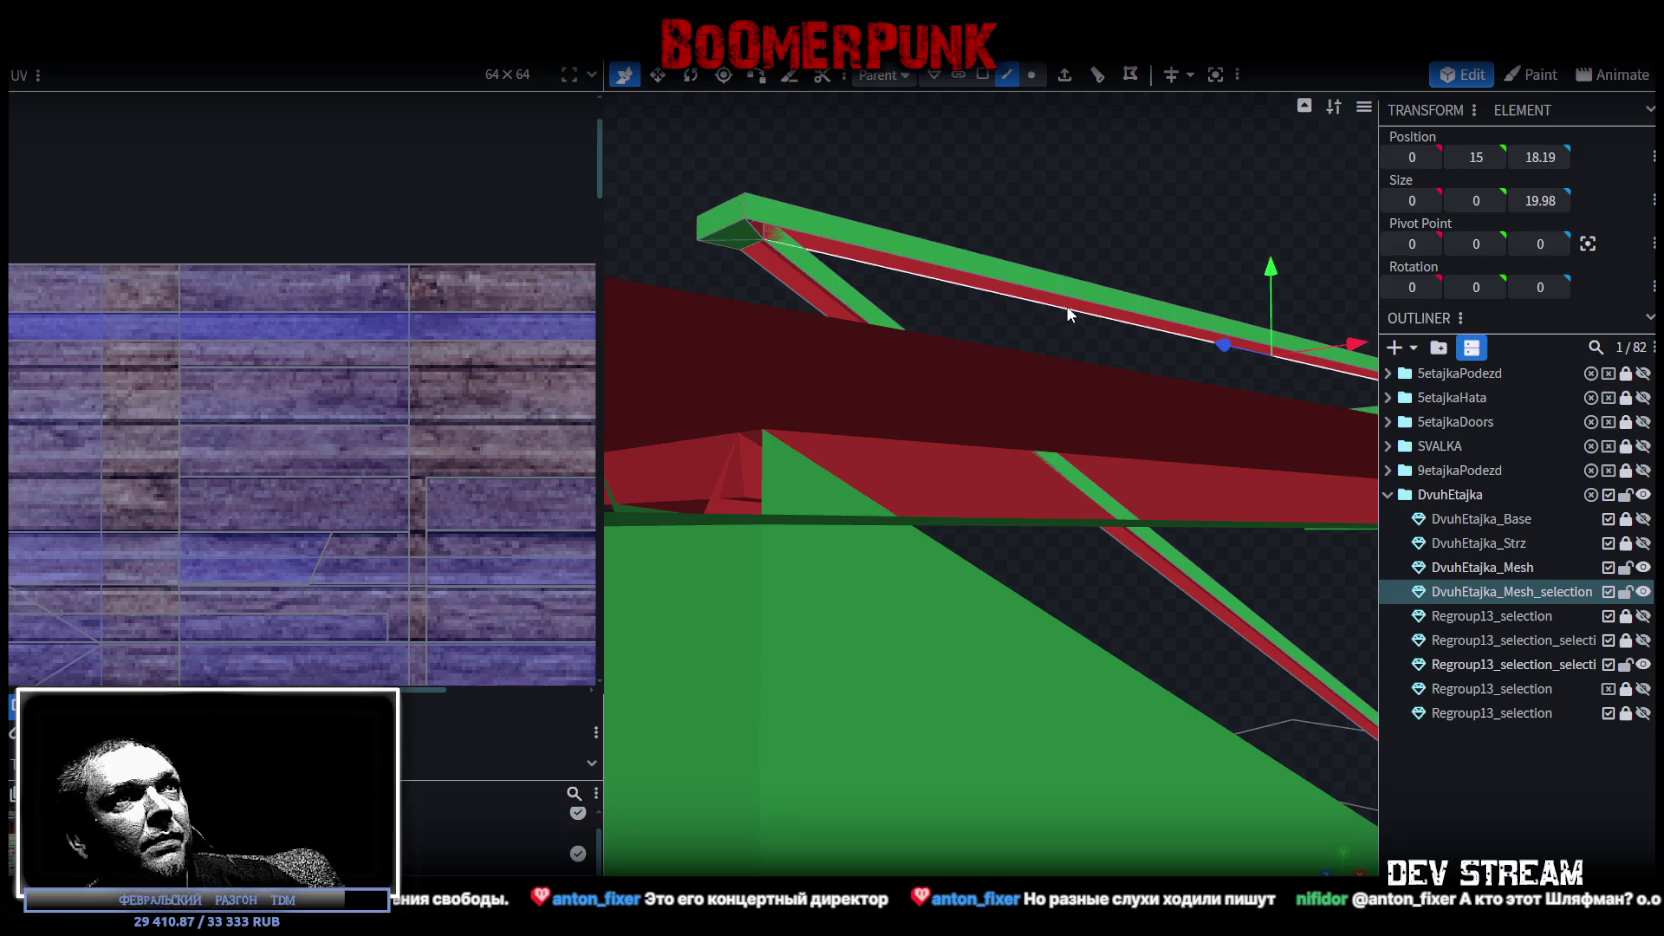
click(1139, 307)
mouse_move(961, 180)
mouse_down()
mouse_move(1005, 619)
mouse_move(975, 654)
mouse_move(1202, 648)
mouse_move(831, 508)
mouse_move(1336, 497)
mouse_move(1050, 358)
mouse_move(1166, 288)
mouse_move(1177, 350)
mouse_up()
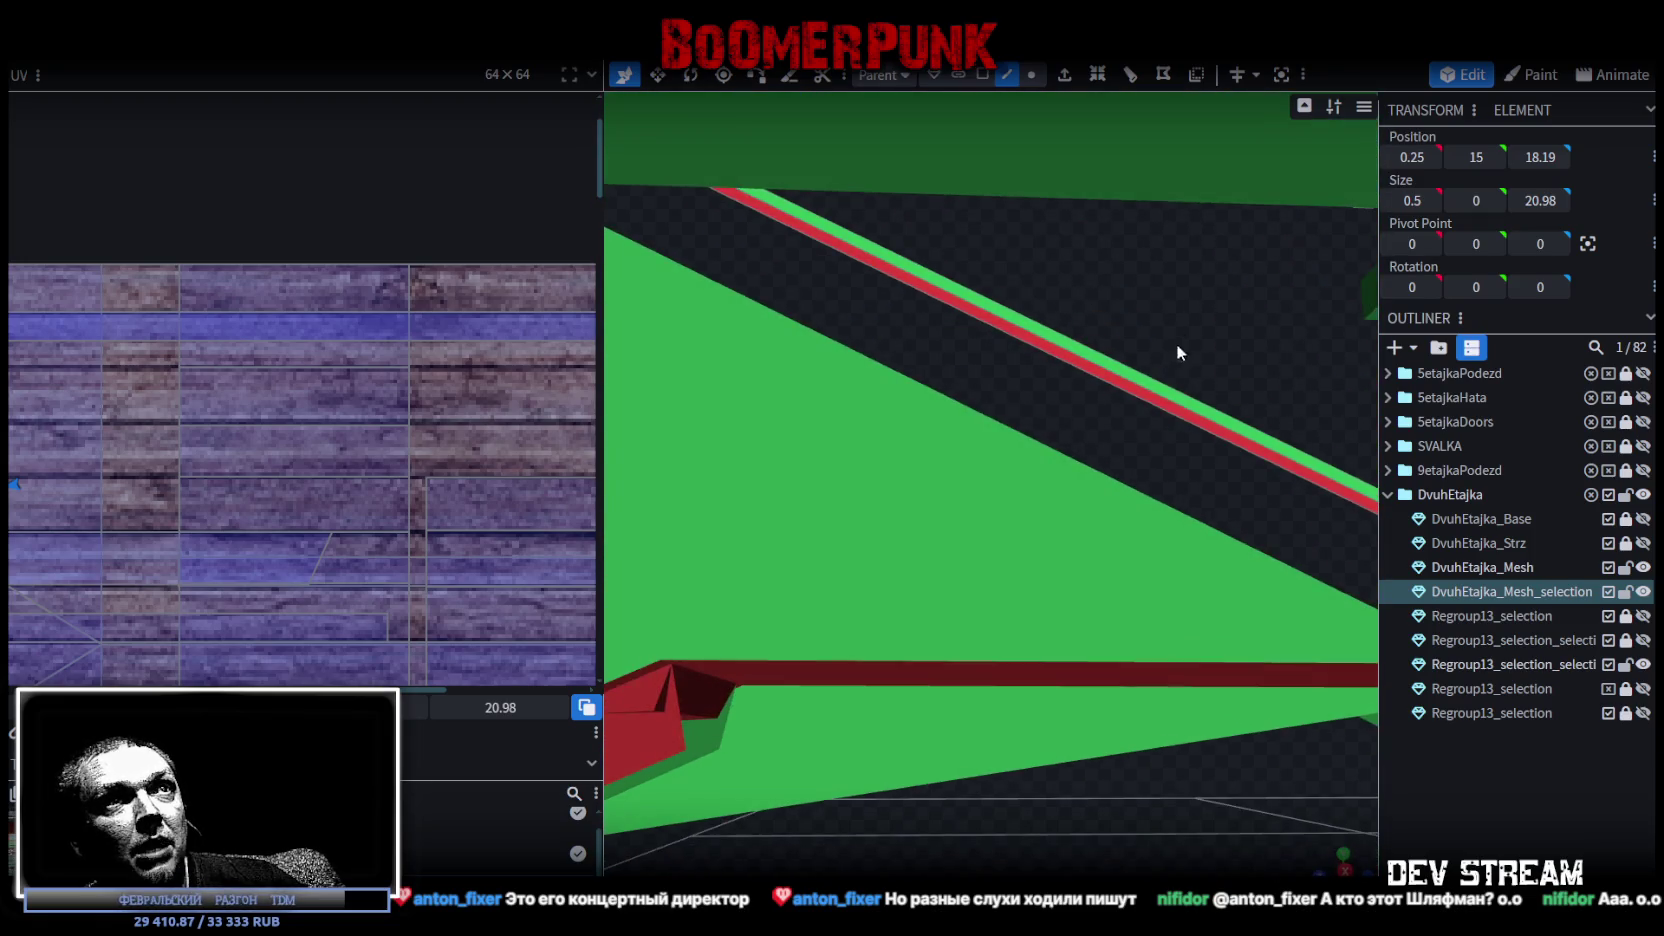
click(1156, 402)
mouse_move(1178, 408)
mouse_down()
mouse_move(1204, 369)
mouse_move(863, 499)
mouse_move(1212, 632)
mouse_move(851, 616)
mouse_up()
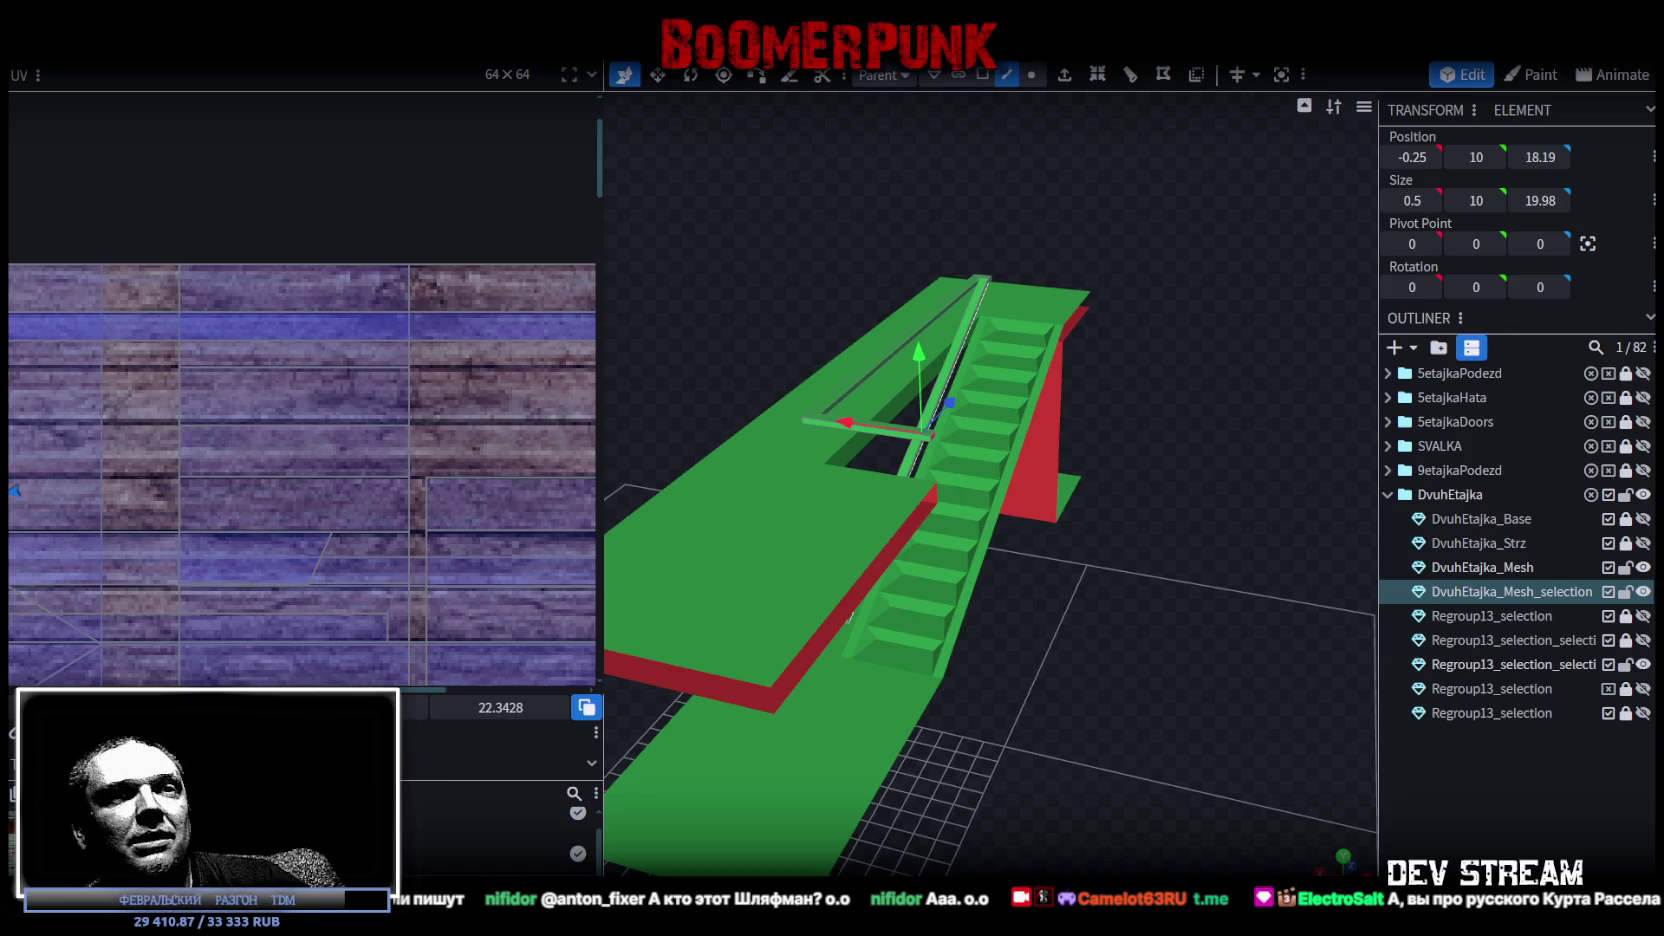
mouse_move(1200, 760)
mouse_down()
mouse_move(1078, 526)
mouse_move(1119, 447)
mouse_move(1205, 458)
mouse_move(1041, 433)
mouse_move(831, 559)
mouse_move(1082, 589)
mouse_move(1153, 569)
mouse_move(1216, 599)
mouse_move(1394, 611)
mouse_move(1299, 714)
mouse_move(963, 734)
mouse_move(1277, 663)
mouse_move(1011, 671)
mouse_move(966, 701)
mouse_move(1138, 701)
mouse_move(1157, 623)
mouse_move(1132, 607)
mouse_move(1242, 555)
mouse_move(1069, 607)
mouse_move(1039, 649)
mouse_move(962, 677)
mouse_move(1231, 663)
mouse_move(975, 766)
mouse_move(728, 787)
mouse_move(1010, 824)
mouse_move(806, 592)
mouse_move(1318, 380)
mouse_up()
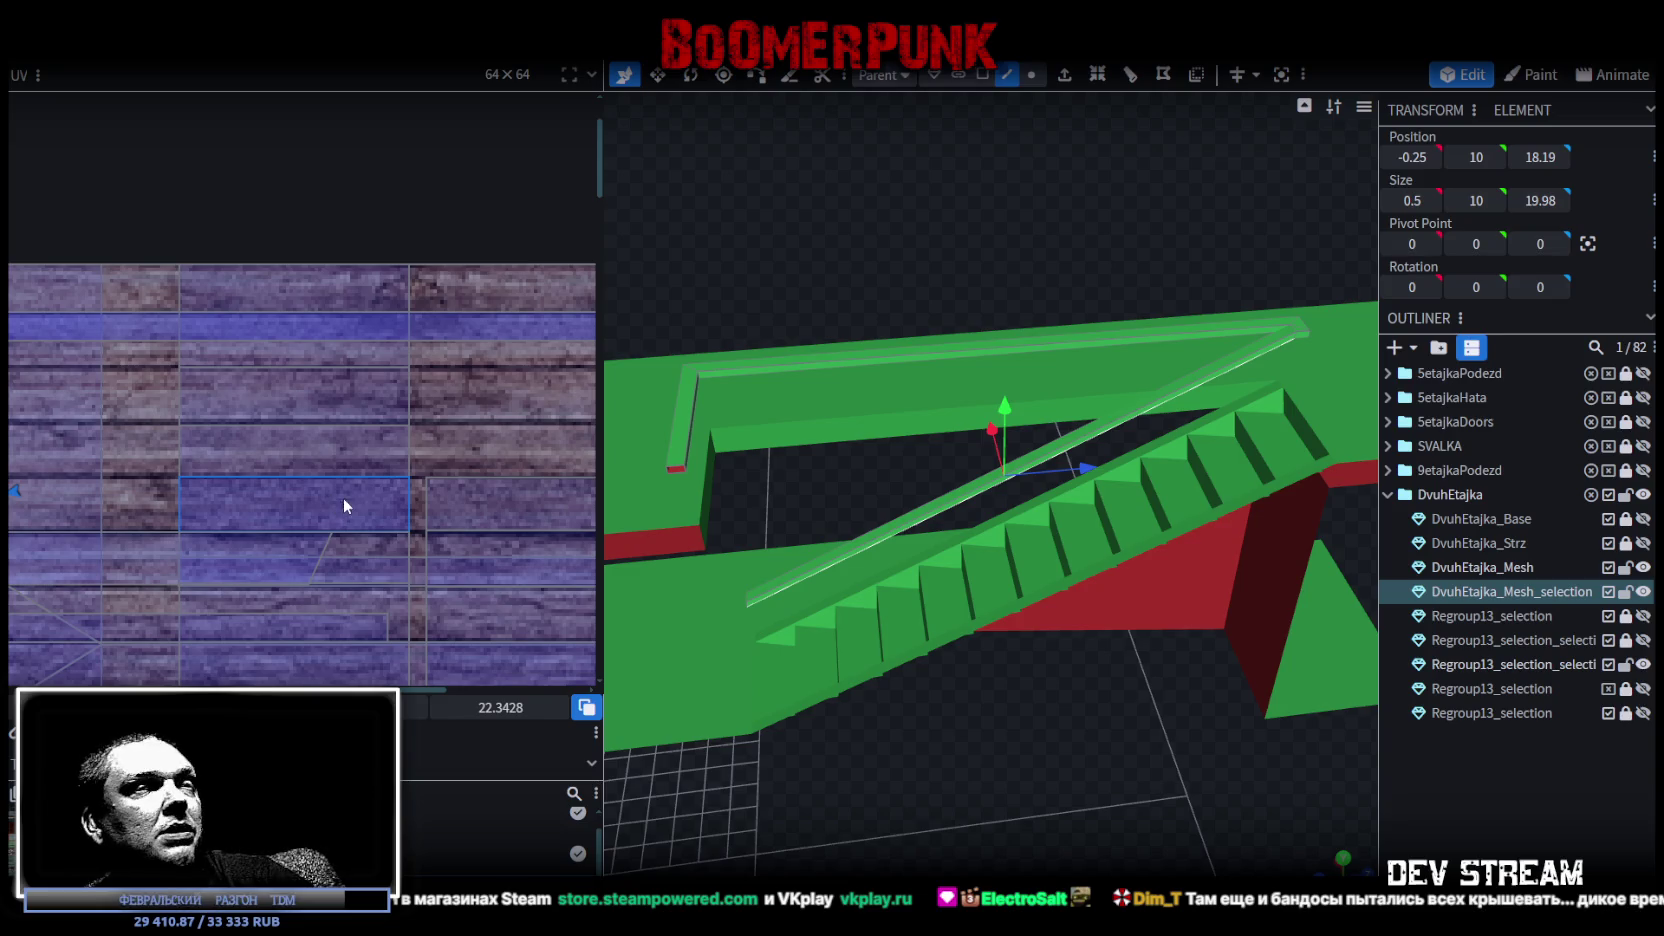
Move the railing mesh's UV strip onto the plank texture.
scroll(328, 521, down, 3)
scroll(312, 523, down, 3)
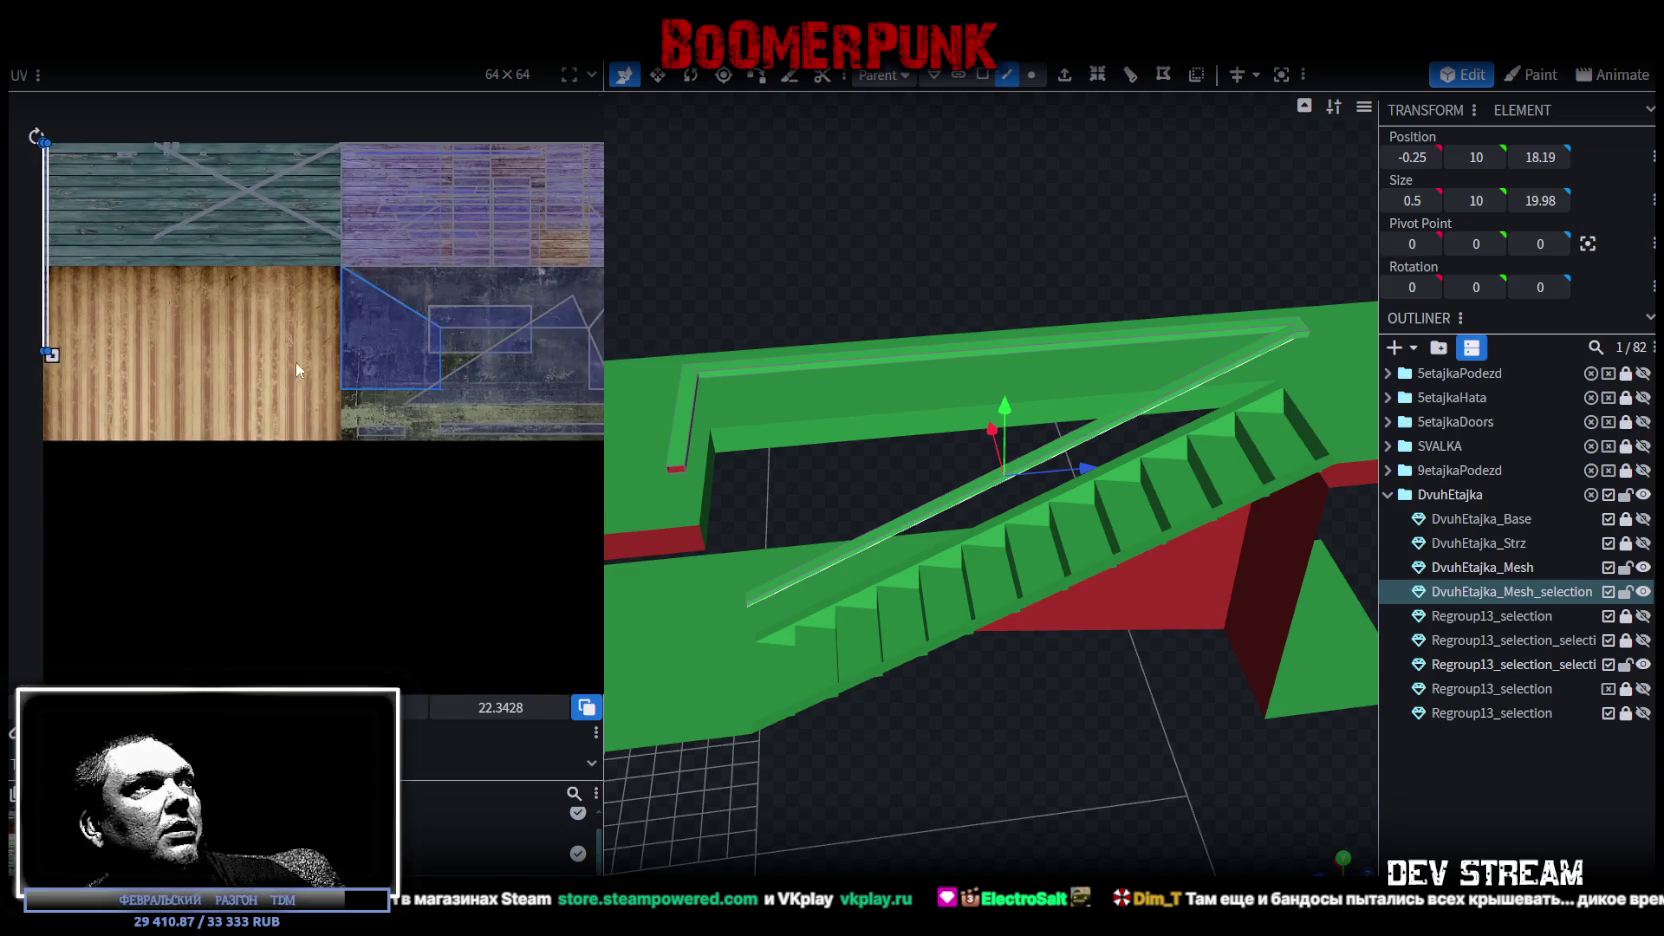
mouse_move(948, 675)
mouse_down()
mouse_move(1205, 666)
mouse_move(1160, 738)
mouse_move(1069, 746)
mouse_move(1057, 779)
mouse_move(1209, 701)
mouse_move(1254, 722)
mouse_move(948, 768)
mouse_move(978, 760)
mouse_move(956, 809)
mouse_move(1028, 790)
mouse_move(1045, 757)
mouse_move(959, 742)
mouse_move(1011, 754)
mouse_up()
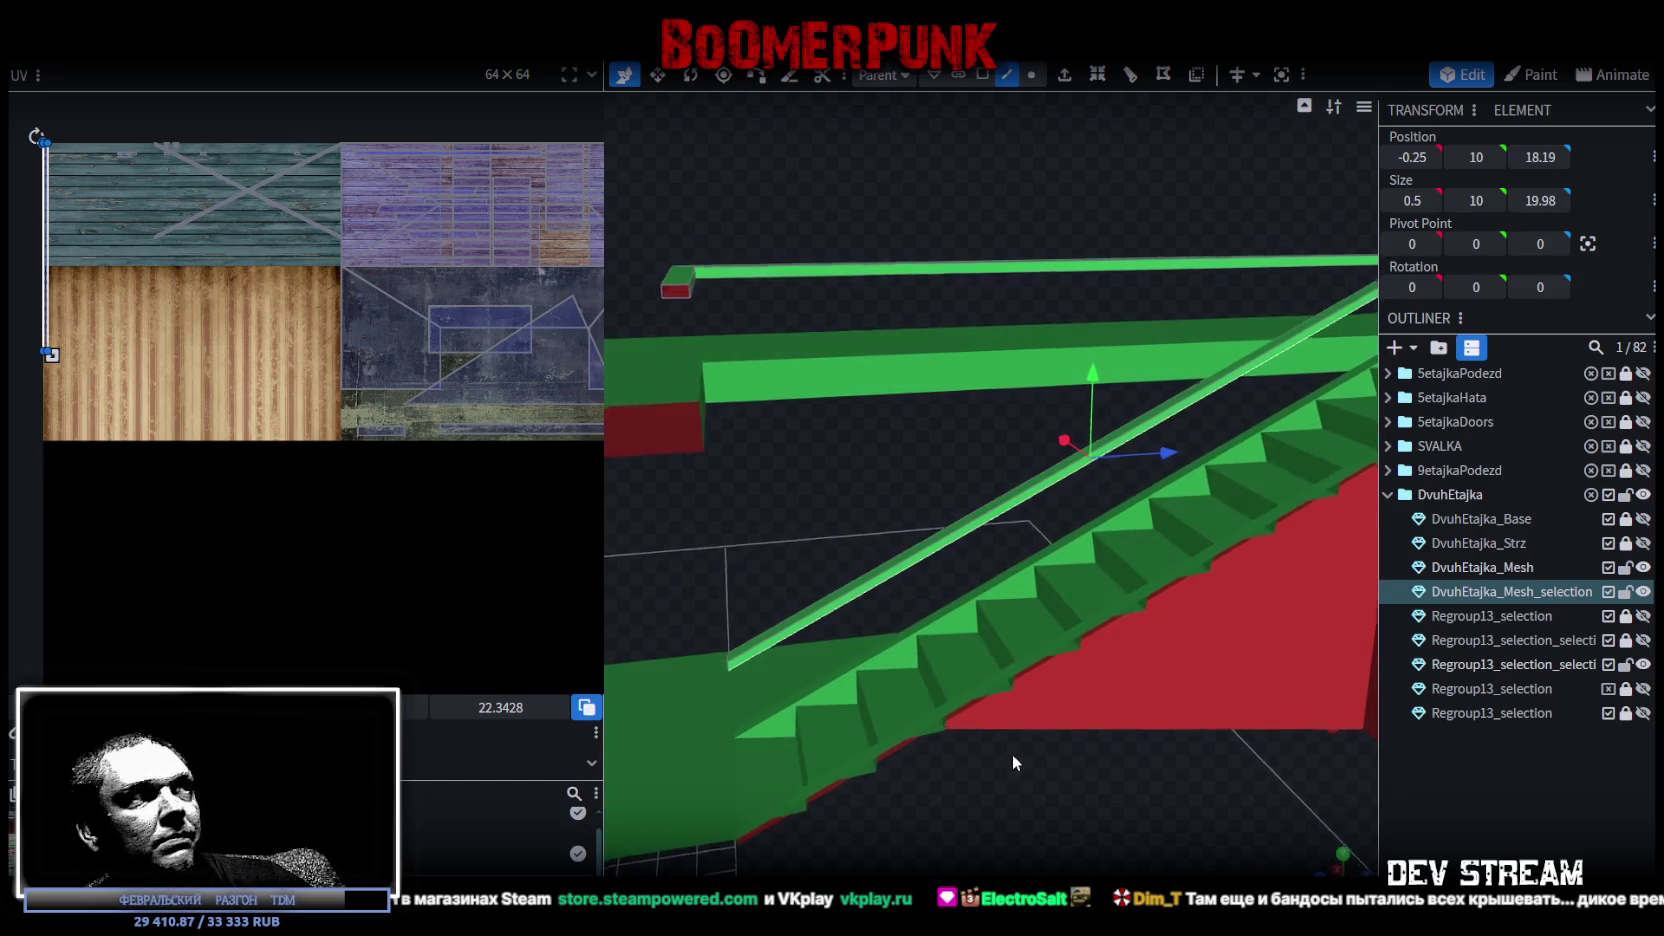
scroll(354, 424, down, 2)
scroll(352, 425, up, 1)
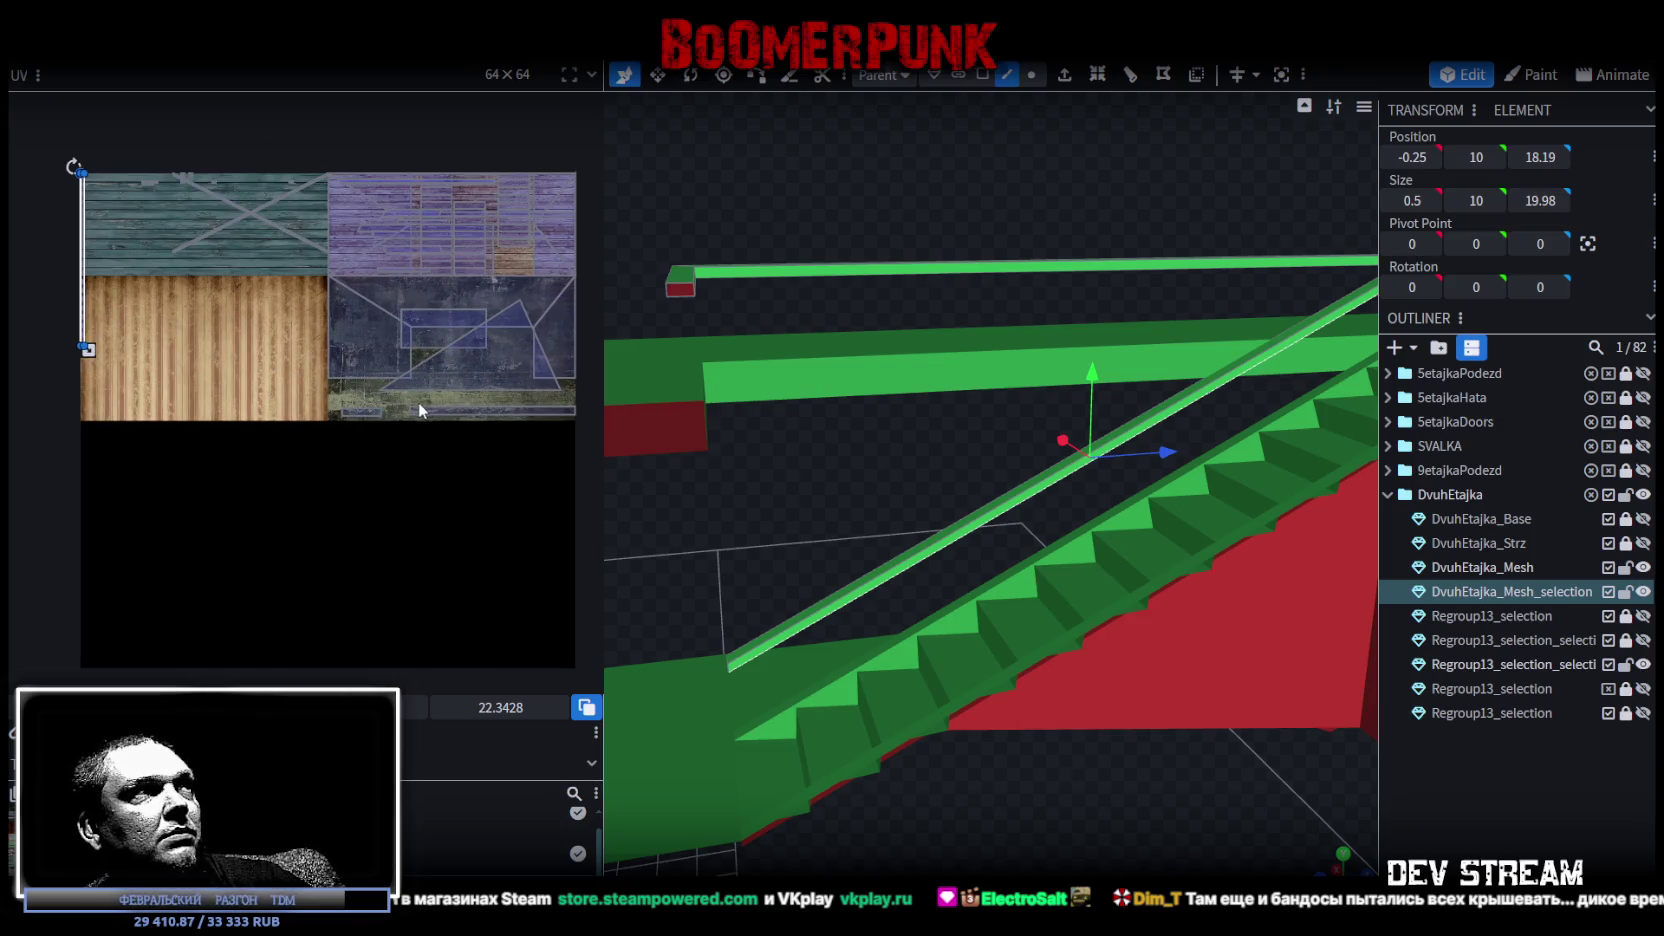
middle_drag(419, 402, 389, 484)
scroll(632, 517, down, 1)
mouse_move(801, 508)
mouse_down()
mouse_move(853, 545)
mouse_move(927, 514)
mouse_up()
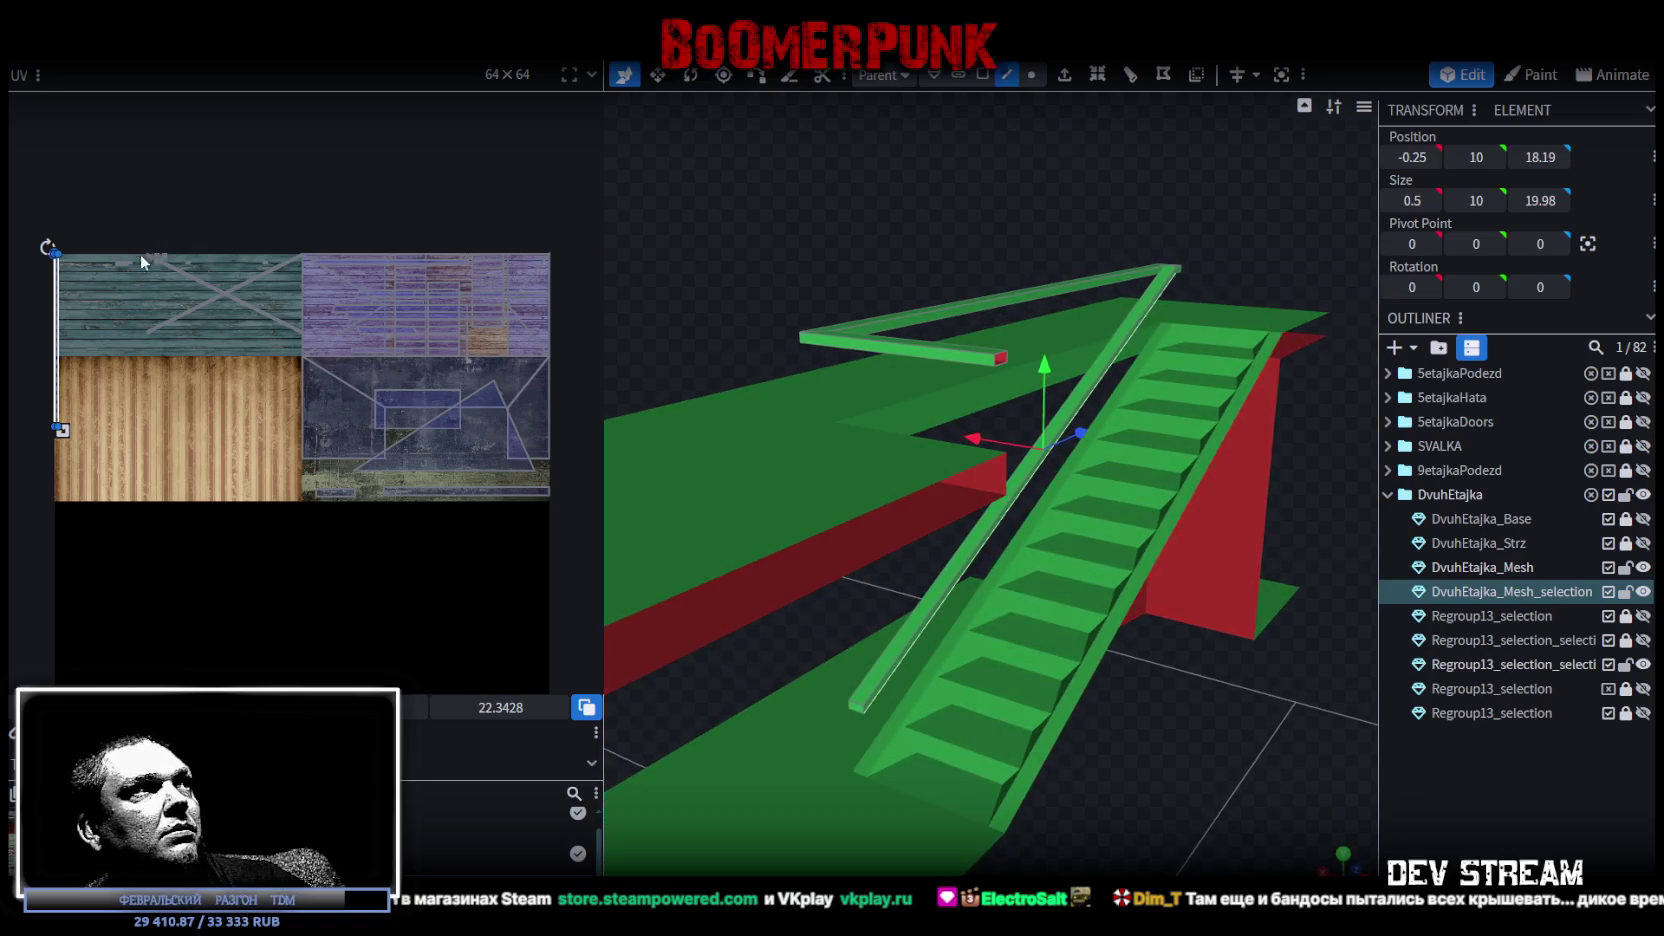
scroll(145, 256, up, 1)
click(56, 367)
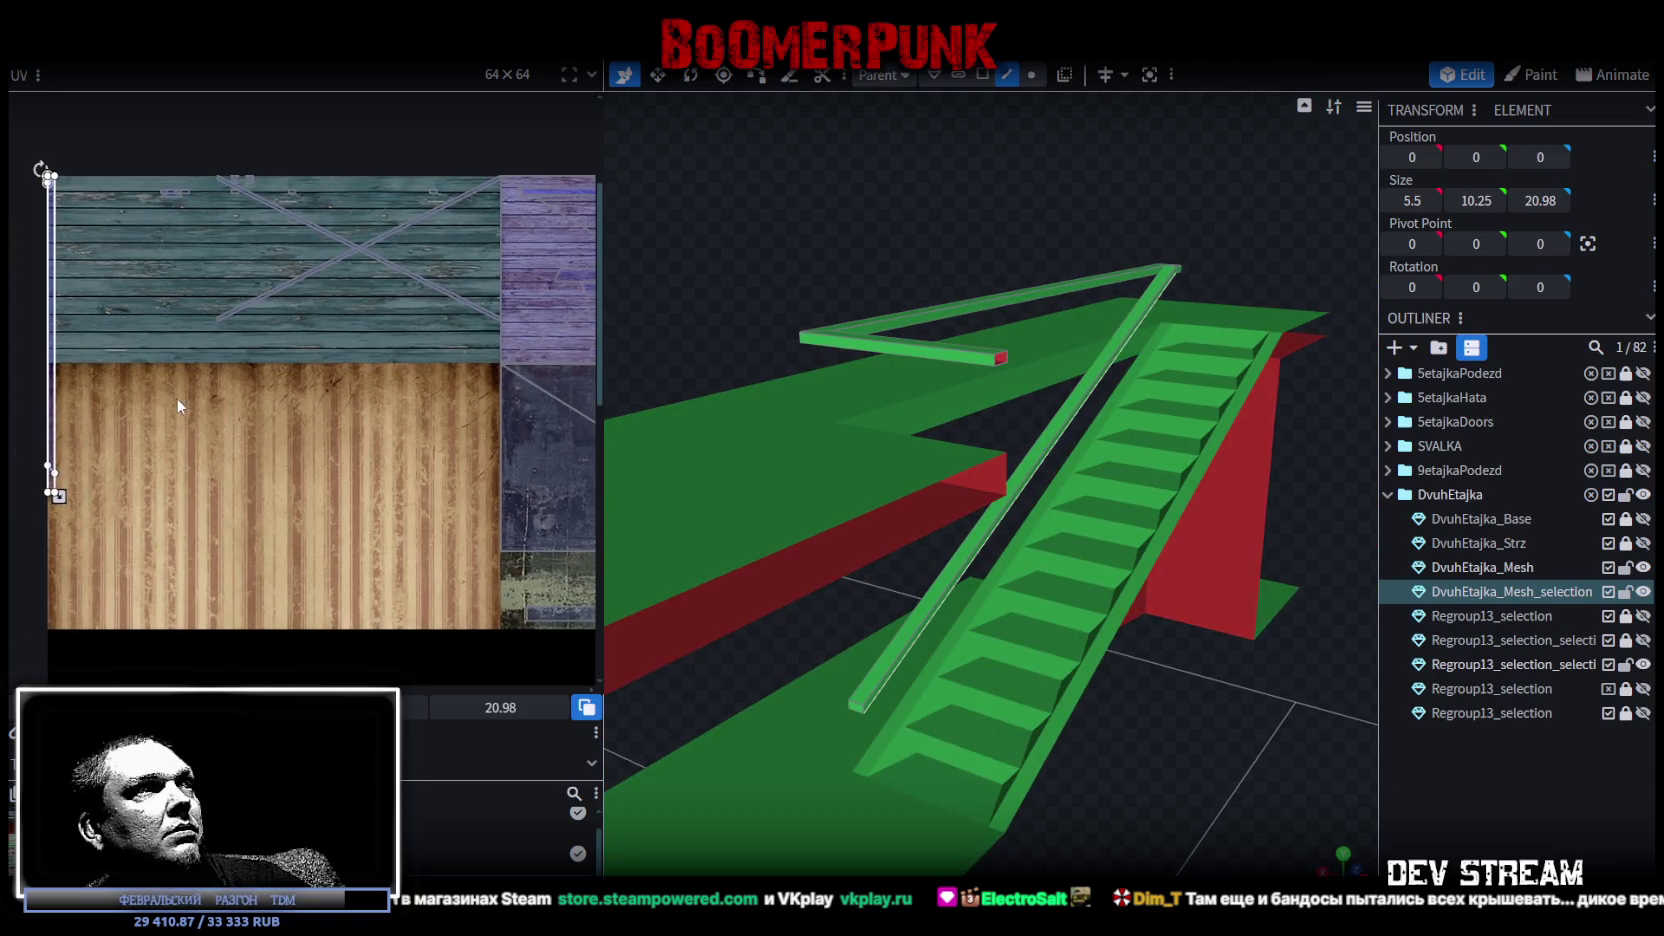
drag(58, 380, 432, 495)
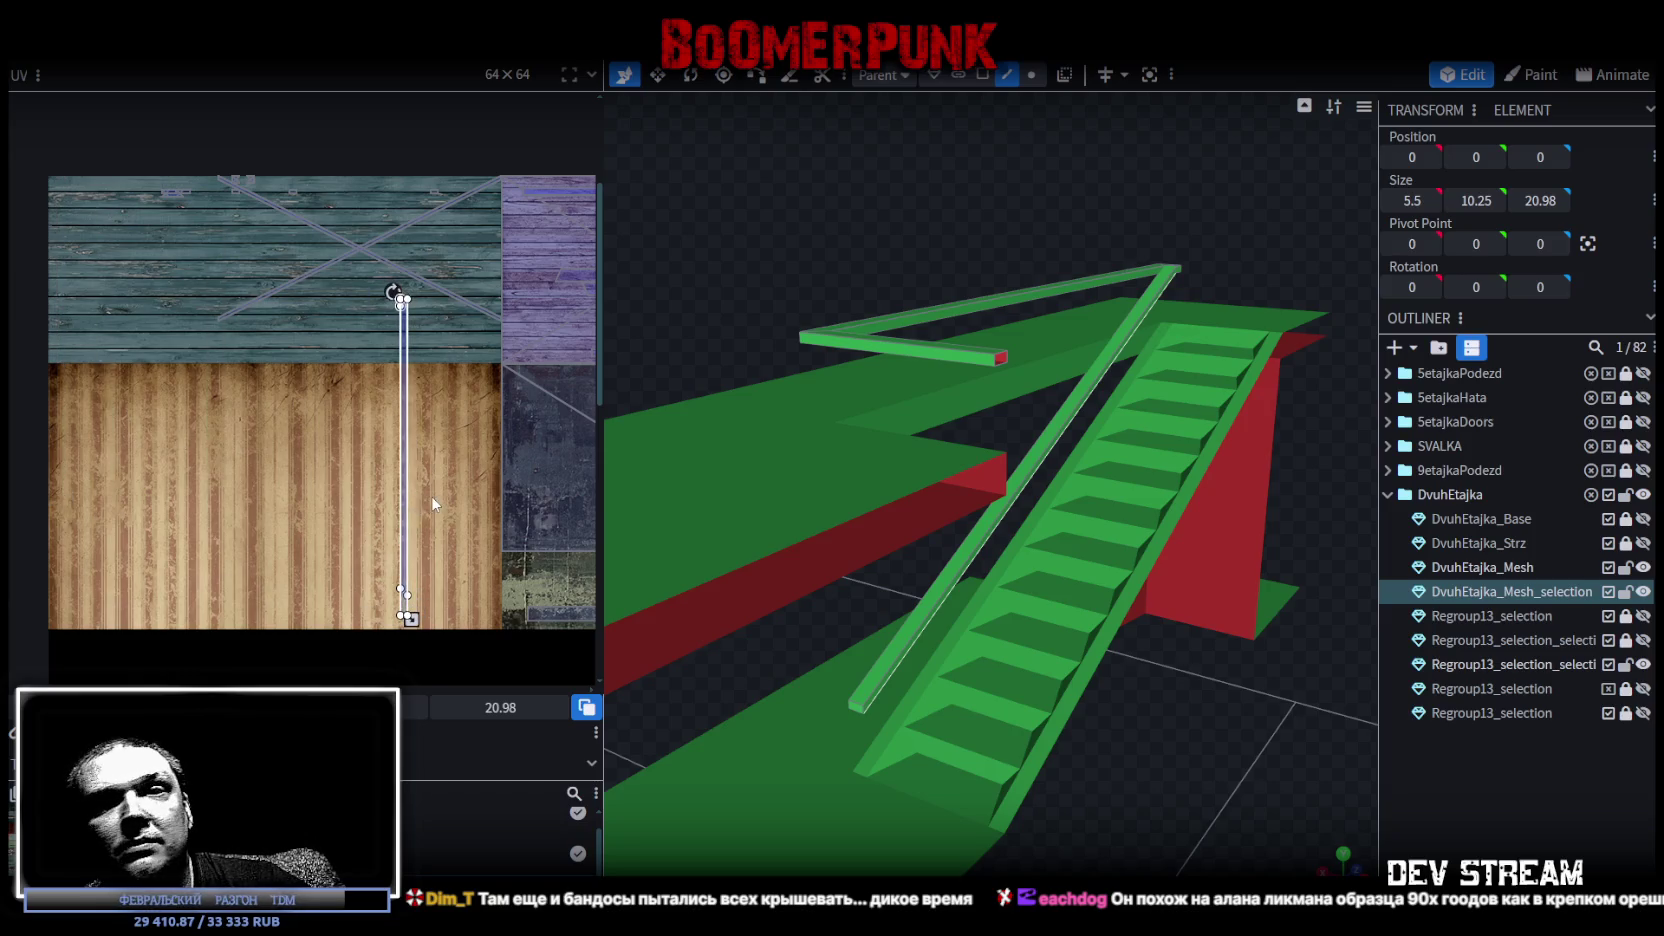
Rotate the railing's UV strip to lie horizontally along the planks.
scroll(432, 495, down, 1)
scroll(309, 462, down, 1)
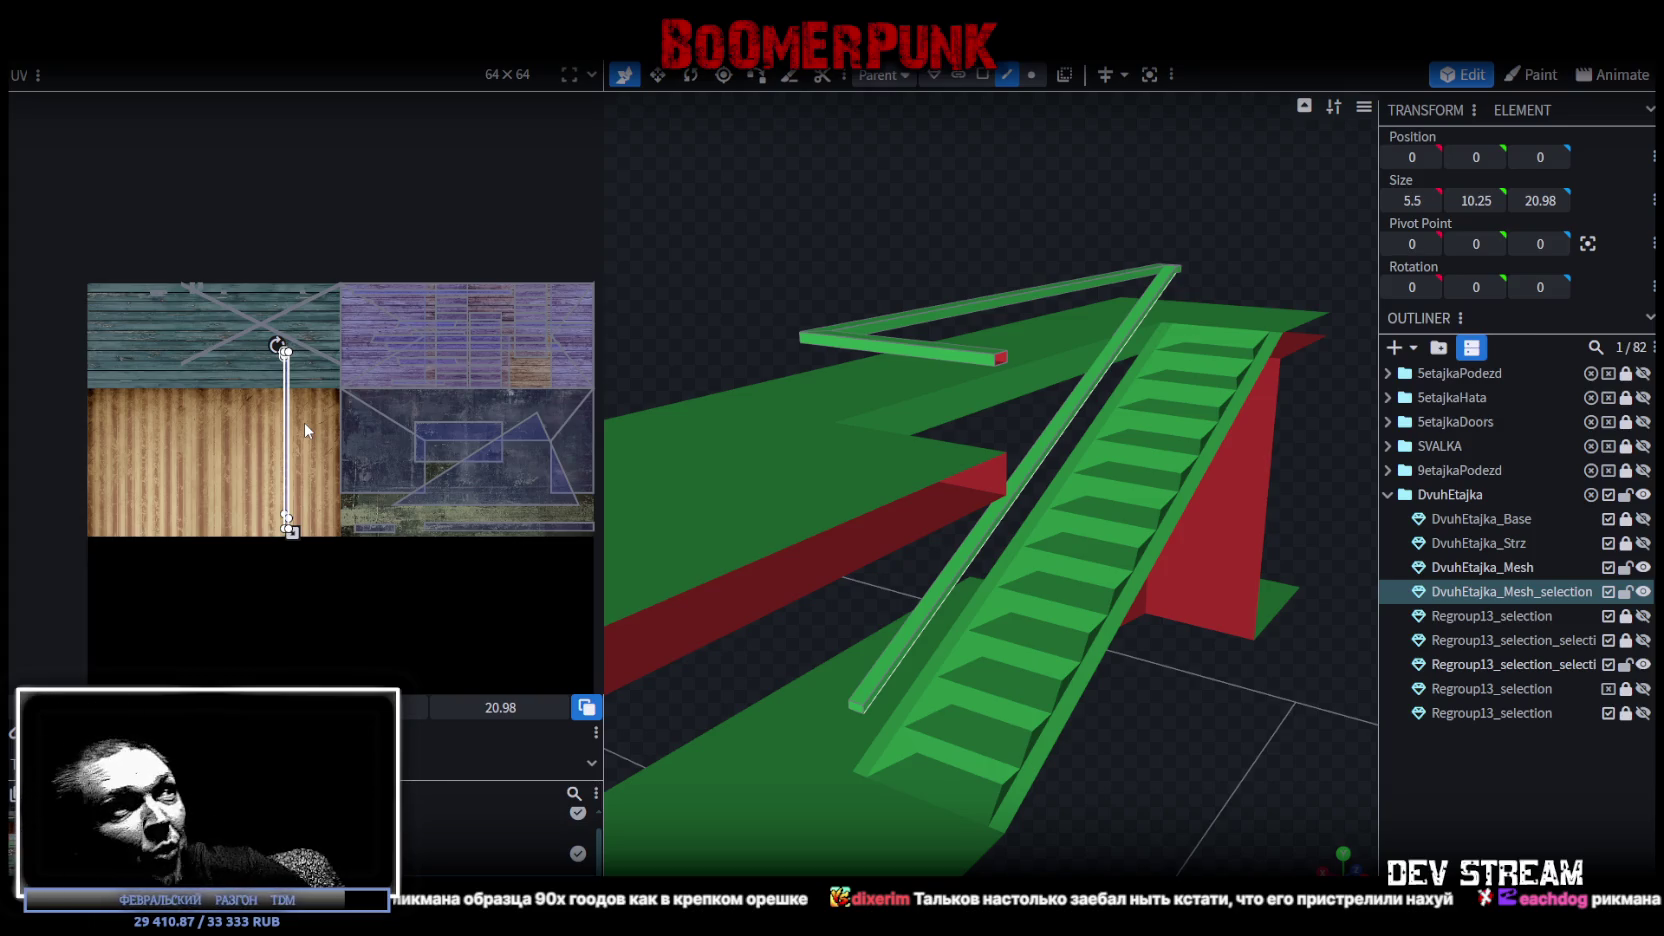
middle_drag(304, 425, 107, 503)
drag(117, 491, 139, 474)
right_click(139, 474)
mouse_move(130, 392)
mouse_down()
mouse_move(45, 476)
mouse_move(260, 423)
mouse_move(257, 321)
mouse_up()
scroll(260, 423, up, 2)
scroll(260, 423, up, 3)
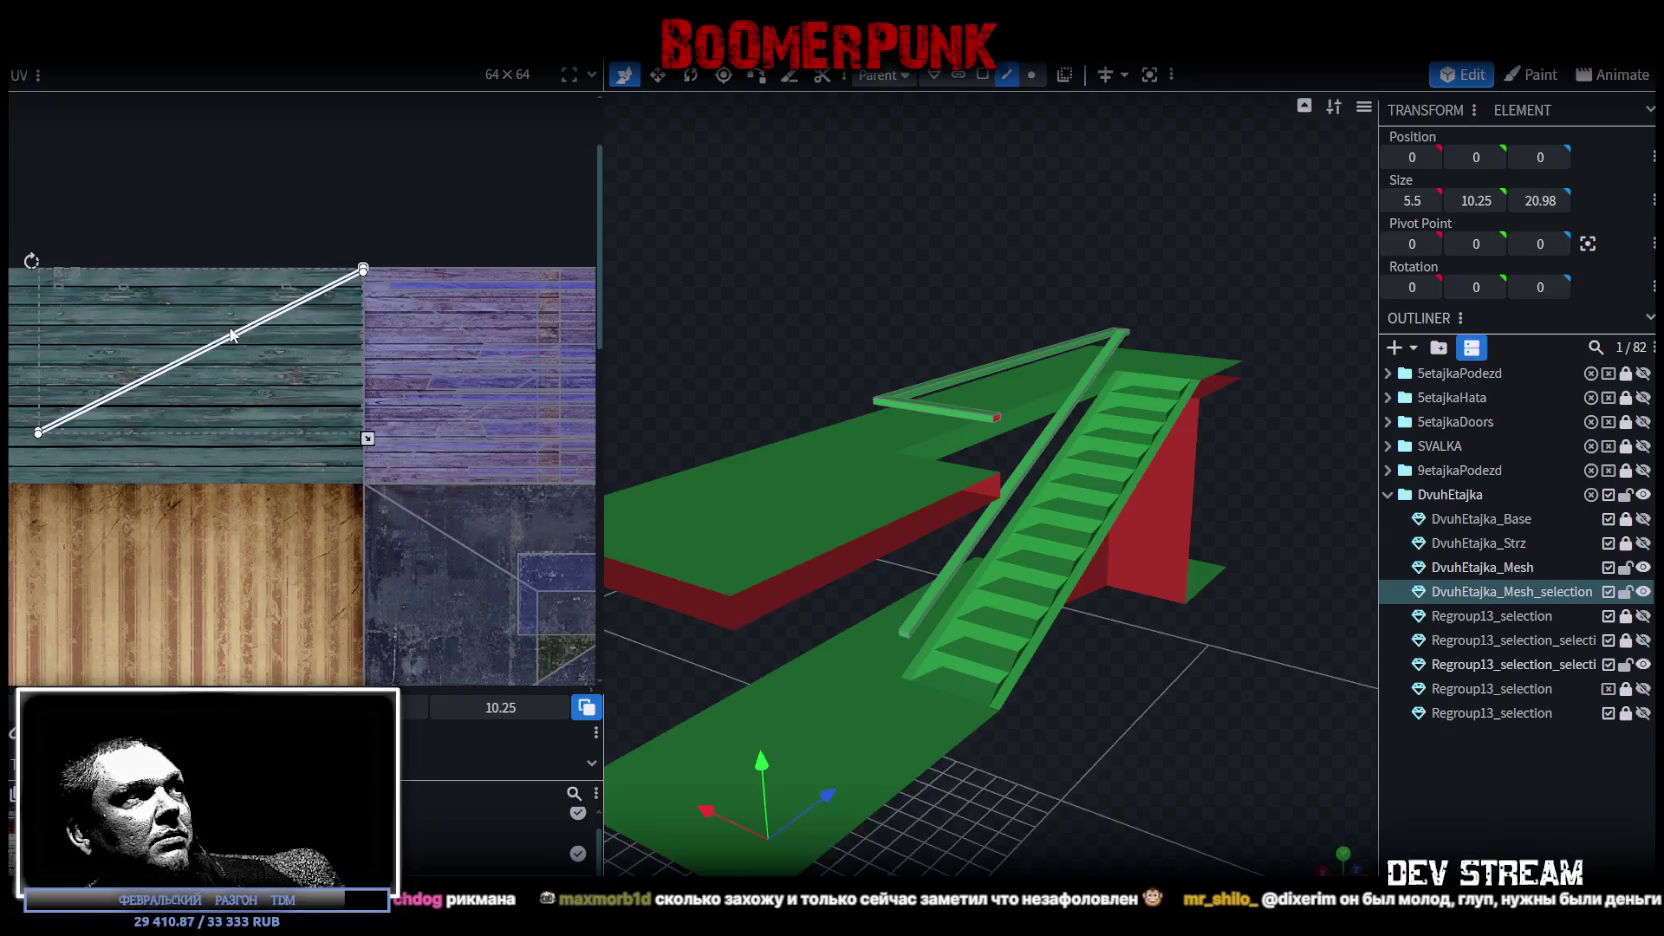
drag(249, 349, 329, 429)
drag(108, 340, 176, 283)
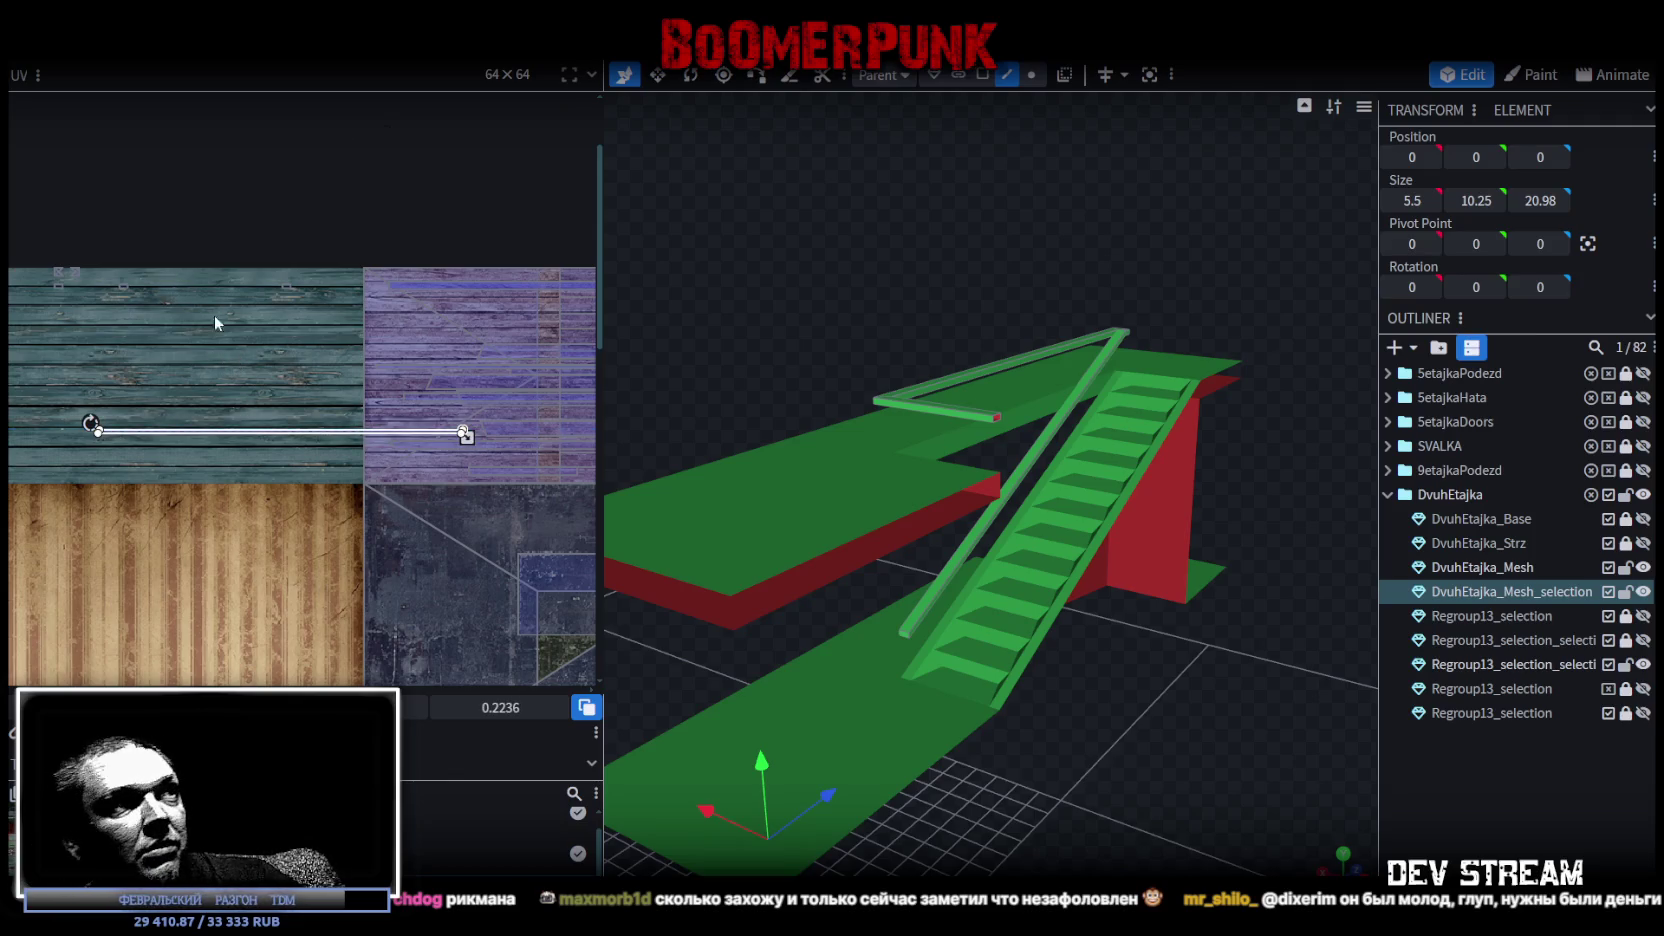
Move the railing UV faces from the teal strip onto the purple plank texture.
mouse_move(497, 510)
middle_down()
mouse_move(455, 419)
mouse_move(332, 396)
middle_up()
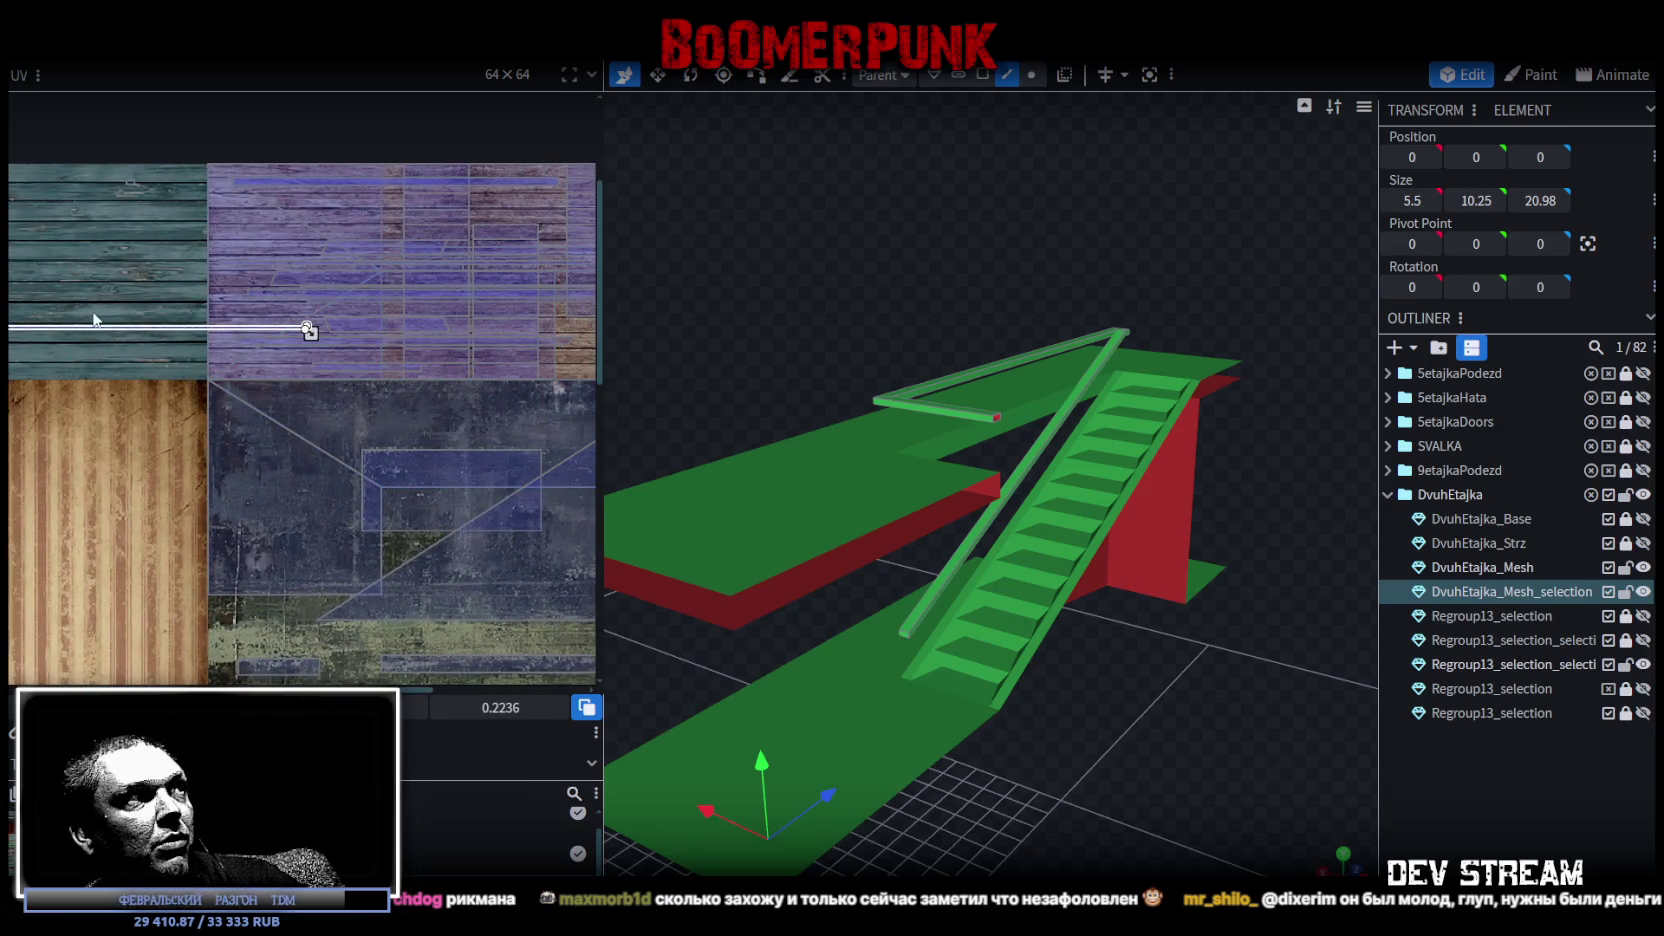
middle_drag(44, 336, 370, 354)
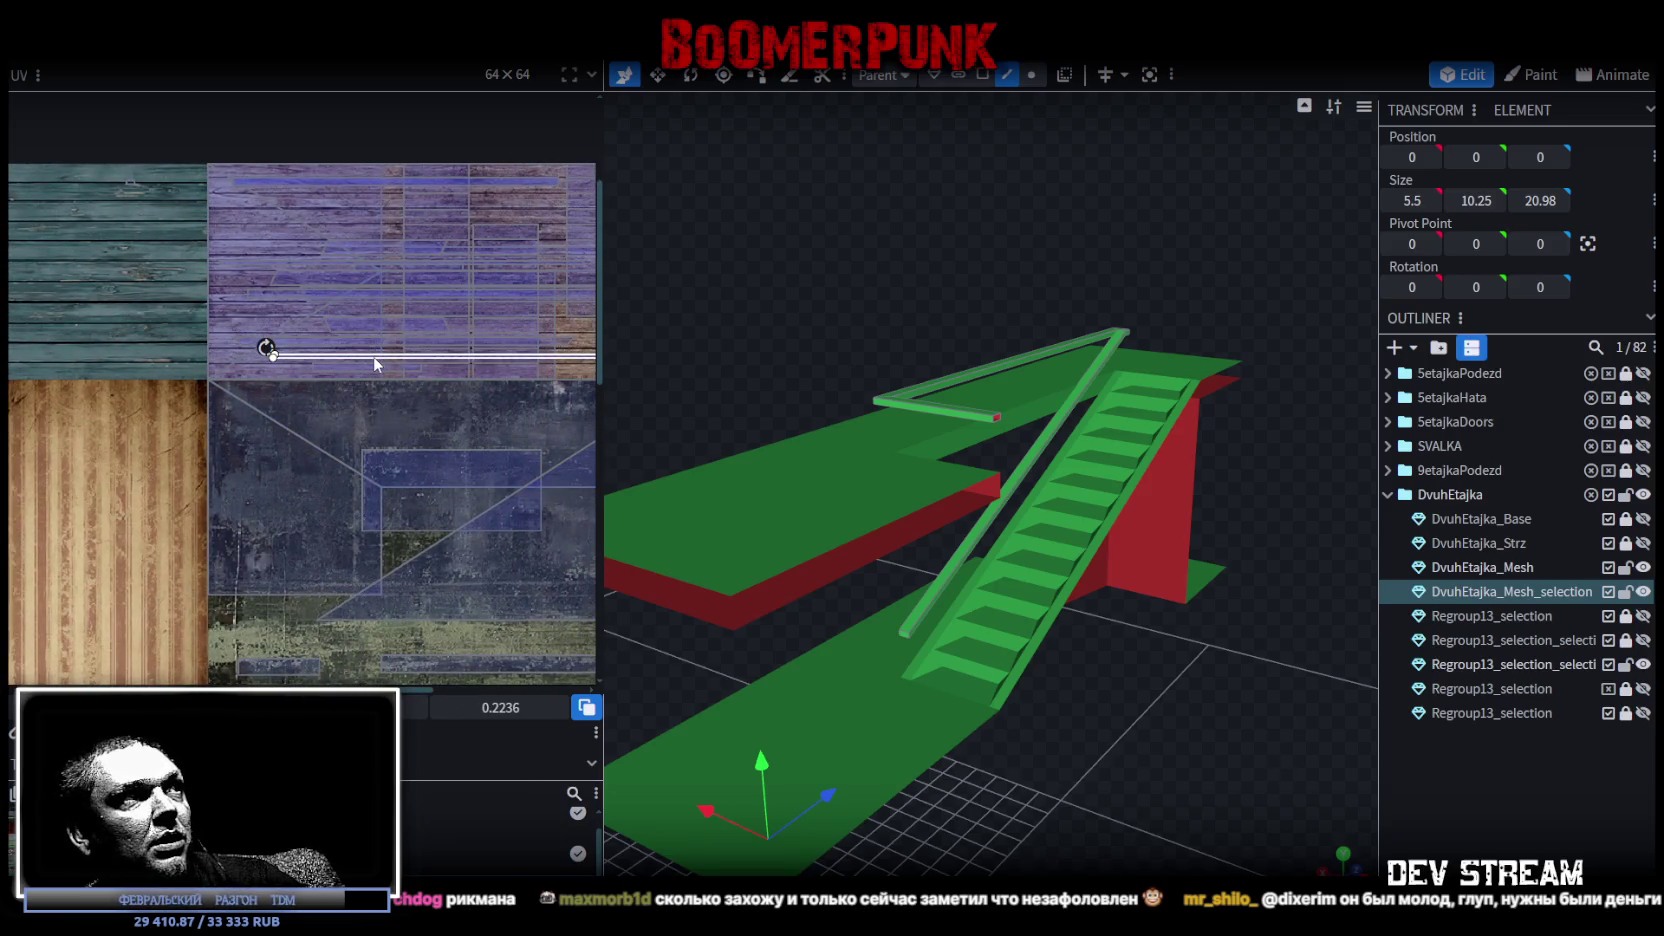
scroll(451, 392, down, 2)
middle_drag(453, 393, 406, 423)
scroll(299, 370, up, 2)
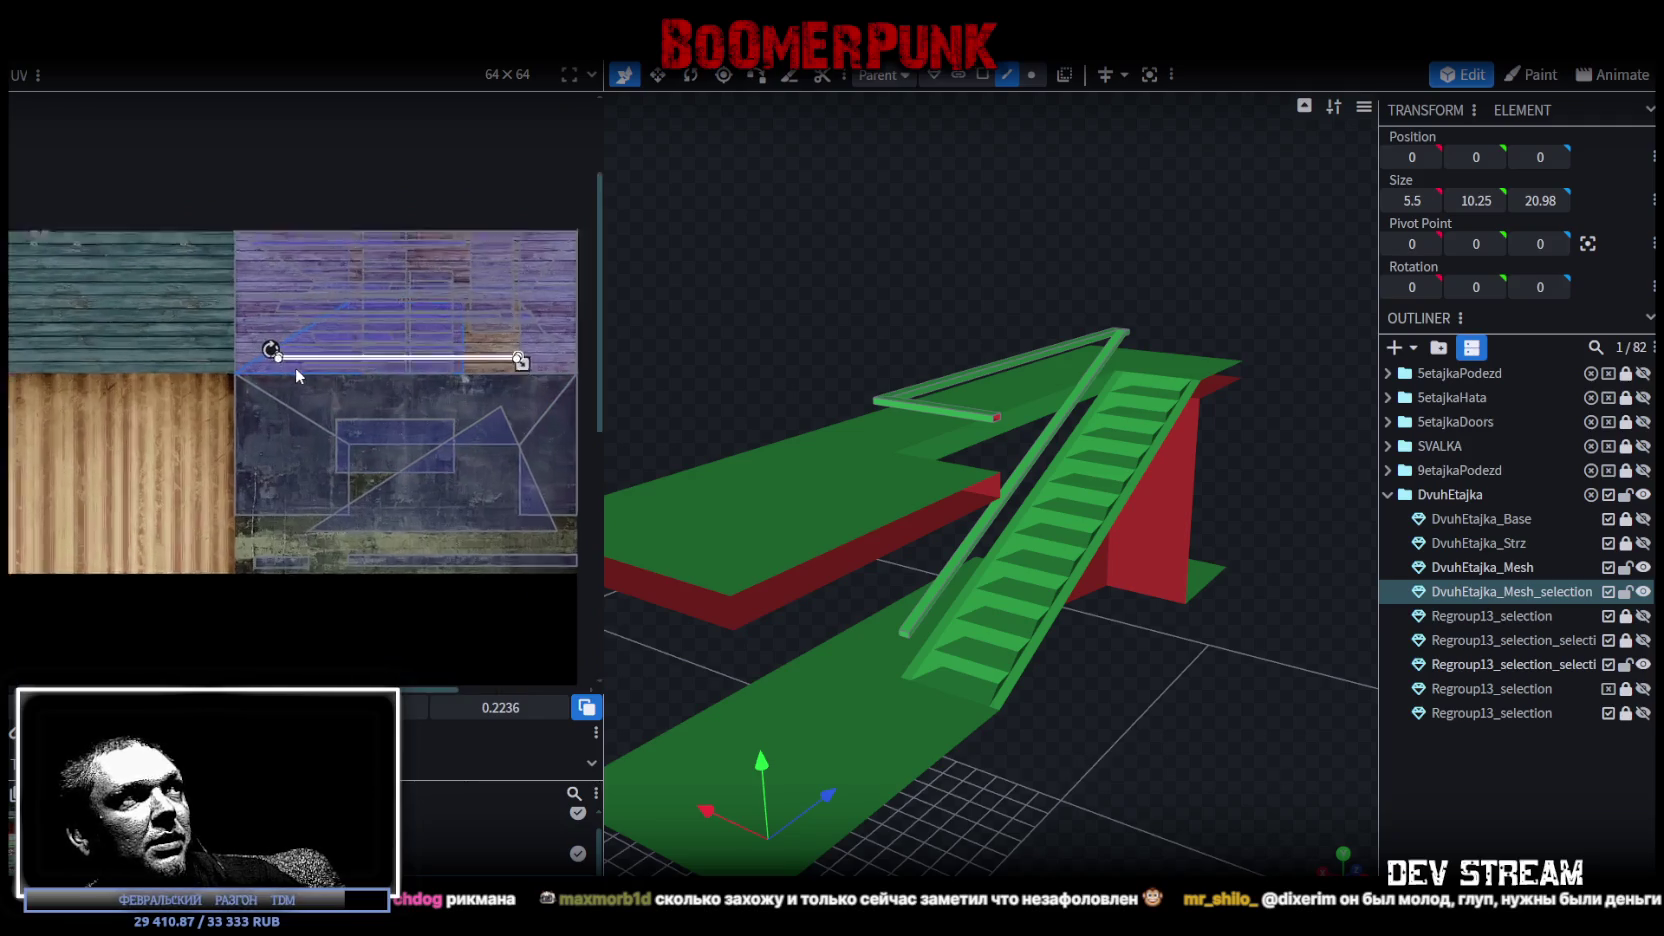
scroll(295, 367, up, 2)
middle_drag(164, 318, 328, 410)
drag(300, 338, 35, 231)
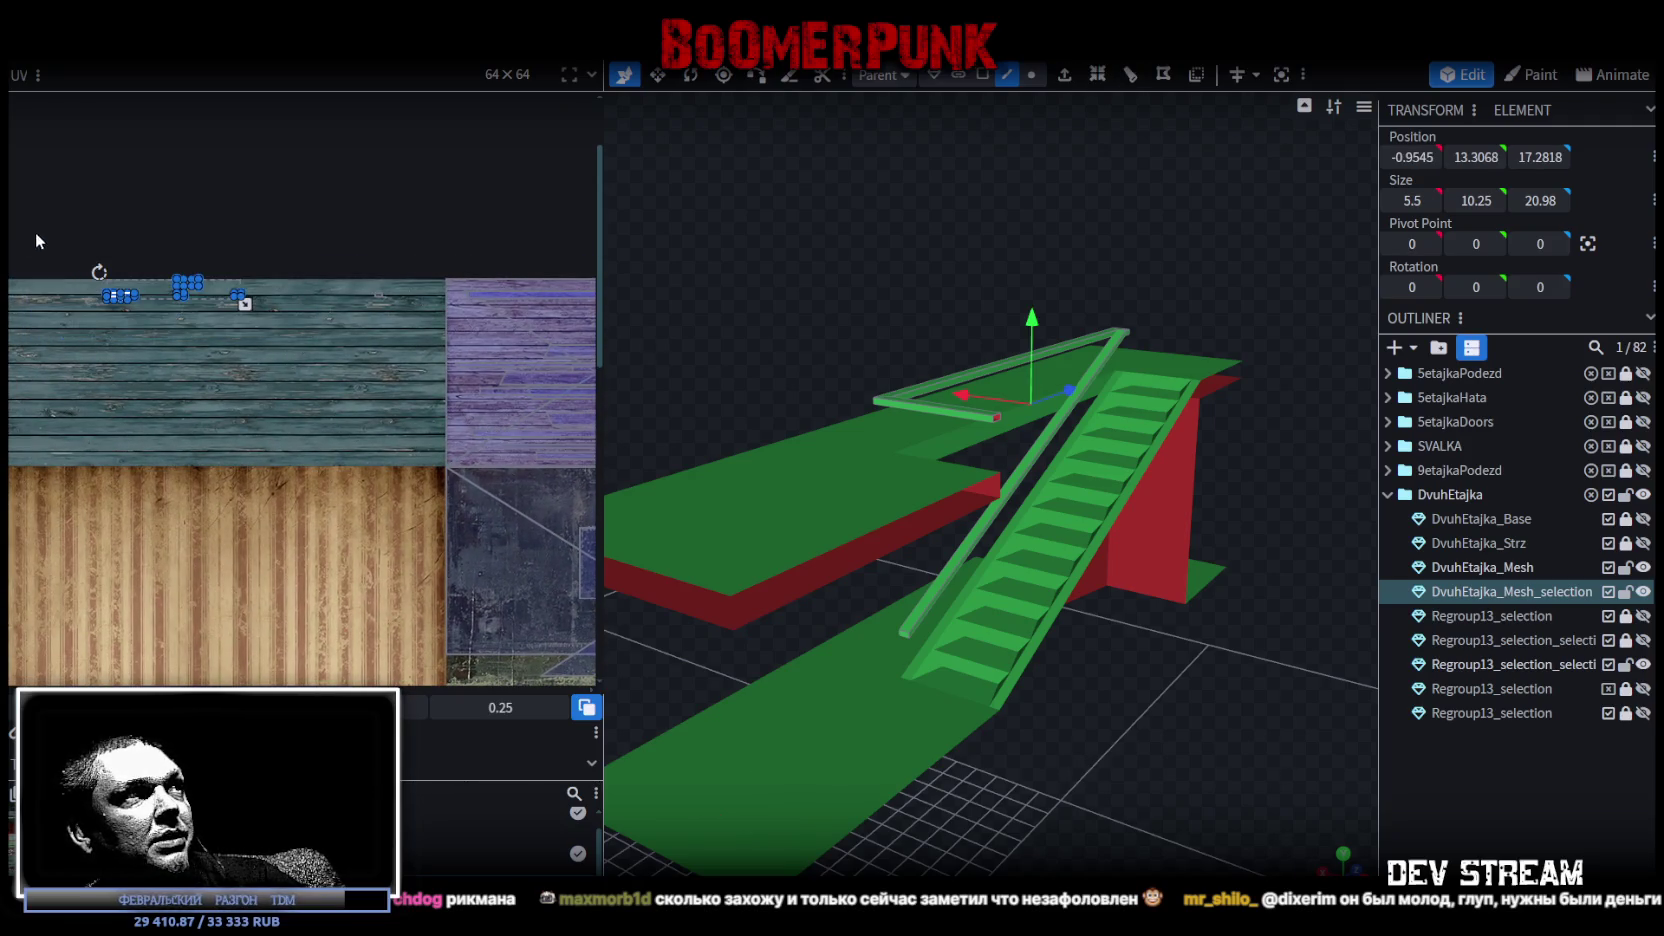
drag(115, 301, 440, 335)
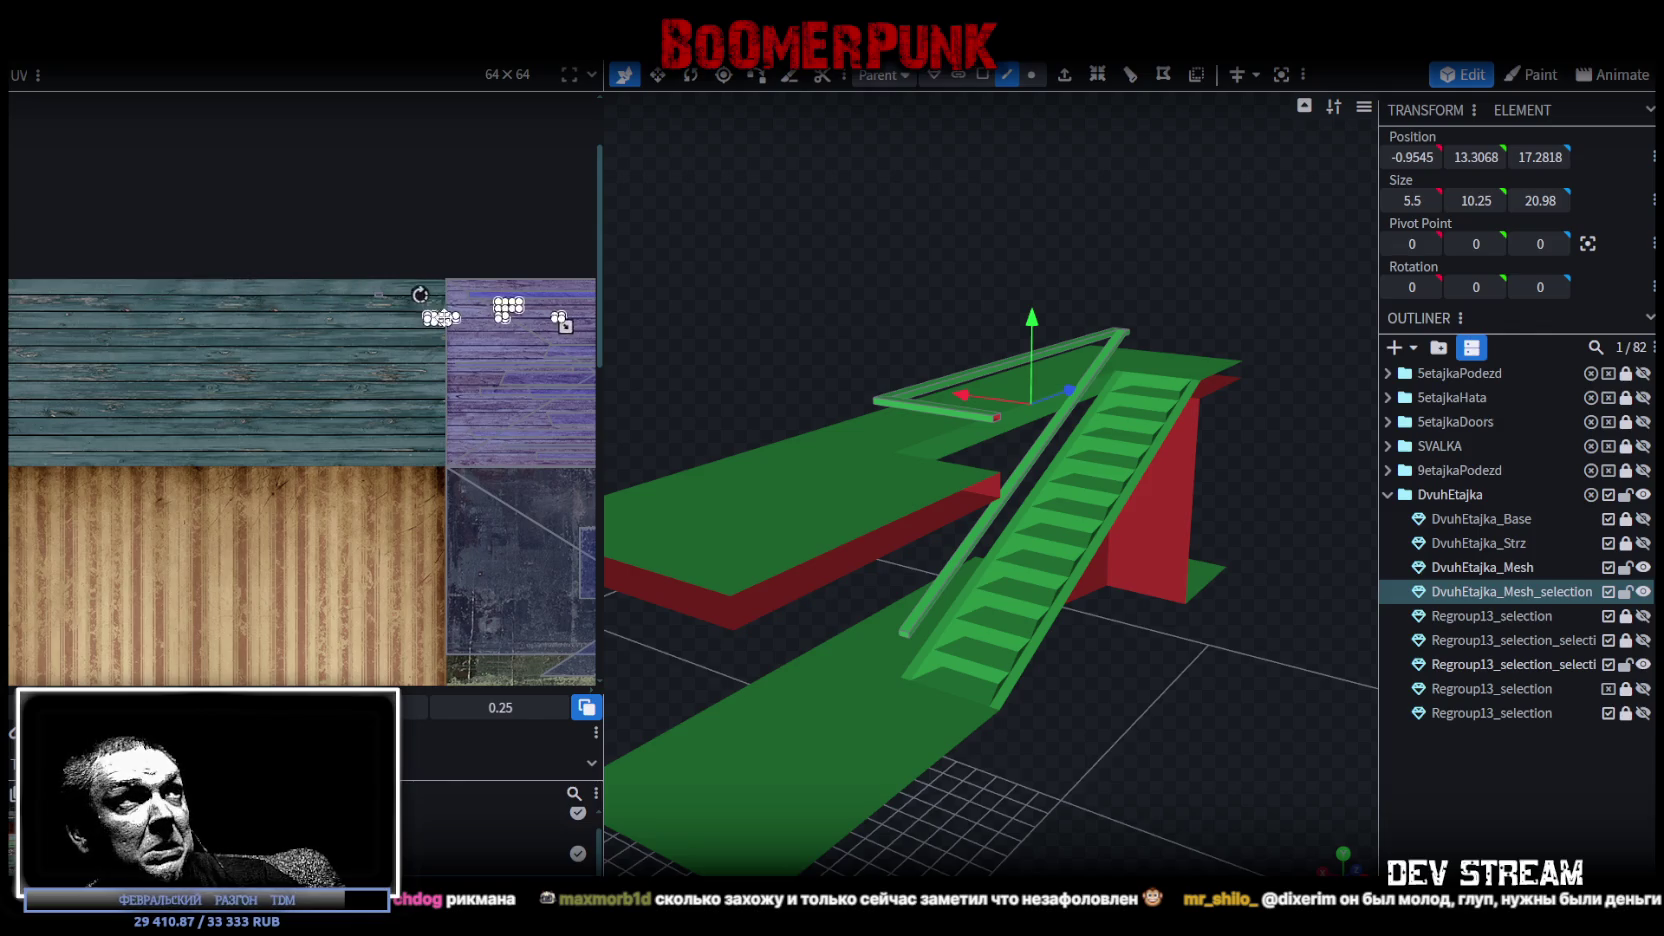
scroll(452, 332, up, 2)
mouse_move(452, 332)
middle_down()
mouse_move(417, 361)
mouse_move(247, 371)
middle_up()
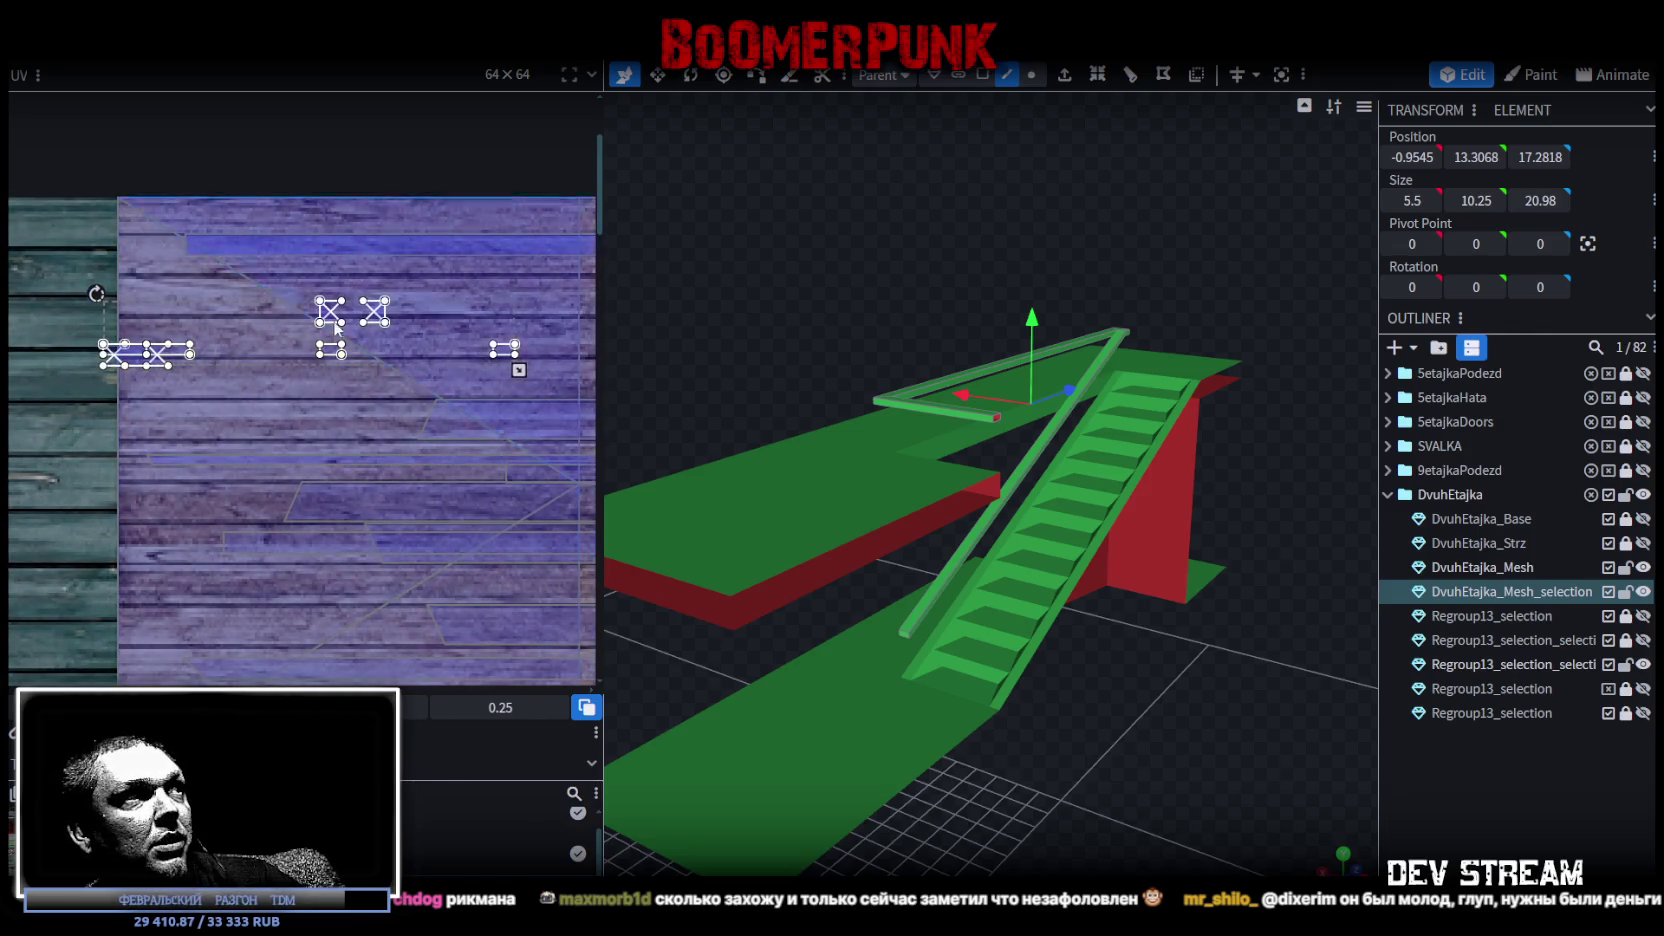
mouse_move(385, 324)
mouse_down()
mouse_move(565, 300)
mouse_move(523, 304)
mouse_up()
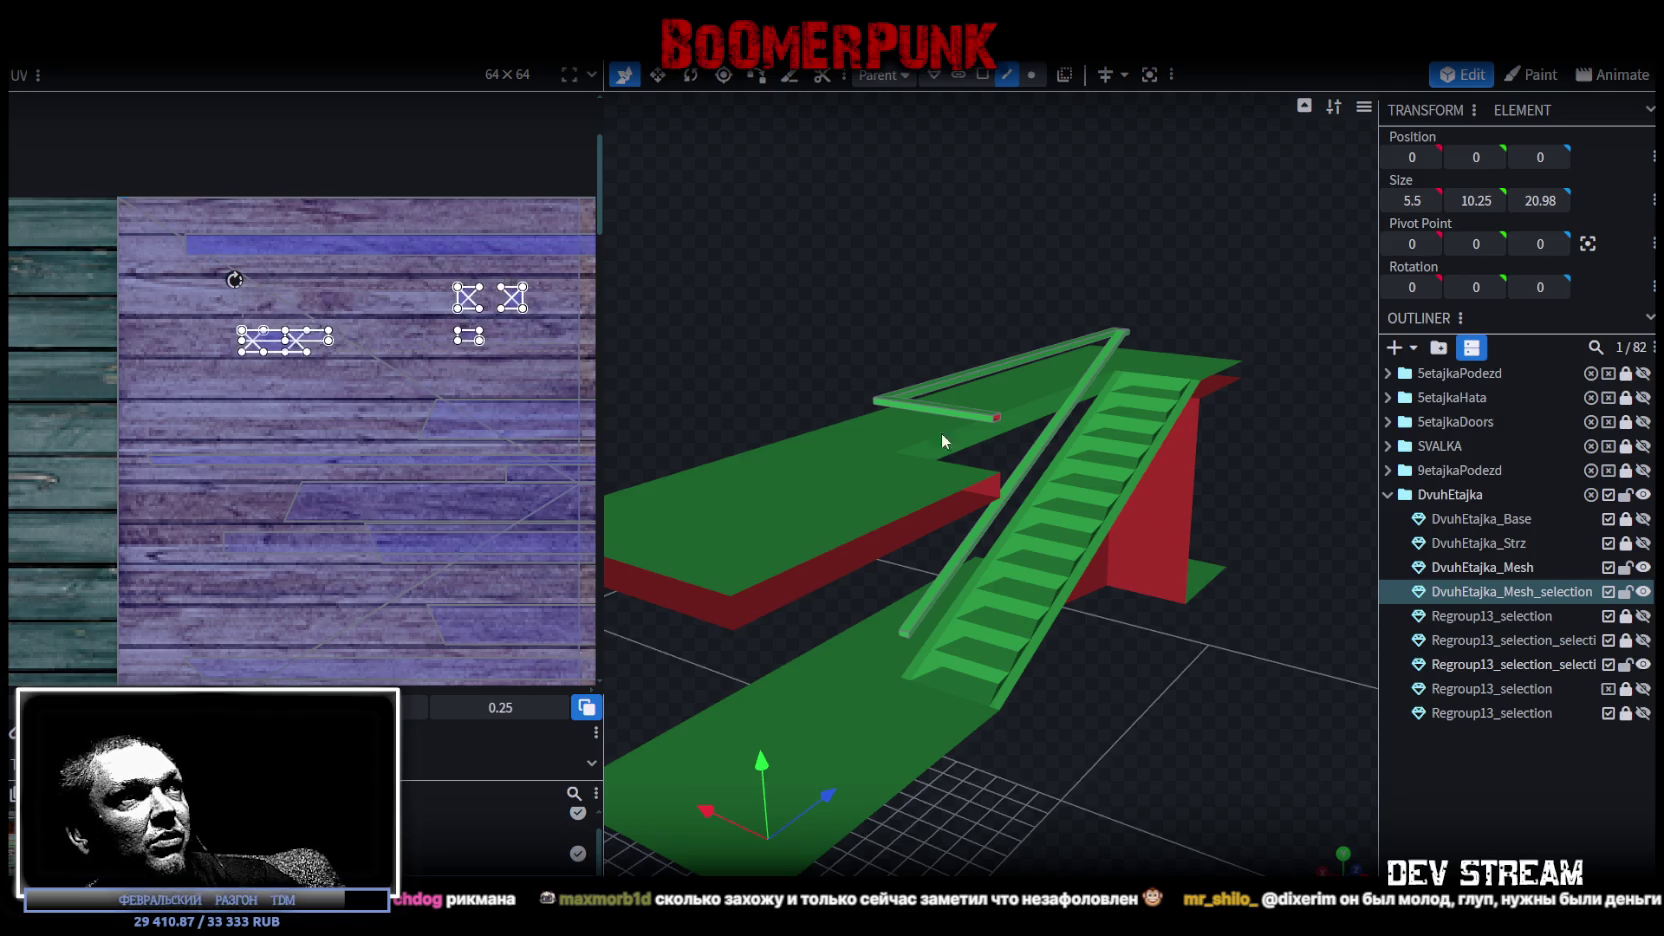
Clear the selection and show the model with its wood textures applied.
mouse_move(815, 384)
mouse_down()
mouse_move(1217, 732)
mouse_move(1004, 692)
mouse_move(785, 702)
mouse_move(760, 673)
mouse_up()
click(1488, 781)
key(z)
scroll(1334, 553, down, 1)
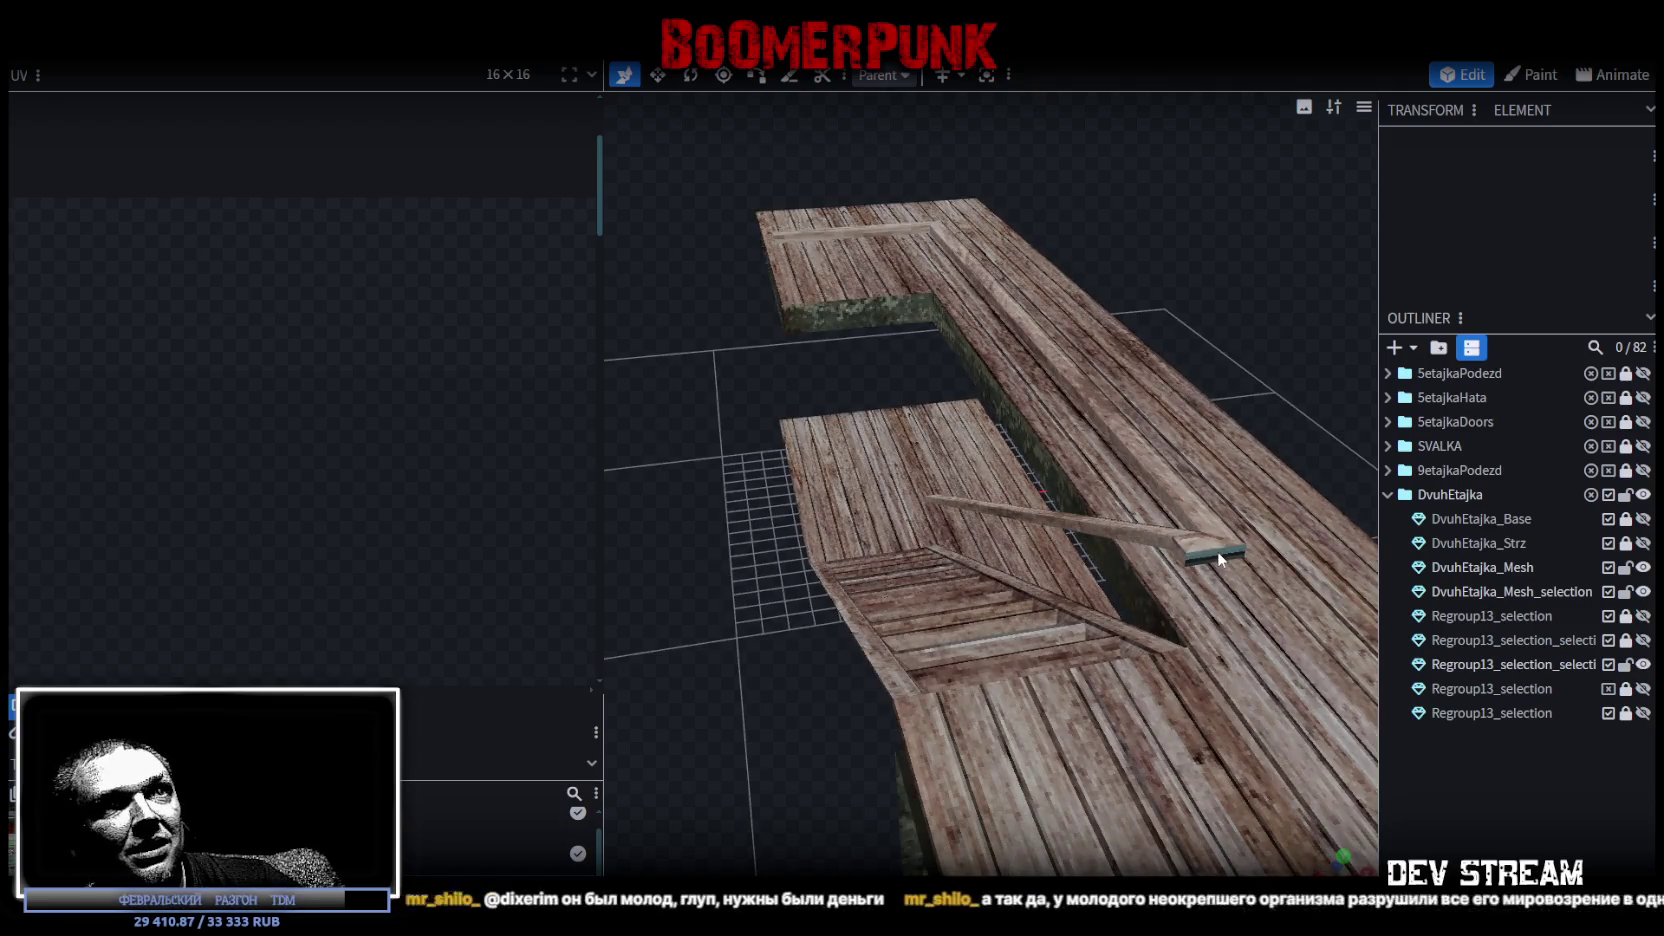
In face mode, map the railing's end face UV onto the purple plank strip.
click(1205, 545)
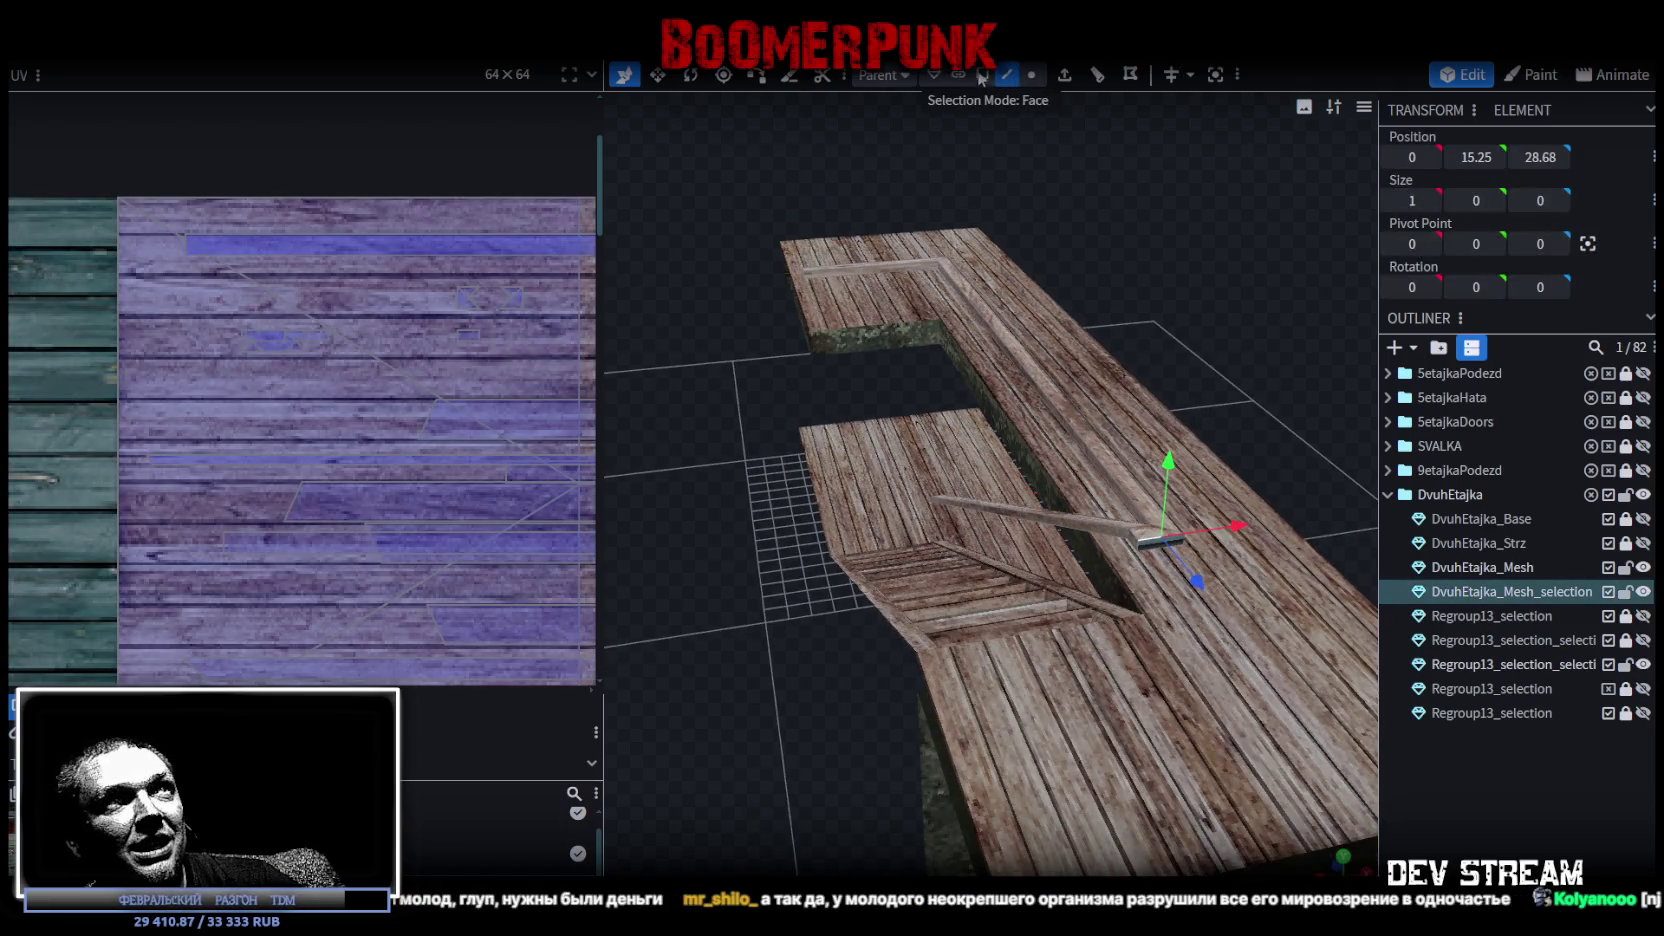
click(981, 80)
click(1250, 565)
scroll(277, 450, up, 2)
scroll(231, 309, up, 2)
scroll(203, 258, up, 2)
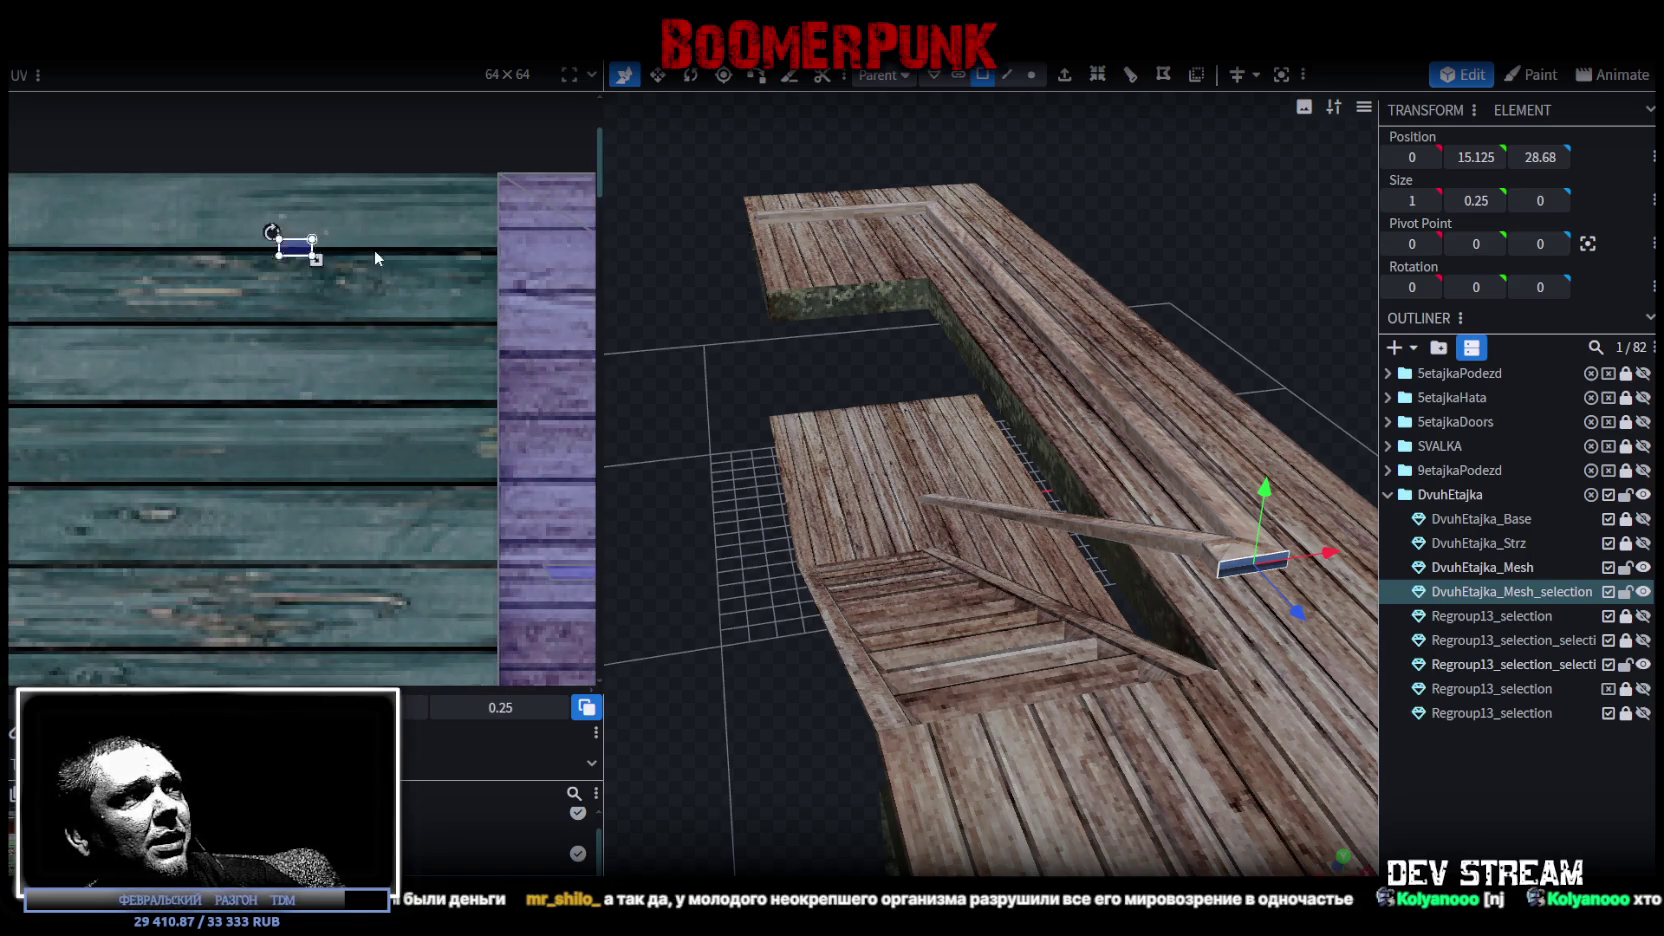
drag(295, 248, 555, 250)
Select another railing beam face, viewing the stairs and walkway from the side.
mouse_move(1000, 320)
mouse_down()
mouse_move(648, 210)
mouse_move(778, 242)
mouse_up()
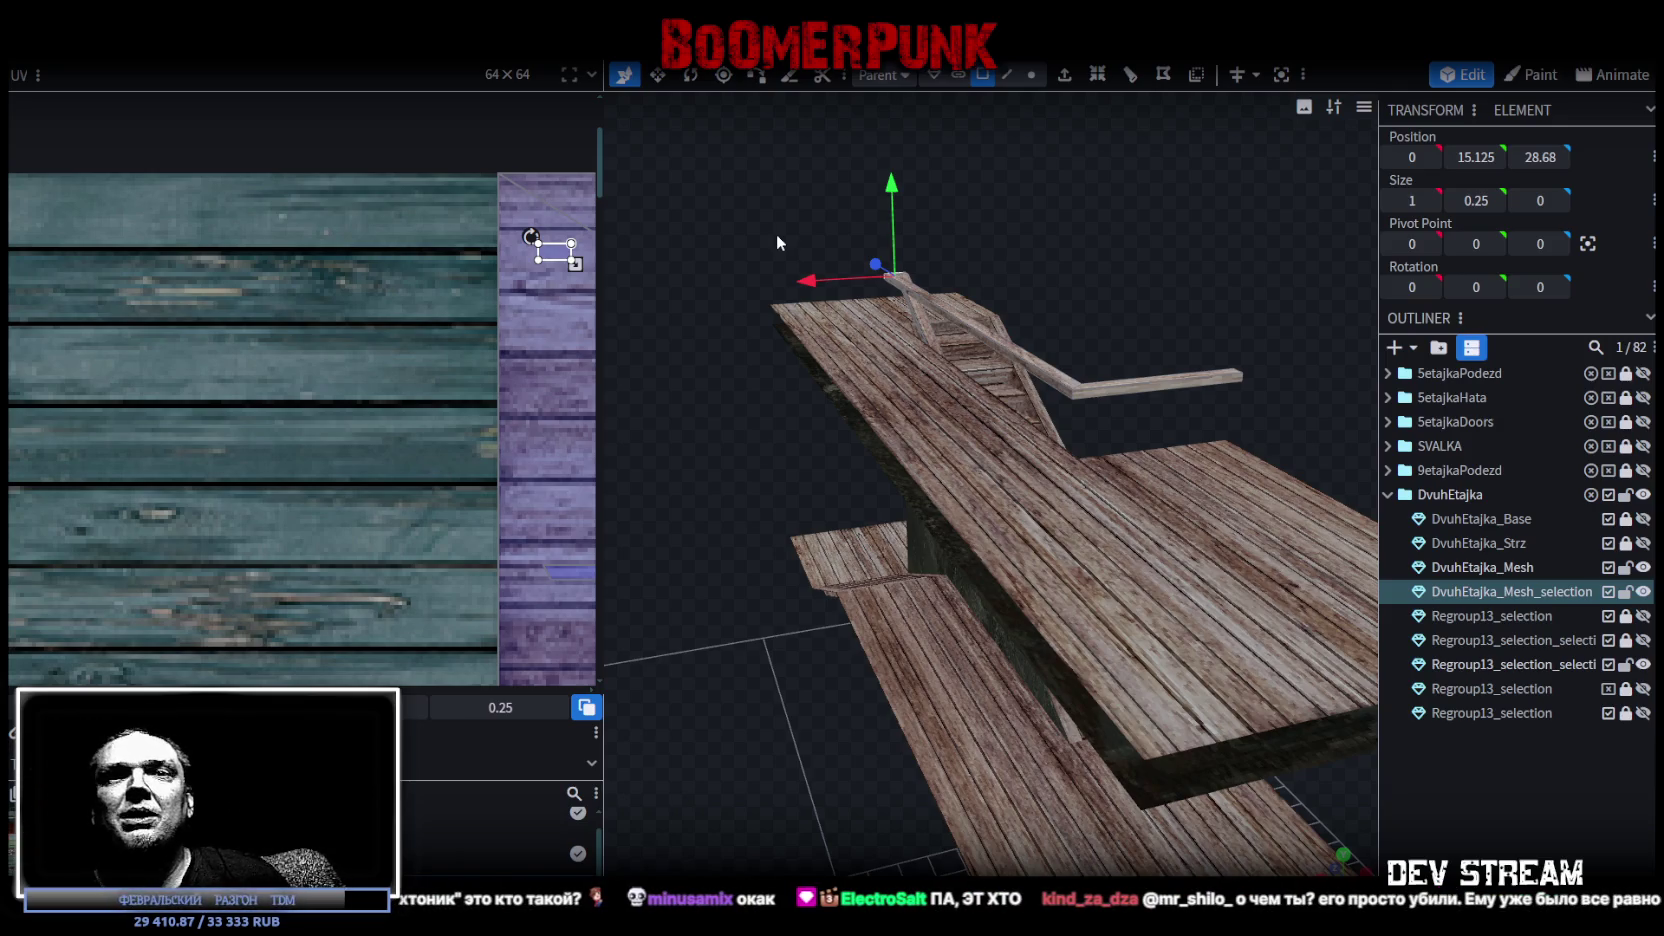
mouse_move(919, 211)
mouse_down()
mouse_move(818, 263)
mouse_move(640, 208)
mouse_move(780, 257)
mouse_move(1036, 211)
mouse_move(919, 314)
mouse_up()
click(919, 314)
scroll(836, 251, up, 2)
scroll(836, 251, up, 4)
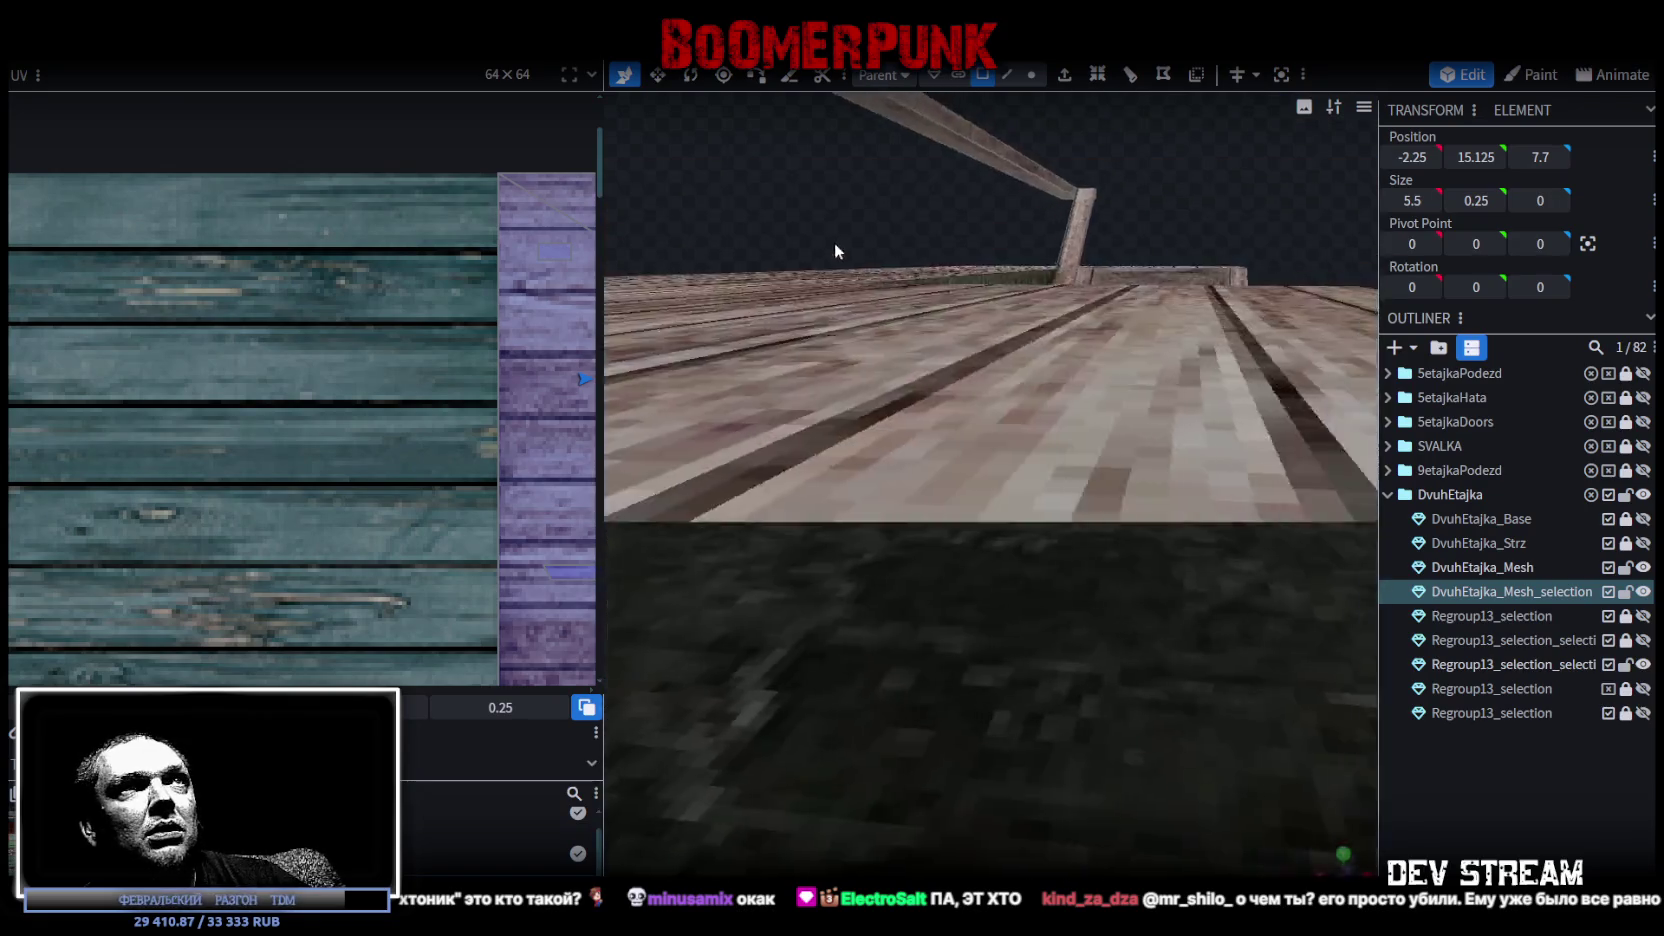
scroll(836, 251, down, 4)
scroll(830, 280, down, 2)
scroll(824, 306, down, 1)
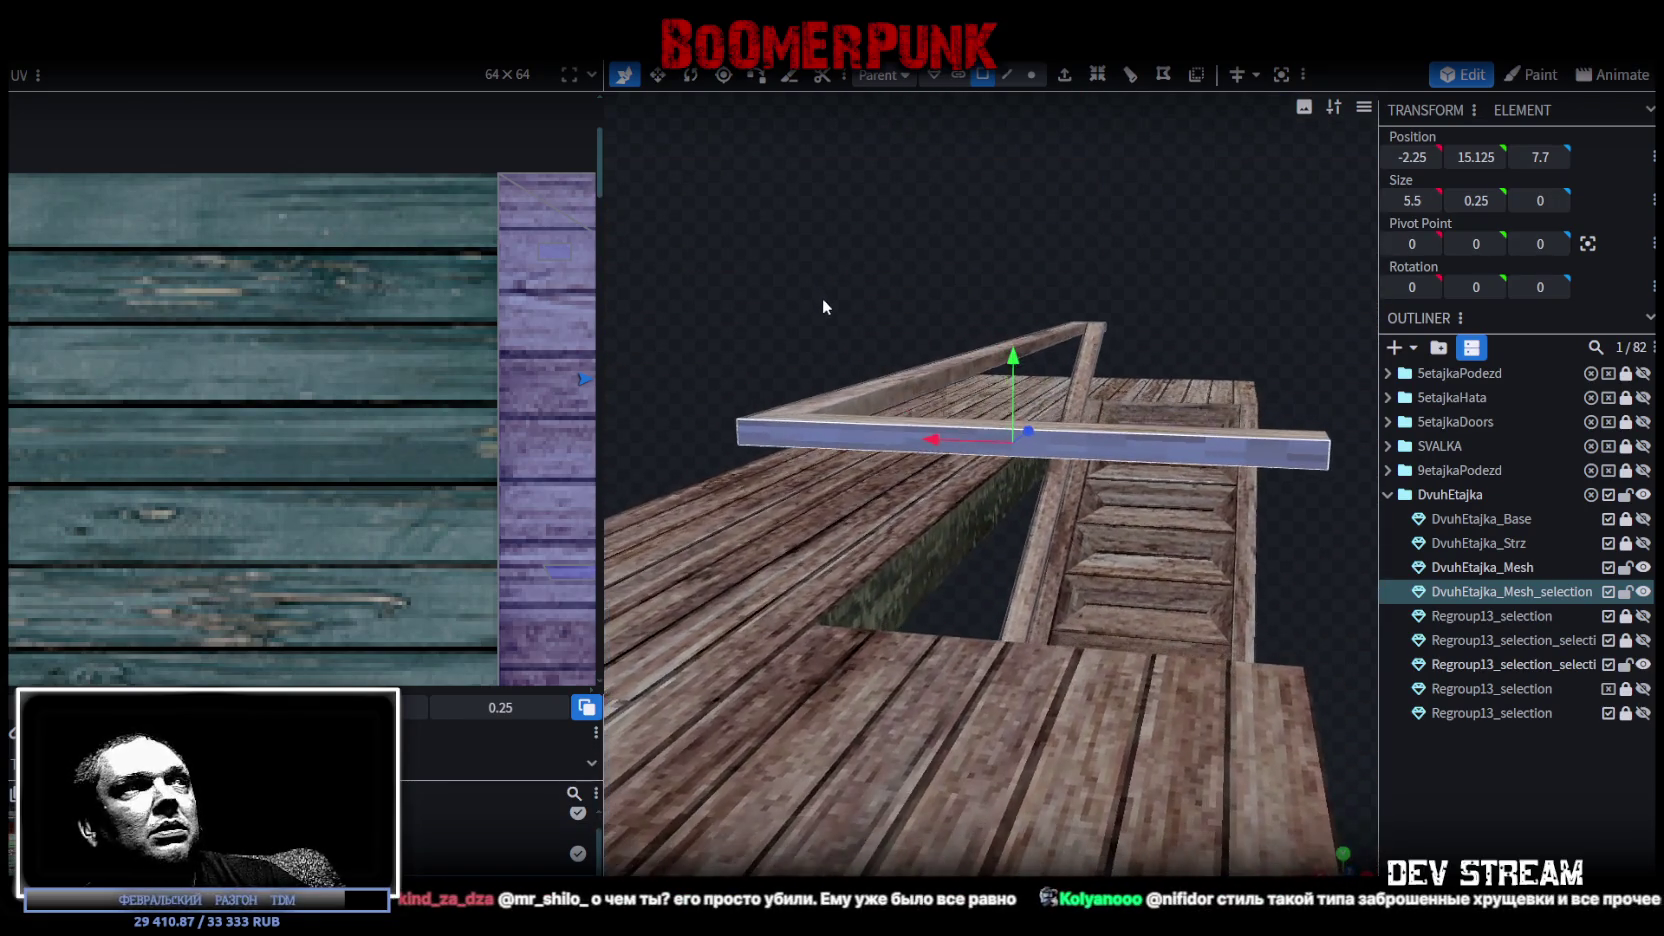
scroll(416, 397, down, 2)
scroll(560, 420, down, 2)
mouse_move(1067, 268)
mouse_down()
mouse_move(735, 305)
mouse_move(531, 264)
mouse_move(575, 270)
mouse_up()
drag(1063, 474, 1153, 533)
Map the beam's end face UV onto the purple planks from a flat front view.
click(1153, 533)
mouse_move(988, 328)
mouse_down()
mouse_move(810, 290)
mouse_move(825, 315)
mouse_move(969, 318)
mouse_move(1205, 640)
mouse_up()
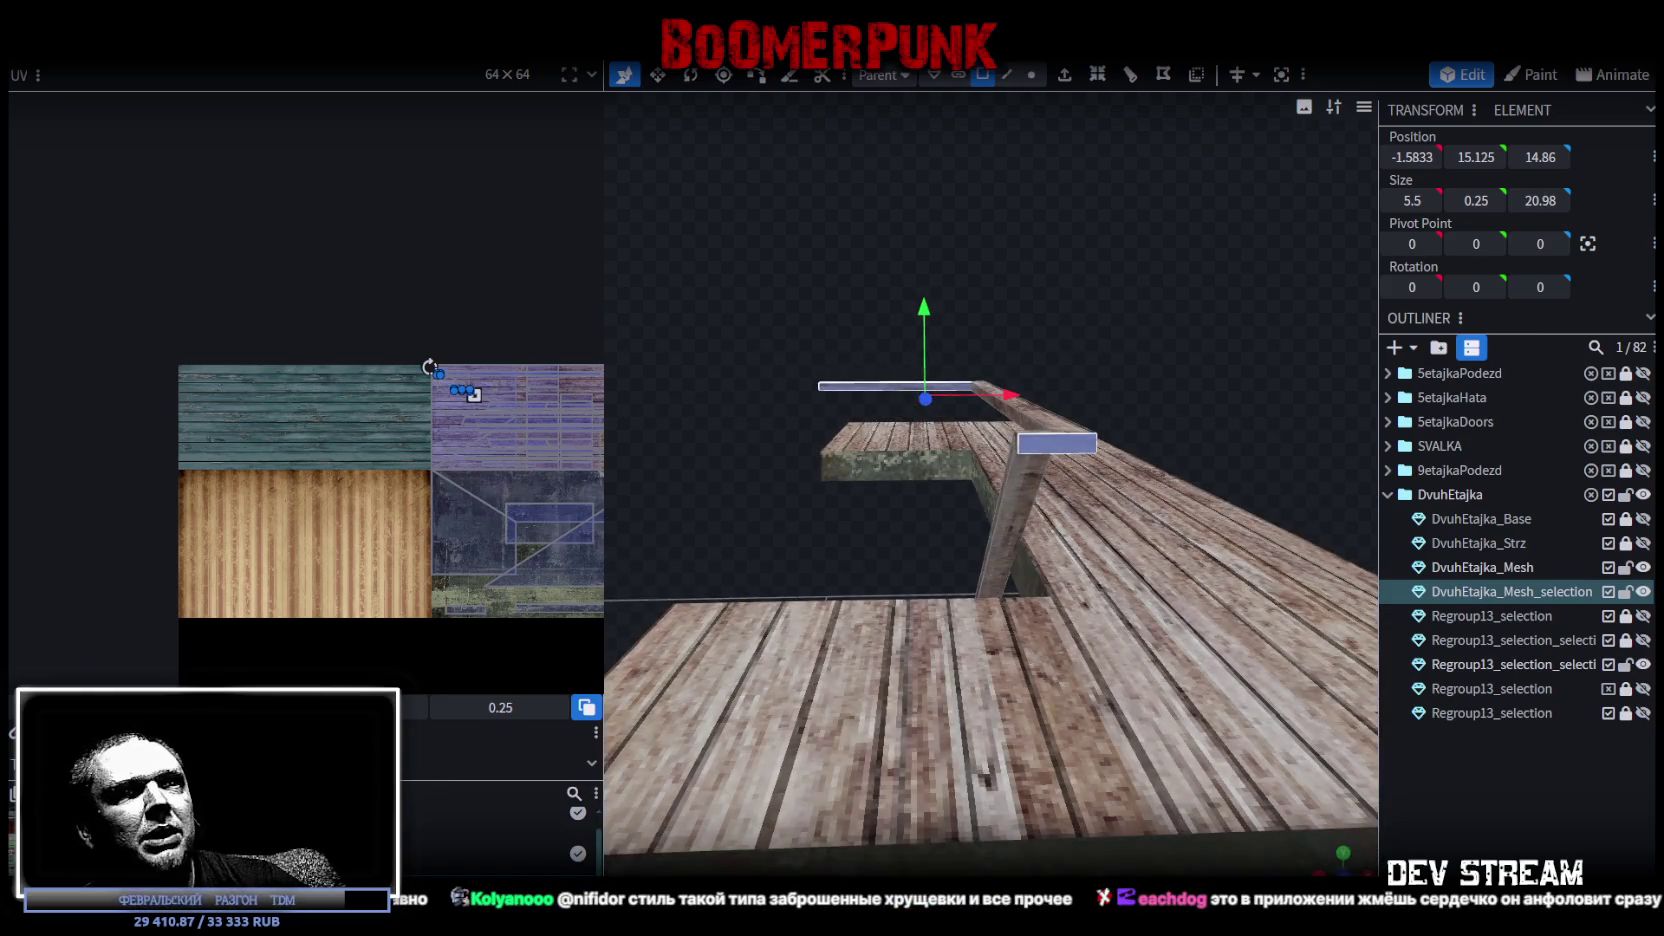
key(KP_1)
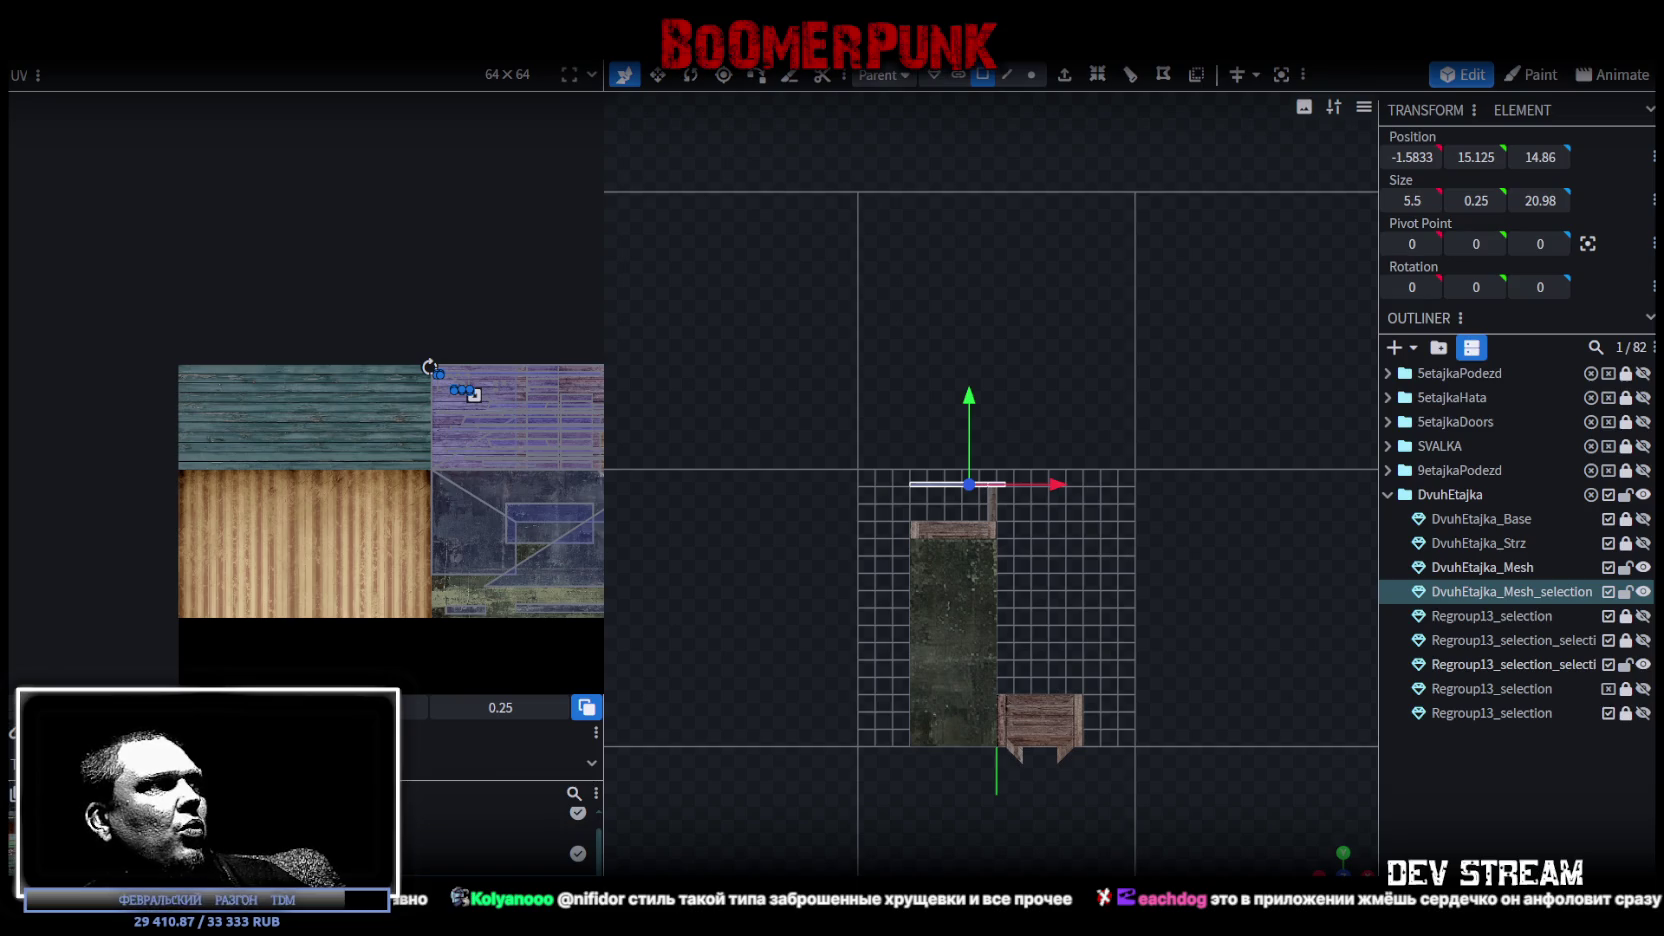
scroll(434, 392, up, 5)
mouse_move(193, 327)
mouse_down()
mouse_move(371, 288)
mouse_move(471, 361)
mouse_move(497, 413)
mouse_up()
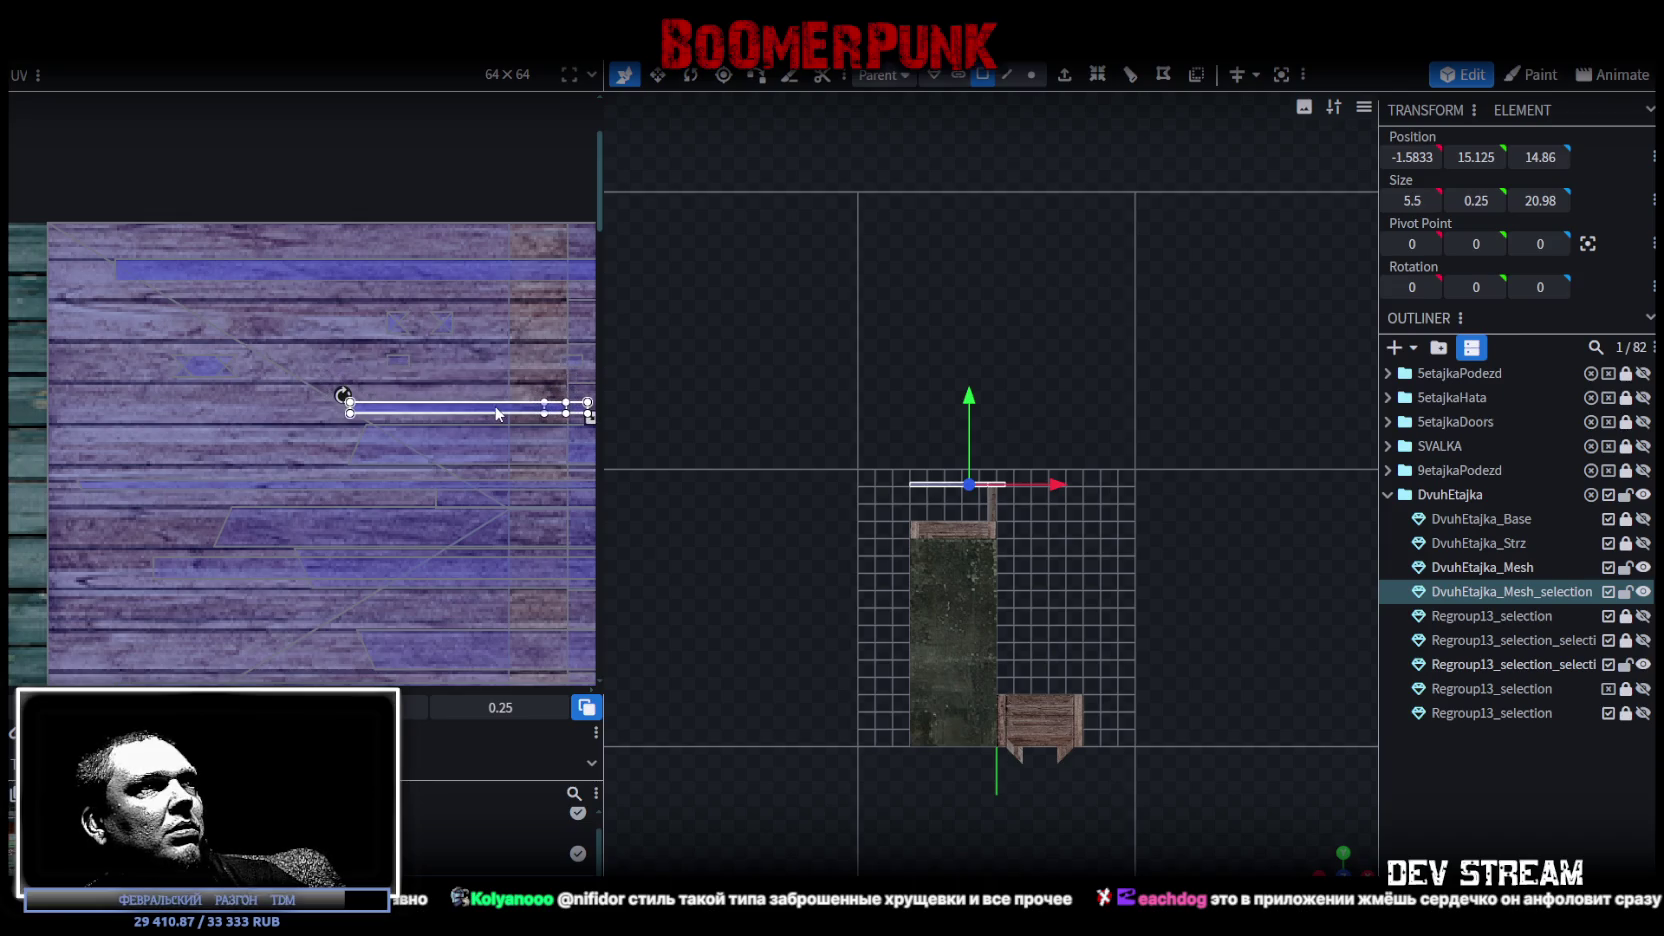
Slide a railing side face's UV along the purple planks.
scroll(1132, 535, up, 3)
mouse_move(1132, 535)
mouse_down()
mouse_move(1268, 820)
mouse_move(824, 579)
mouse_move(1063, 716)
mouse_up()
click(1063, 716)
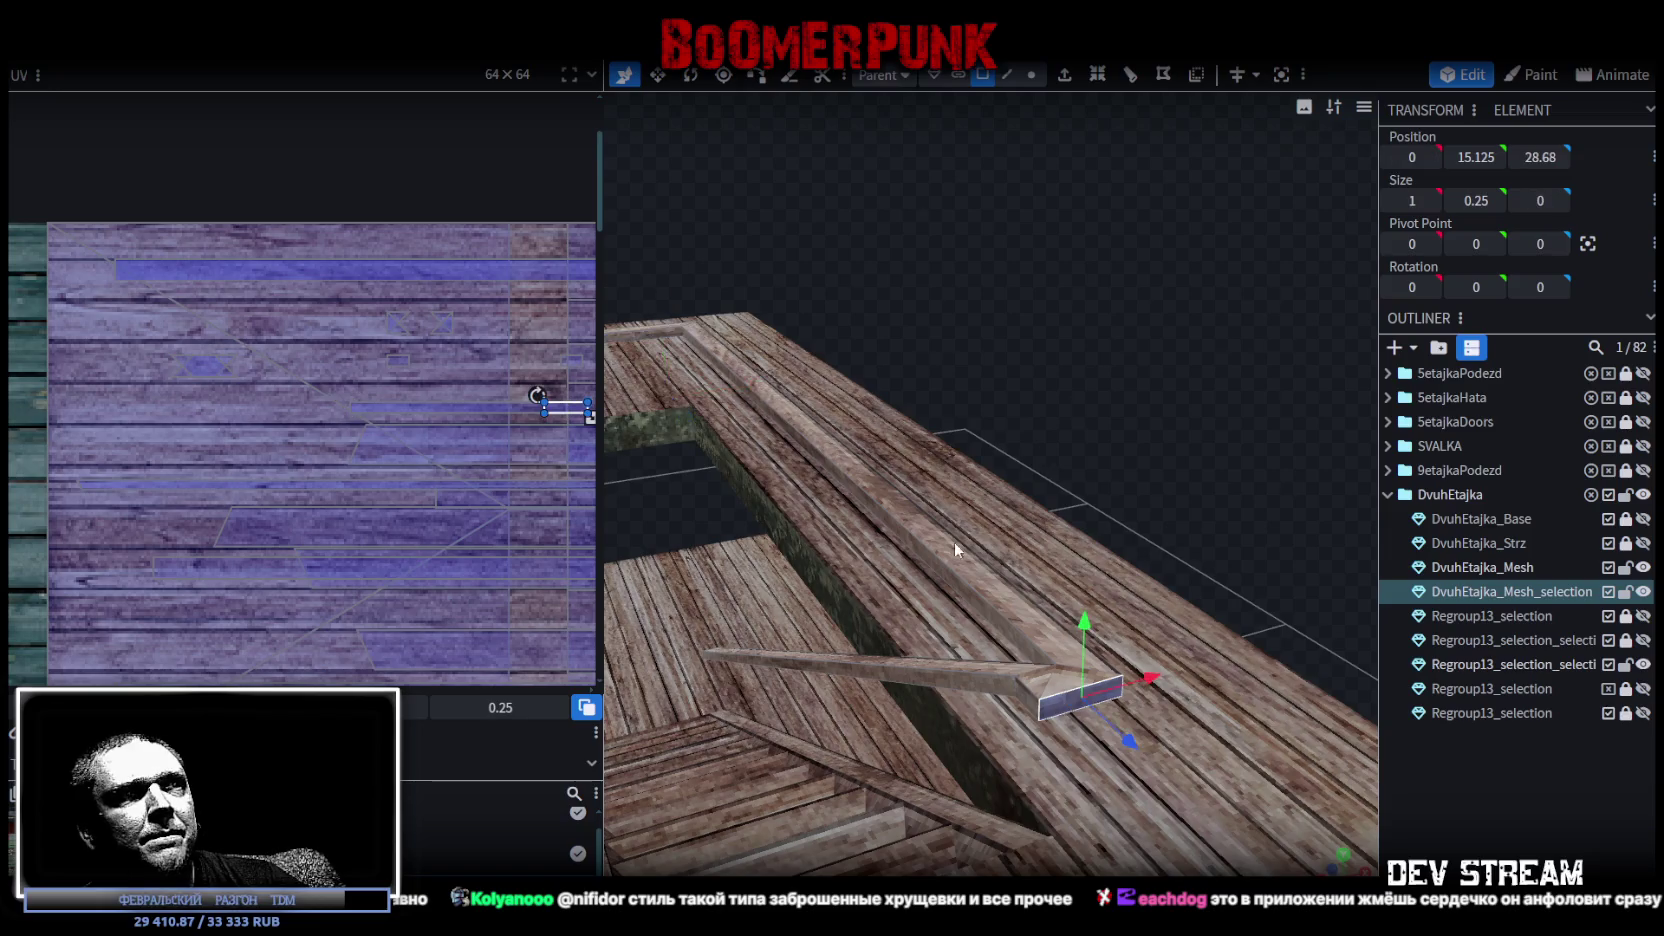
click(645, 334)
drag(459, 416, 379, 448)
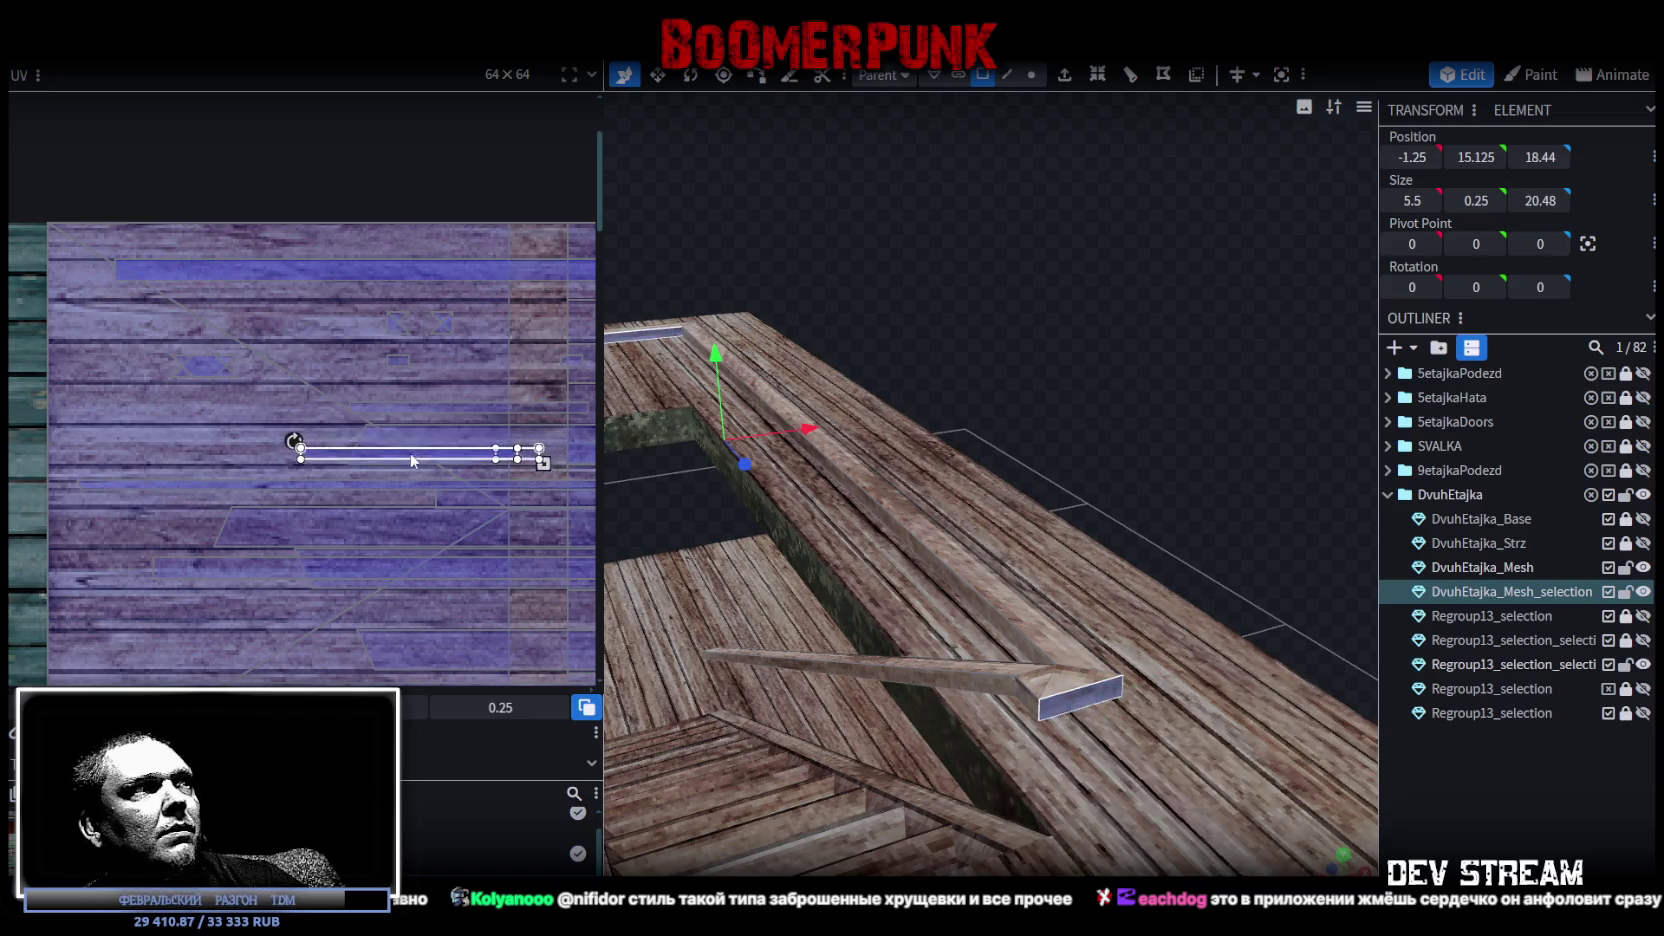
click(1088, 707)
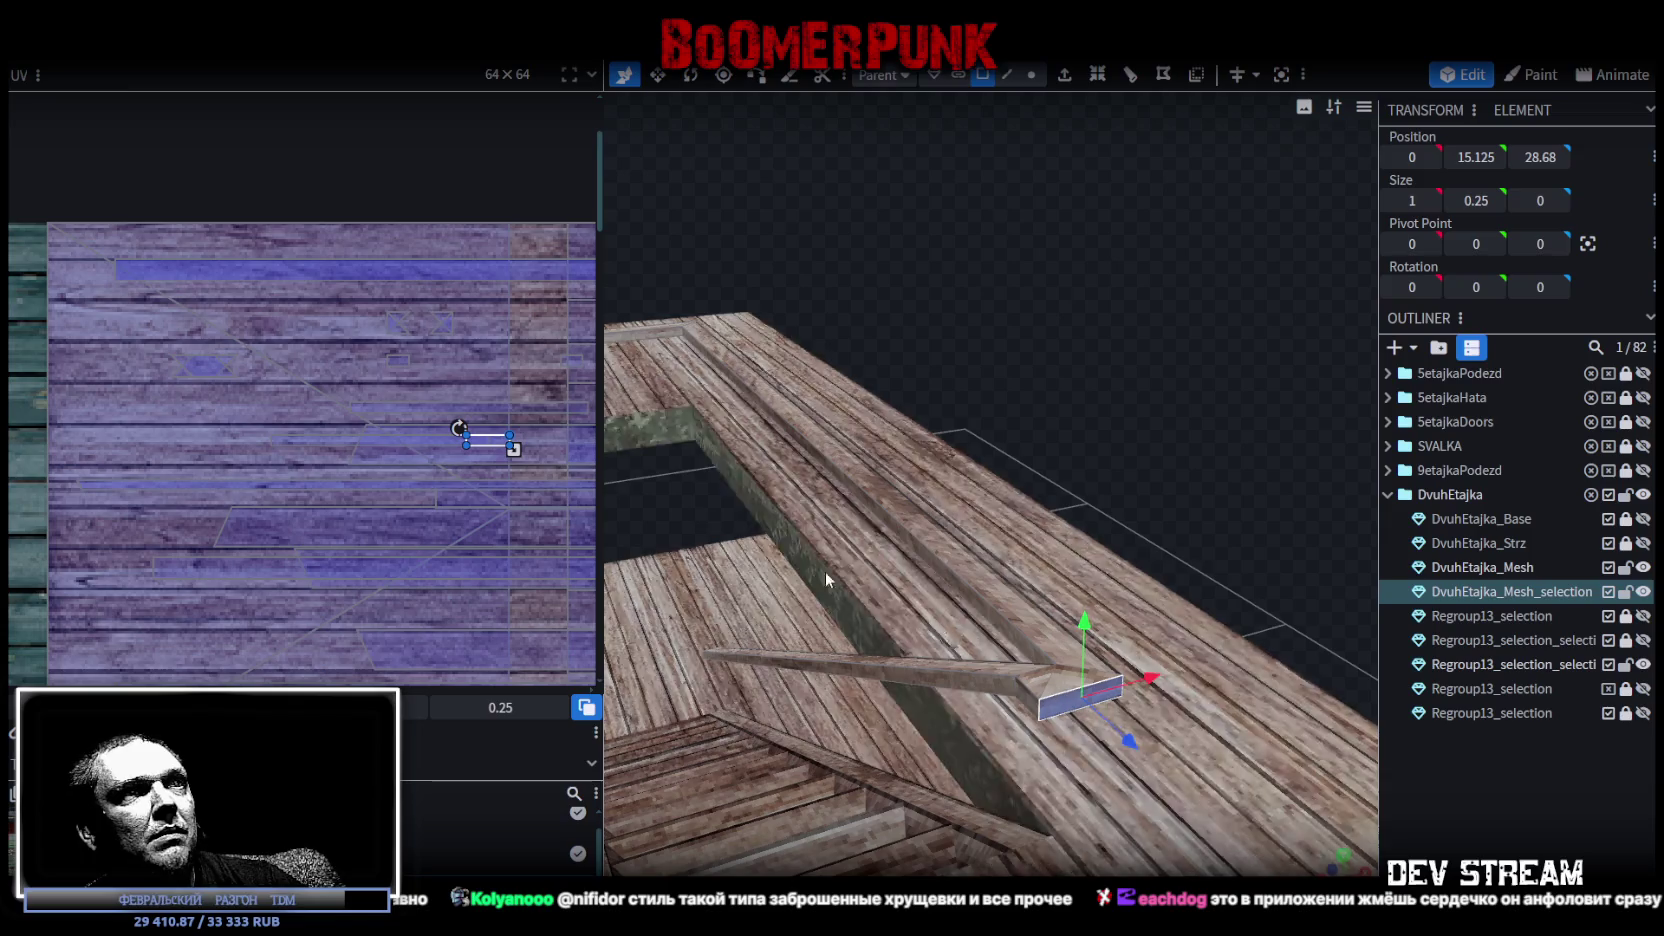
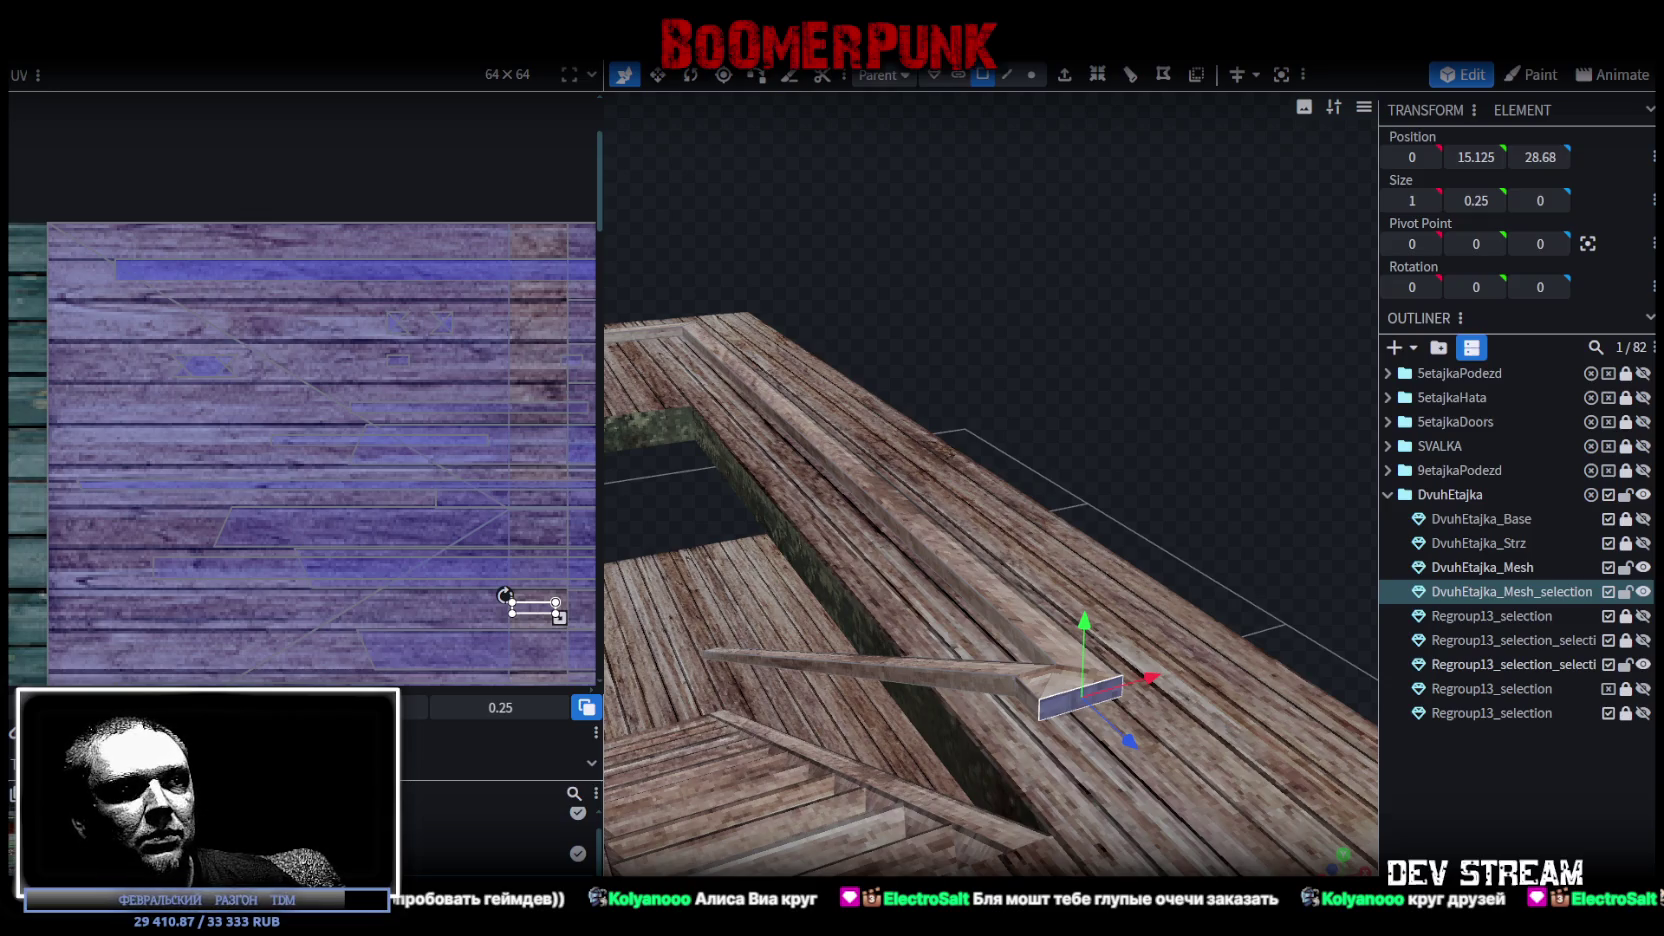
From the Twitch channel's About panels, open the Foz music link showing TSSFOZmusic.zip in a new tab.
key(alt+Tab)
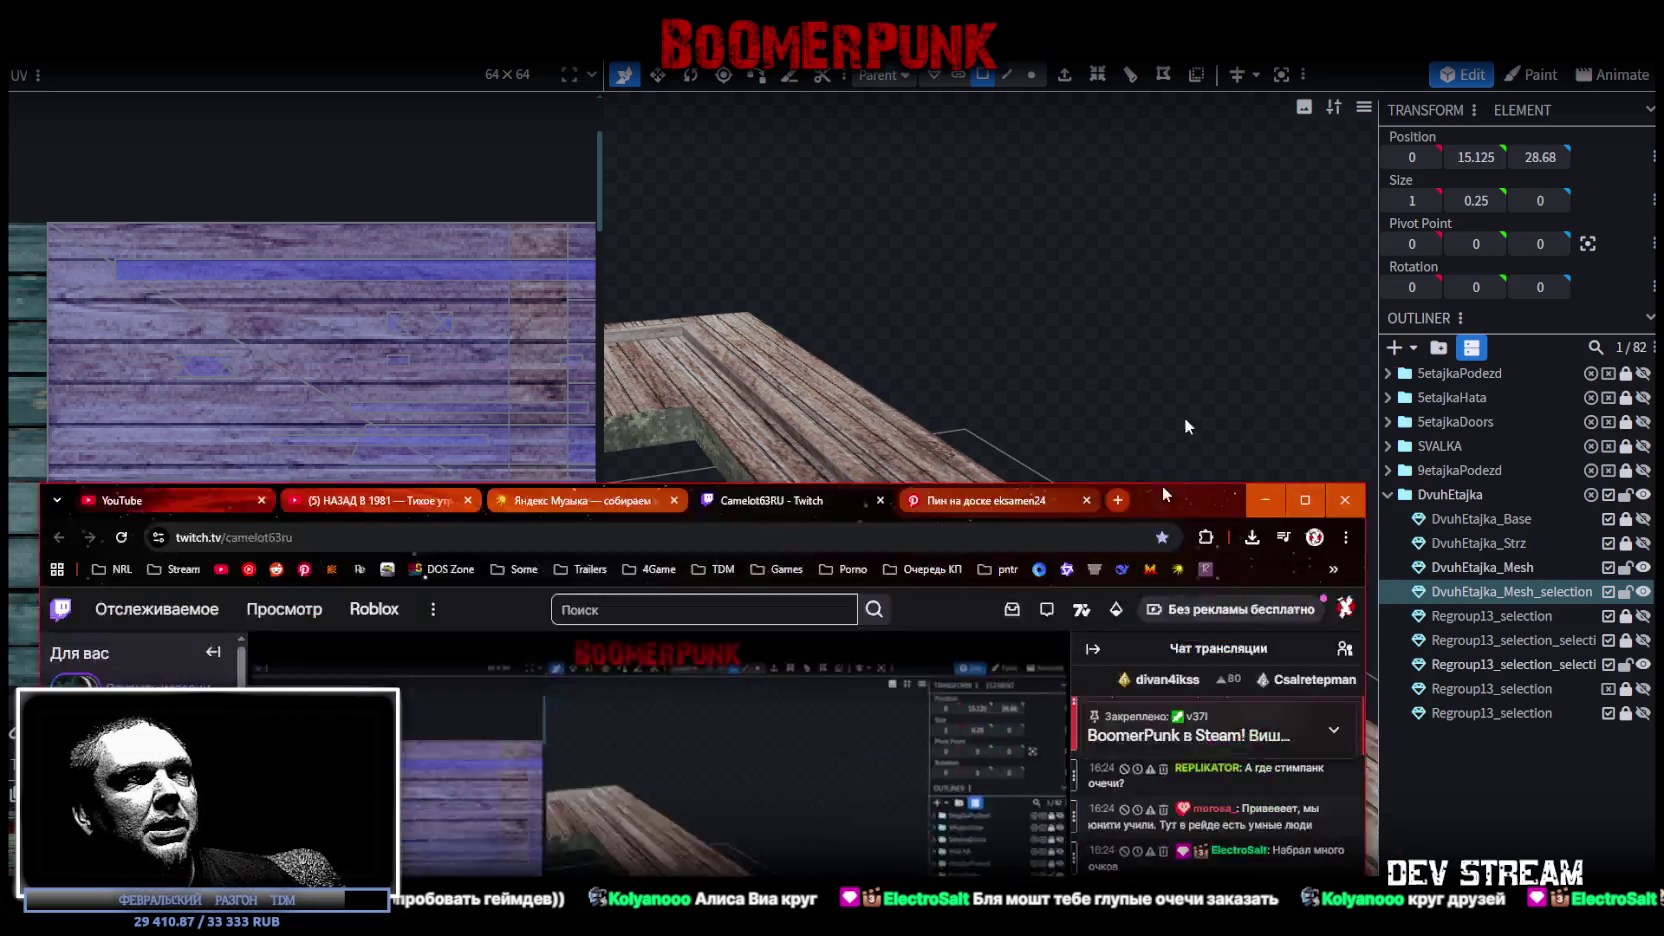
scroll(953, 420, down, 3)
scroll(953, 420, down, 3)
scroll(953, 420, down, 3)
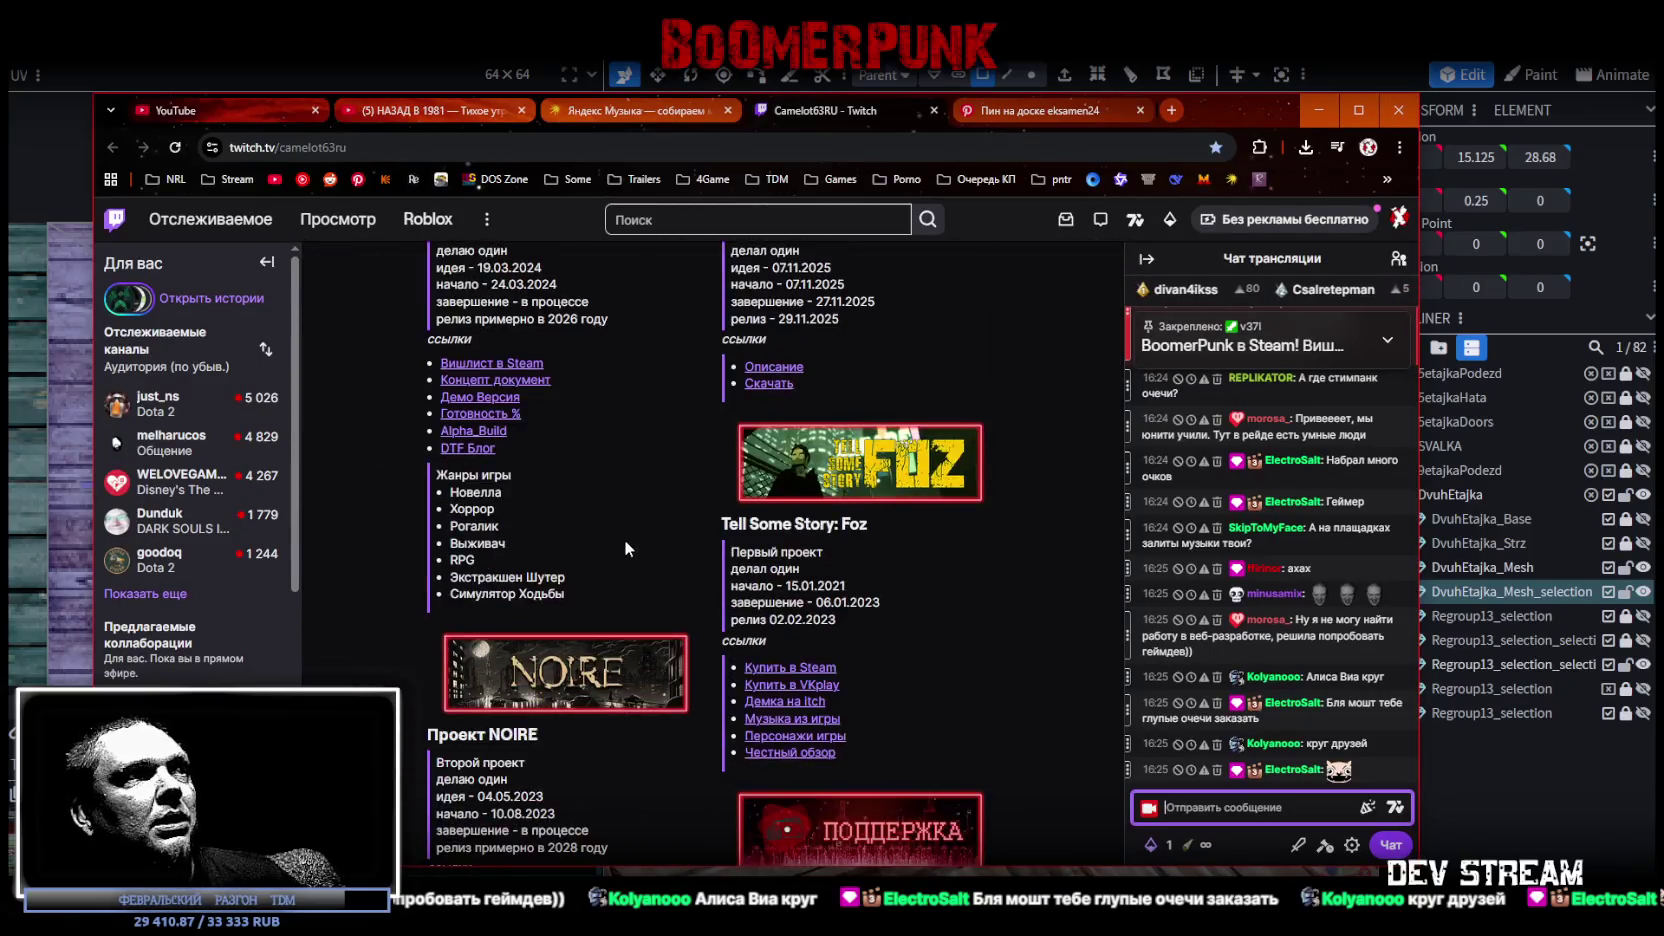
scroll(953, 420, down, 2)
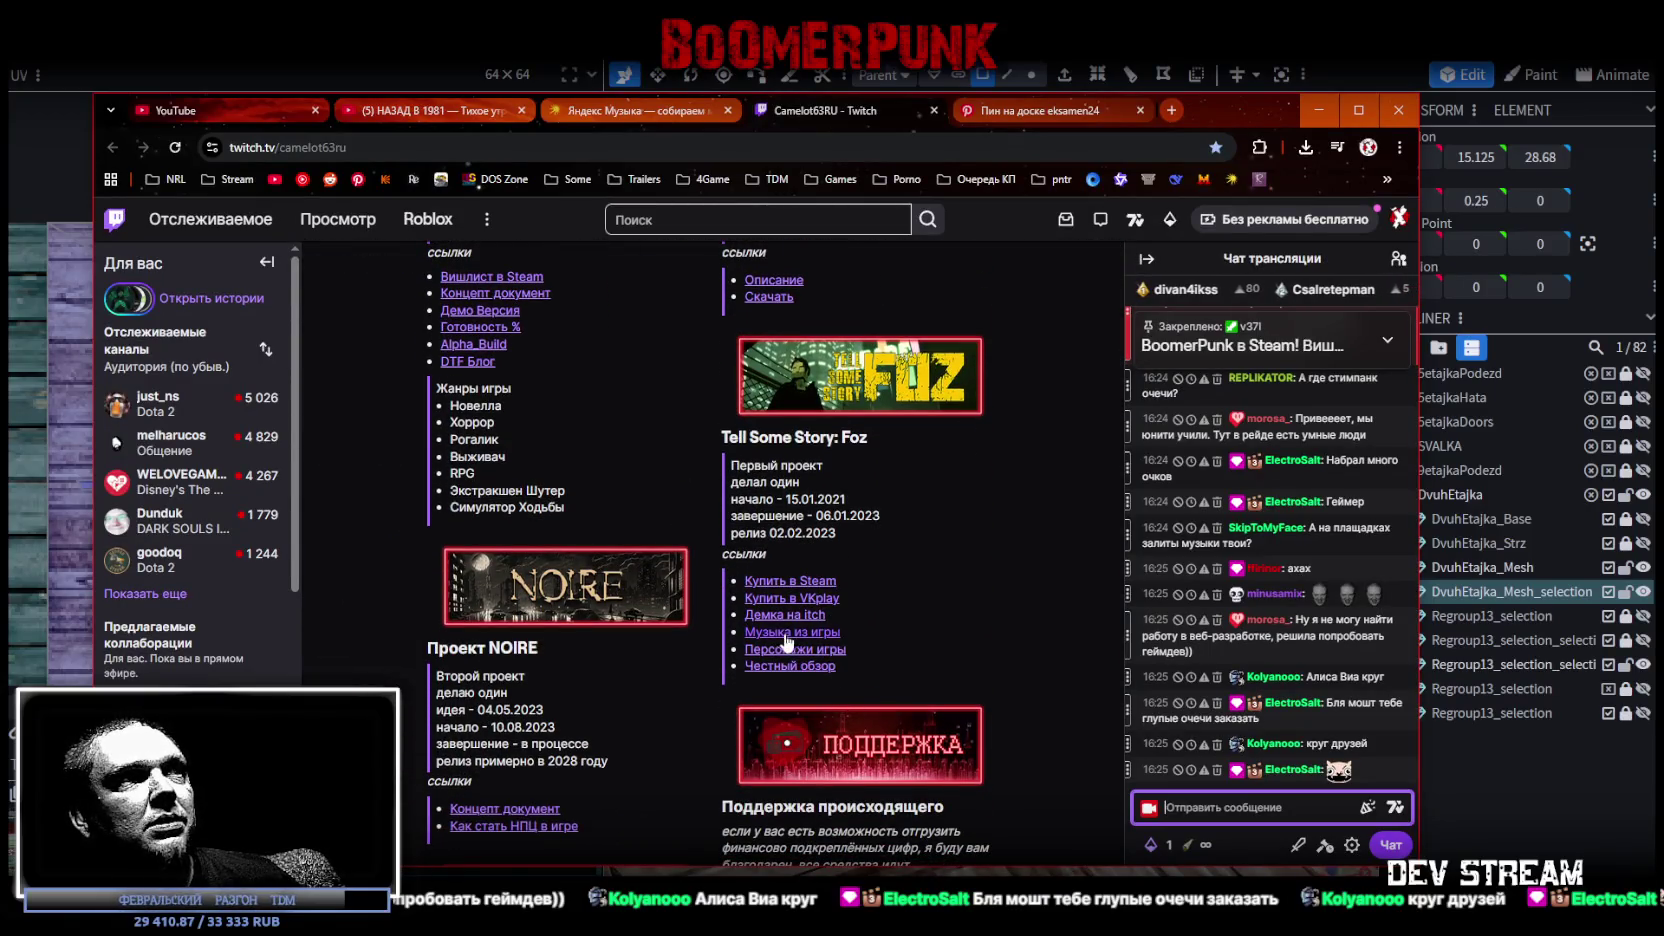
middle_click(790, 632)
click(896, 112)
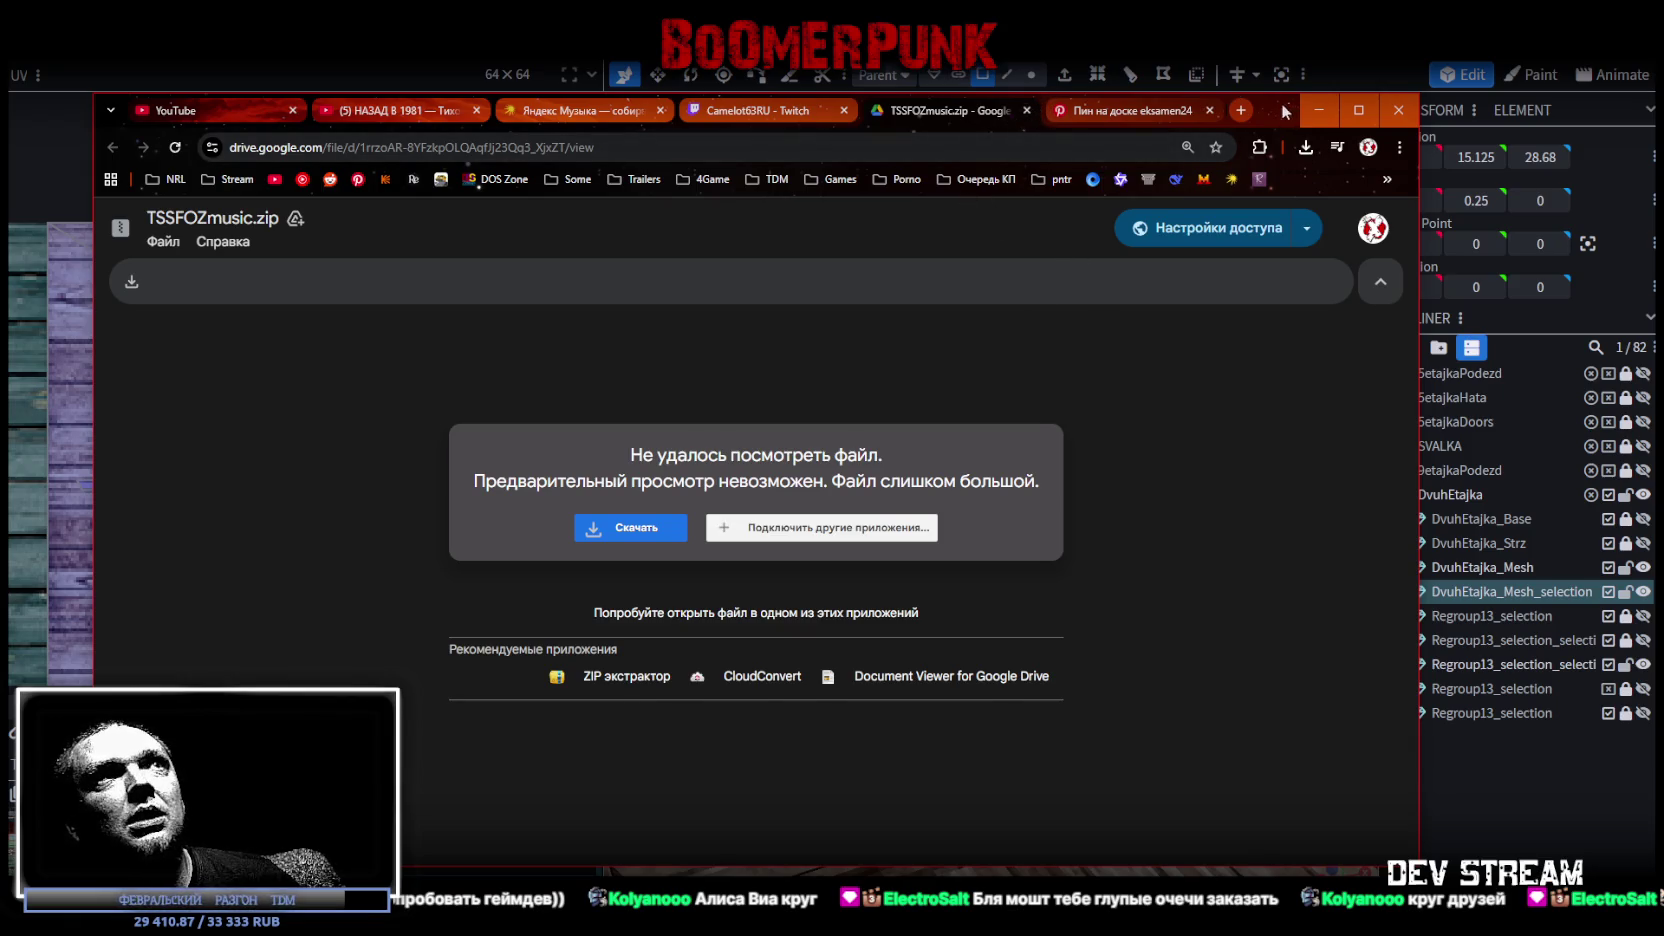
Minimize the Chrome window showing TSSFOZmusic.zip on Google Drive.
click(1319, 110)
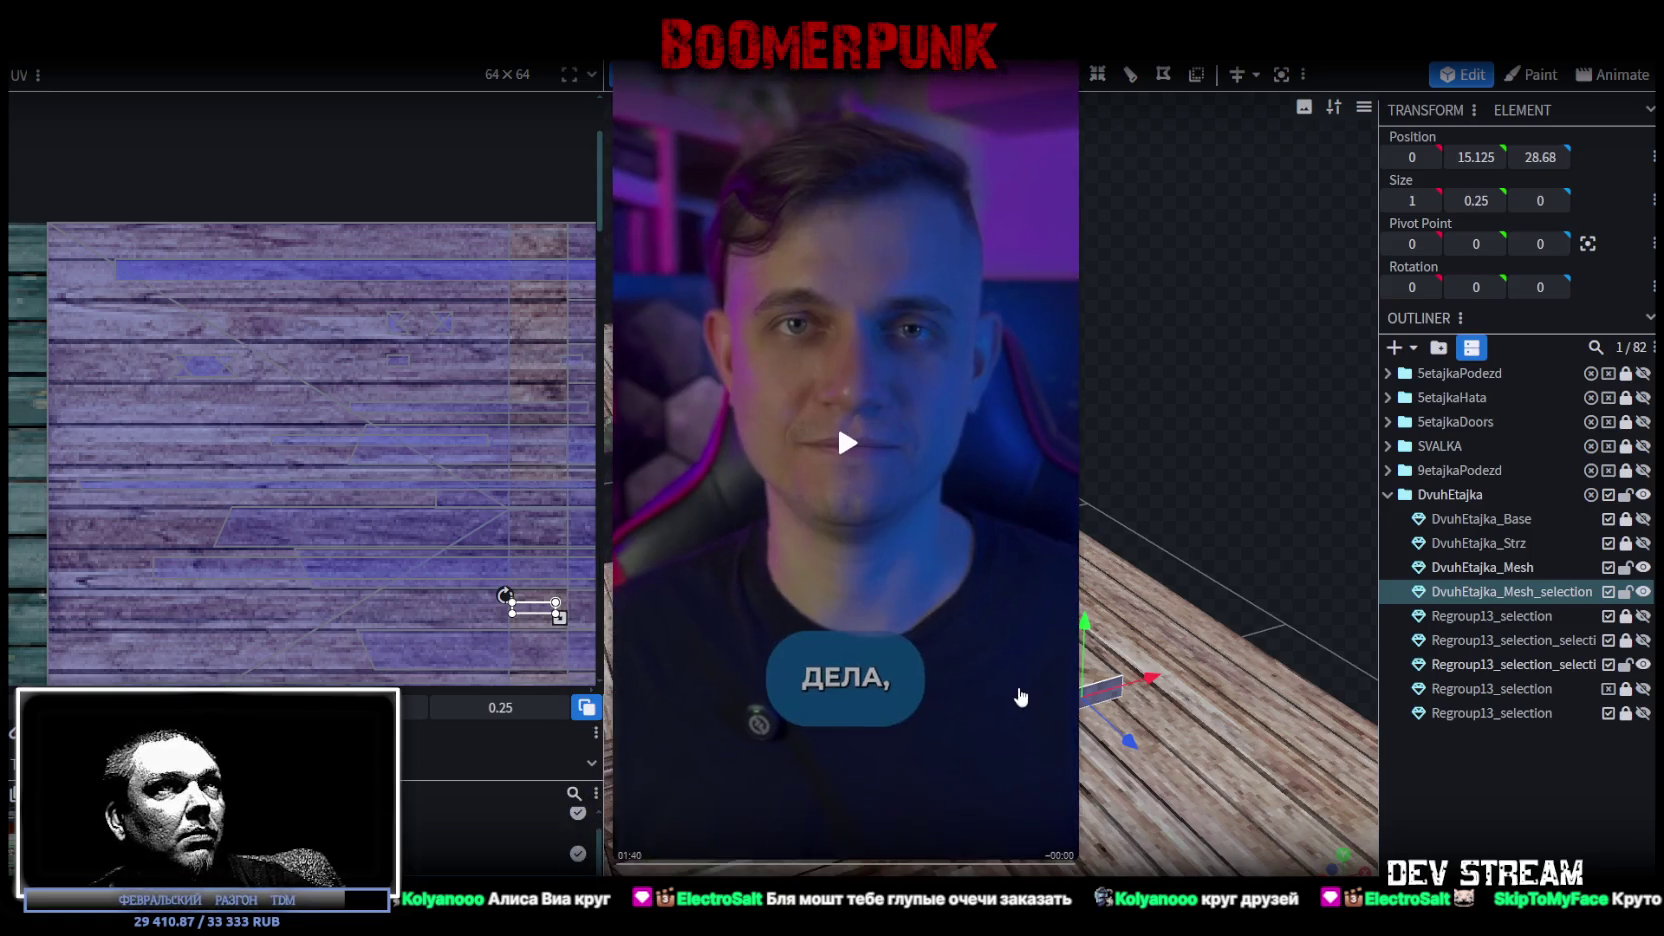
Resume the vertical video and move the Steam window to the right side.
click(872, 472)
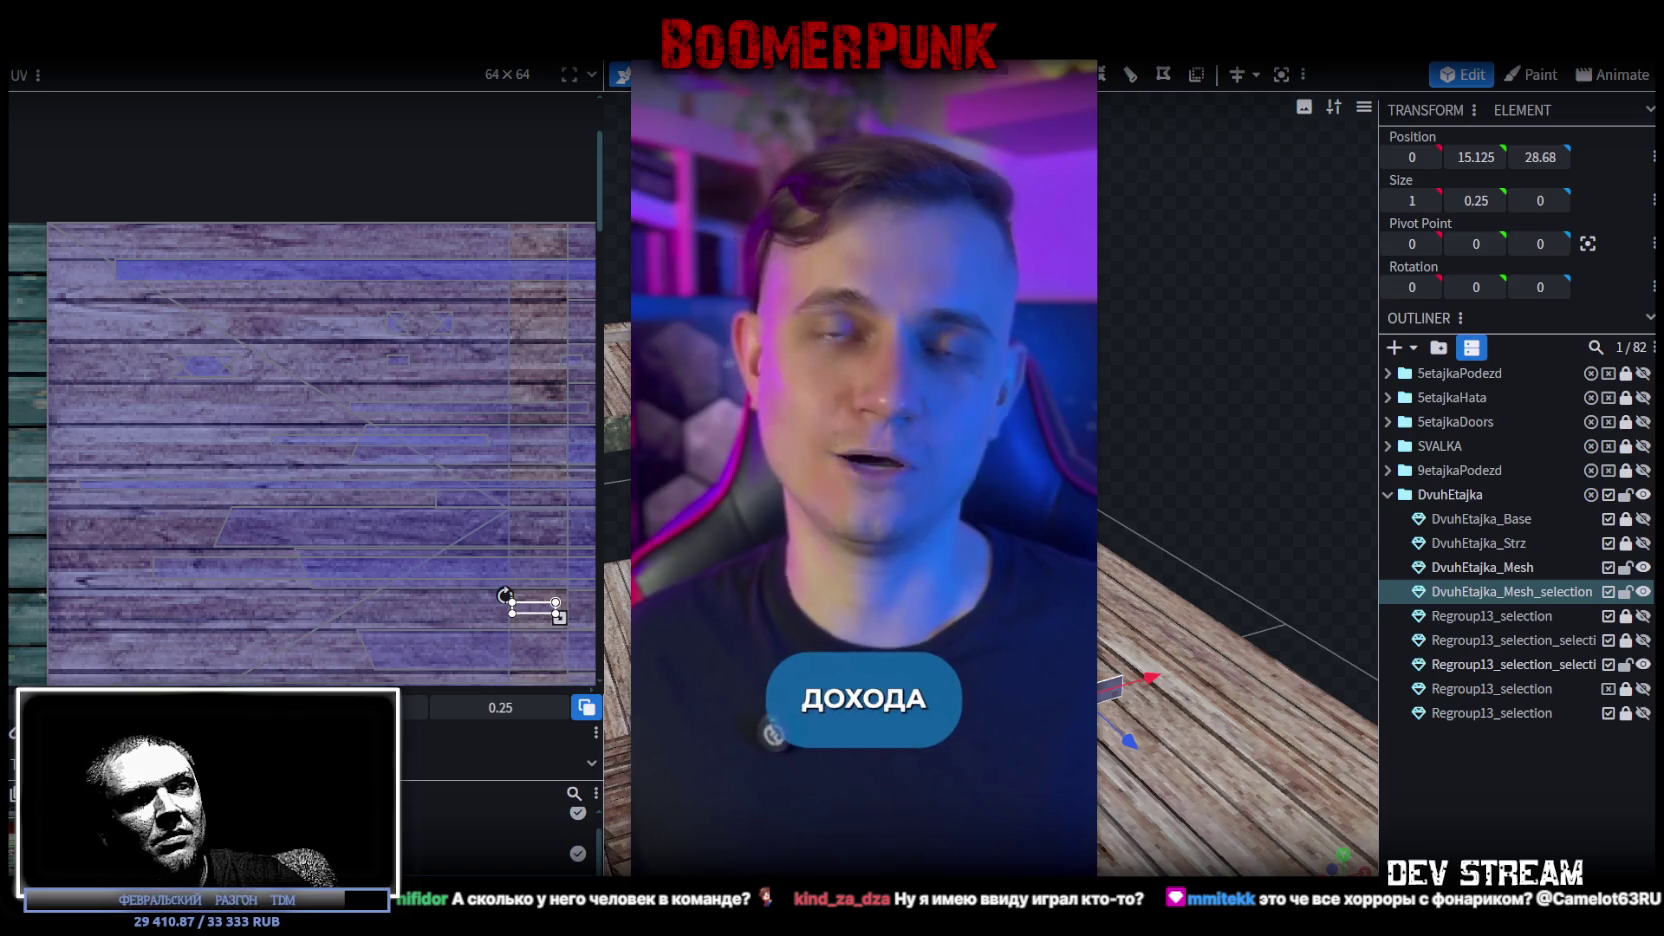
drag(614, 358, 1182, 157)
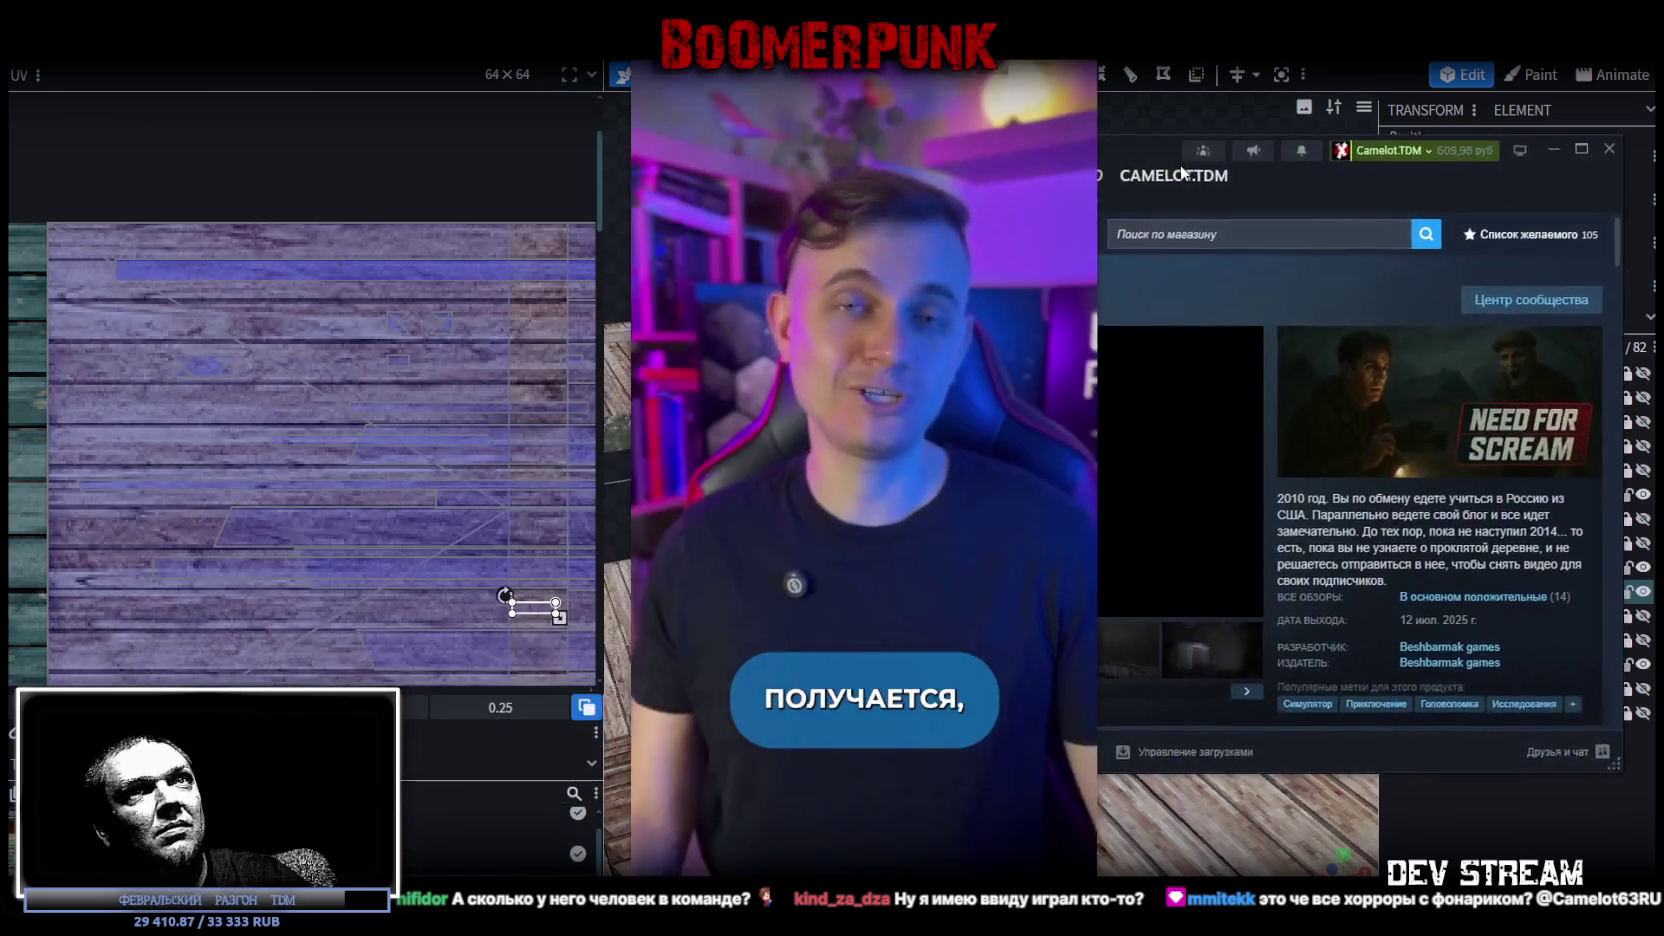
List all Beshbarmak games products and maximize the Steam store window.
scroll(1474, 408, down, 2)
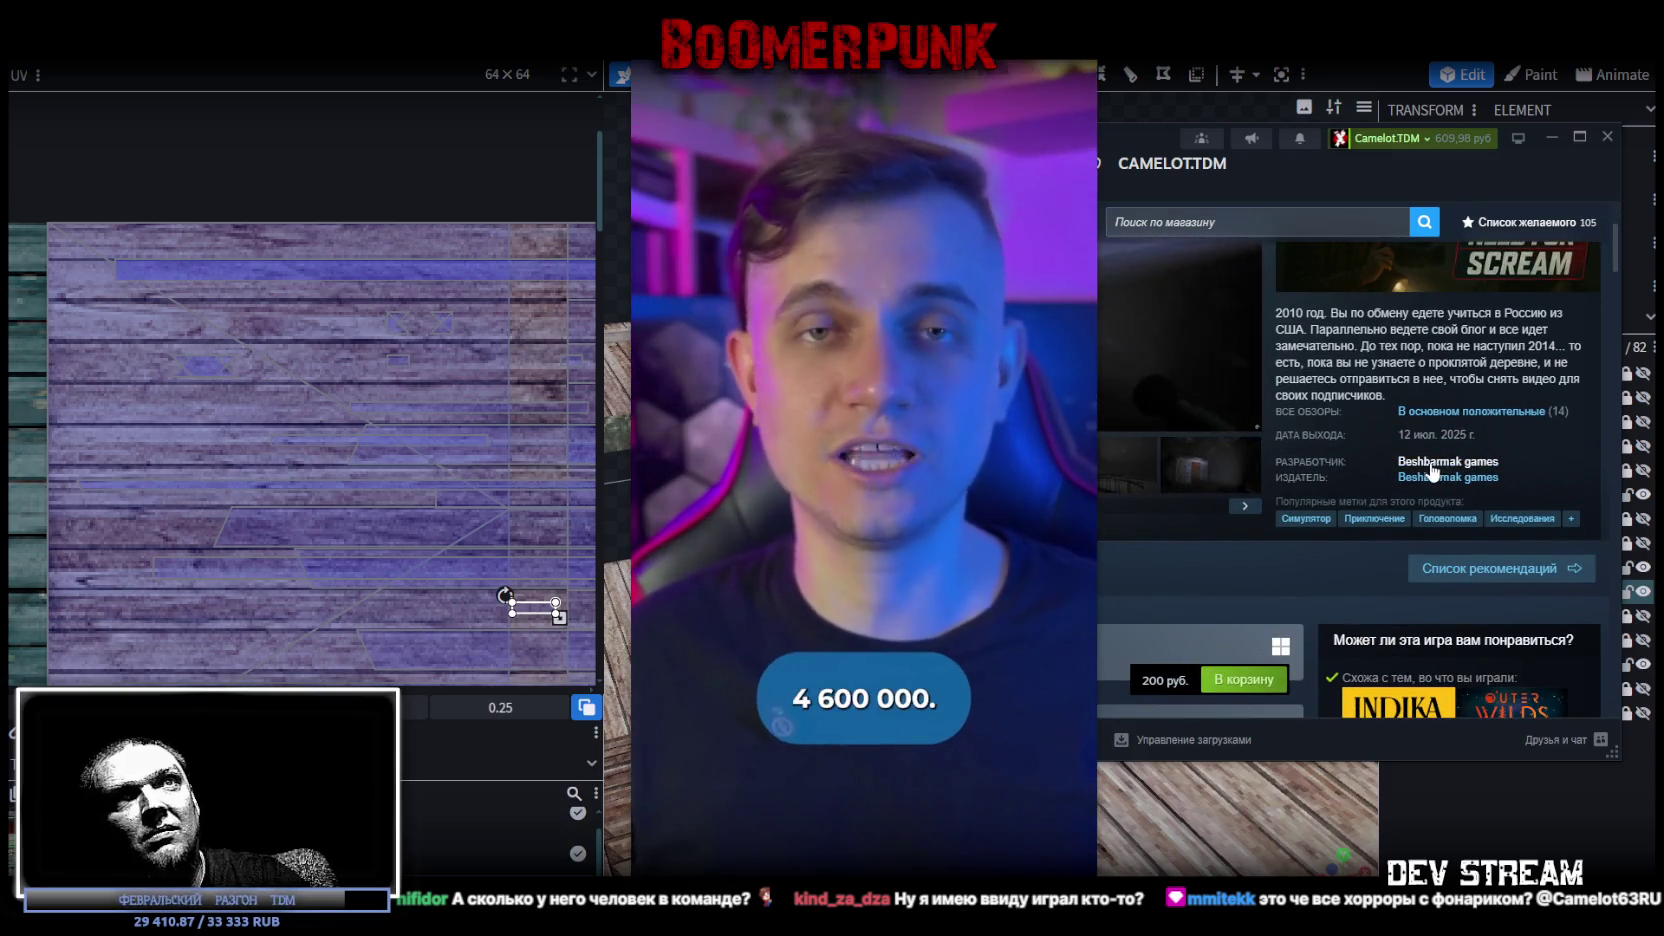
click(1438, 462)
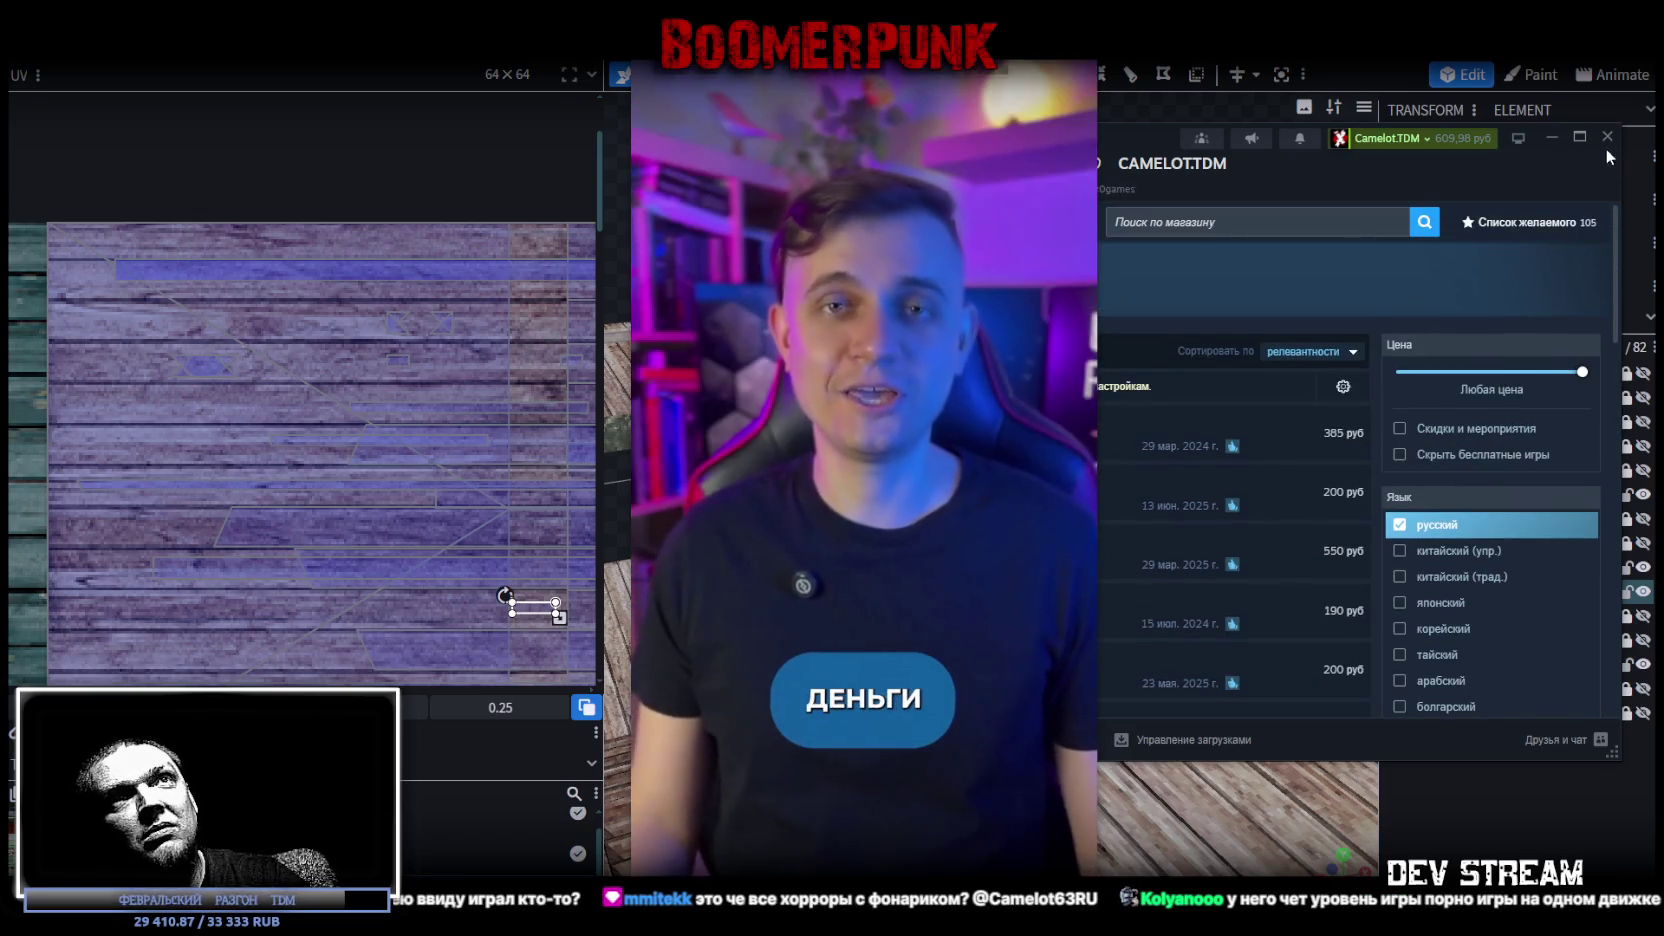
mouse_move(1500, 148)
mouse_down()
mouse_move(618, 150)
mouse_move(507, 107)
mouse_up()
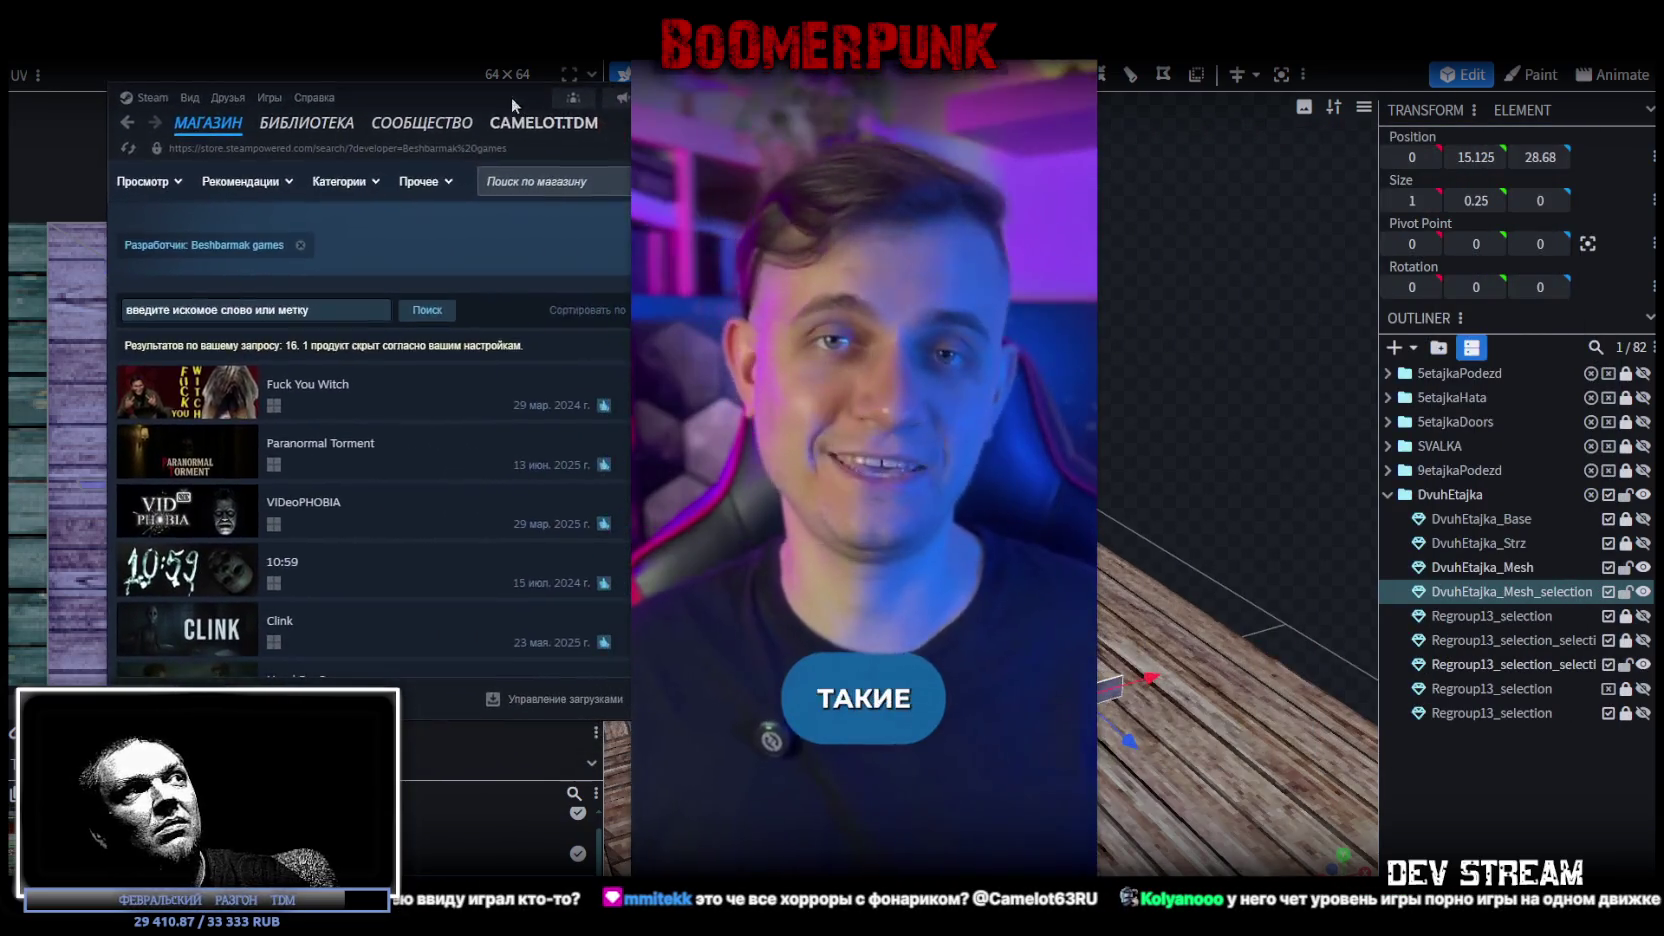
scroll(360, 457, down, 1)
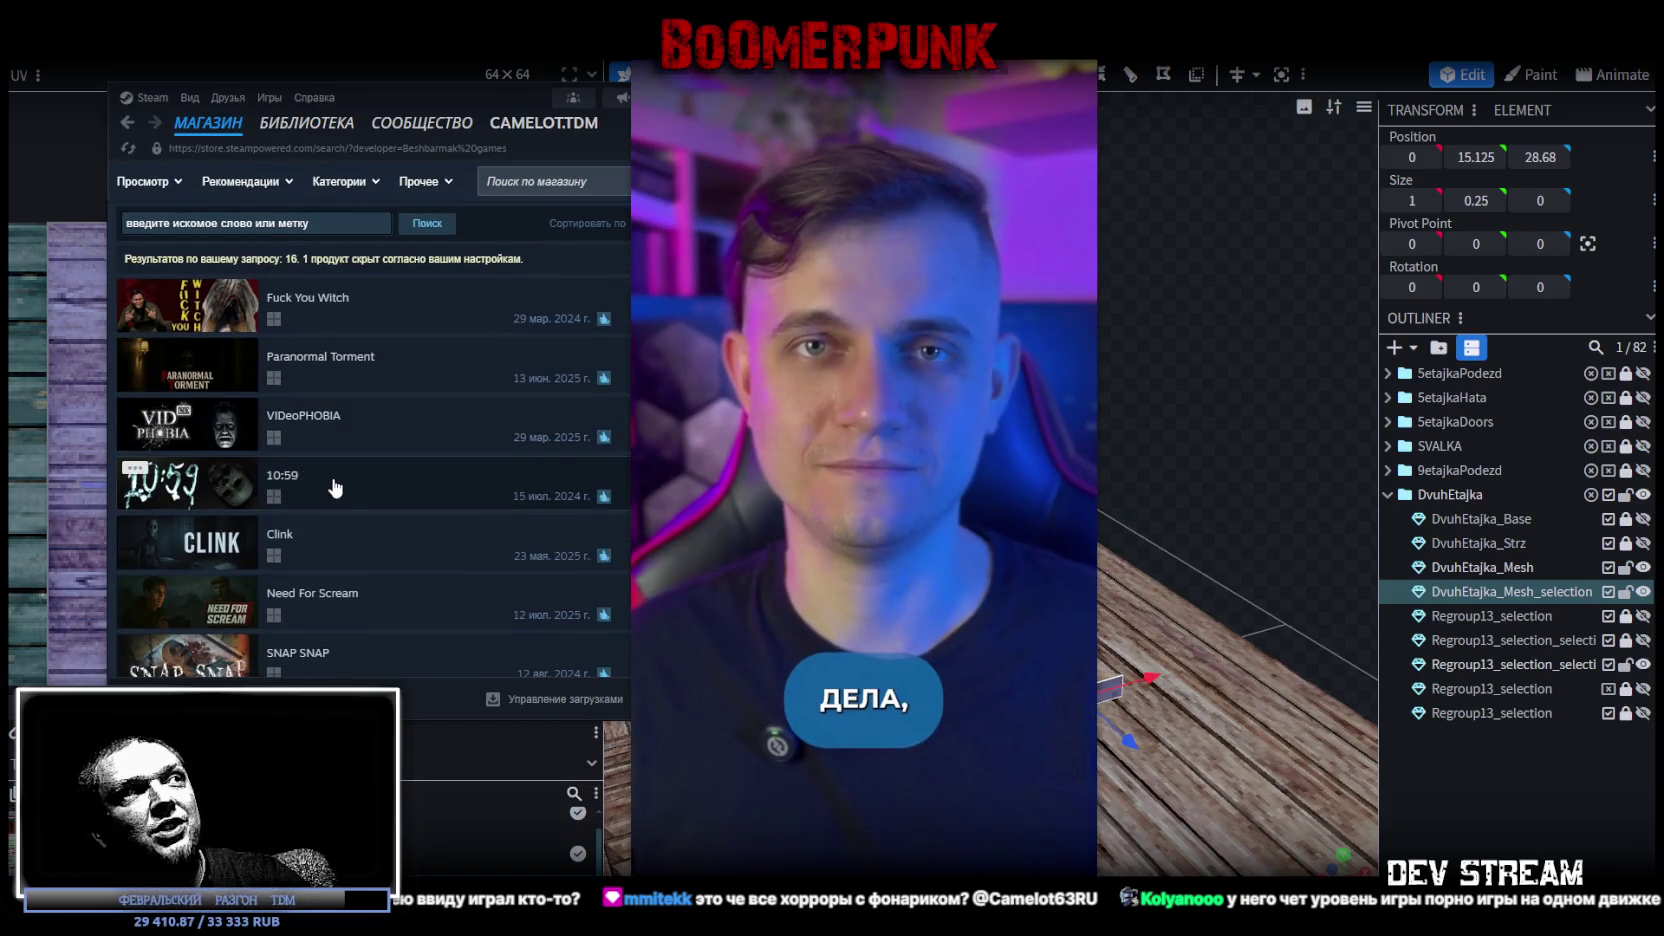
scroll(335, 488, down, 1)
scroll(398, 394, down, 2)
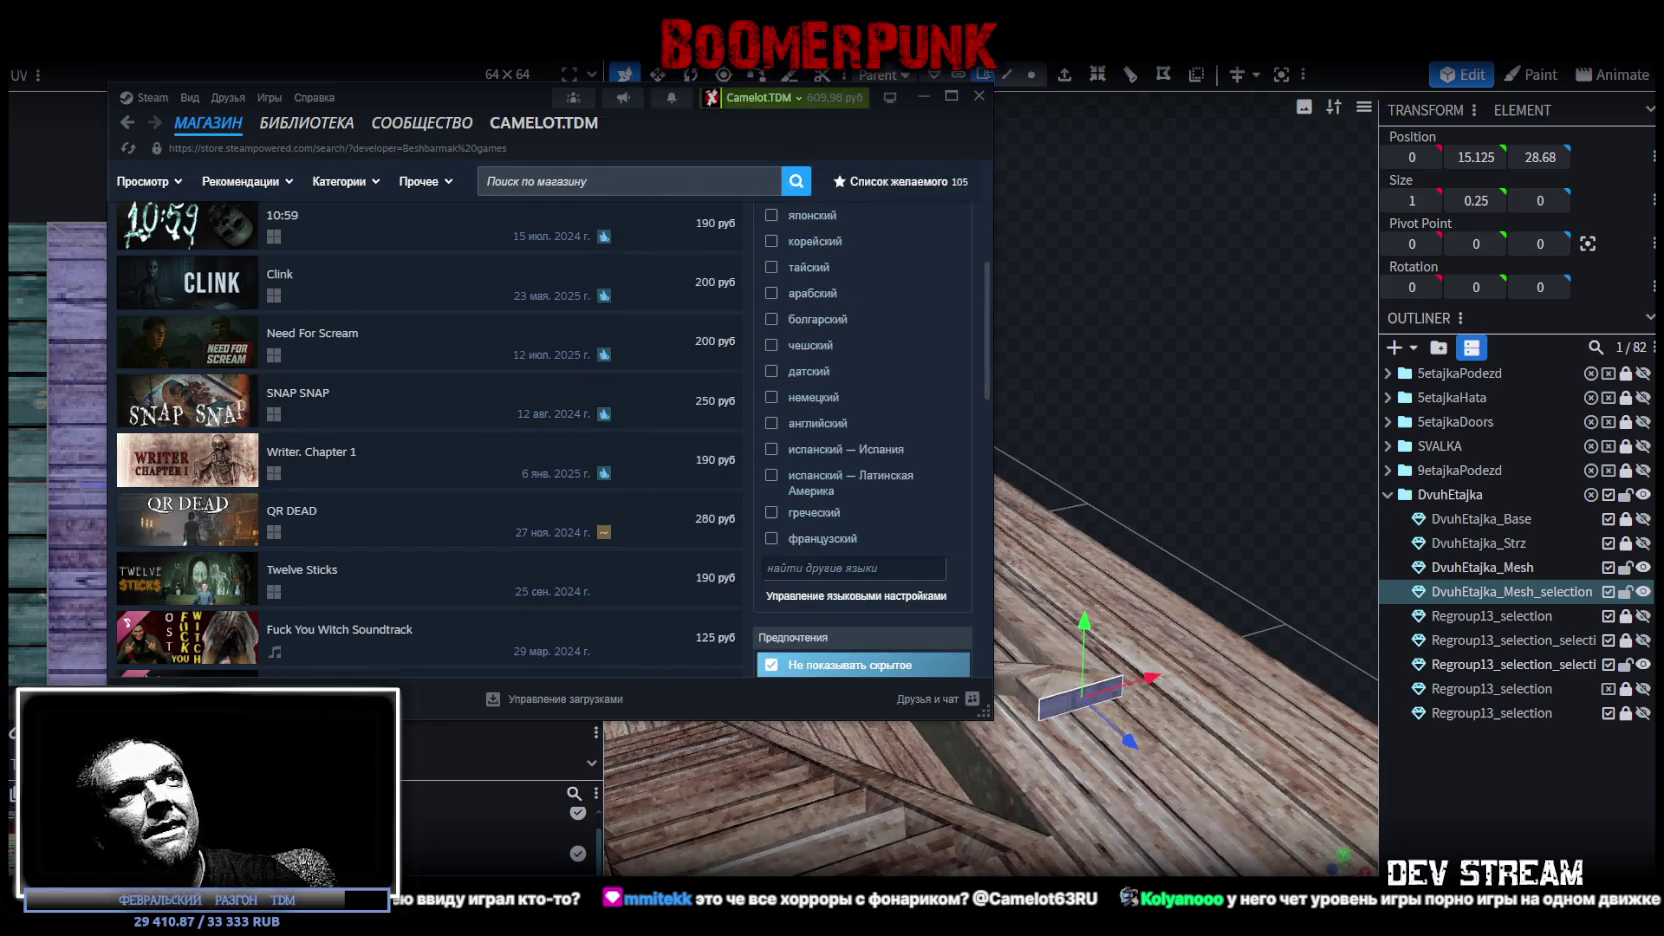
click(951, 96)
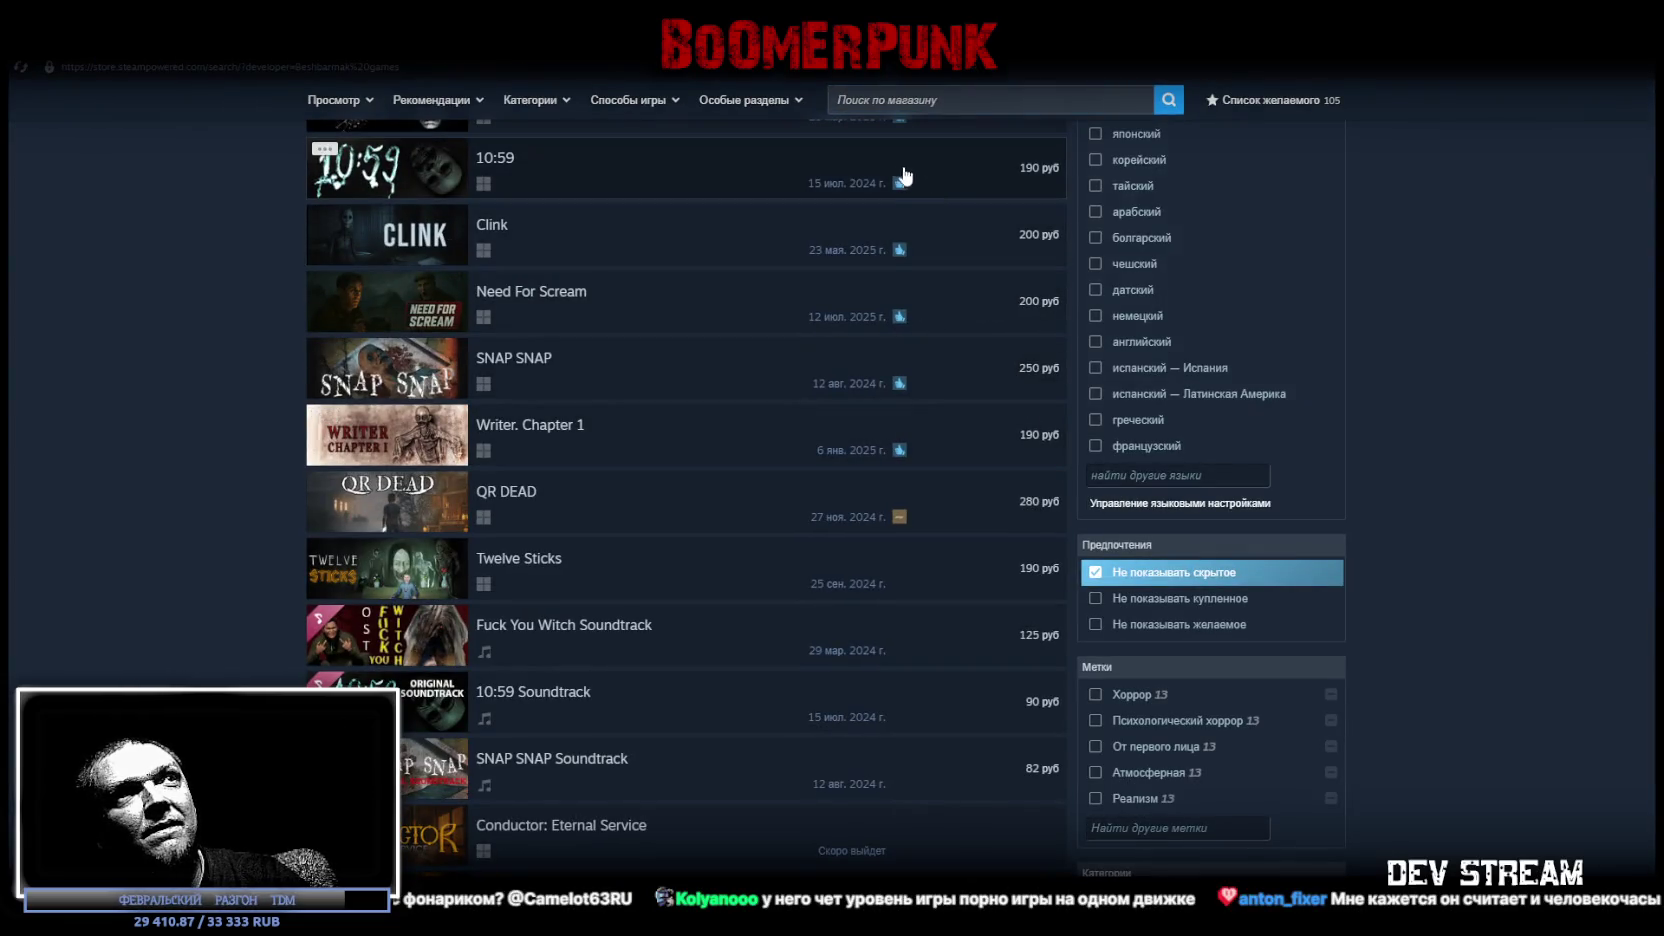
Scroll up and down through the Beshbarmak games catalogue of 16 results.
scroll(908, 230, up, 2)
scroll(910, 280, up, 2)
scroll(918, 306, down, 3)
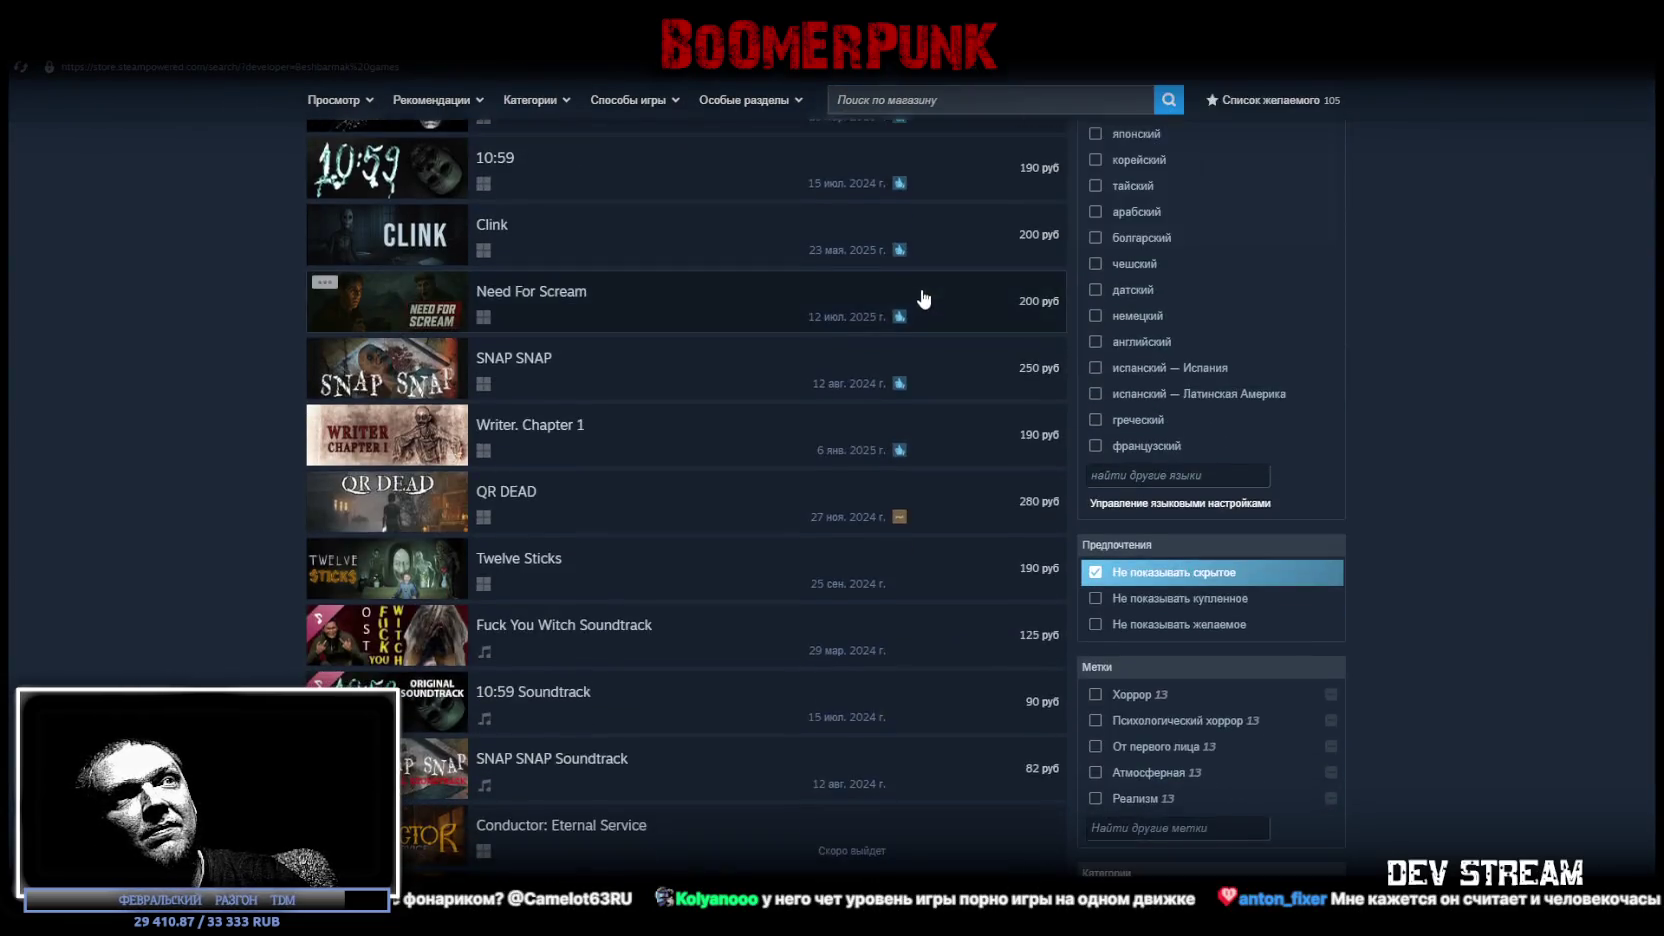
scroll(920, 297, down, 2)
scroll(890, 423, down, 1)
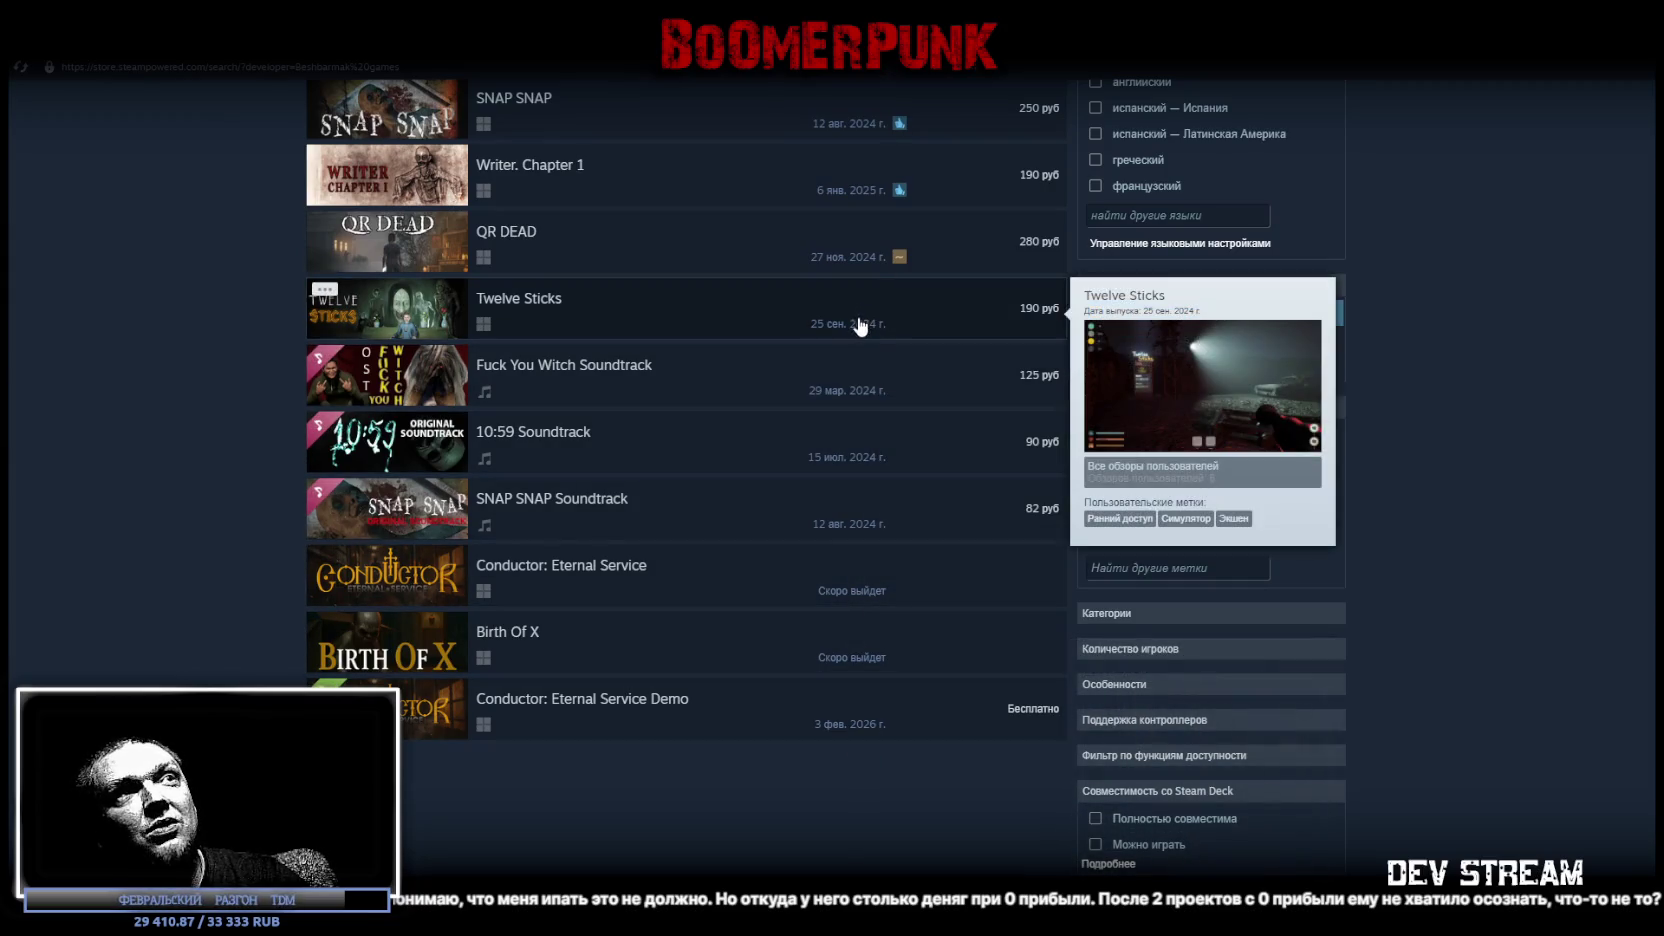
mouse_move(780, 836)
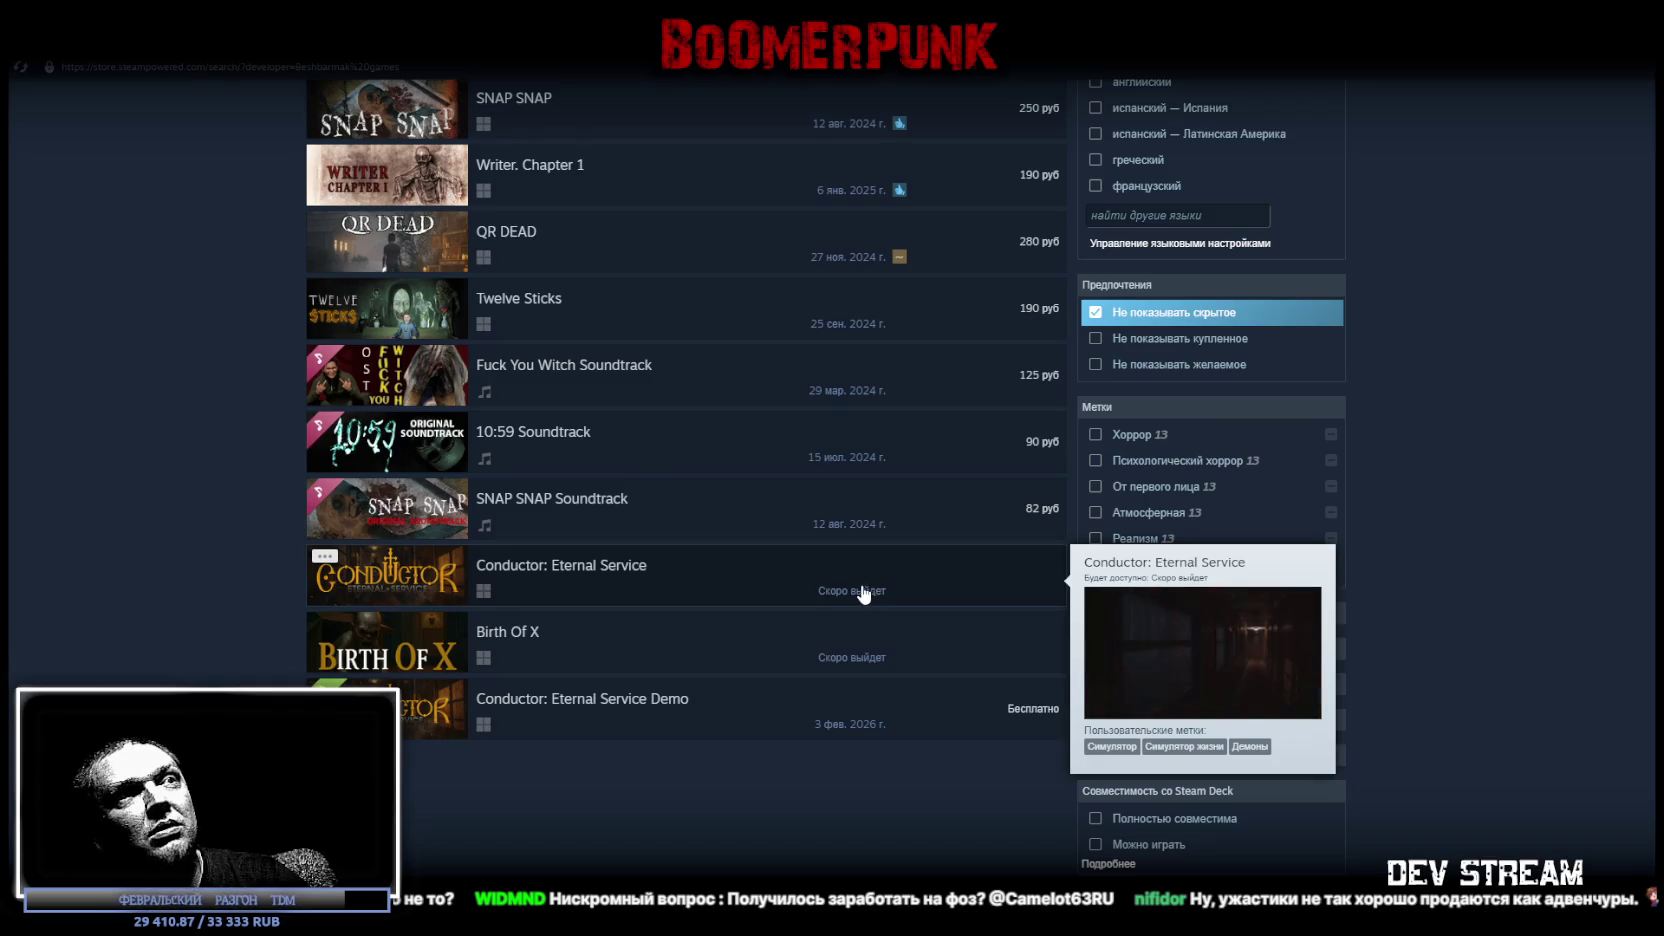
scroll(900, 530, up, 2)
mouse_move(858, 433)
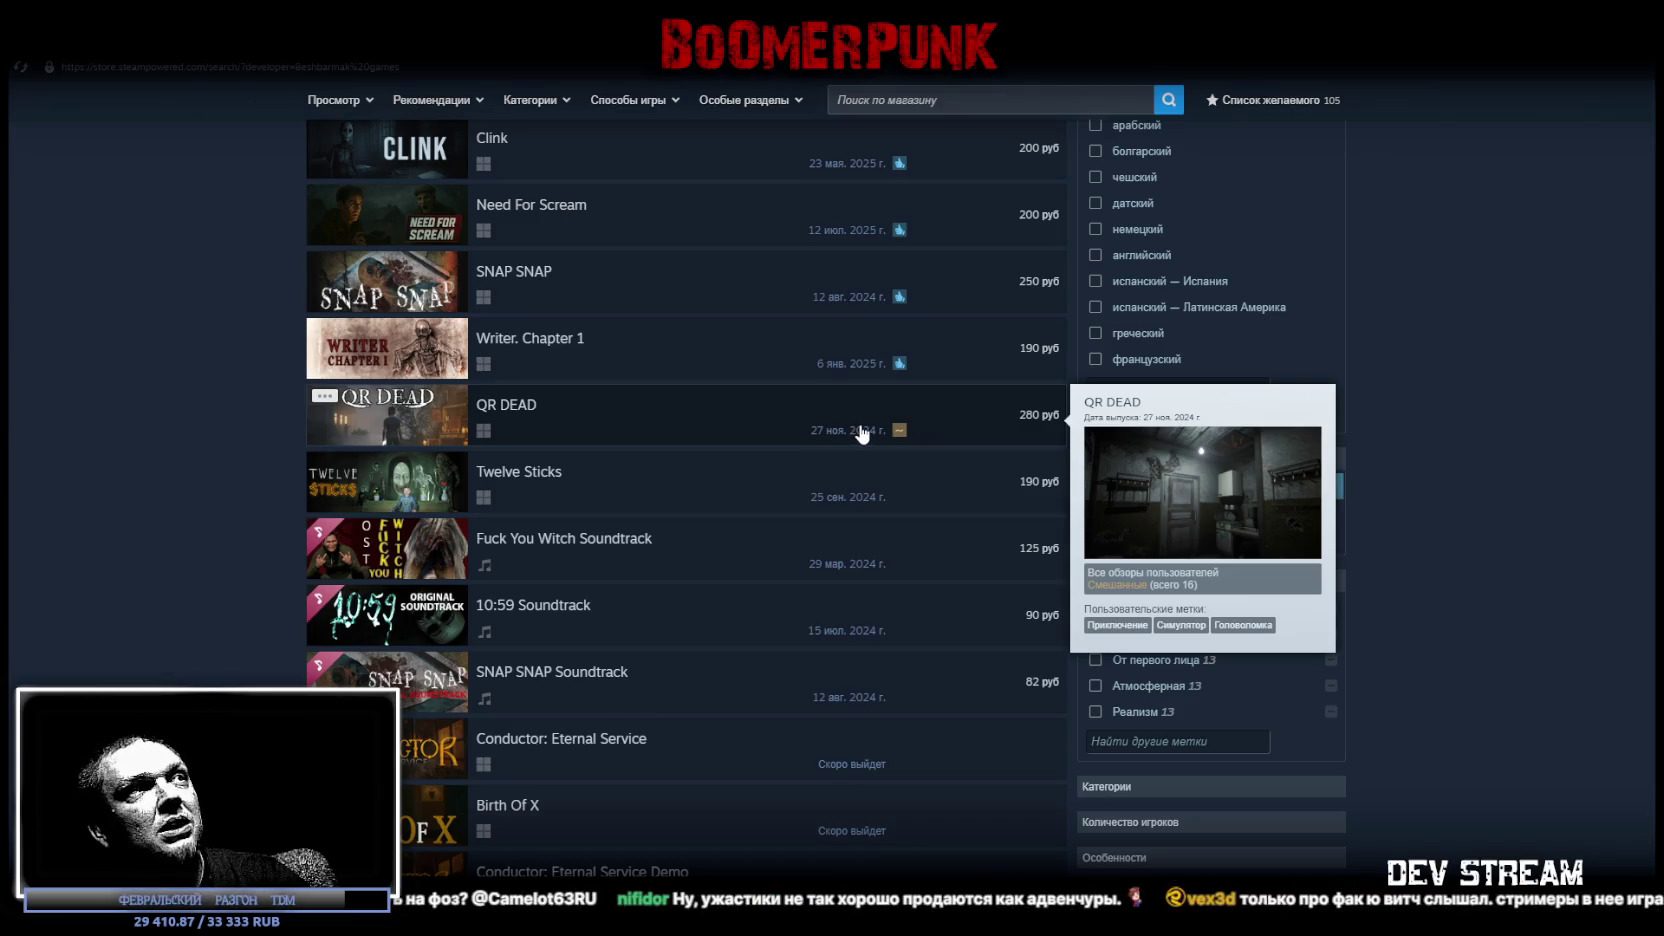
scroll(857, 433, up, 1)
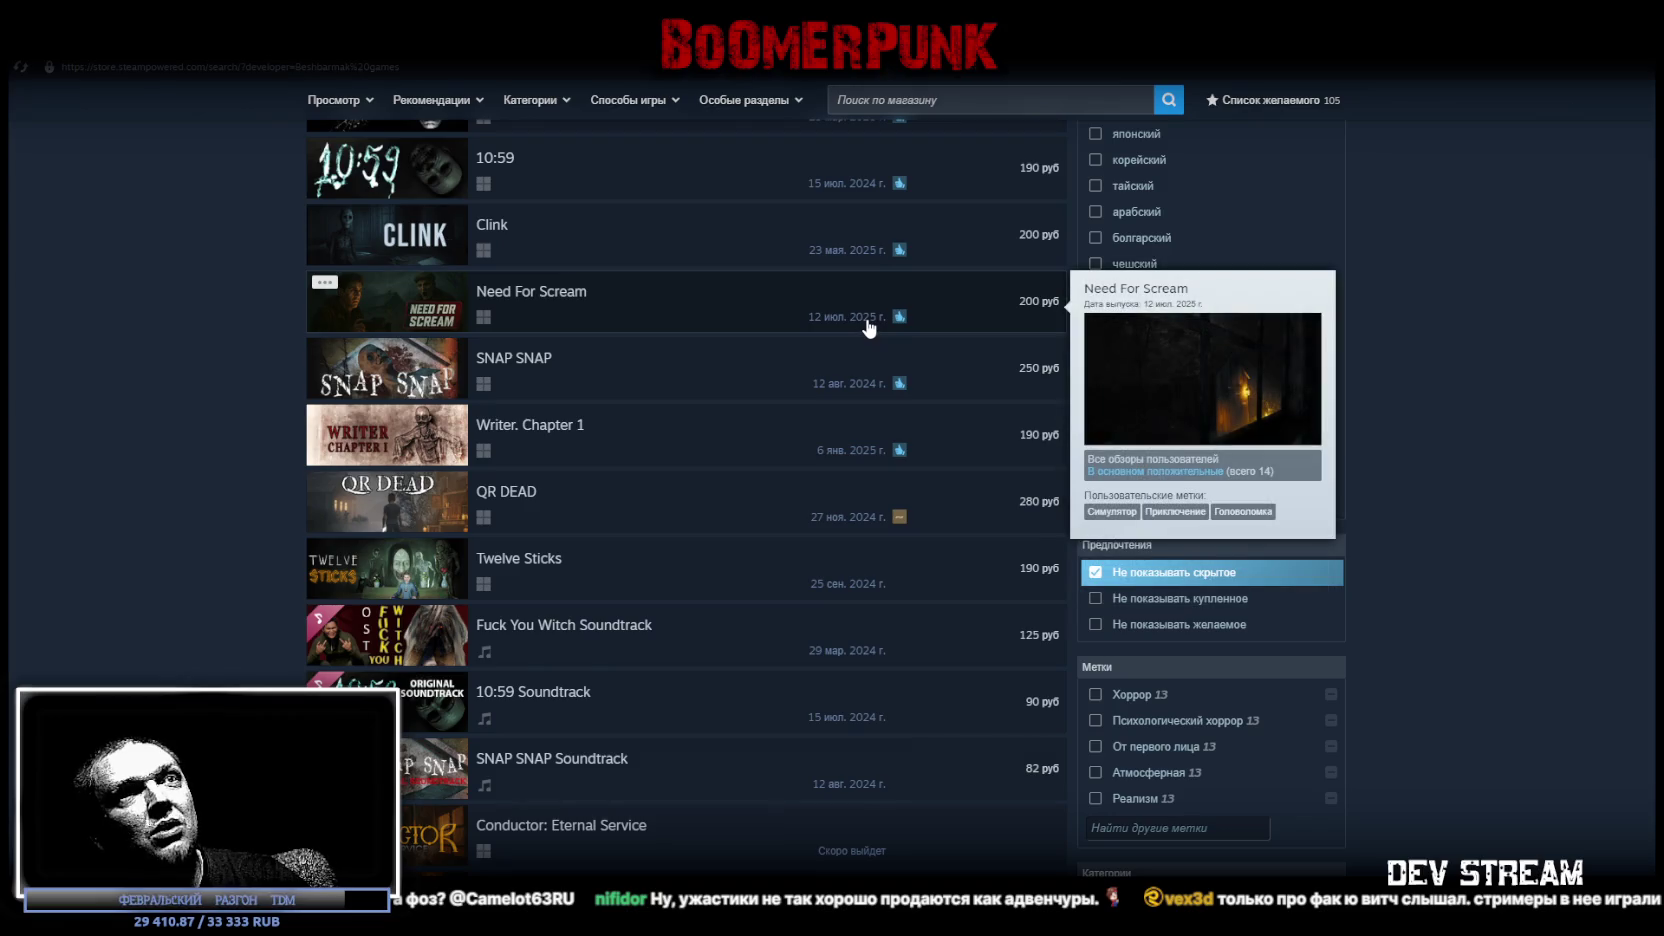
scroll(866, 330, up, 2)
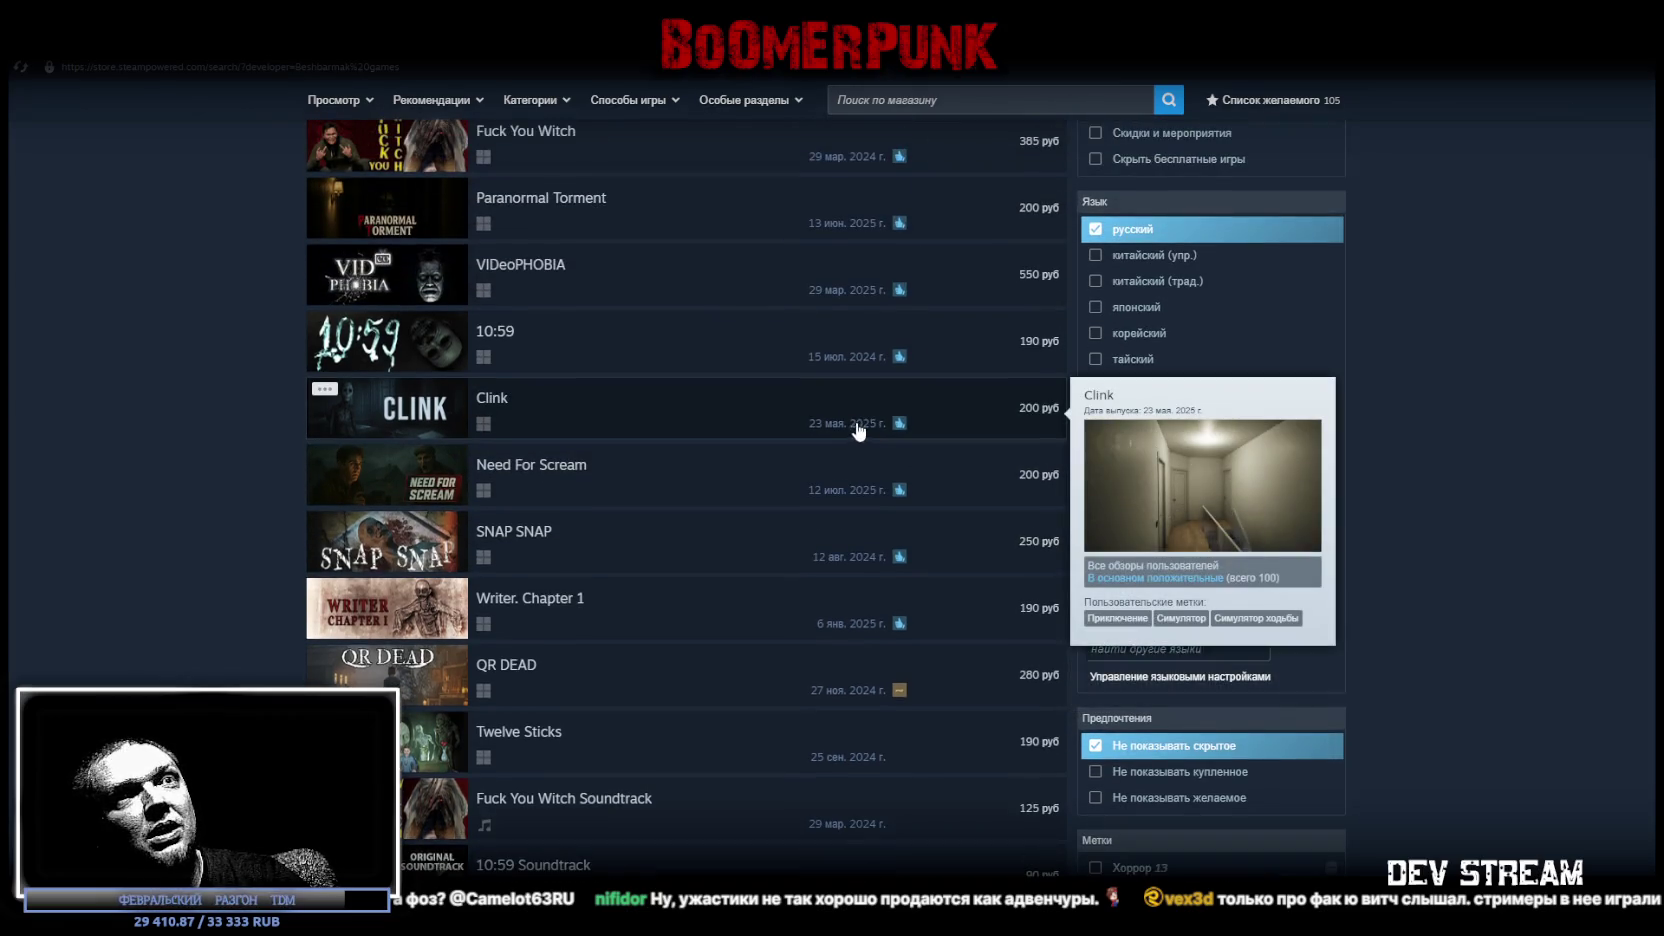
scroll(899, 483, up, 2)
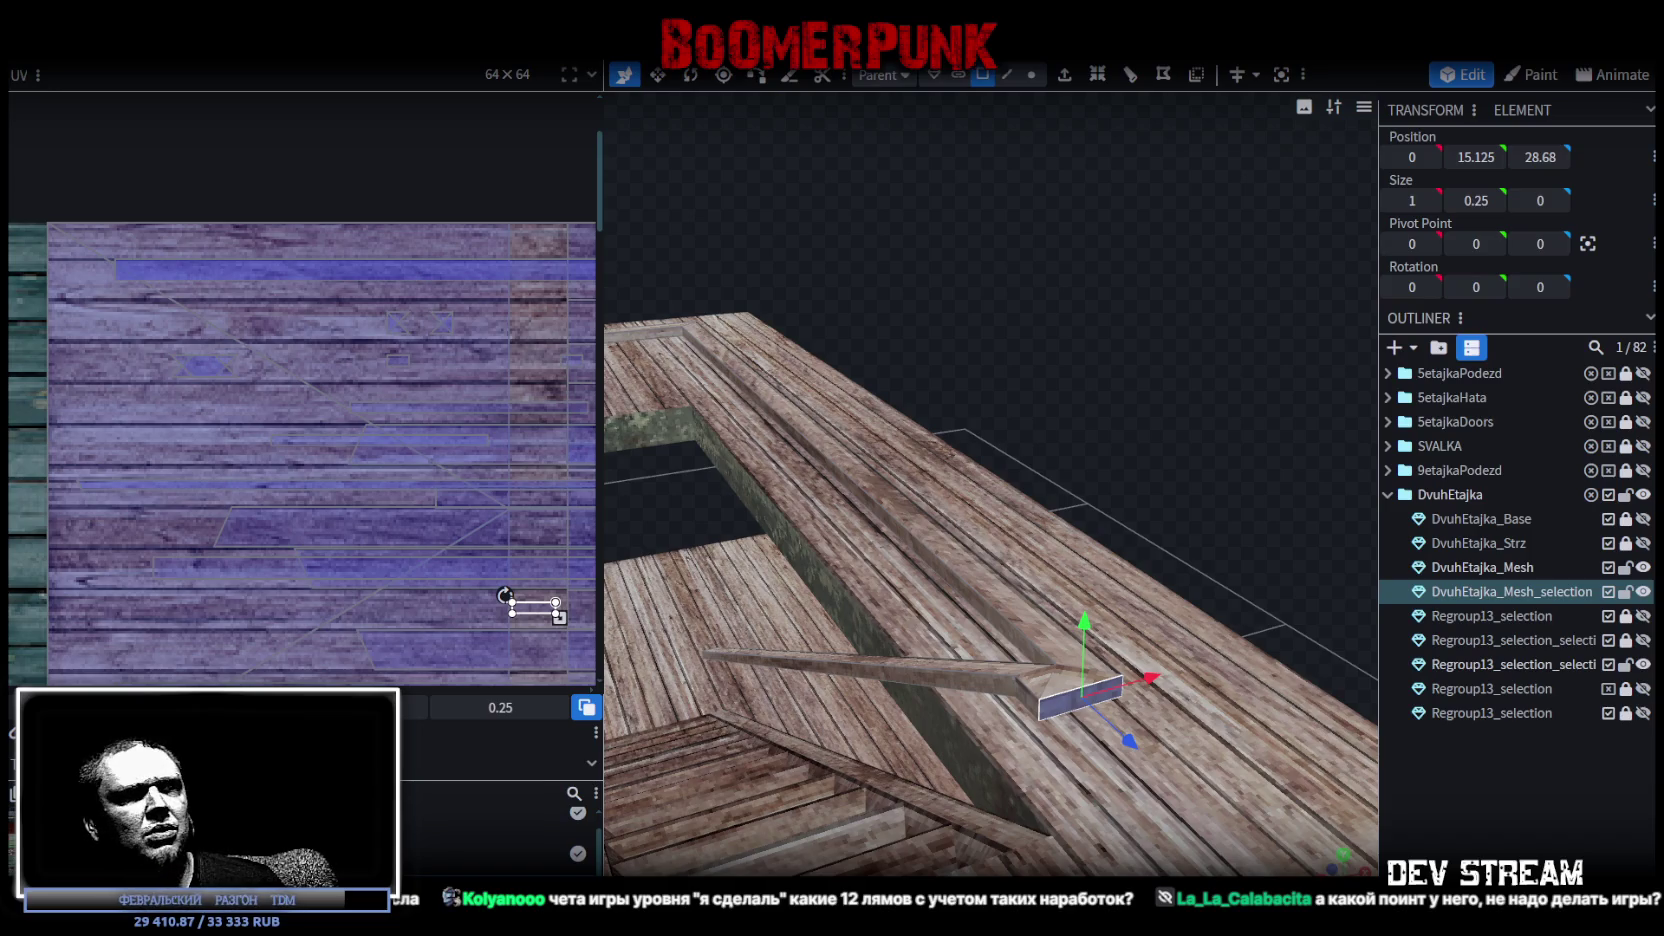
key(alt+Tab)
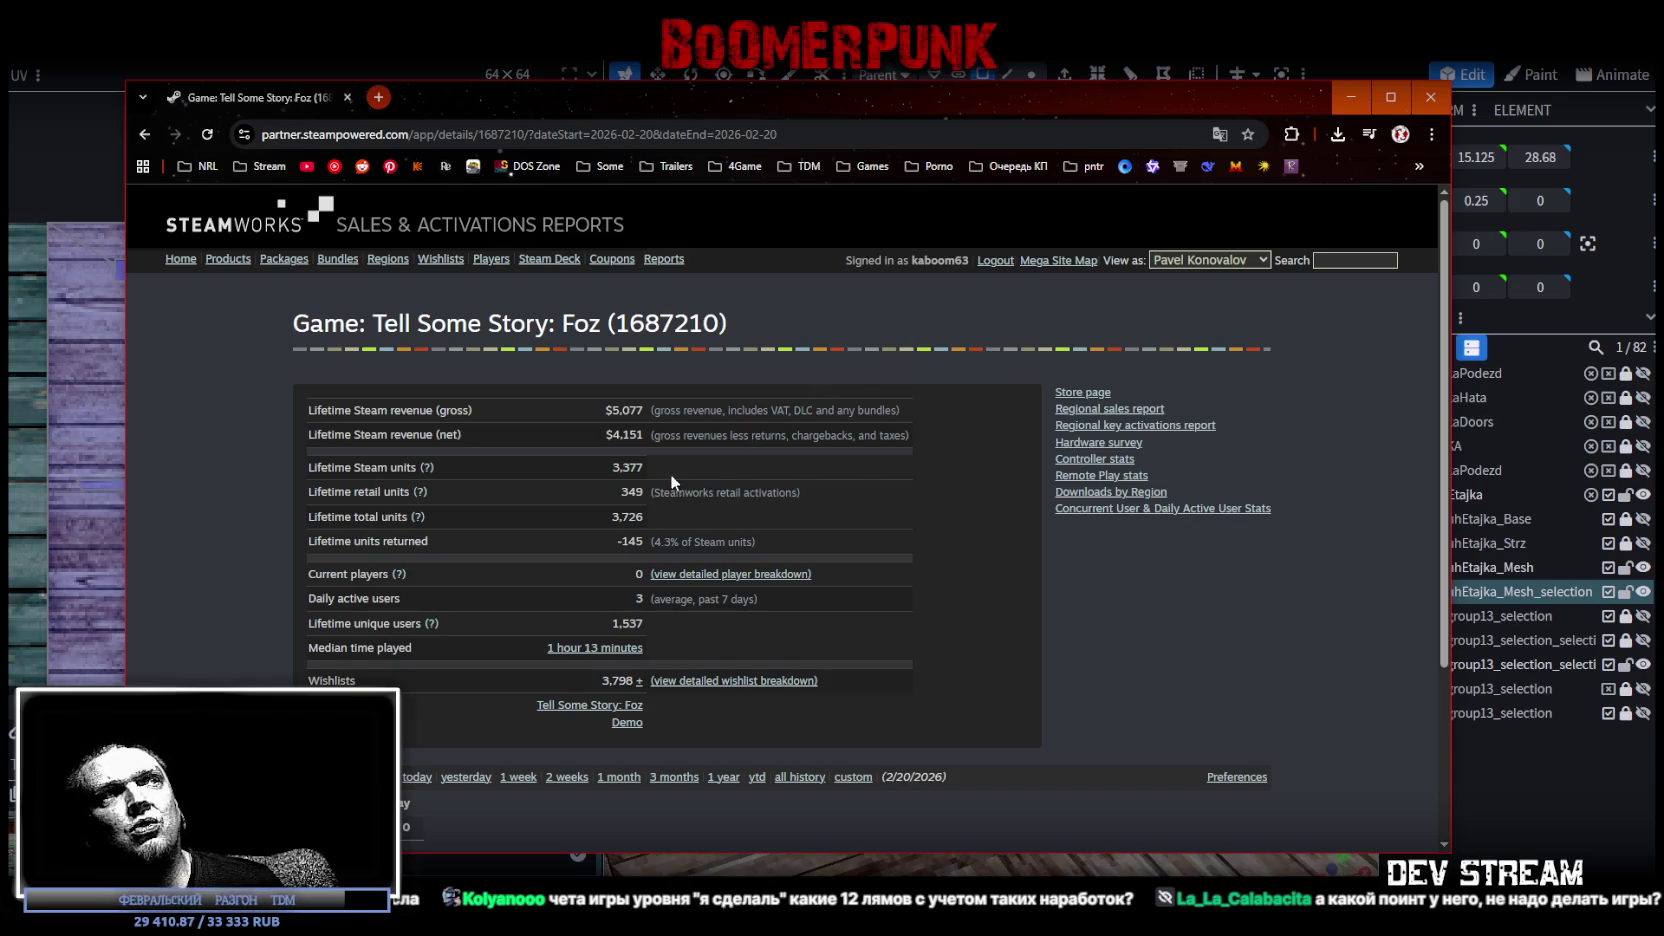
double_click(620, 434)
click(635, 437)
drag(613, 437, 645, 441)
click(638, 437)
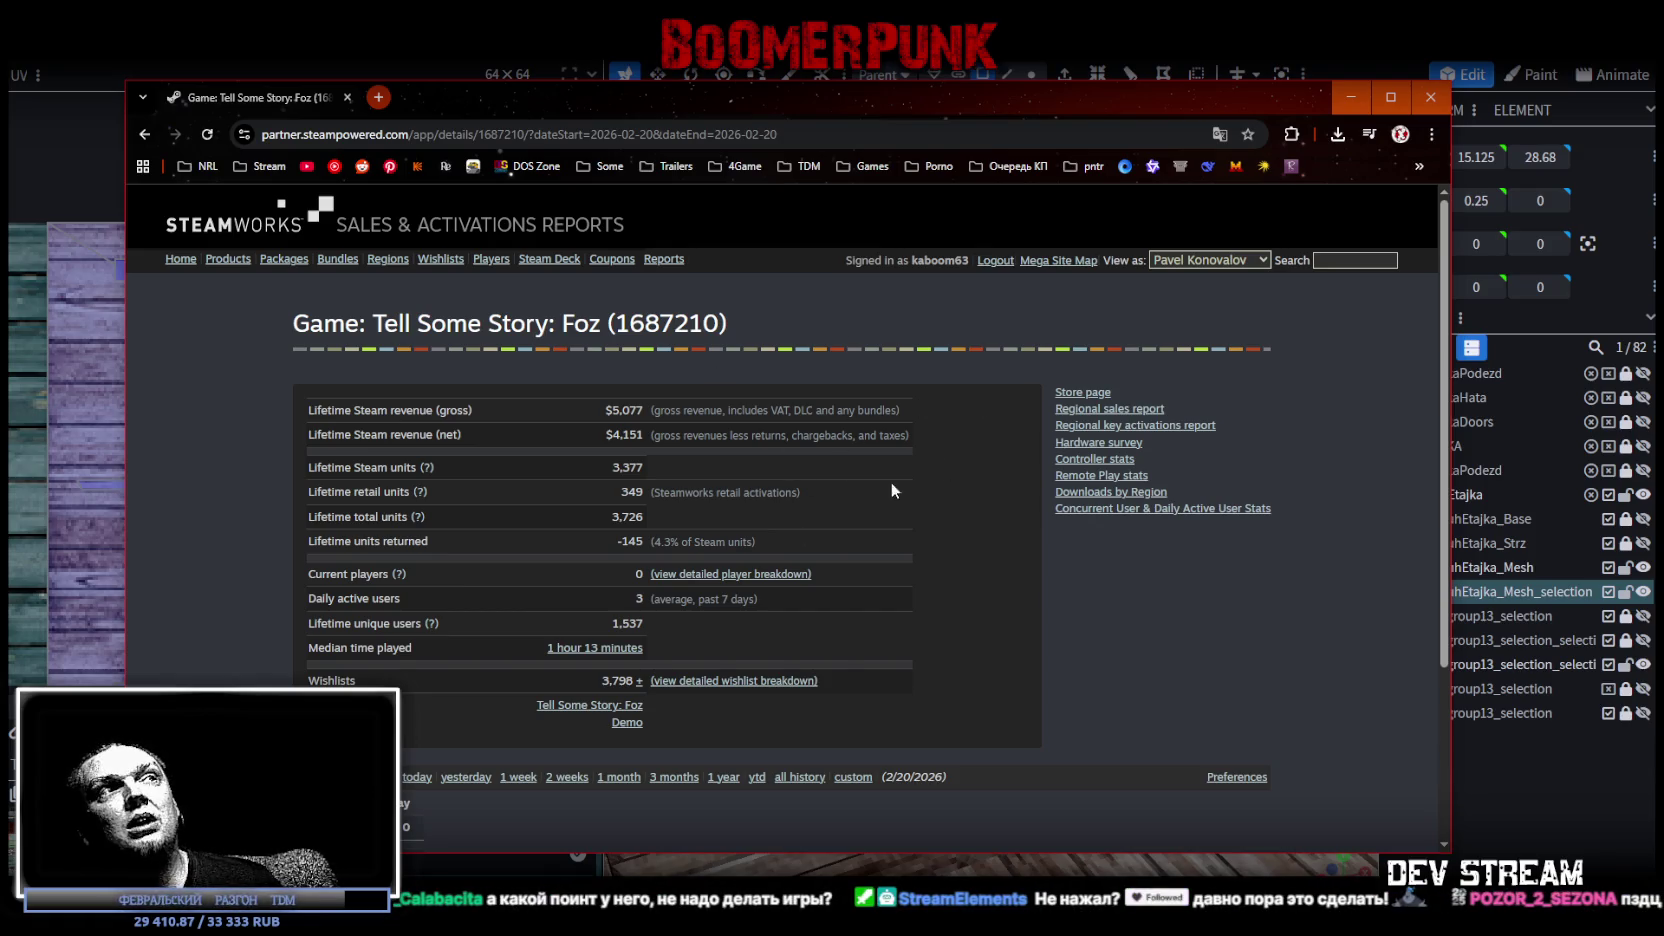
key(alt+Tab)
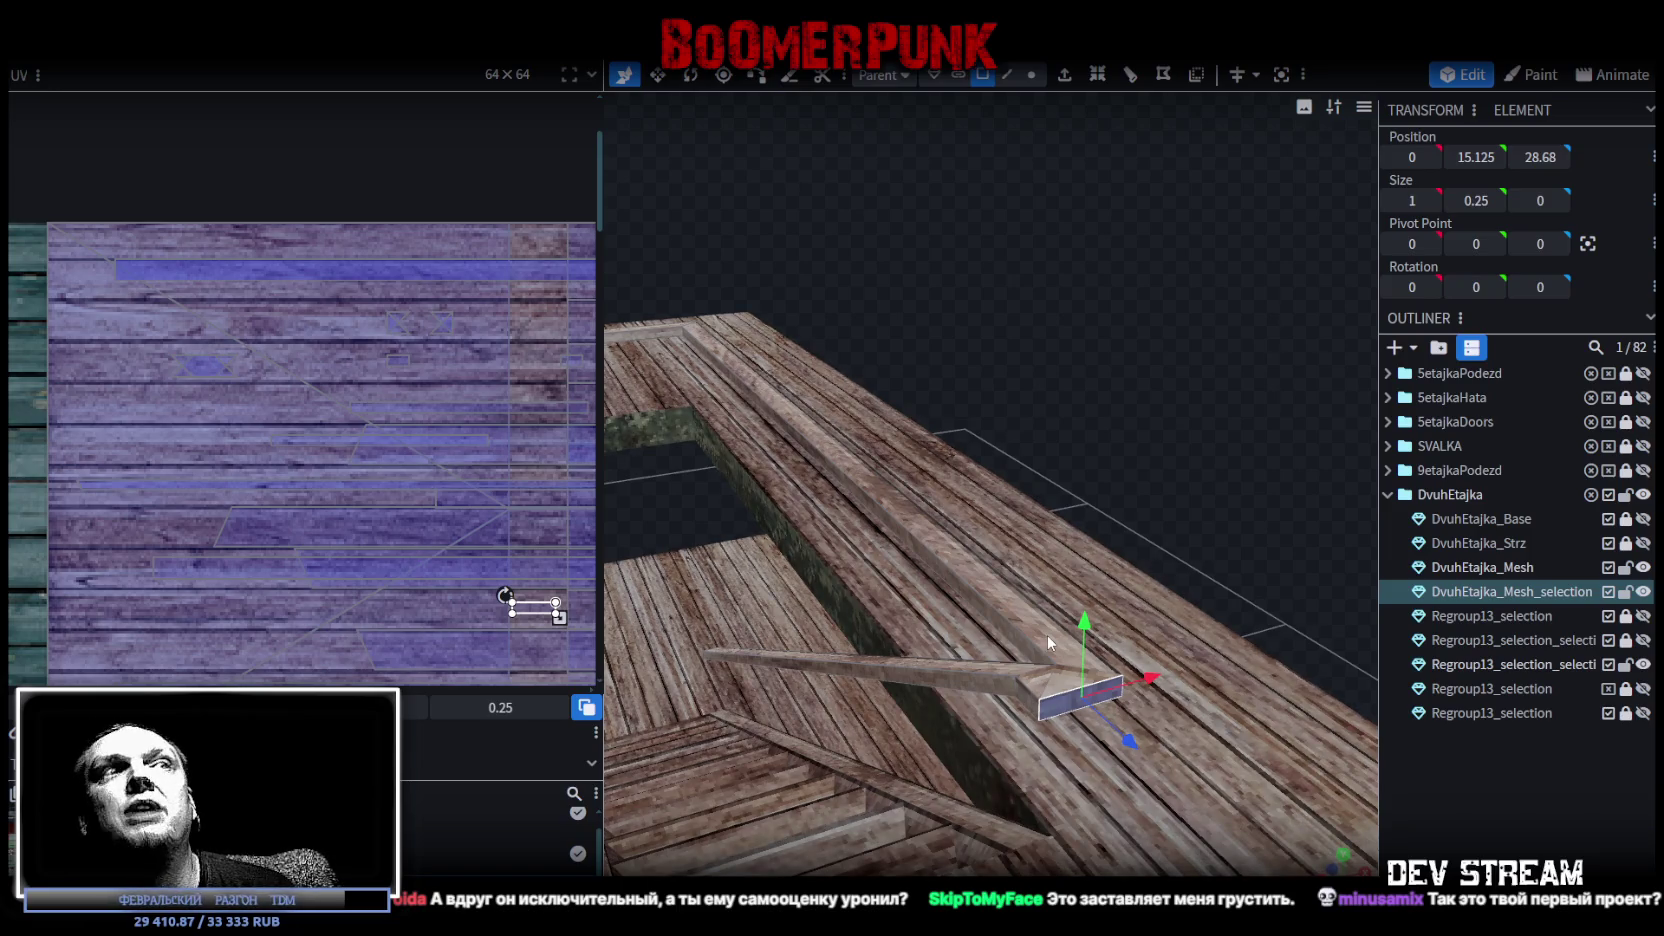
Select the long horizontal railing plank and switch to a straight top-down view.
click(1040, 689)
click(1085, 683)
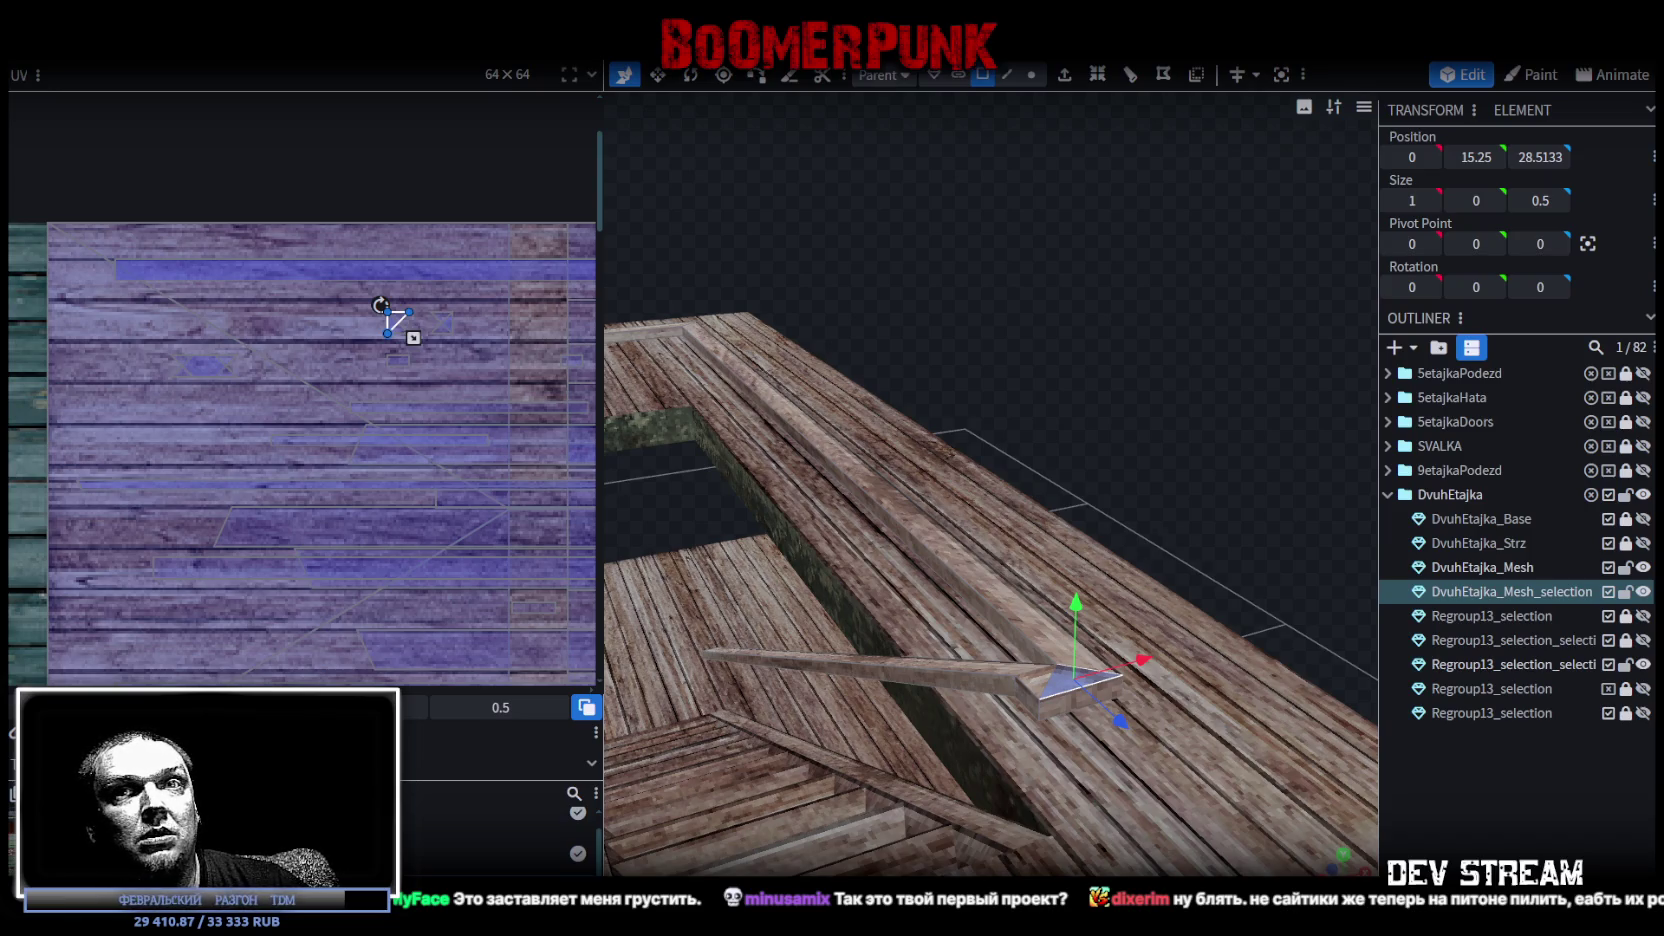
mouse_move(1144, 448)
mouse_down()
mouse_move(1320, 507)
mouse_move(961, 350)
mouse_up()
click(955, 636)
mouse_move(968, 562)
mouse_down()
mouse_move(1008, 432)
mouse_move(1020, 467)
mouse_move(972, 386)
mouse_move(770, 208)
mouse_move(800, 209)
mouse_move(916, 315)
mouse_move(997, 354)
mouse_move(1074, 273)
mouse_move(932, 250)
mouse_move(850, 462)
mouse_move(897, 497)
mouse_move(906, 443)
mouse_move(1102, 348)
mouse_move(936, 668)
mouse_move(859, 654)
mouse_move(1264, 718)
mouse_move(1340, 860)
mouse_up()
click(1079, 578)
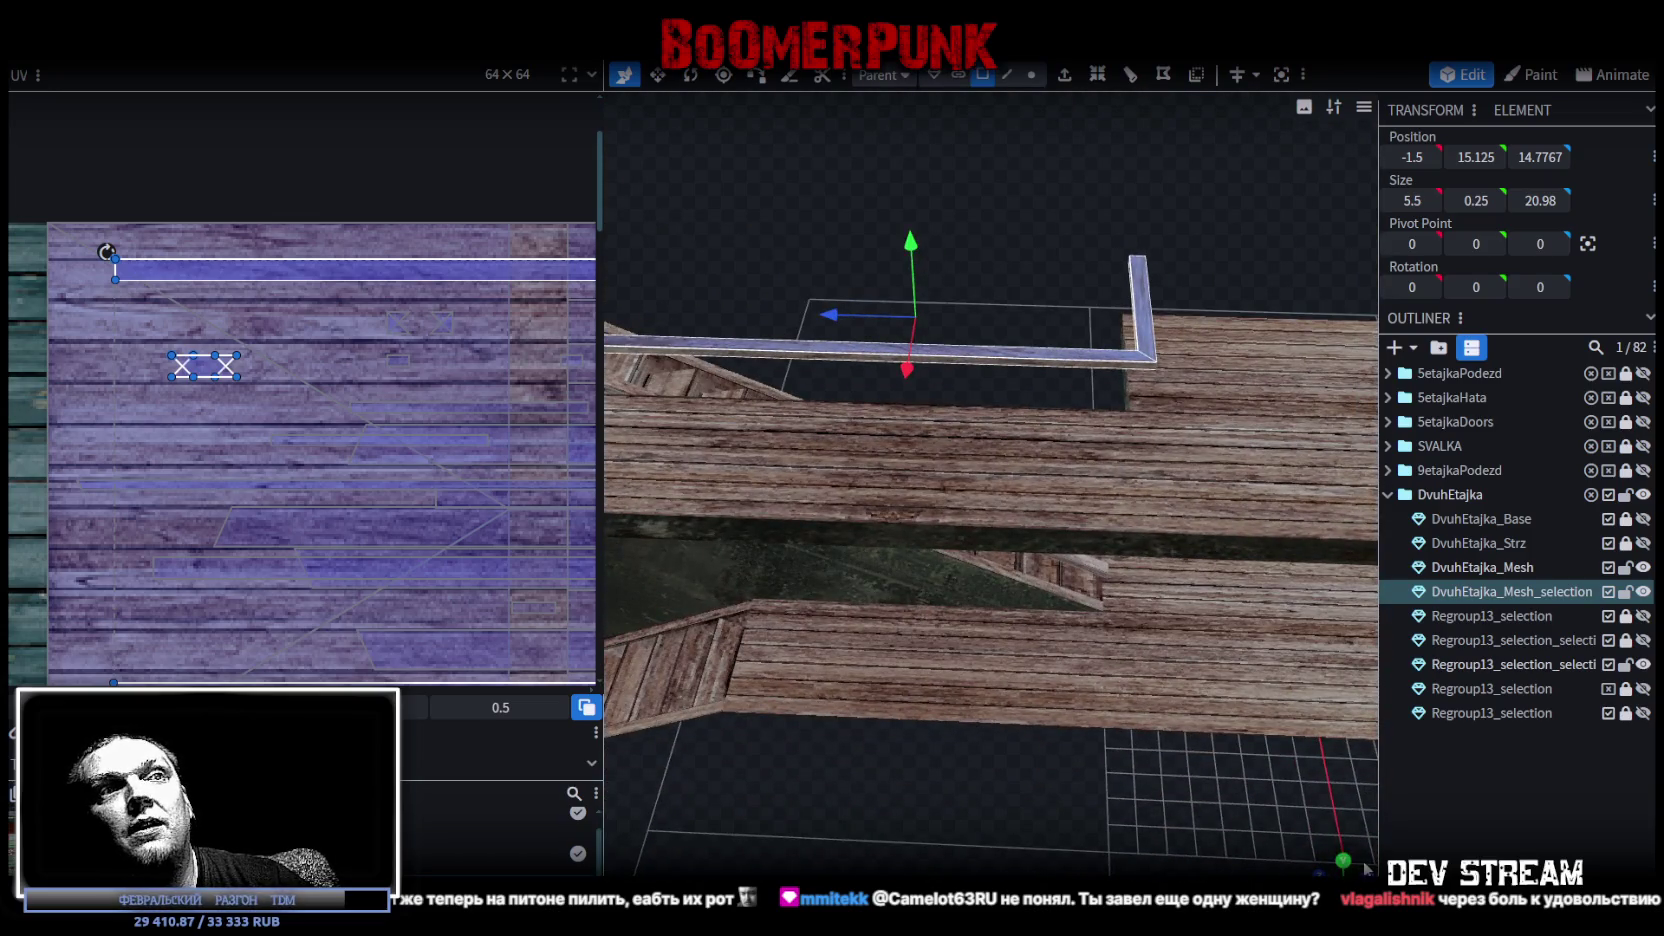
click(1348, 866)
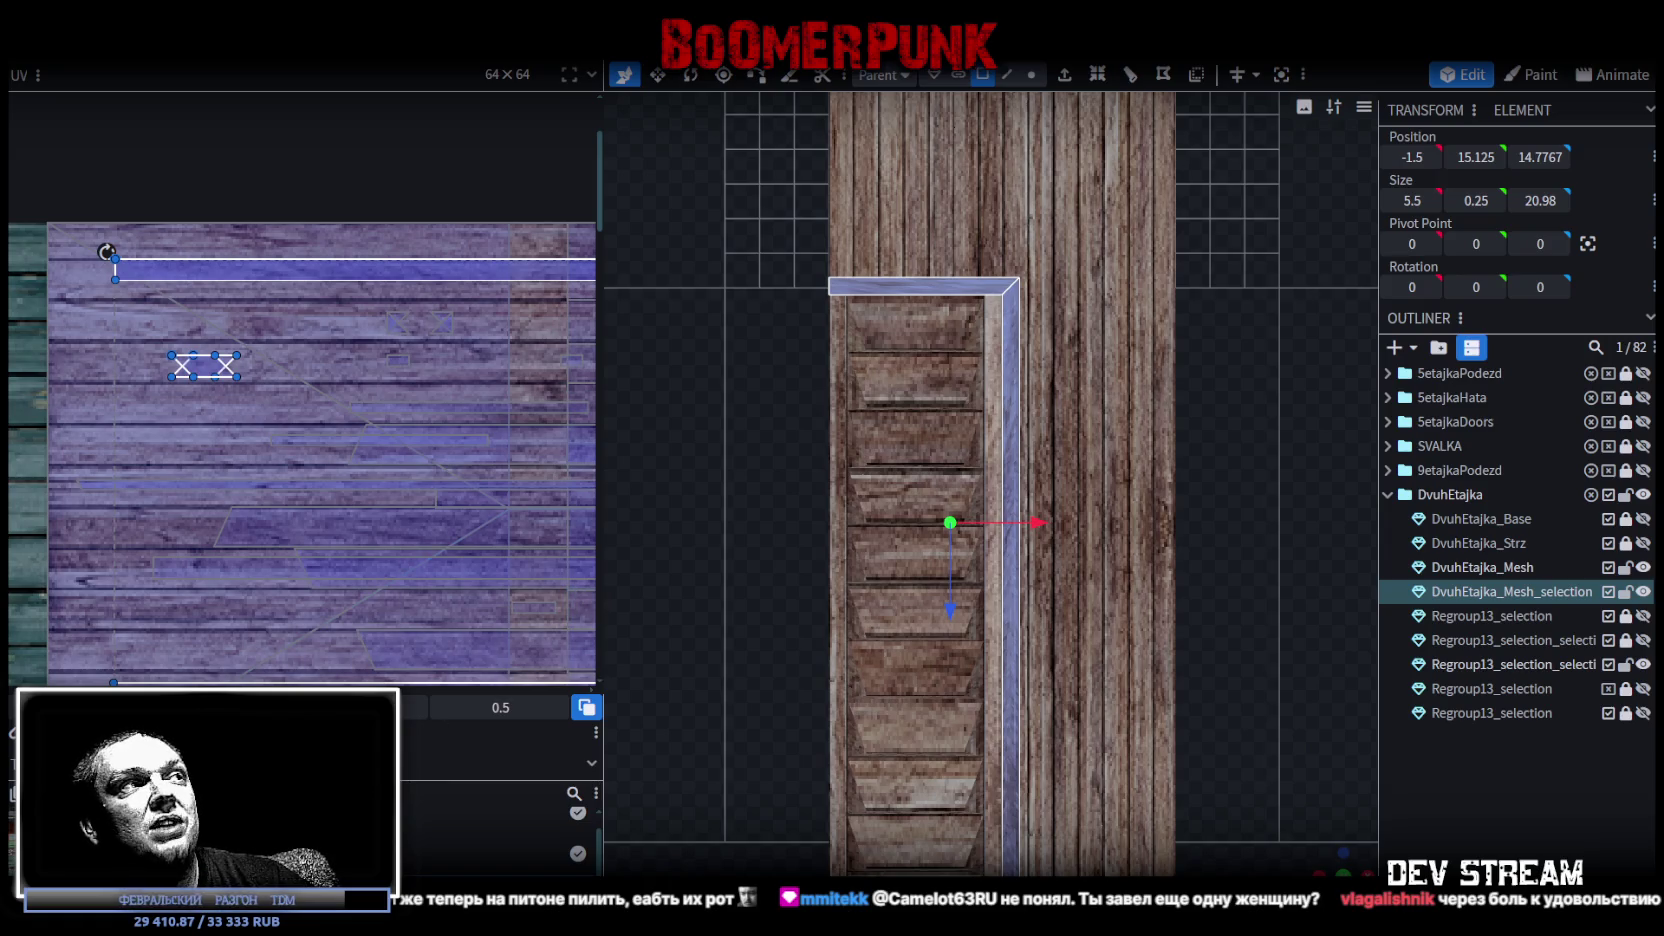
Join the rail plank's UV faces onto the top plank strip and thicken it to 0.25.
click(120, 450)
scroll(183, 390, down, 3)
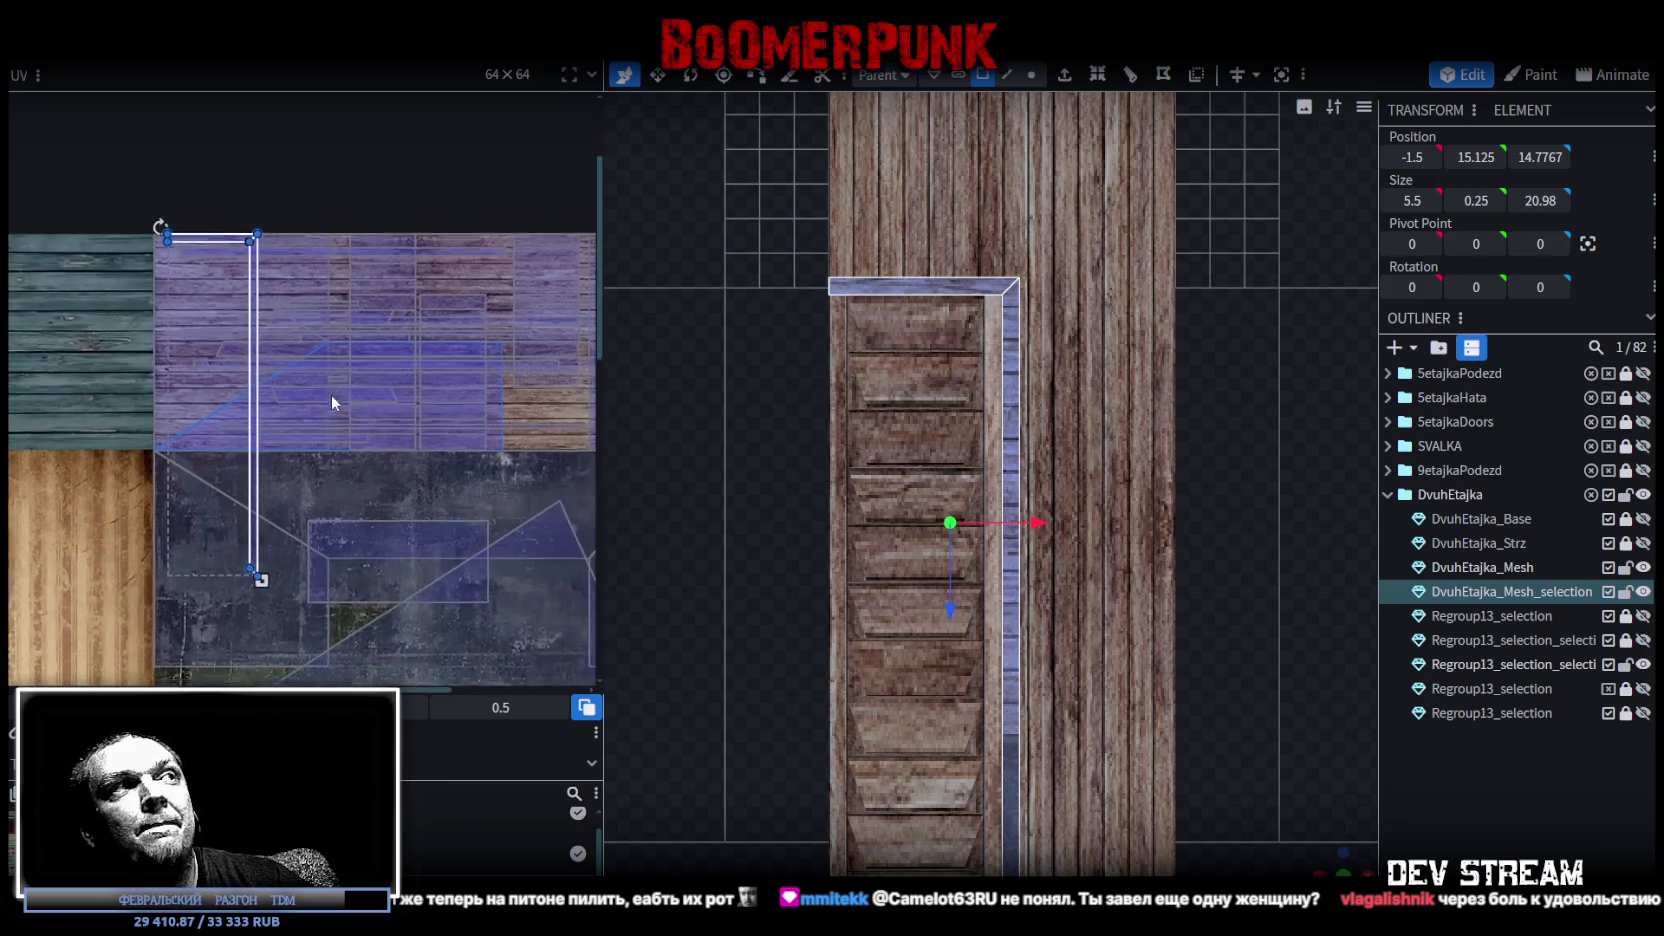
scroll(268, 398, down, 2)
drag(268, 398, 260, 537)
right_click(271, 379)
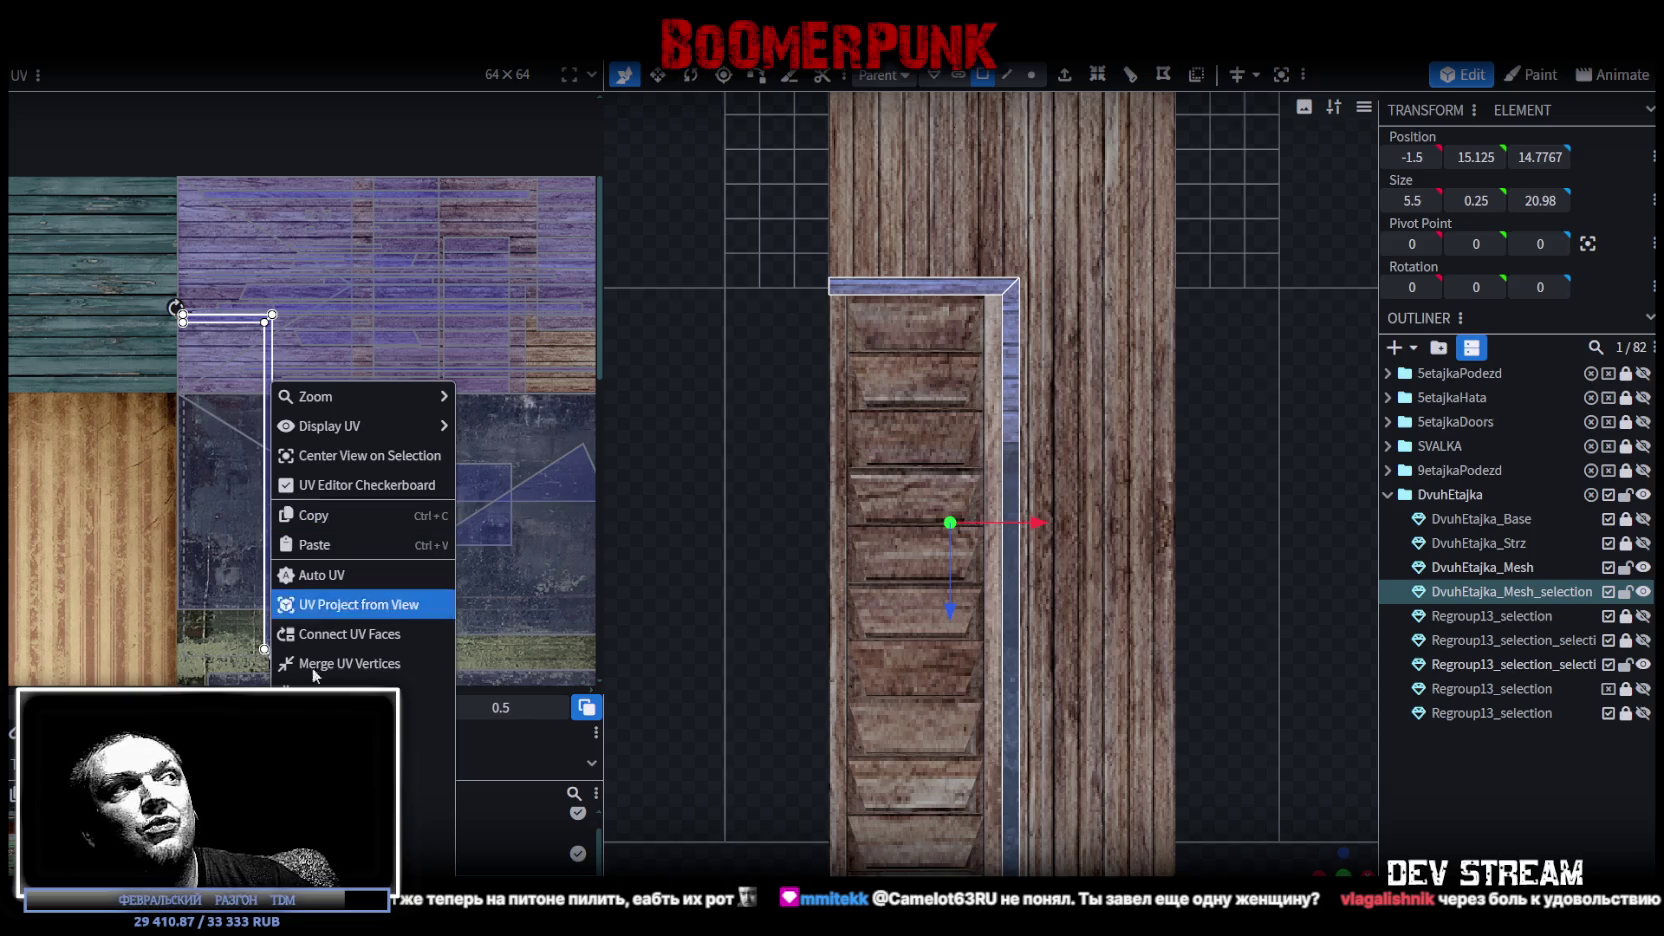
click(323, 633)
drag(252, 445, 454, 193)
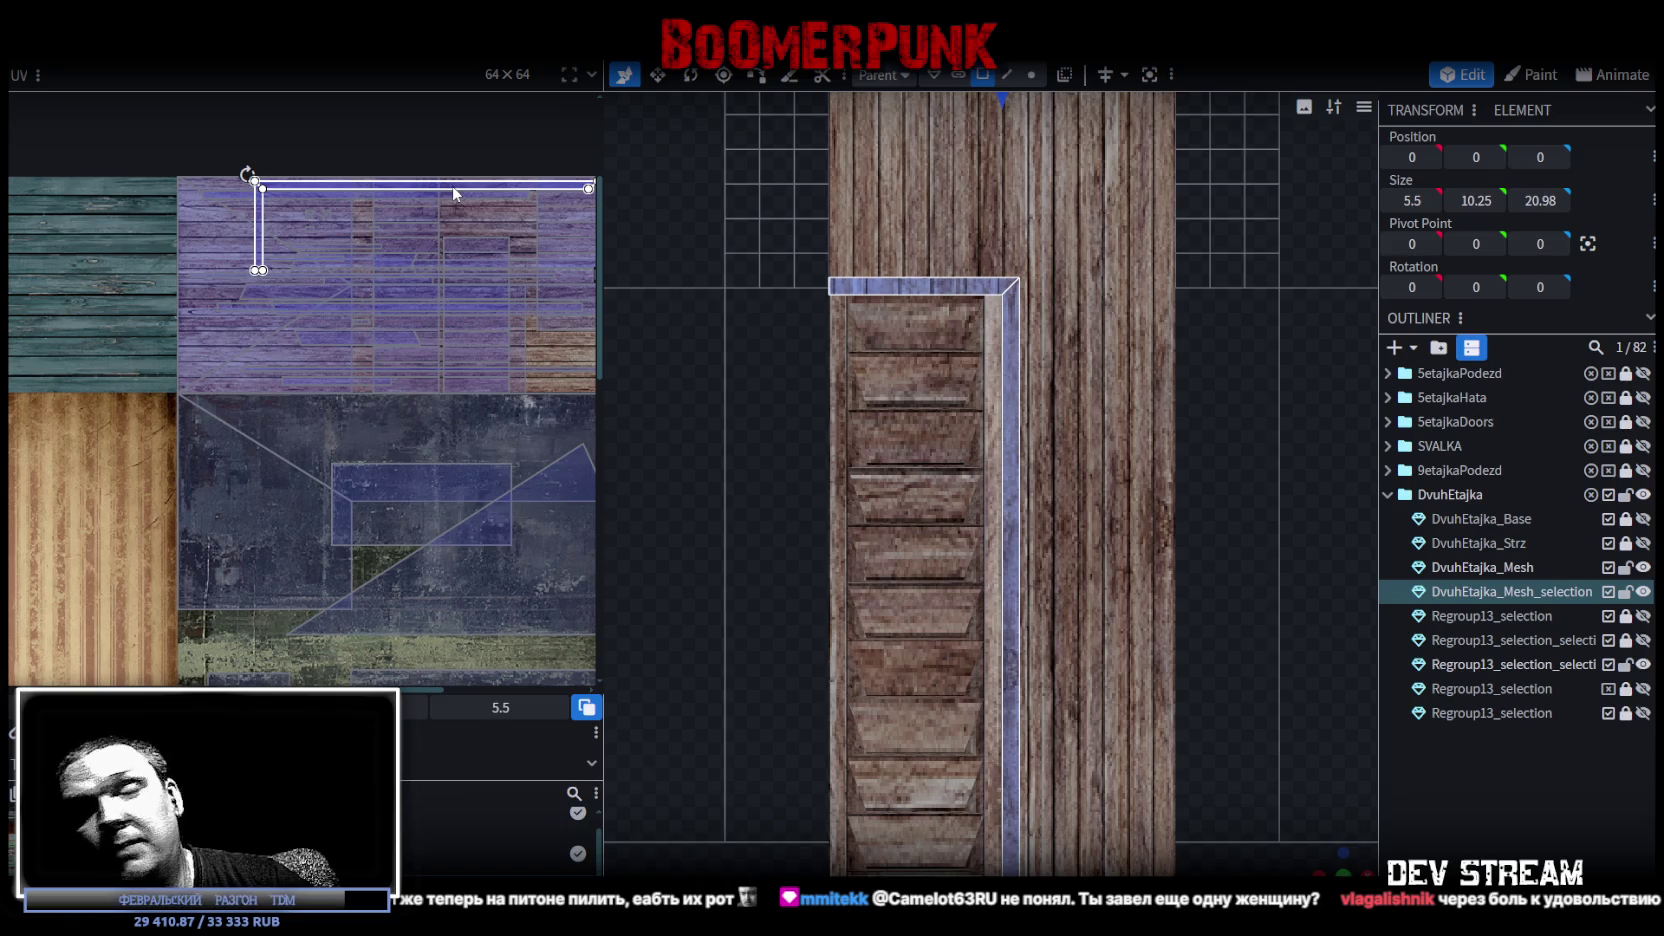
scroll(900, 450, down, 2)
mouse_move(1328, 848)
mouse_down()
mouse_move(997, 541)
mouse_move(926, 679)
mouse_up()
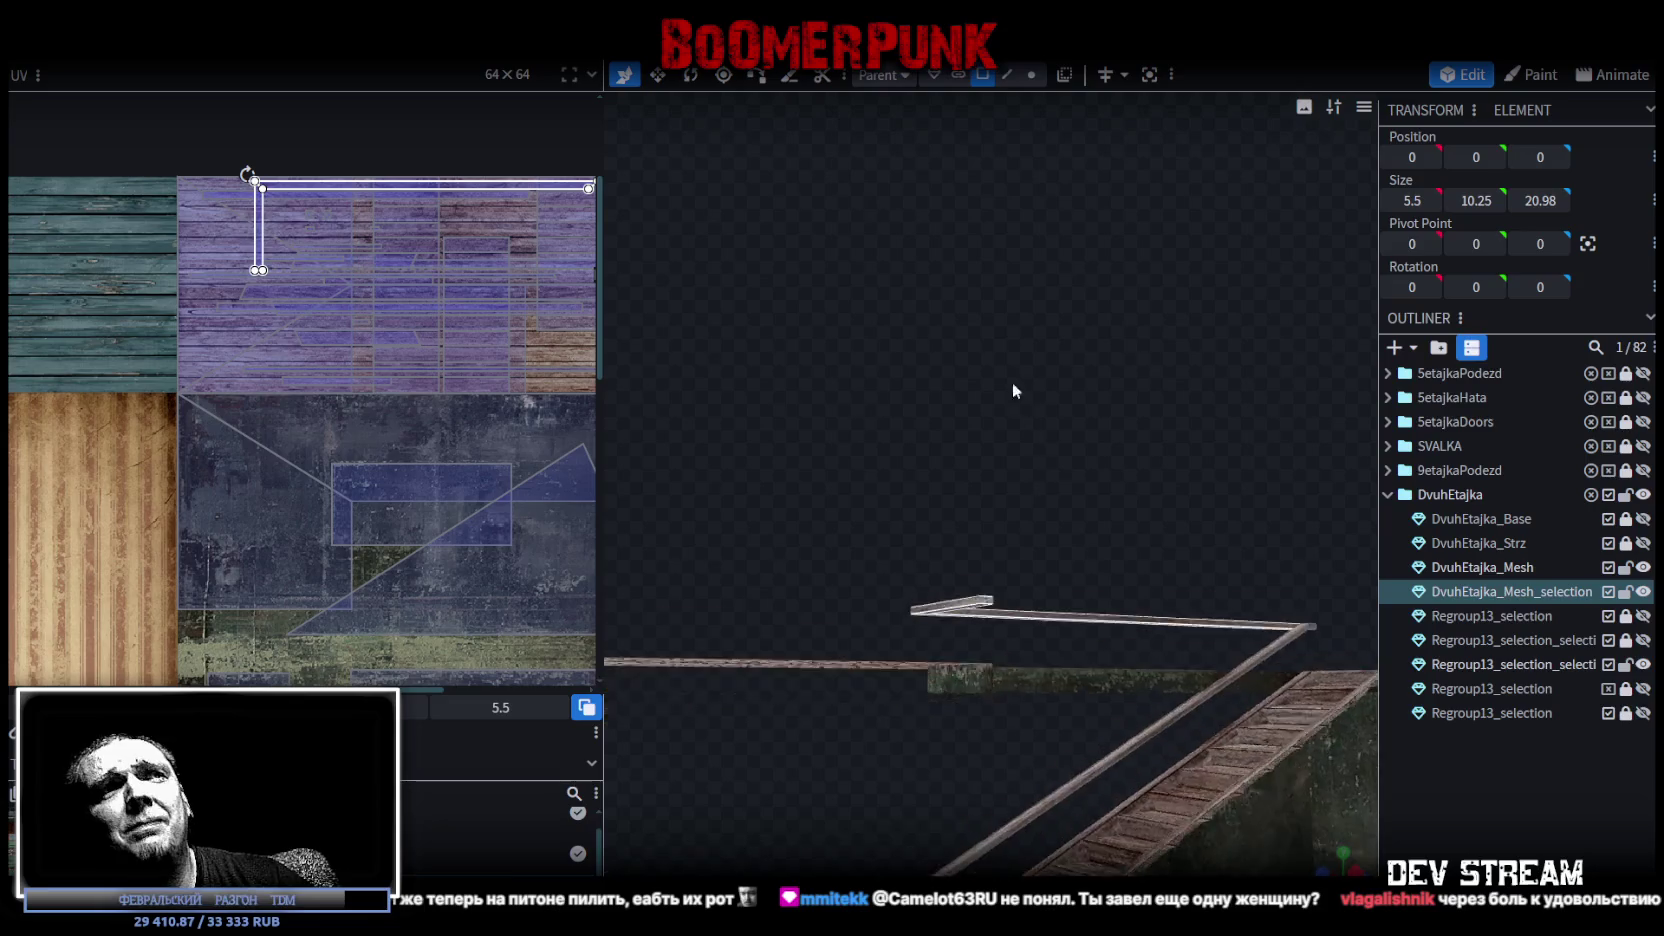
mouse_move(937, 652)
mouse_down()
mouse_move(998, 516)
mouse_move(1045, 612)
mouse_up()
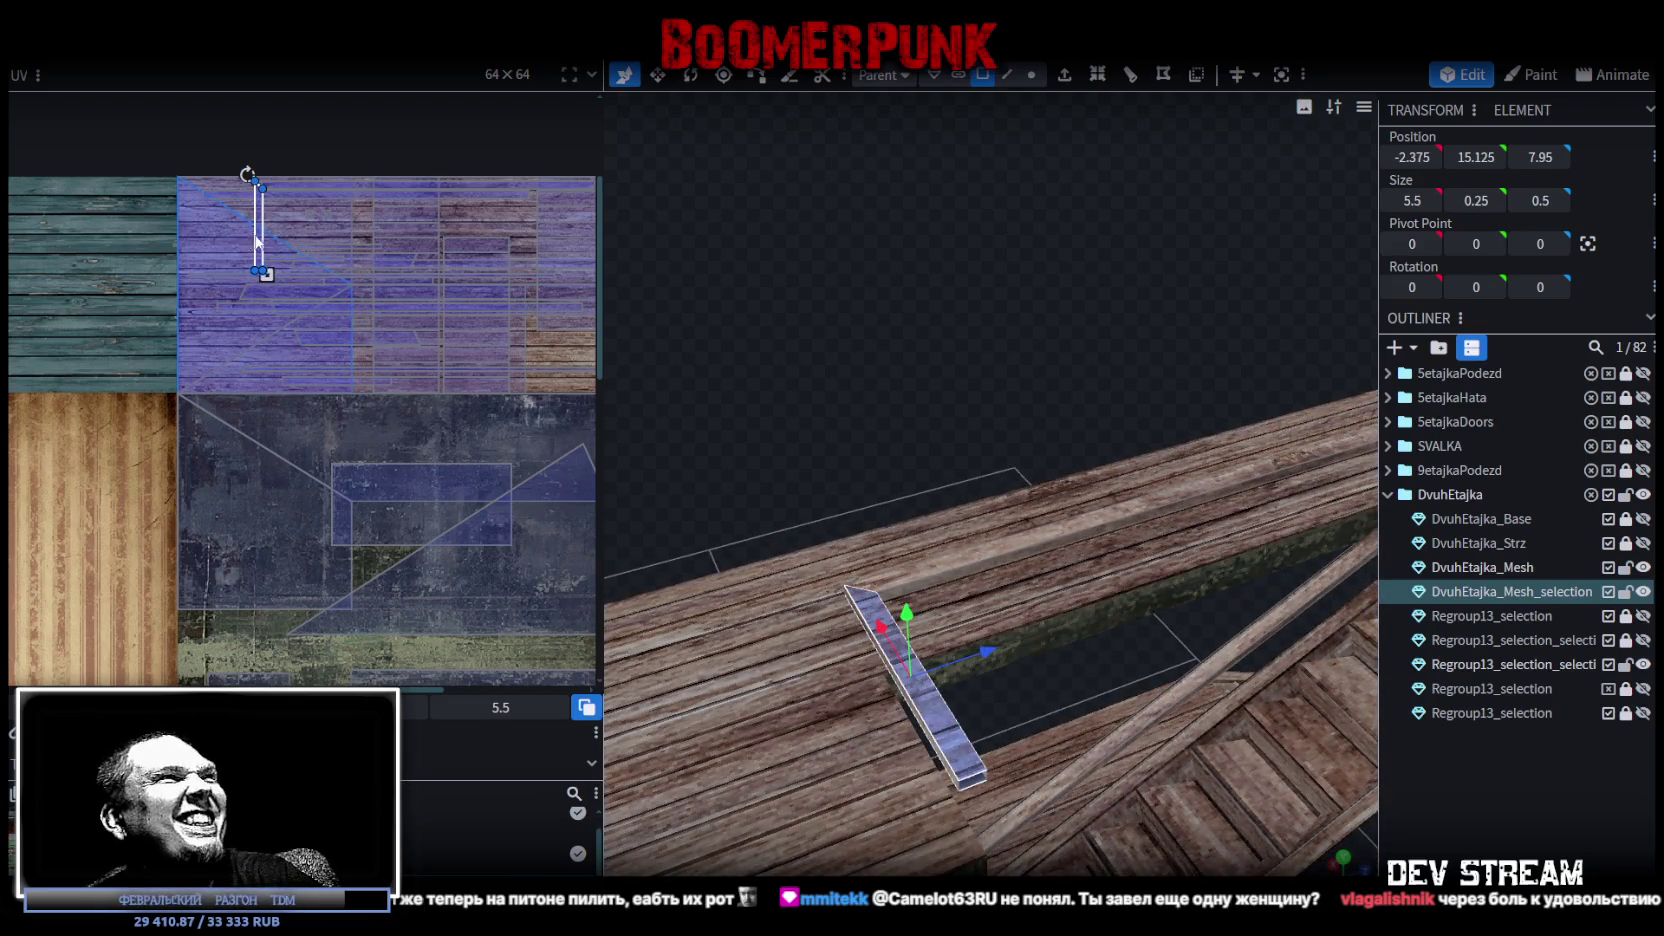
Rotate the rail plank's UV left onto the wood-plank texture, then switch to the Steam library.
right_click(350, 226)
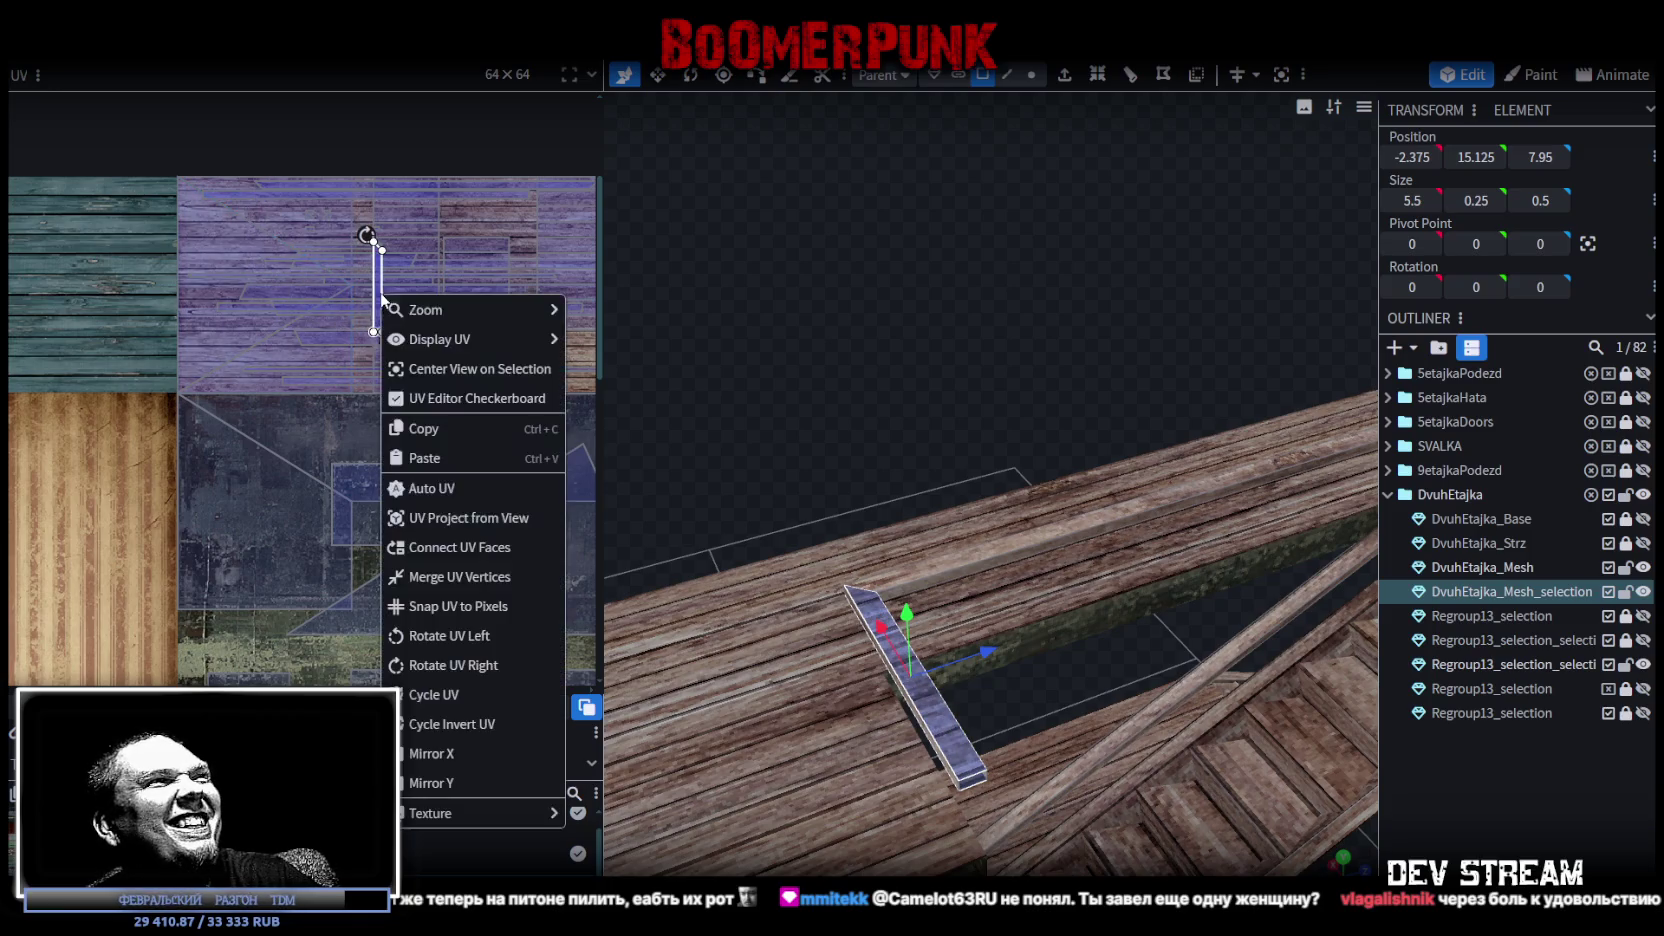
click(452, 637)
drag(373, 298, 423, 235)
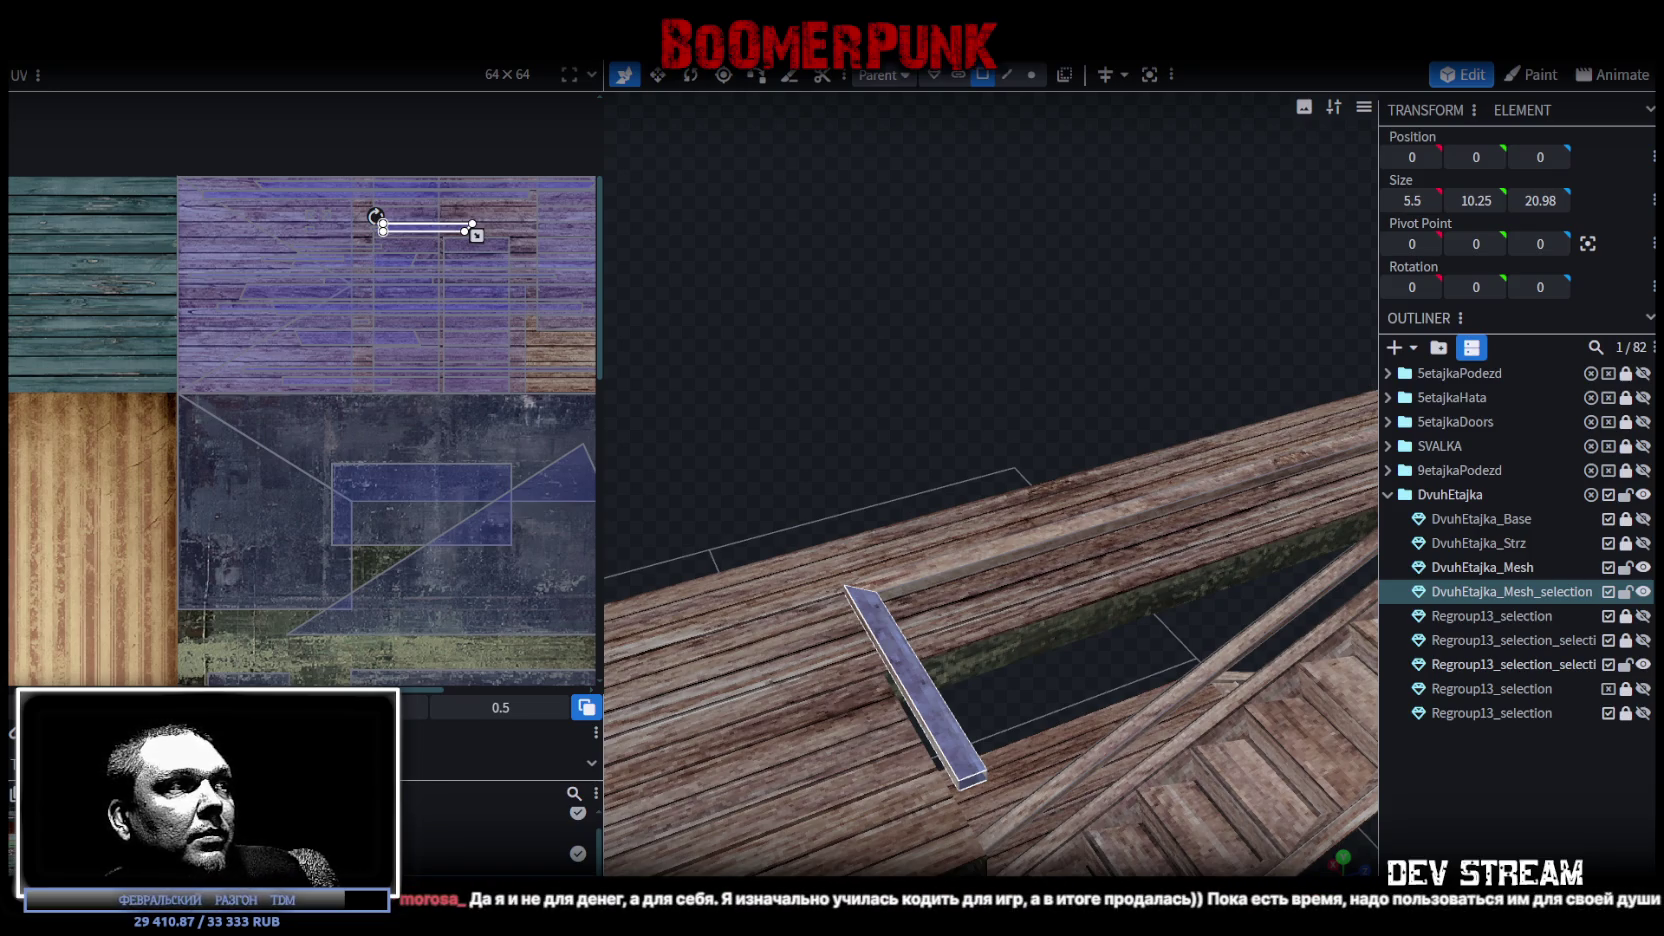
key(alt+Tab)
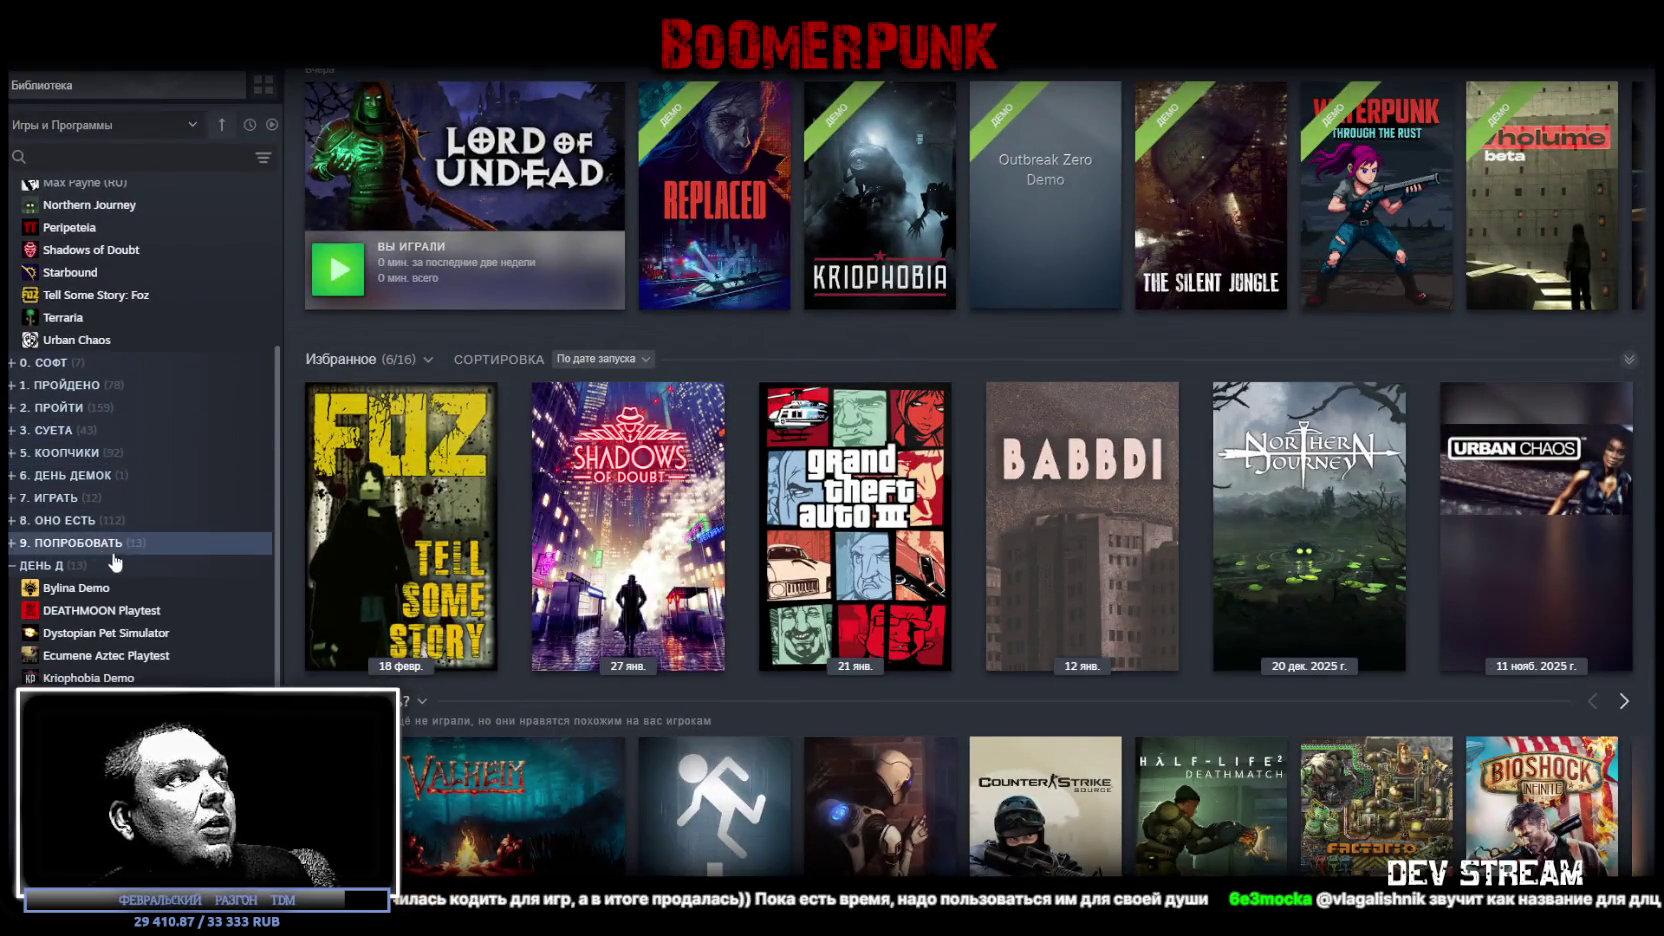
View Dystopian Pet Simulator's store page and its user reviews.
click(110, 633)
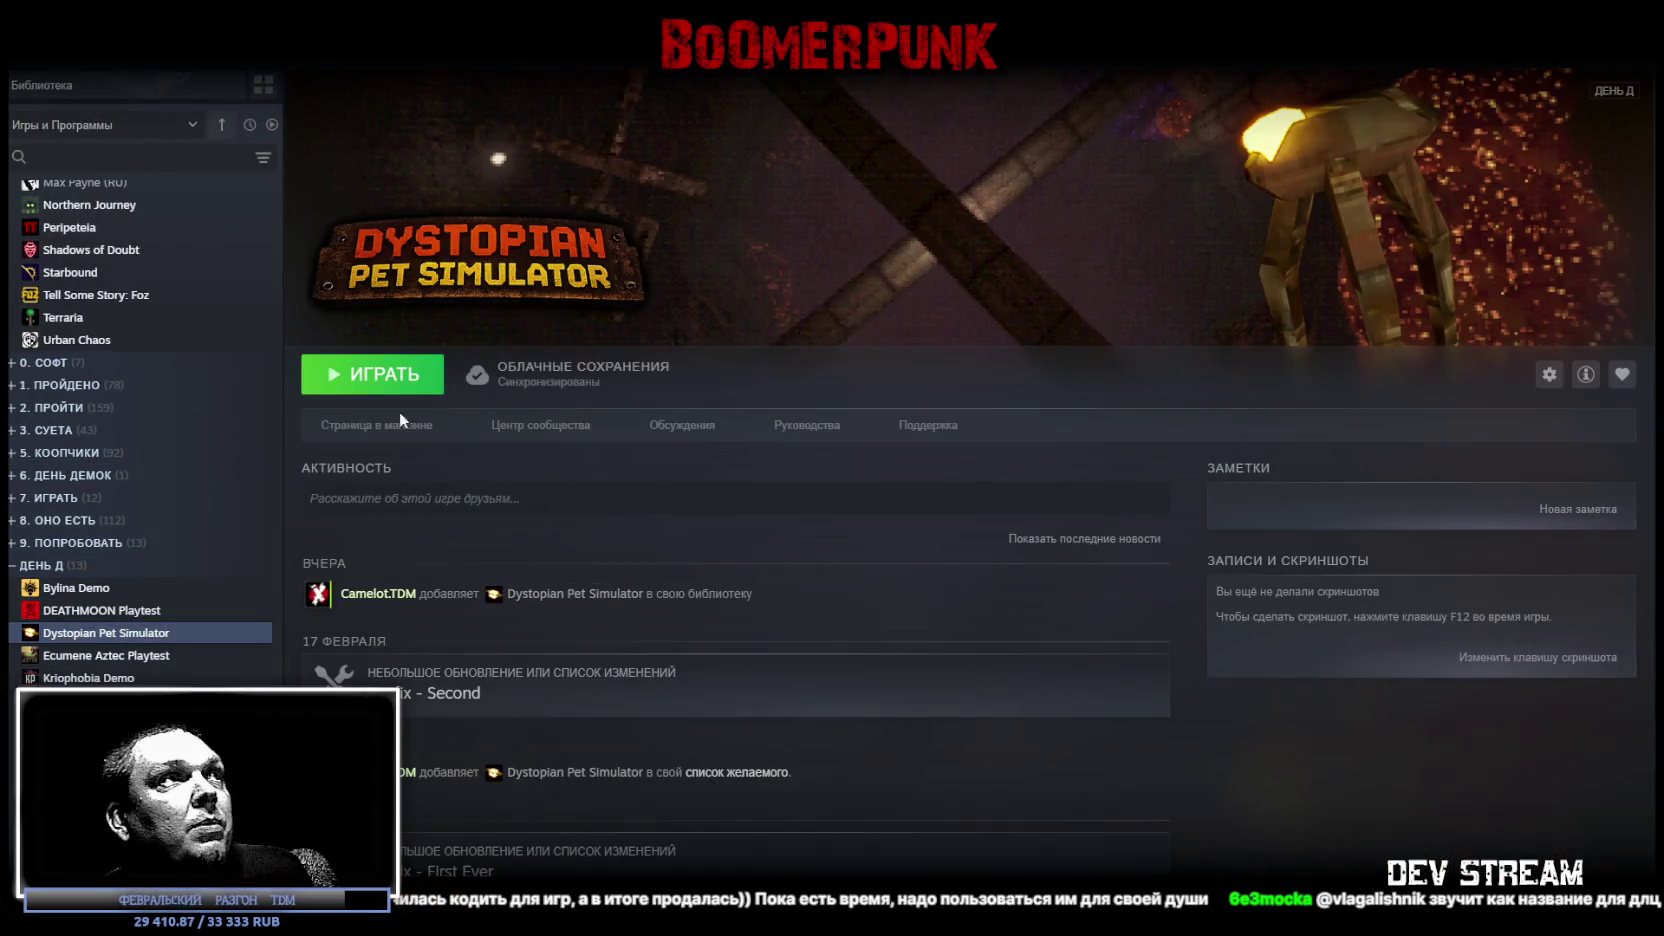
click(378, 428)
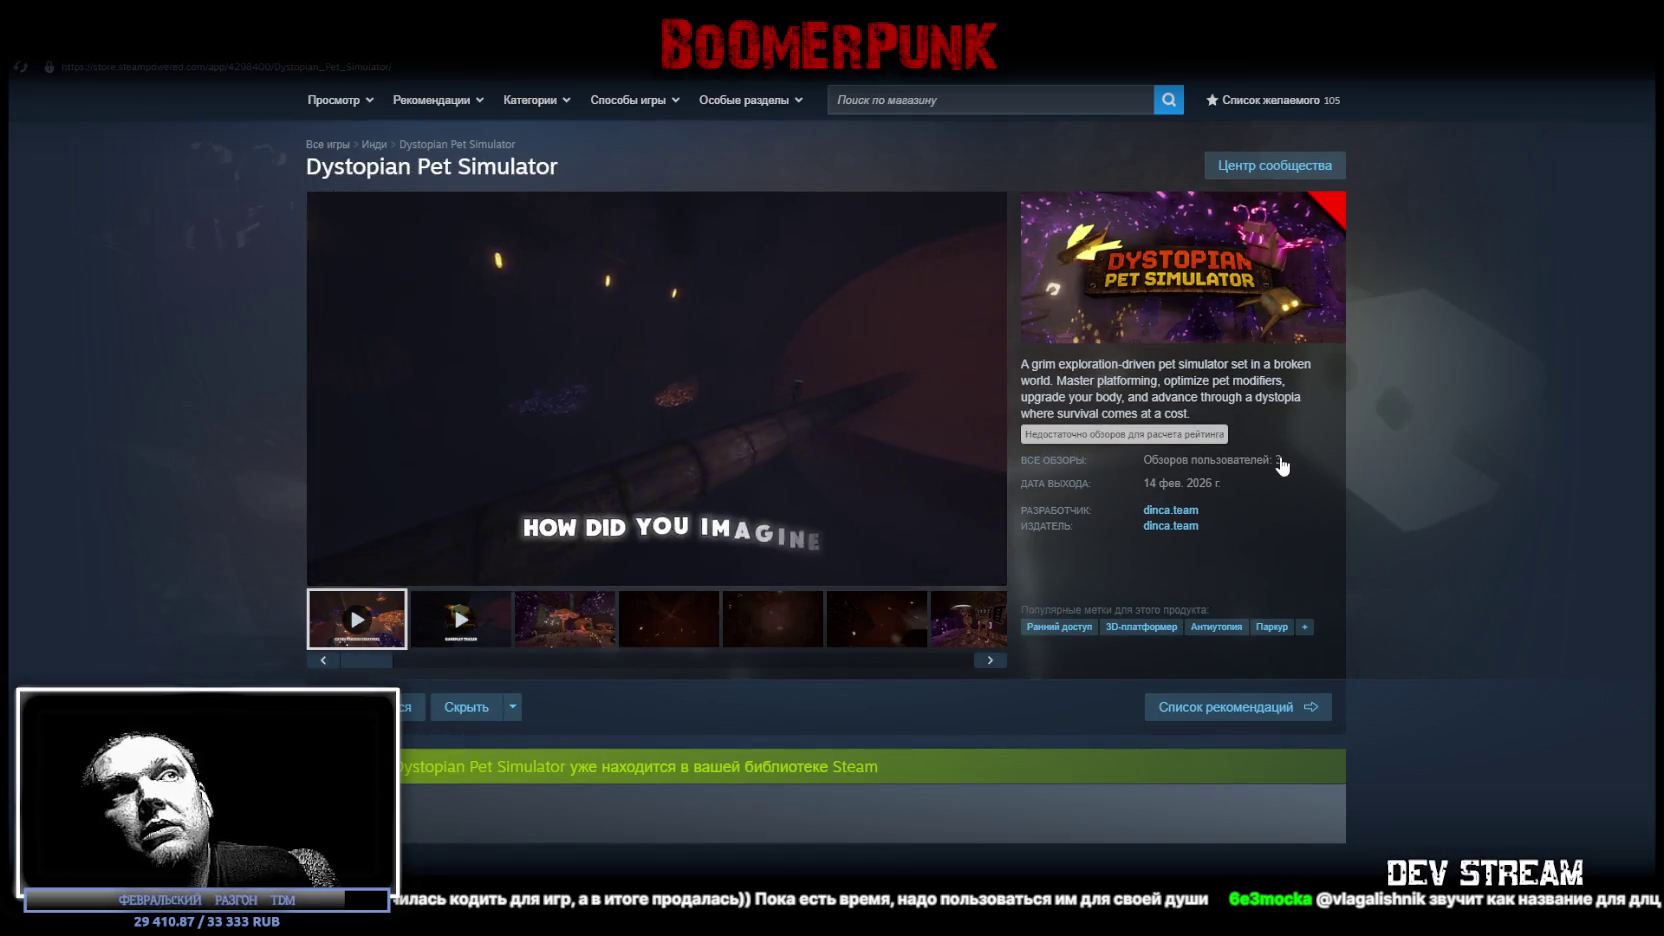
drag(1143, 483, 1168, 483)
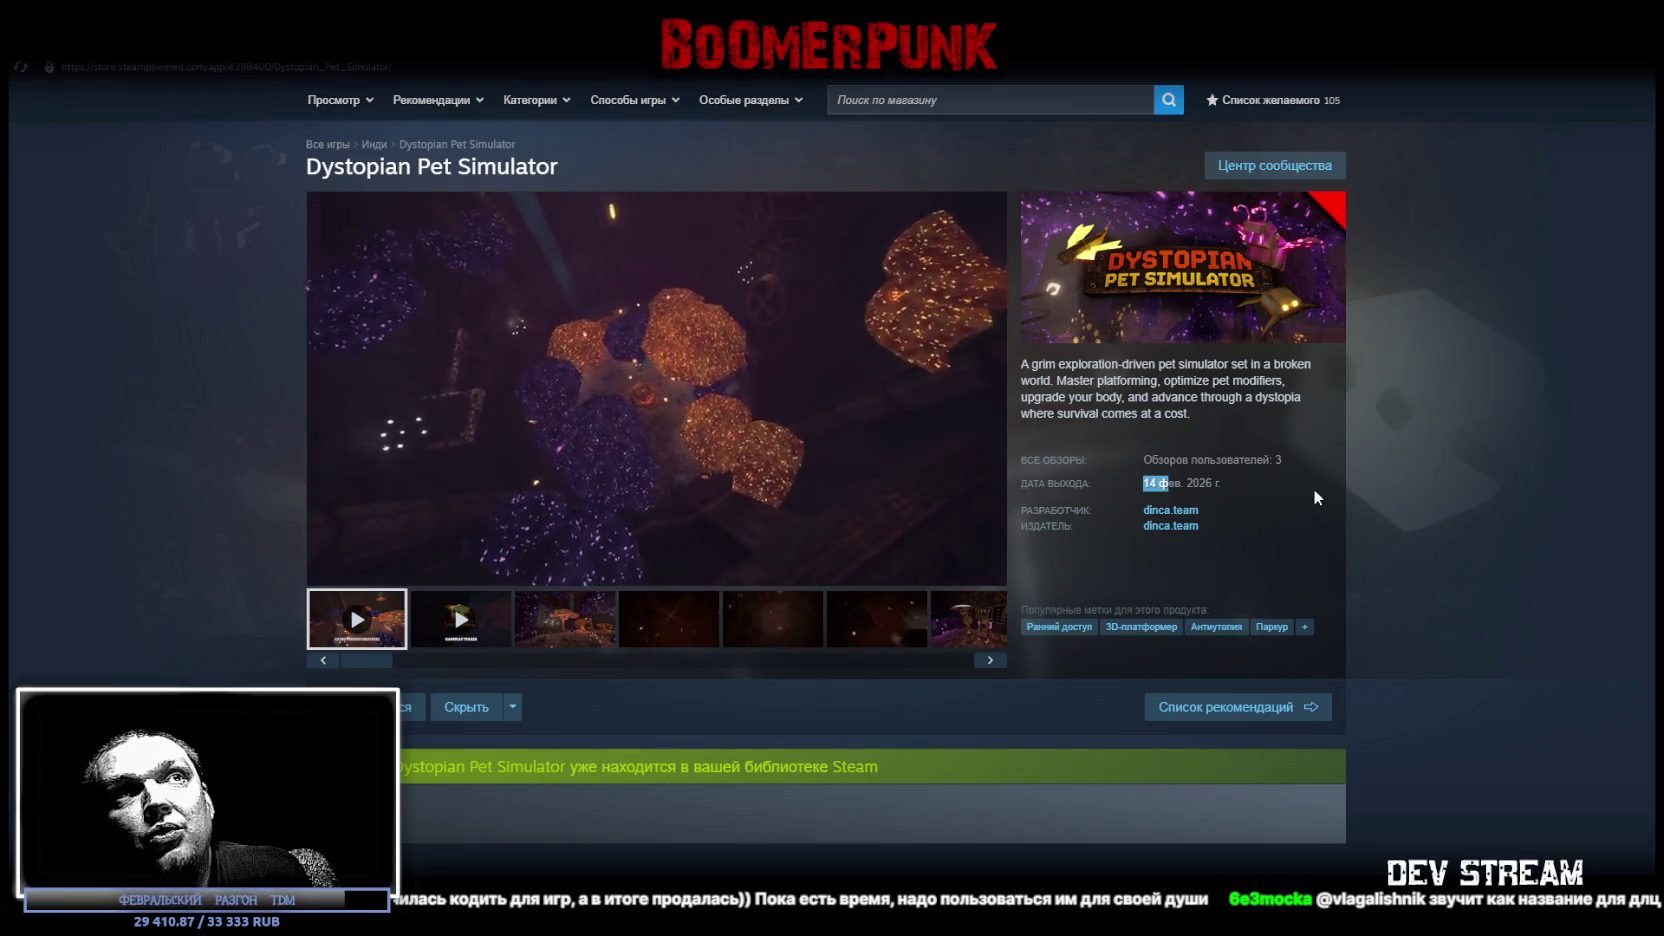
click(1258, 461)
key(alt+Left)
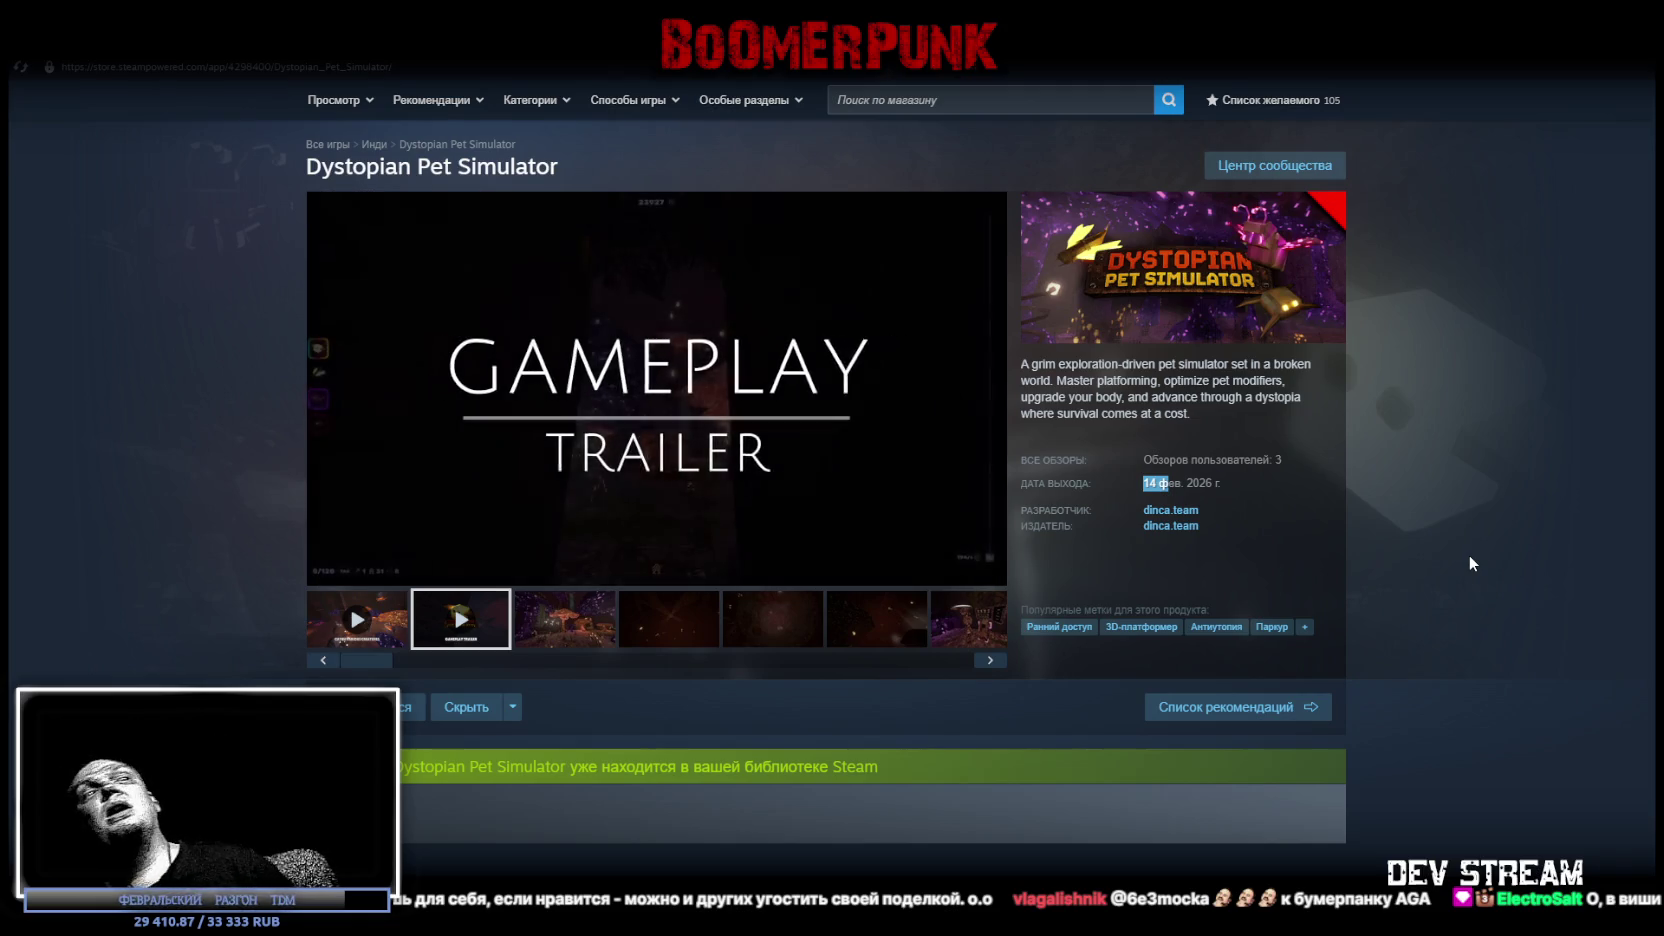
Open the store page for Tell Some Story: Foz from the library.
click(200, 40)
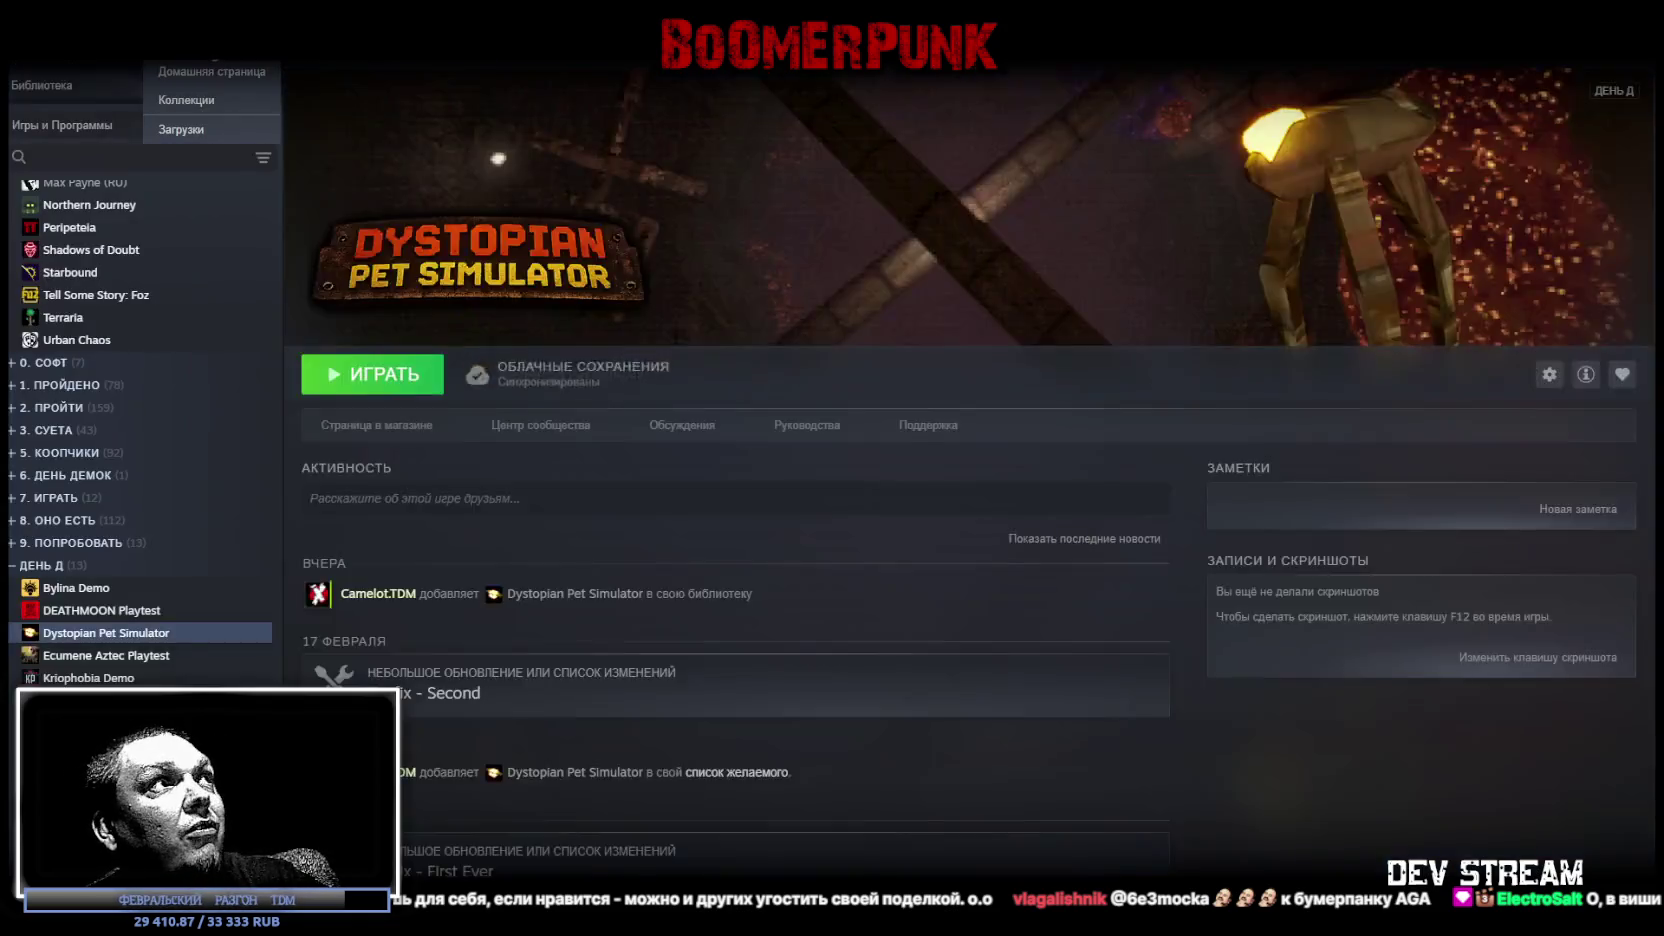
click(88, 295)
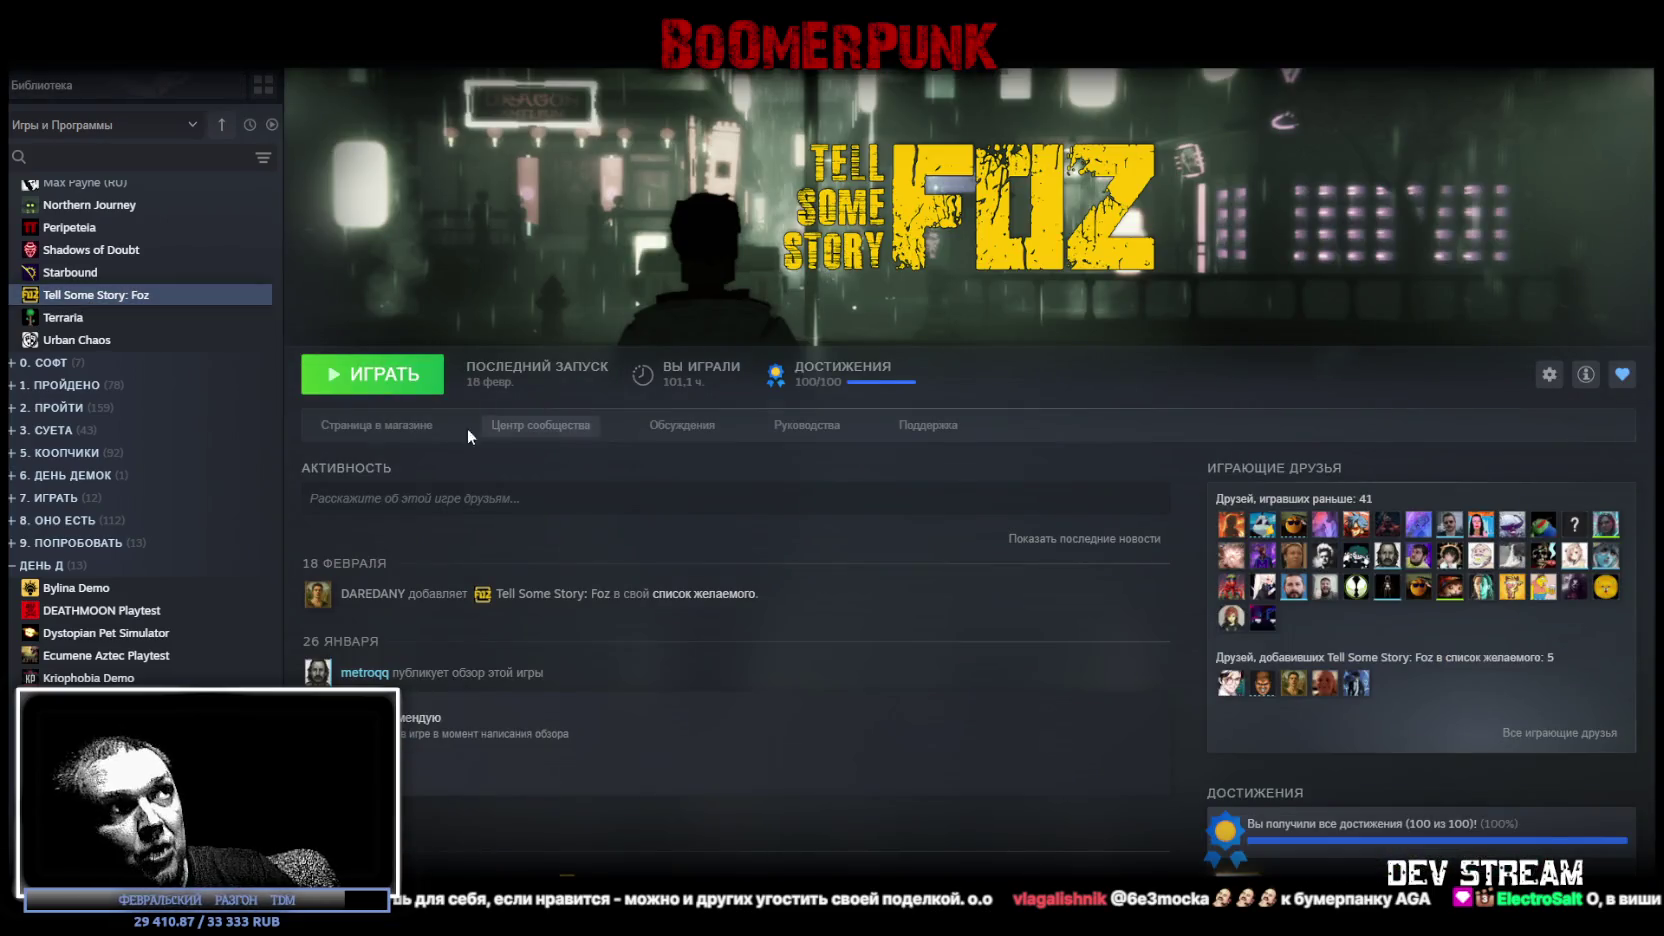
click(400, 428)
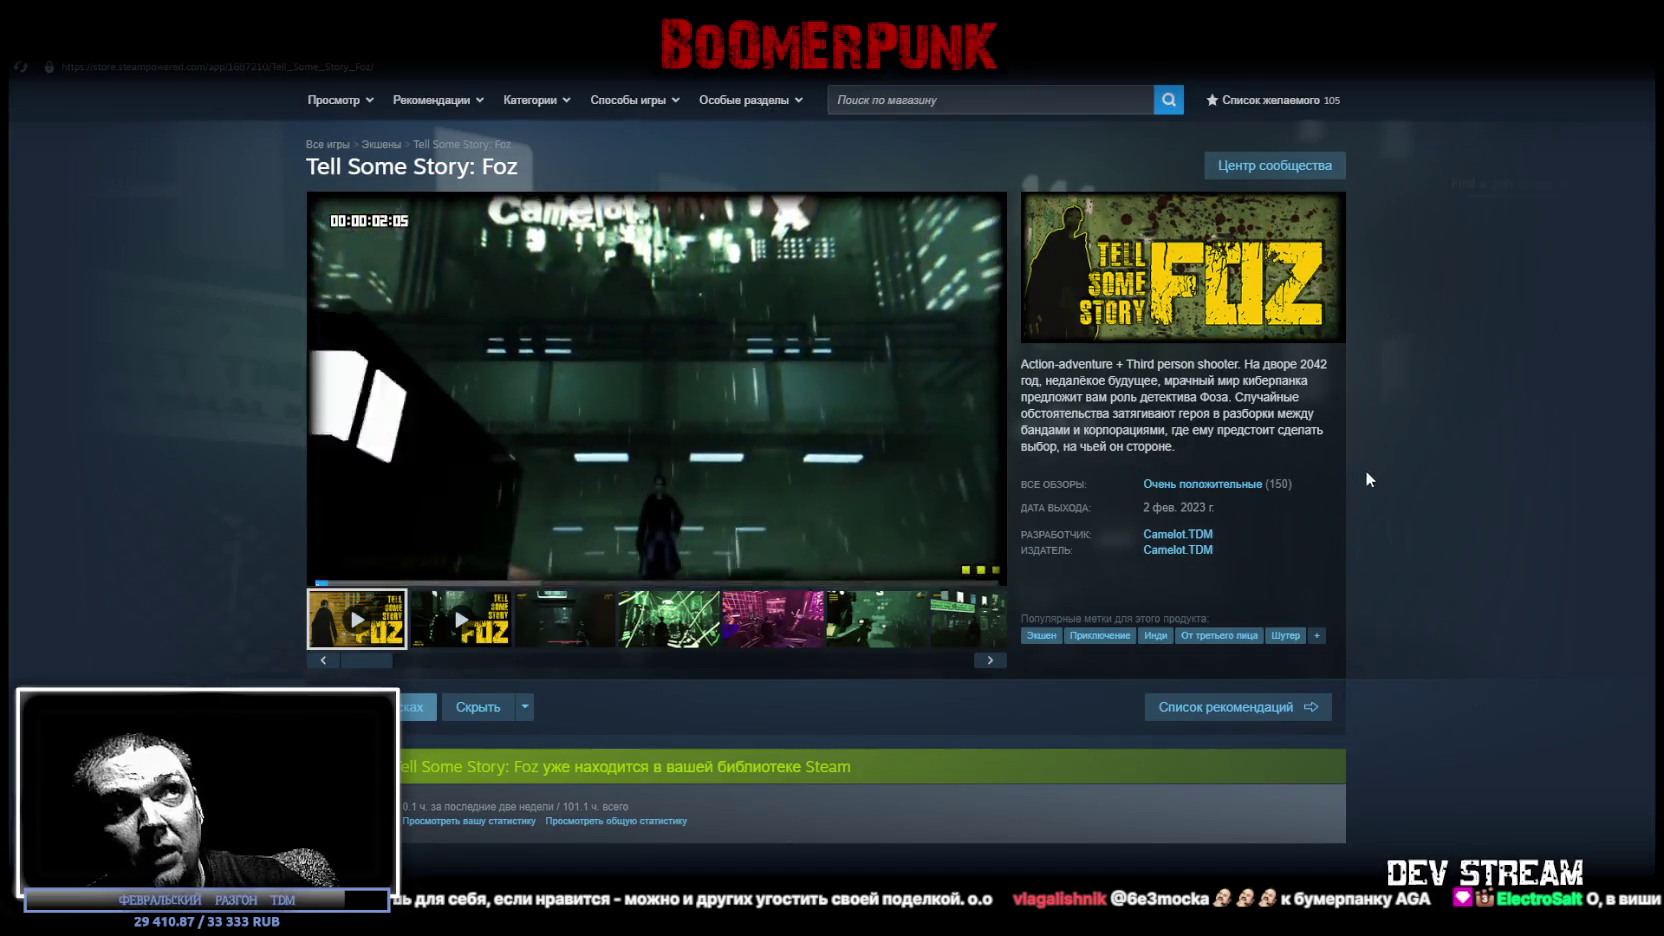
scroll(1304, 409, down, 5)
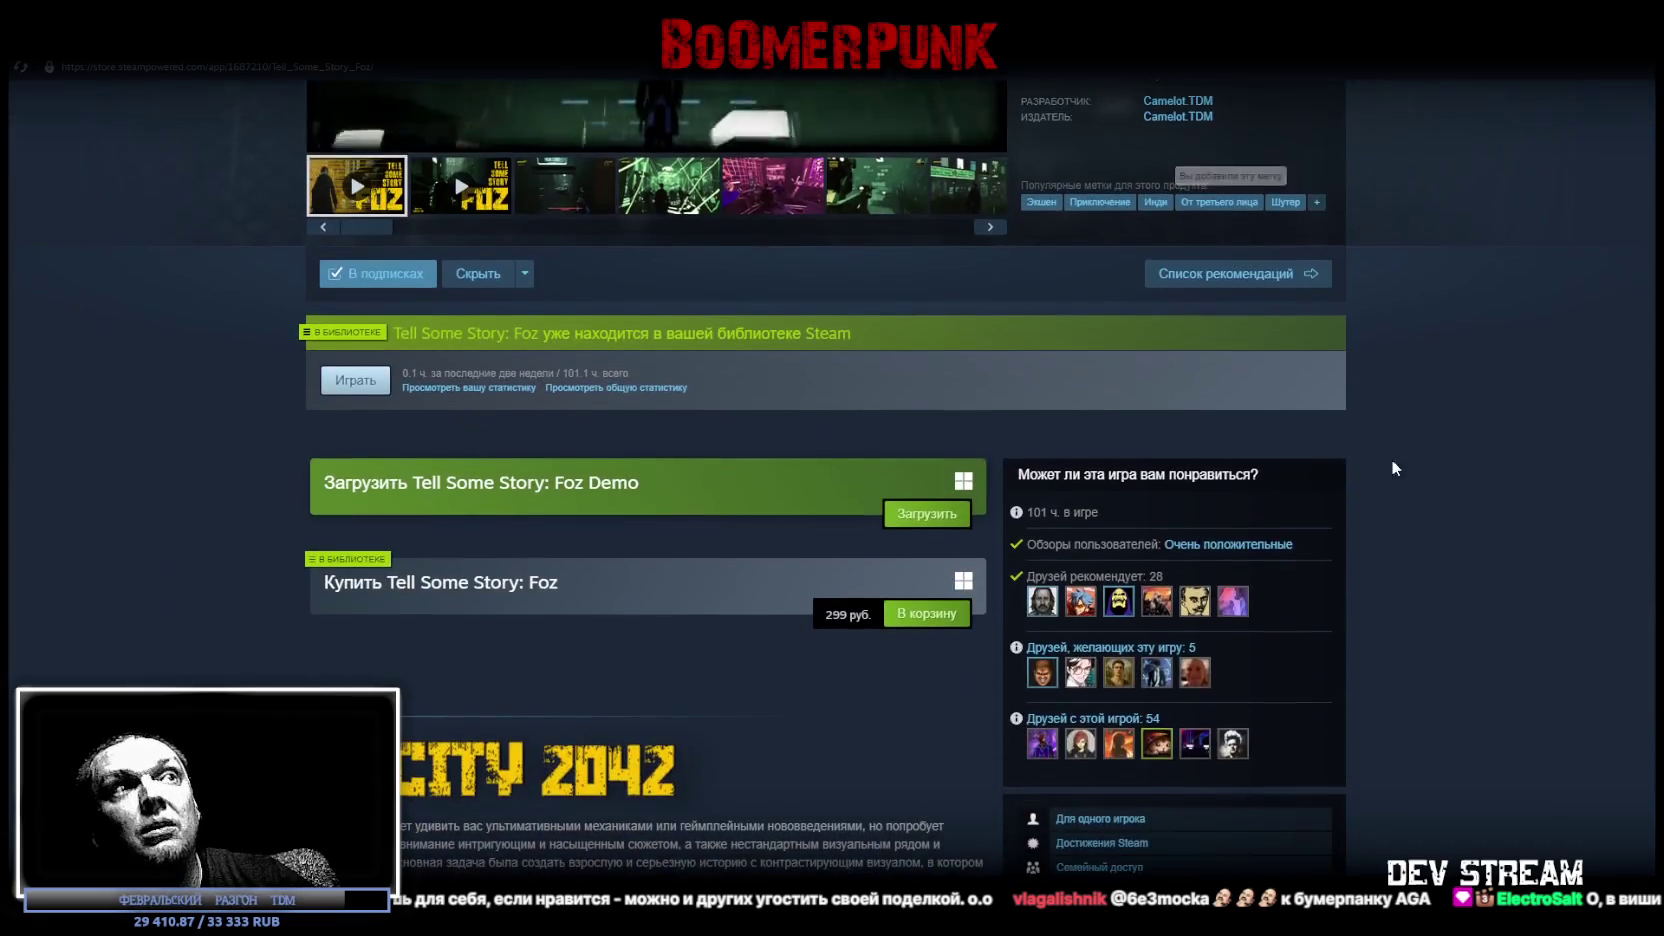
scroll(1521, 554, up, 4)
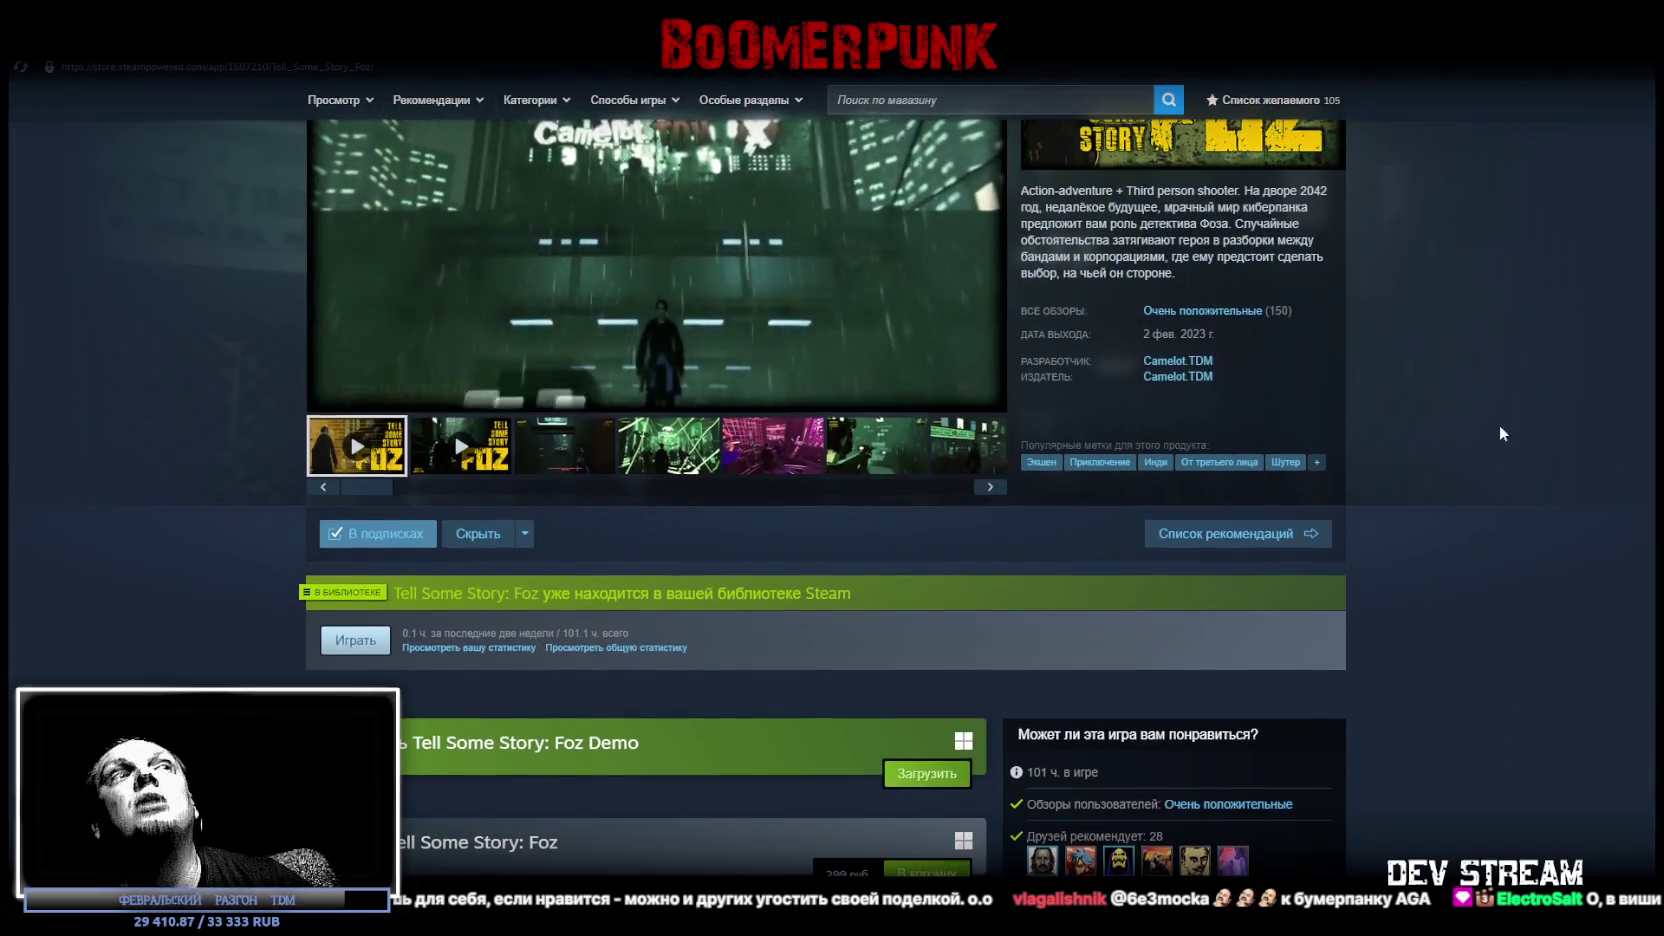
scroll(1530, 440, up, 1)
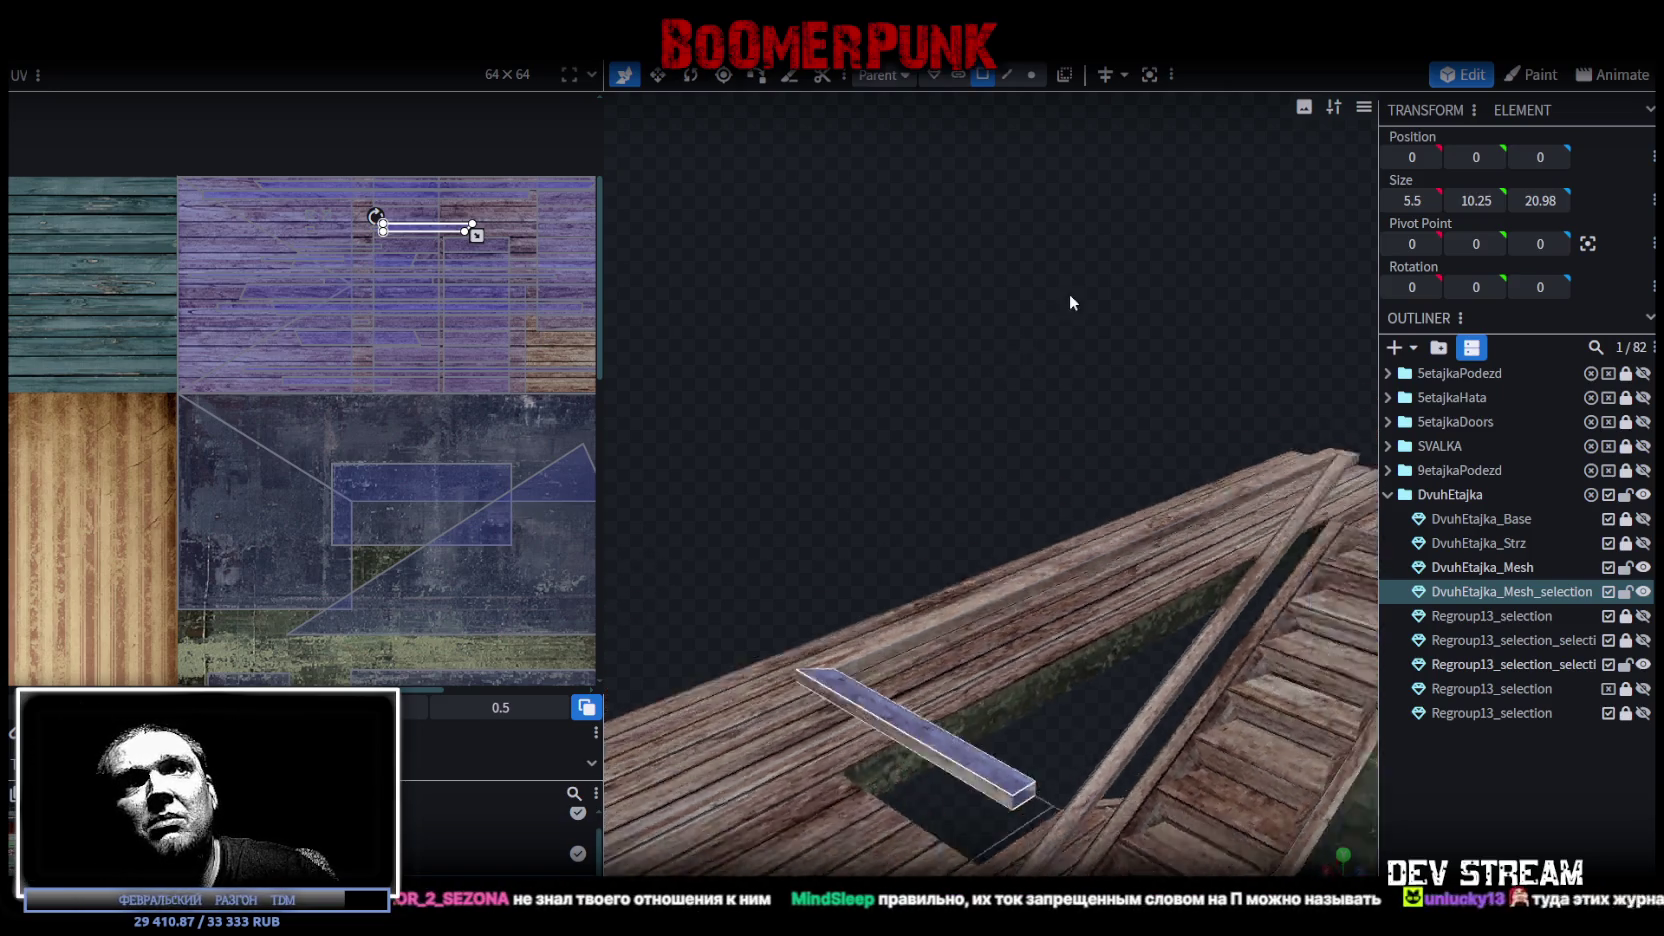
Orbit the view around the rail plank lying across the plank floor.
mouse_move(1069, 292)
middle_down()
mouse_move(1048, 455)
mouse_move(1076, 372)
middle_up()
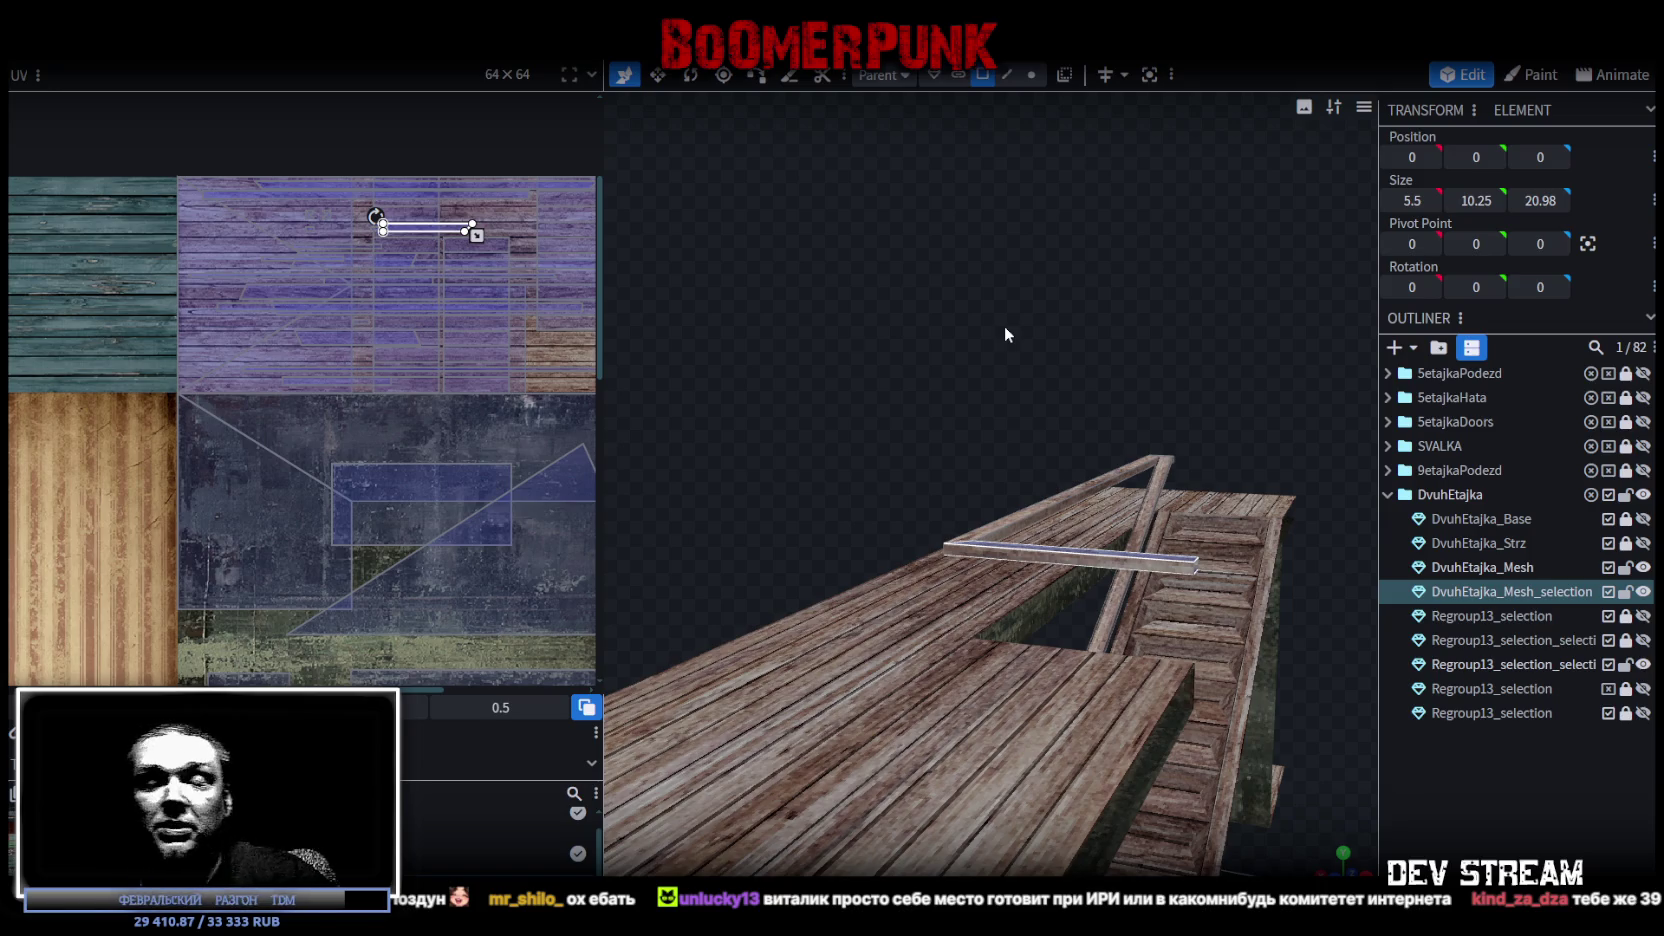
mouse_move(1004, 325)
mouse_down()
mouse_move(956, 361)
mouse_move(1011, 290)
mouse_move(1011, 313)
mouse_move(1043, 321)
mouse_up()
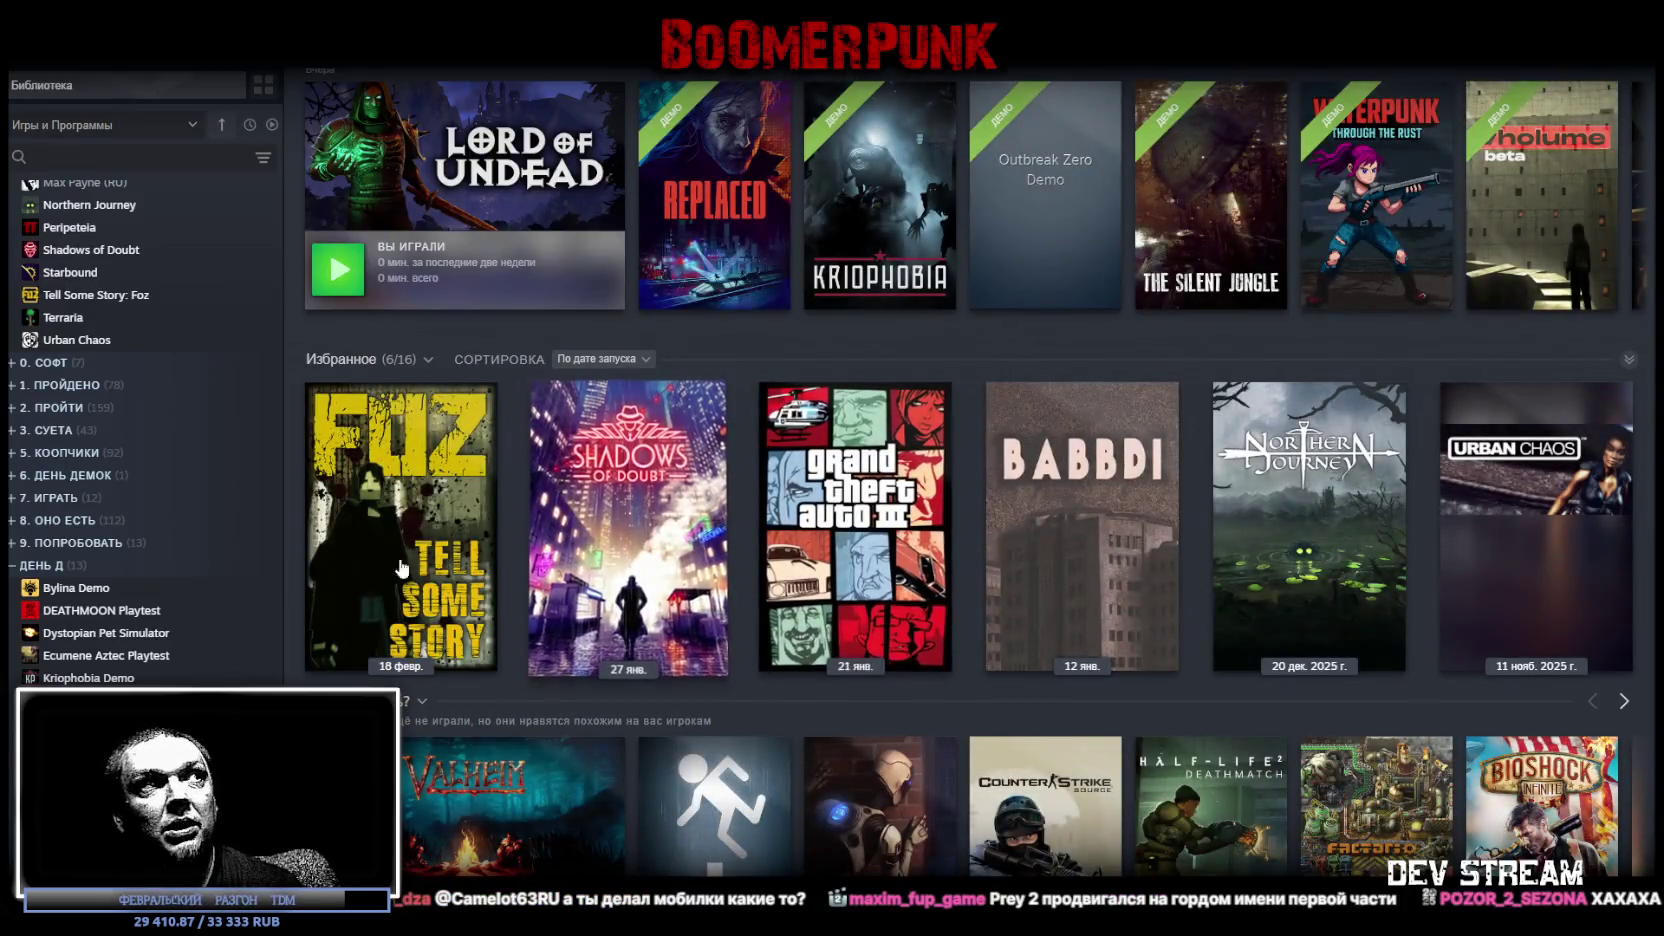
Open Tell Some Story: Foz's store page and step through its screenshots to the market-street shot.
click(401, 568)
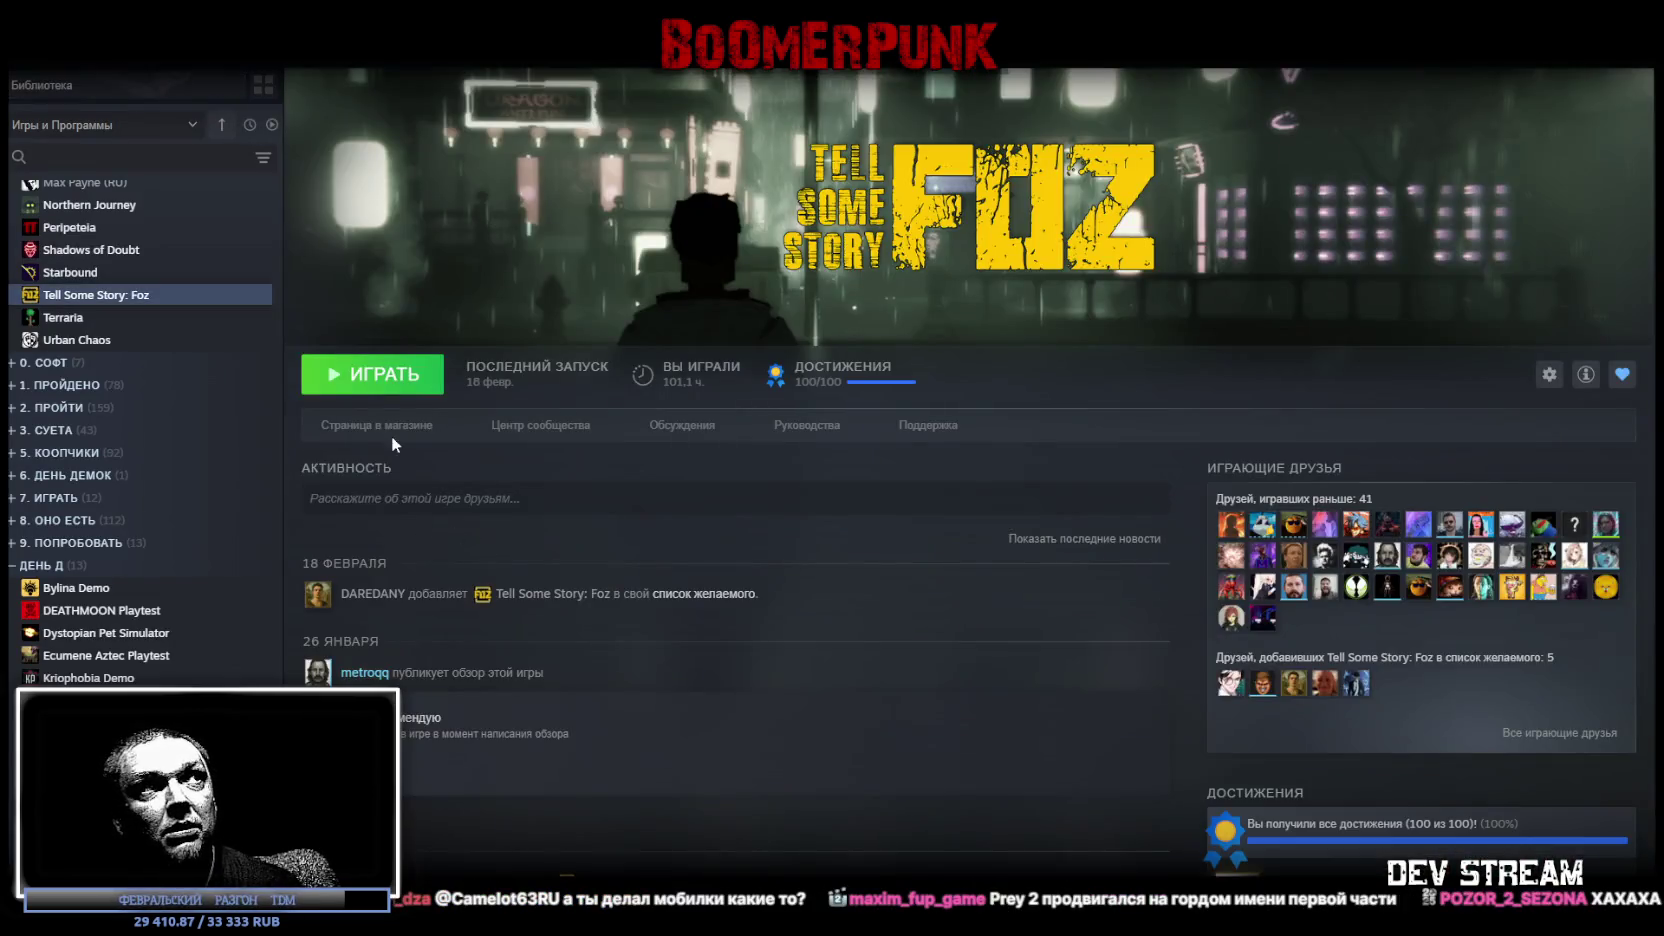
click(391, 437)
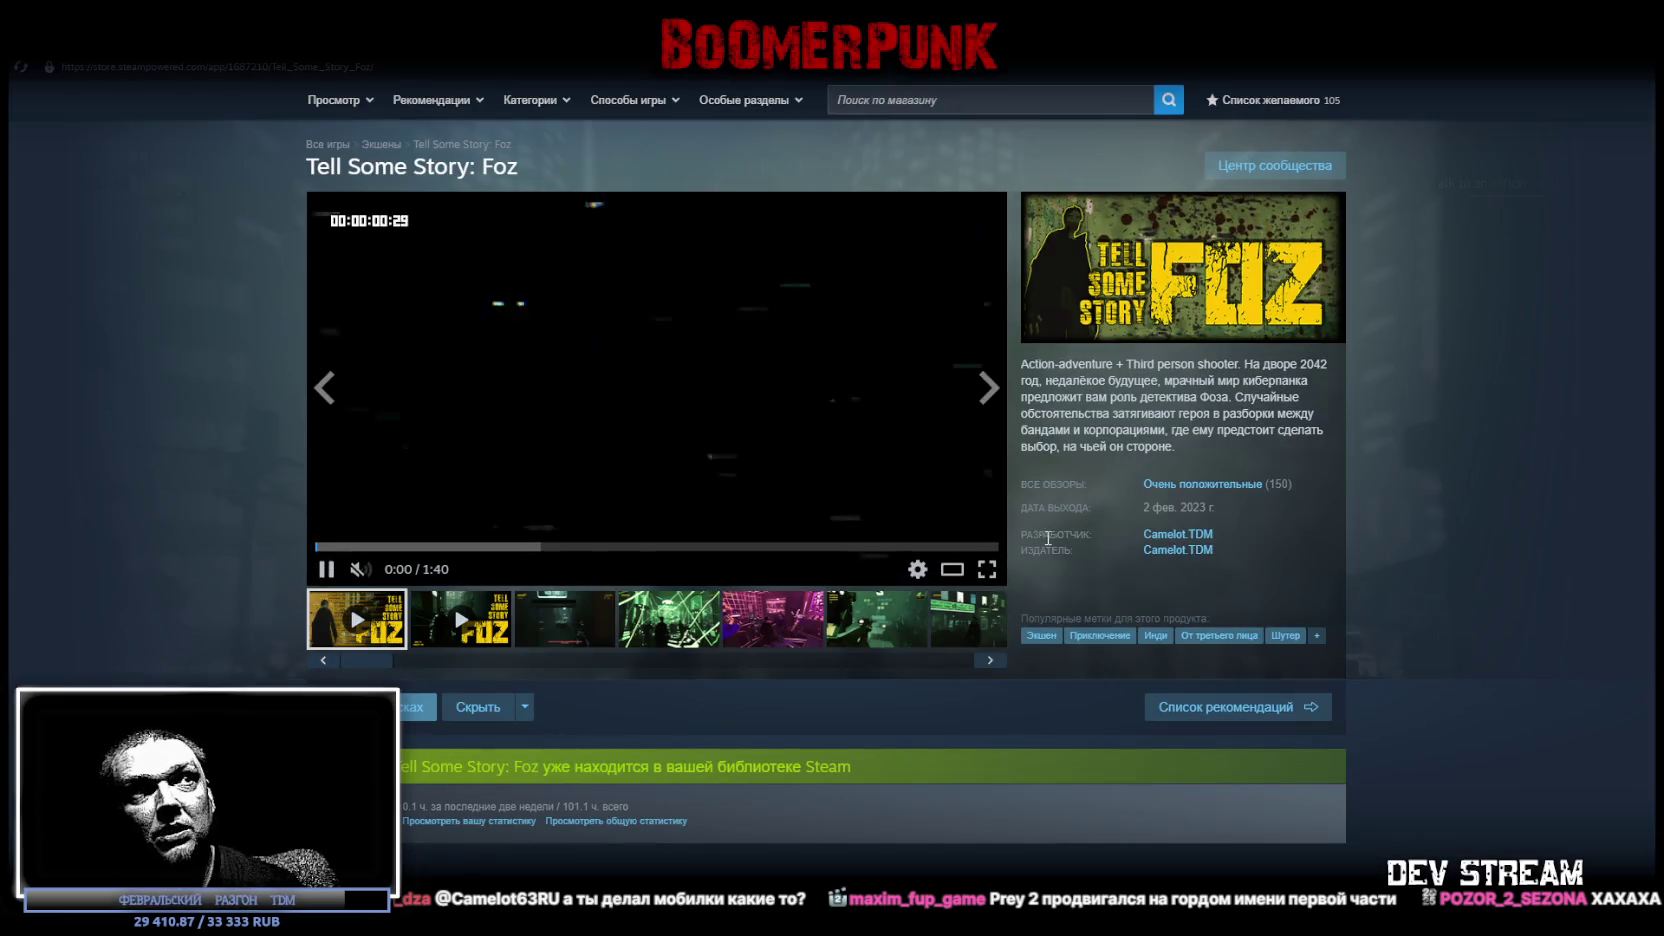
click(533, 620)
click(669, 619)
click(773, 619)
click(877, 619)
click(946, 630)
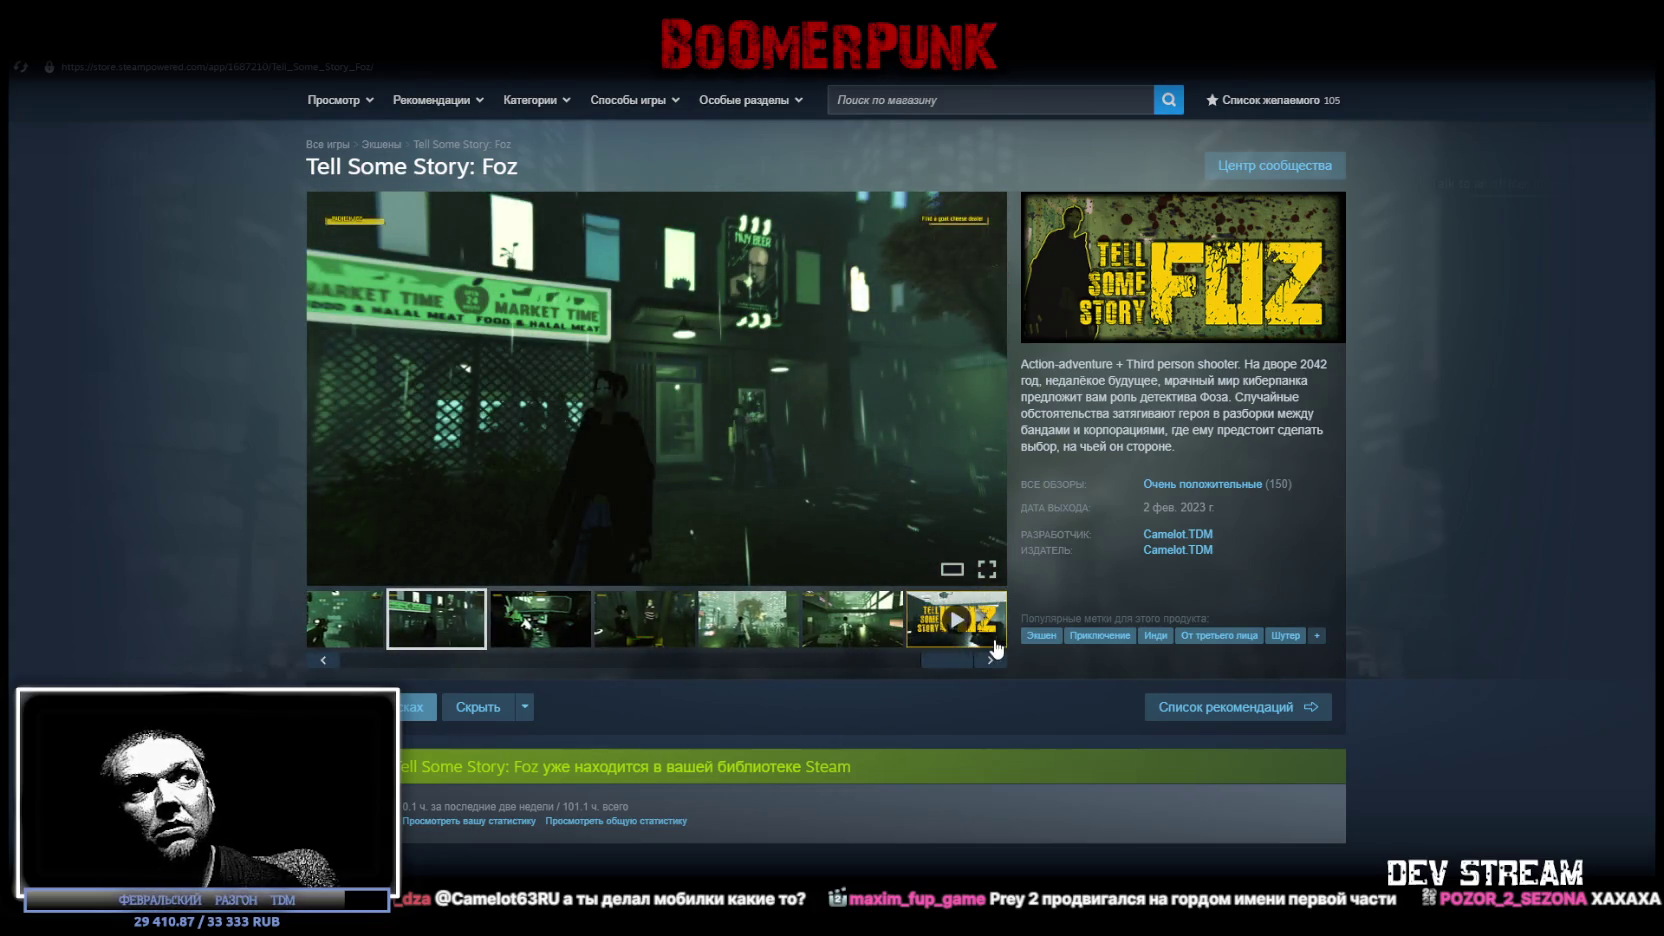
click(798, 656)
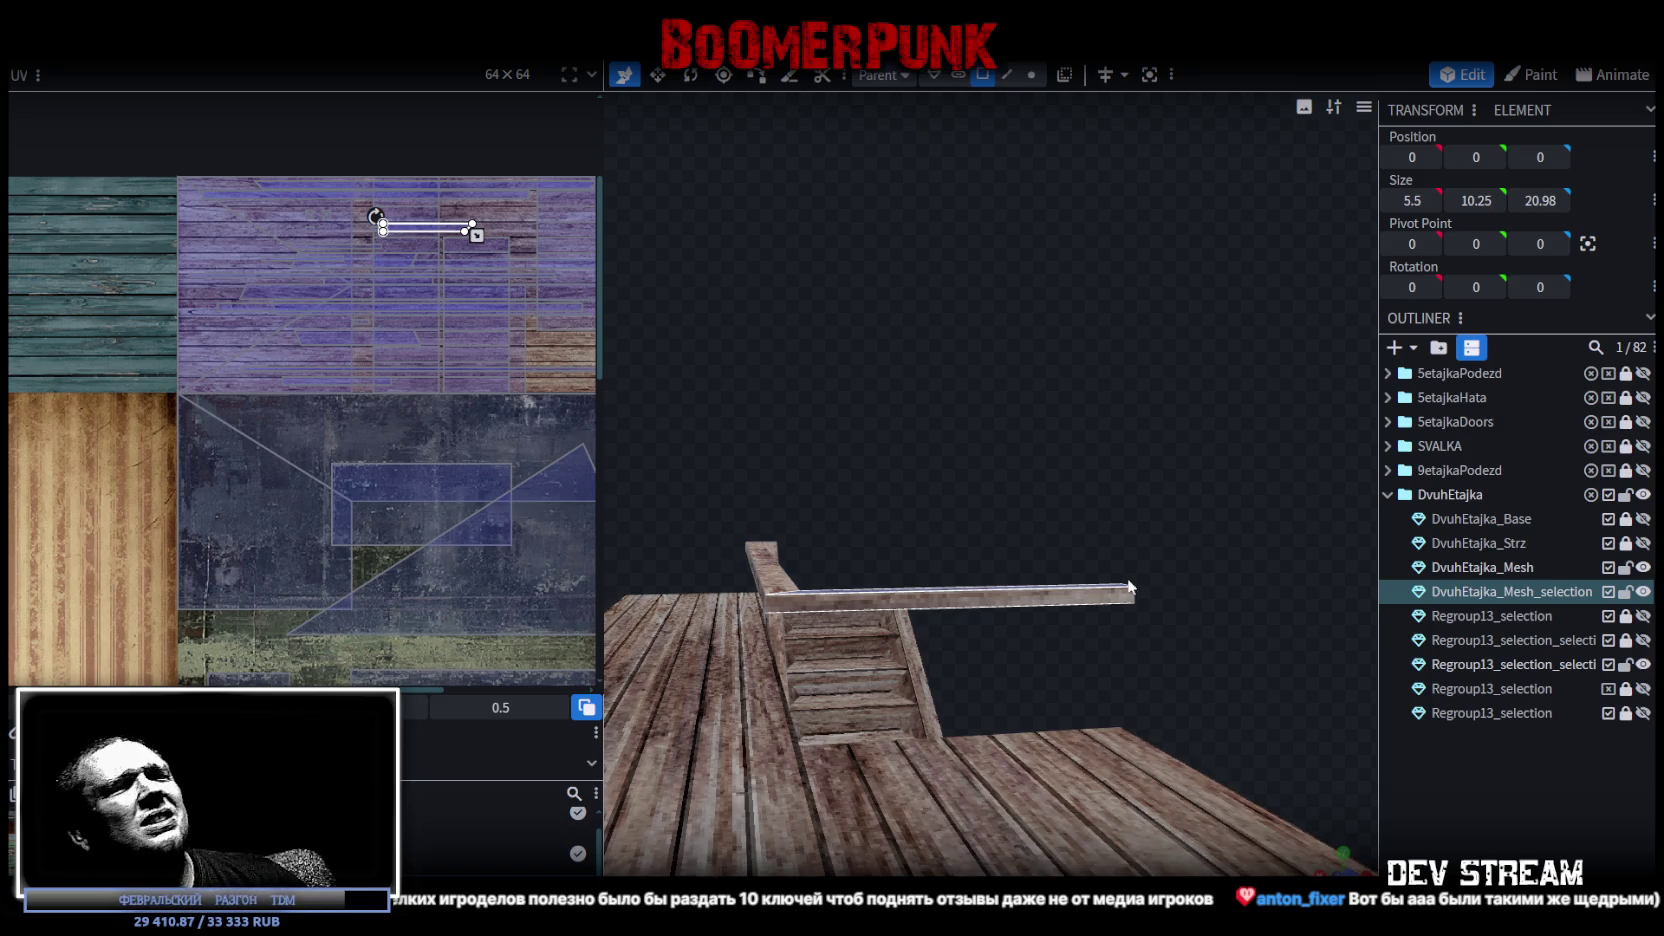
Select the railing beam's underside face at position -2.375, 15, 7.95.
drag(1075, 422, 972, 451)
mouse_move(852, 416)
right_down()
mouse_move(910, 353)
mouse_move(988, 371)
mouse_move(1104, 353)
right_up()
scroll(1100, 360, down, 5)
mouse_move(1088, 383)
mouse_down()
mouse_move(709, 345)
mouse_move(958, 443)
mouse_move(920, 408)
mouse_up()
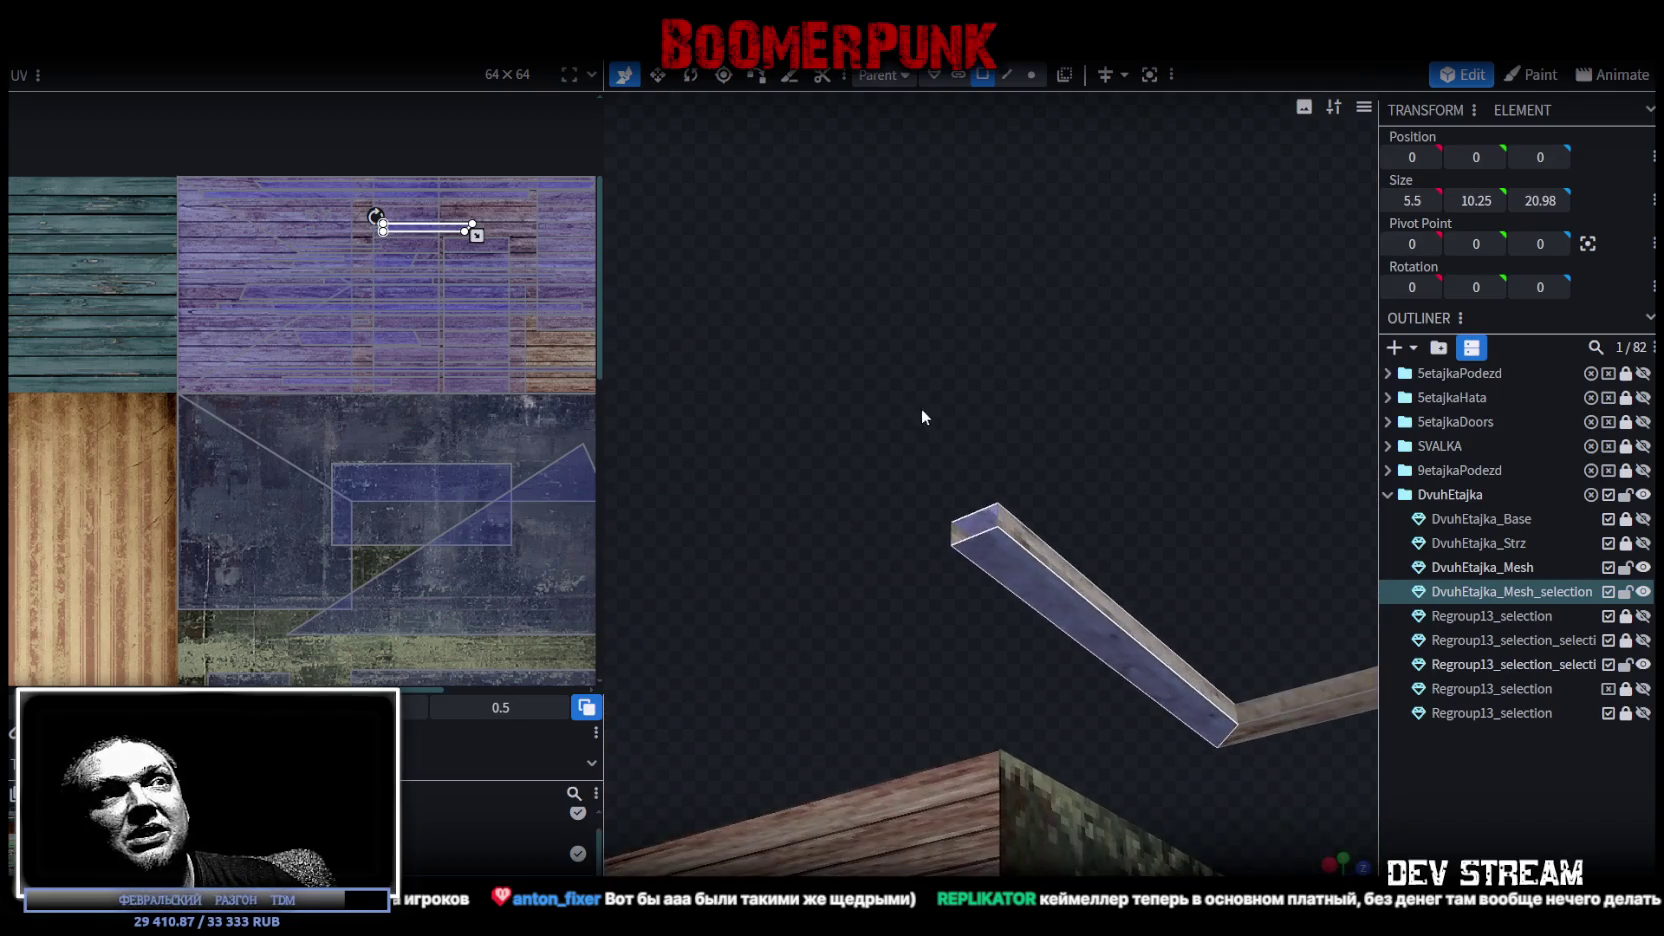
click(1089, 623)
mouse_move(1089, 623)
mouse_down()
mouse_move(1030, 464)
mouse_move(1008, 491)
mouse_move(1009, 468)
mouse_up()
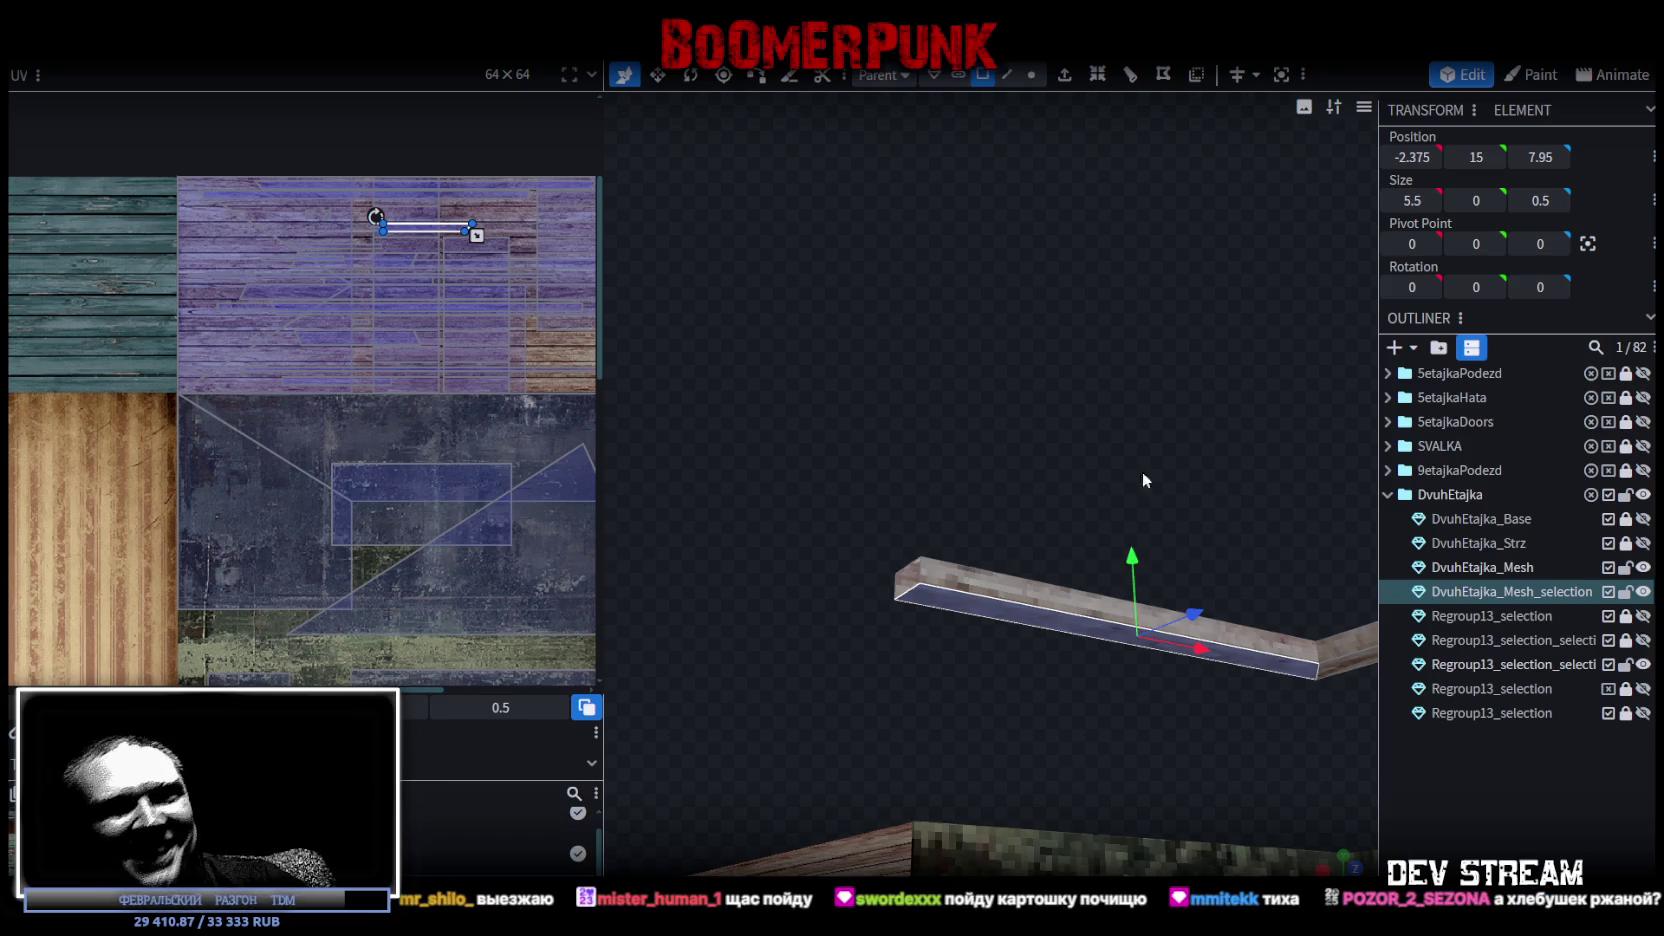
mouse_move(983, 440)
mouse_down()
mouse_move(1036, 442)
mouse_move(953, 443)
mouse_up()
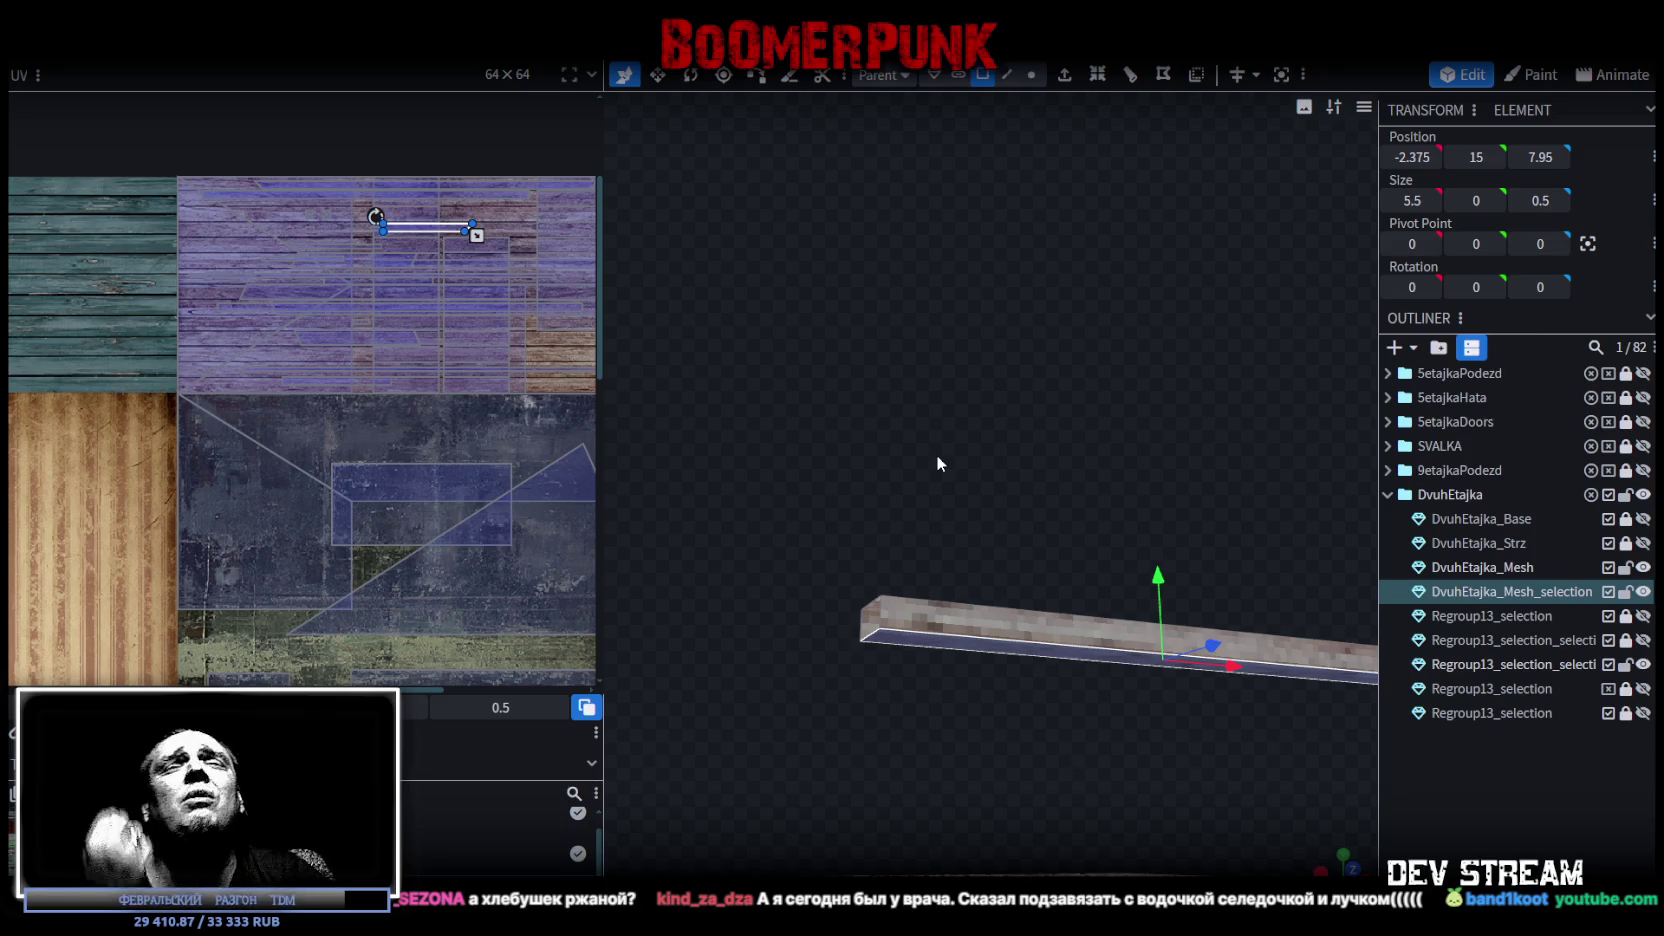
mouse_move(920, 465)
mouse_down()
mouse_move(1010, 426)
mouse_move(973, 449)
mouse_up()
Copy the selected beam face and paste it as a separate Mesh Selection strip.
right_click(1004, 625)
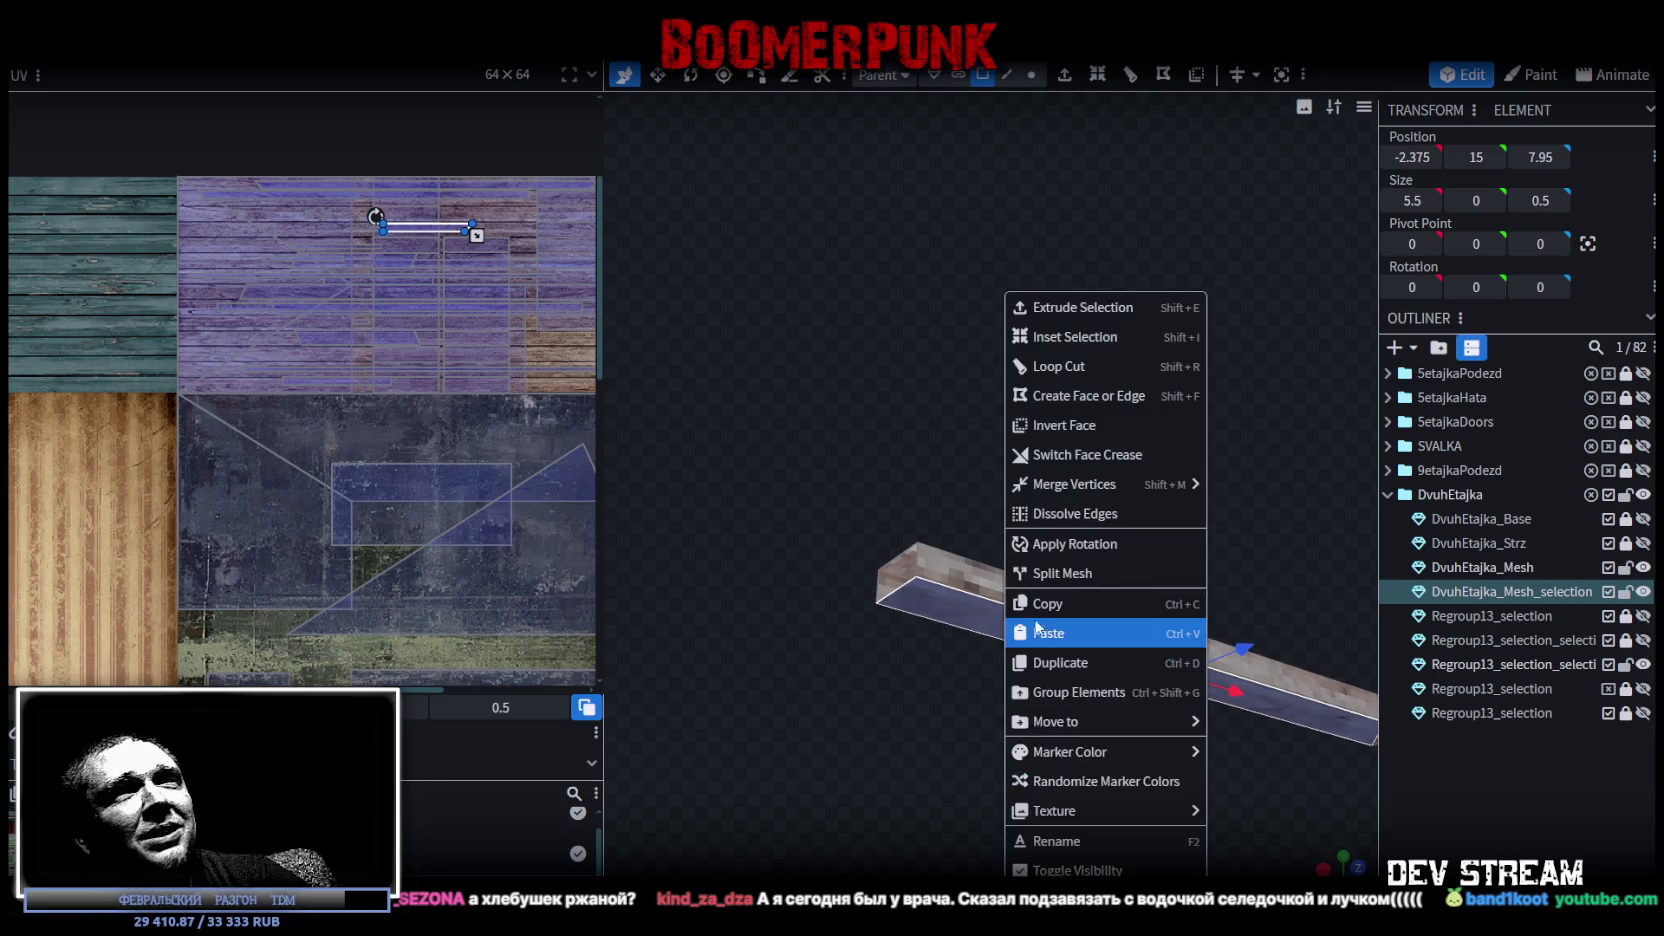
click(1076, 605)
right_click(1035, 633)
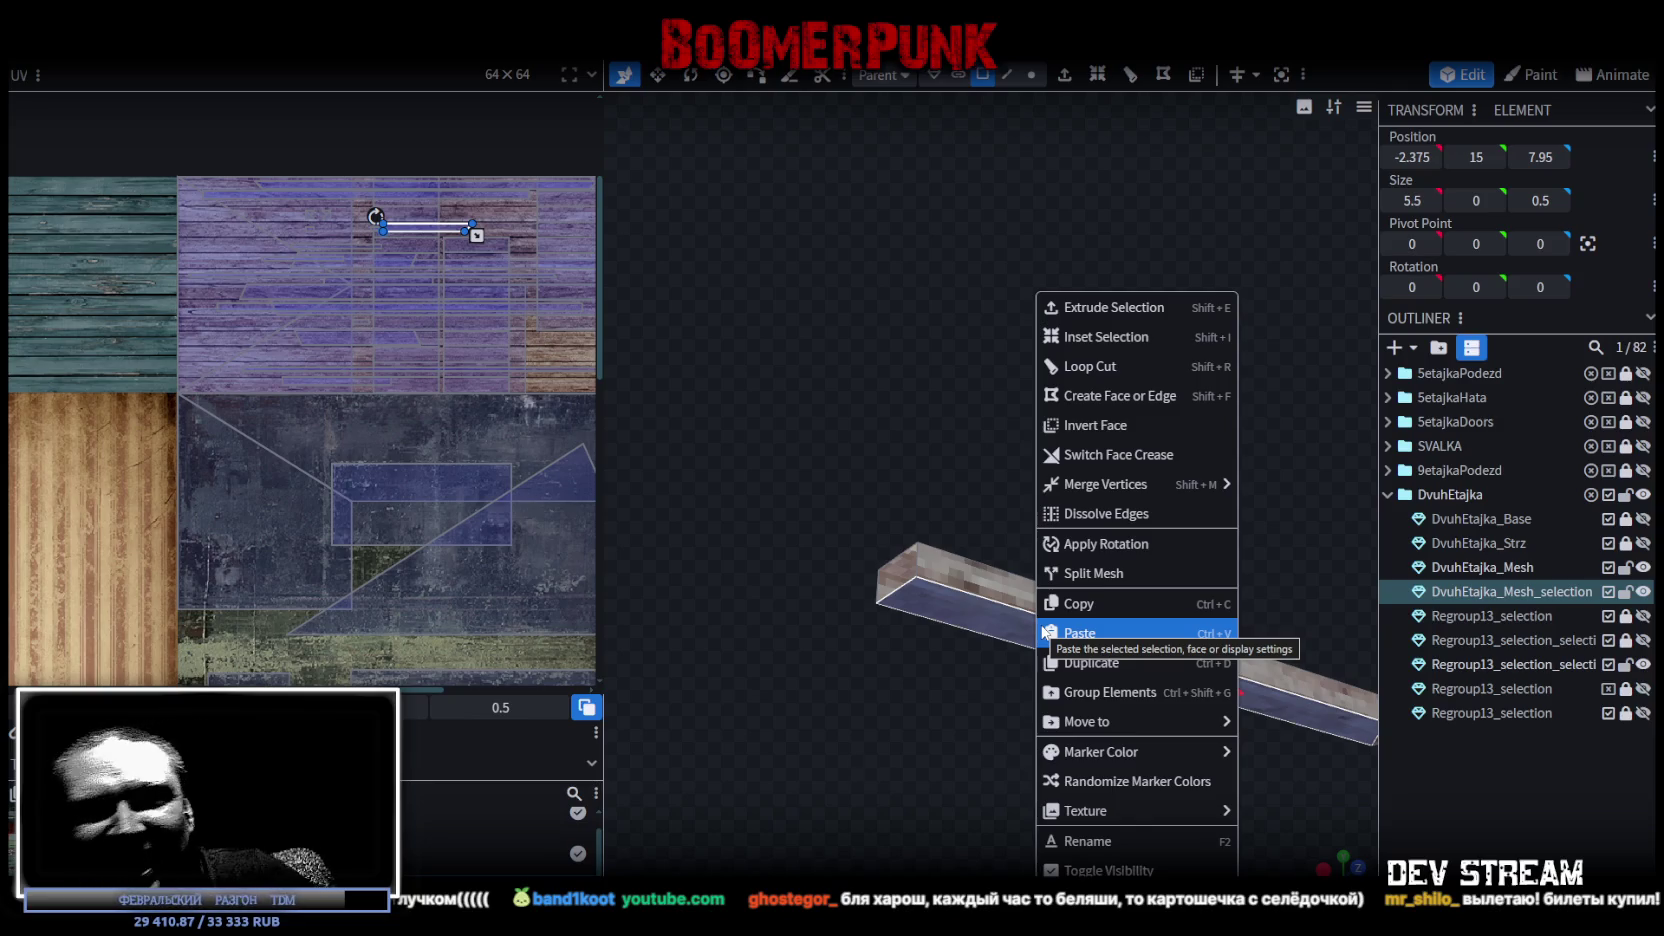
click(1113, 605)
right_click(987, 627)
click(1095, 652)
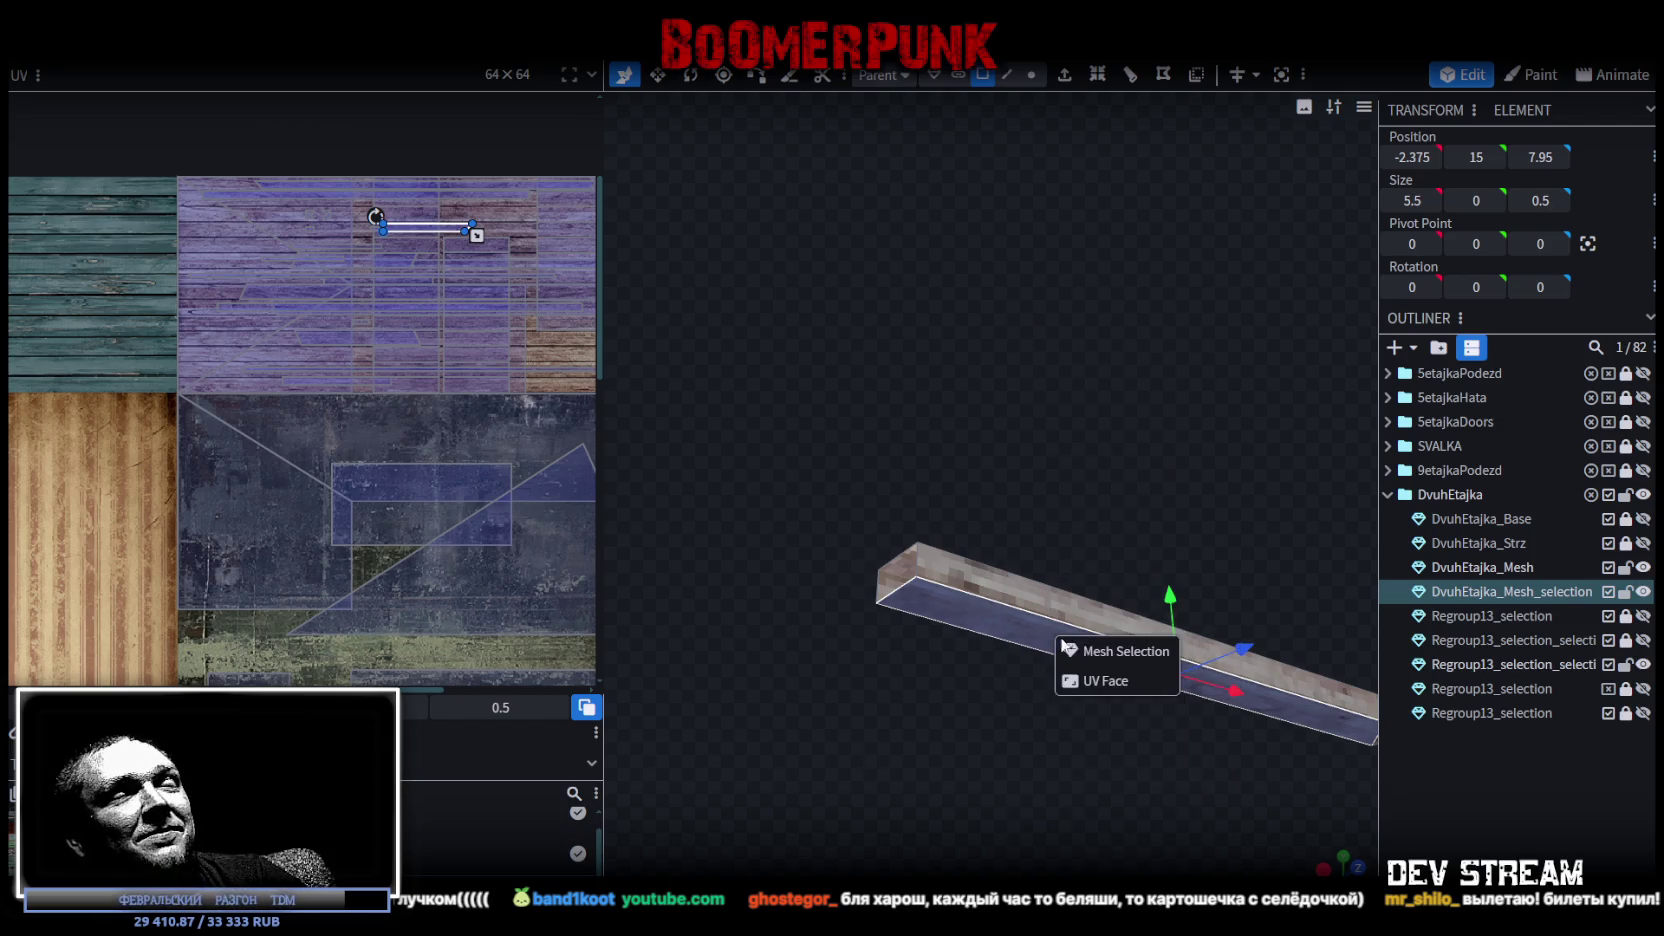
click(1112, 654)
mouse_move(1153, 566)
mouse_down()
mouse_move(1188, 590)
mouse_move(1150, 663)
mouse_move(1123, 432)
mouse_move(1005, 394)
mouse_move(1121, 252)
mouse_move(984, 278)
mouse_move(1063, 285)
mouse_move(1052, 301)
mouse_up()
click(1003, 78)
Slide an edge of the new strip along X to -4.75.
click(1227, 566)
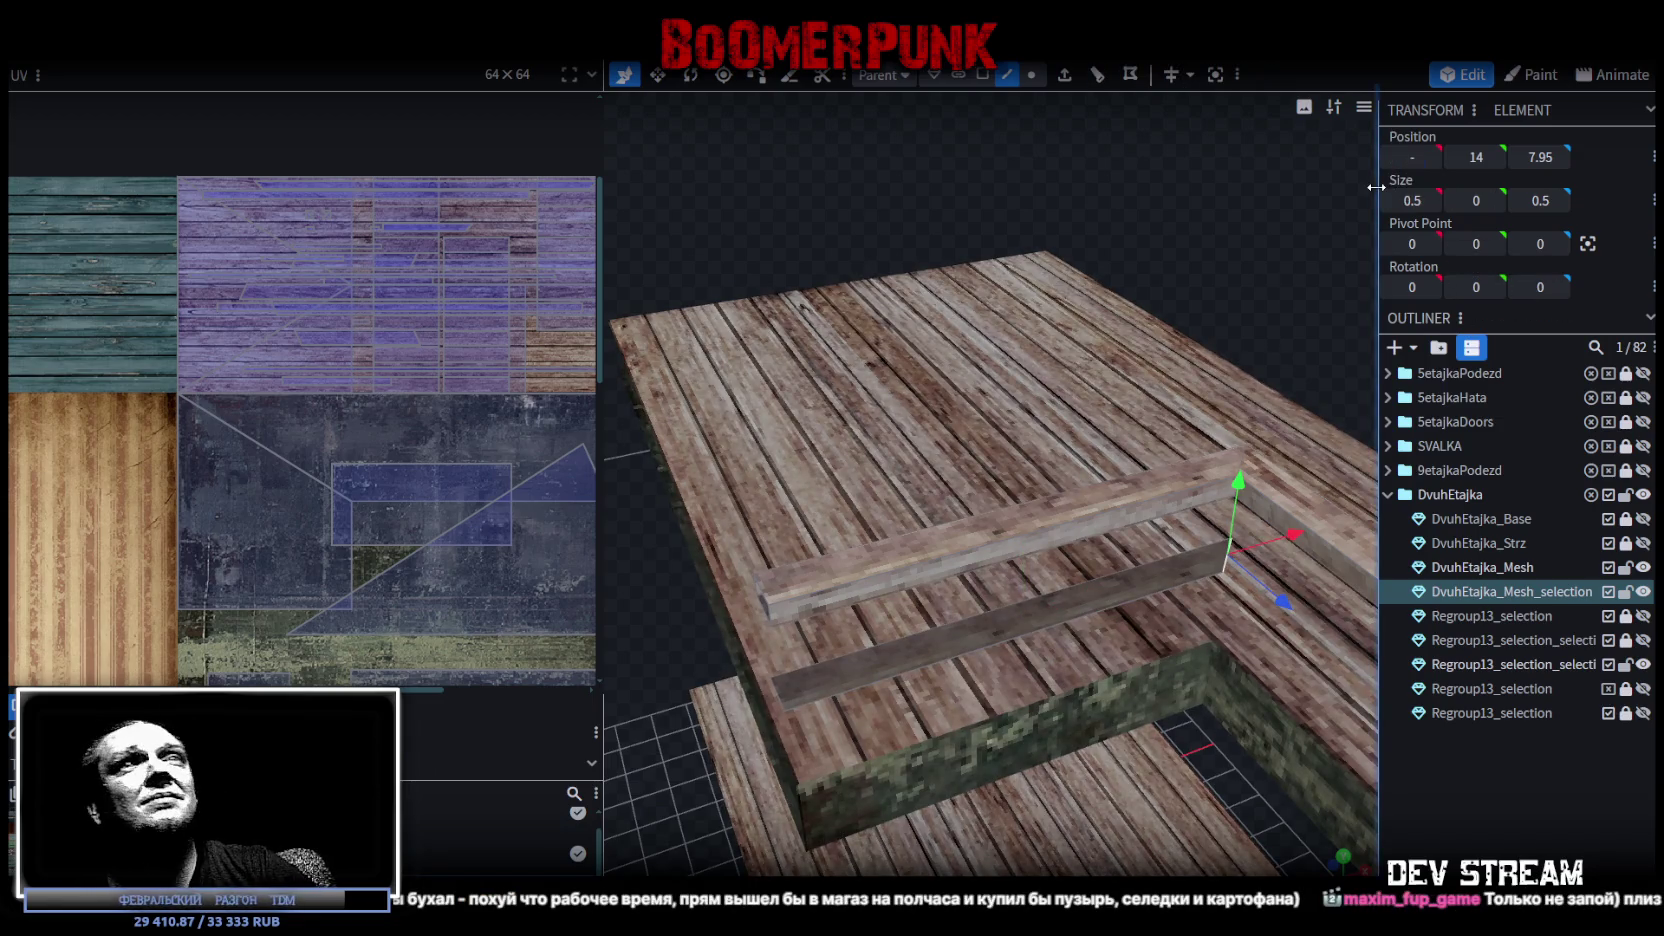
text(4)
key(Return)
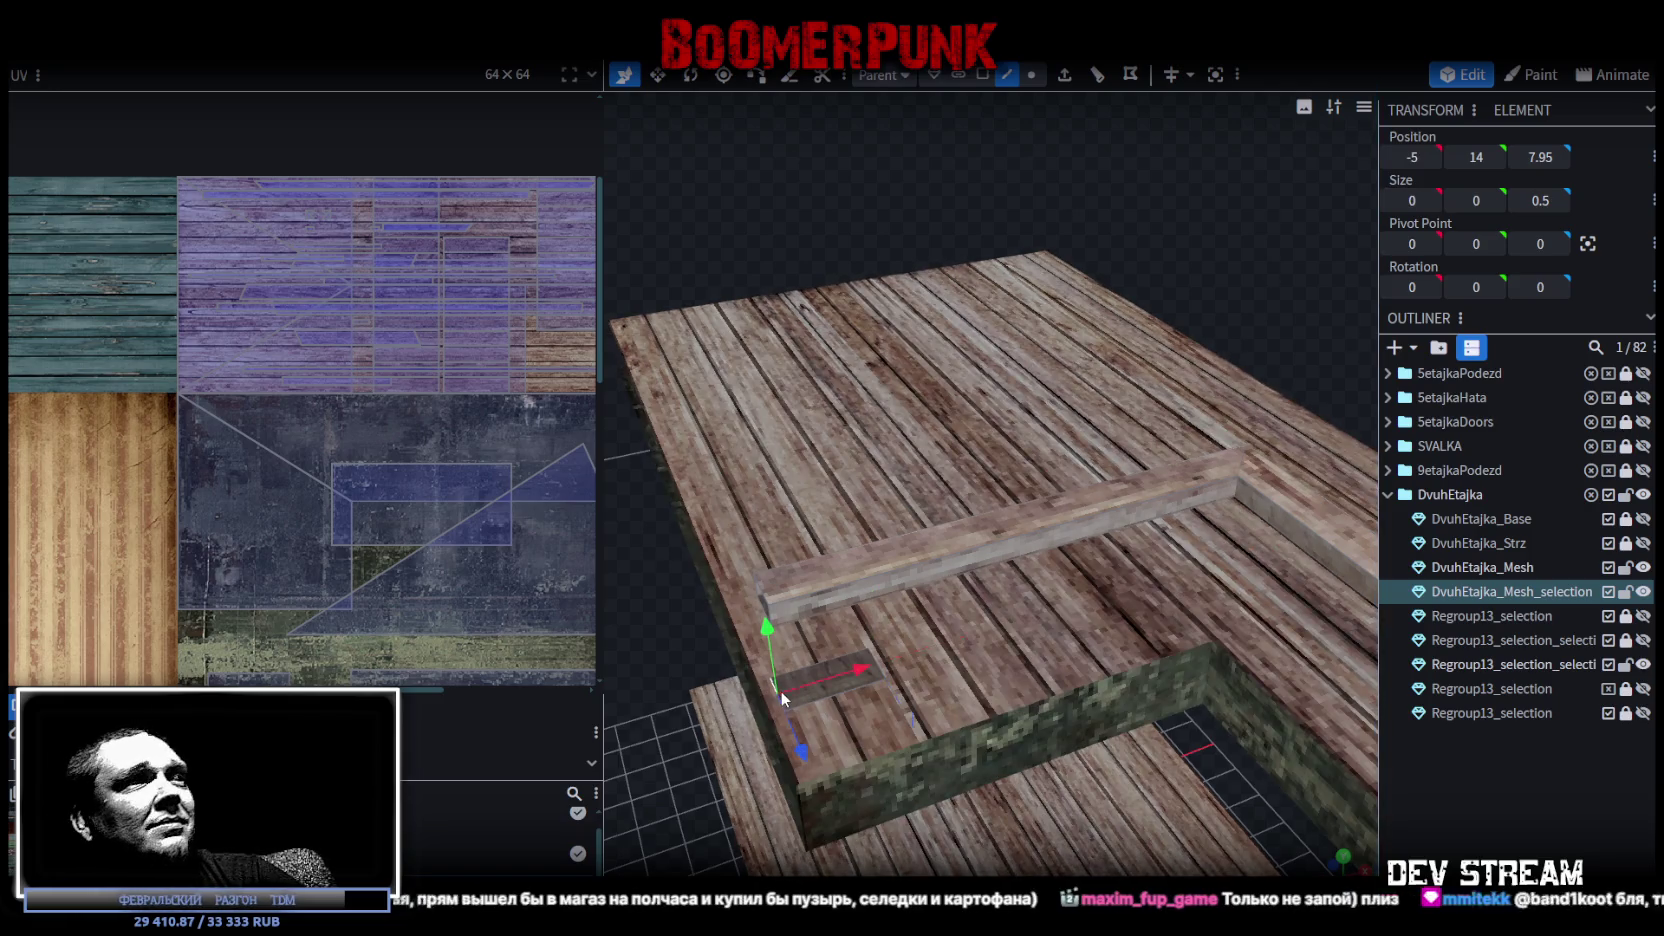
drag(855, 666, 904, 653)
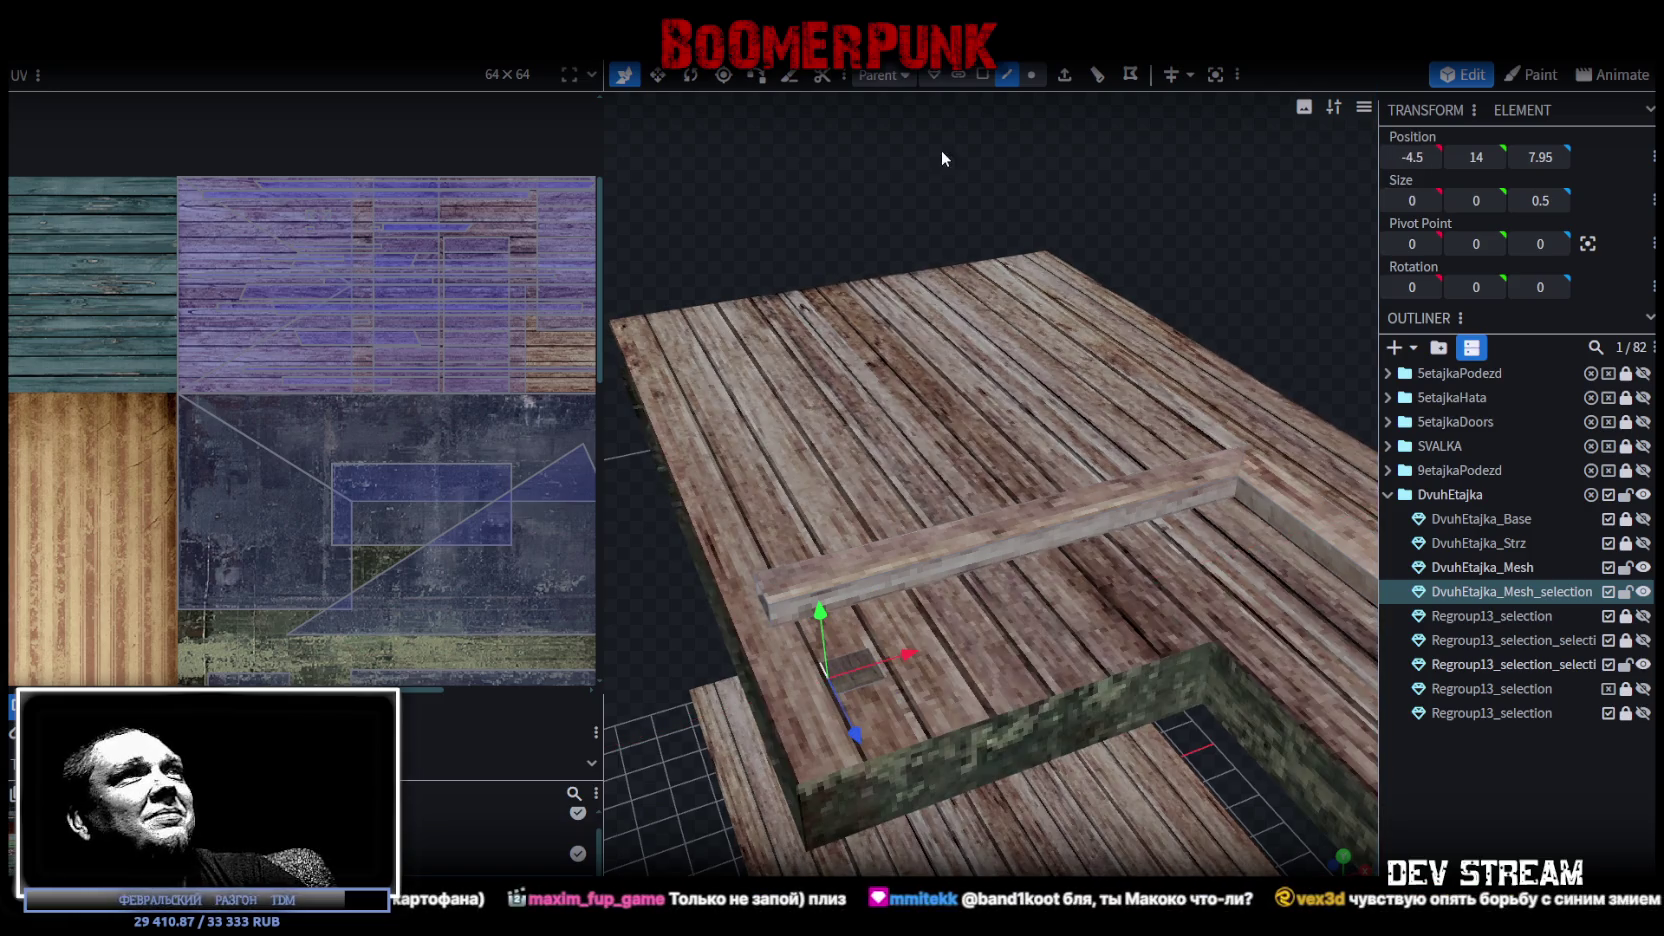
Select a floor face under the railing and scale it to a 0.2 square.
click(983, 75)
click(855, 670)
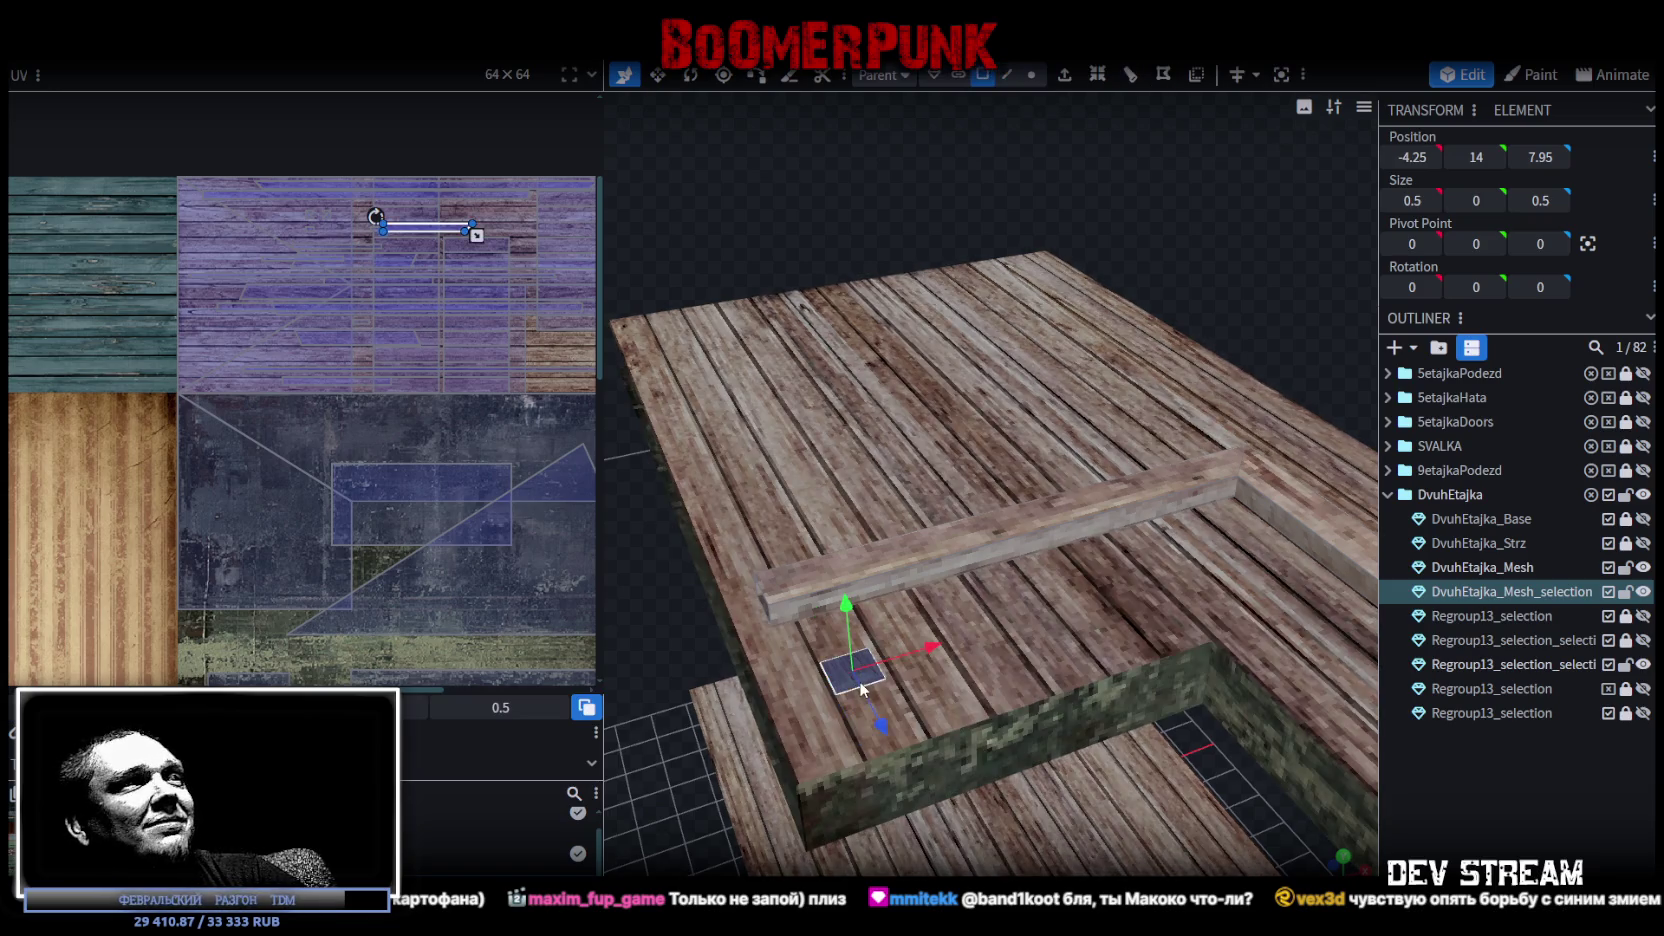
key(s)
drag(889, 684, 886, 694)
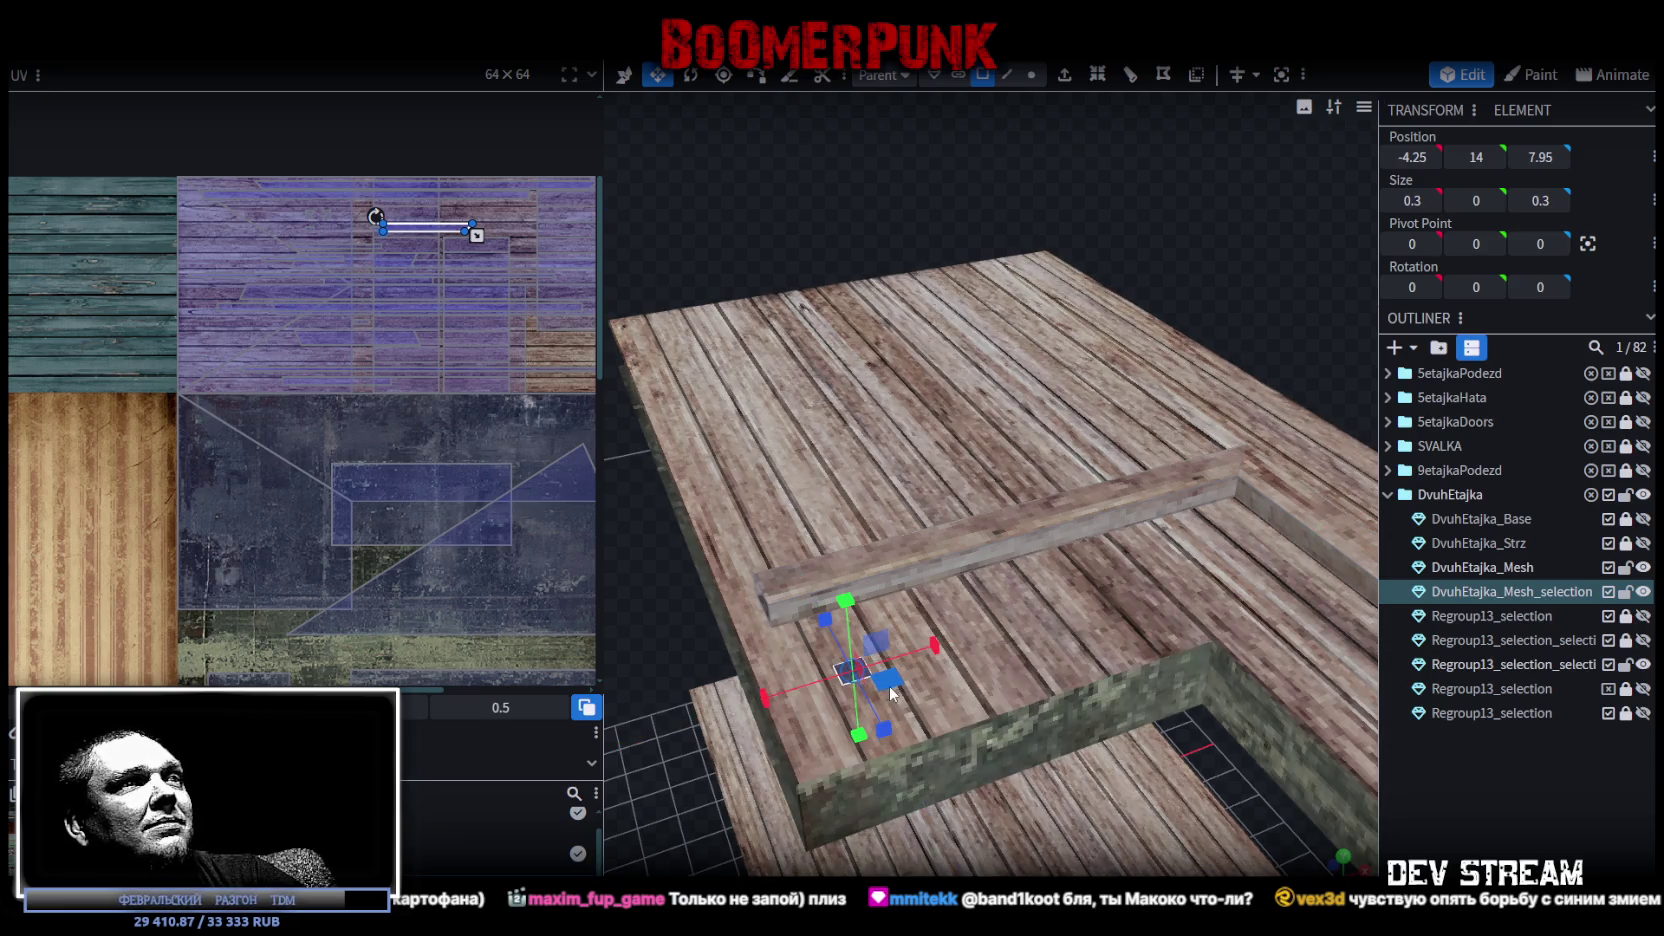
mouse_move(884, 692)
mouse_down()
mouse_move(868, 700)
mouse_move(1006, 494)
mouse_move(1048, 254)
mouse_up()
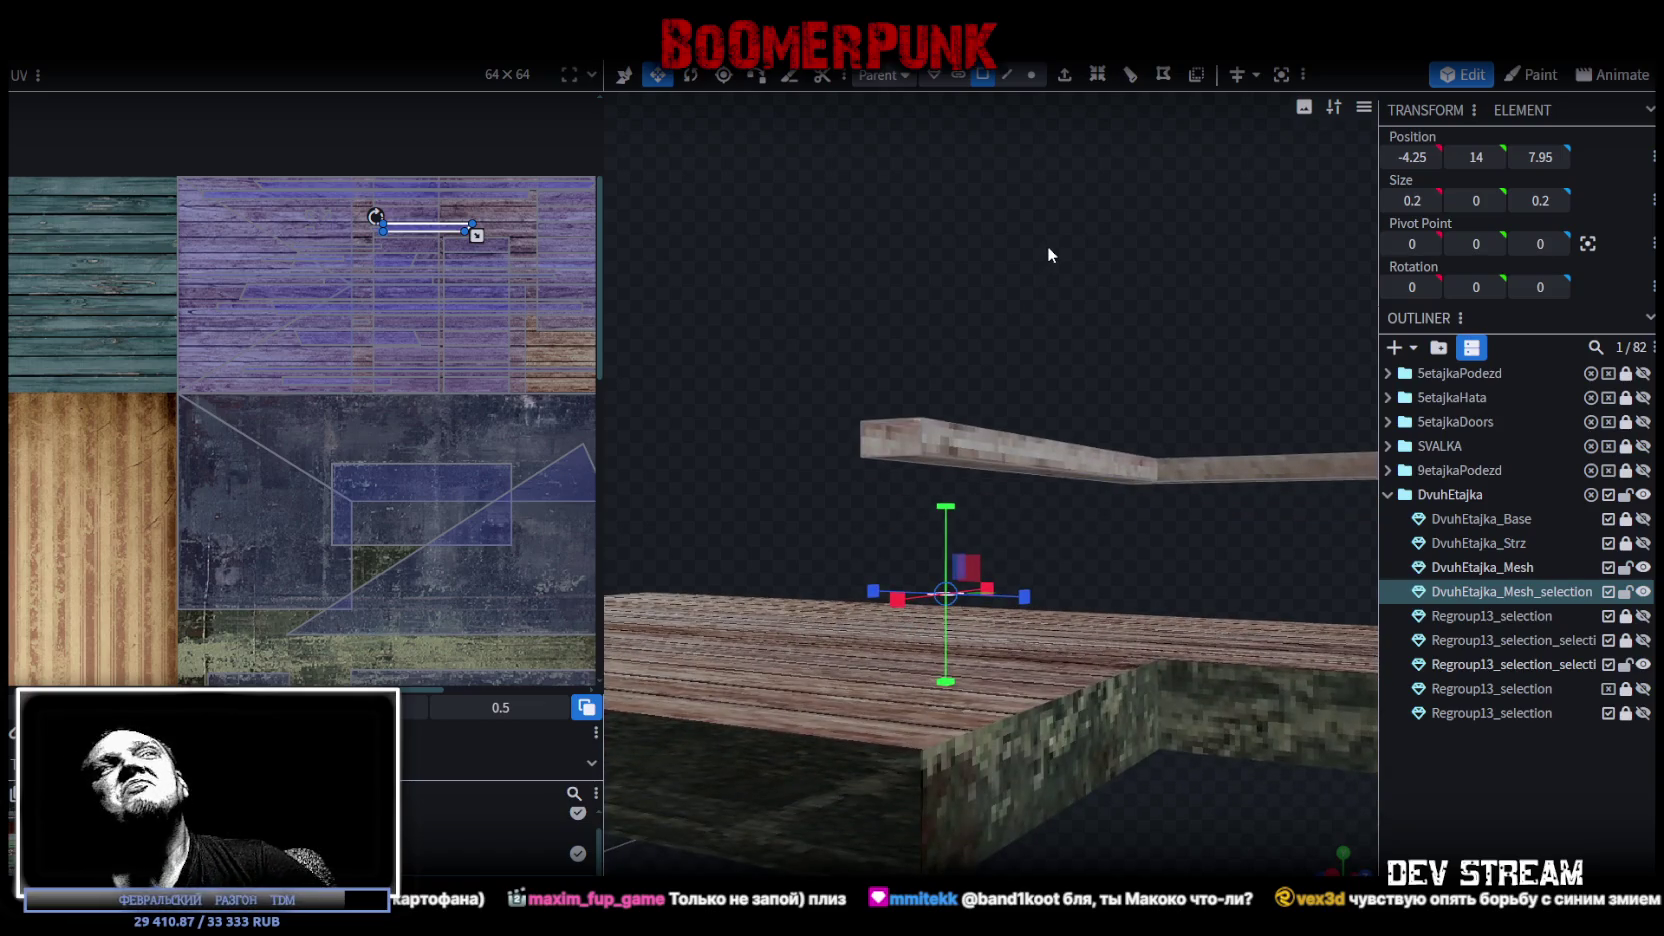
drag(1079, 187, 1004, 187)
Extrude the face upward with length 2 into a post.
key(v)
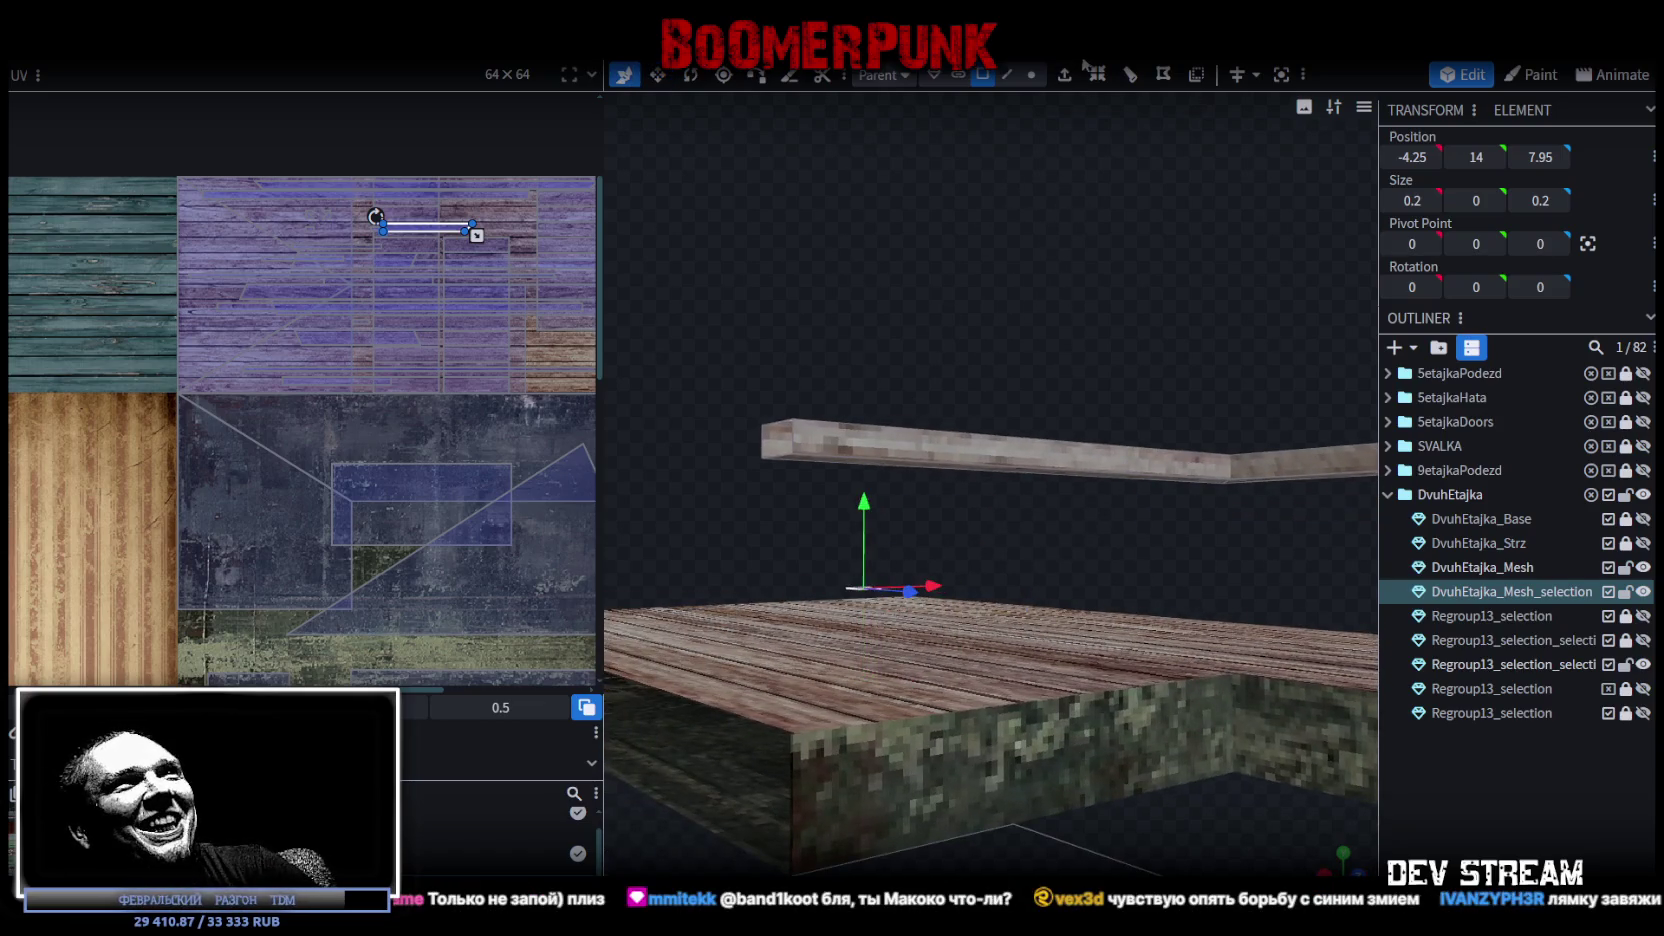
click(1065, 77)
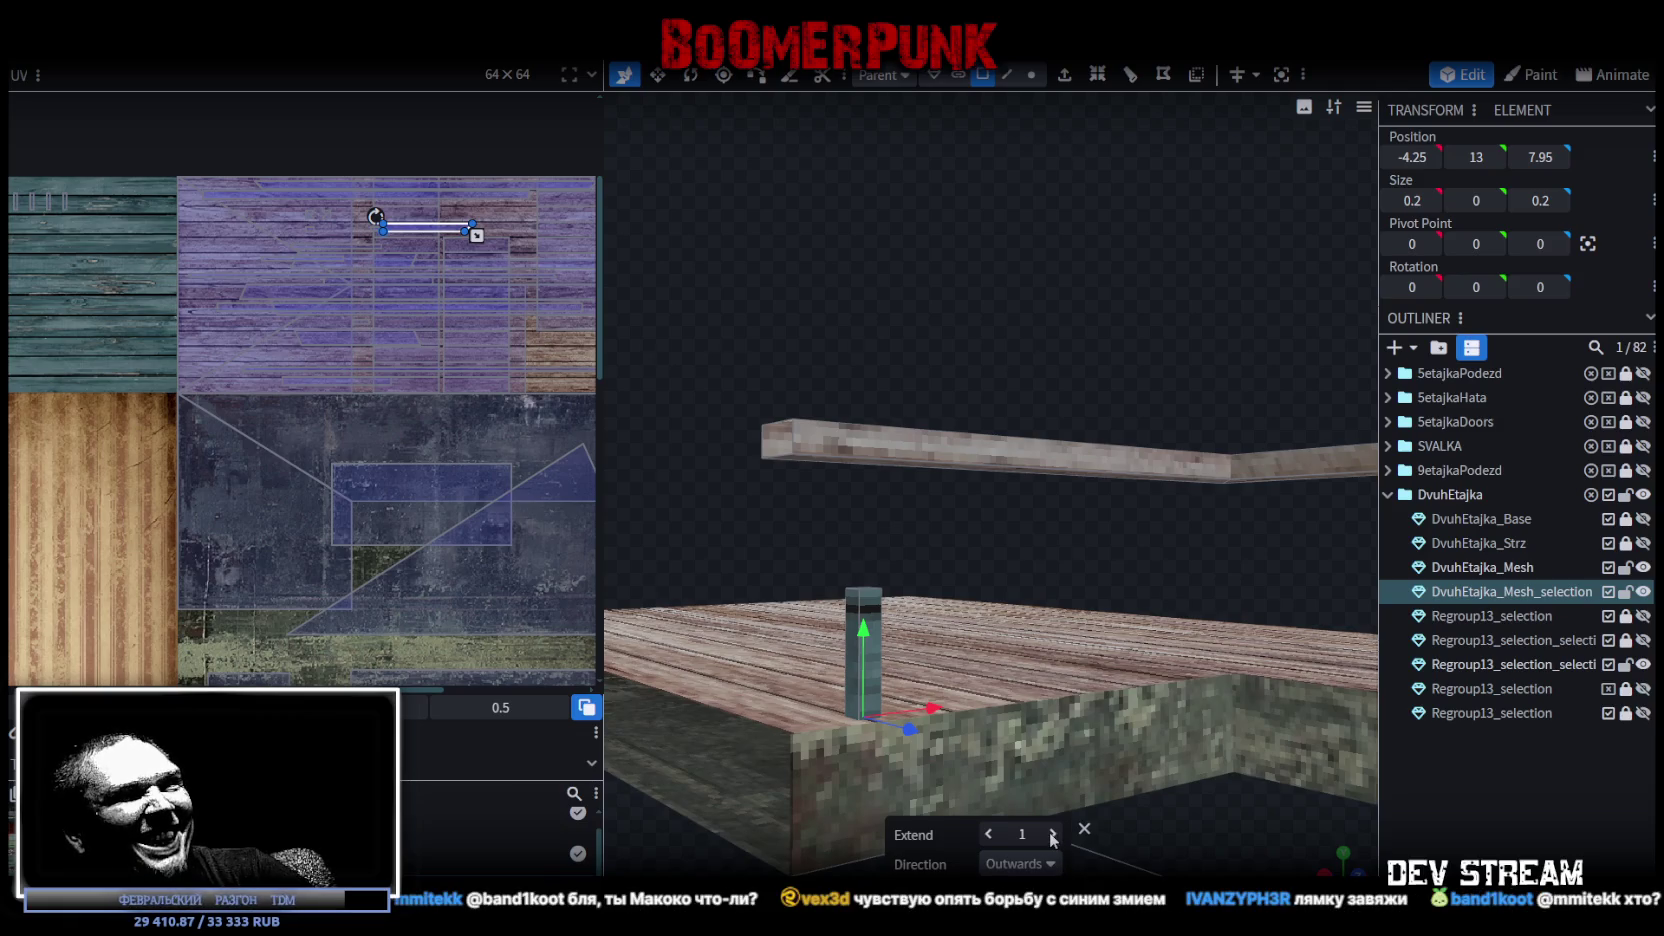
click(1052, 840)
drag(952, 636, 820, 528)
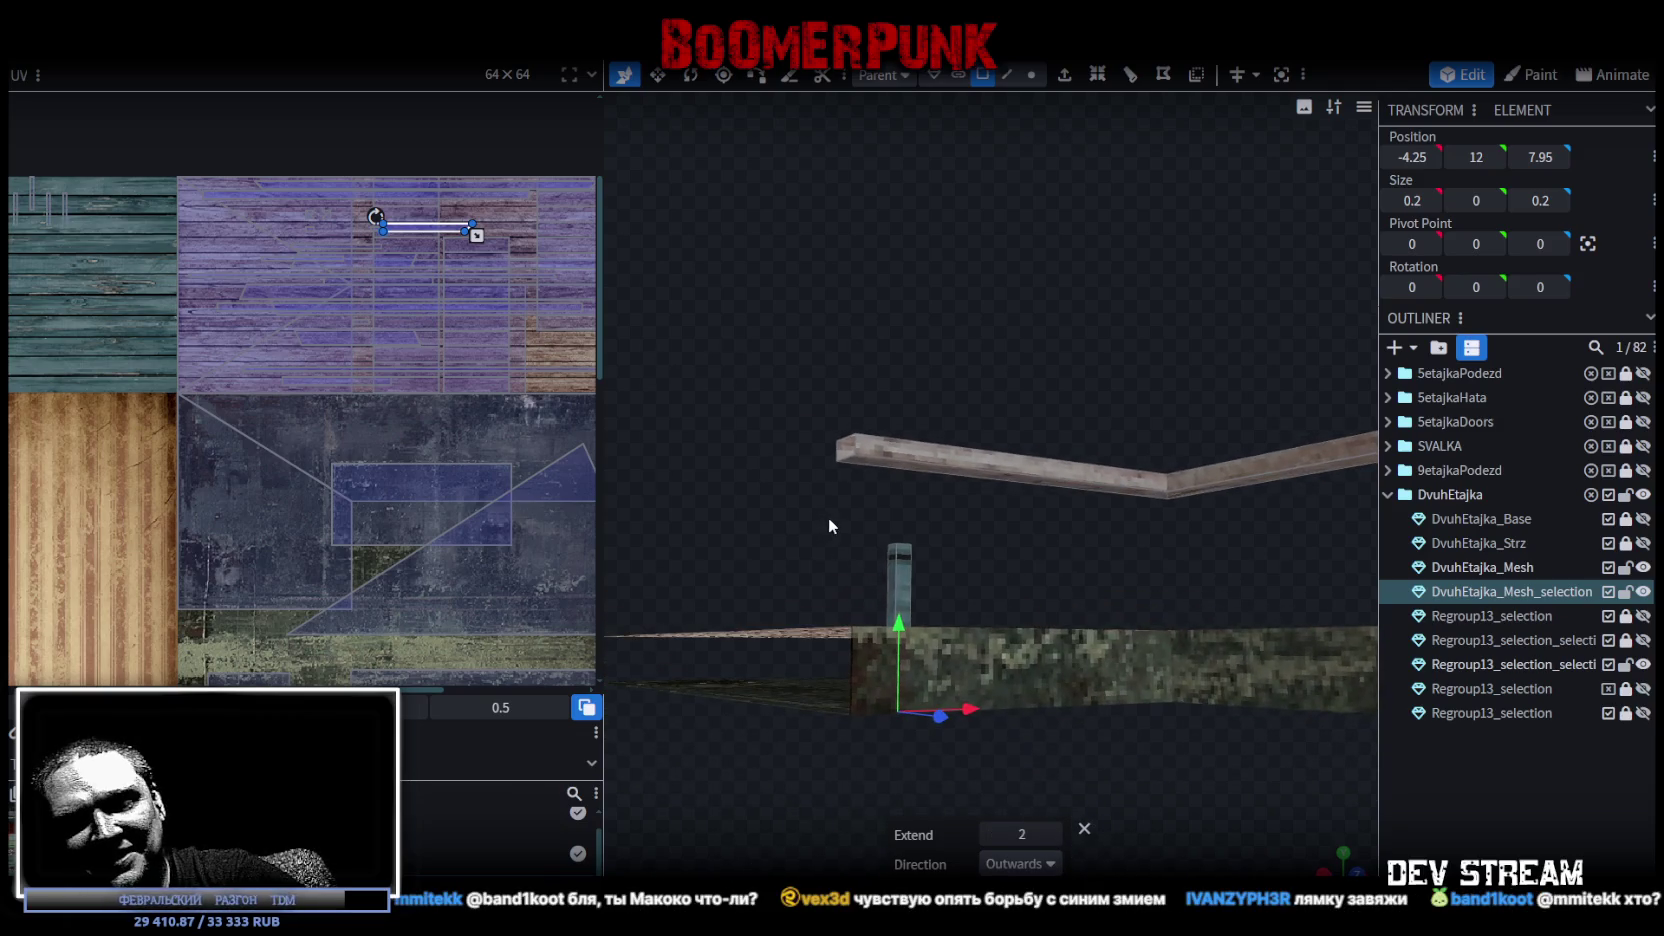
click(852, 531)
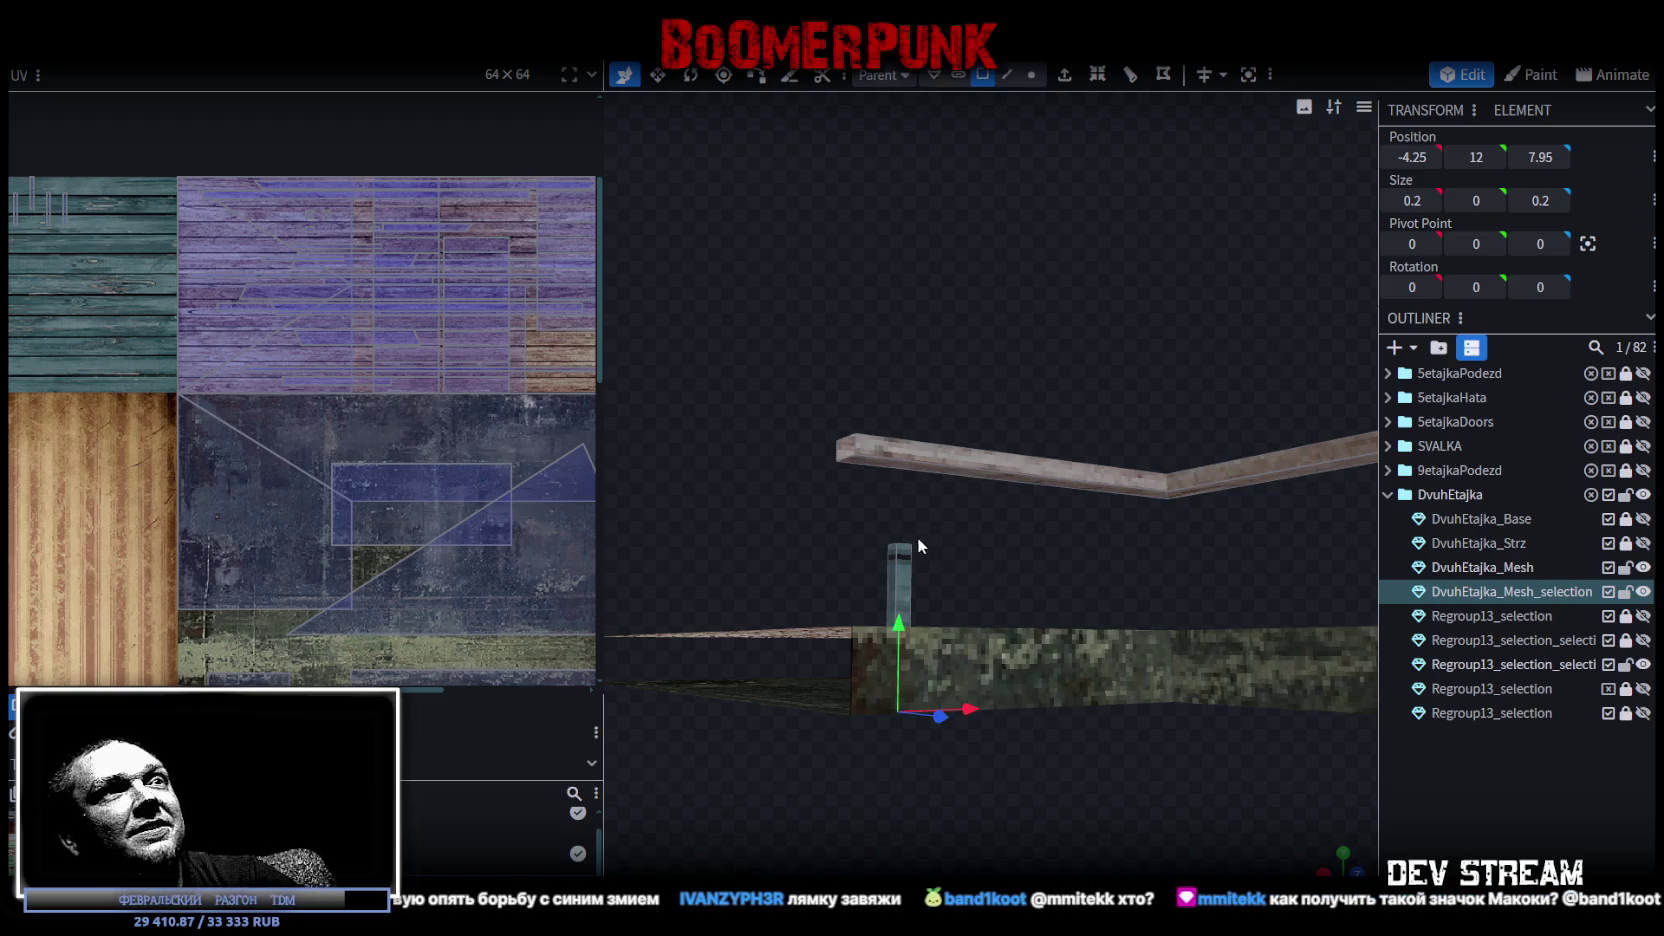
Select only the new post and lift it to Y 14 under the beam.
key(ctrl+a)
drag(945, 542, 893, 571)
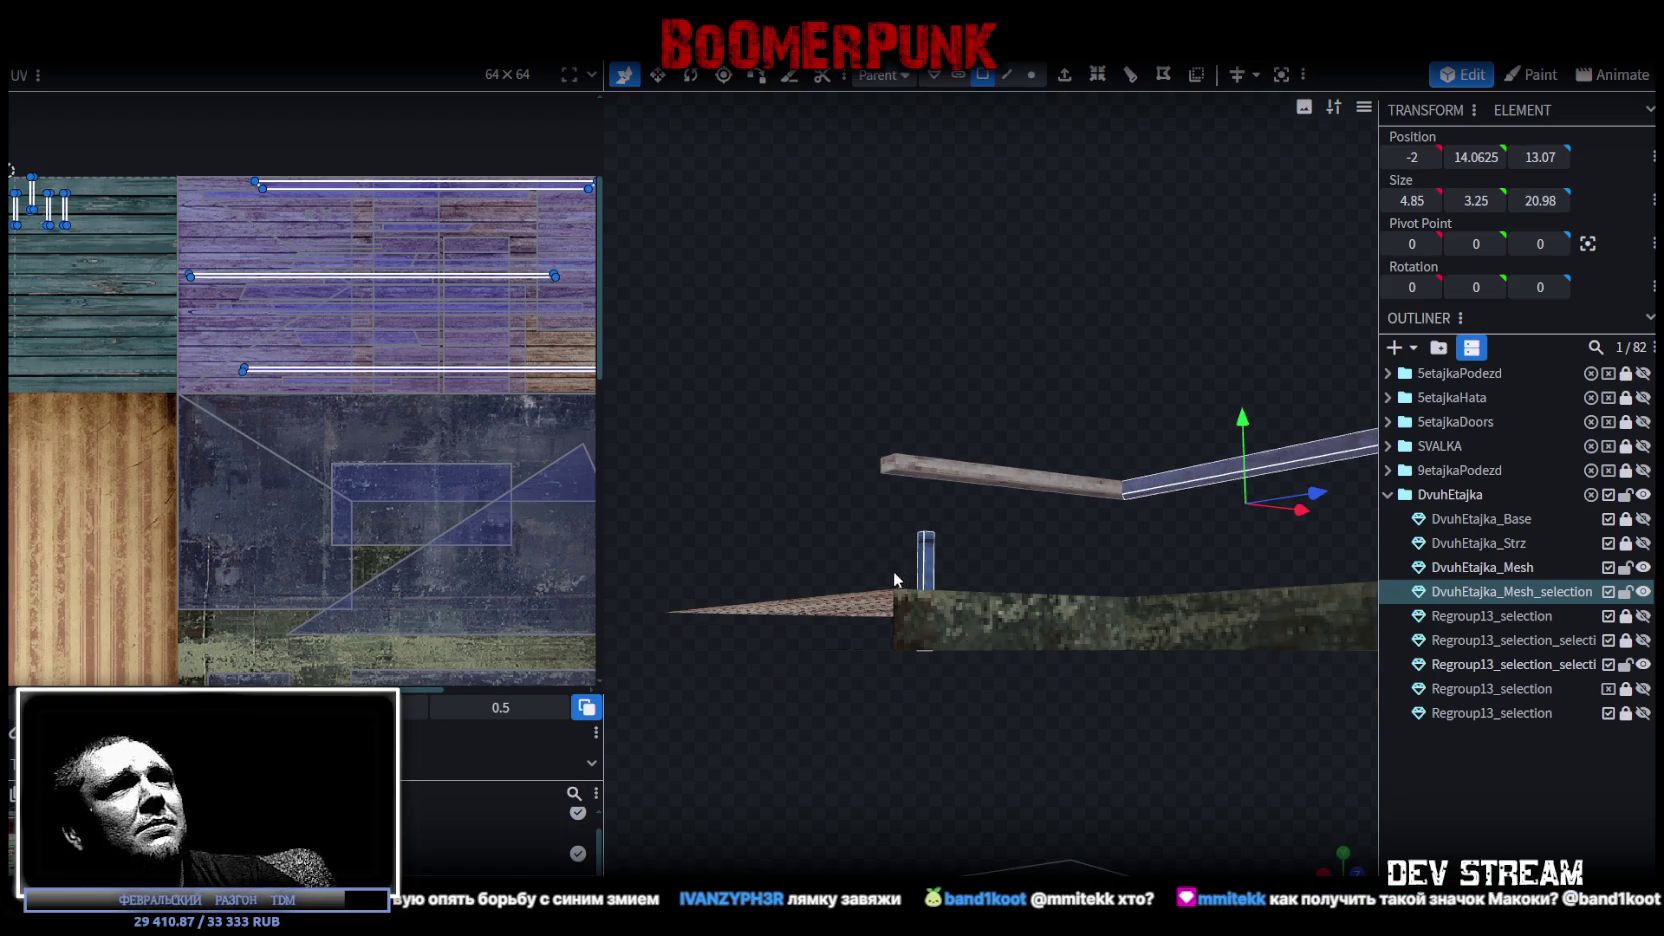
click(926, 565)
drag(930, 512, 930, 463)
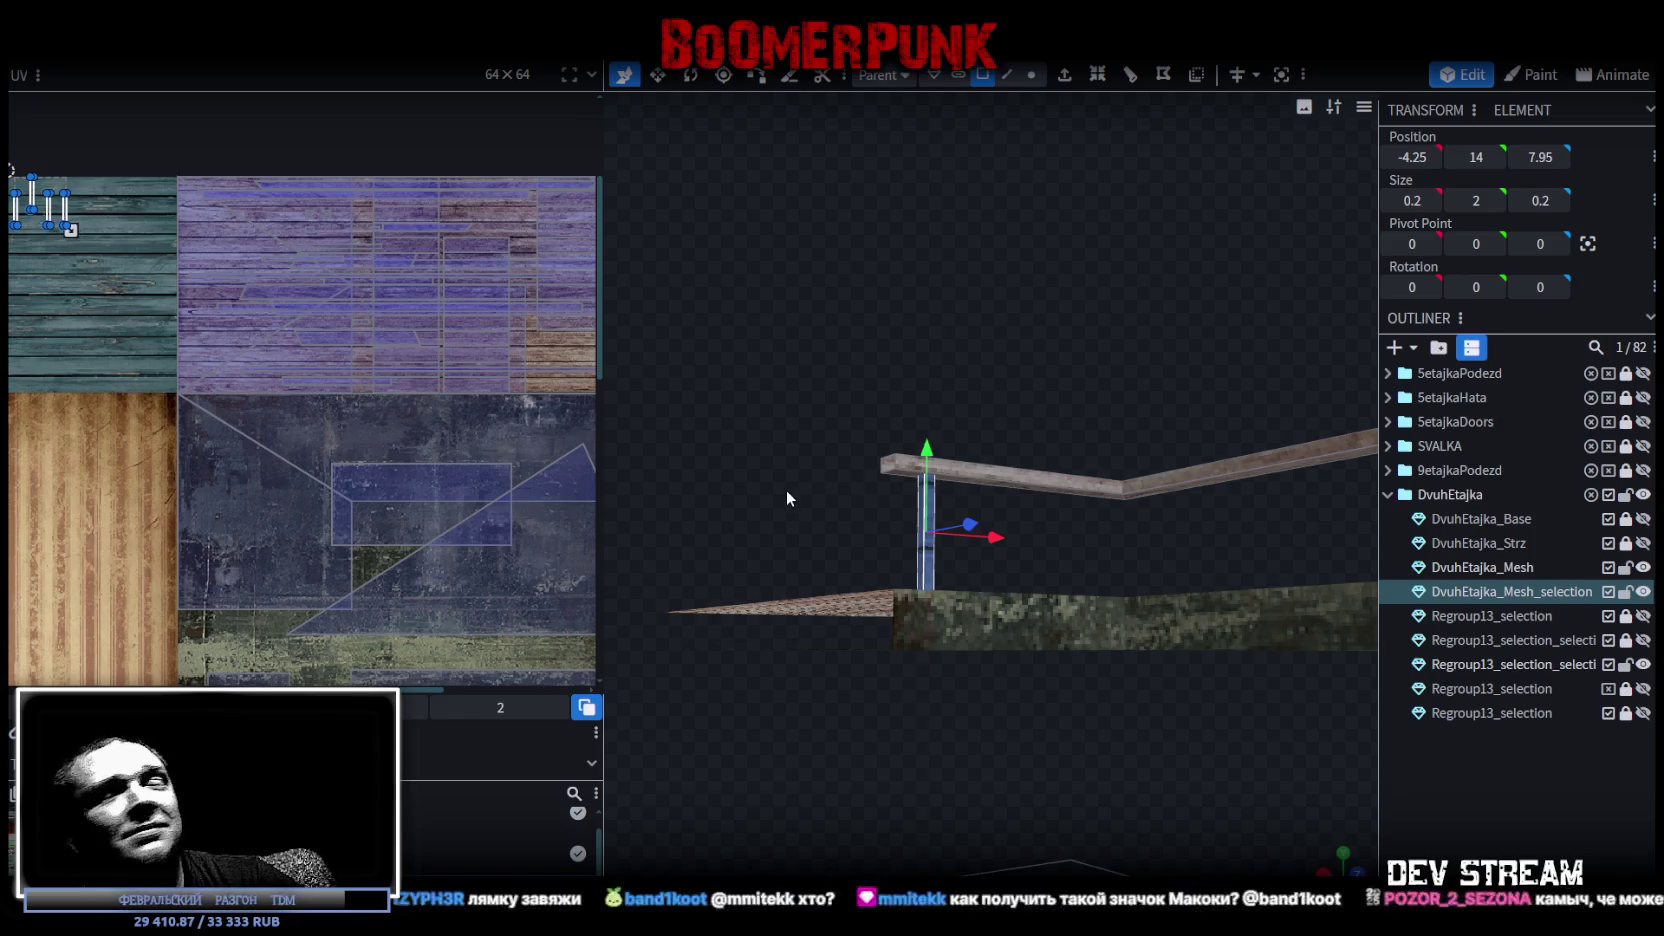
drag(786, 489, 802, 540)
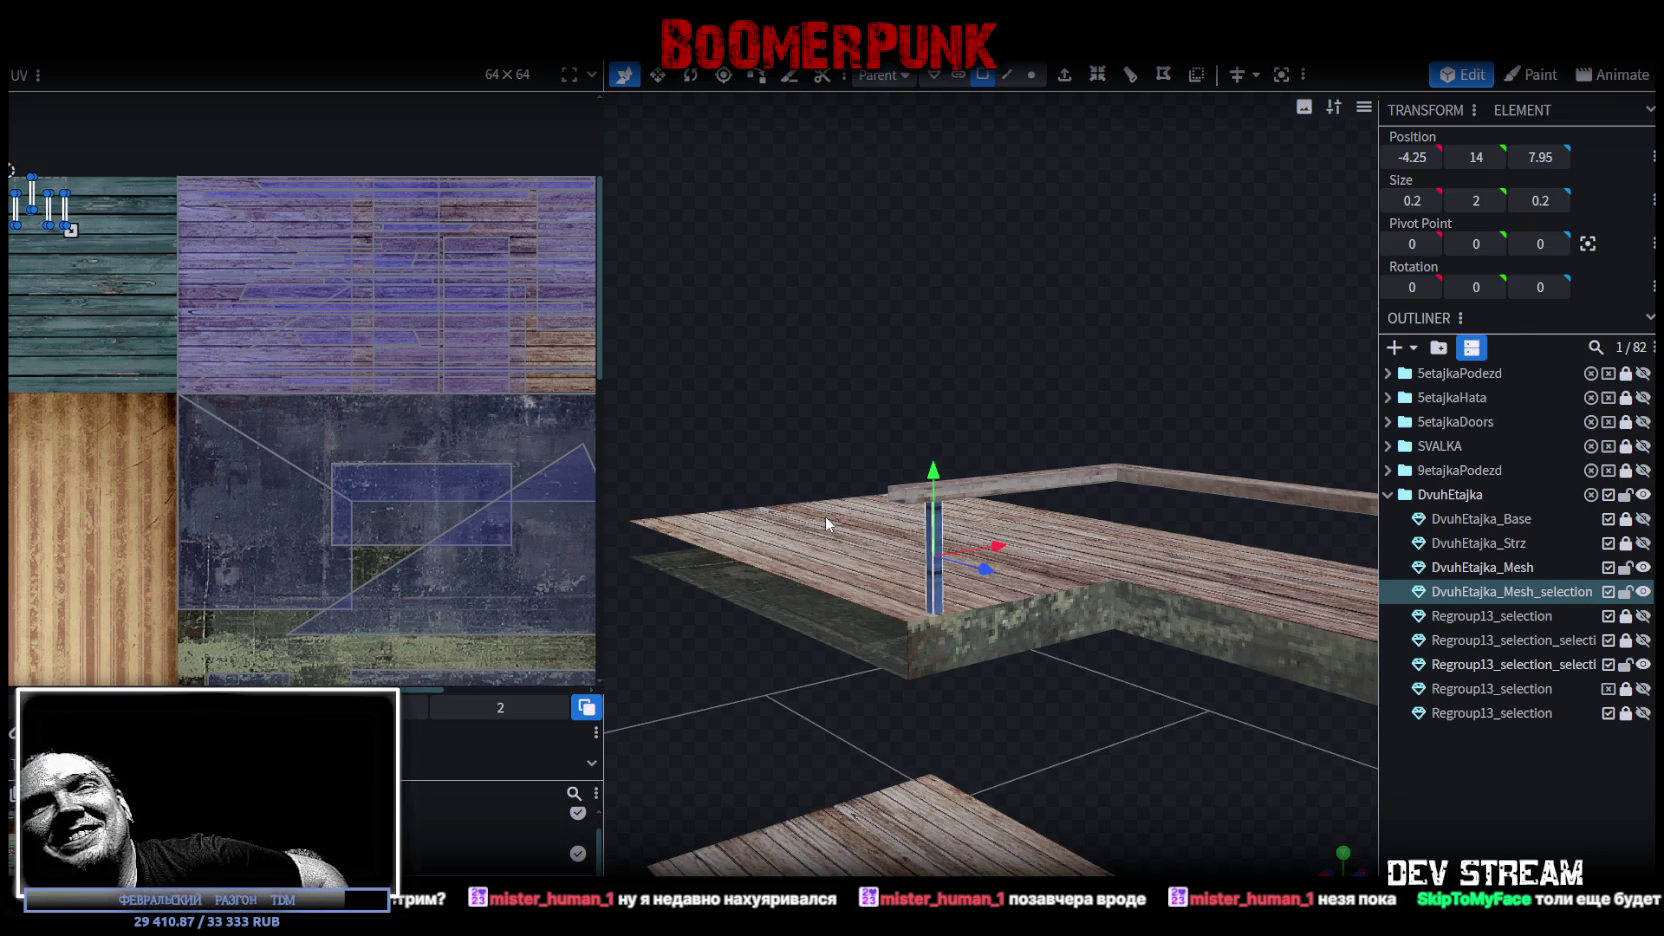
mouse_move(876, 497)
mouse_down()
mouse_move(822, 328)
mouse_move(878, 307)
mouse_move(815, 305)
mouse_up()
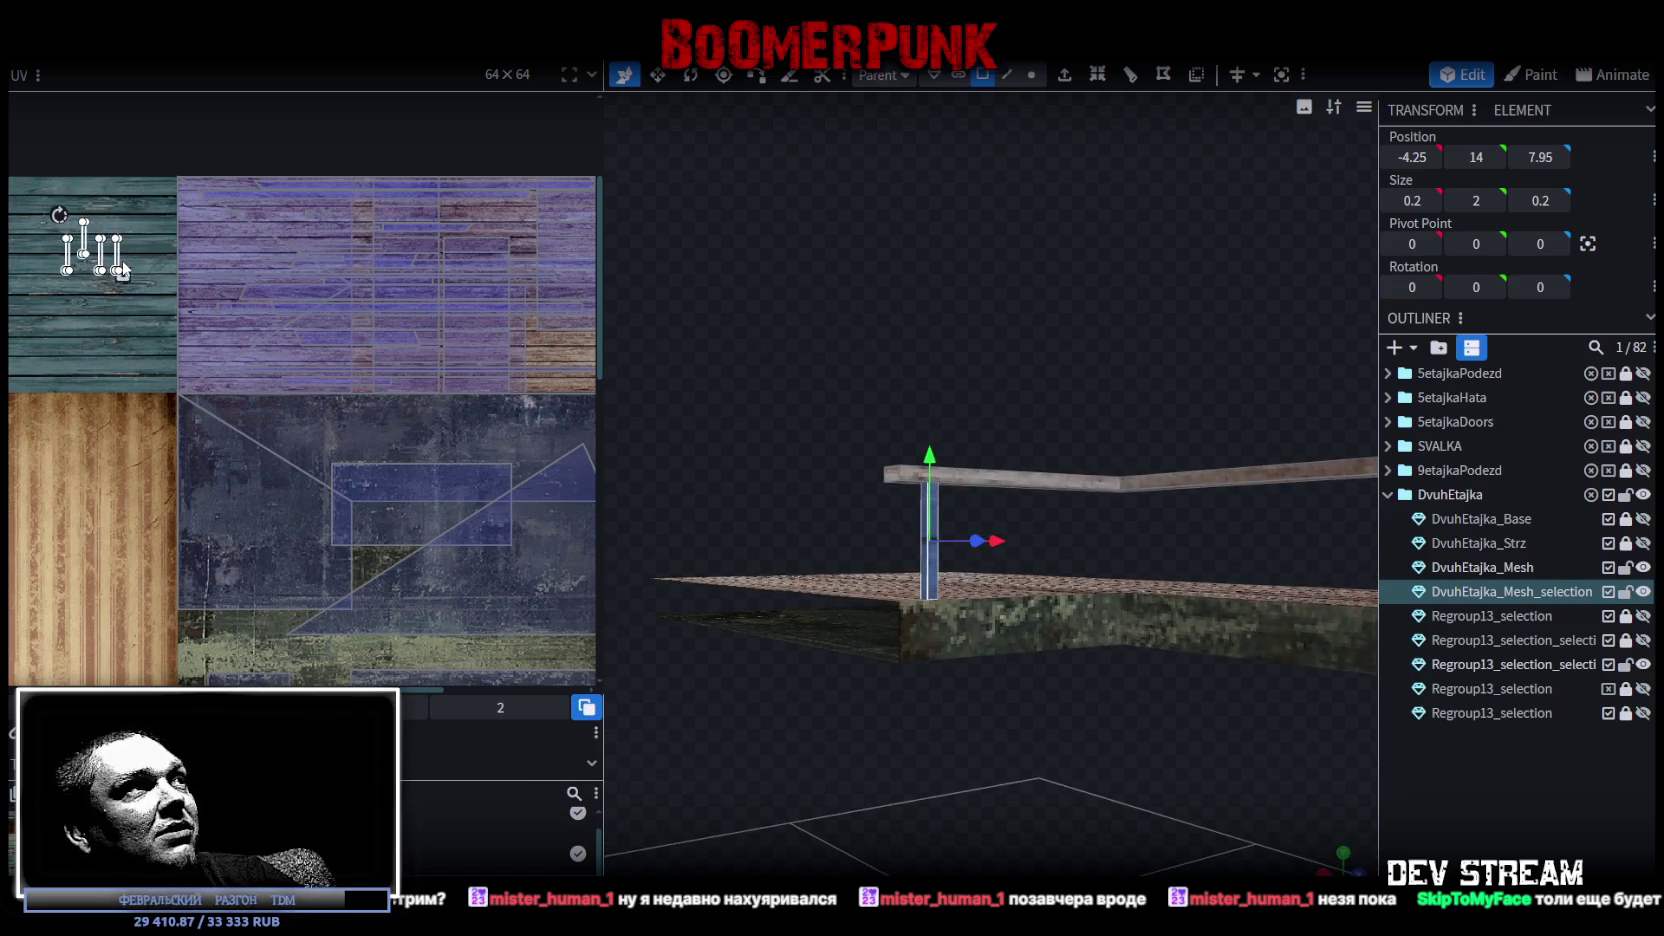
Rotate the post's UV faces 90° and place them on the plank texture.
right_click(120, 262)
click(190, 604)
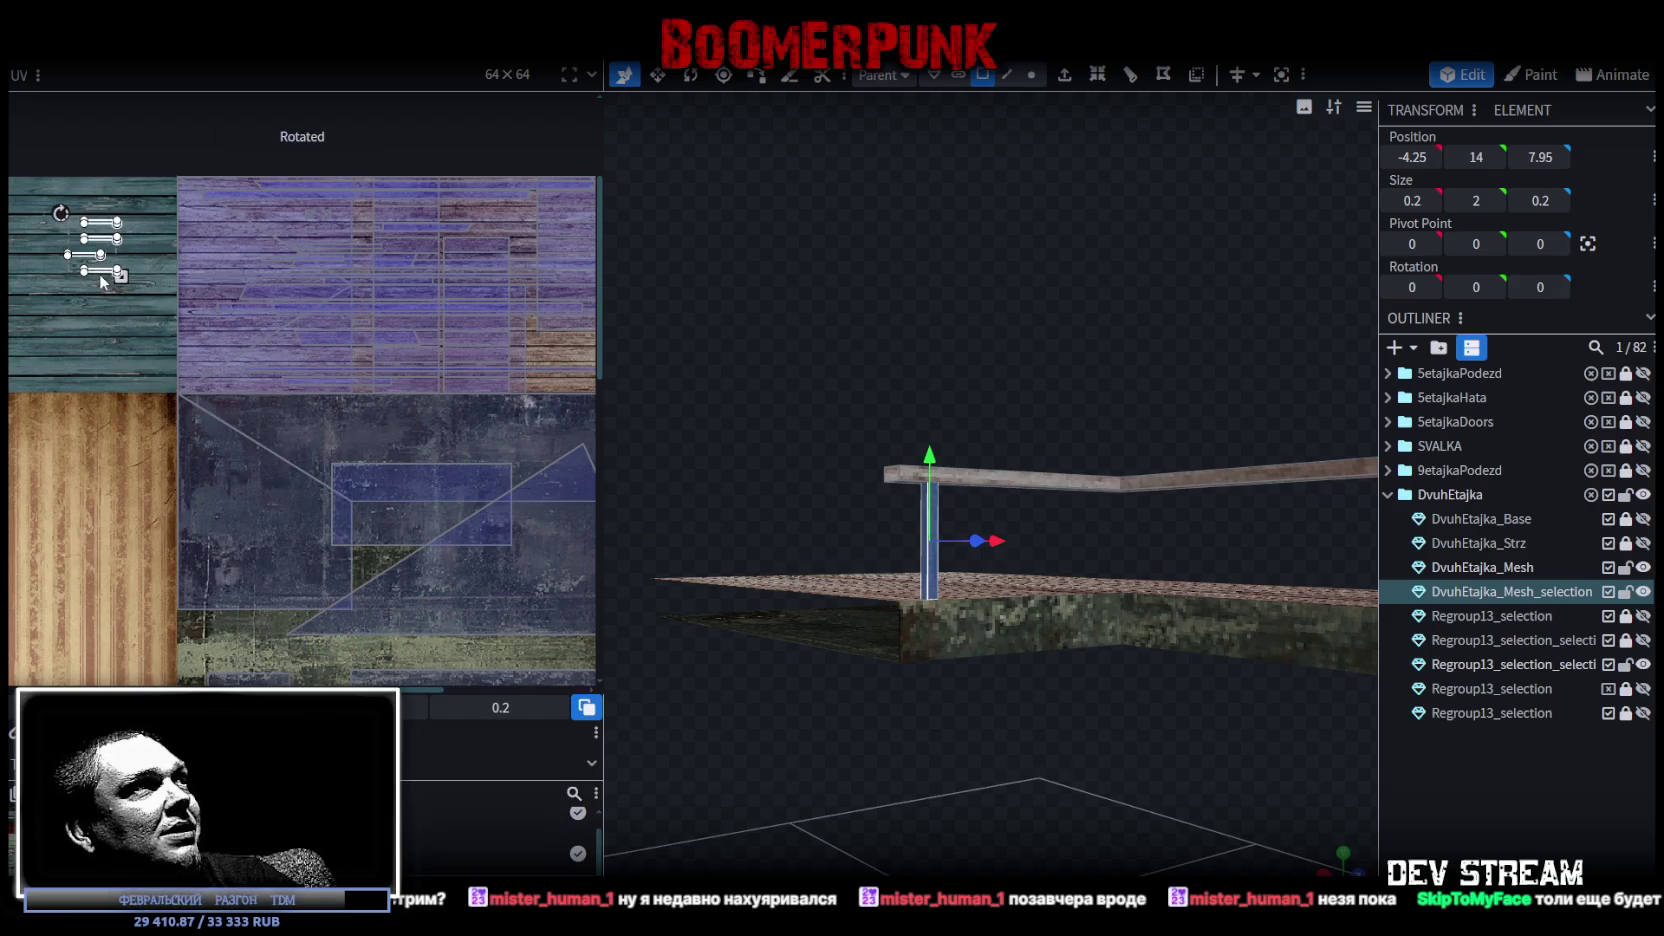
click(100, 282)
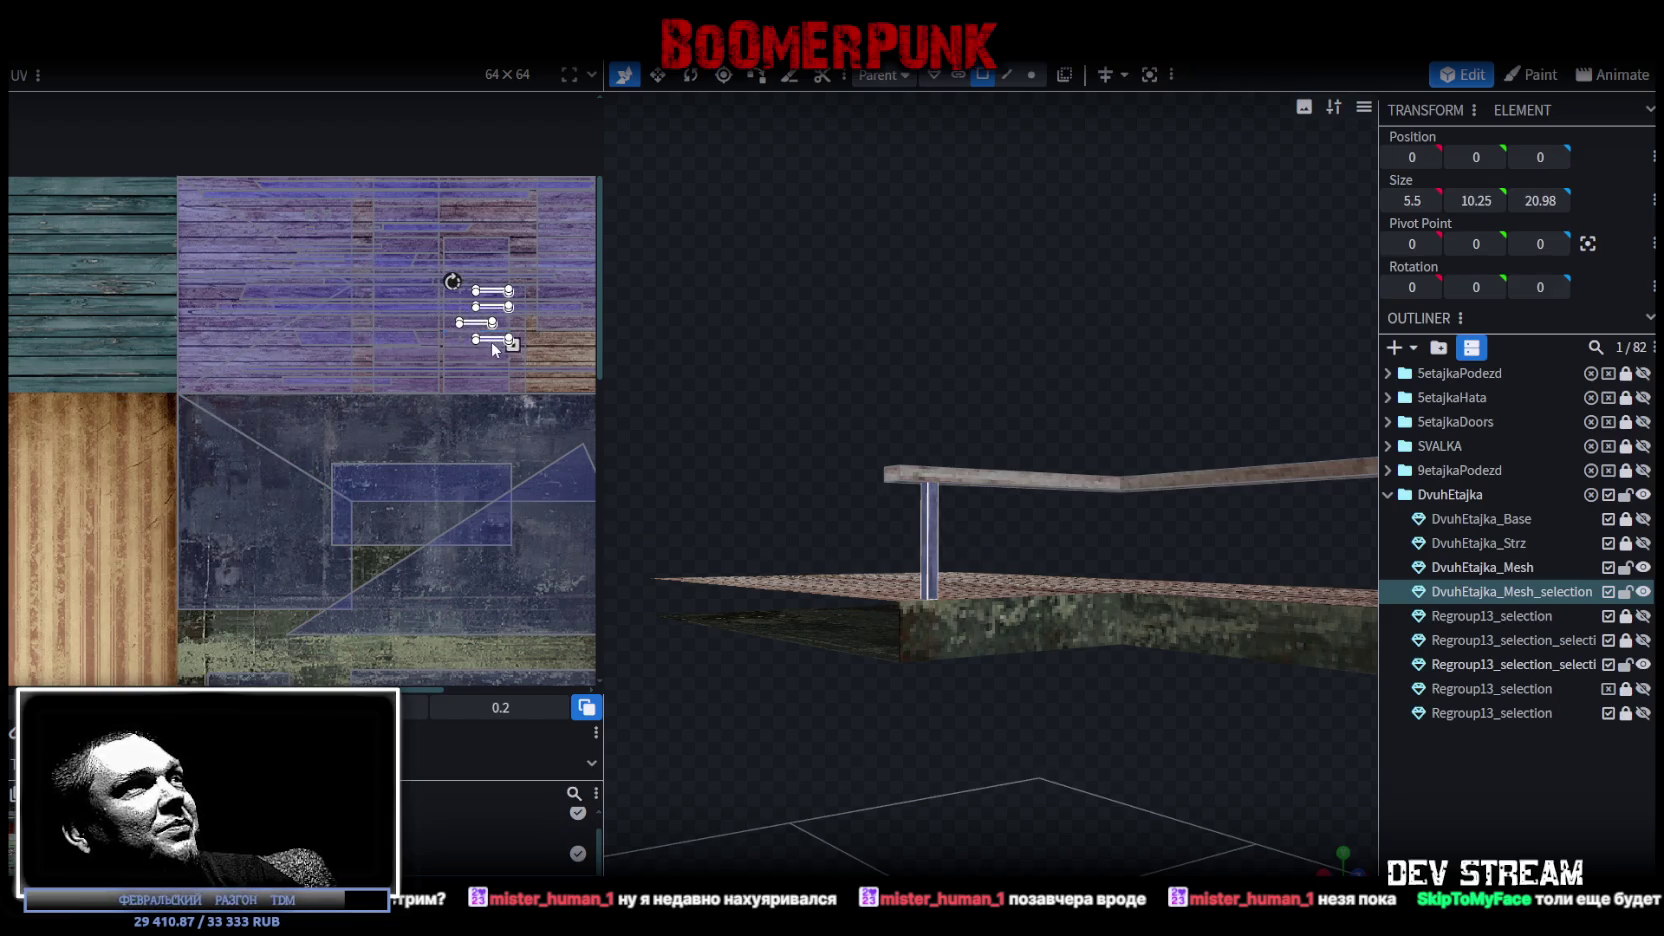
scroll(491, 343, up, 5)
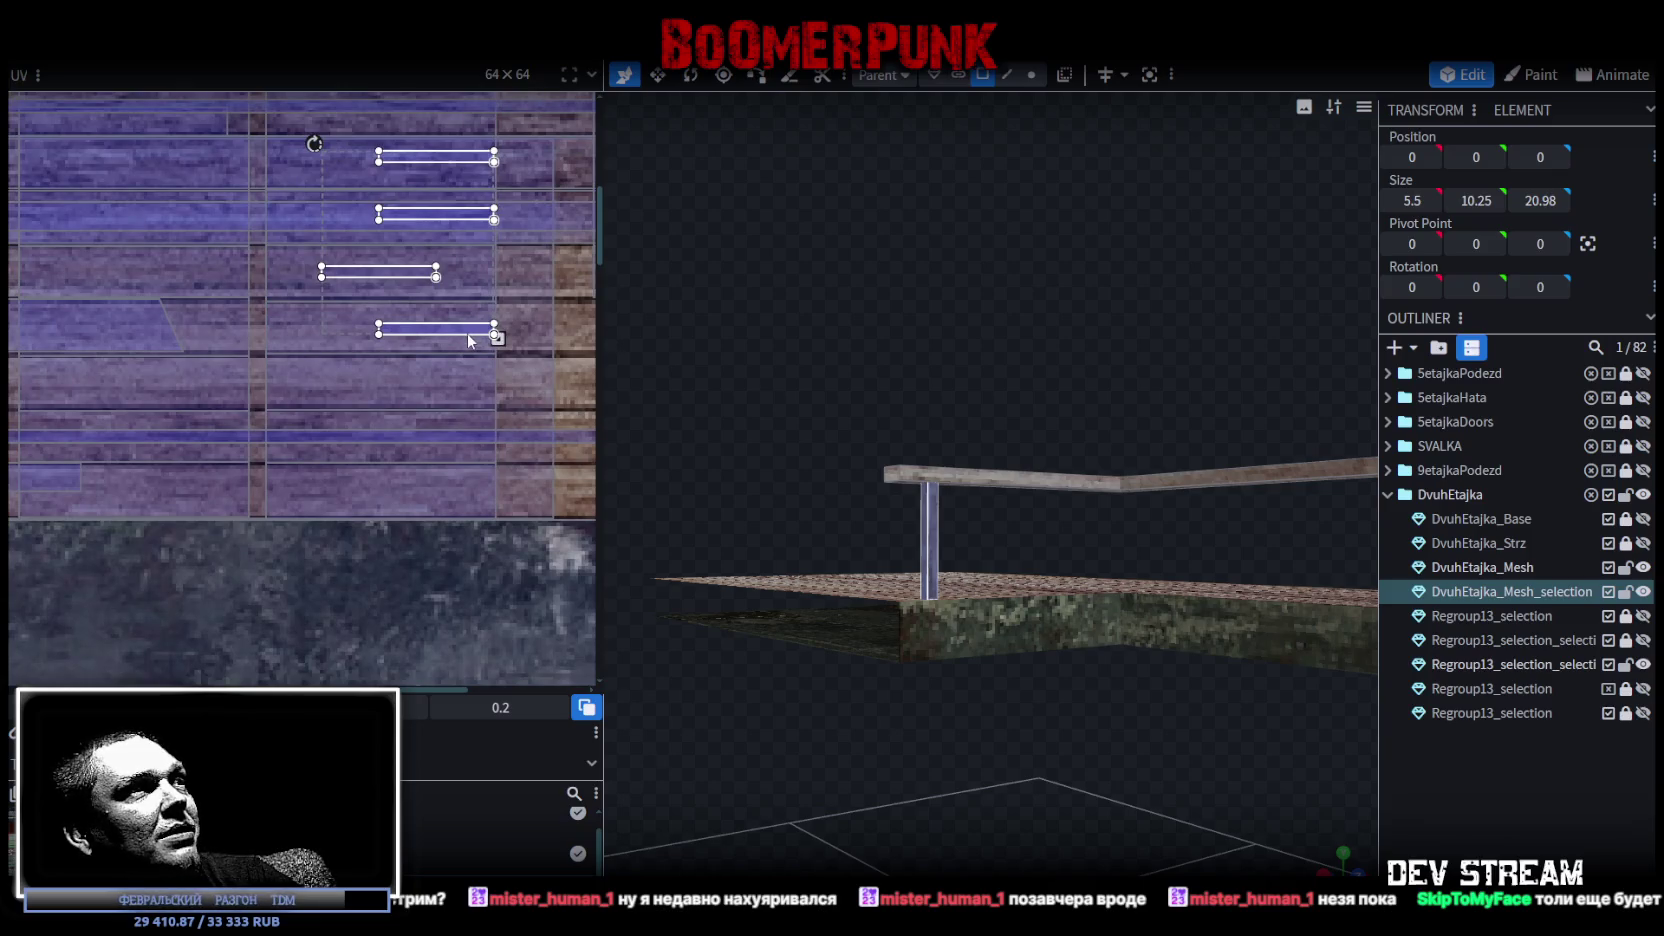
Reselect just the thin post in the viewport.
drag(880, 298, 858, 283)
click(1040, 575)
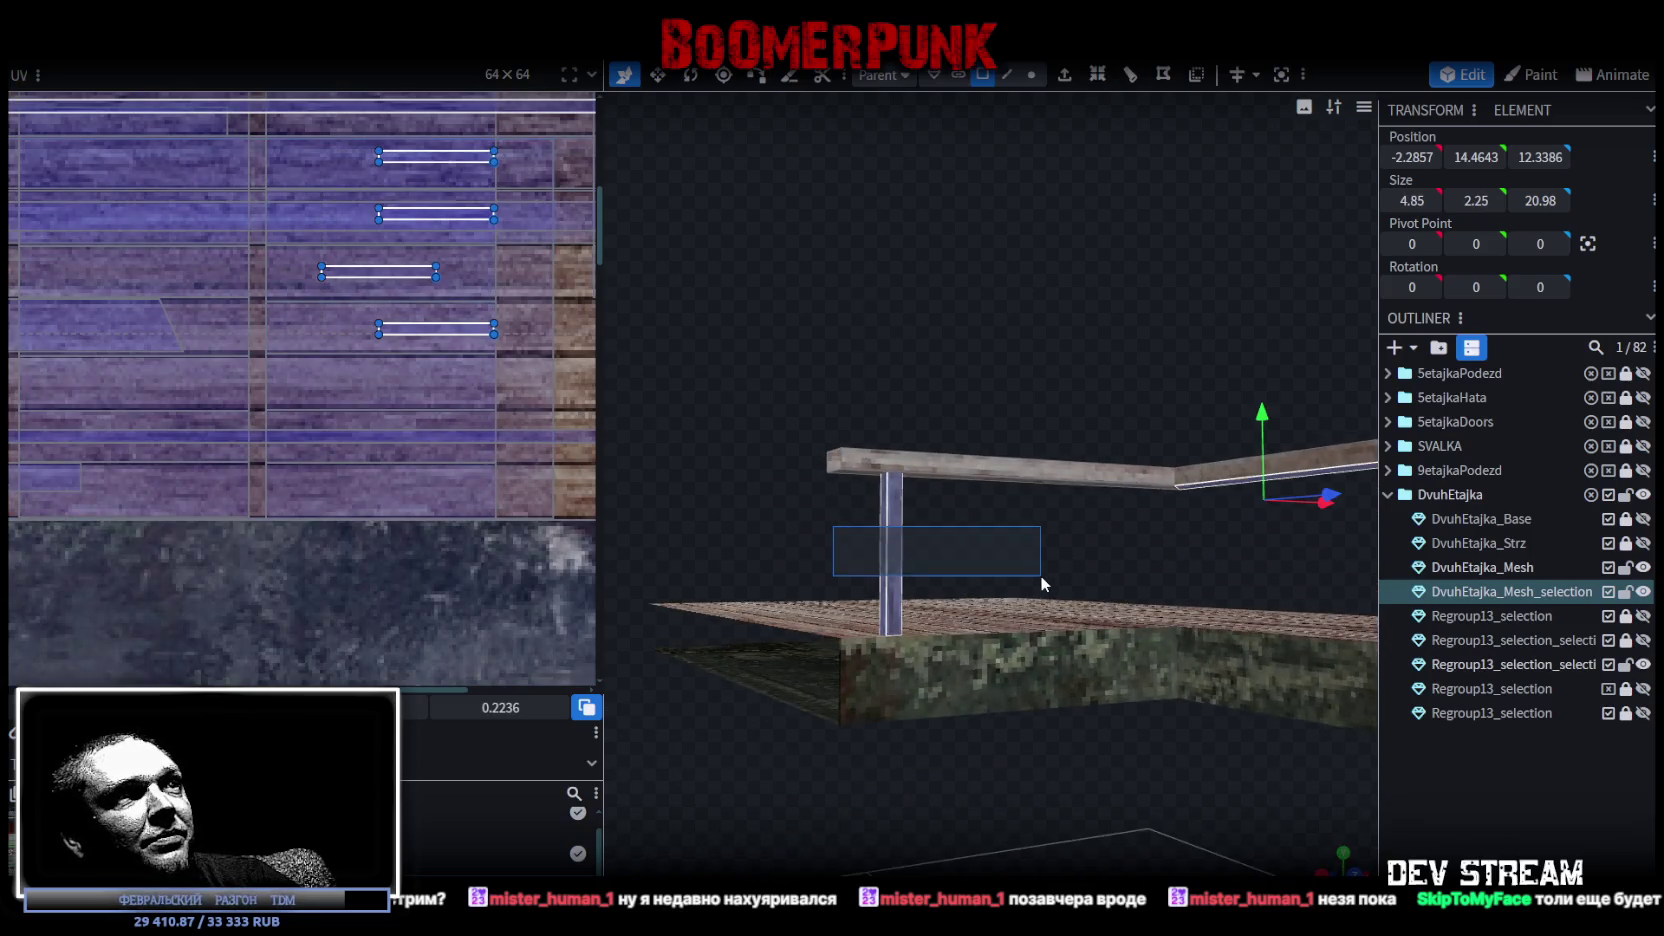
click(929, 530)
drag(960, 430, 917, 549)
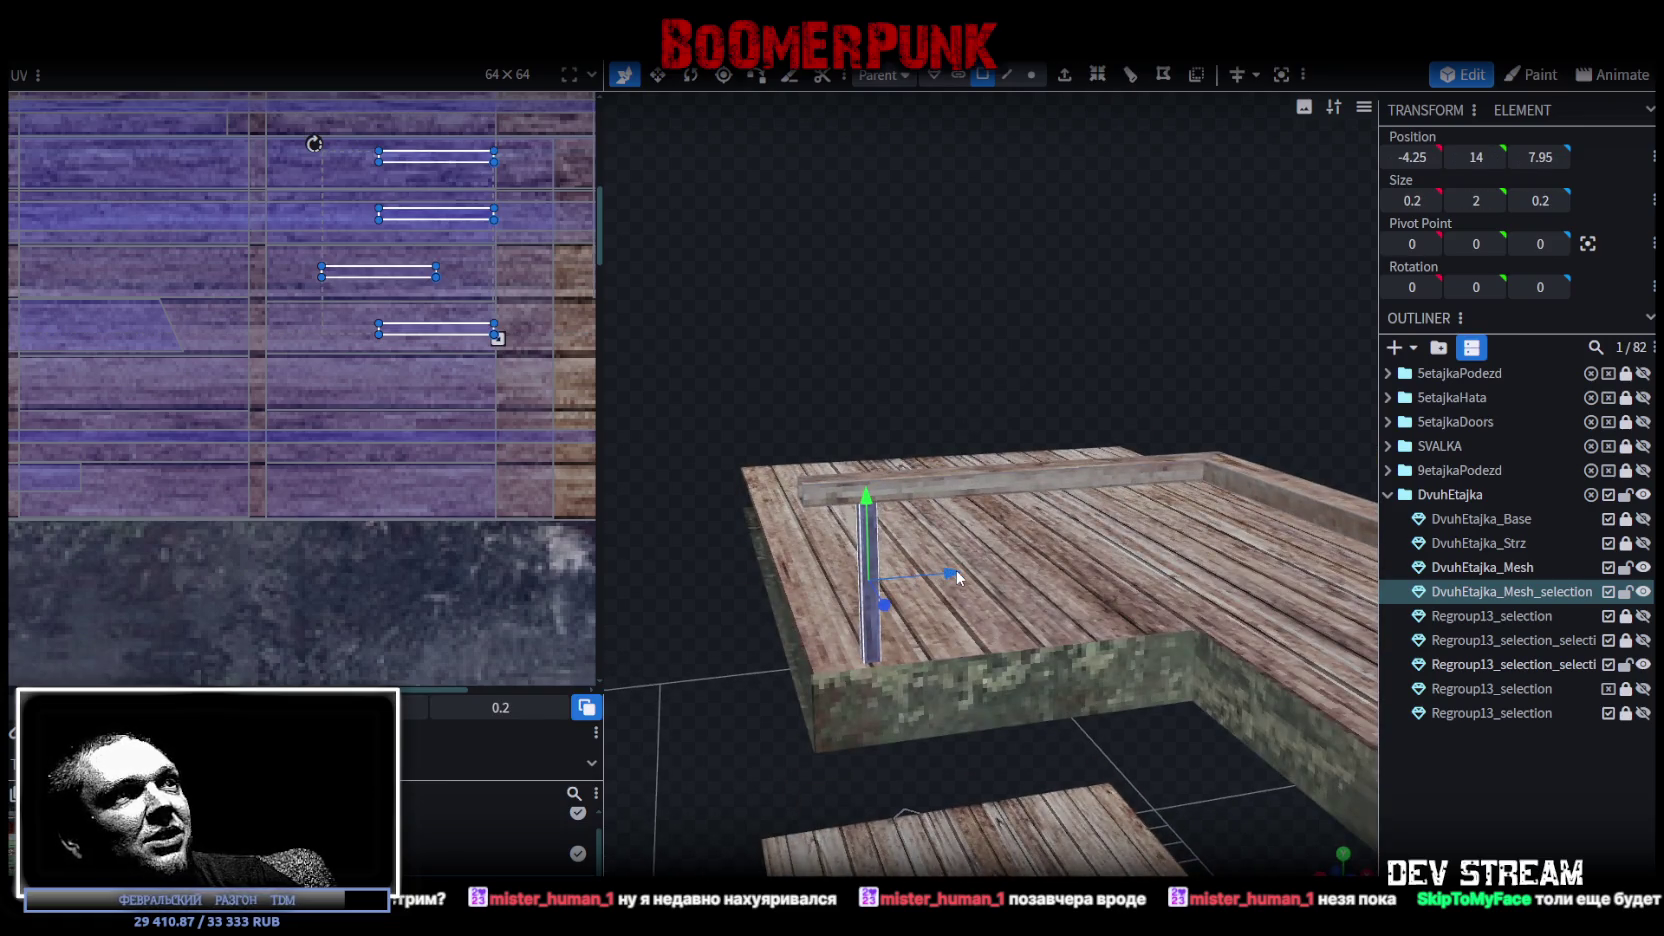
right_click(868, 570)
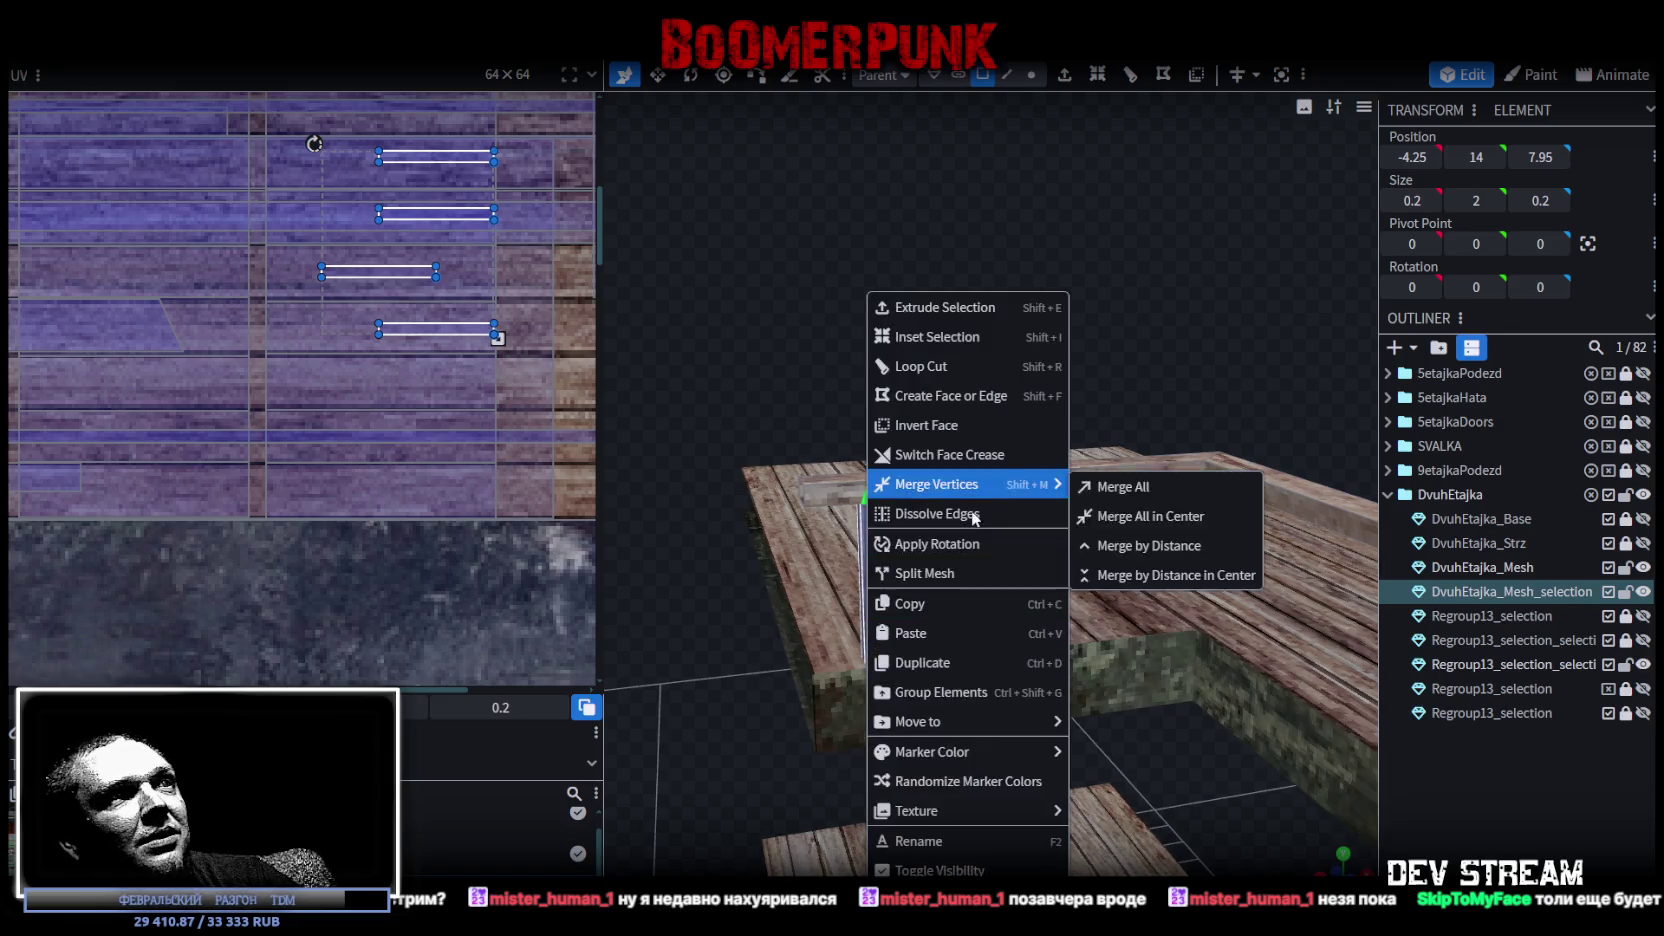
Paste two copies of the post, placing them at X -2.75 and X -1.25.
click(906, 614)
right_click(863, 620)
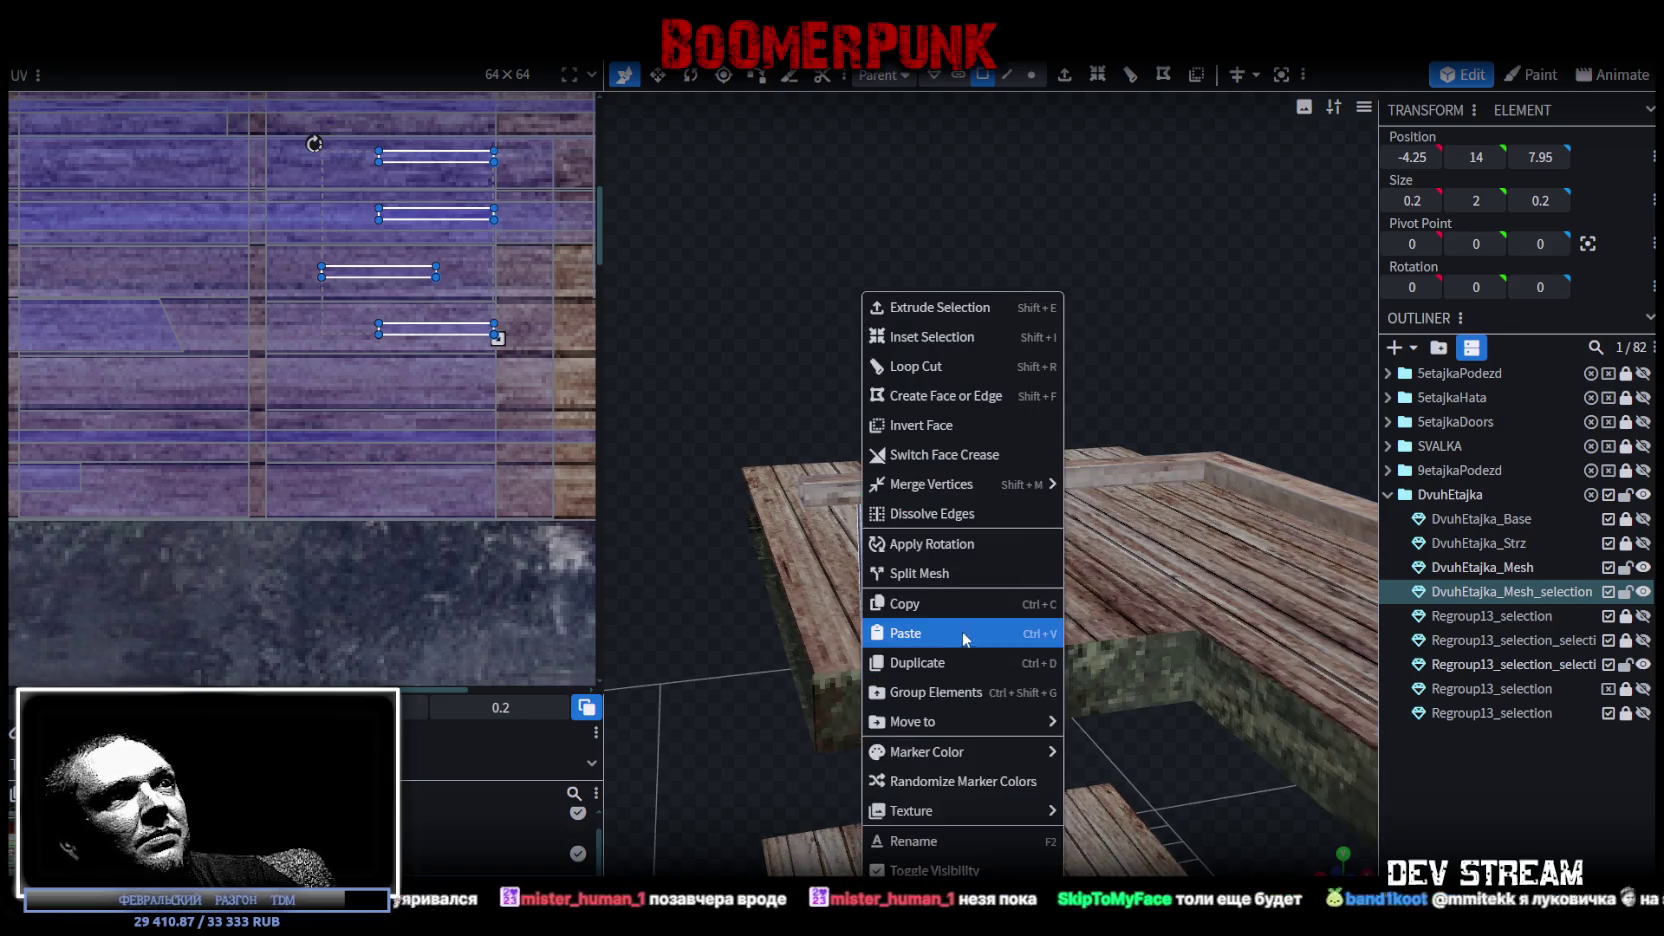
click(935, 630)
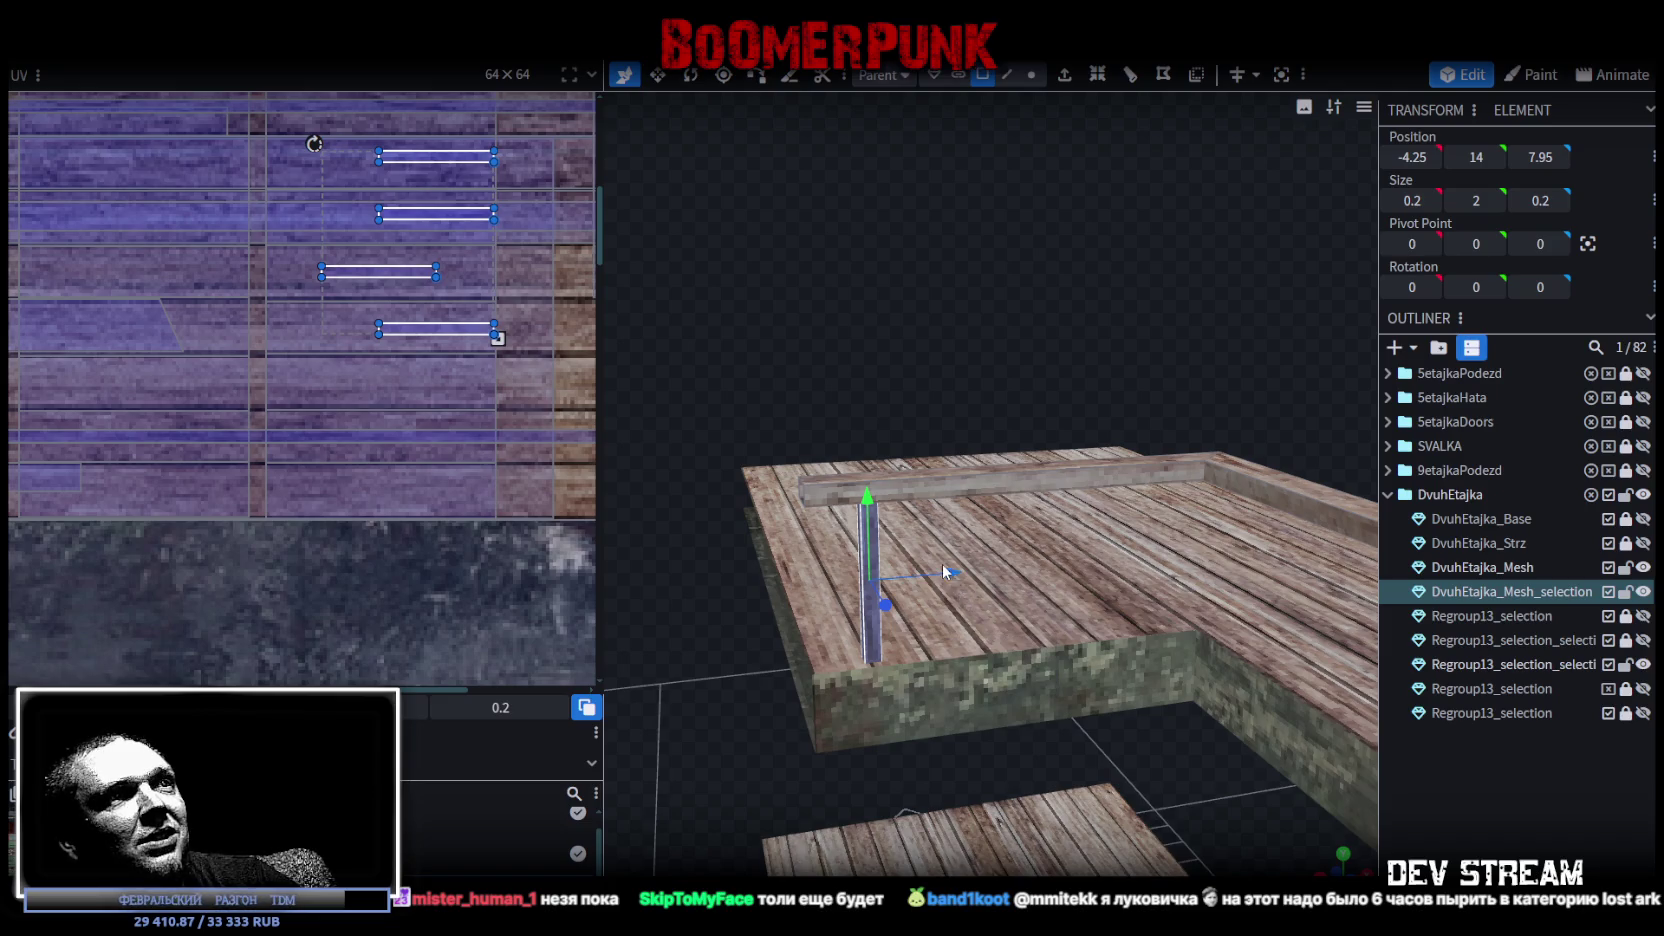
drag(943, 566, 1017, 563)
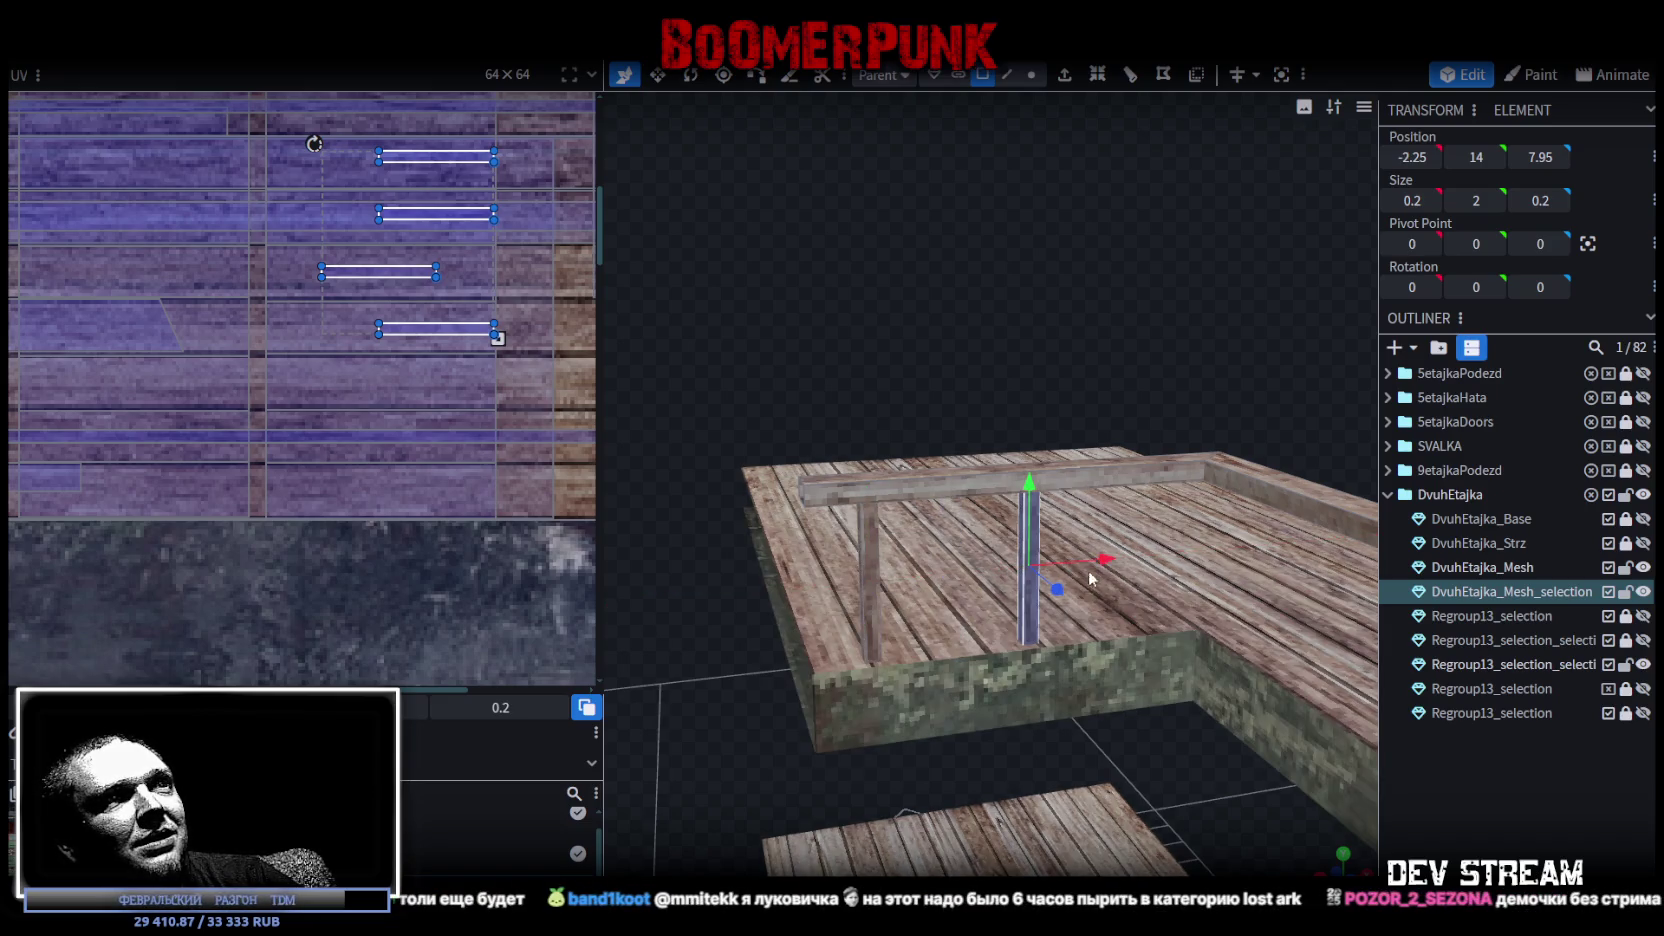
drag(1066, 555, 1064, 574)
right_click(990, 590)
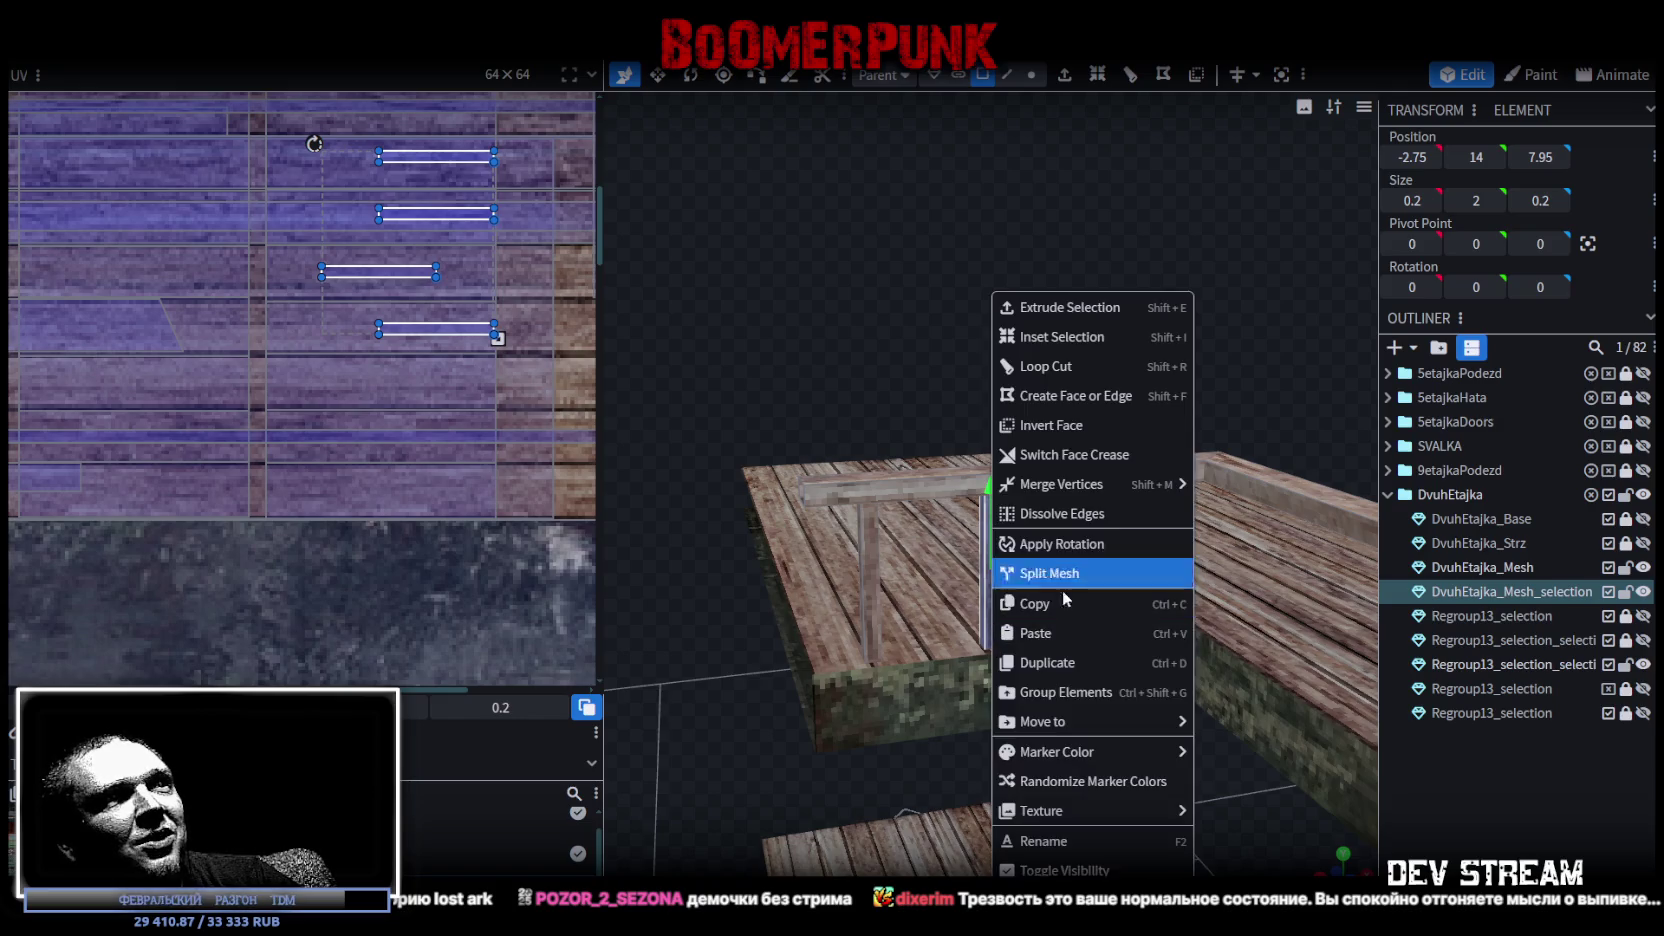
click(1100, 632)
click(1103, 650)
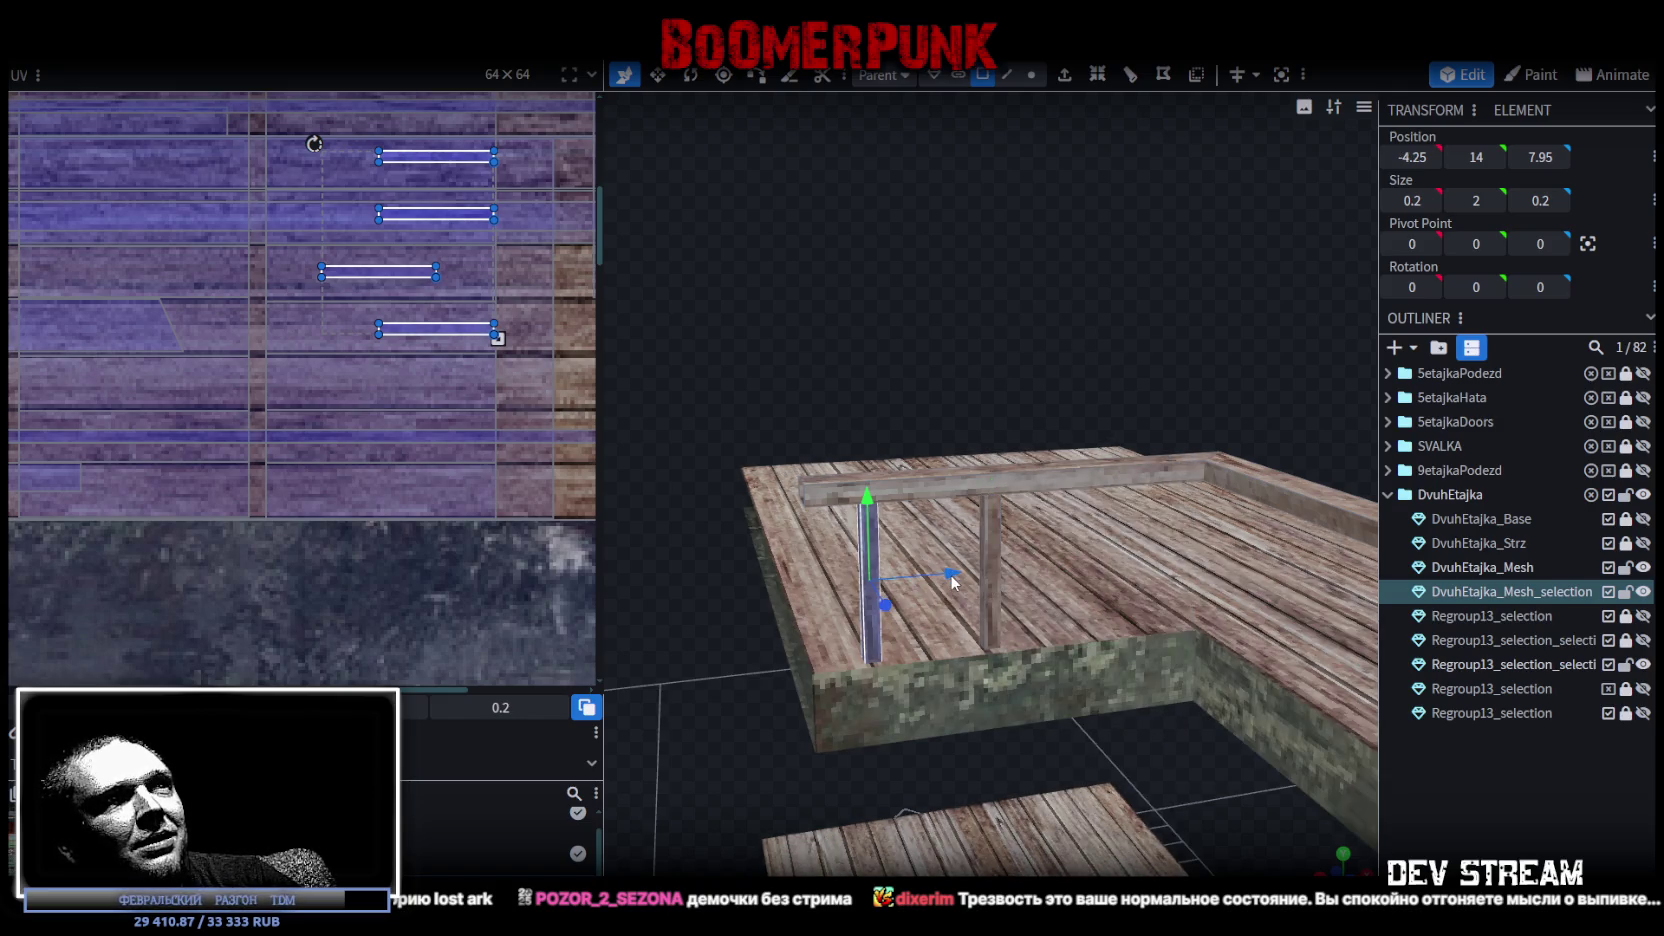
mouse_move(955, 582)
mouse_down()
mouse_move(1190, 565)
mouse_move(1238, 284)
mouse_move(913, 224)
mouse_up()
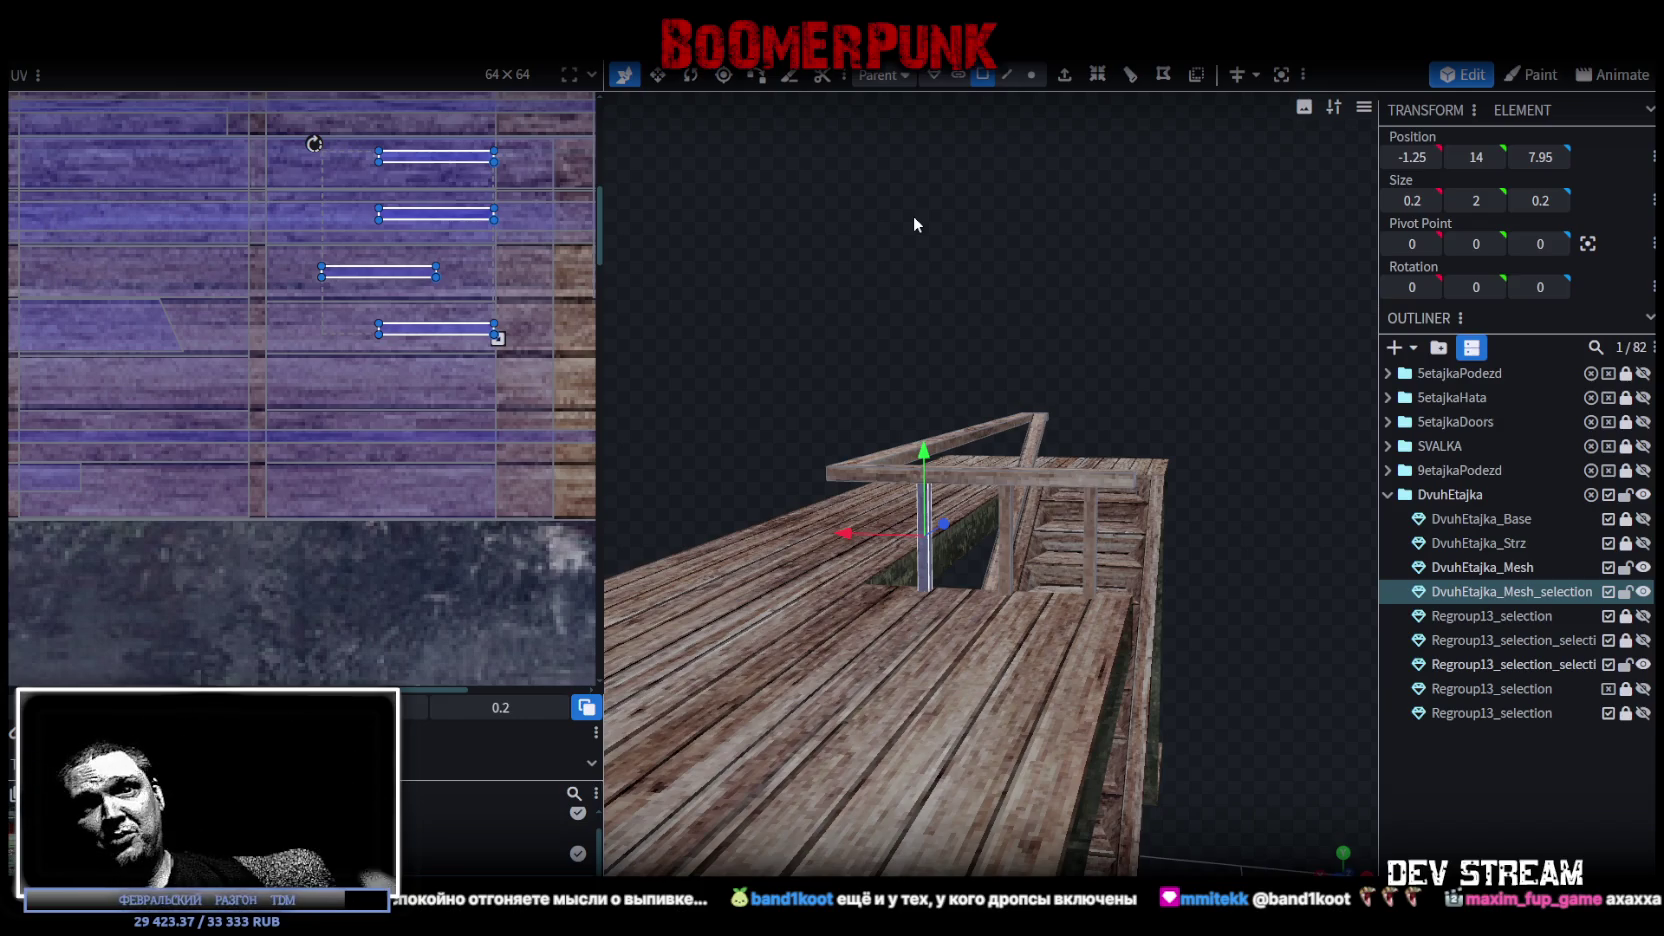
Paste another copy of the post and place it at X 0.25.
mouse_move(848, 241)
mouse_down()
mouse_move(1164, 276)
mouse_move(985, 450)
mouse_up()
right_click(890, 561)
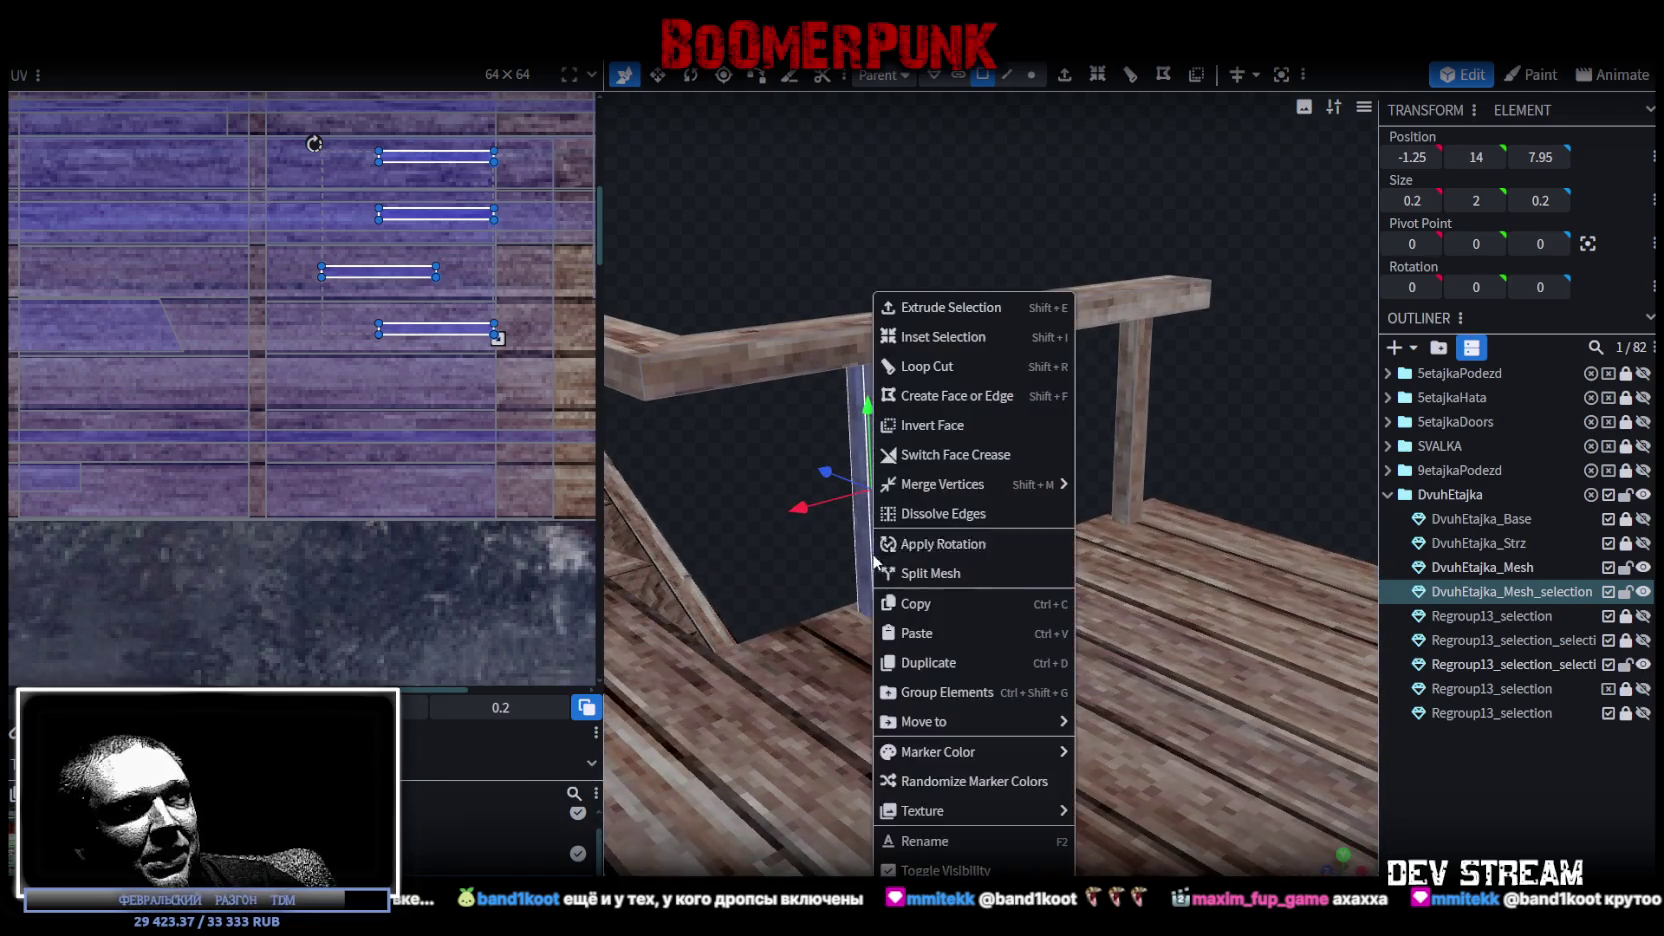
click(933, 607)
right_click(883, 566)
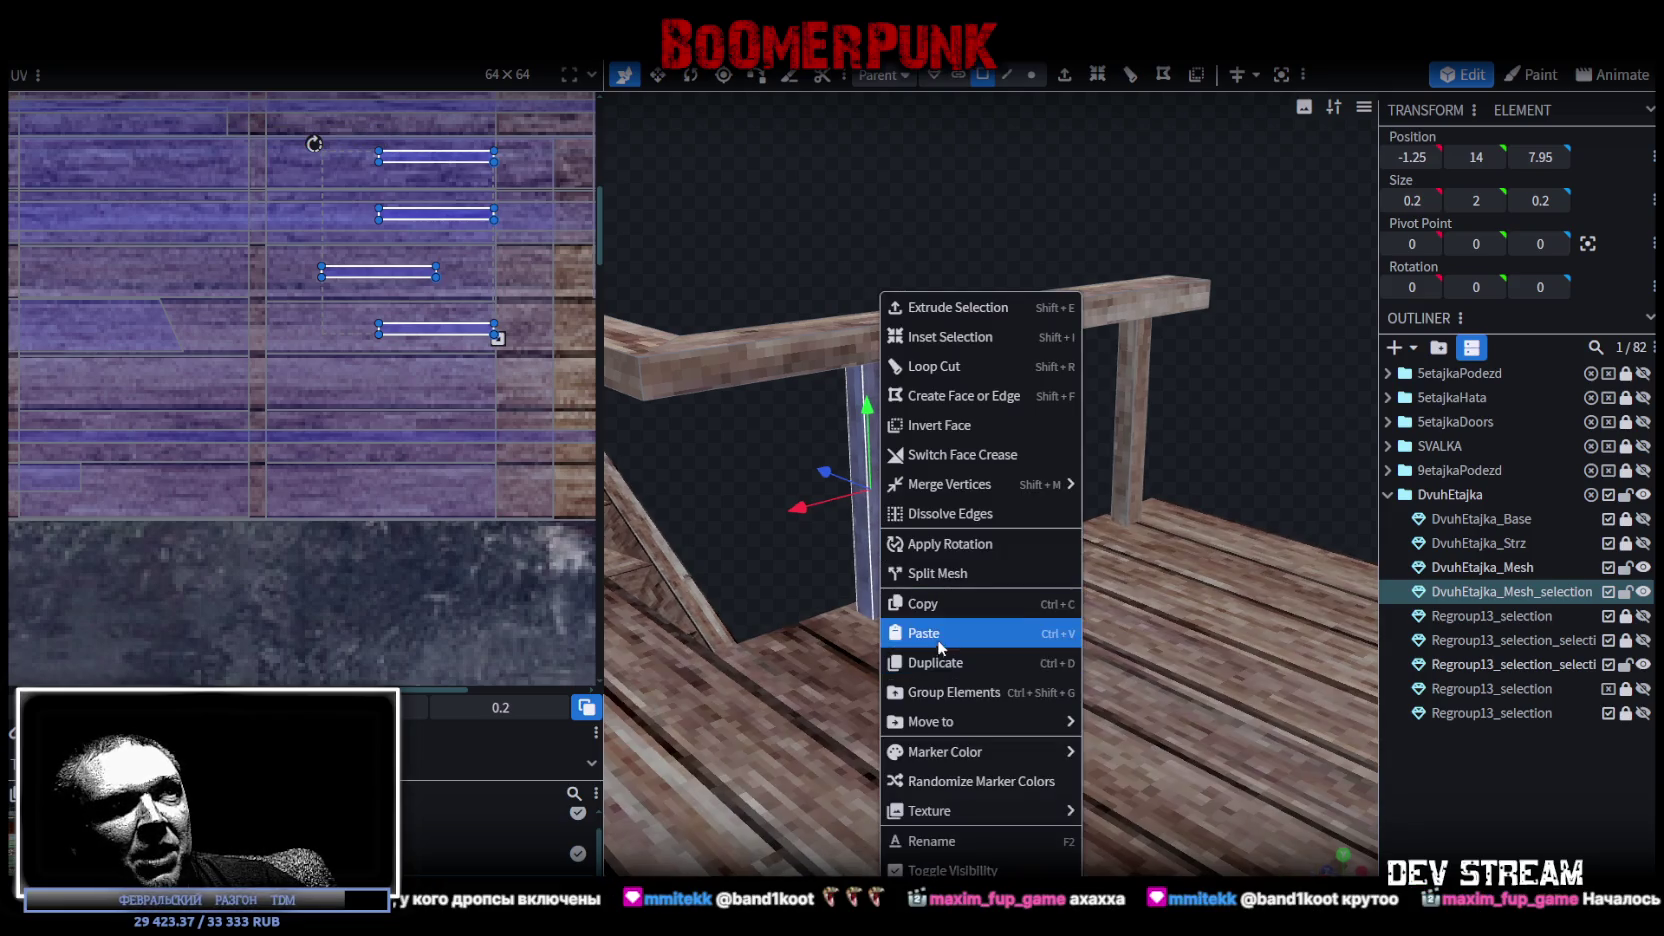
click(921, 631)
click(988, 652)
mouse_move(859, 571)
mouse_down()
mouse_move(800, 520)
mouse_move(716, 552)
mouse_up()
mouse_move(800, 330)
mouse_down()
mouse_move(837, 248)
mouse_move(820, 225)
mouse_move(1065, 243)
mouse_move(1124, 269)
mouse_move(1097, 368)
mouse_move(1095, 266)
mouse_move(1100, 330)
mouse_move(1076, 286)
mouse_up()
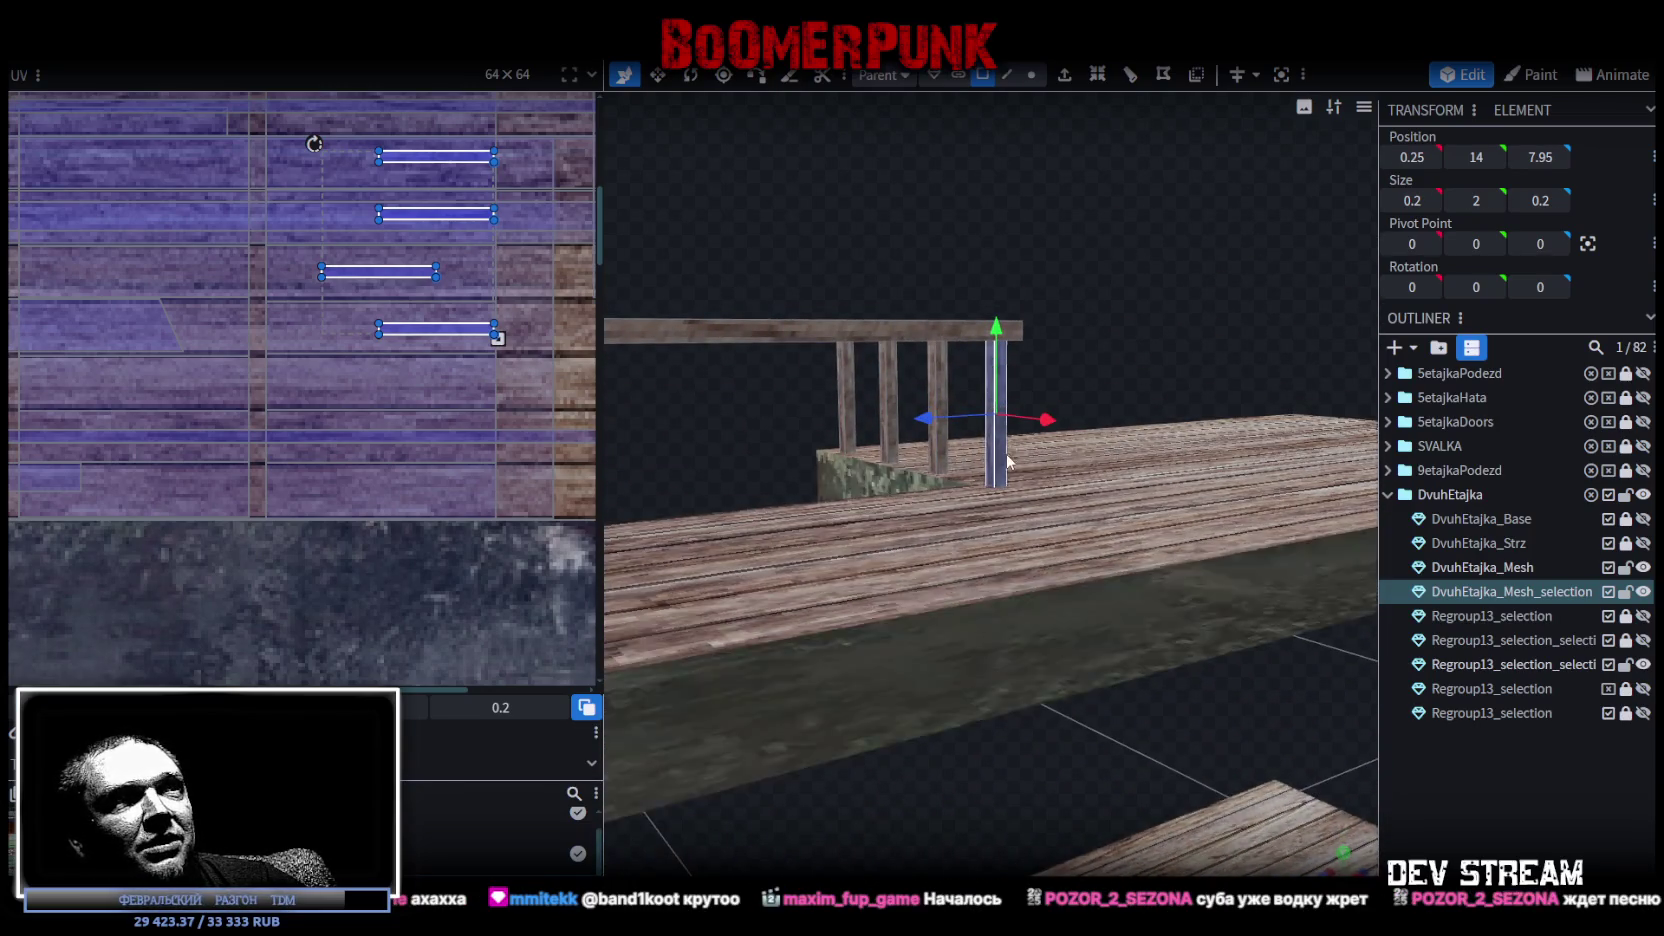
Paste one more post and move it onto the side railing at Z 9.95.
right_click(988, 406)
click(1030, 603)
right_click(998, 456)
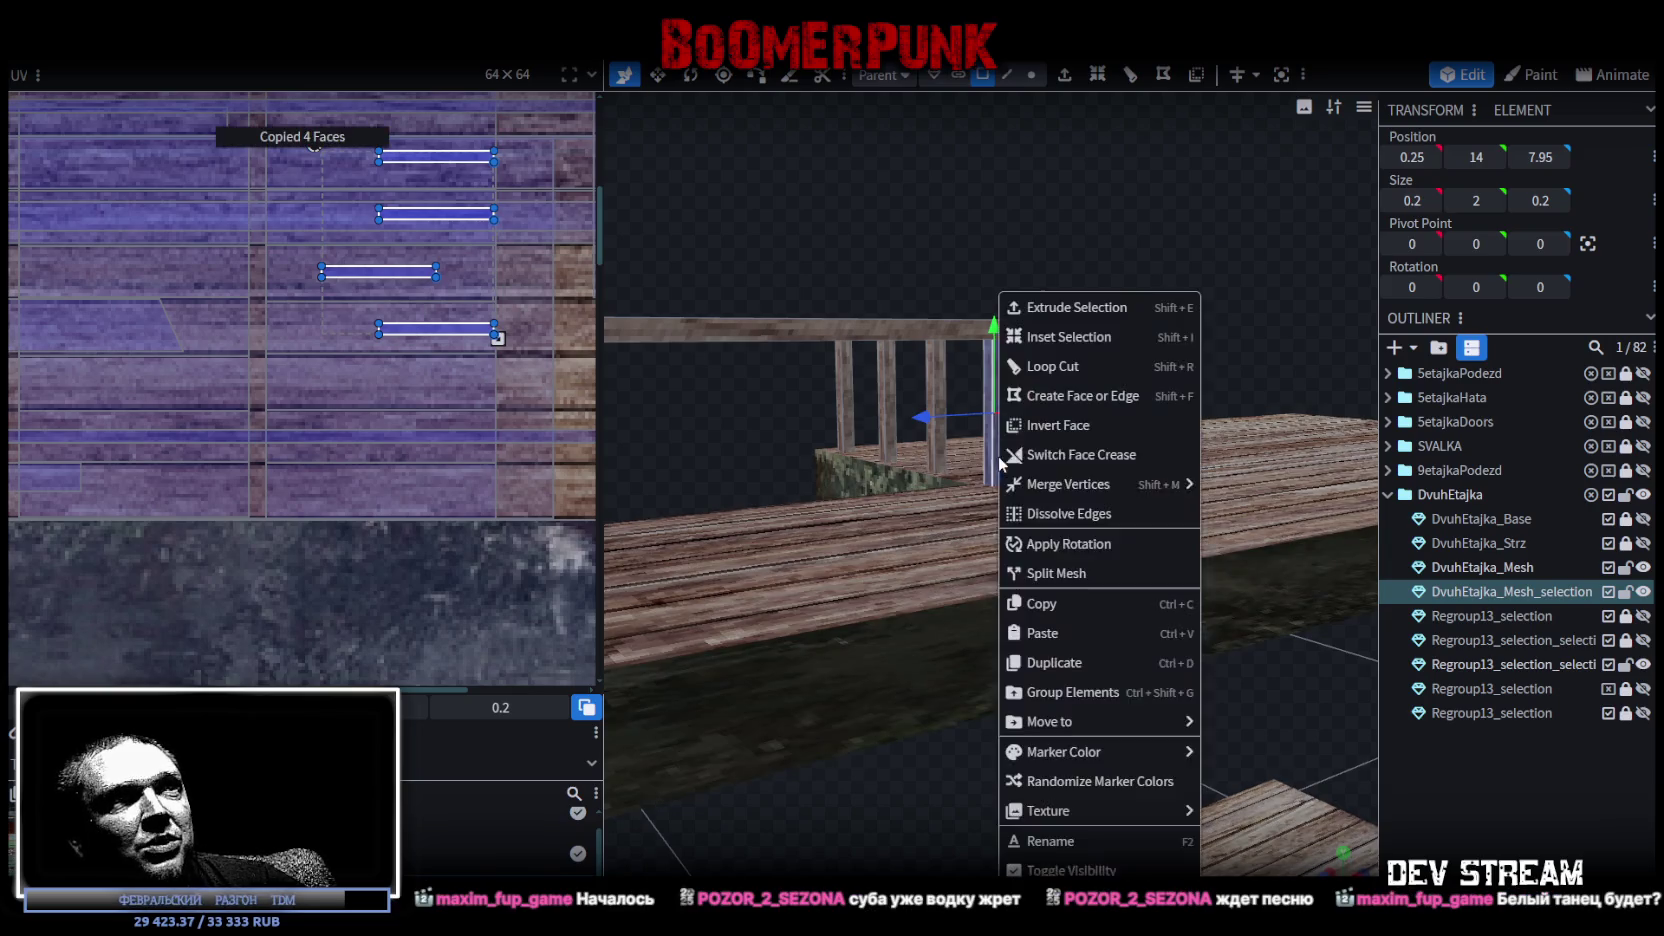
click(1040, 631)
click(1089, 655)
mouse_move(1089, 655)
mouse_down()
mouse_move(1060, 254)
mouse_move(1001, 343)
mouse_up()
mouse_move(803, 547)
mouse_down()
mouse_move(767, 562)
mouse_move(868, 252)
mouse_move(760, 181)
mouse_move(810, 151)
mouse_move(624, 200)
mouse_move(861, 182)
mouse_move(1282, 193)
mouse_move(1051, 171)
mouse_move(786, 312)
mouse_move(1002, 240)
mouse_move(738, 448)
mouse_up()
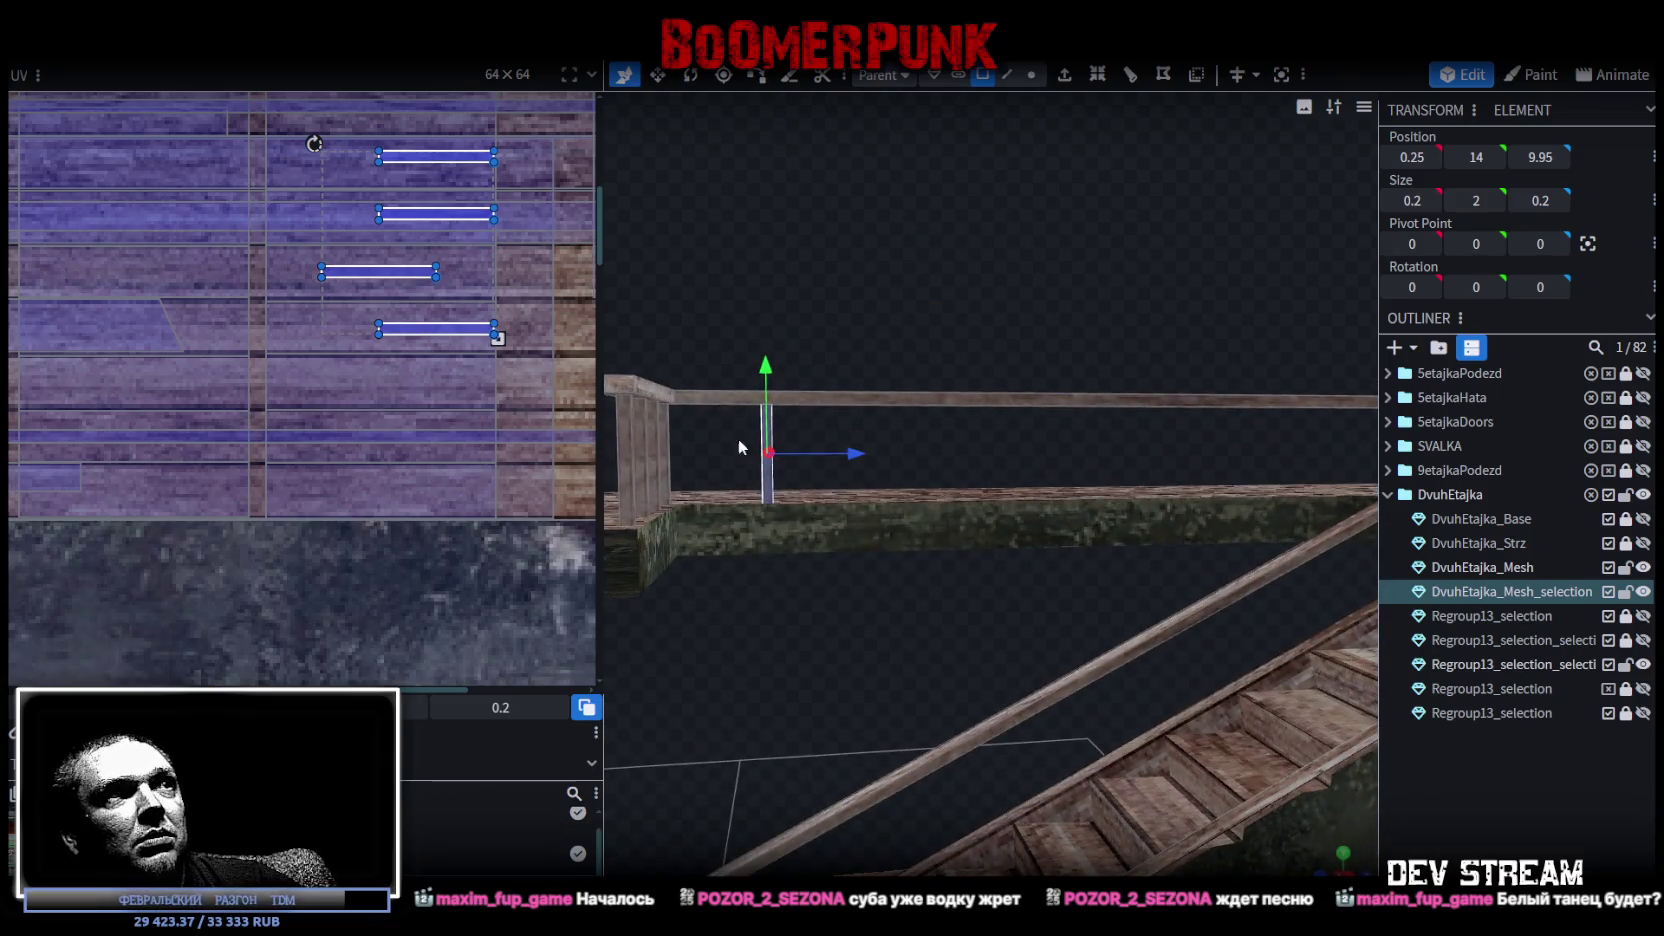
Paste a copy of the side-railing post and slide it along the railing.
right_click(776, 485)
click(833, 596)
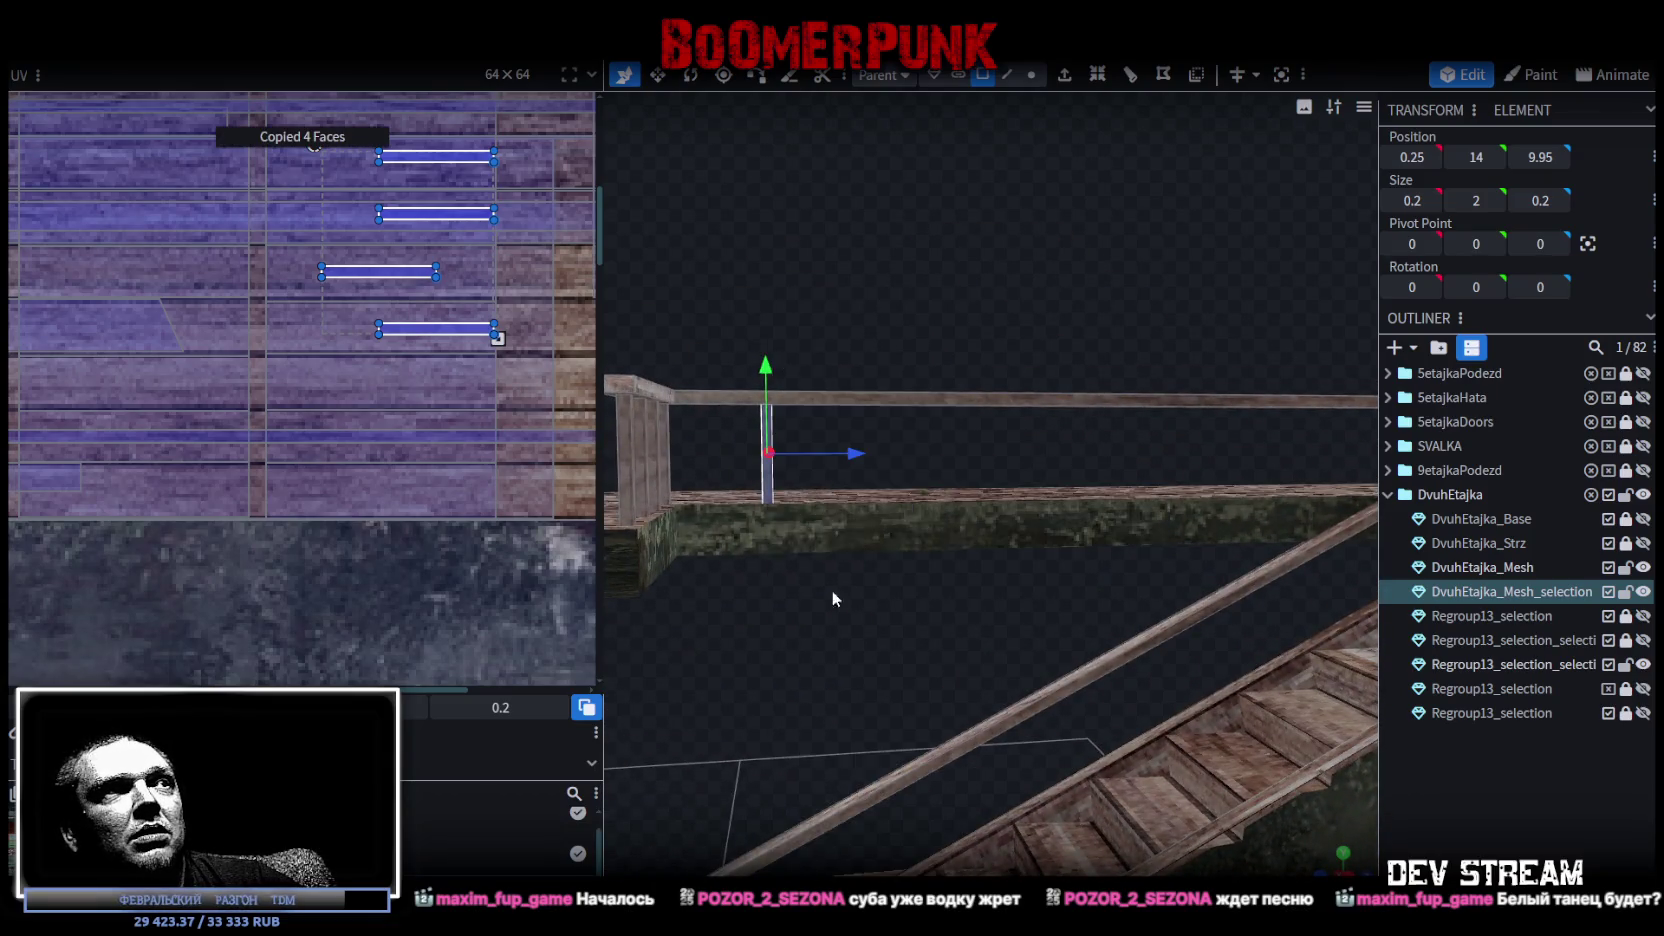
right_click(768, 490)
click(900, 632)
click(885, 662)
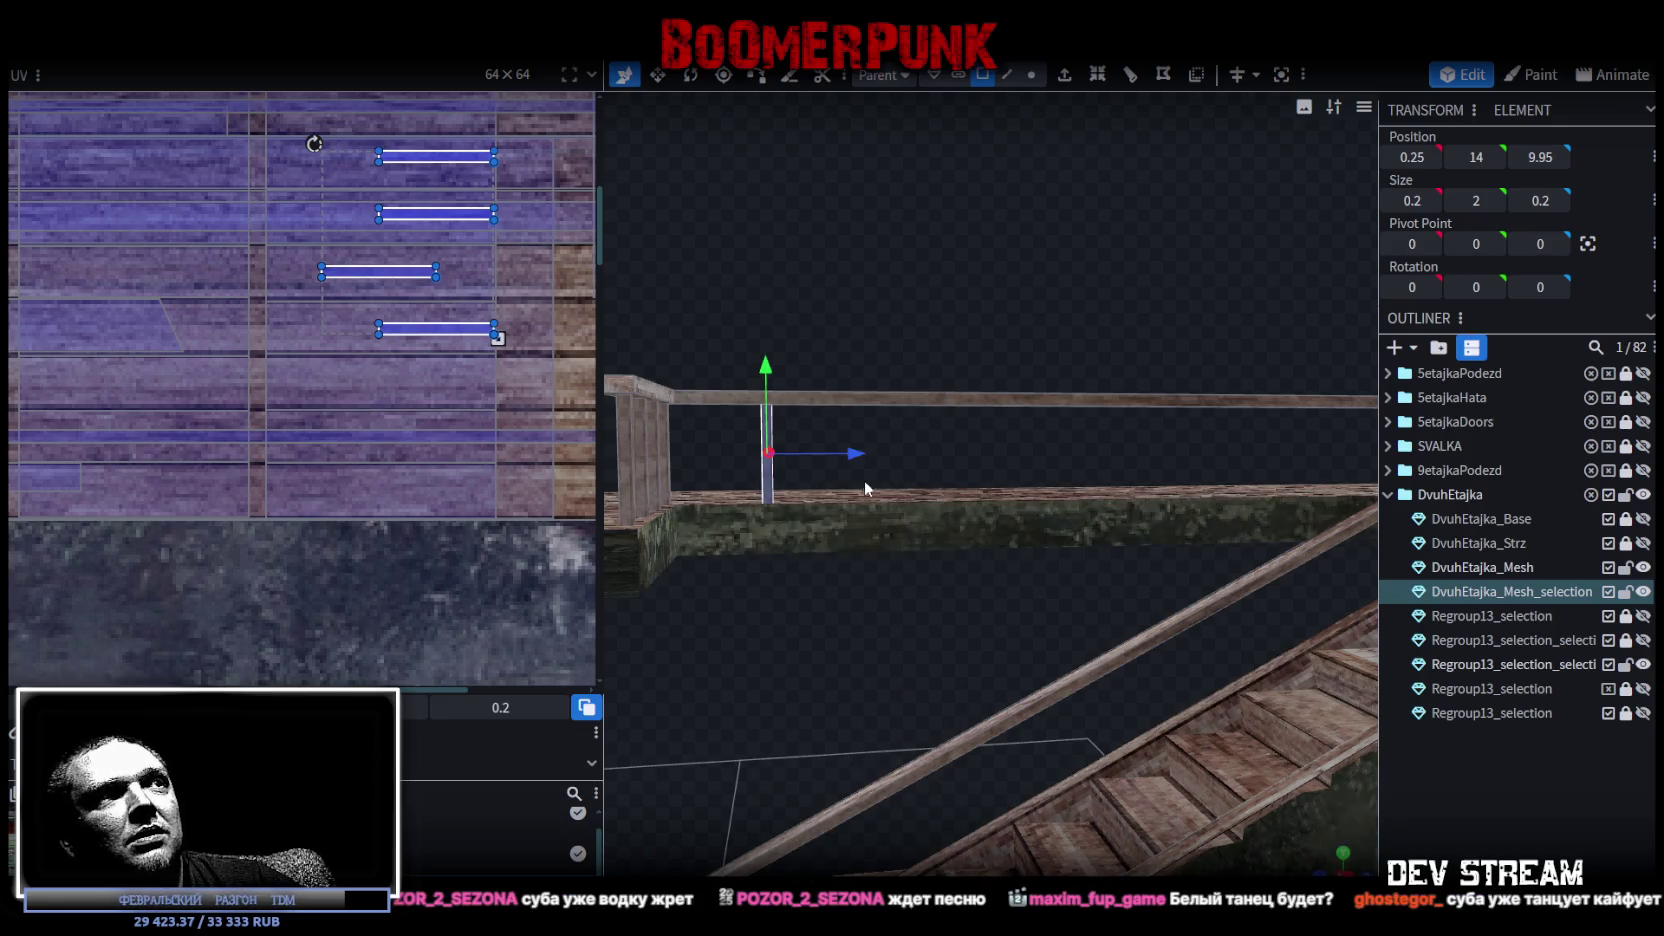
drag(974, 456, 967, 454)
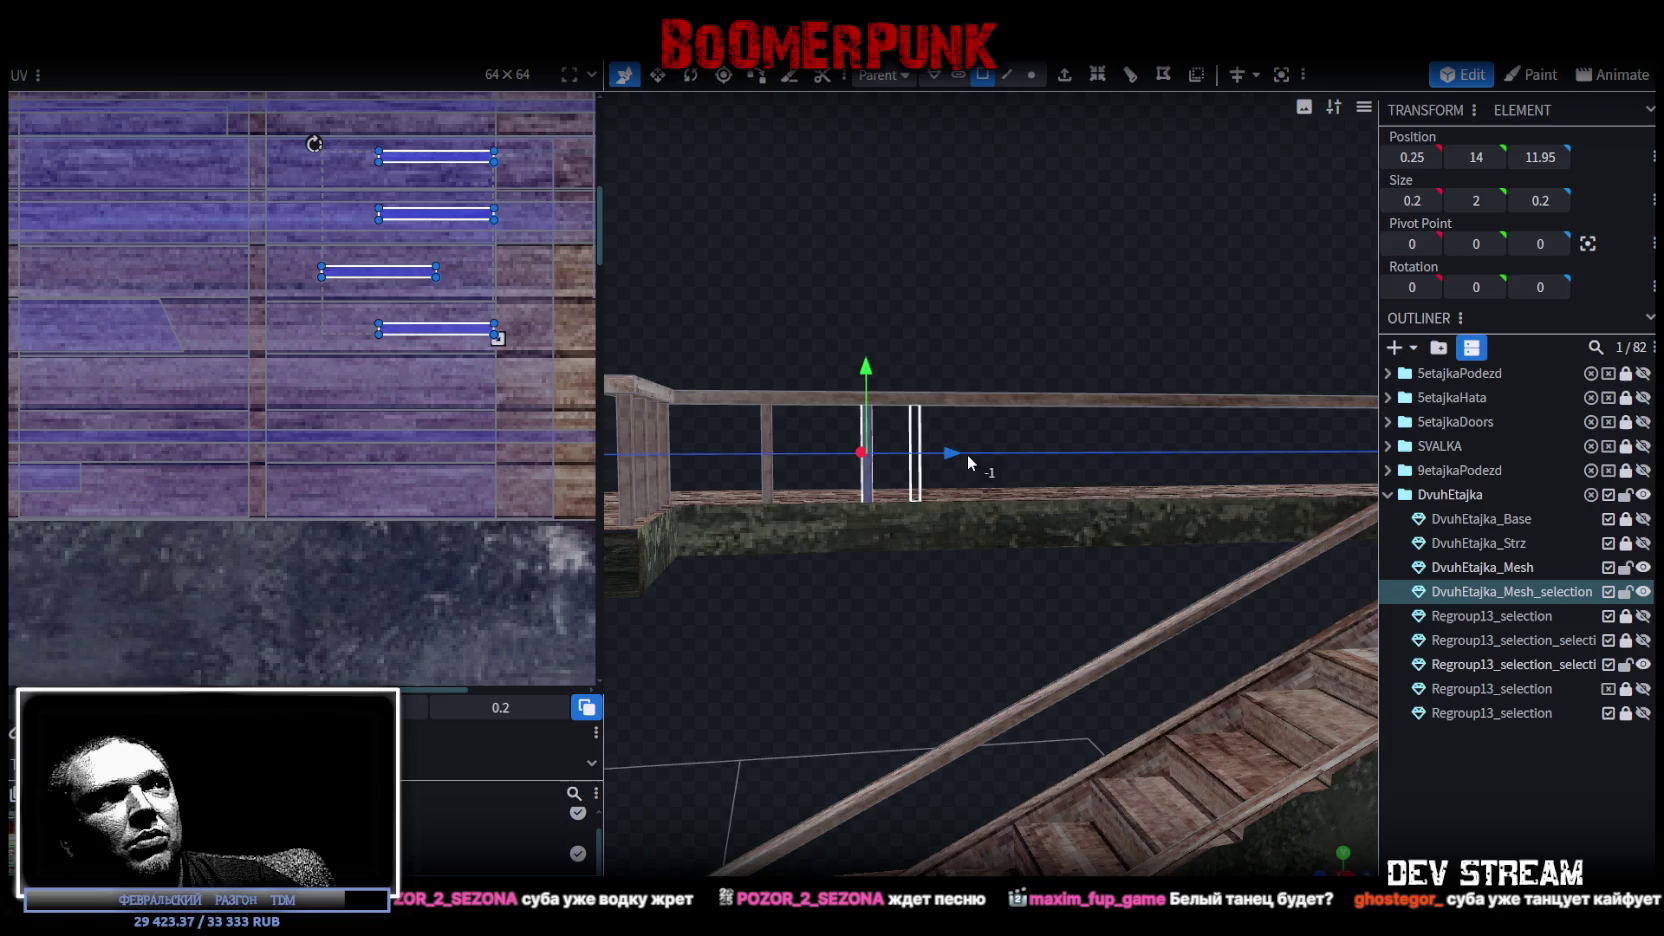
Copy both posts together and paste the pair further along the railing.
drag(716, 422, 952, 455)
right_click(870, 478)
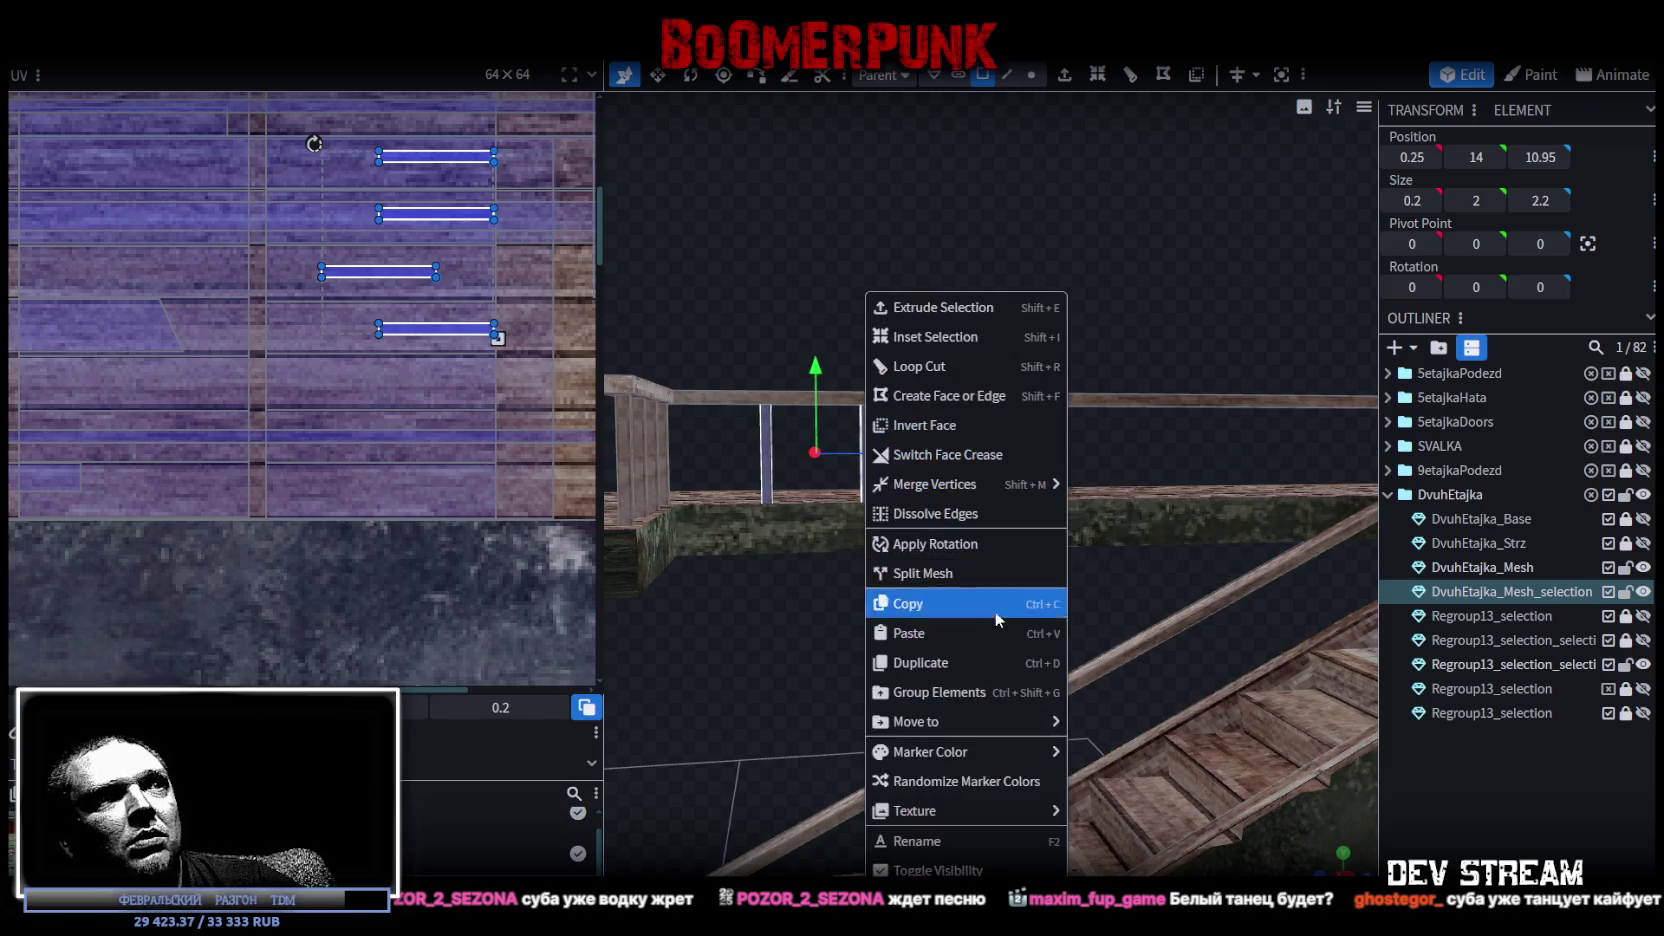
click(994, 607)
right_click(868, 478)
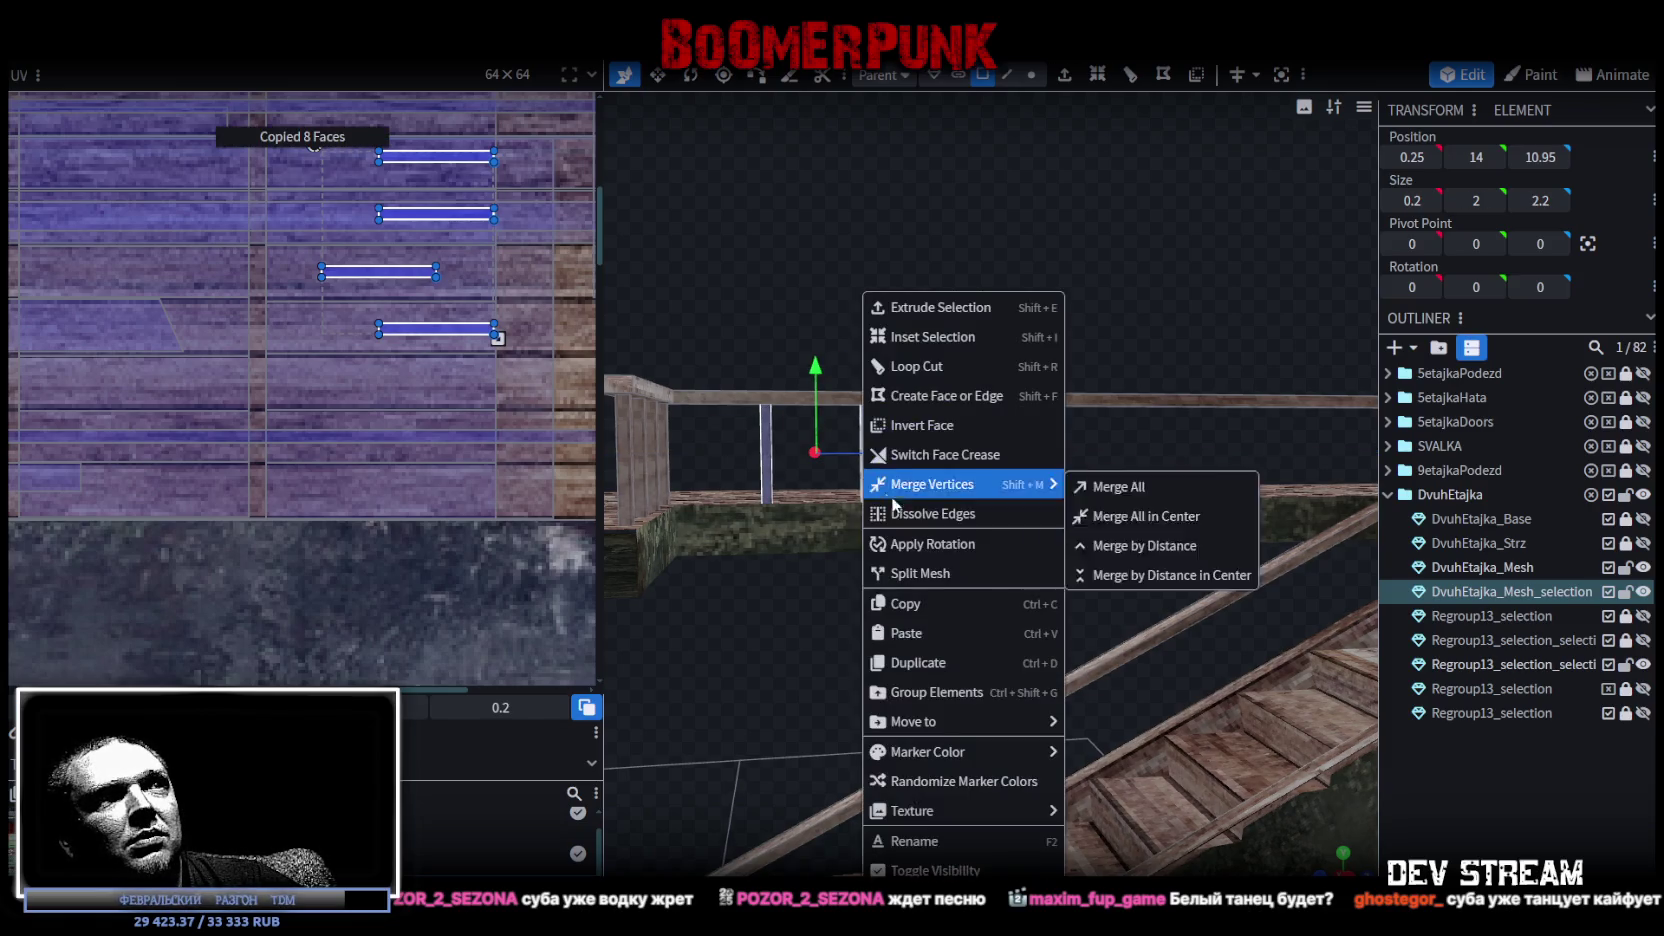
click(900, 631)
mouse_move(916, 465)
mouse_down()
mouse_move(1097, 451)
mouse_move(896, 474)
mouse_up()
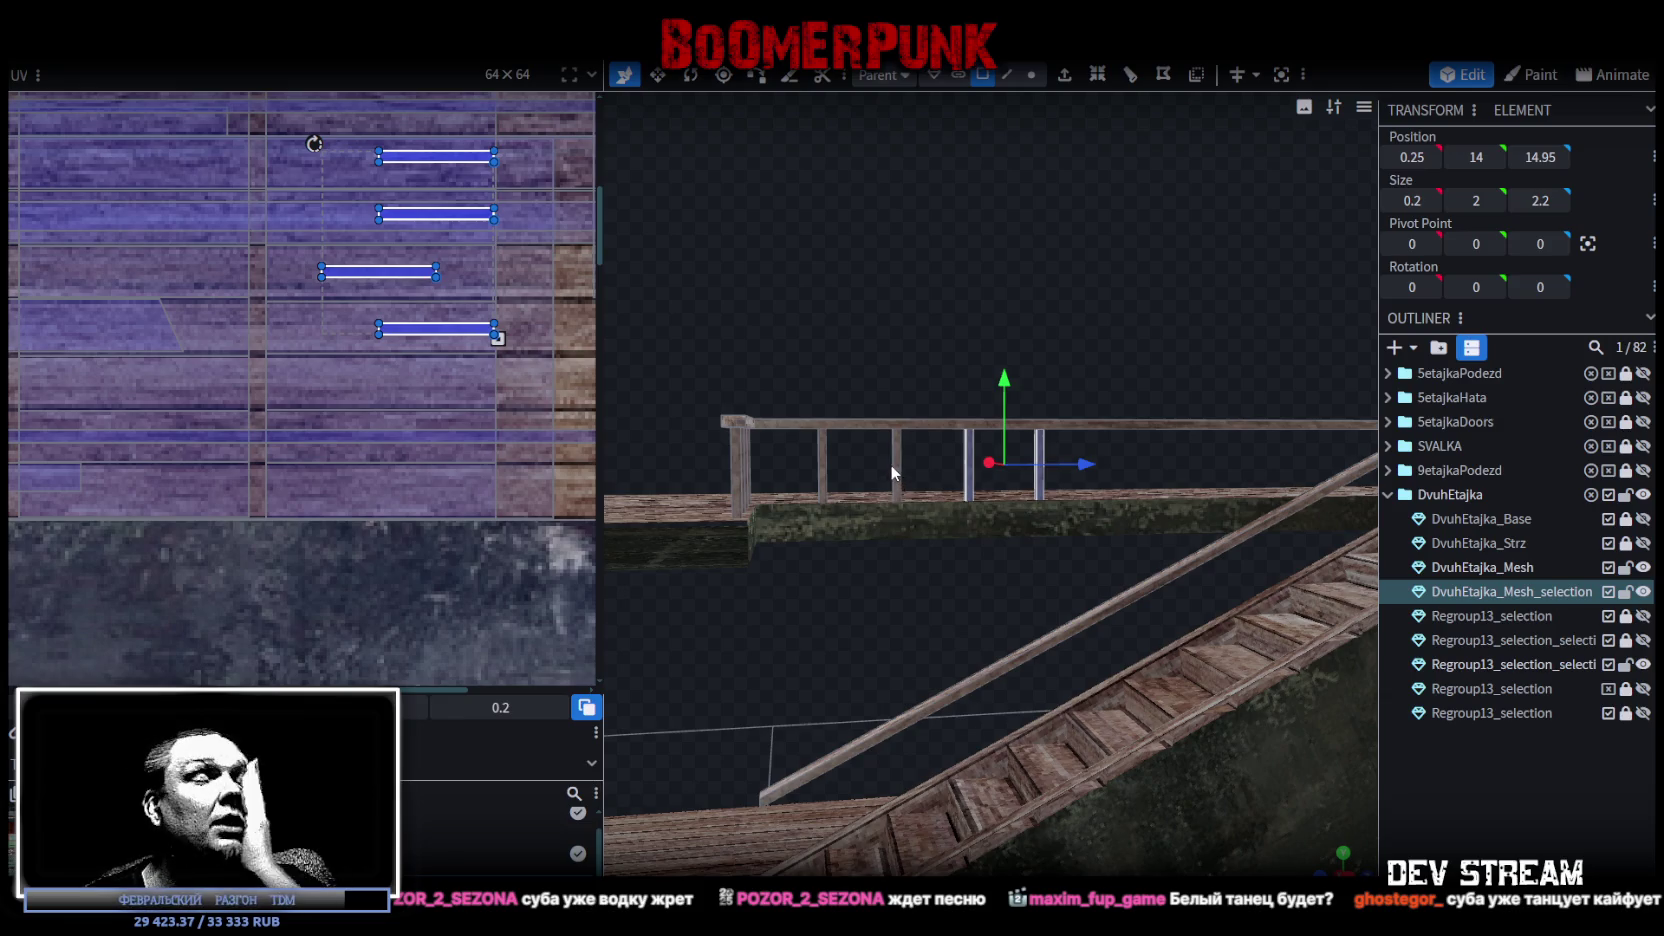
drag(850, 426, 872, 337)
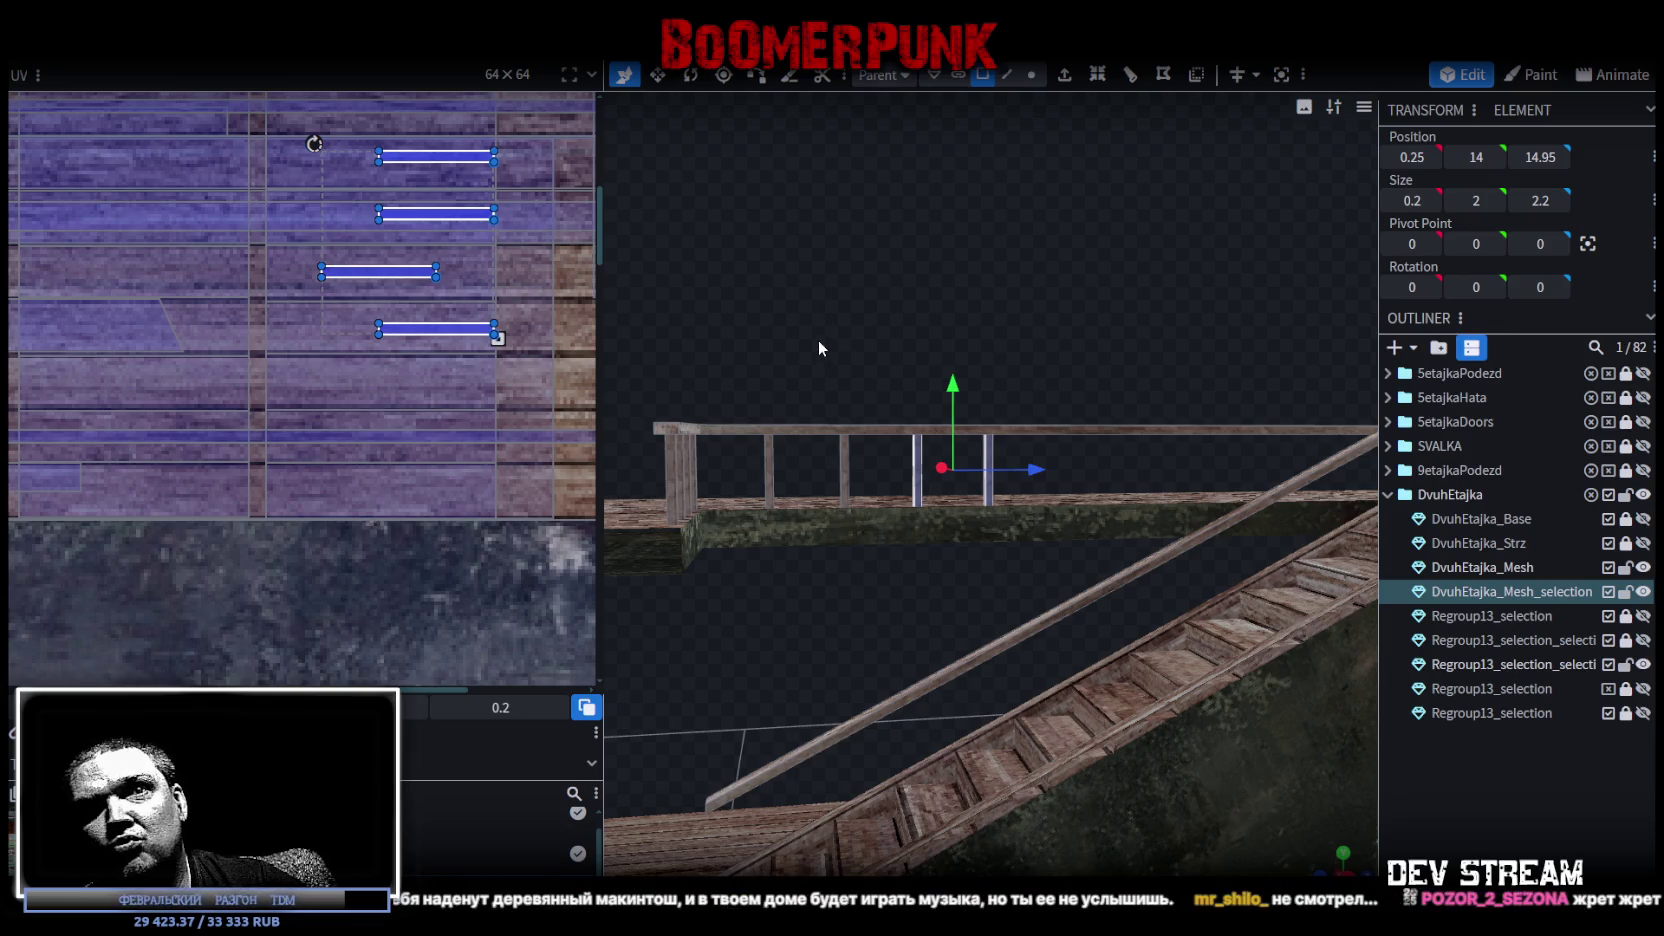
Copy all four posts and paste them further along the railing.
drag(793, 467, 1043, 472)
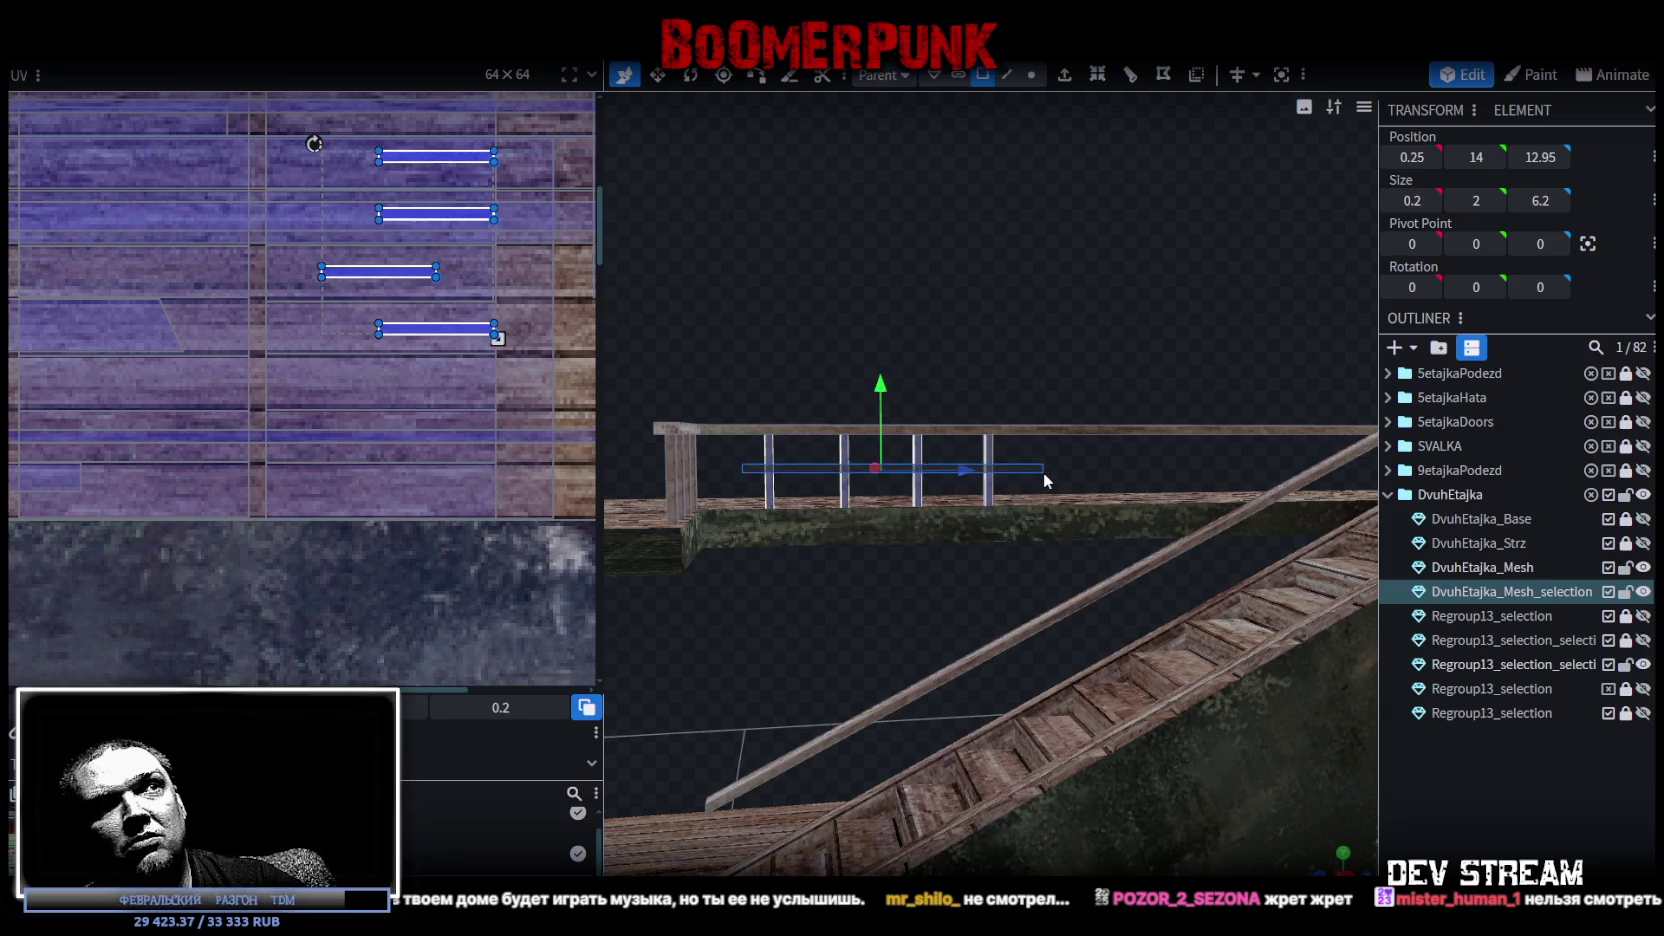
right_click(987, 455)
click(1056, 600)
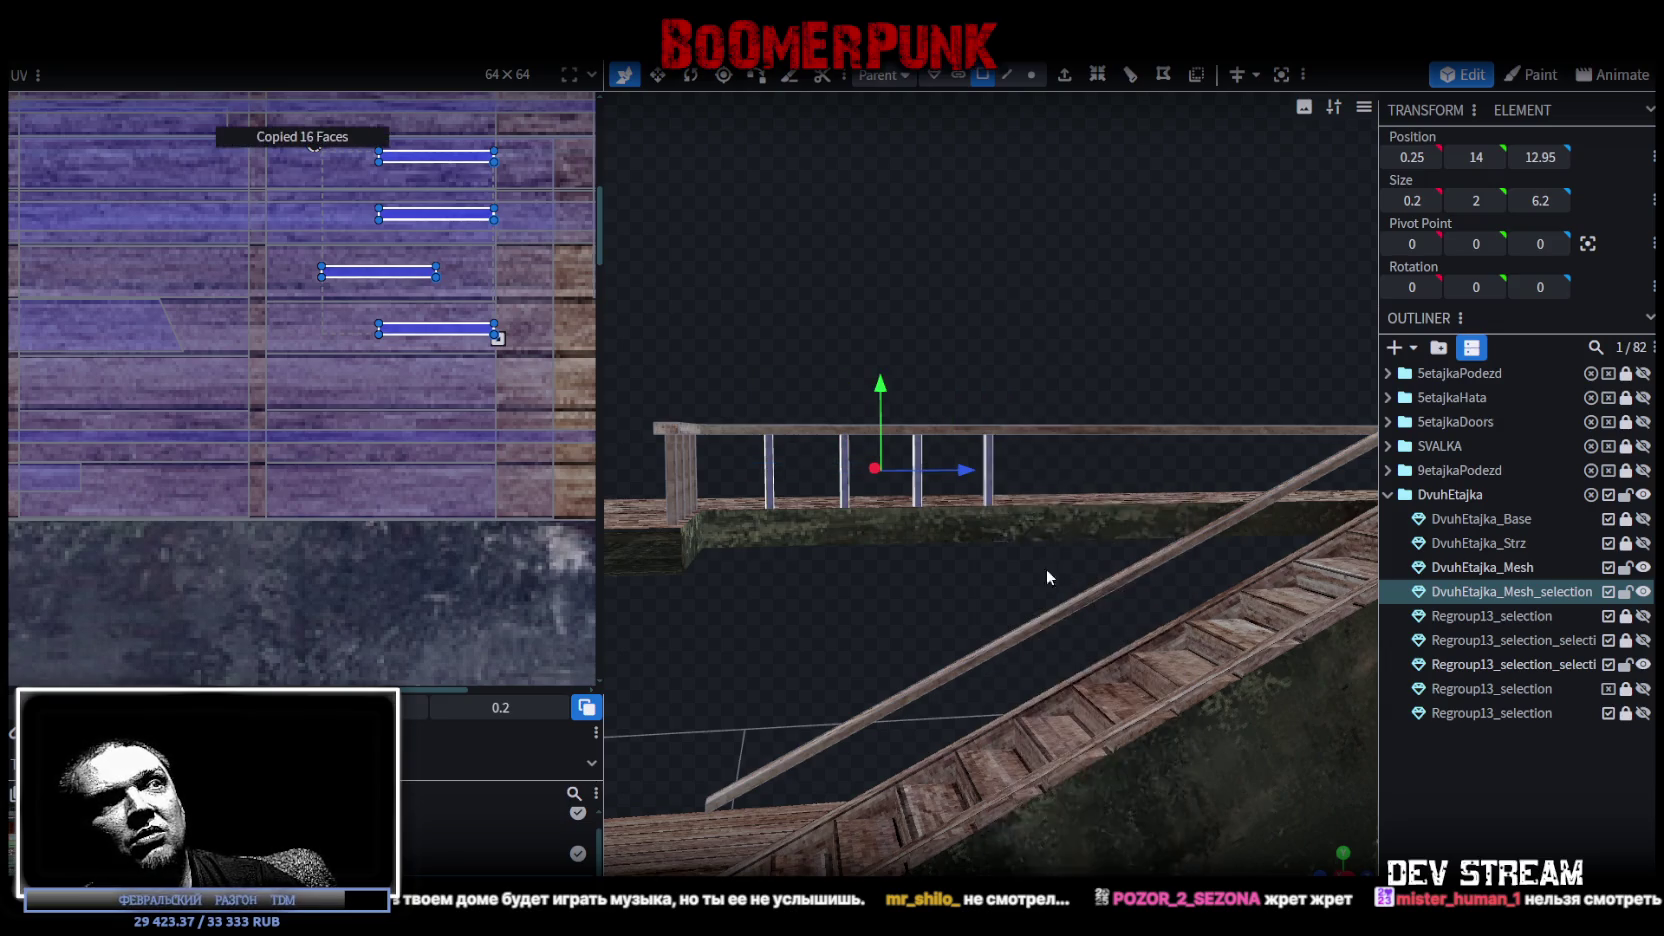
right_click(989, 490)
click(1060, 638)
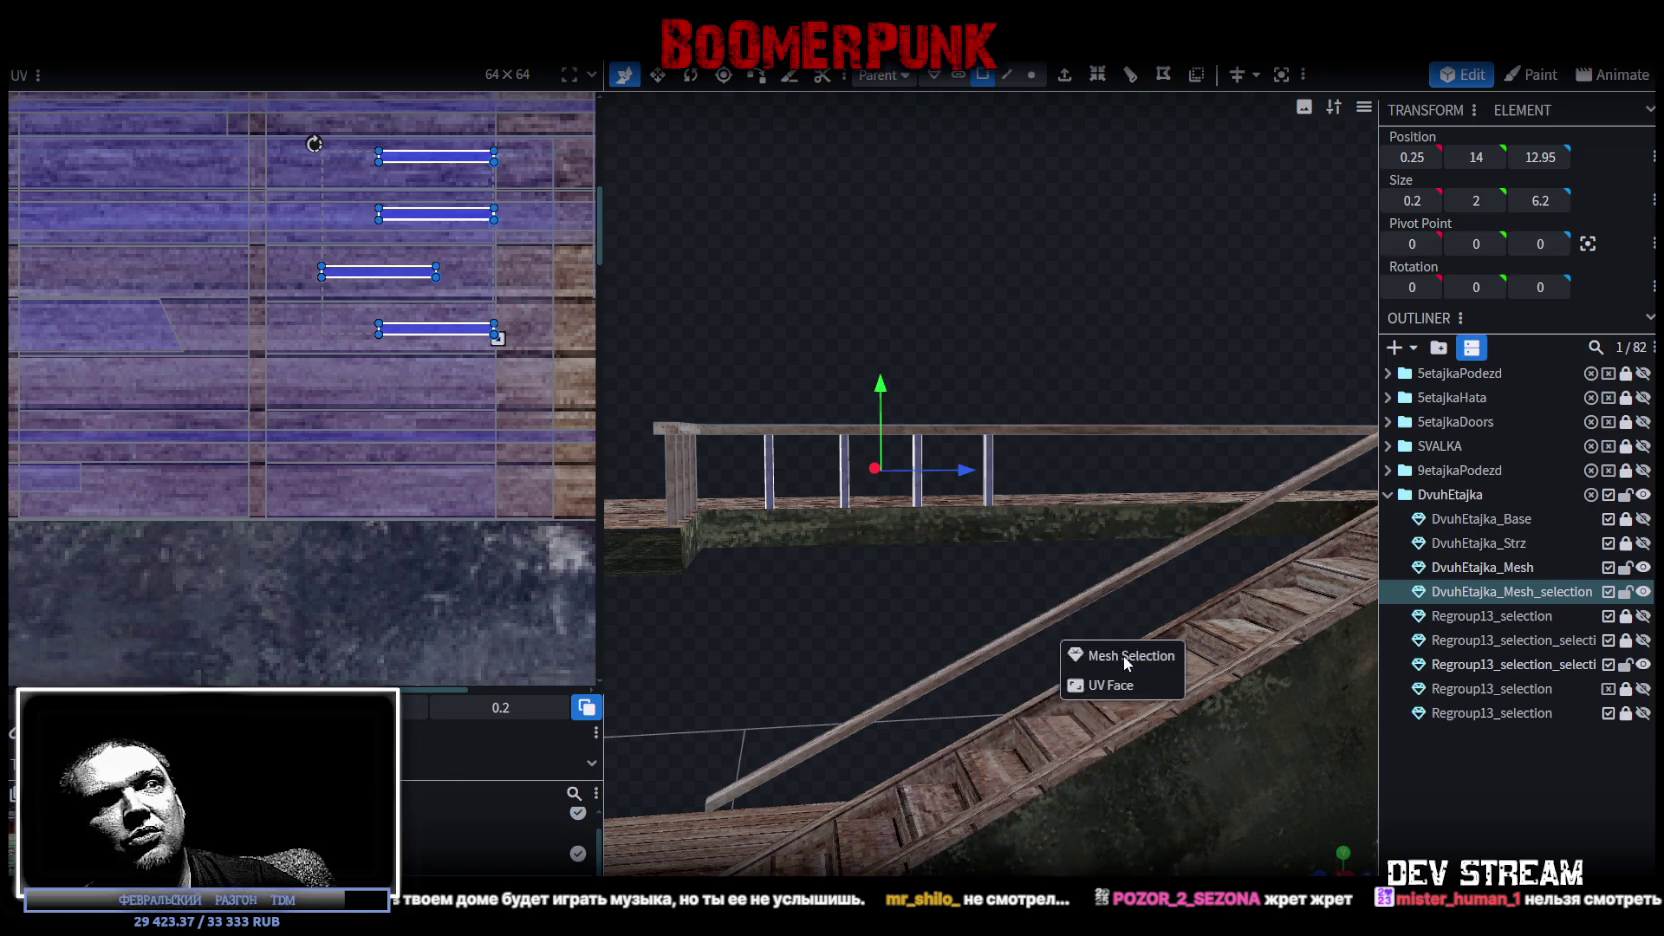
click(1123, 655)
drag(959, 469, 1218, 465)
mouse_move(1193, 382)
mouse_down()
mouse_move(1062, 348)
mouse_move(1128, 254)
mouse_move(897, 252)
mouse_move(904, 231)
mouse_move(734, 452)
mouse_up()
Copy the three posts near the stairs and paste them toward the stair handrail.
drag(763, 507, 940, 486)
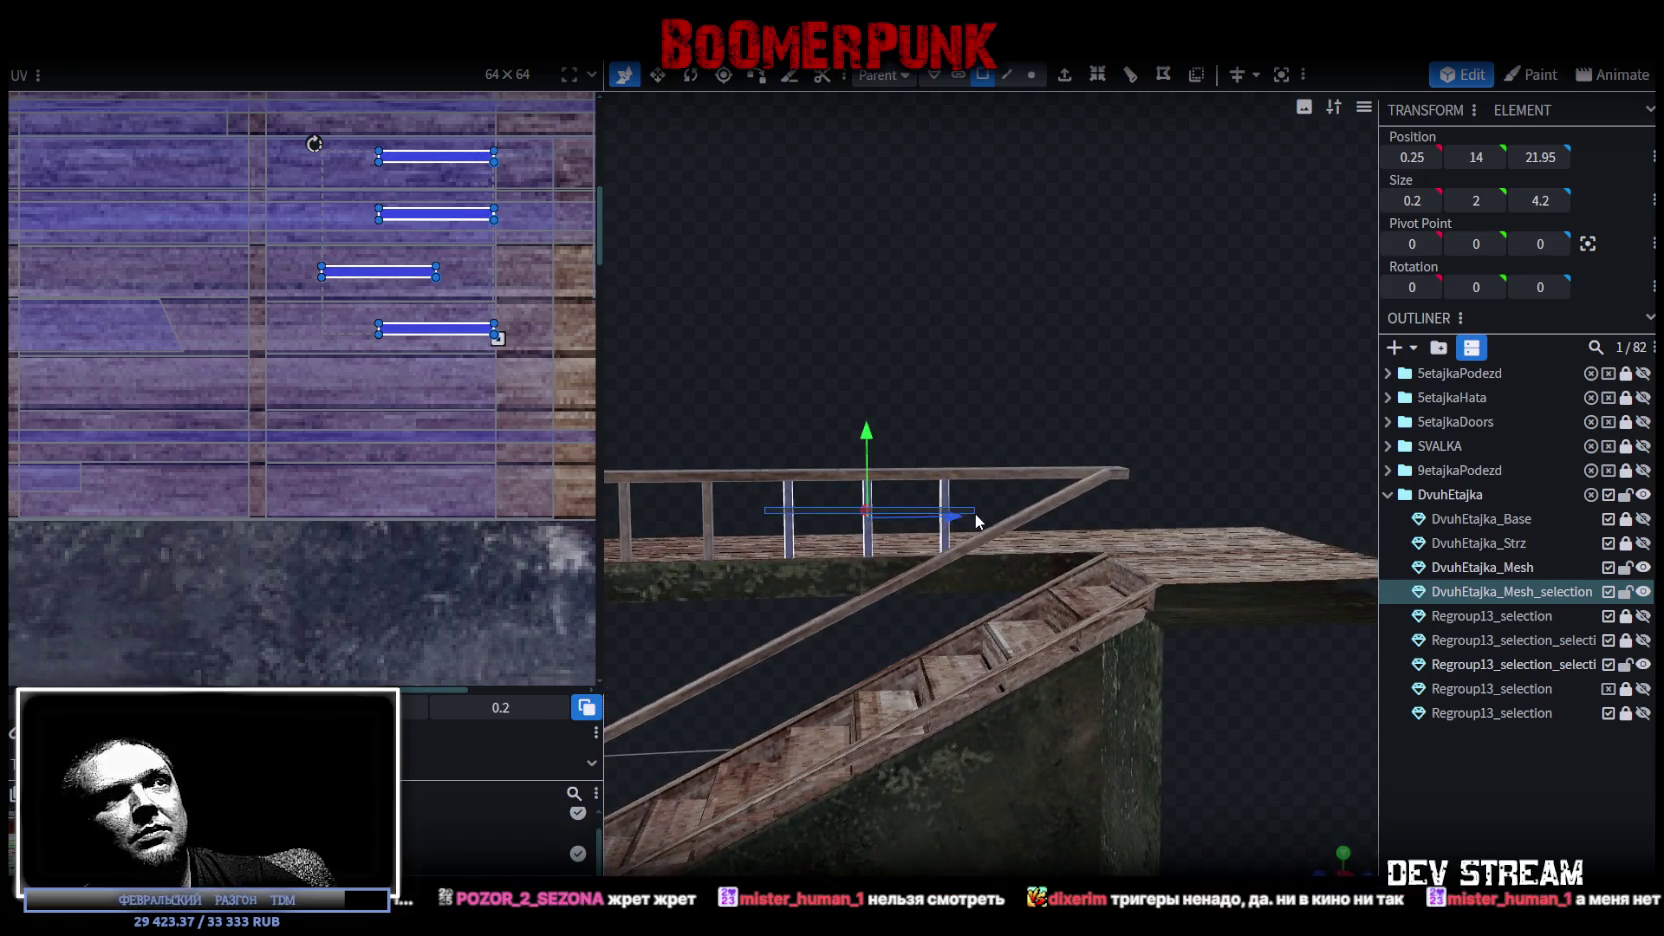
right_click(947, 498)
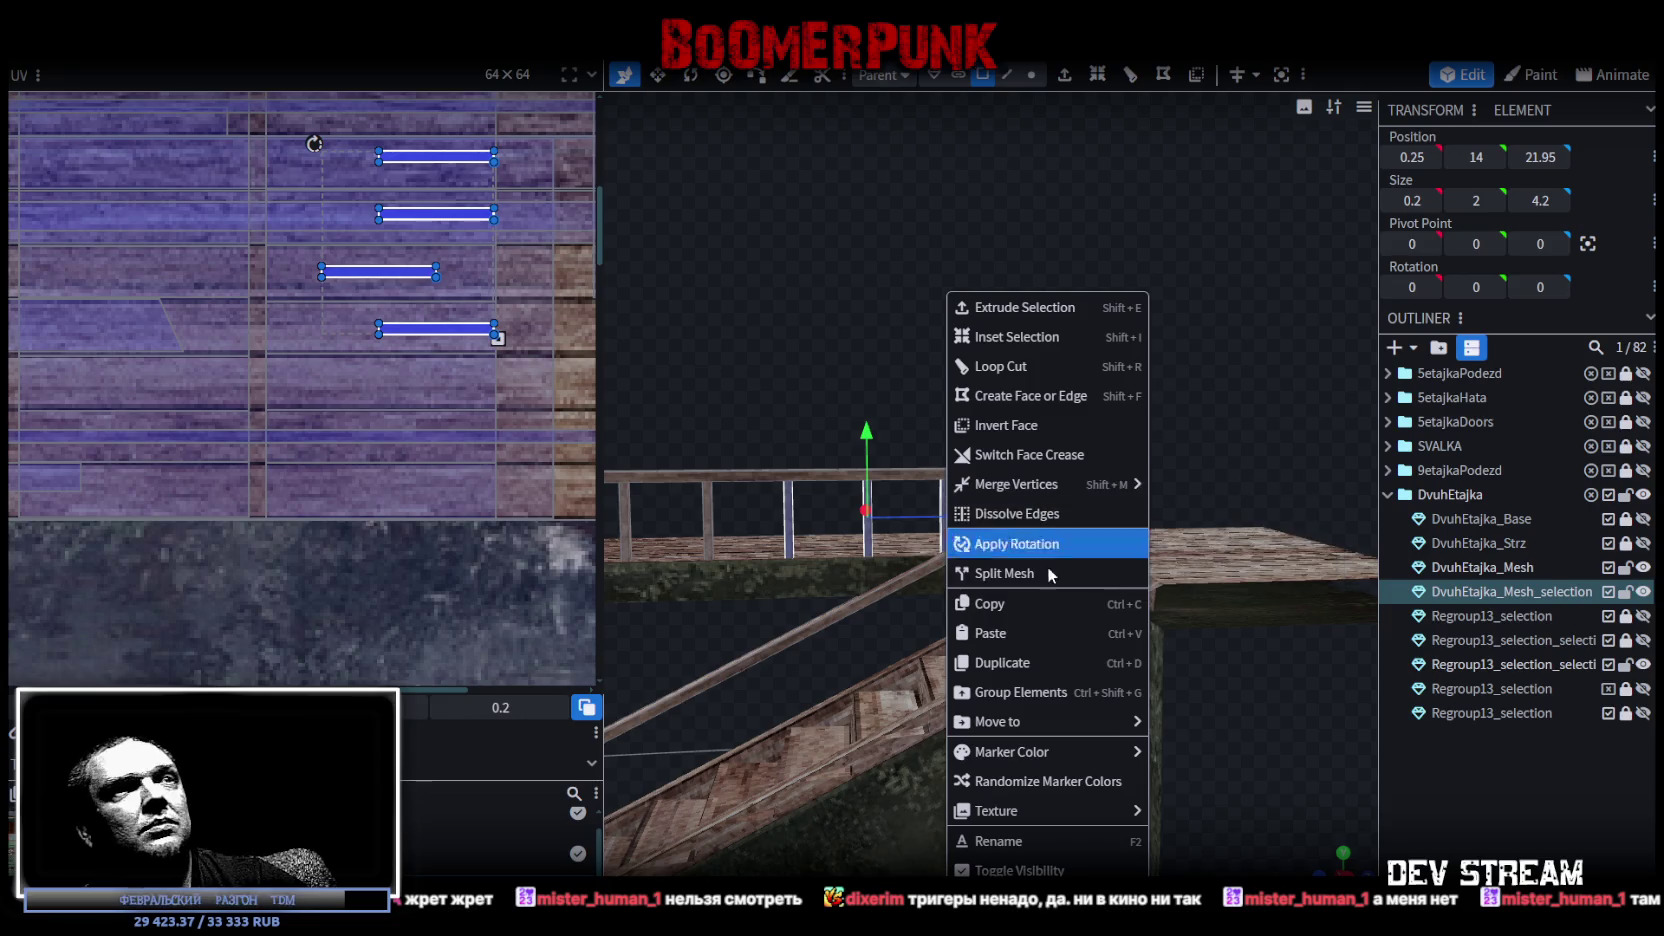
click(1000, 603)
right_click(945, 494)
click(1014, 634)
click(1072, 651)
mouse_move(985, 530)
mouse_down()
mouse_move(1036, 510)
mouse_move(1143, 519)
mouse_up()
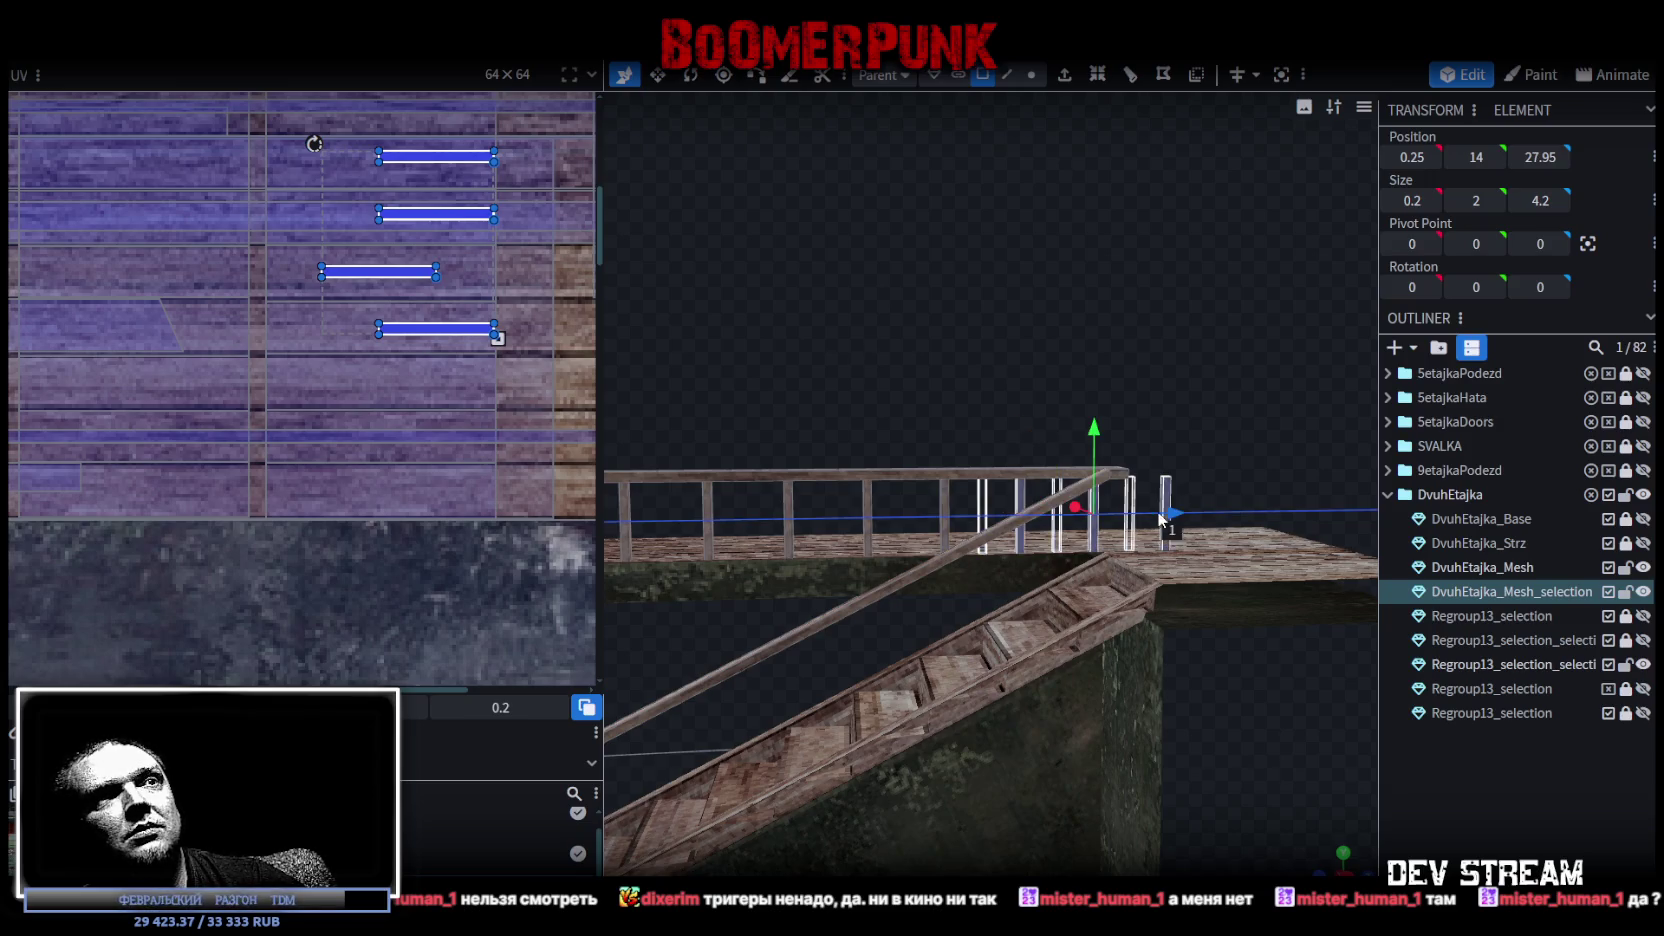
drag(1143, 519, 1172, 519)
mouse_move(1150, 393)
mouse_down()
mouse_move(727, 398)
mouse_move(852, 345)
mouse_move(864, 369)
mouse_up()
key(Left)
key(Left)
mouse_move(776, 408)
mouse_down()
mouse_move(910, 443)
mouse_move(994, 508)
mouse_move(1290, 523)
mouse_move(1127, 436)
mouse_move(1141, 494)
mouse_move(1292, 535)
mouse_move(1023, 471)
mouse_move(1265, 560)
mouse_up()
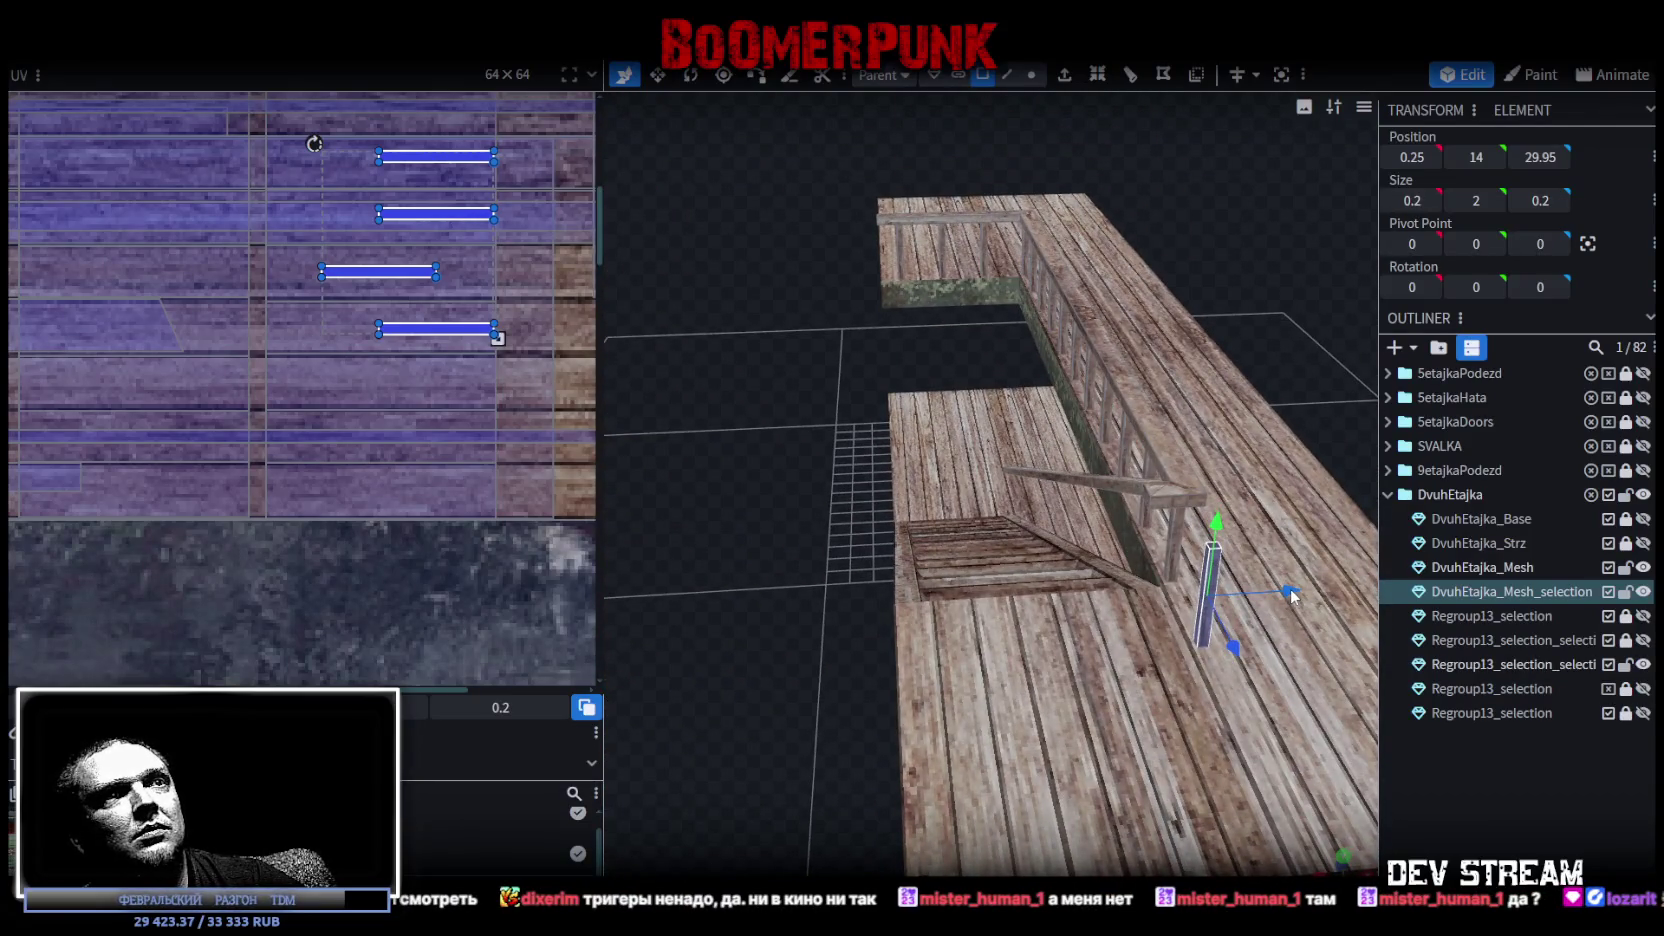
Position the end post beside the handrail and raise it to height 13.8.
drag(1291, 592, 1274, 590)
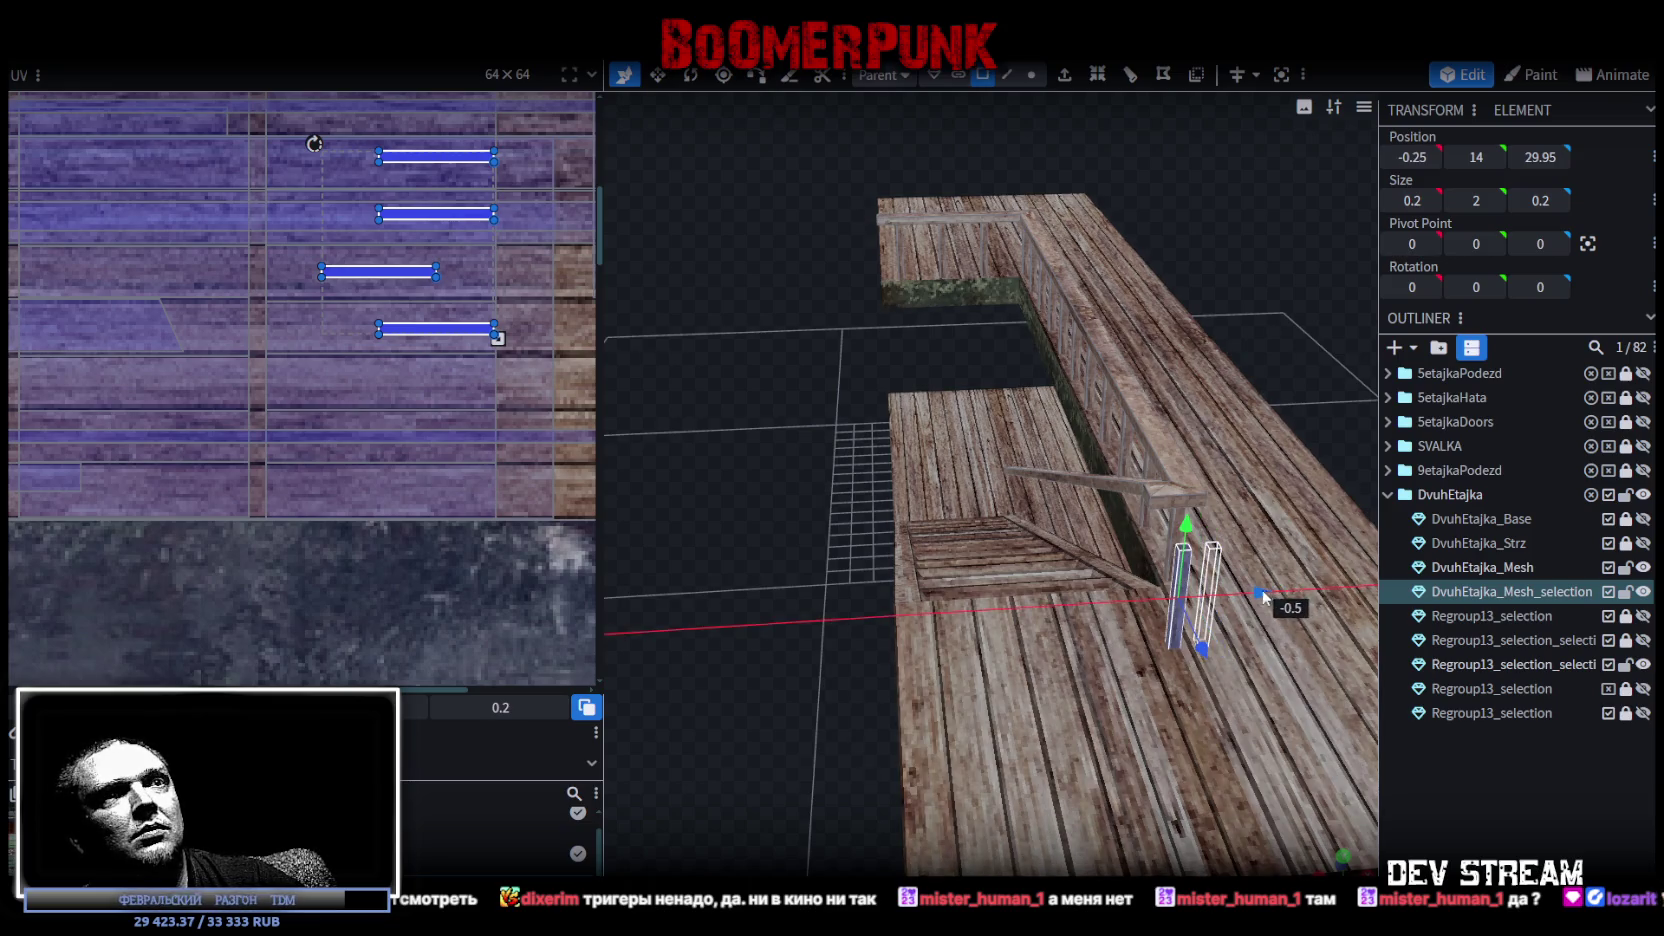
drag(745, 755, 962, 706)
drag(1222, 503, 1180, 505)
mouse_move(1120, 360)
mouse_down()
mouse_move(1087, 325)
mouse_move(1098, 315)
mouse_up()
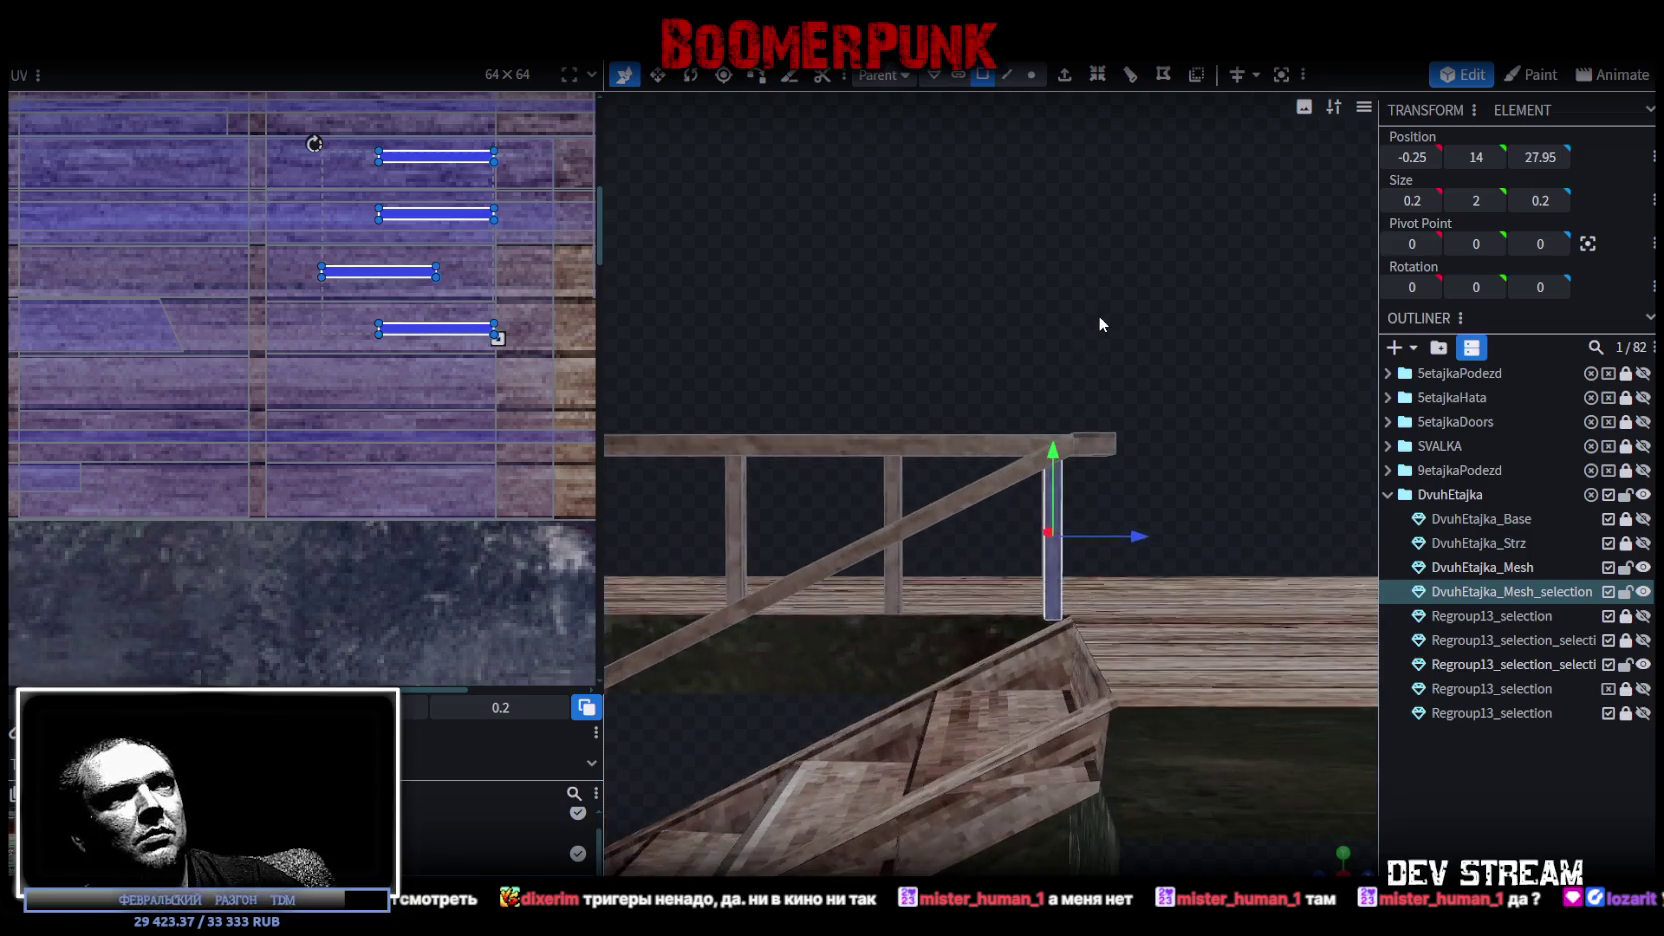
drag(1052, 448, 1050, 468)
drag(1012, 390, 1020, 386)
drag(1050, 470, 1043, 465)
mouse_move(1067, 358)
mouse_down()
mouse_move(1018, 370)
mouse_move(1108, 407)
mouse_move(1128, 354)
mouse_move(1067, 442)
mouse_move(1112, 485)
mouse_move(1144, 291)
mouse_move(1193, 438)
mouse_move(1139, 428)
mouse_up()
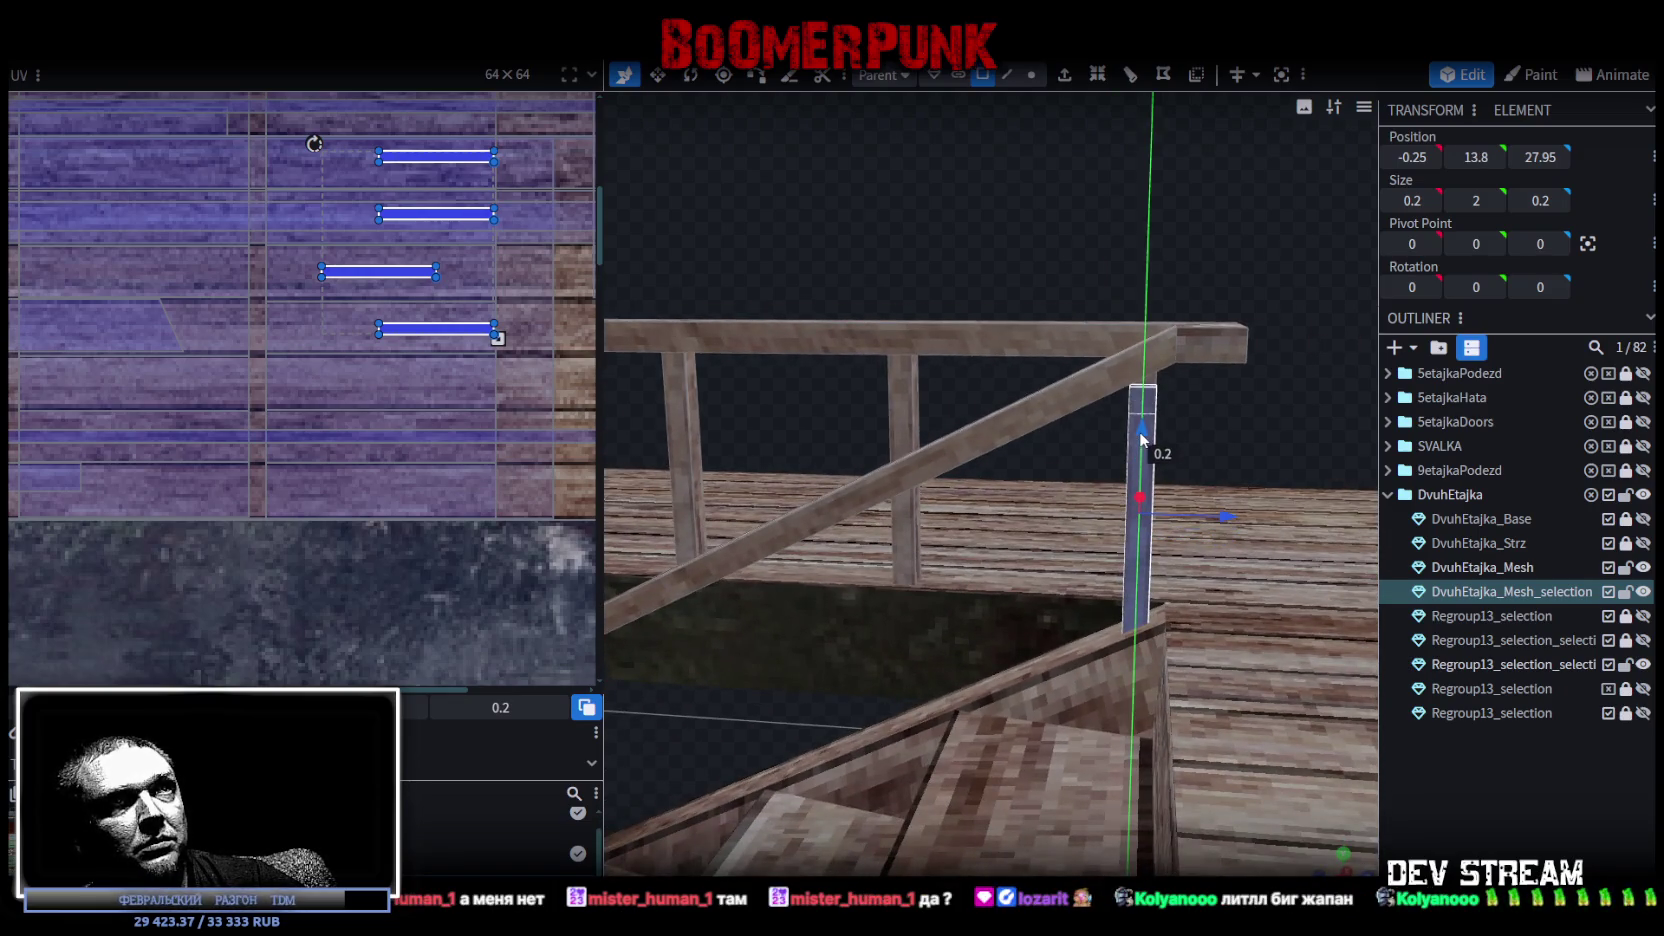
mouse_move(1123, 187)
mouse_down()
mouse_move(1053, 166)
mouse_move(770, 299)
mouse_up()
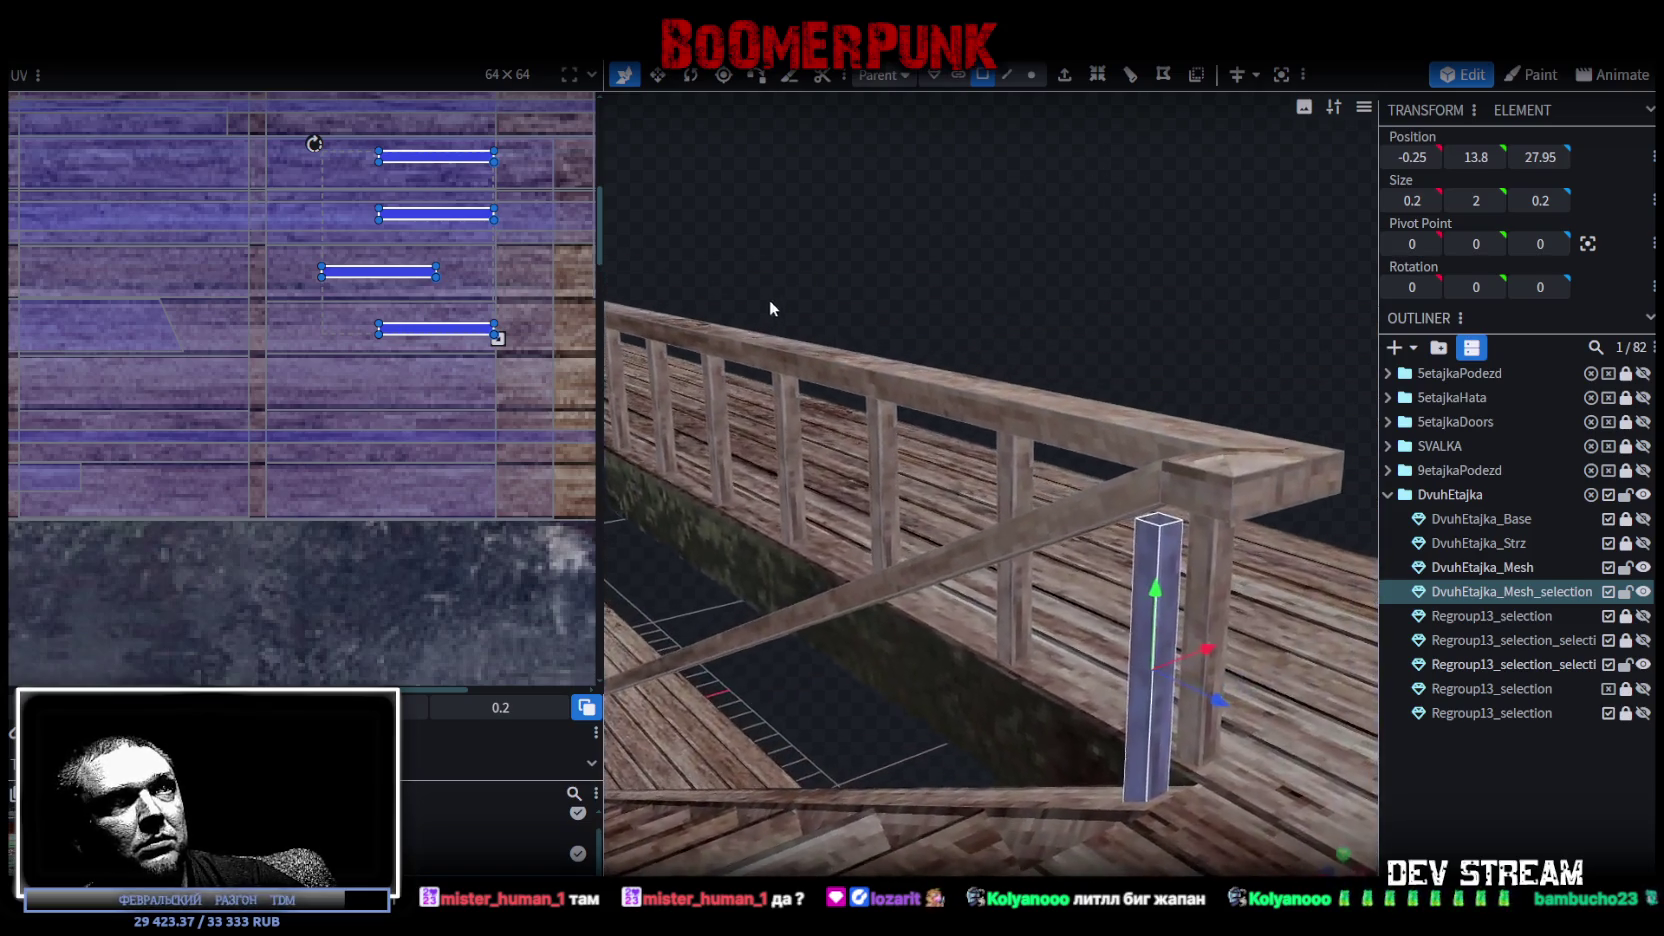
Raise the end post's selected face slightly, then select the small piece at its top.
click(1173, 548)
mouse_move(1167, 593)
mouse_down()
mouse_move(1114, 272)
mouse_move(1166, 249)
mouse_move(1149, 296)
mouse_up()
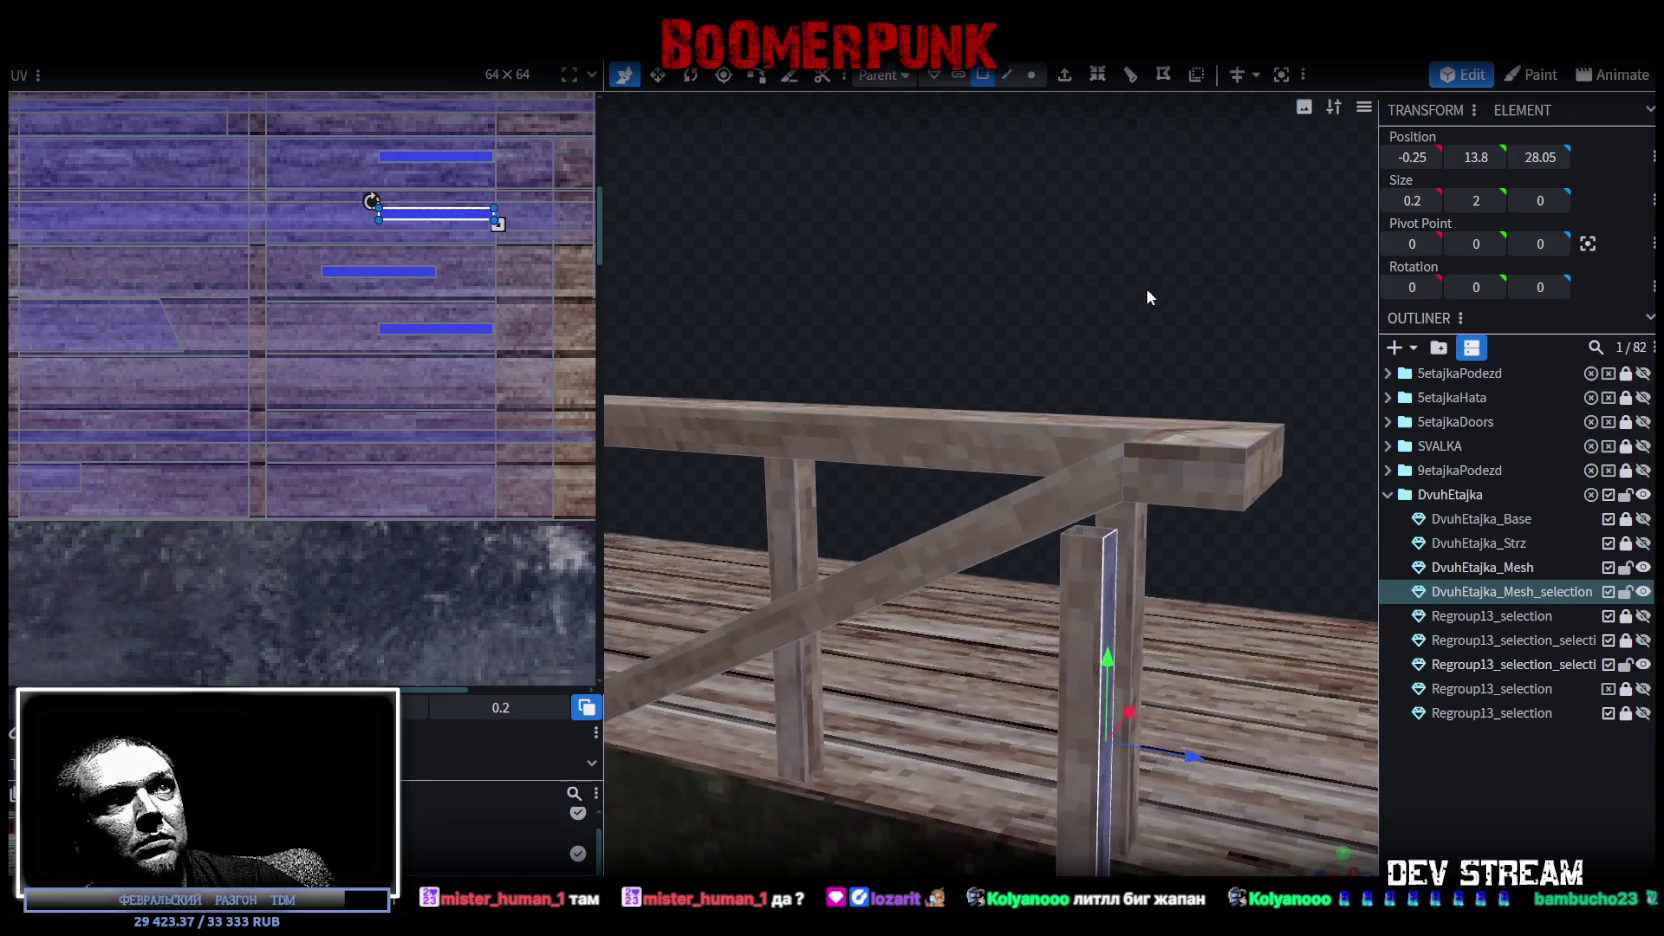
mouse_move(1103, 642)
mouse_down()
mouse_move(1111, 653)
mouse_move(1088, 315)
mouse_move(1124, 299)
mouse_move(1118, 256)
mouse_move(1226, 248)
mouse_move(1199, 267)
mouse_move(1045, 187)
mouse_up()
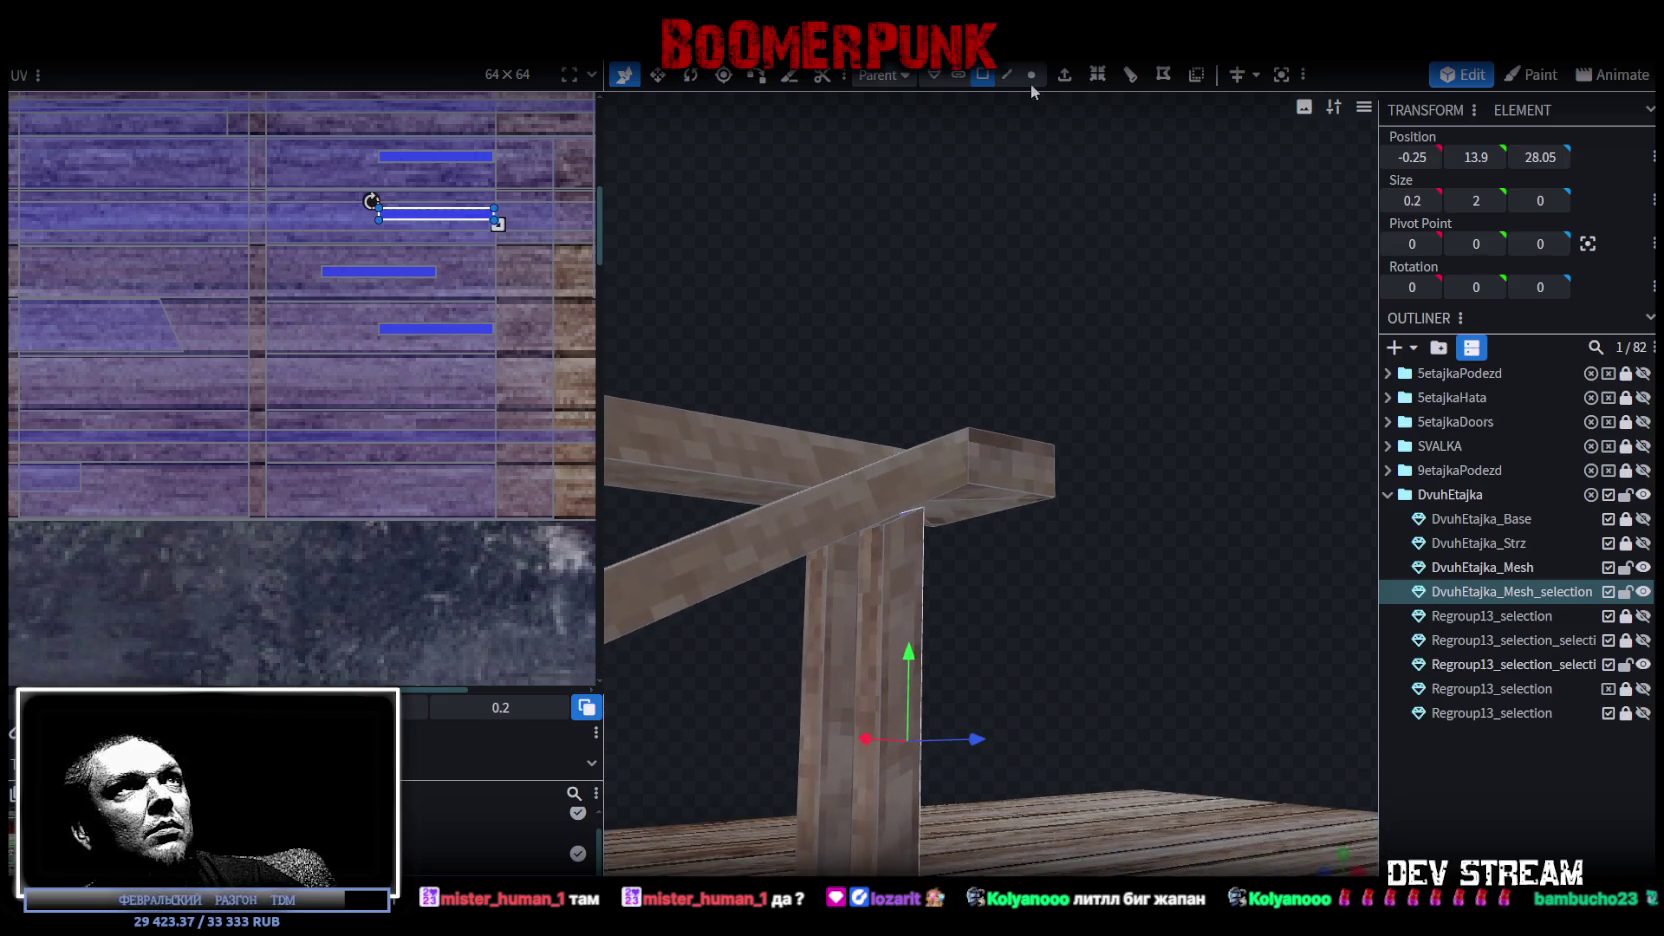
drag(955, 490, 968, 536)
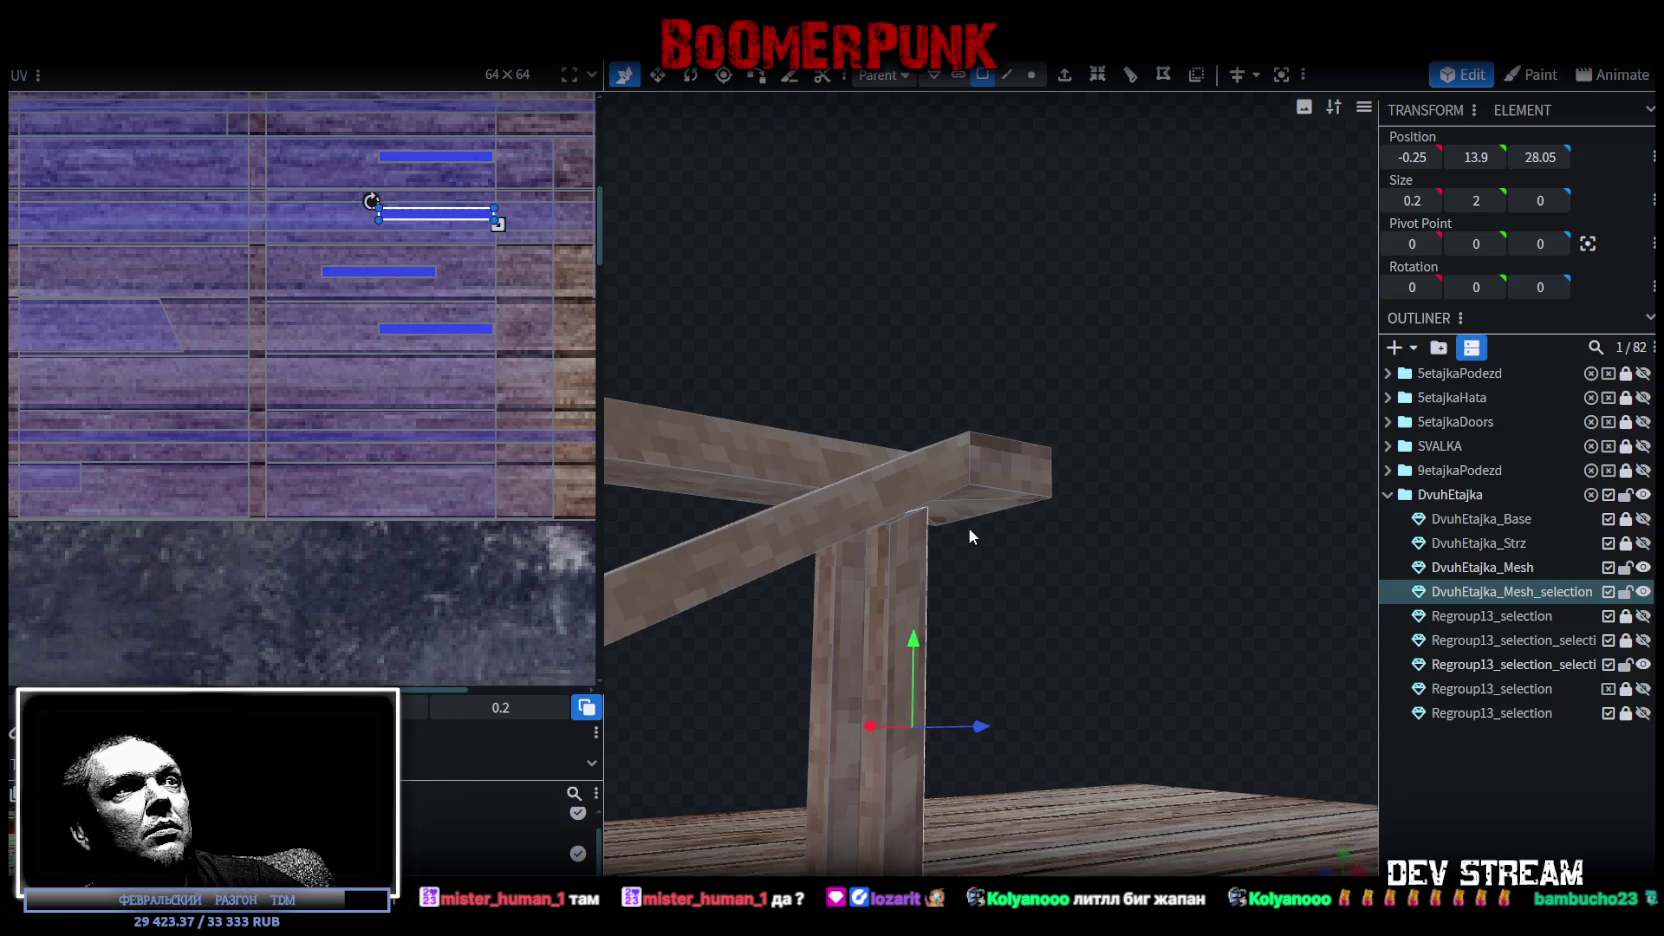
click(1007, 74)
mouse_move(1009, 104)
mouse_down()
mouse_move(1048, 559)
mouse_move(960, 525)
mouse_move(1135, 526)
mouse_move(1352, 445)
mouse_up()
click(920, 523)
Select the thin cap on the end post's top and inspect the railing from below.
scroll(933, 564, down, 3)
click(1352, 445)
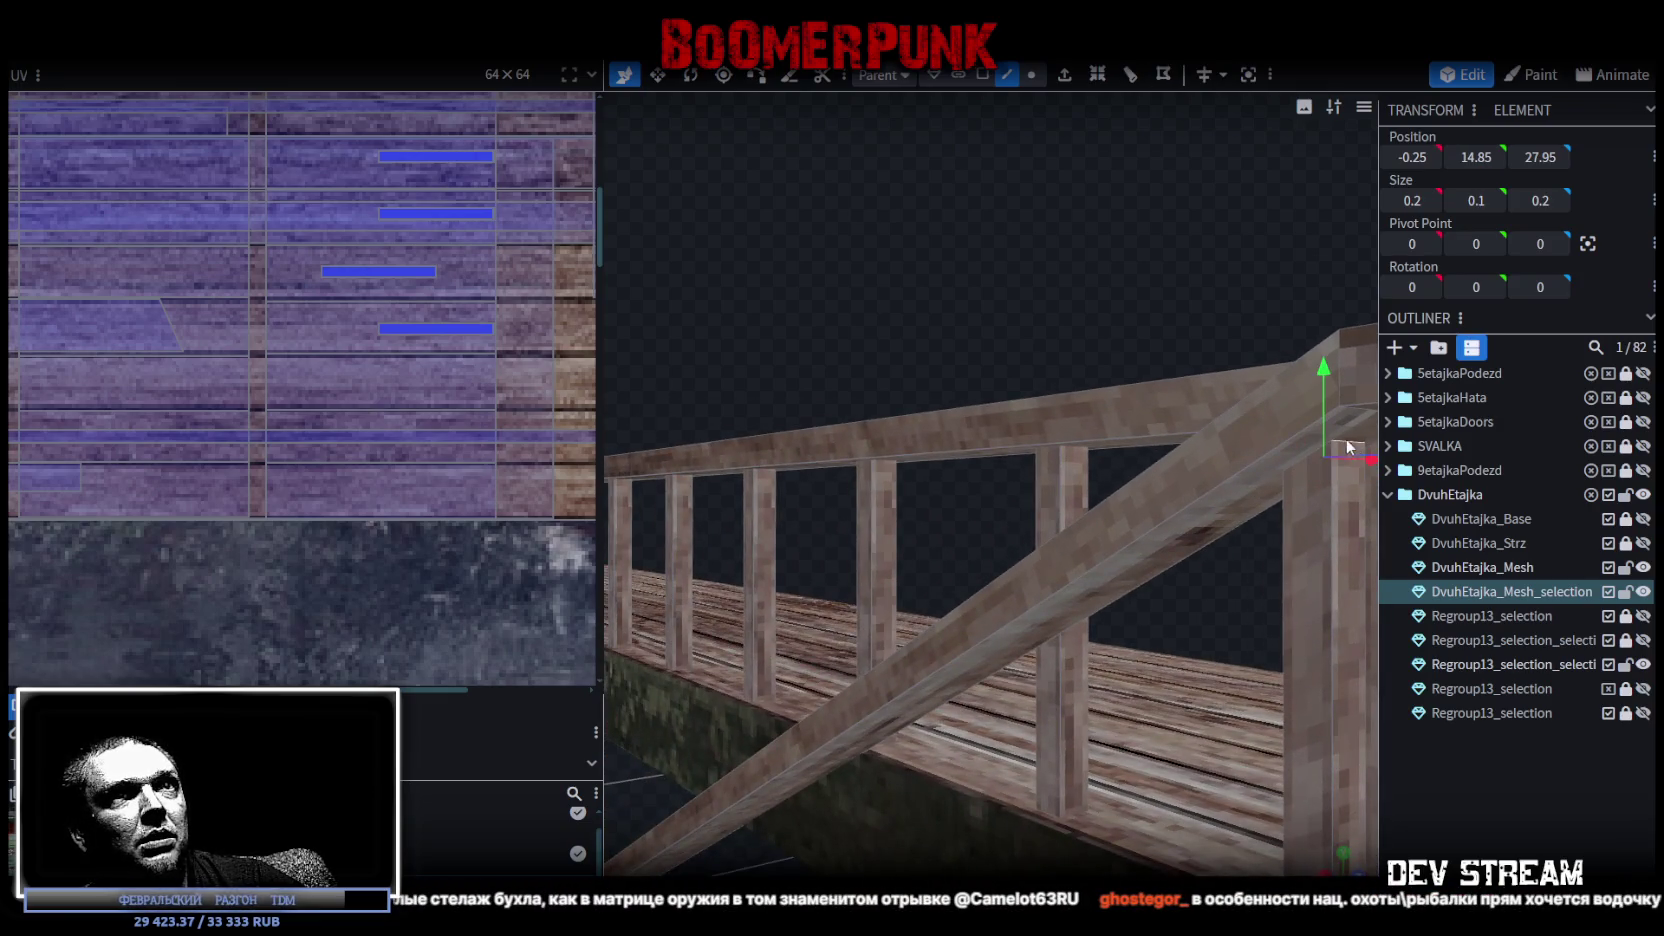
mouse_move(1089, 382)
mouse_down()
mouse_move(1046, 289)
mouse_move(1300, 296)
mouse_move(1323, 261)
mouse_up()
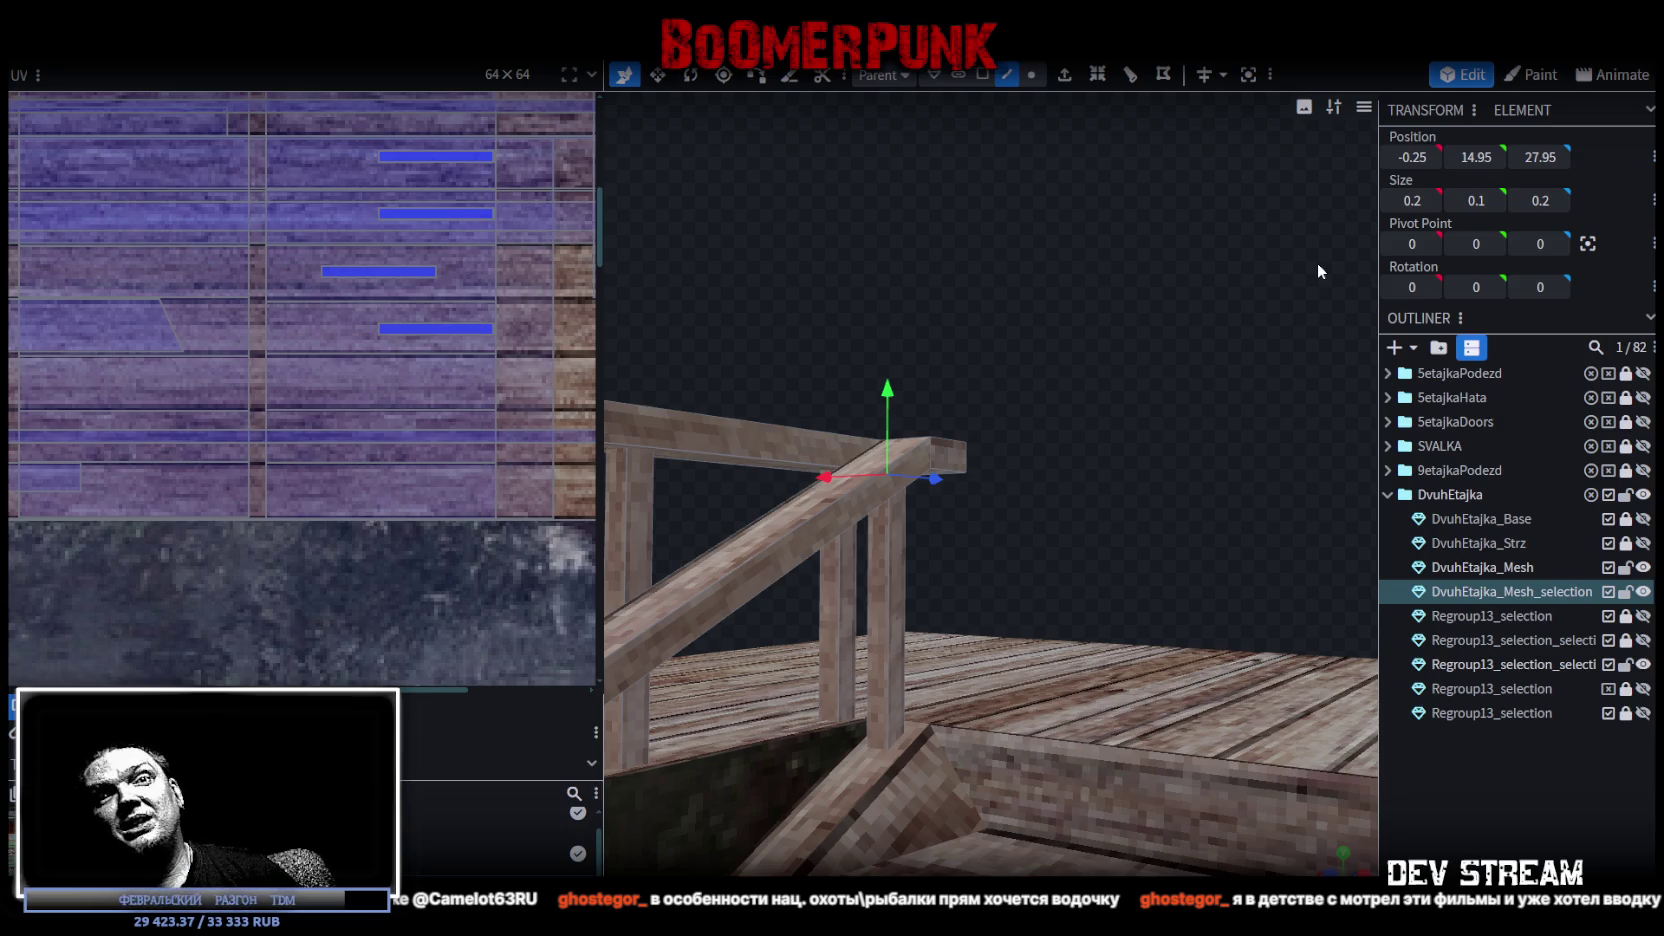
mouse_move(1265, 346)
mouse_down()
mouse_move(1154, 367)
mouse_move(1132, 352)
mouse_move(1054, 396)
mouse_up()
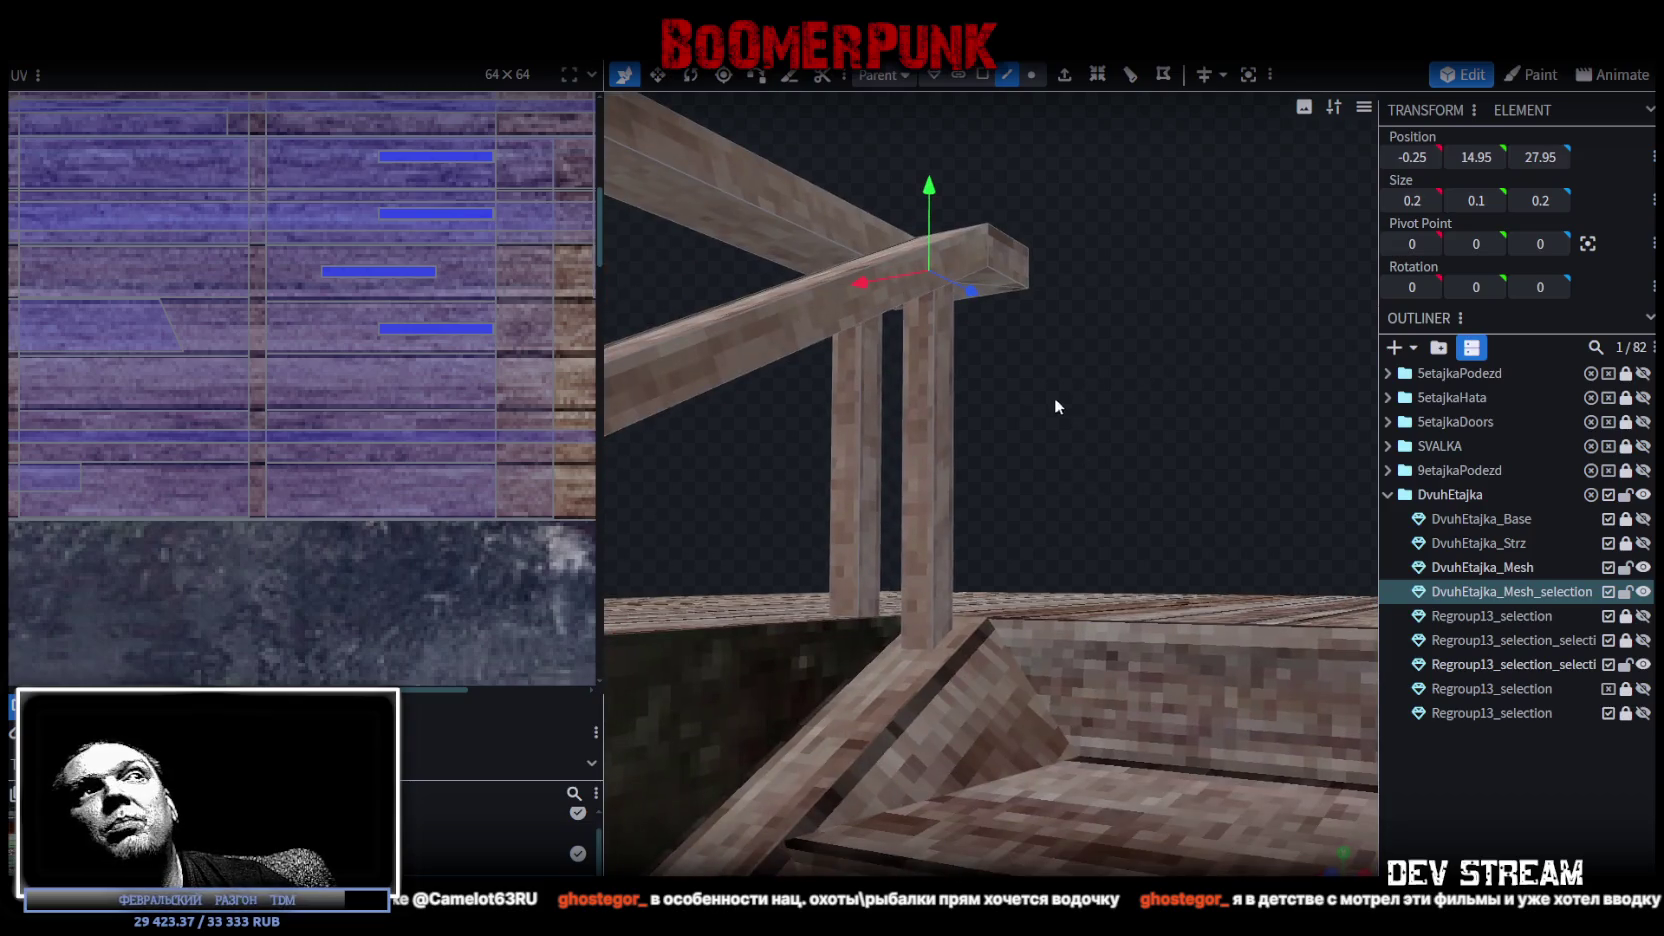
click(900, 490)
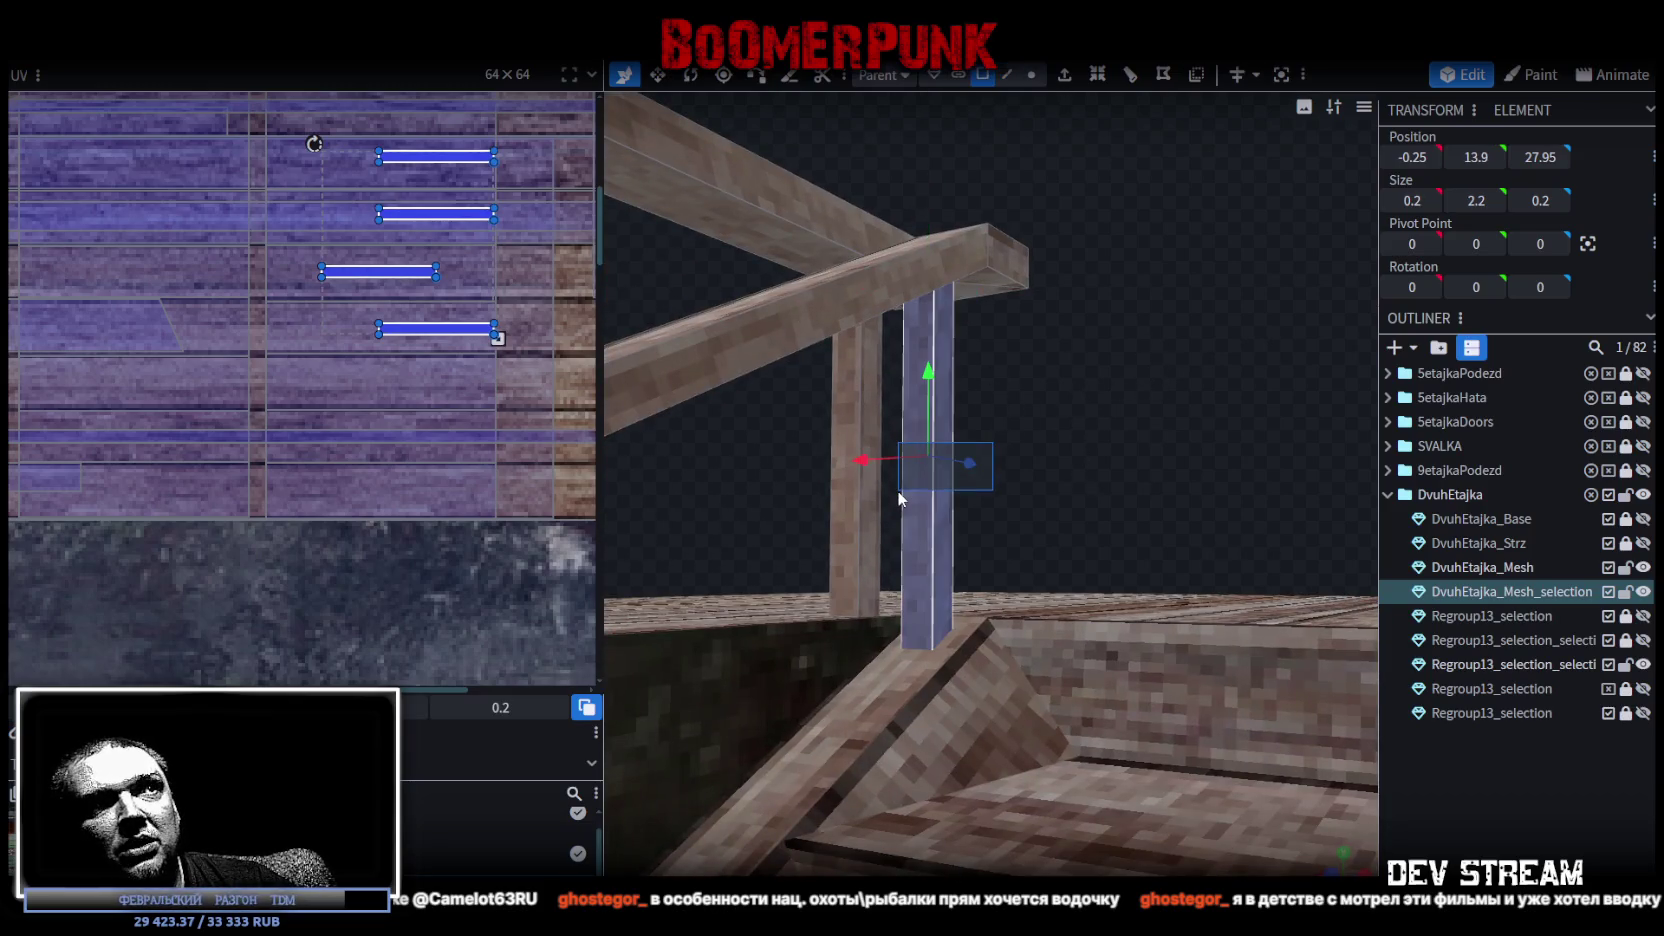
Paste a copy of the front end post, moving it back 2 and down 1.
right_click(911, 507)
click(988, 660)
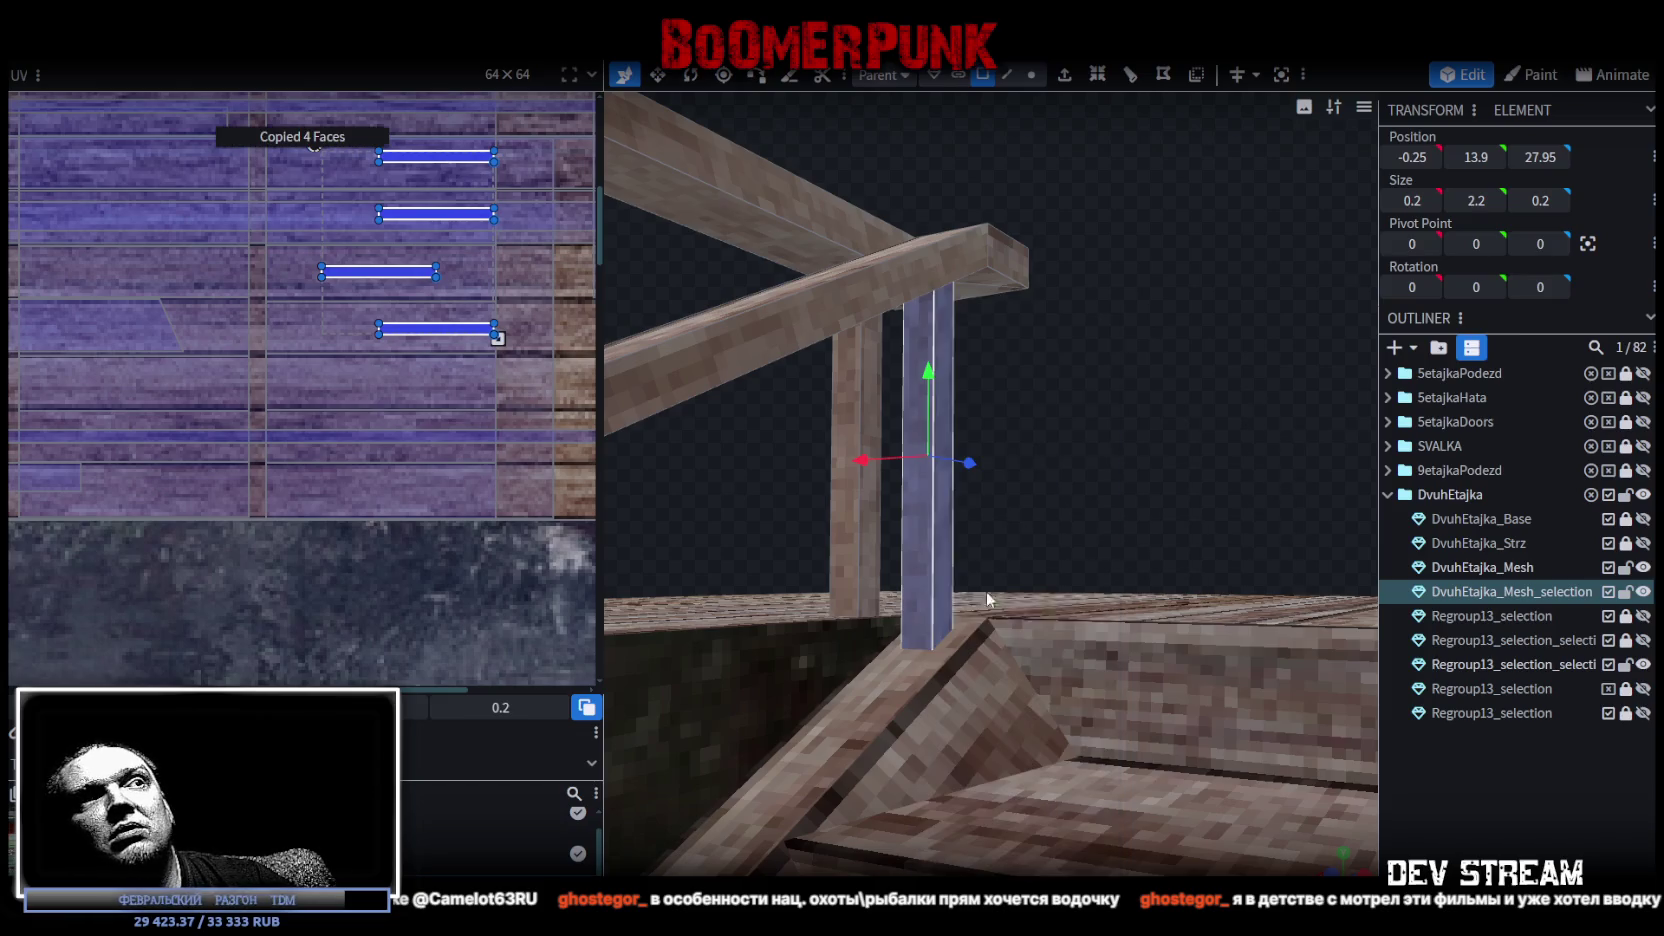
right_click(913, 543)
click(955, 634)
click(1032, 652)
mouse_move(1036, 620)
mouse_down()
mouse_move(1098, 395)
mouse_move(1000, 407)
mouse_move(1112, 478)
mouse_move(950, 478)
mouse_up()
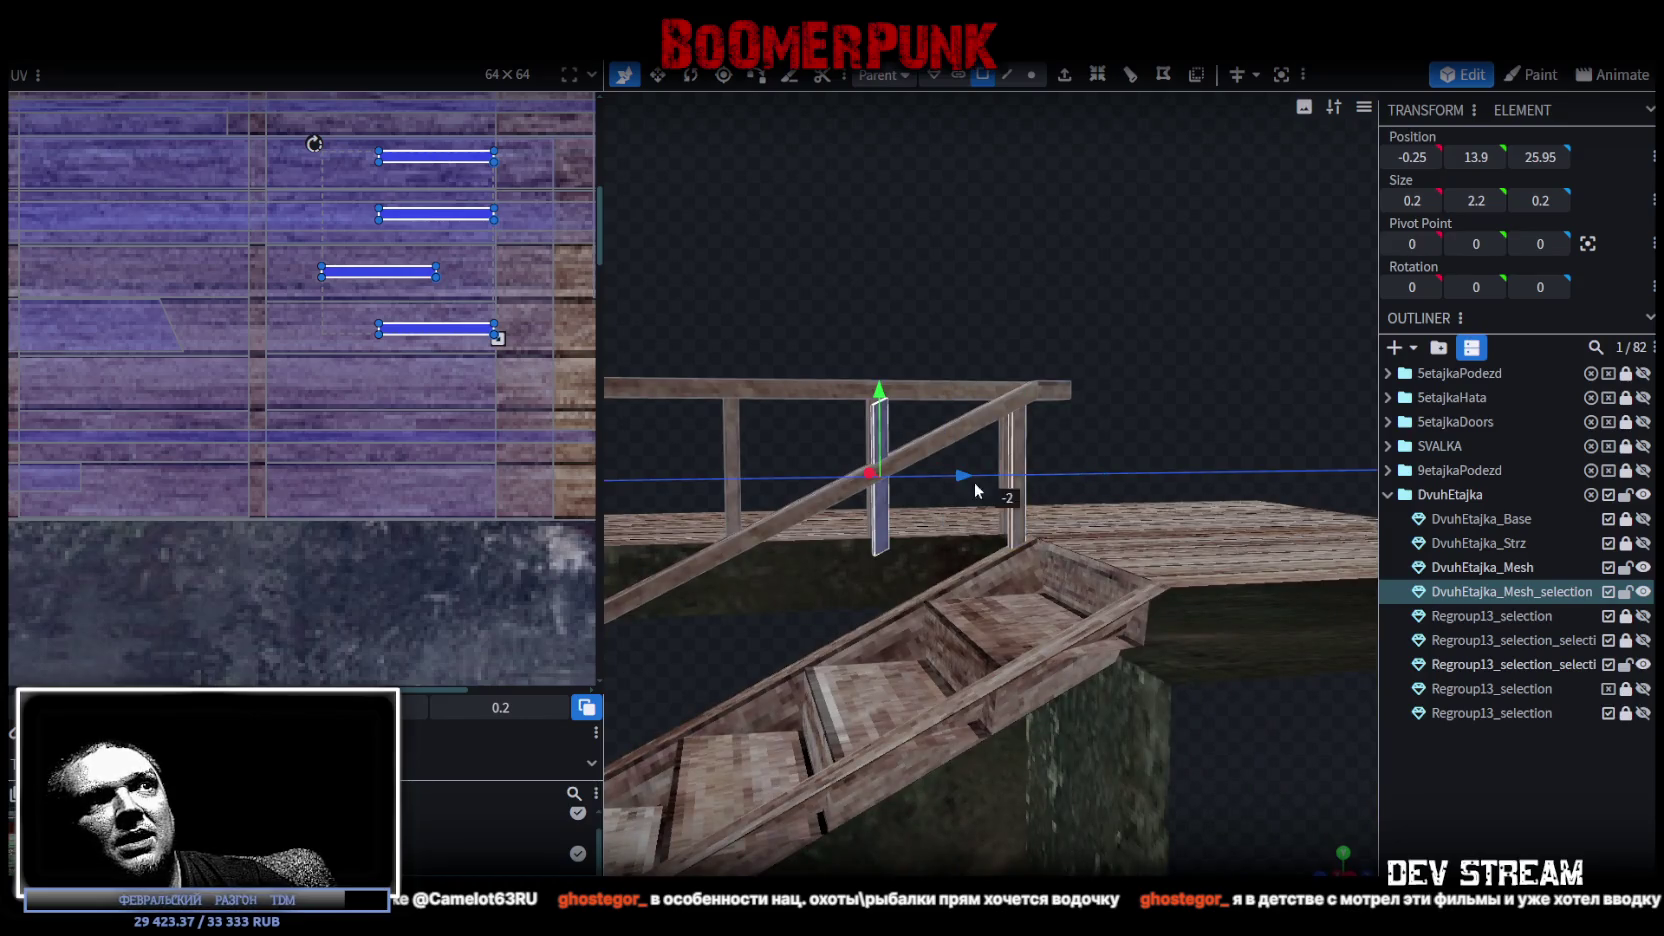
drag(877, 395, 880, 460)
Select the two vertical end posts at the top of the stairs.
mouse_move(928, 395)
mouse_down()
mouse_move(816, 273)
mouse_move(712, 296)
mouse_move(890, 306)
mouse_move(1034, 286)
mouse_move(1035, 237)
mouse_move(983, 473)
mouse_move(1031, 419)
mouse_up()
click(960, 485)
click(940, 505)
mouse_move(1098, 430)
mouse_down()
mouse_move(571, 603)
mouse_move(1017, 465)
mouse_move(989, 488)
mouse_up()
click(975, 508)
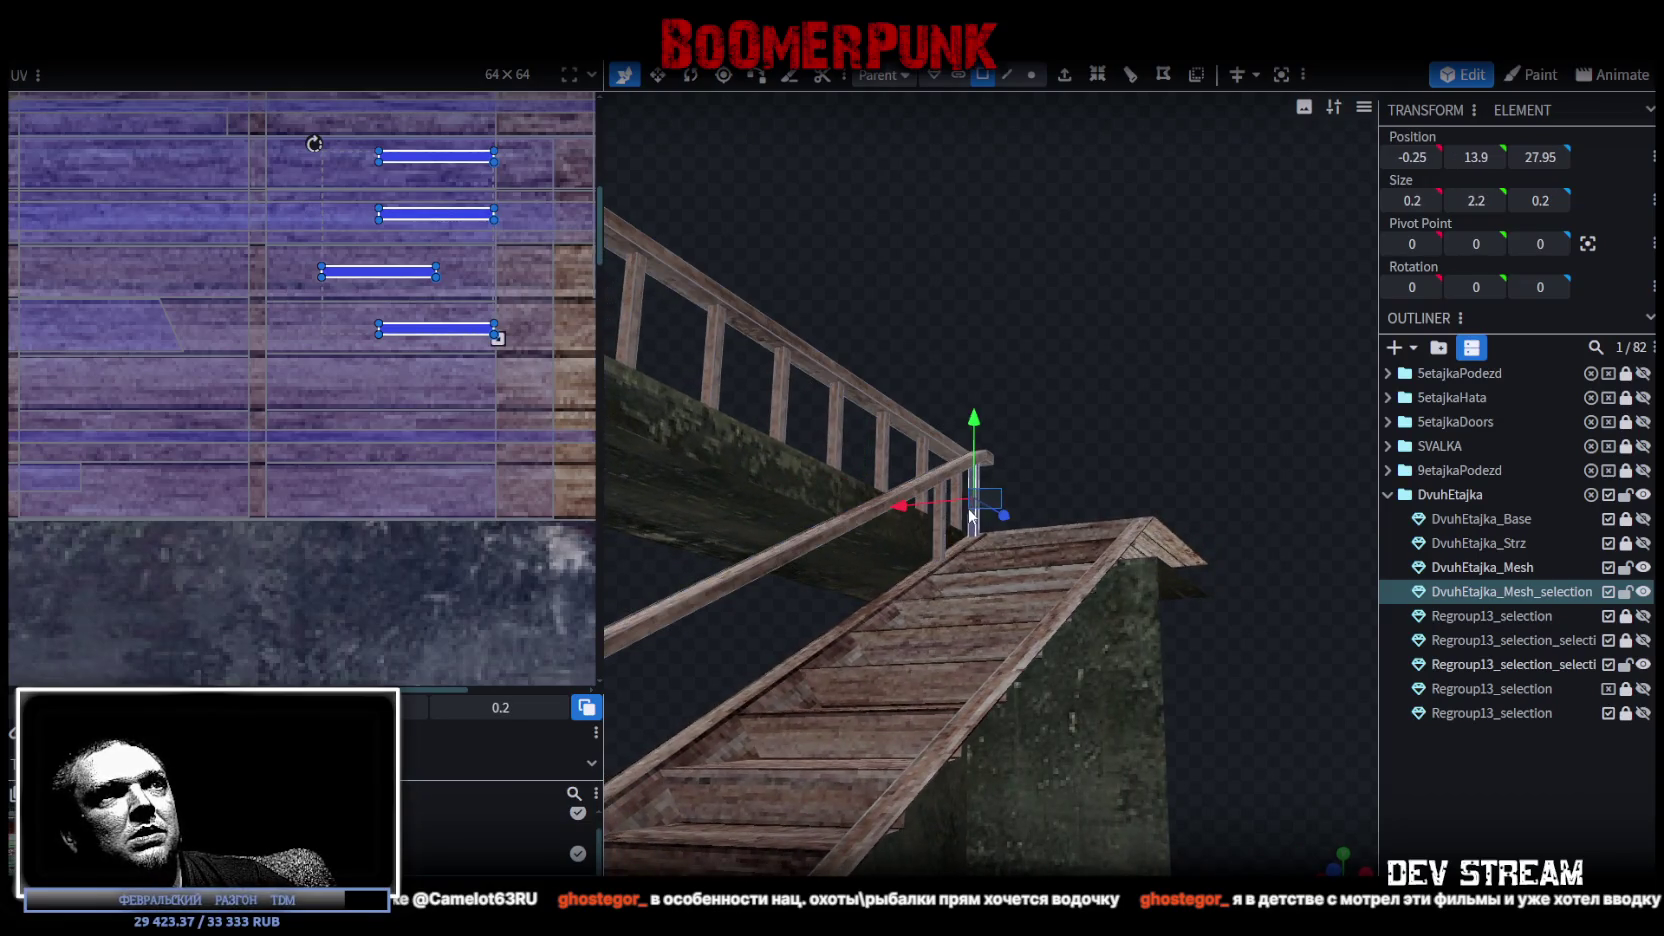
scroll(958, 511, up, 3)
click(885, 477)
mouse_move(893, 474)
mouse_down()
mouse_move(1115, 339)
mouse_move(556, 411)
mouse_move(985, 462)
mouse_up()
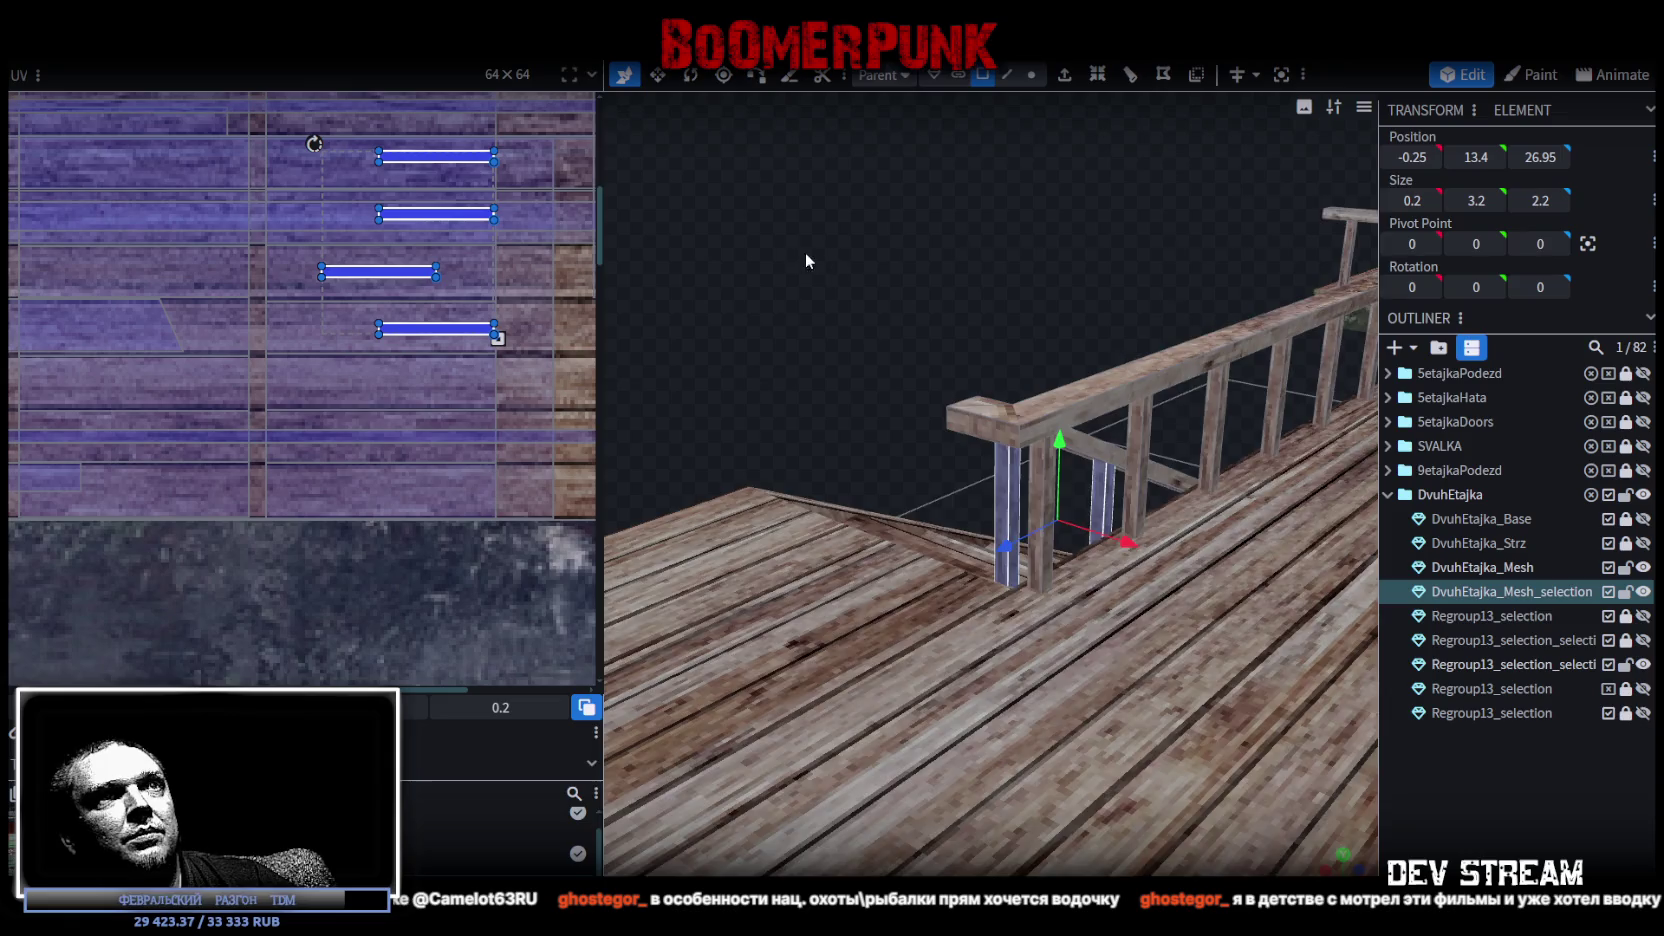
Paste the copied posts as mesh geometry and place them along the stair, two units under the handrail.
drag(816, 262, 1234, 230)
right_click(1005, 436)
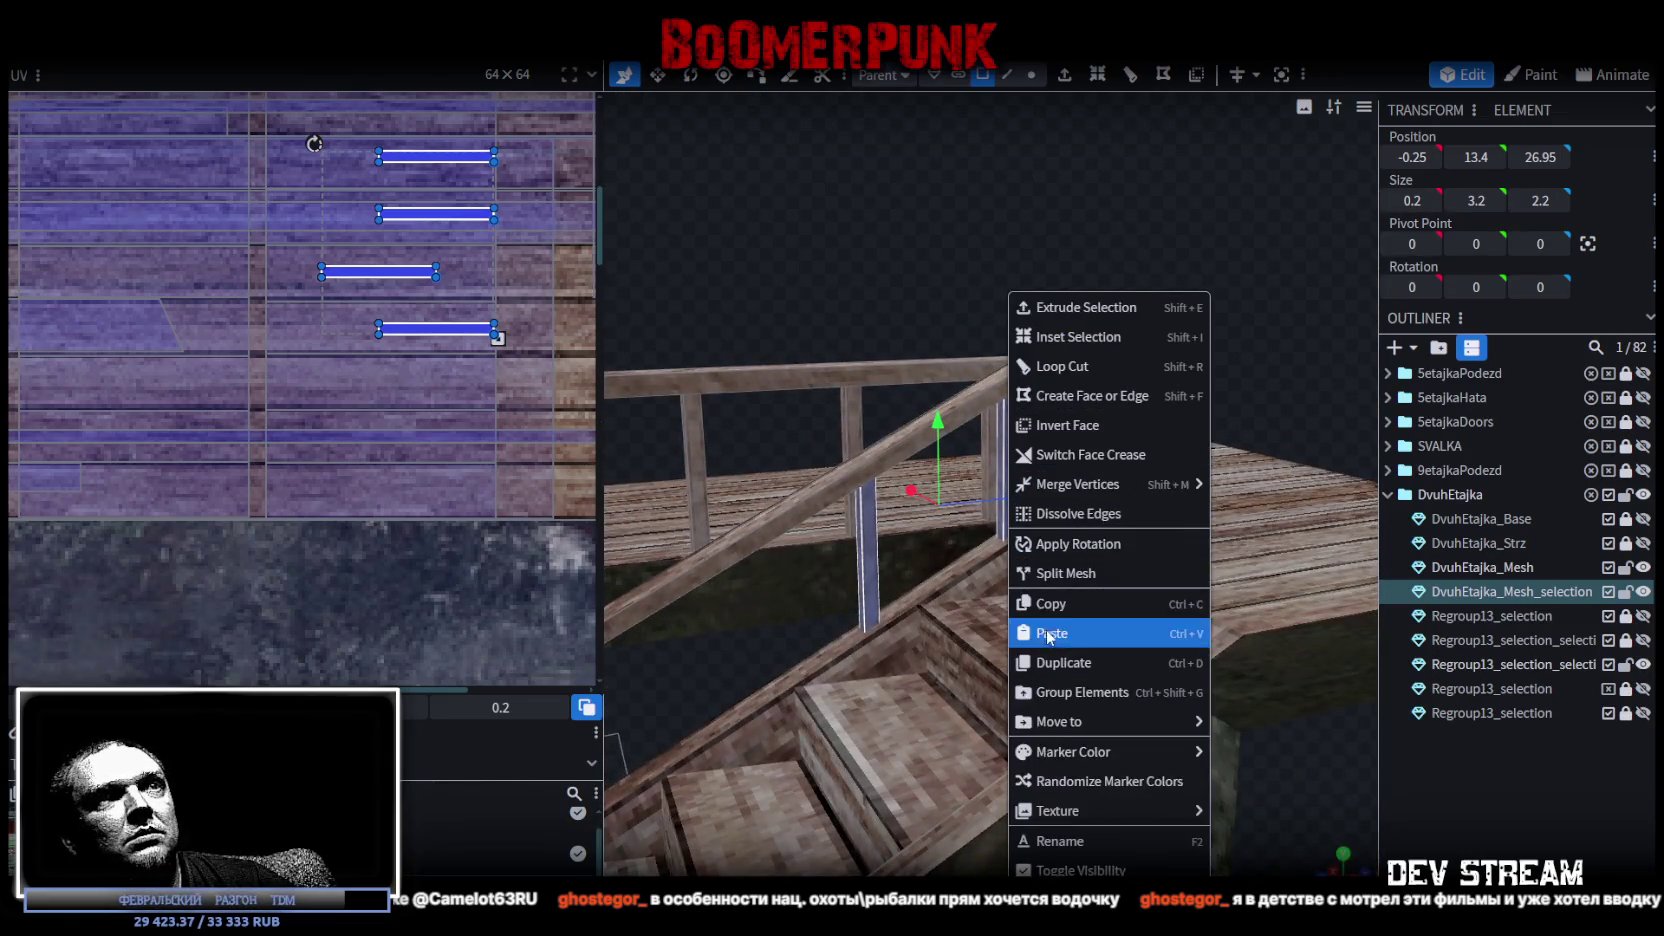
key(Escape)
right_click(1010, 439)
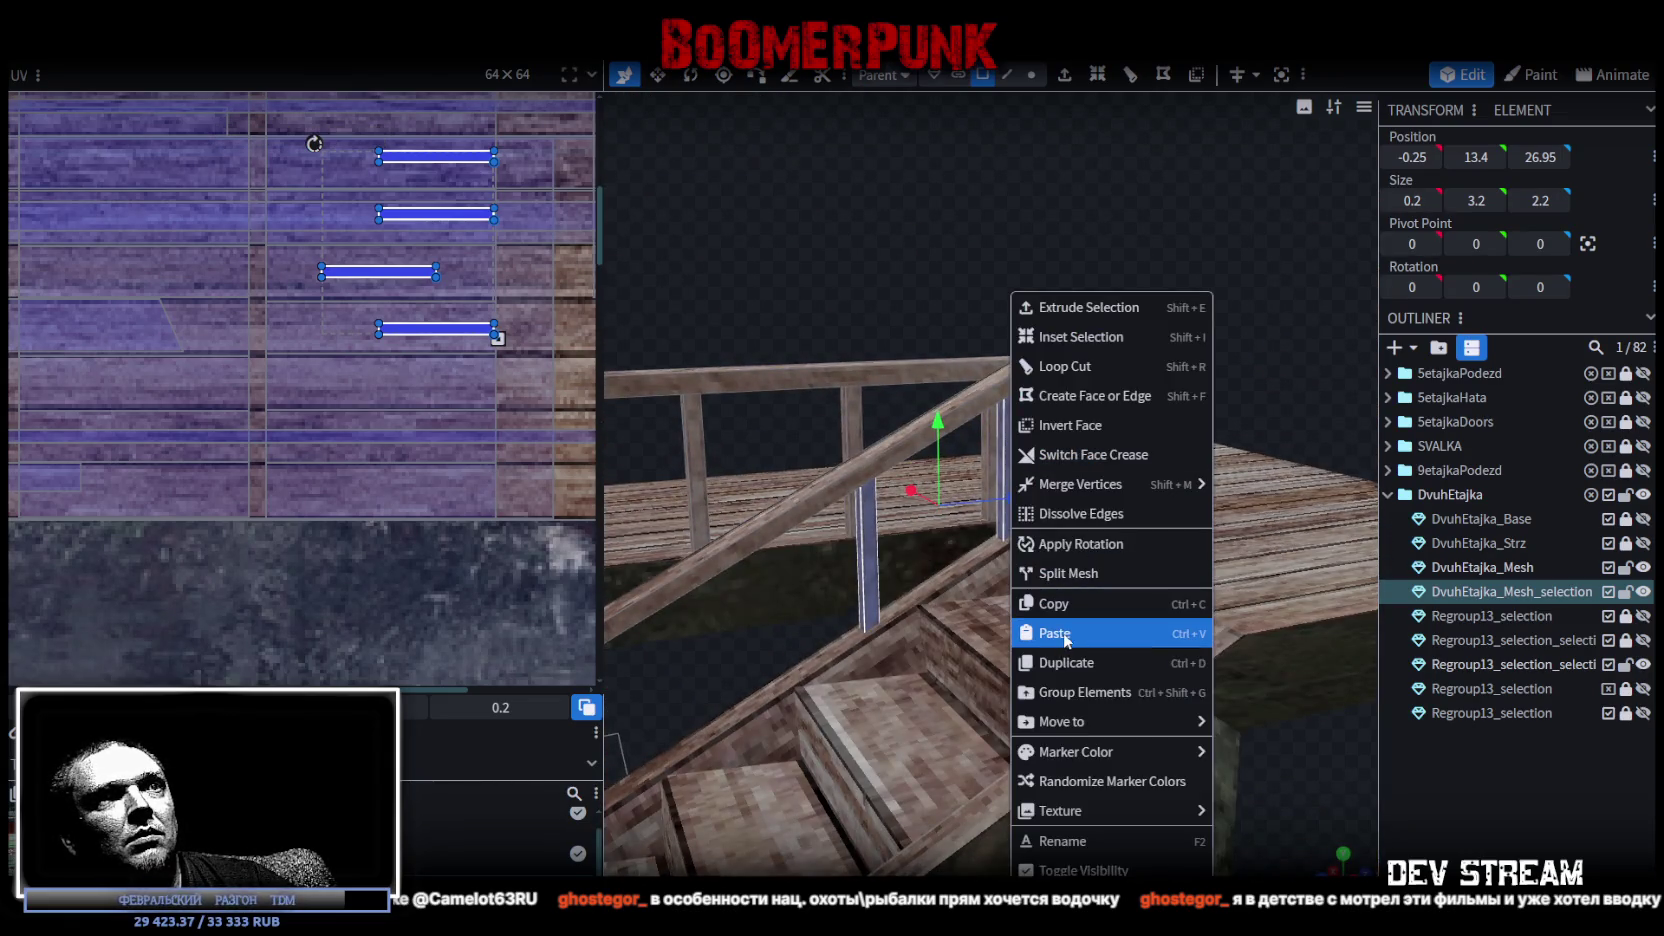
click(1066, 641)
click(1085, 647)
mouse_move(1010, 500)
mouse_down()
mouse_move(942, 517)
mouse_move(770, 510)
mouse_up()
mouse_move(728, 244)
mouse_down()
mouse_move(939, 182)
mouse_move(901, 380)
mouse_move(912, 480)
mouse_up()
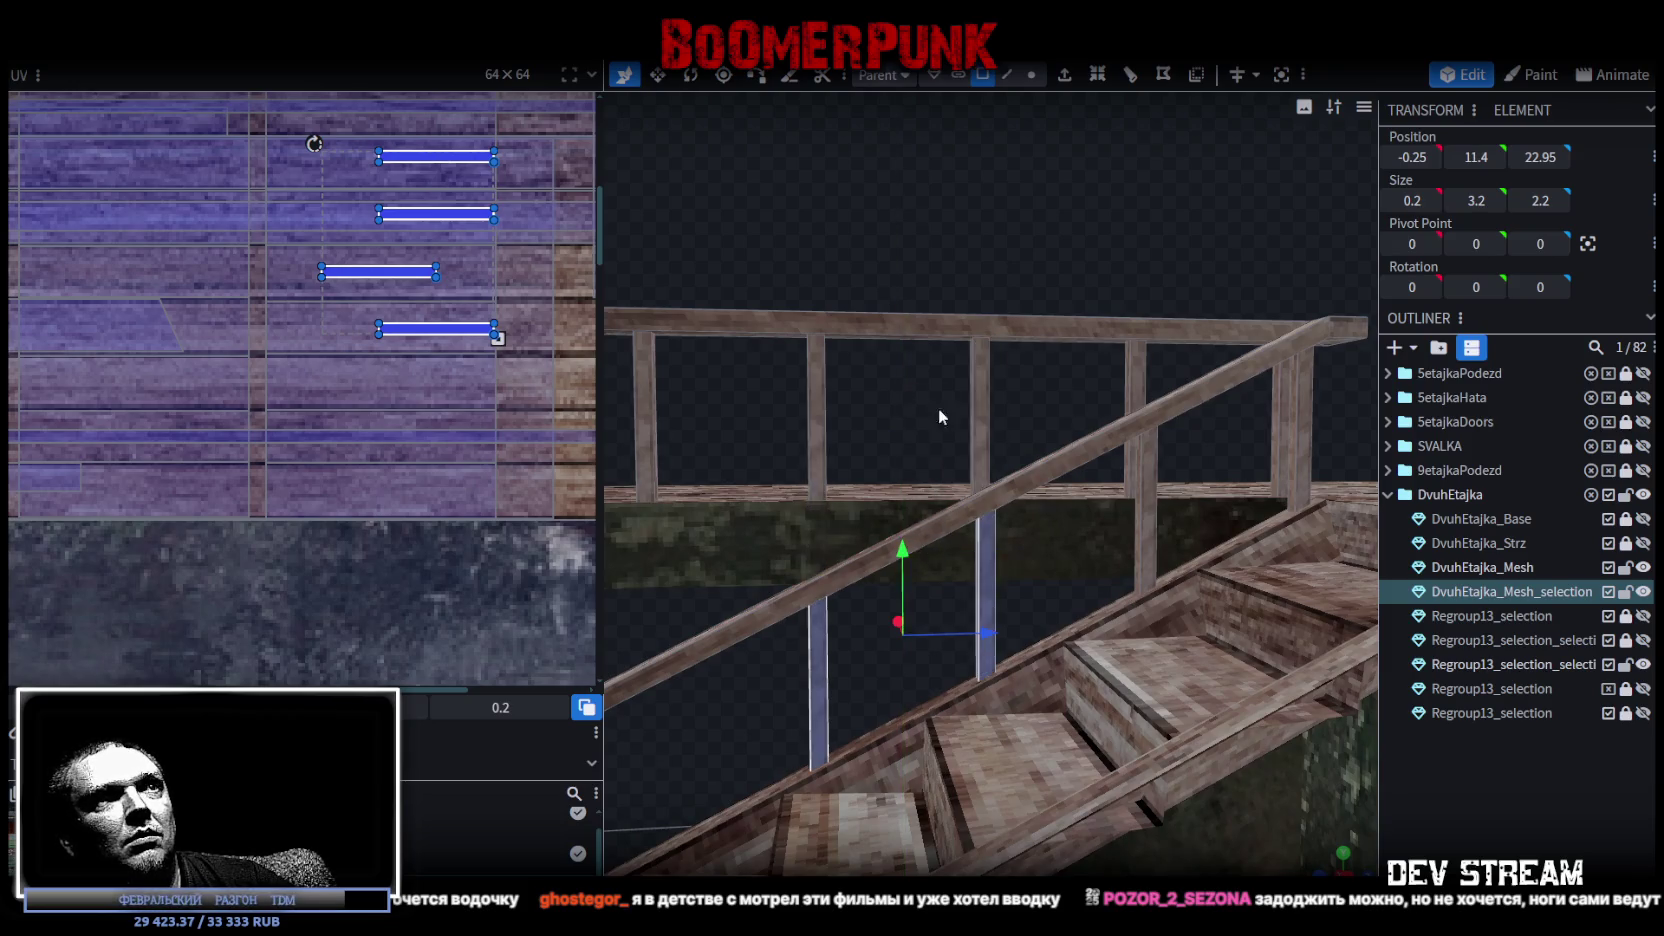
mouse_move(939, 408)
mouse_down()
mouse_move(872, 256)
mouse_move(894, 272)
mouse_move(979, 710)
mouse_move(1046, 670)
mouse_move(971, 682)
mouse_up()
scroll(894, 272, down, 5)
scroll(858, 329, down, 3)
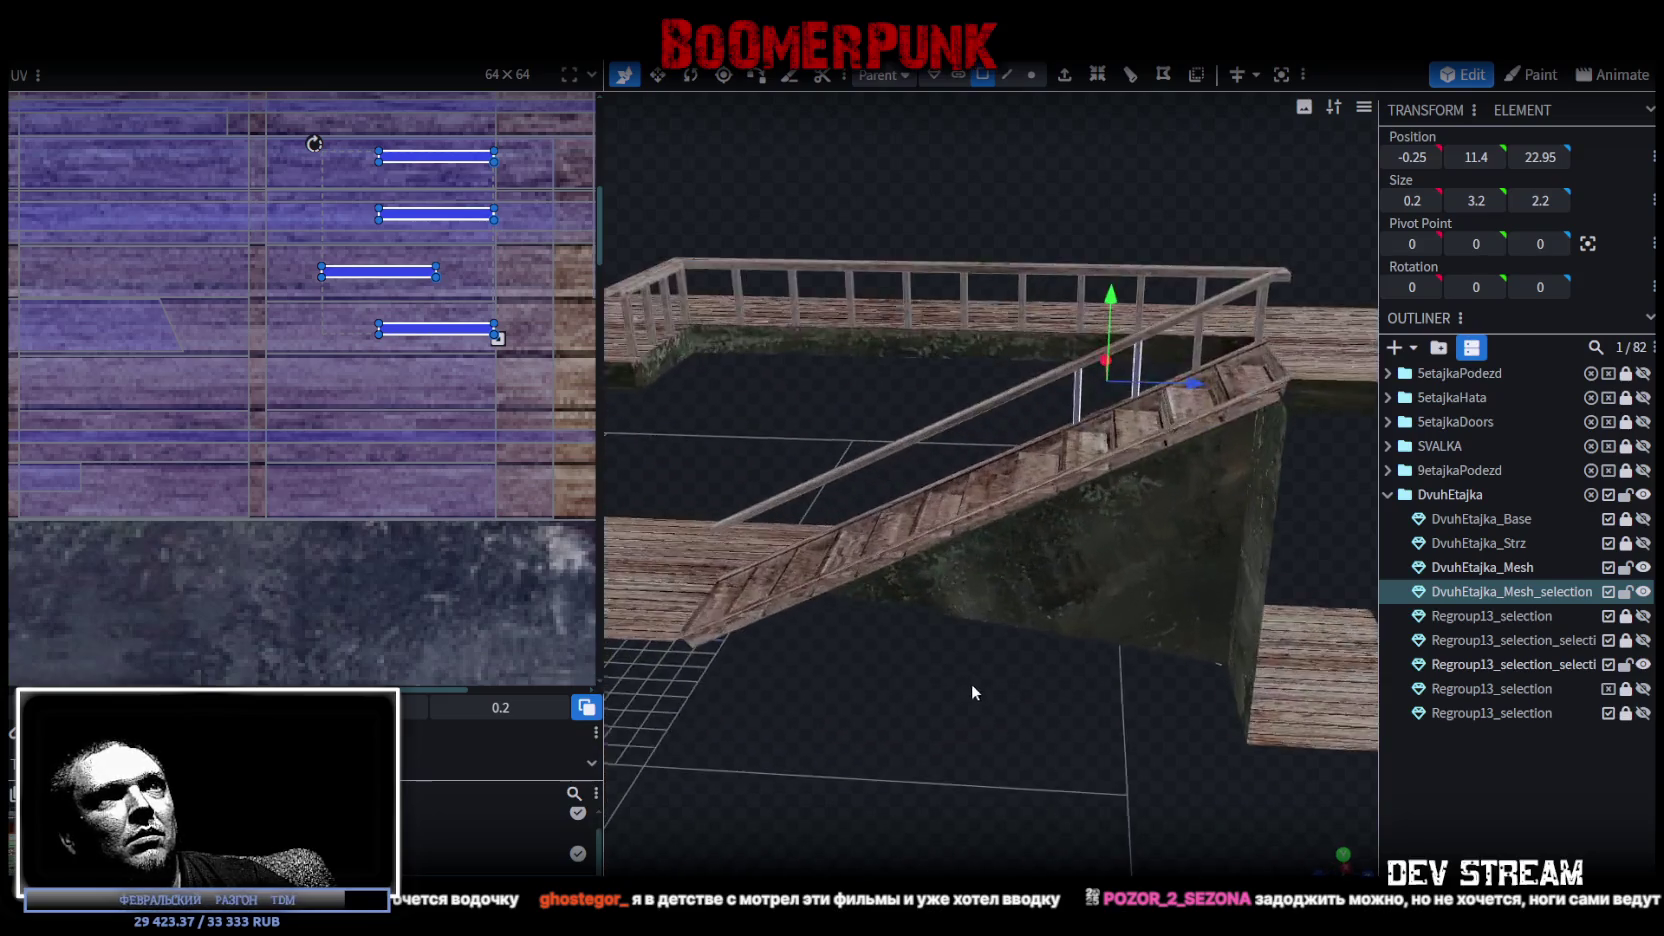
scroll(910, 777, up, 3)
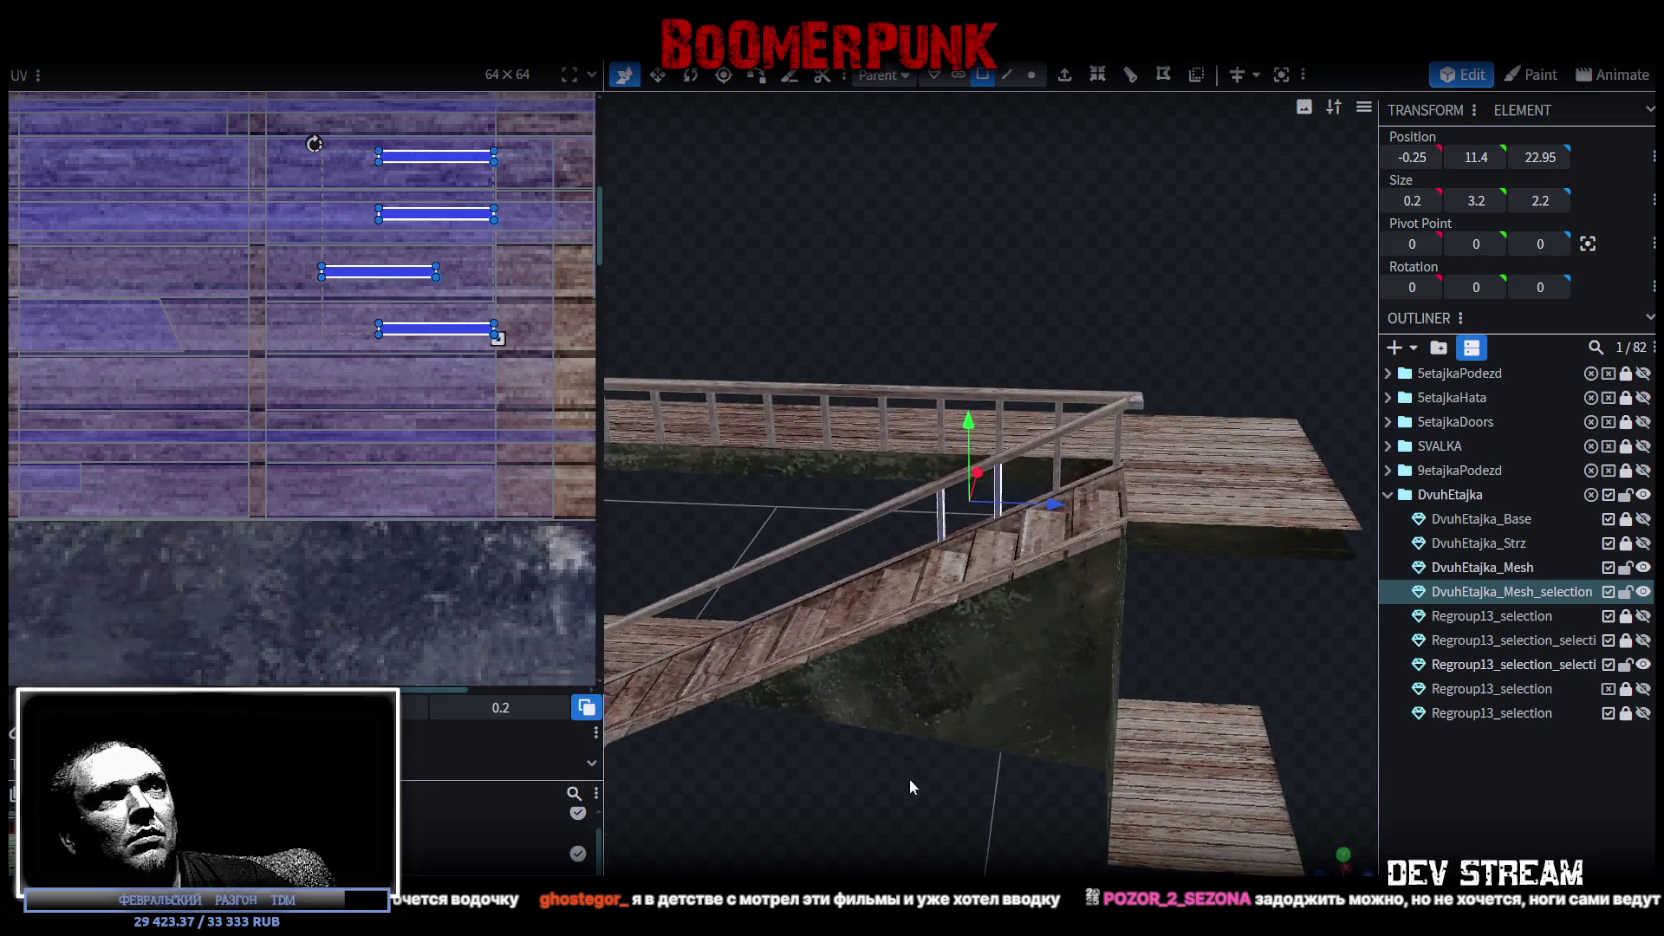
scroll(906, 819, up, 3)
scroll(904, 833, up, 2)
Copy and paste the posts again, shifting the copy four units down the stair.
drag(904, 833, 926, 812)
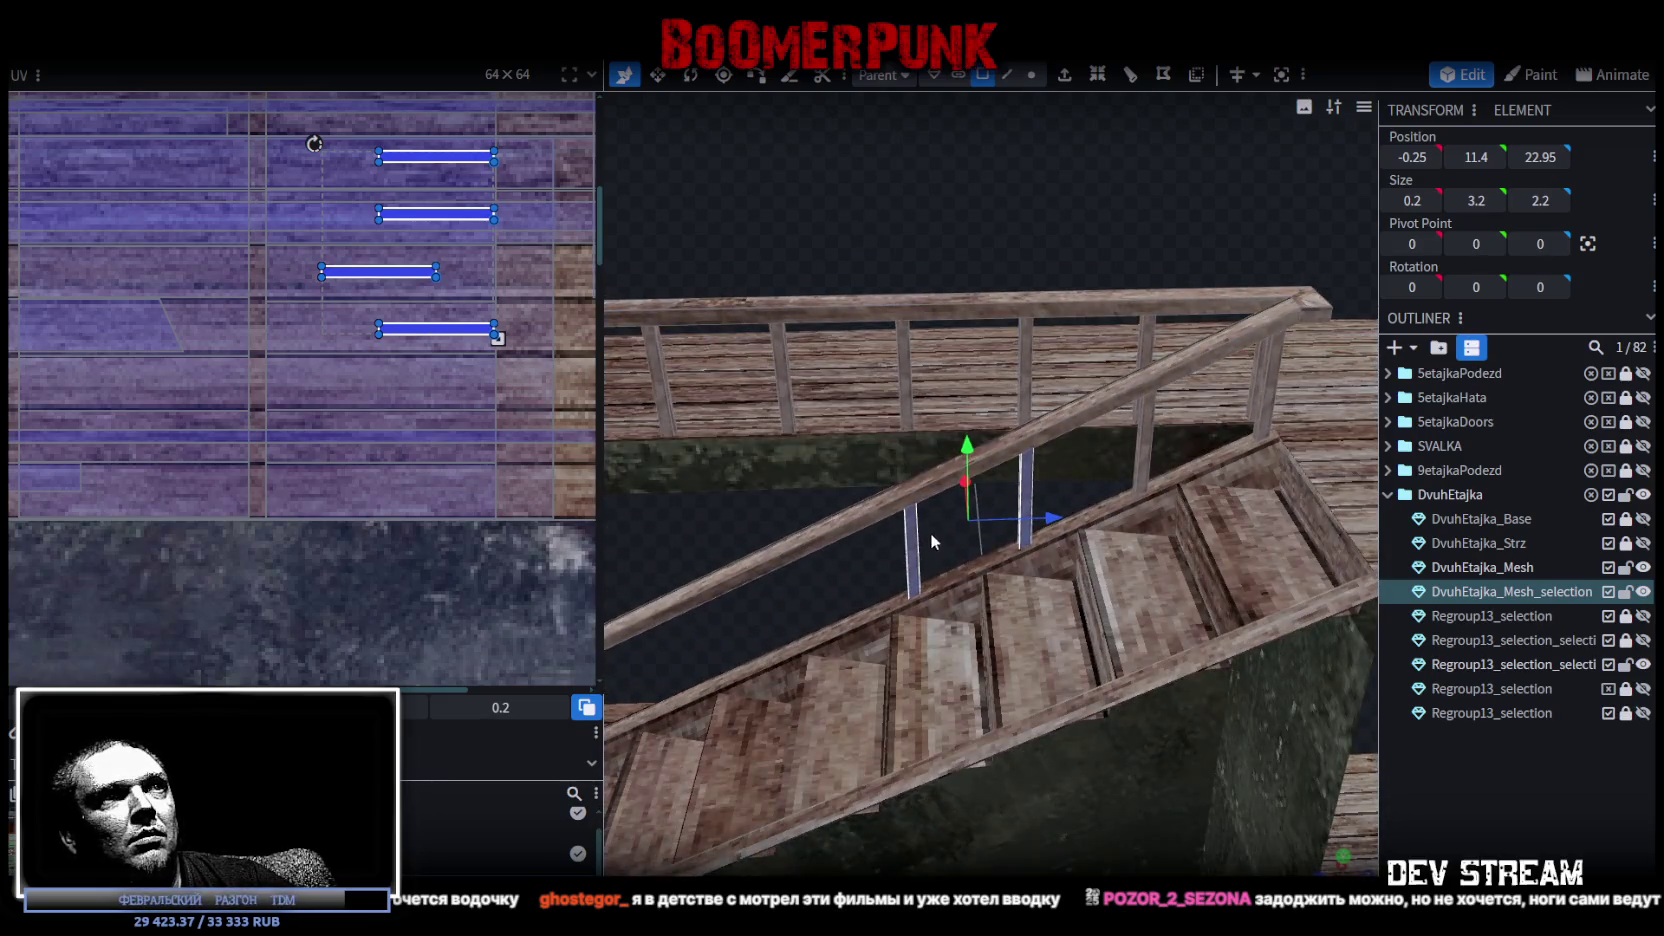
right_click(911, 556)
click(990, 598)
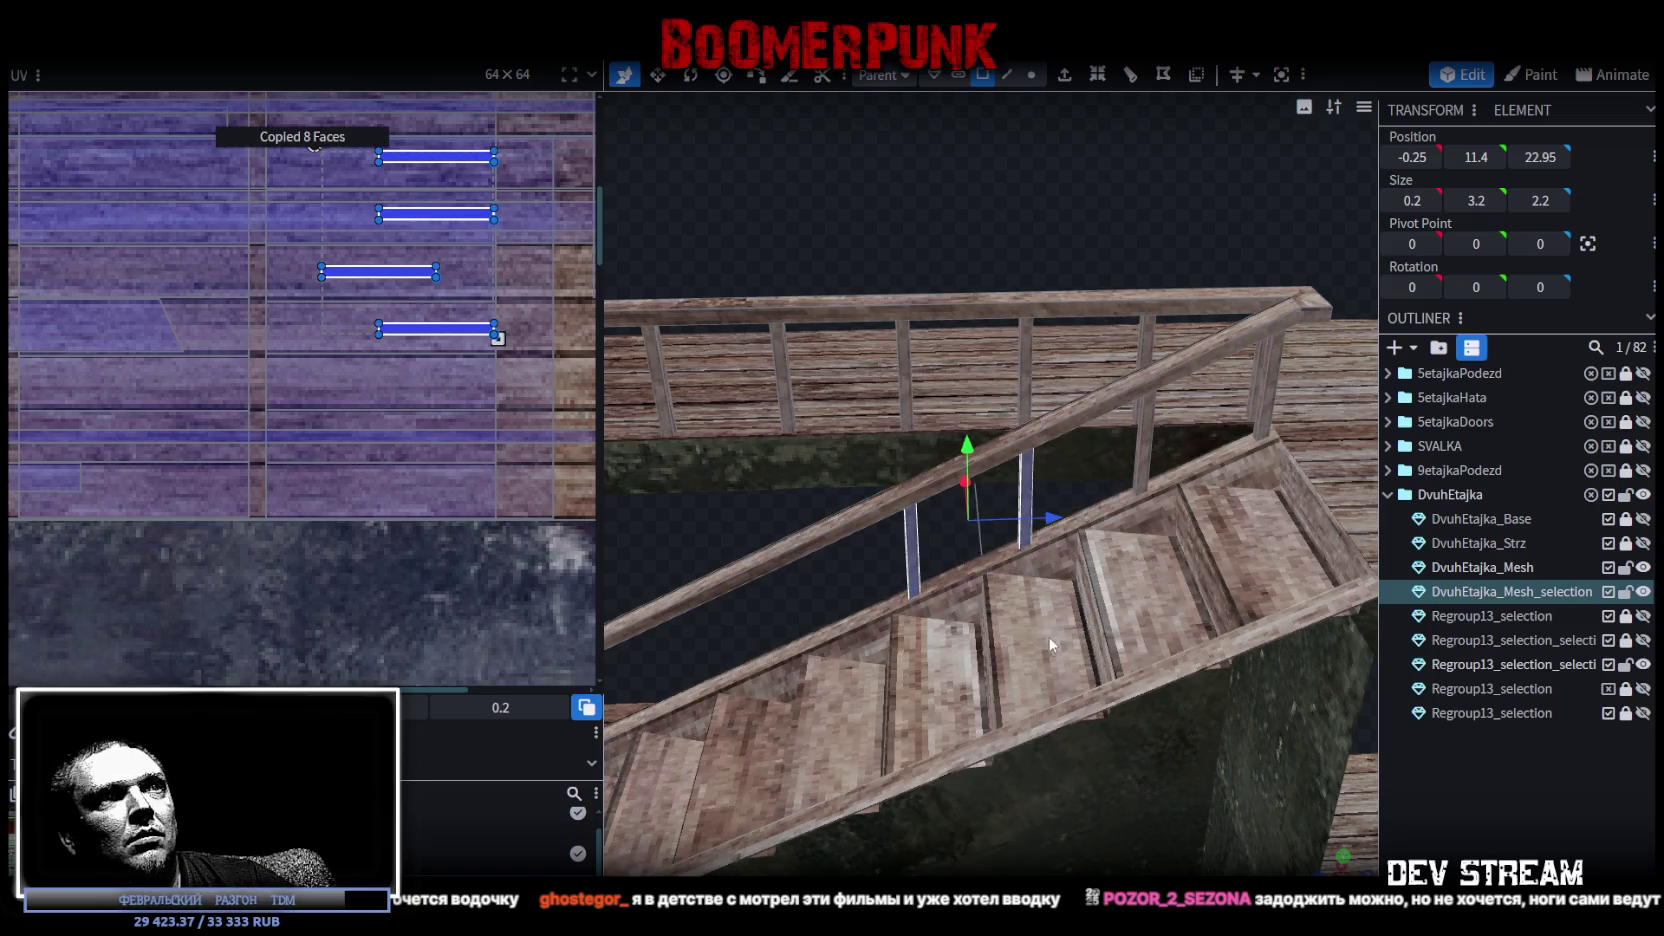
right_click(922, 580)
click(972, 639)
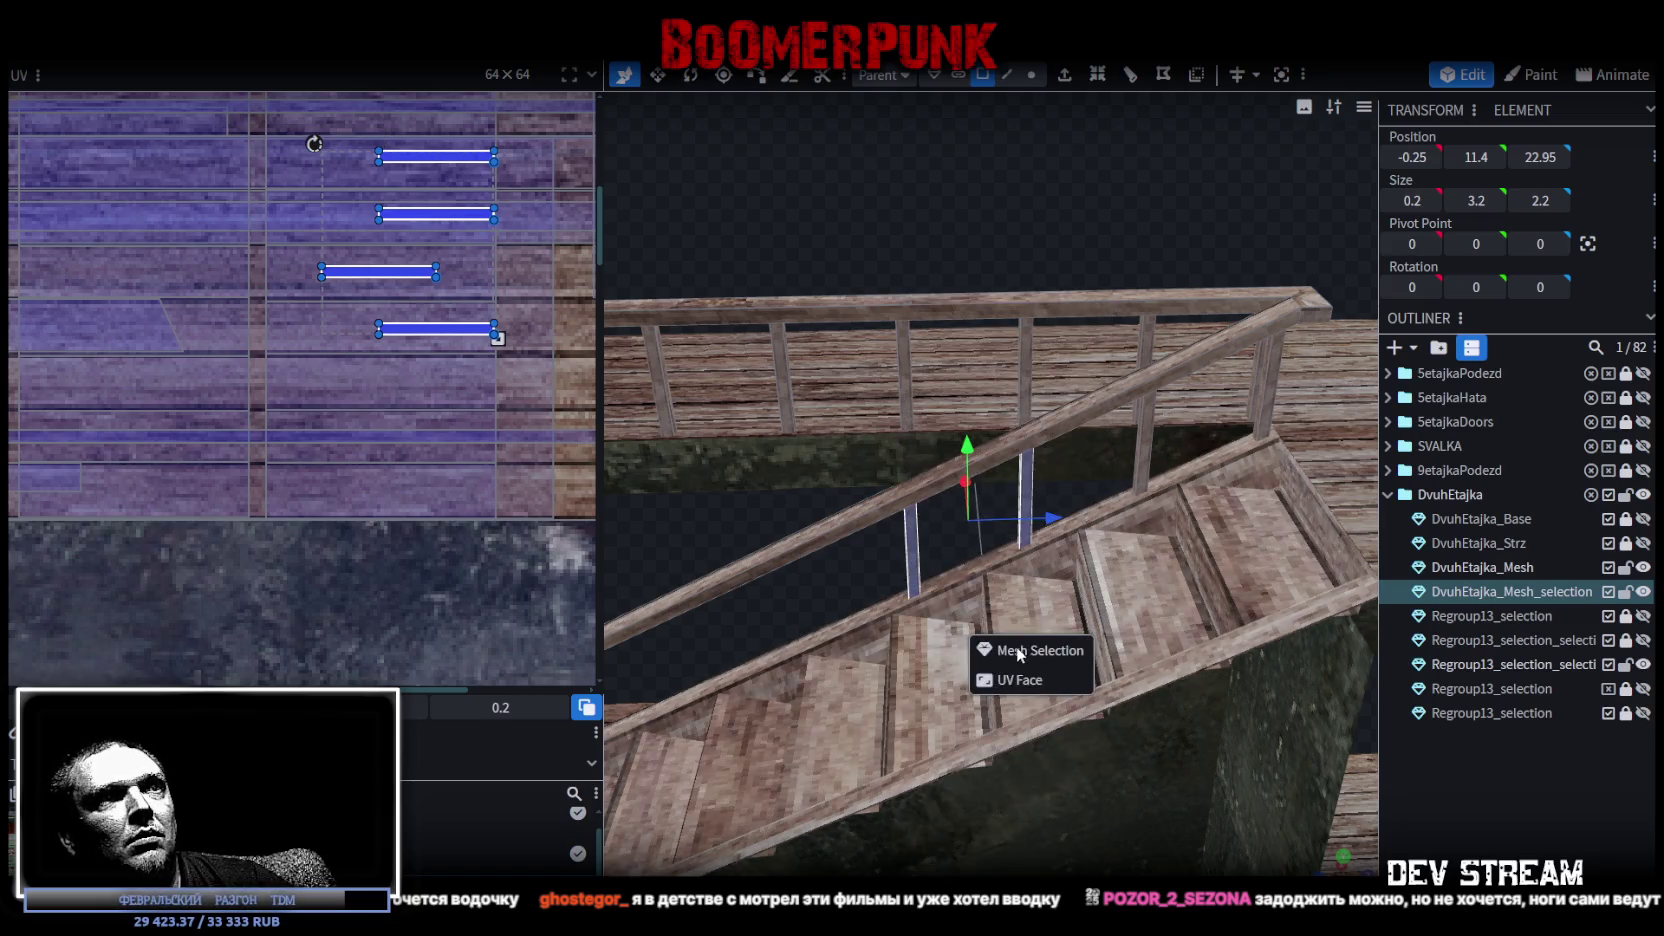
mouse_move(1022, 595)
mouse_down()
mouse_move(748, 480)
mouse_move(774, 618)
mouse_up()
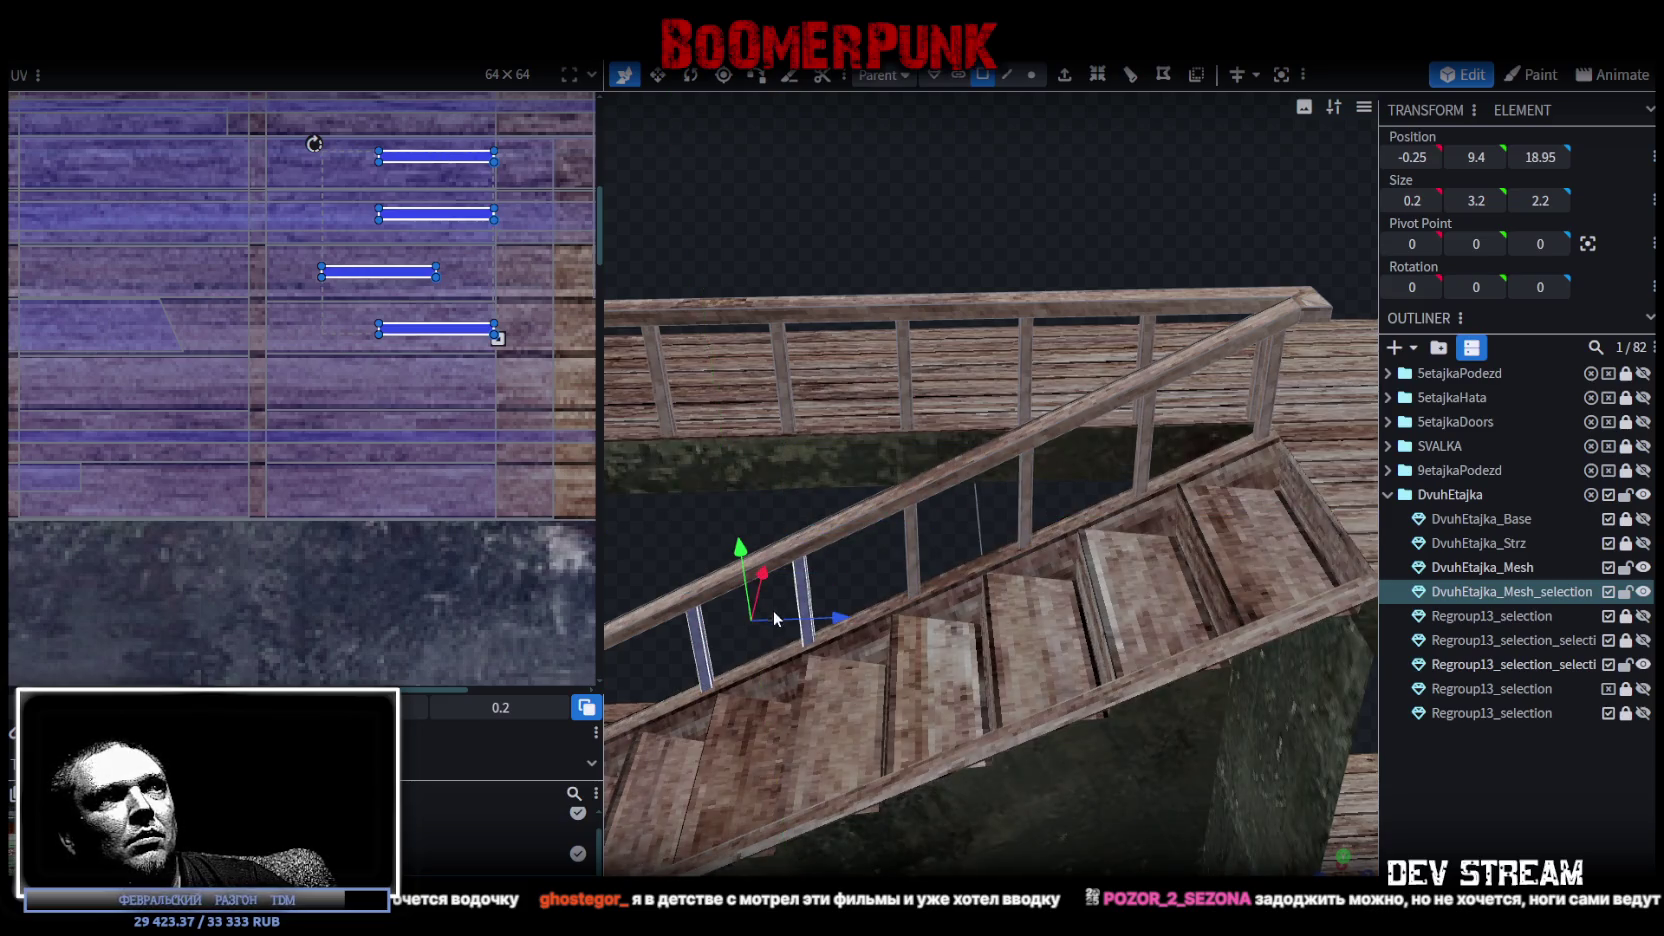
mouse_move(688, 558)
mouse_down()
mouse_move(854, 519)
mouse_move(842, 441)
mouse_move(820, 460)
mouse_move(962, 387)
mouse_move(920, 439)
mouse_move(712, 546)
mouse_move(840, 556)
mouse_up()
drag(997, 559, 1152, 563)
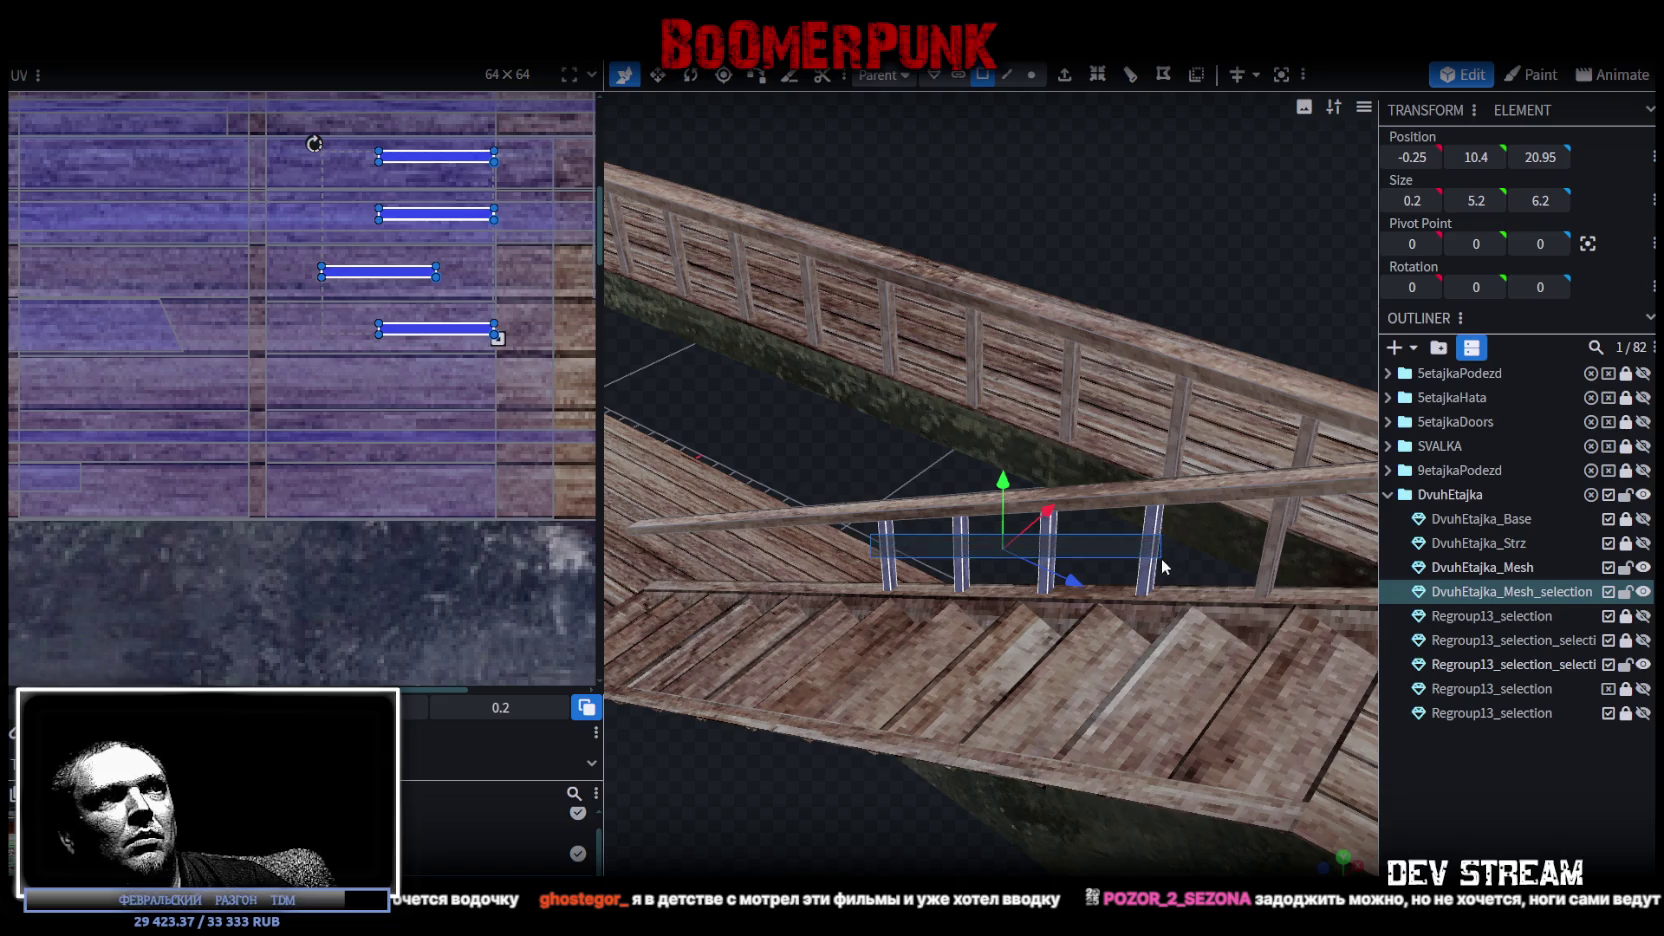
scroll(896, 537, down, 5)
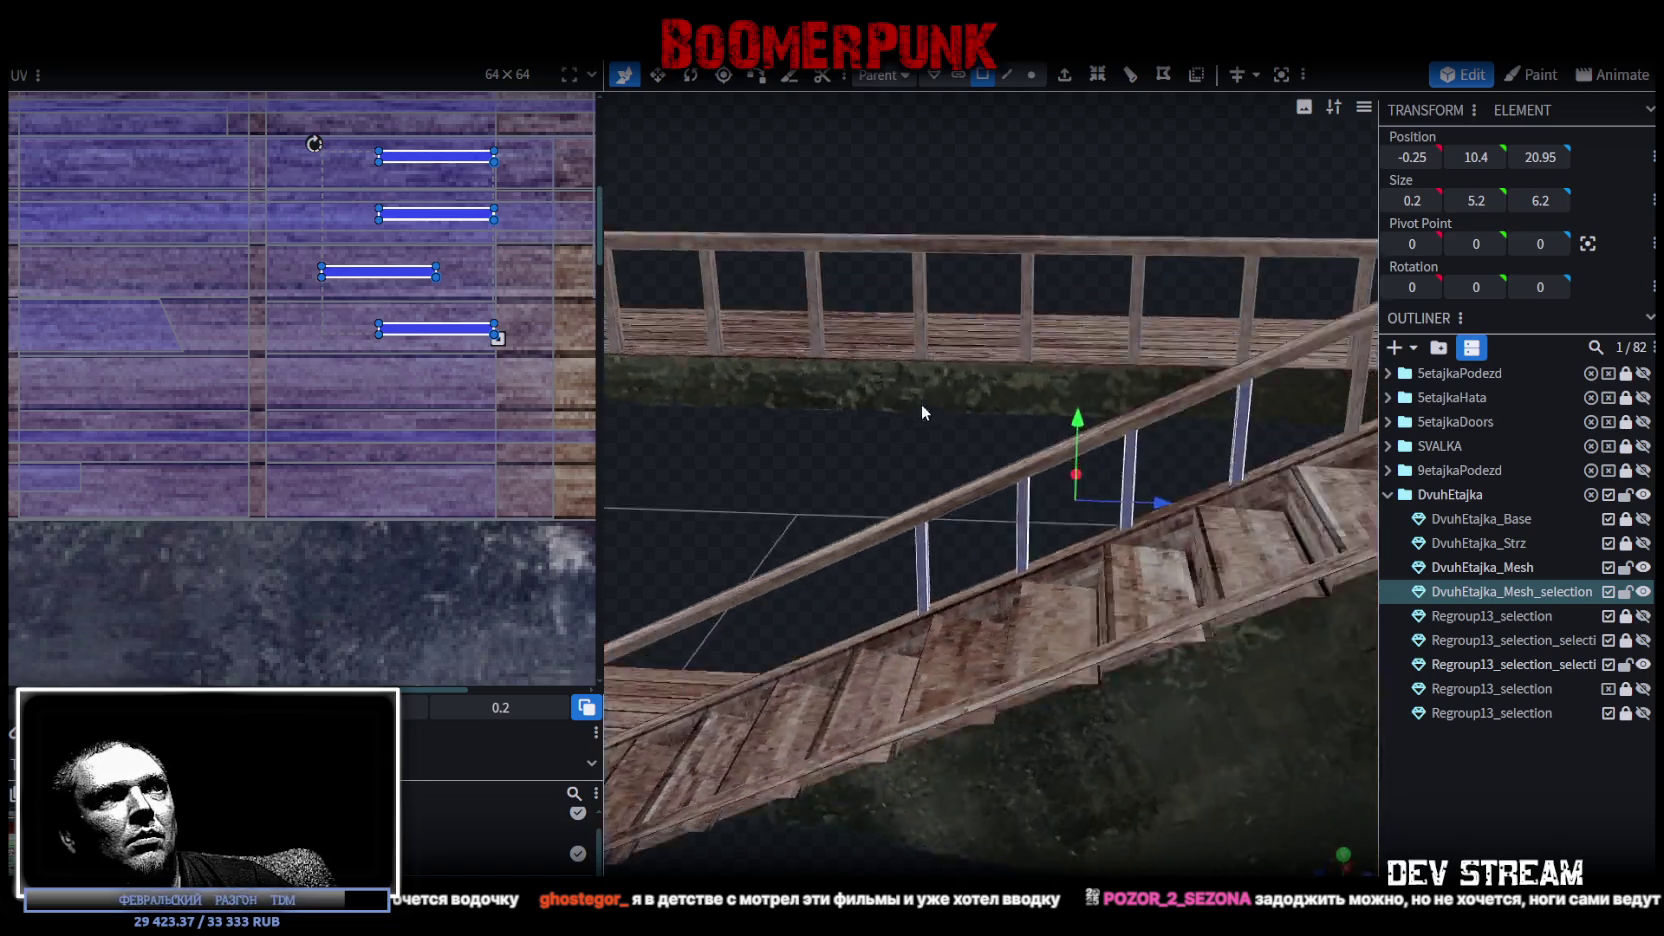
Duplicate the four balusters and move the copy 8 units down the stair and 4 units lower.
scroll(930, 534, down, 3)
right_click(969, 530)
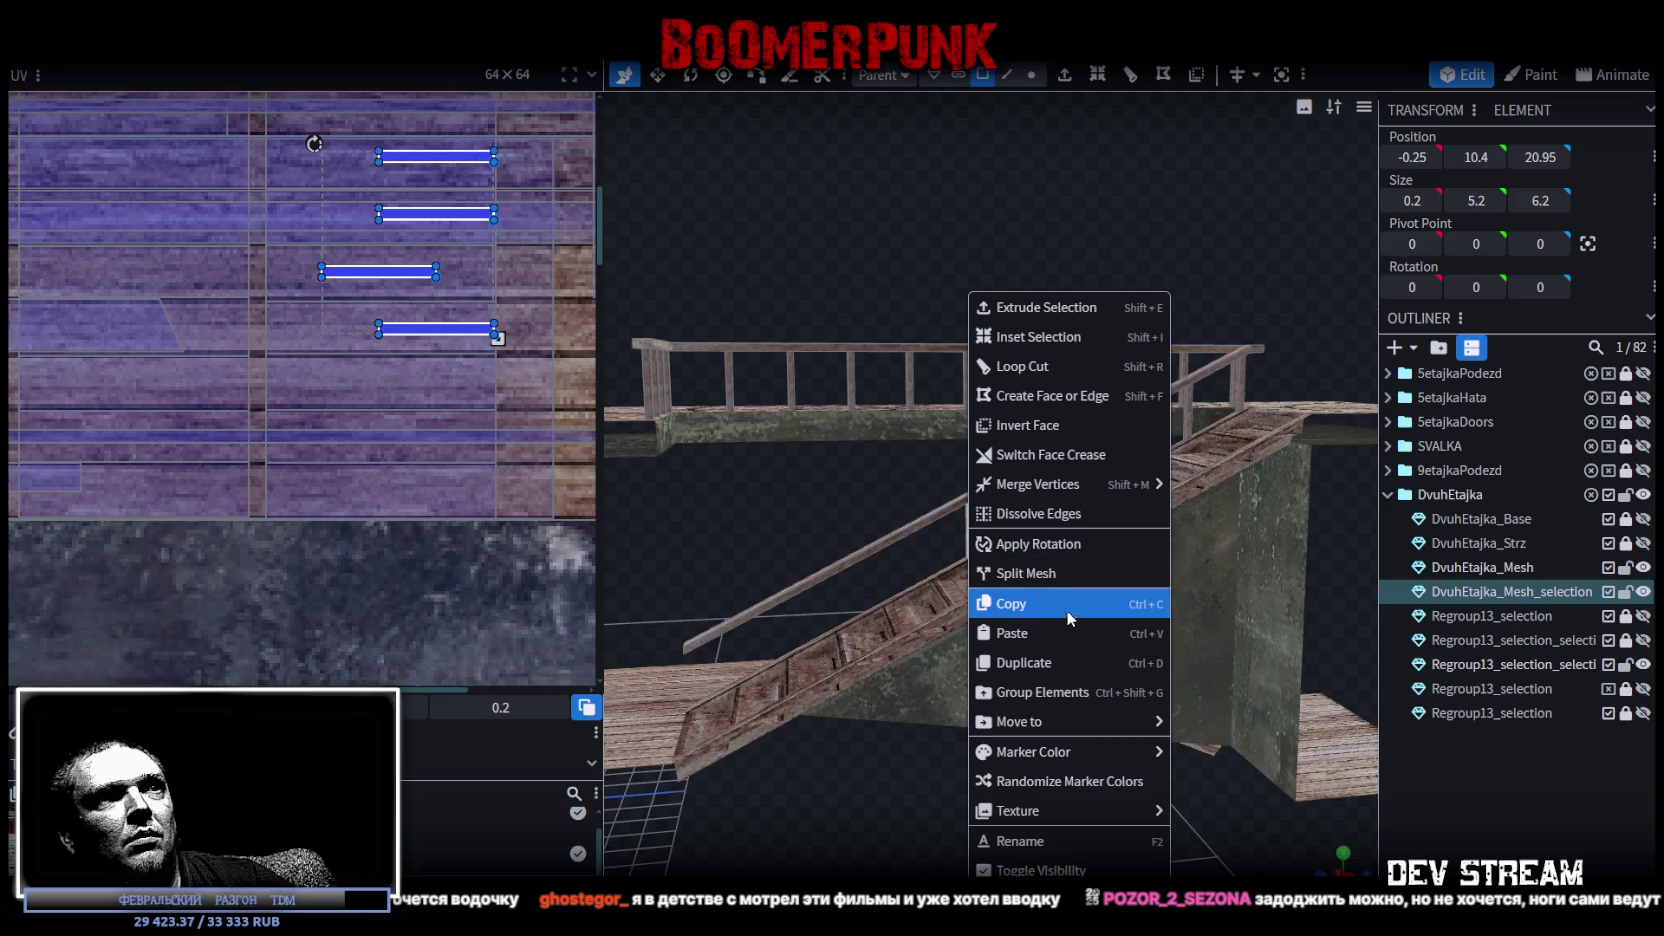
click(1055, 605)
right_click(974, 525)
click(1121, 645)
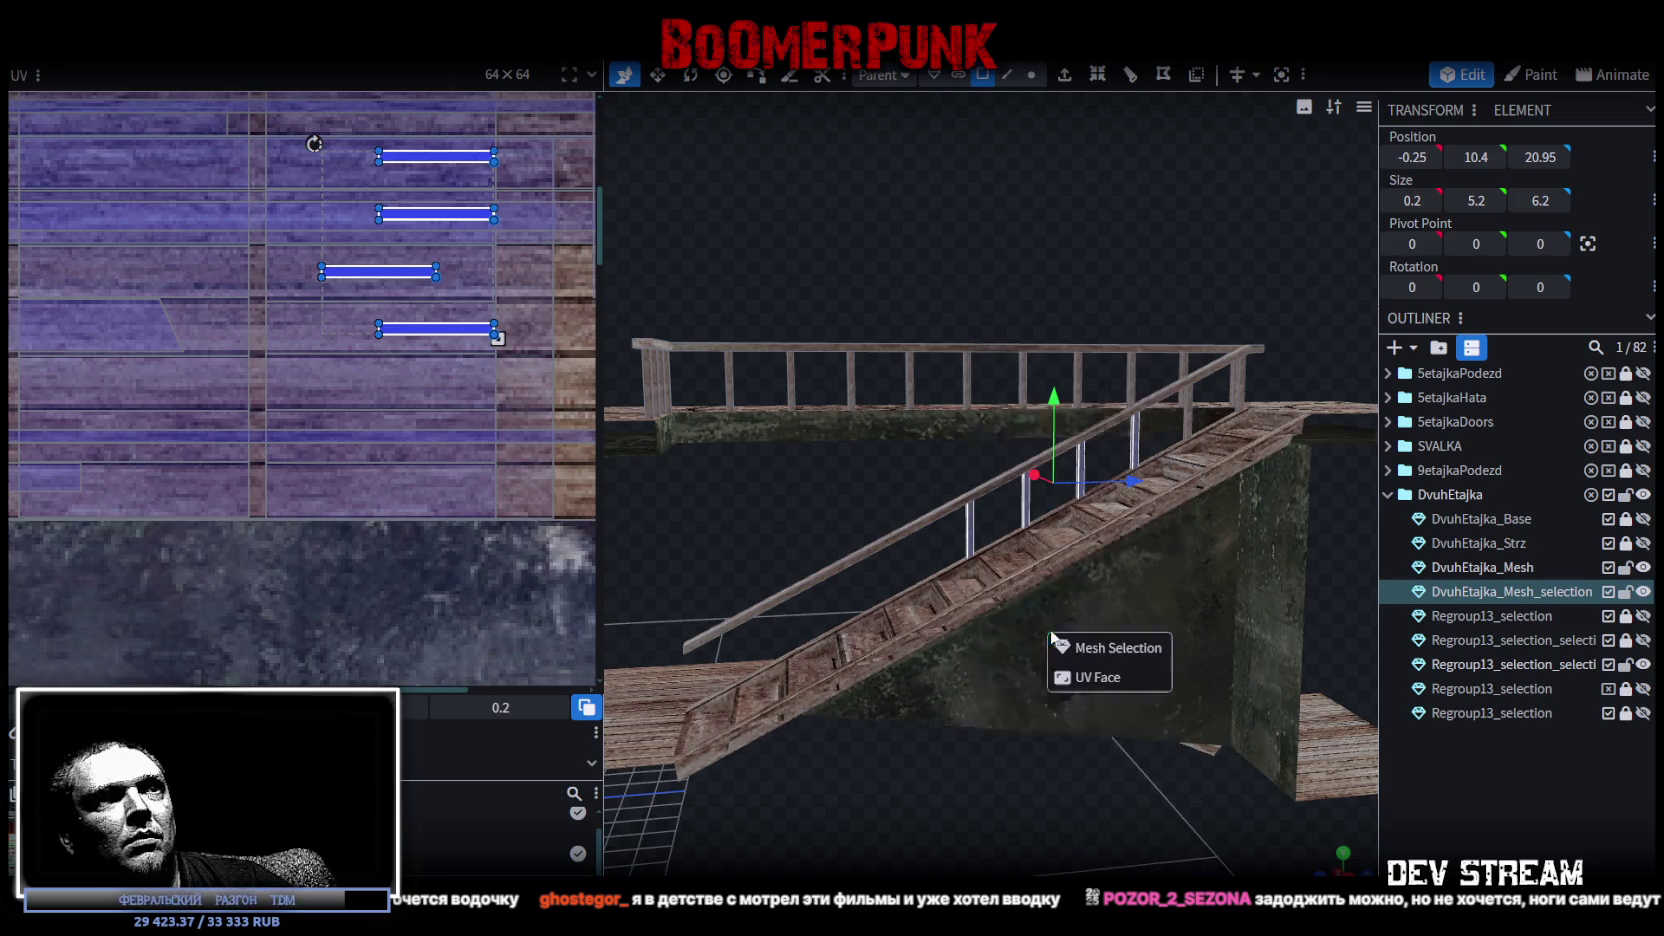
drag(1133, 482, 920, 515)
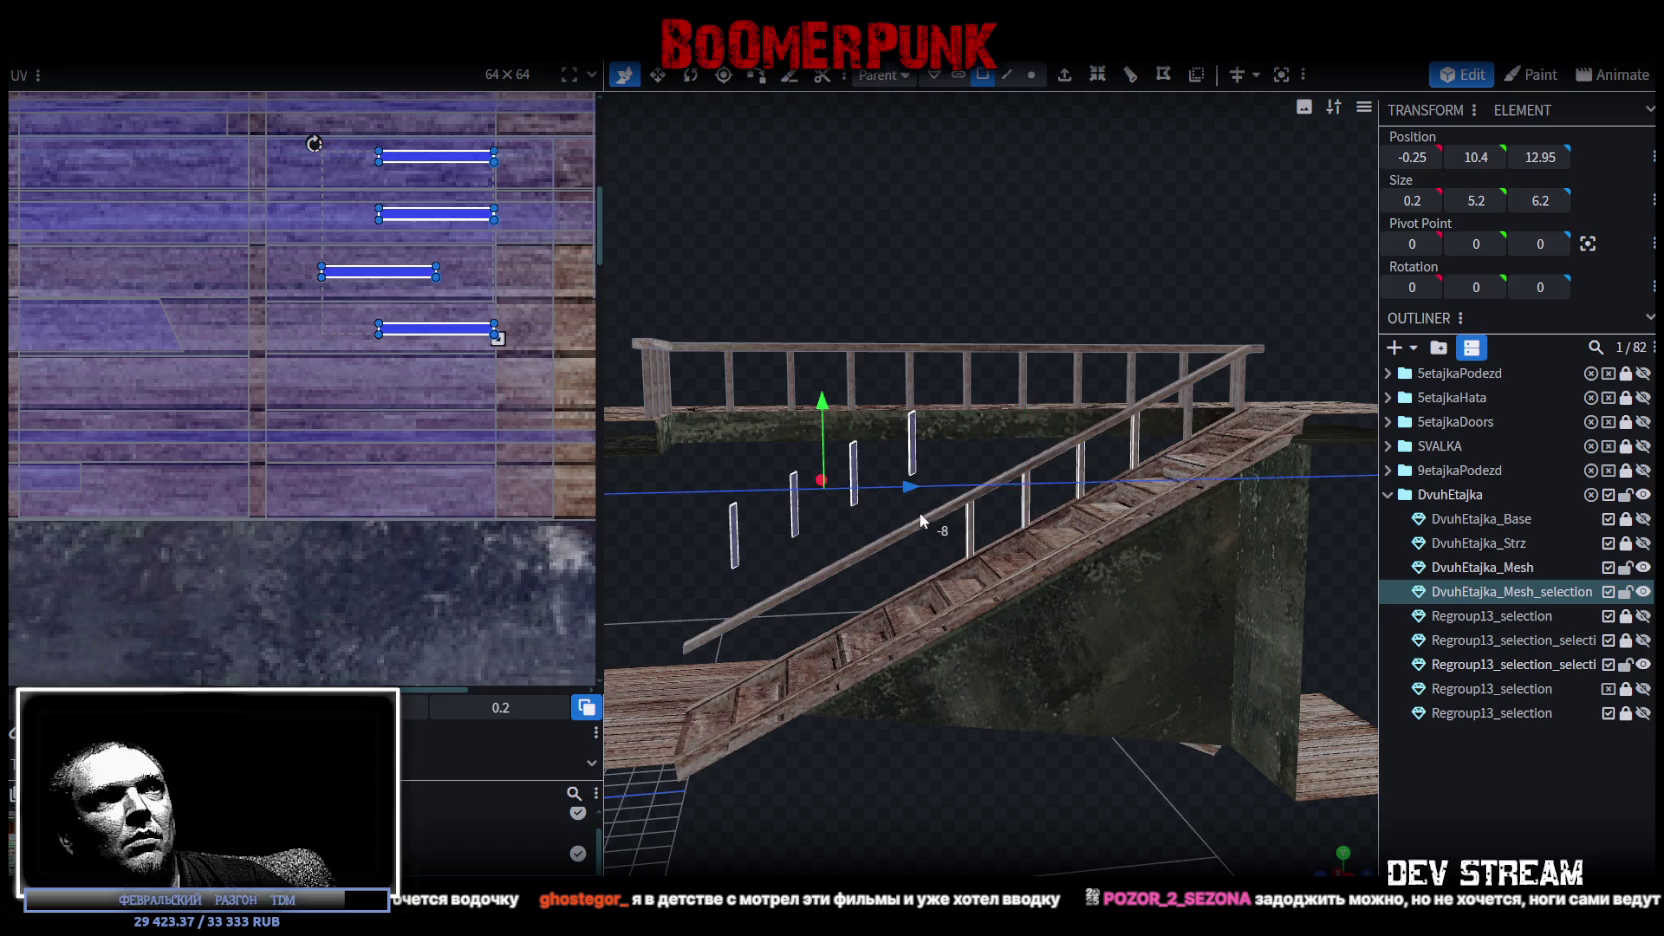
mouse_move(823, 410)
mouse_down()
mouse_move(861, 680)
mouse_move(1192, 612)
mouse_move(1098, 658)
mouse_move(1102, 742)
mouse_up()
scroll(1065, 718, up, 3)
scroll(1065, 718, up, 2)
scroll(928, 369, up, 2)
Duplicate one baluster and move it 1 unit along and 1 unit down onto the floor at the stair foot.
click(948, 390)
right_click(957, 422)
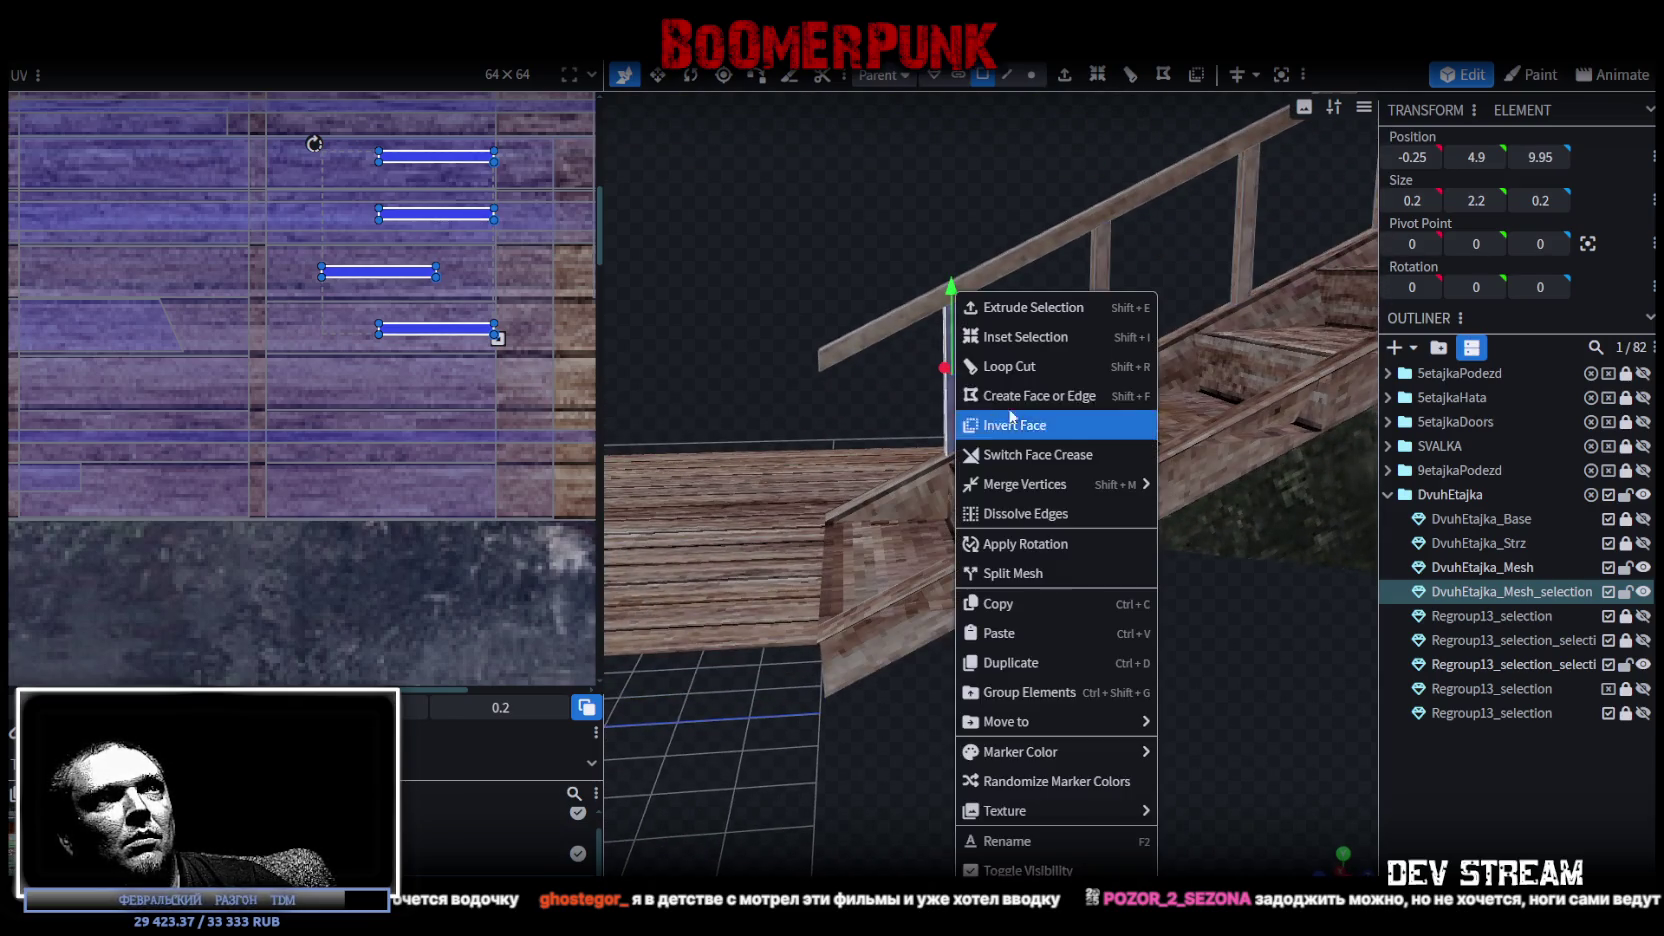
click(995, 604)
right_click(950, 428)
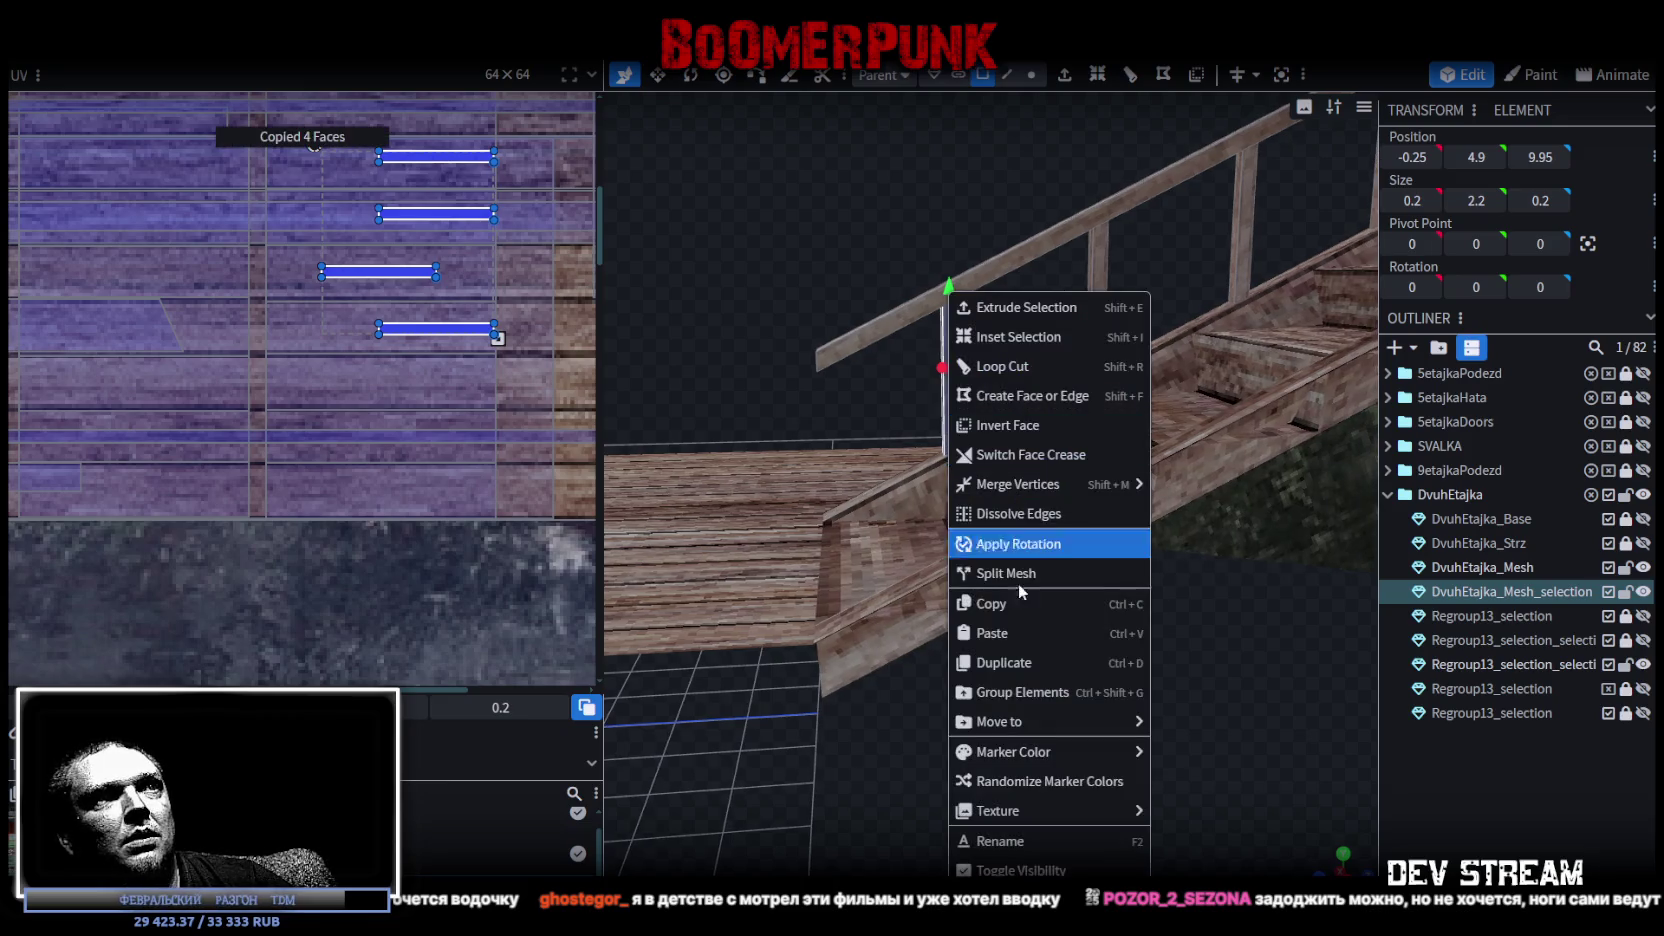
click(993, 632)
drag(1032, 385, 921, 377)
drag(800, 297, 800, 367)
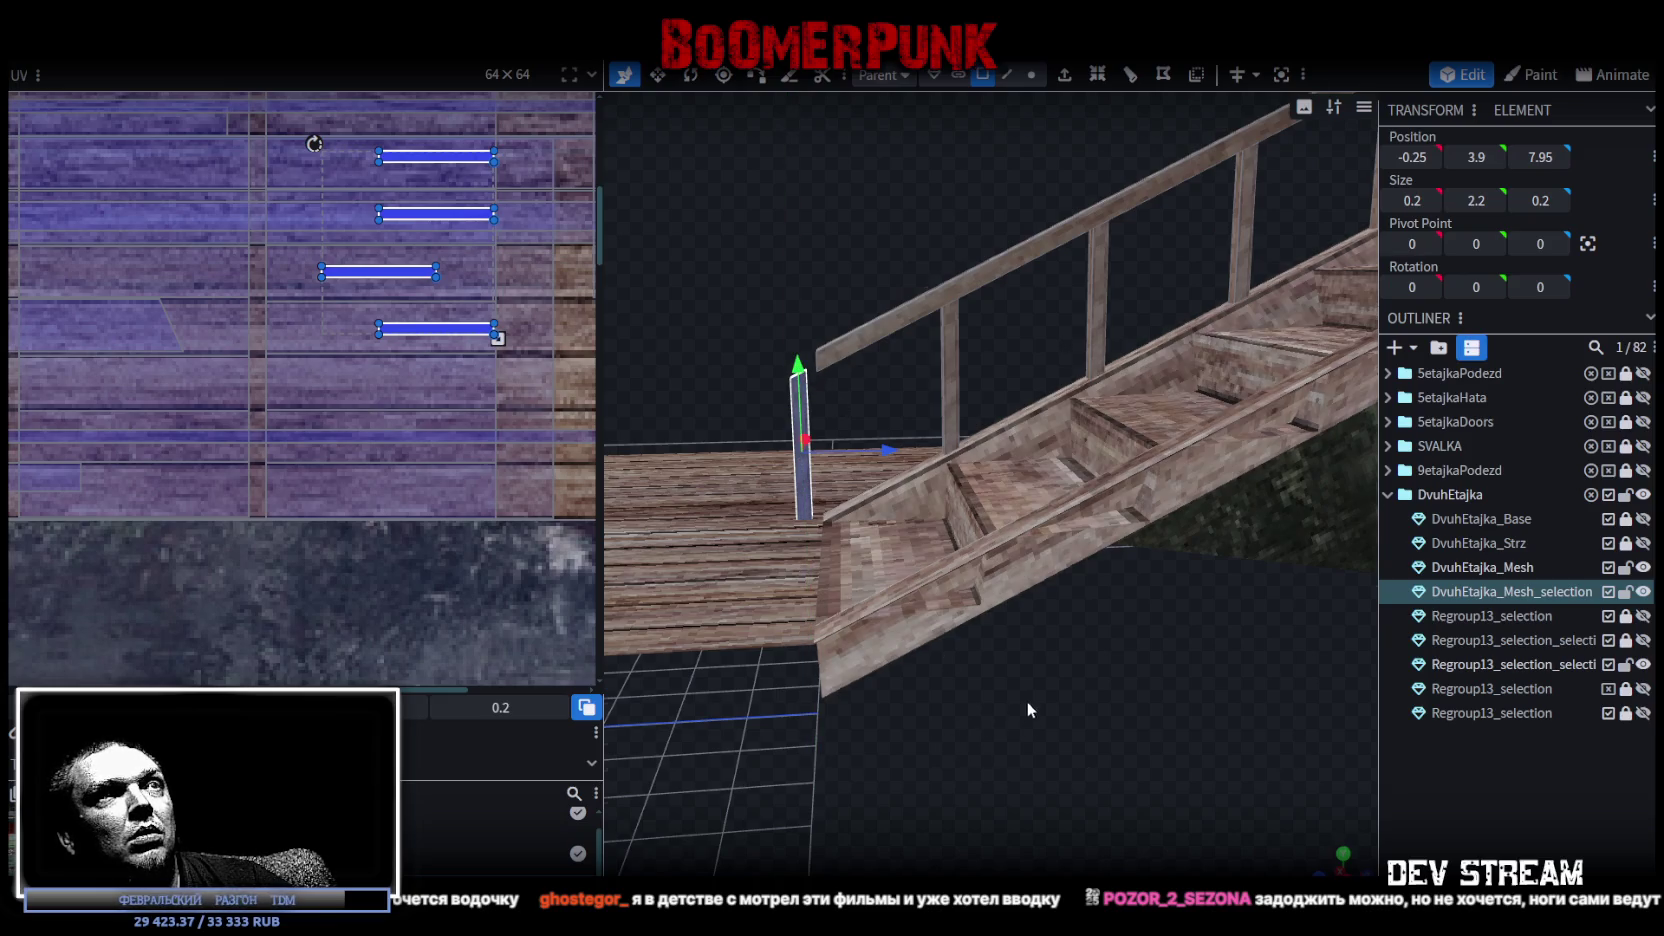
mouse_move(1027, 701)
right_down()
mouse_move(1056, 694)
mouse_move(1017, 731)
right_up()
scroll(1017, 731, up, 3)
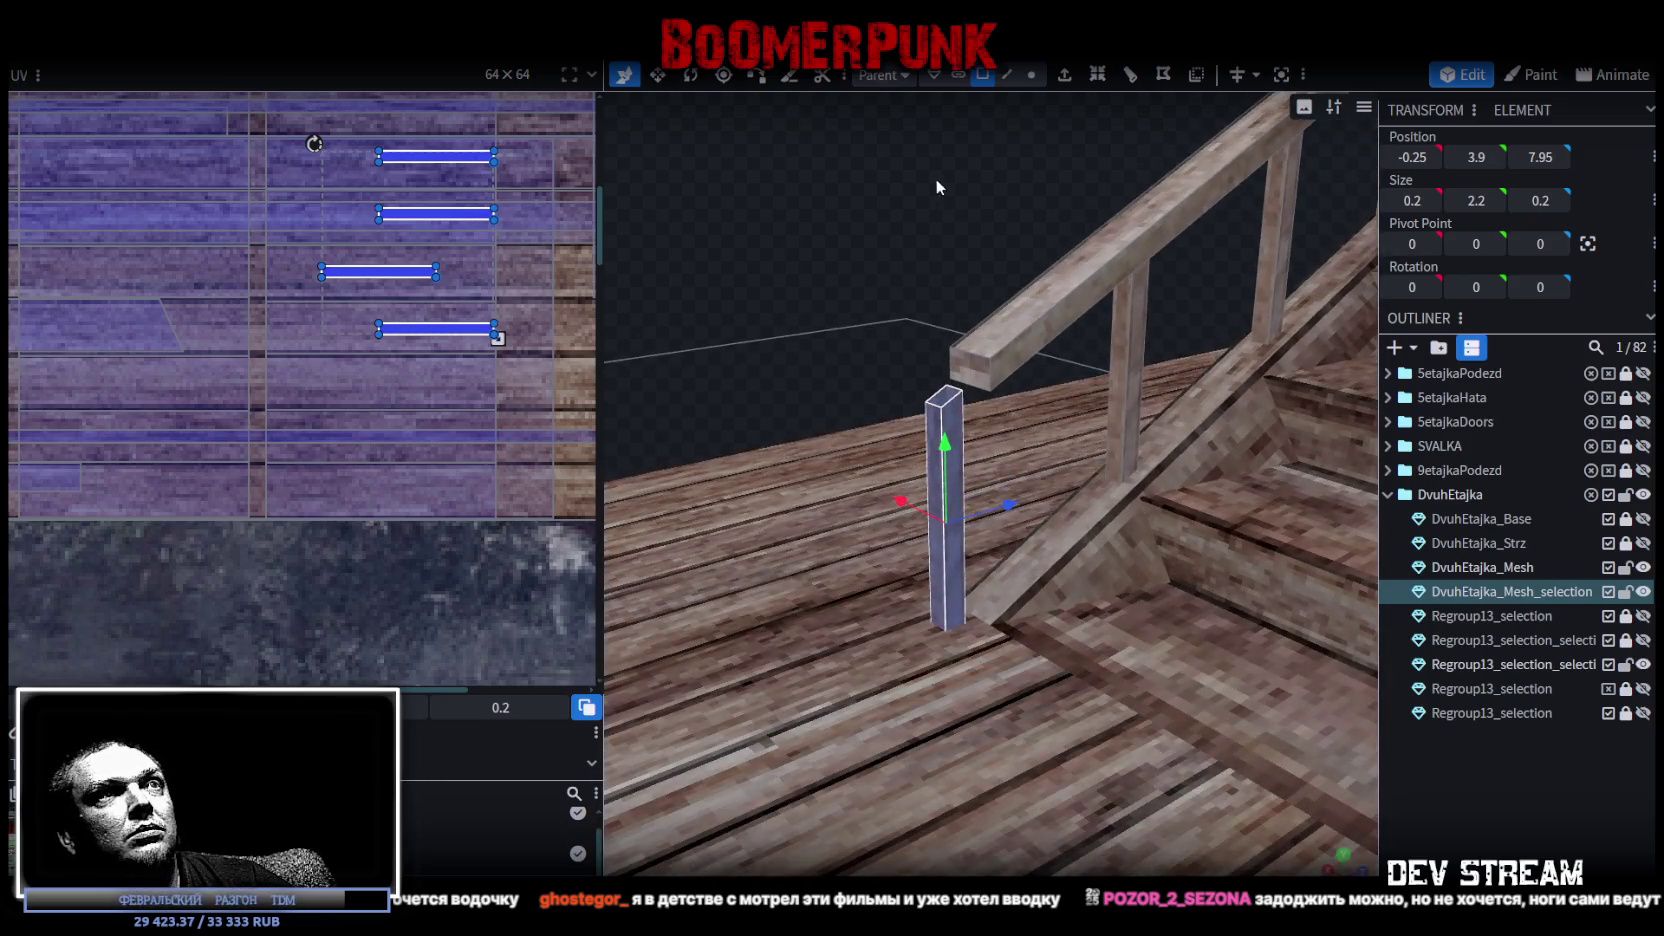
Extrude the handrail's end face by 0.5 onto the post at the stair foot.
click(988, 368)
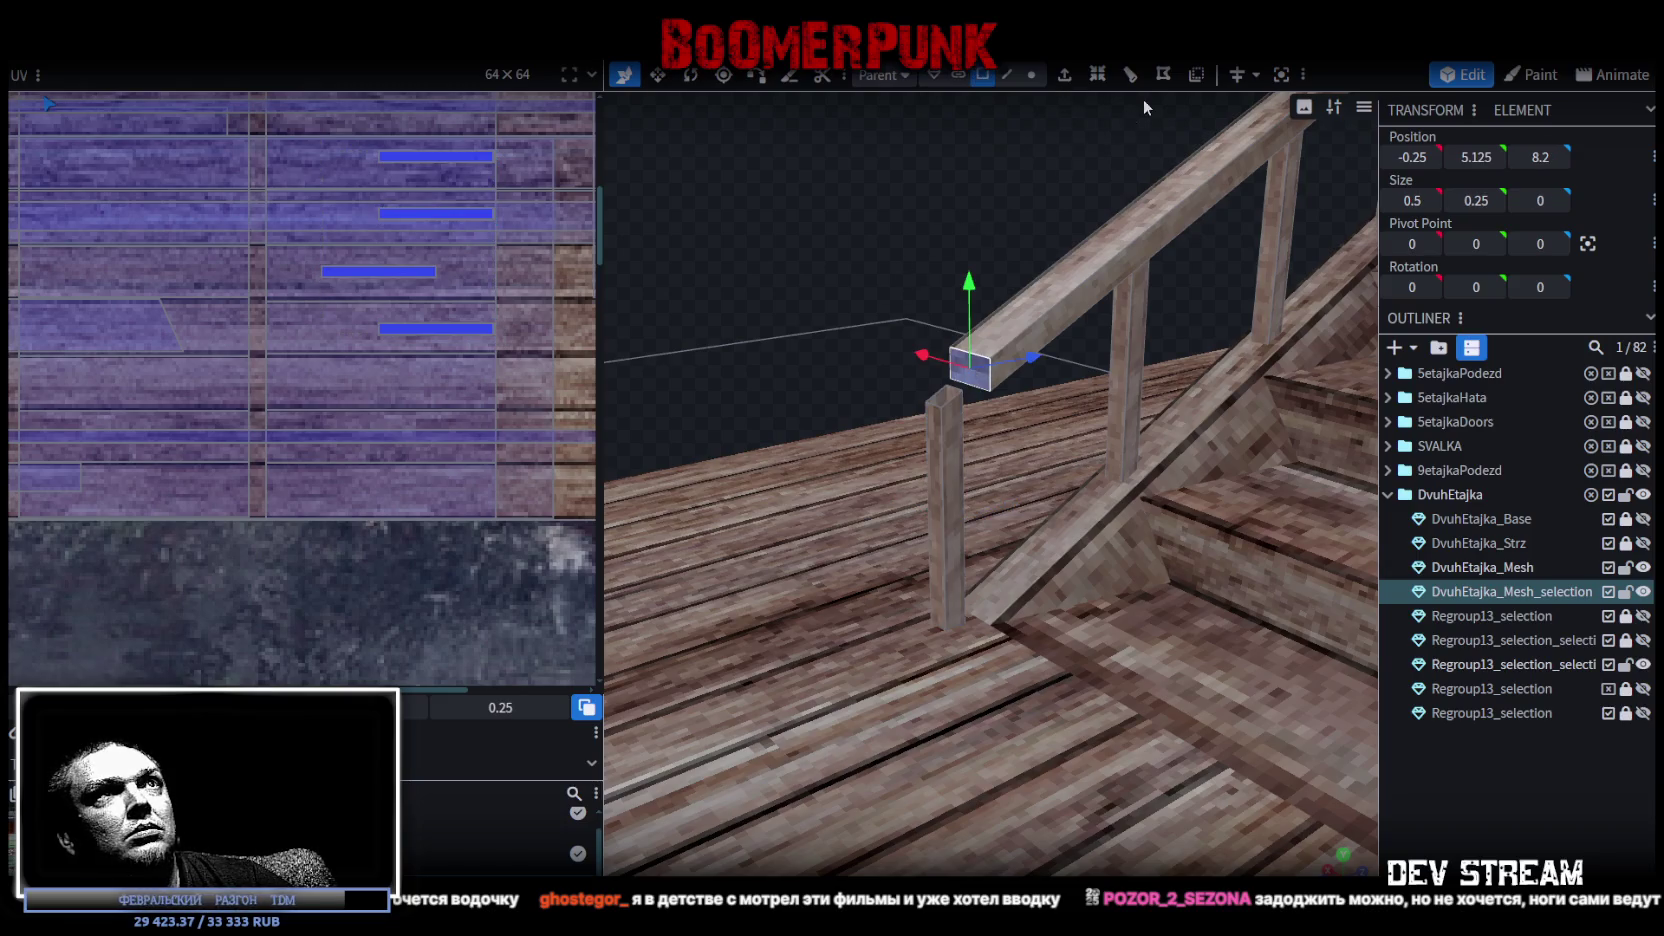
click(1066, 76)
drag(824, 234, 769, 267)
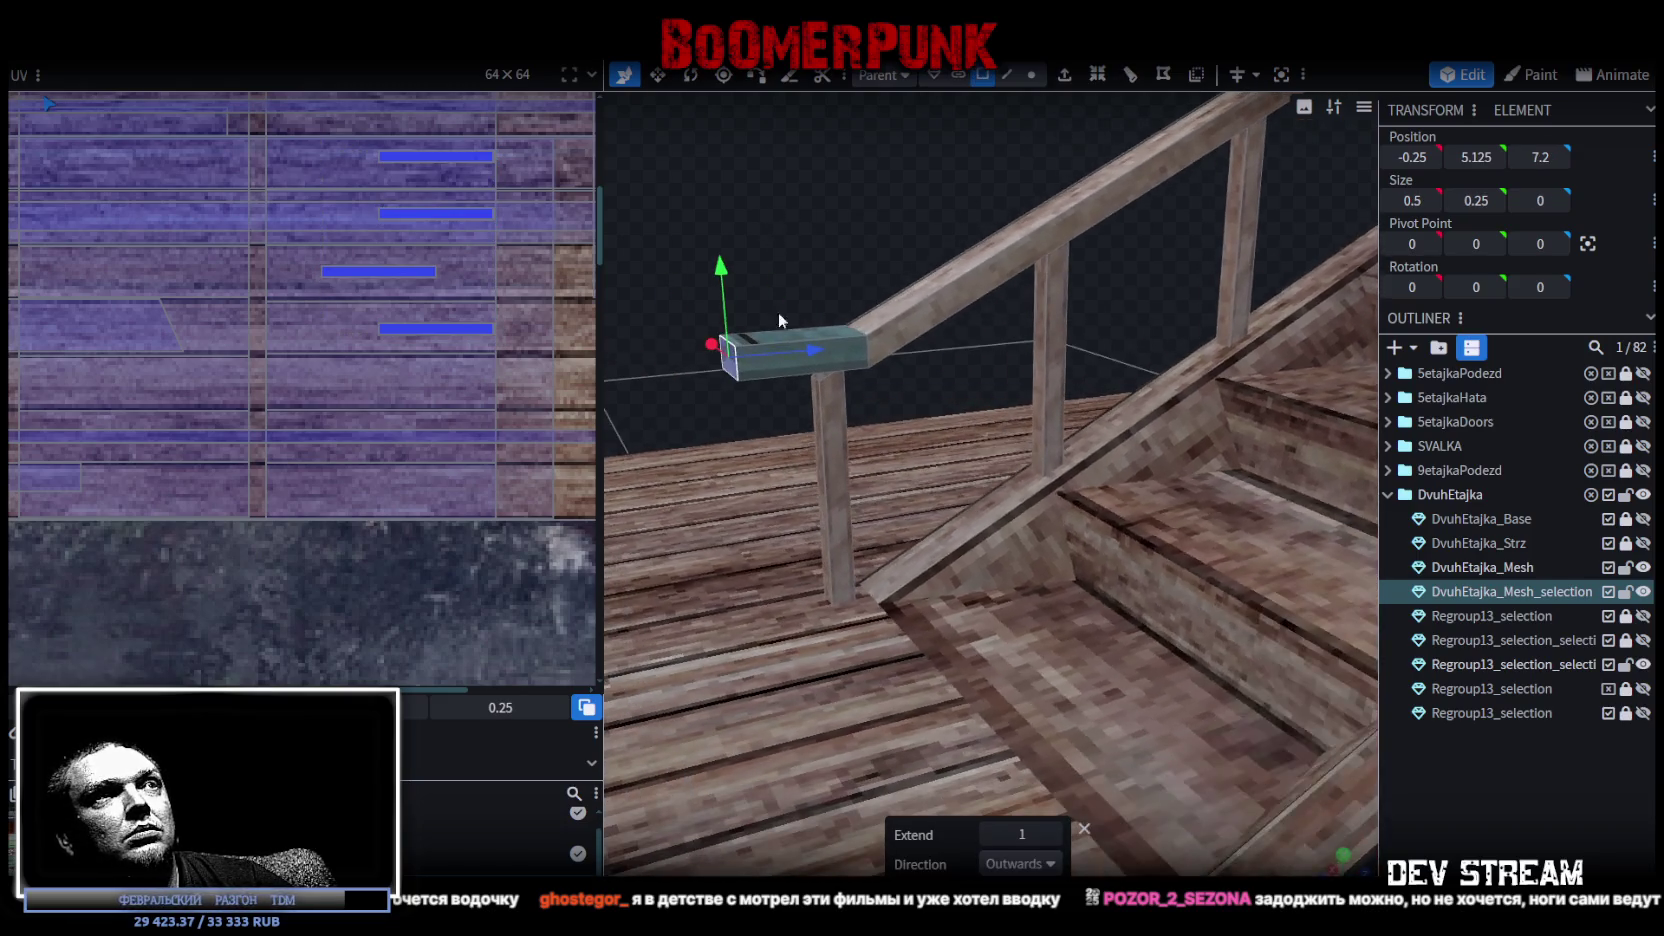
click(995, 840)
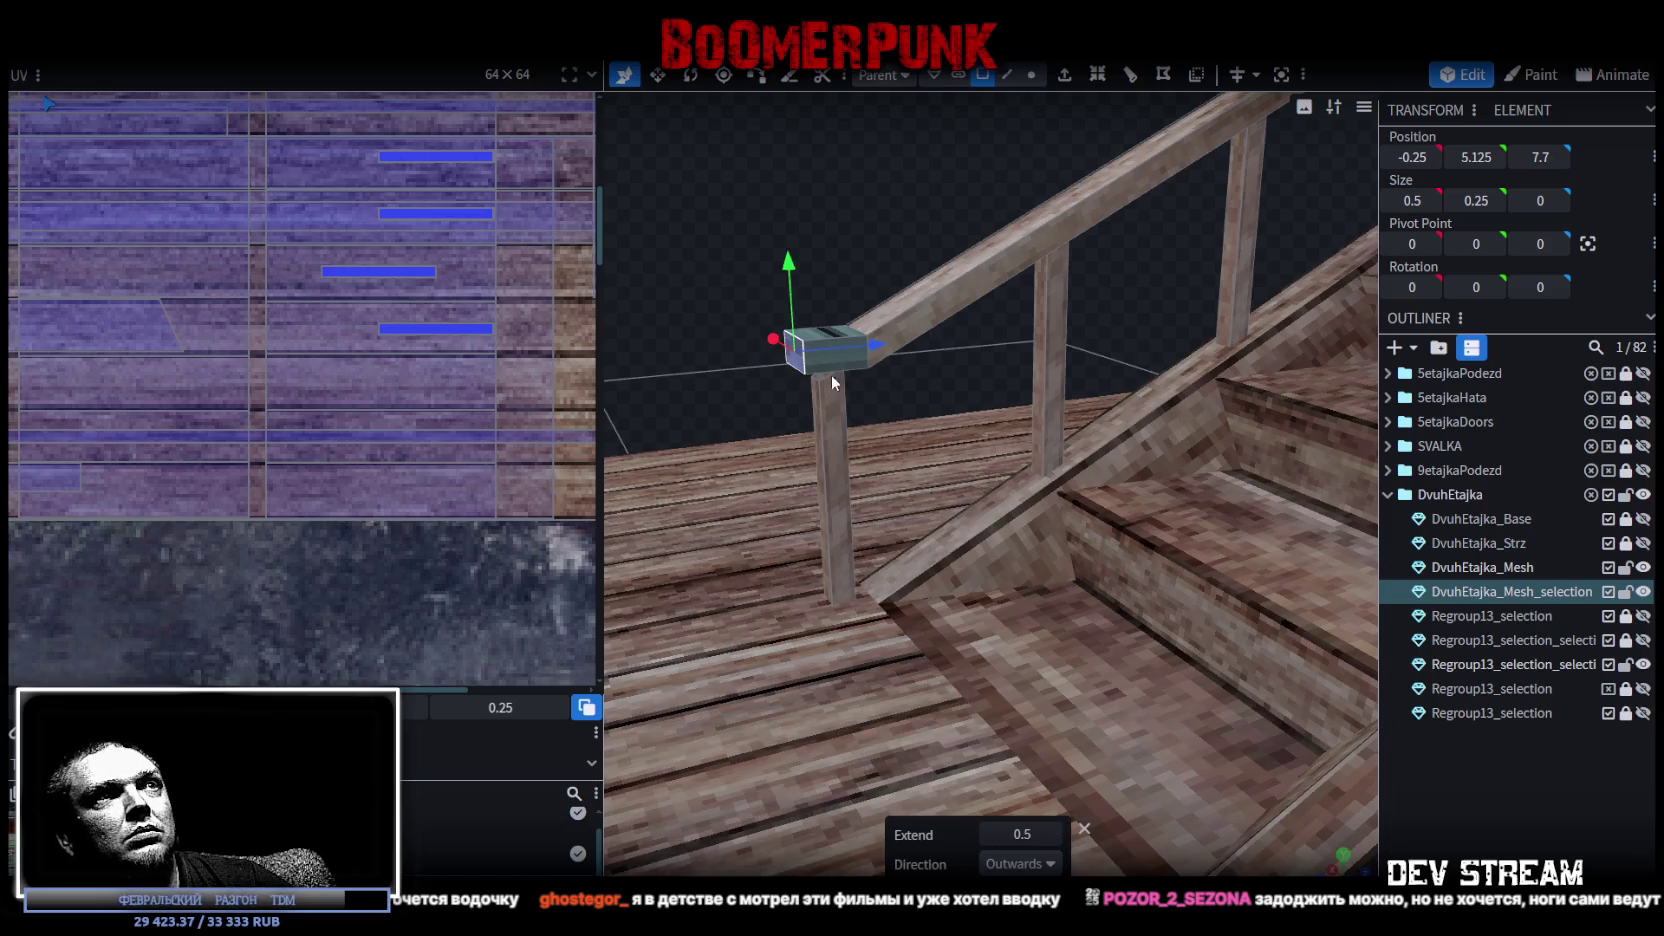
mouse_move(781, 188)
mouse_down()
mouse_move(932, 330)
mouse_move(905, 292)
mouse_up()
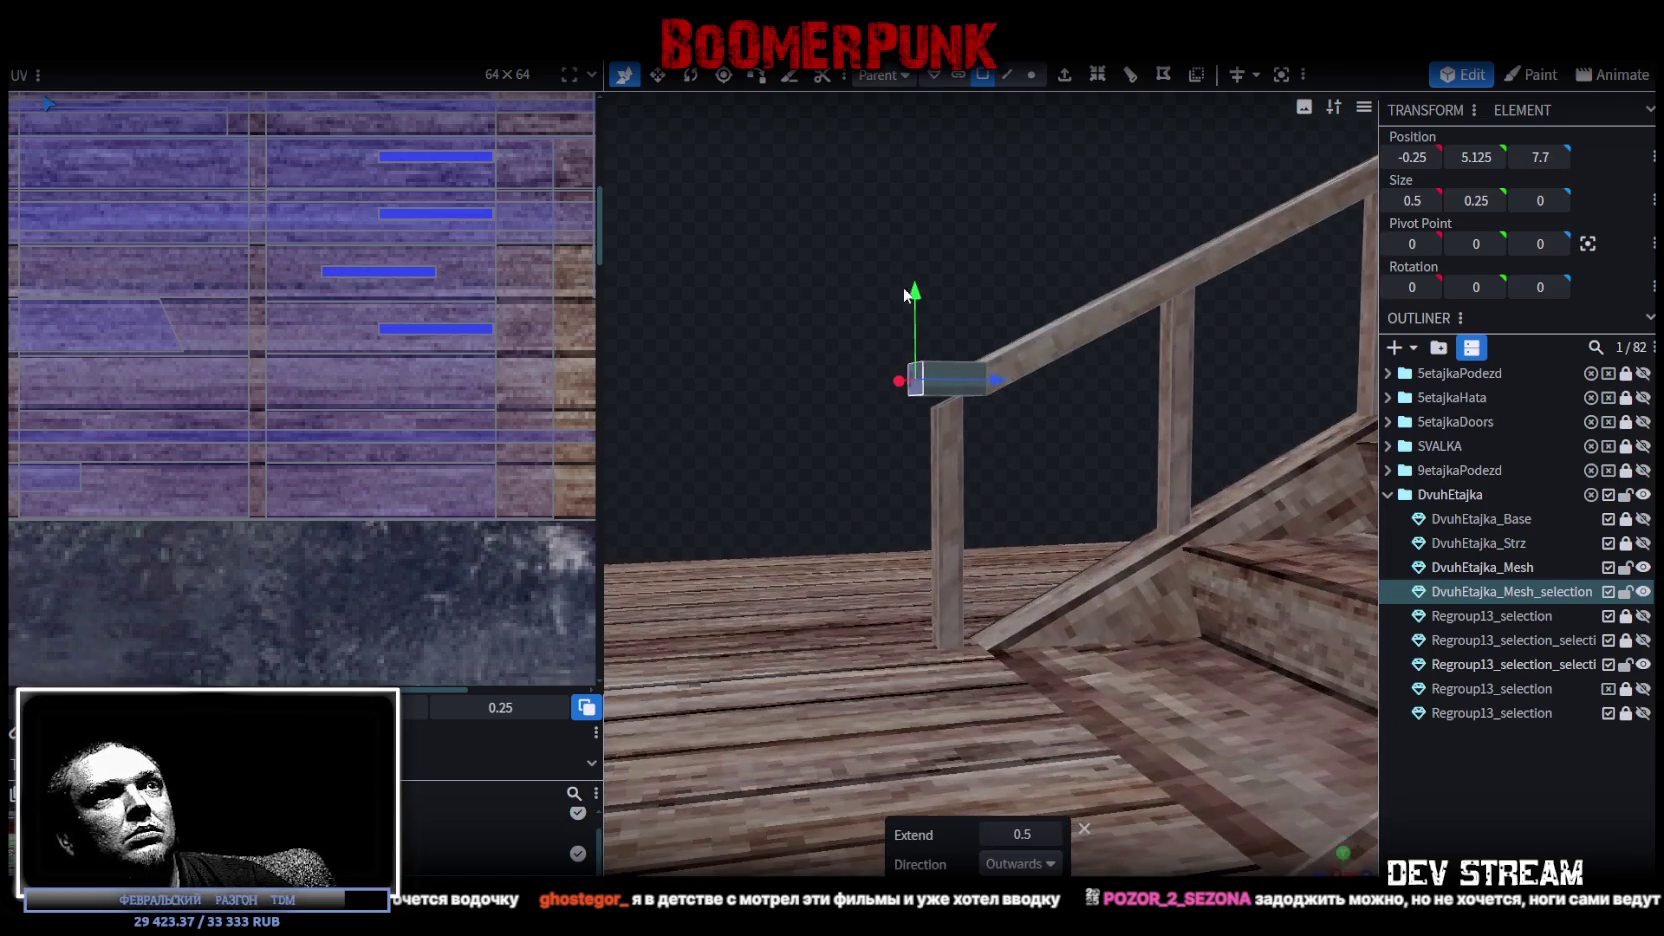
Select the new end block's faces and move their UV onto the purple planks.
click(936, 450)
mouse_move(935, 407)
mouse_down()
mouse_move(848, 283)
mouse_move(1006, 472)
mouse_move(1056, 425)
mouse_move(1257, 386)
mouse_move(1124, 588)
mouse_move(1160, 503)
mouse_up()
click(1007, 500)
shift+click(1007, 500)
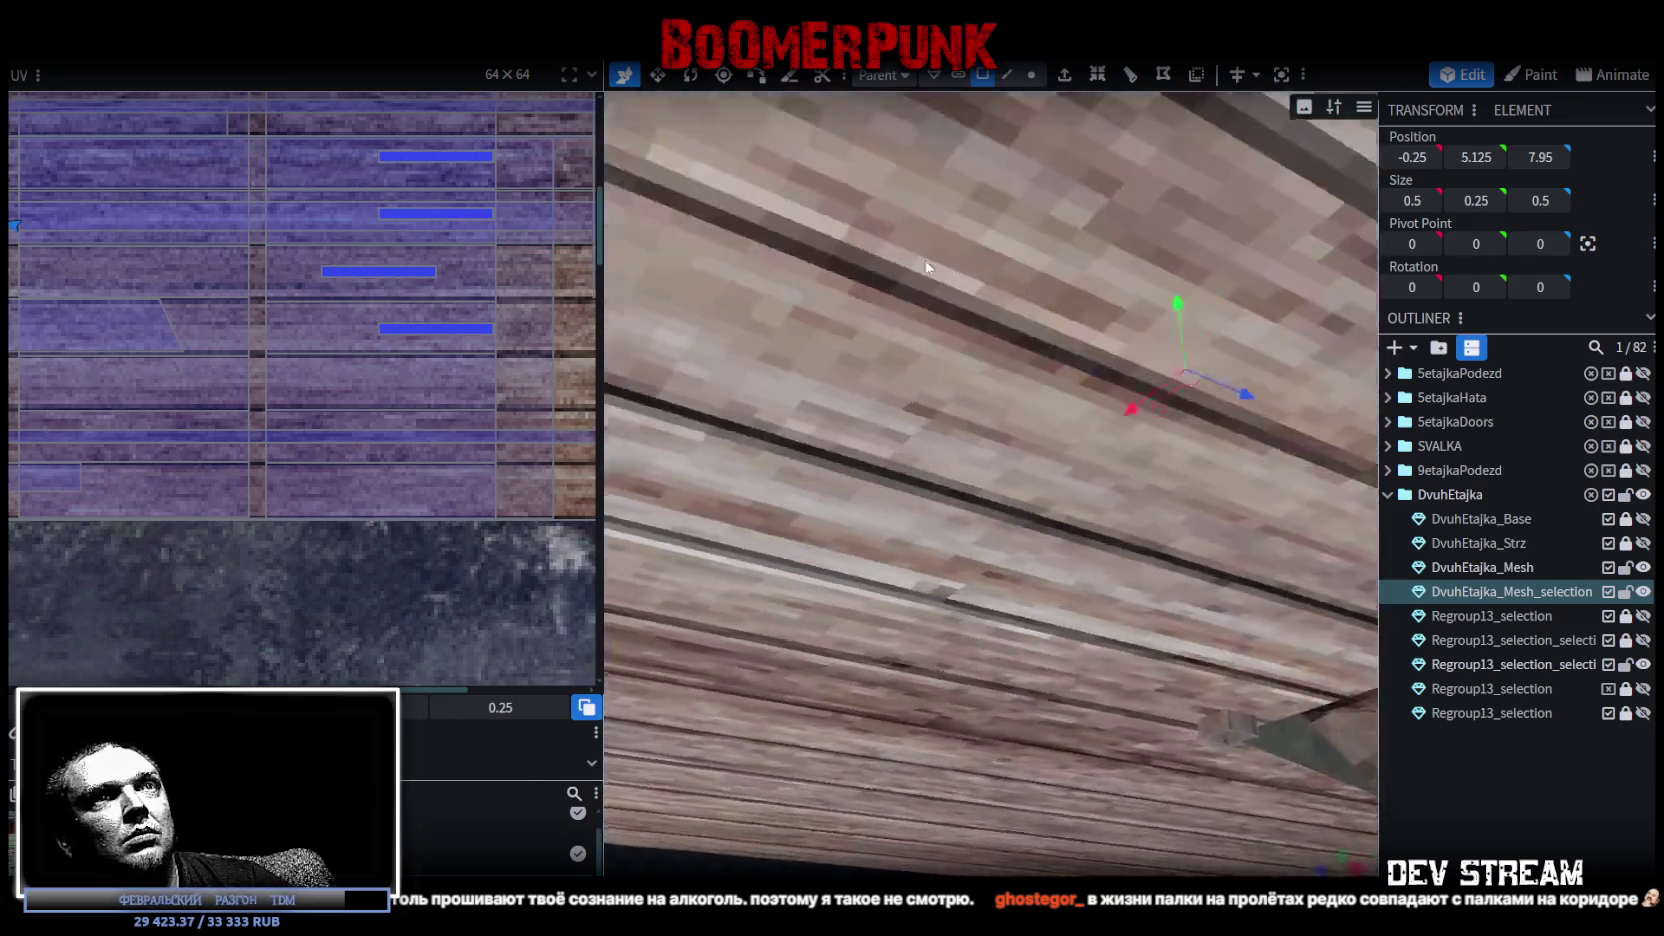
drag(1269, 399, 866, 283)
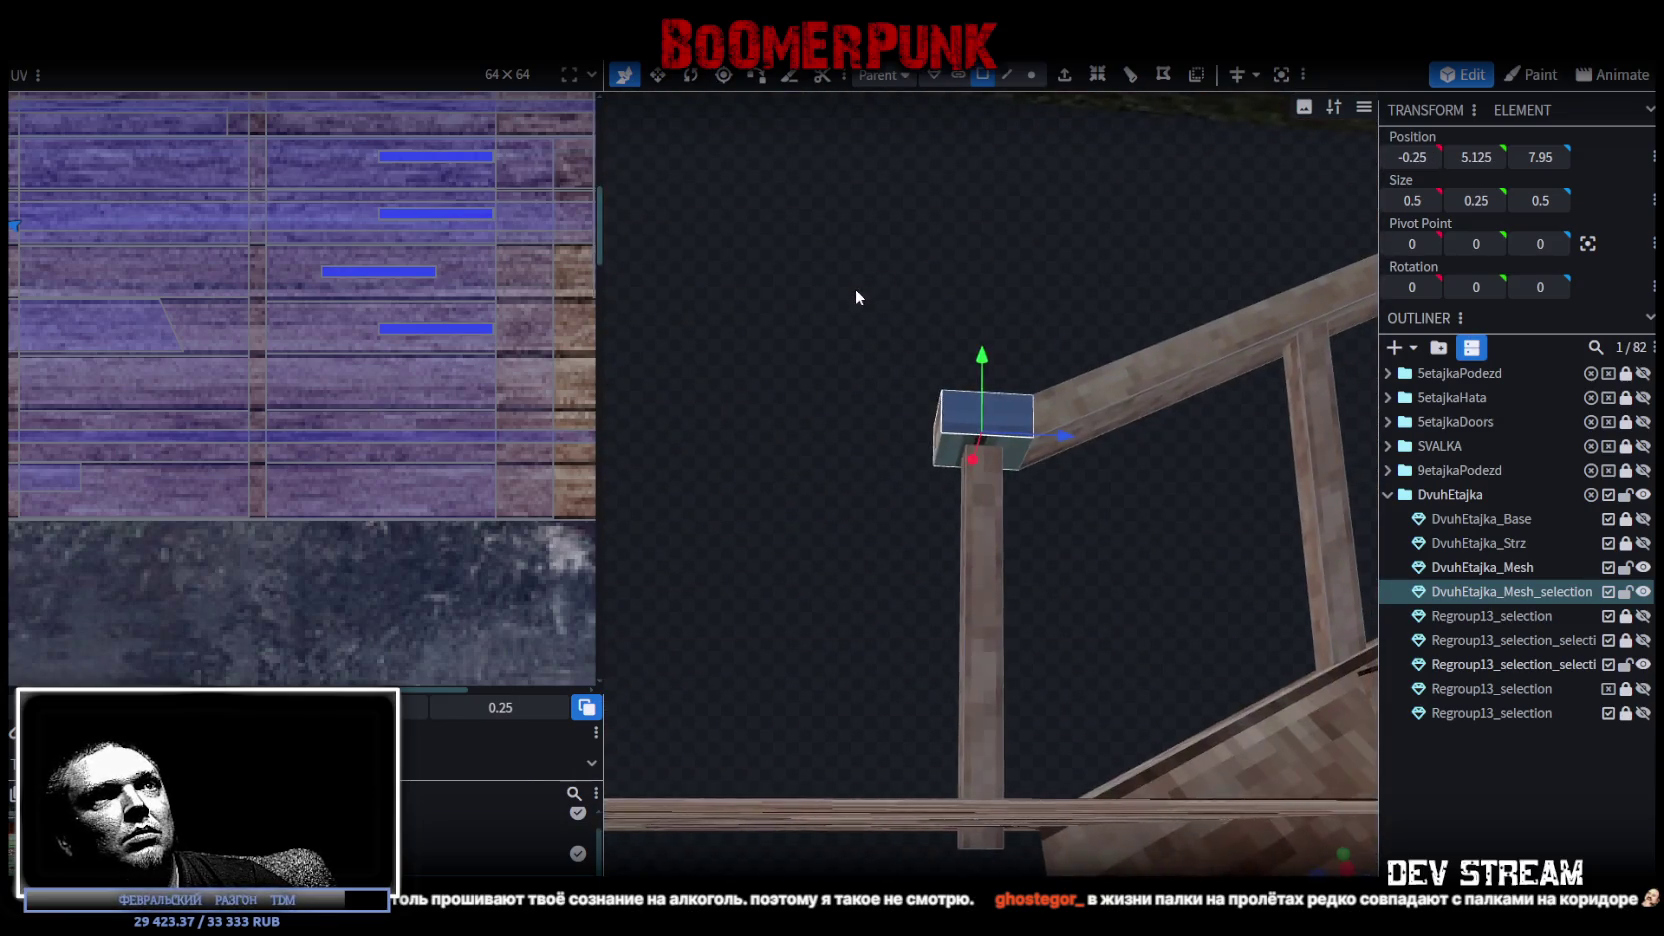
scroll(958, 443, up, 3)
scroll(363, 406, up, 2)
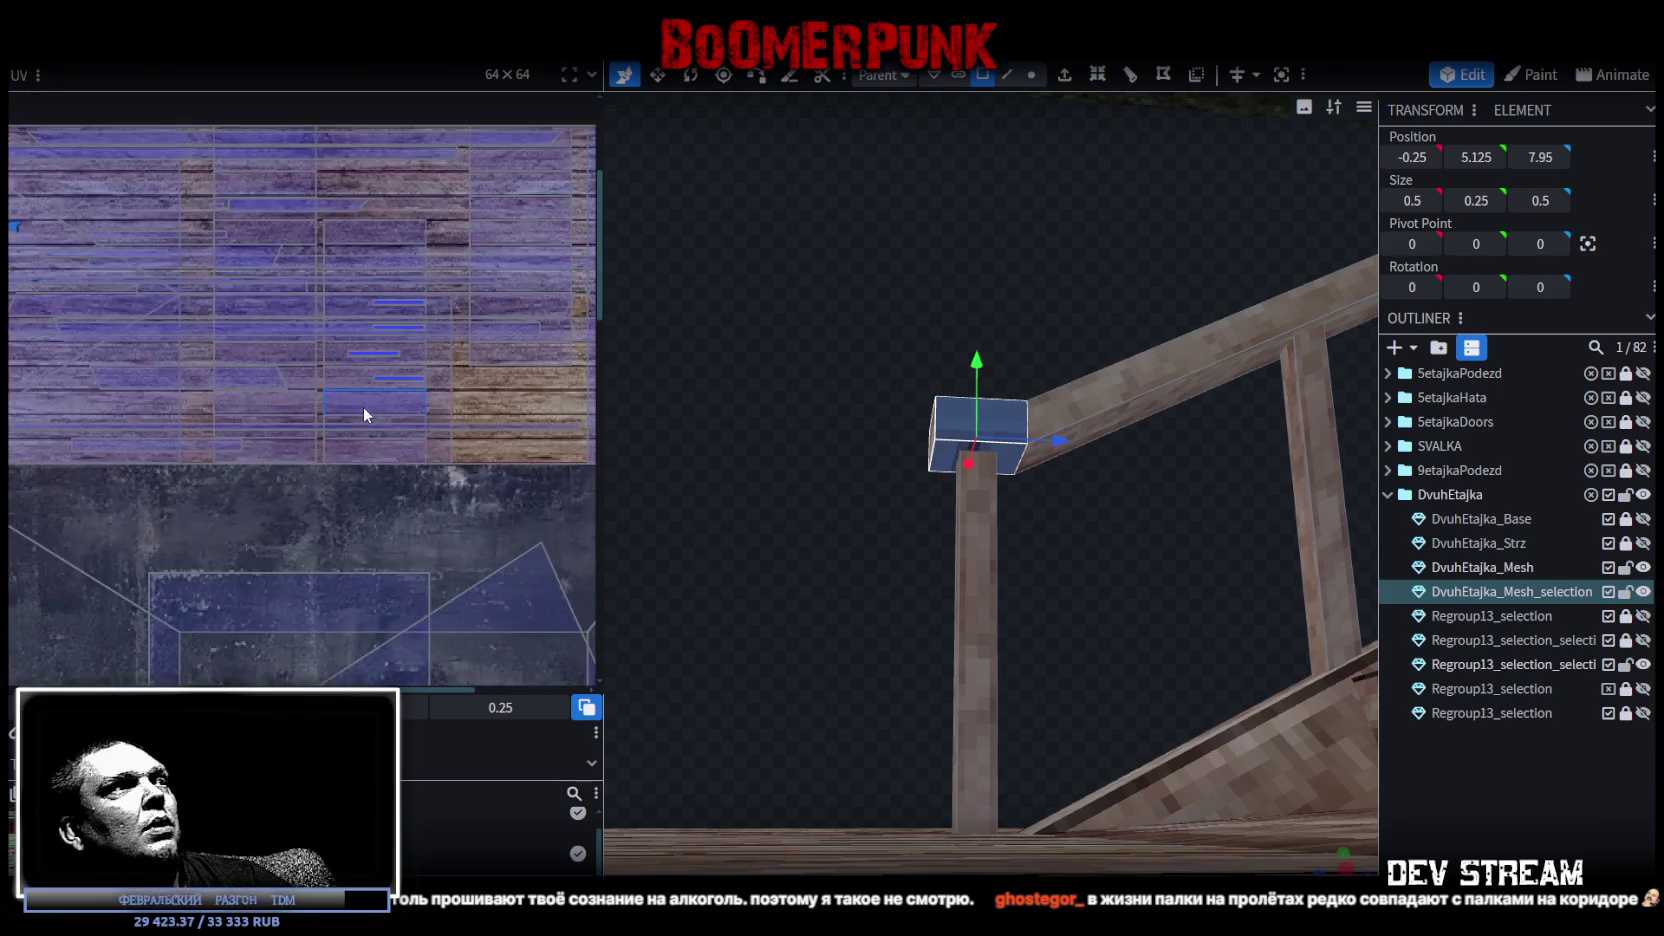
scroll(53, 354, up, 2)
scroll(88, 266, up, 2)
scroll(75, 265, up, 2)
scroll(75, 265, up, 2)
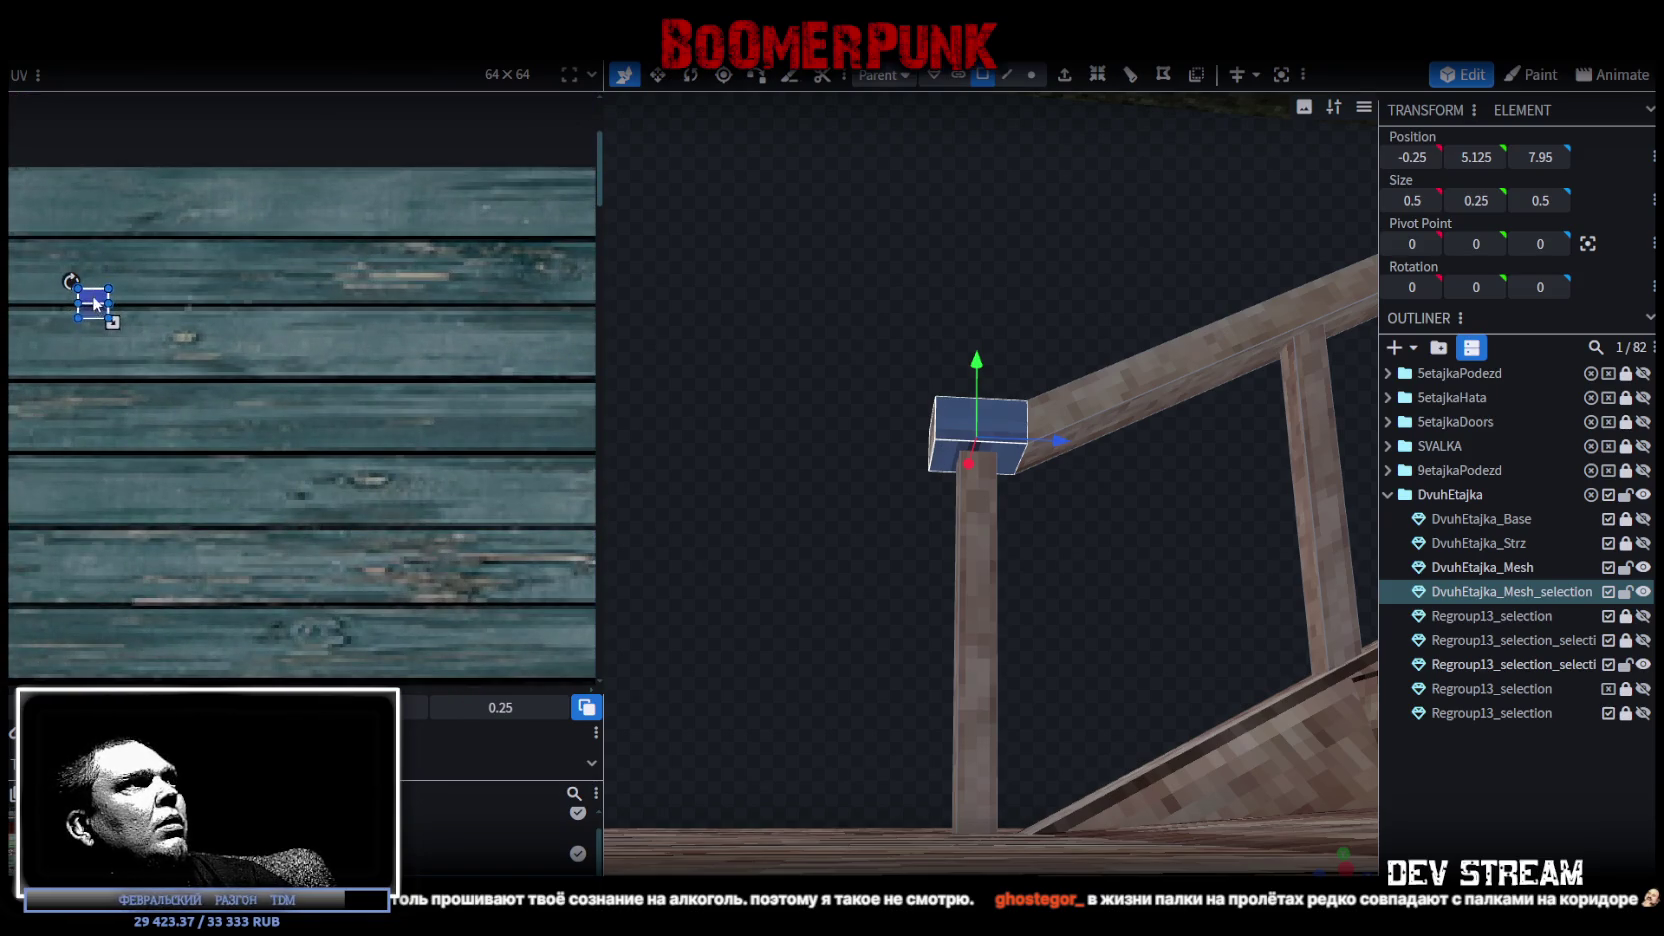
drag(84, 300, 435, 305)
scroll(176, 557, down, 1)
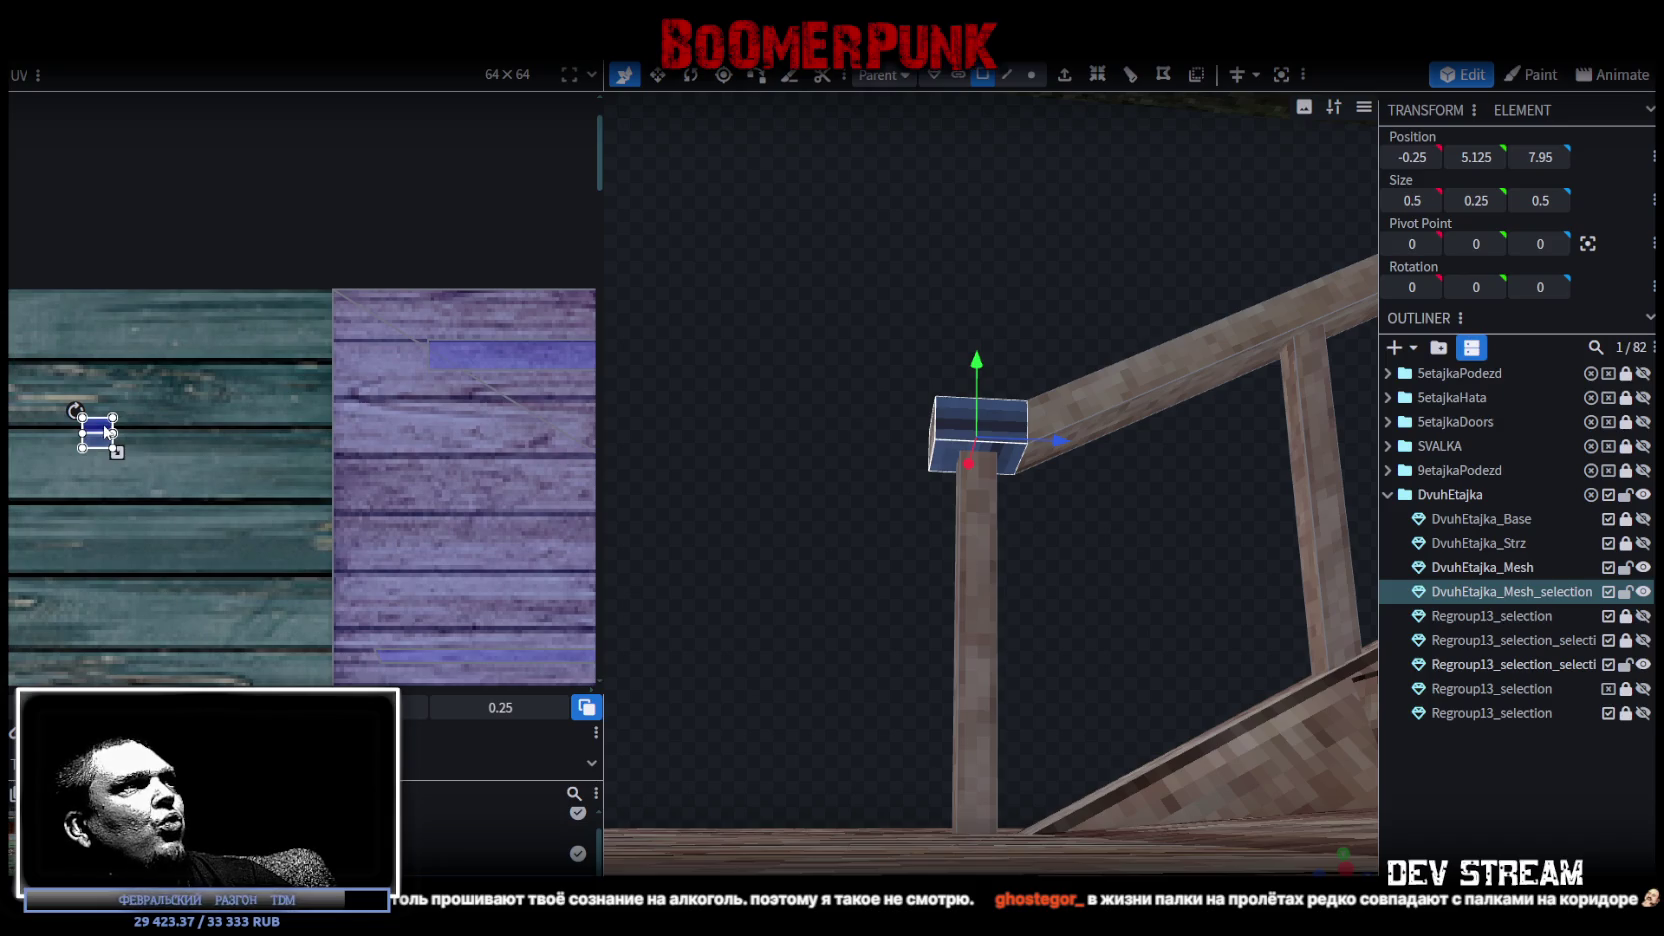
drag(107, 432, 370, 489)
Switch to wireframe and back to solid shading to inspect the stairs and railing.
mouse_move(1277, 500)
mouse_down()
mouse_move(935, 530)
mouse_move(905, 482)
mouse_up()
key(z)
scroll(1008, 477, down, 2)
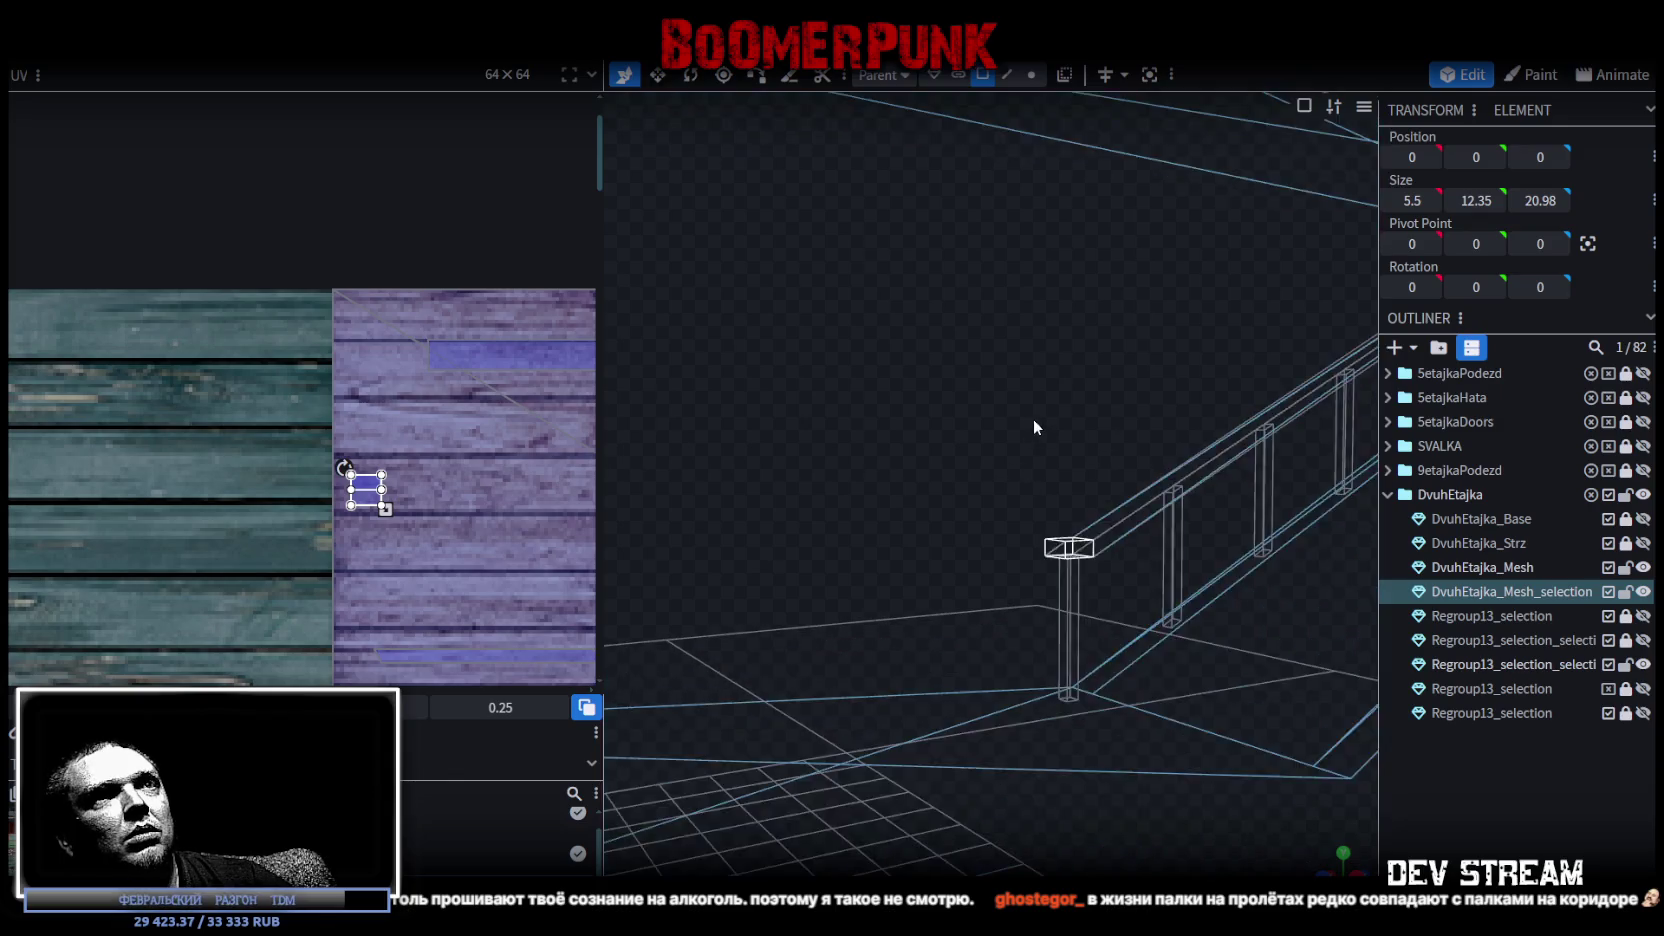
key(z)
mouse_move(1034, 419)
mouse_down()
mouse_move(1238, 659)
mouse_move(812, 797)
mouse_move(1066, 730)
mouse_up()
scroll(1227, 658, down, 2)
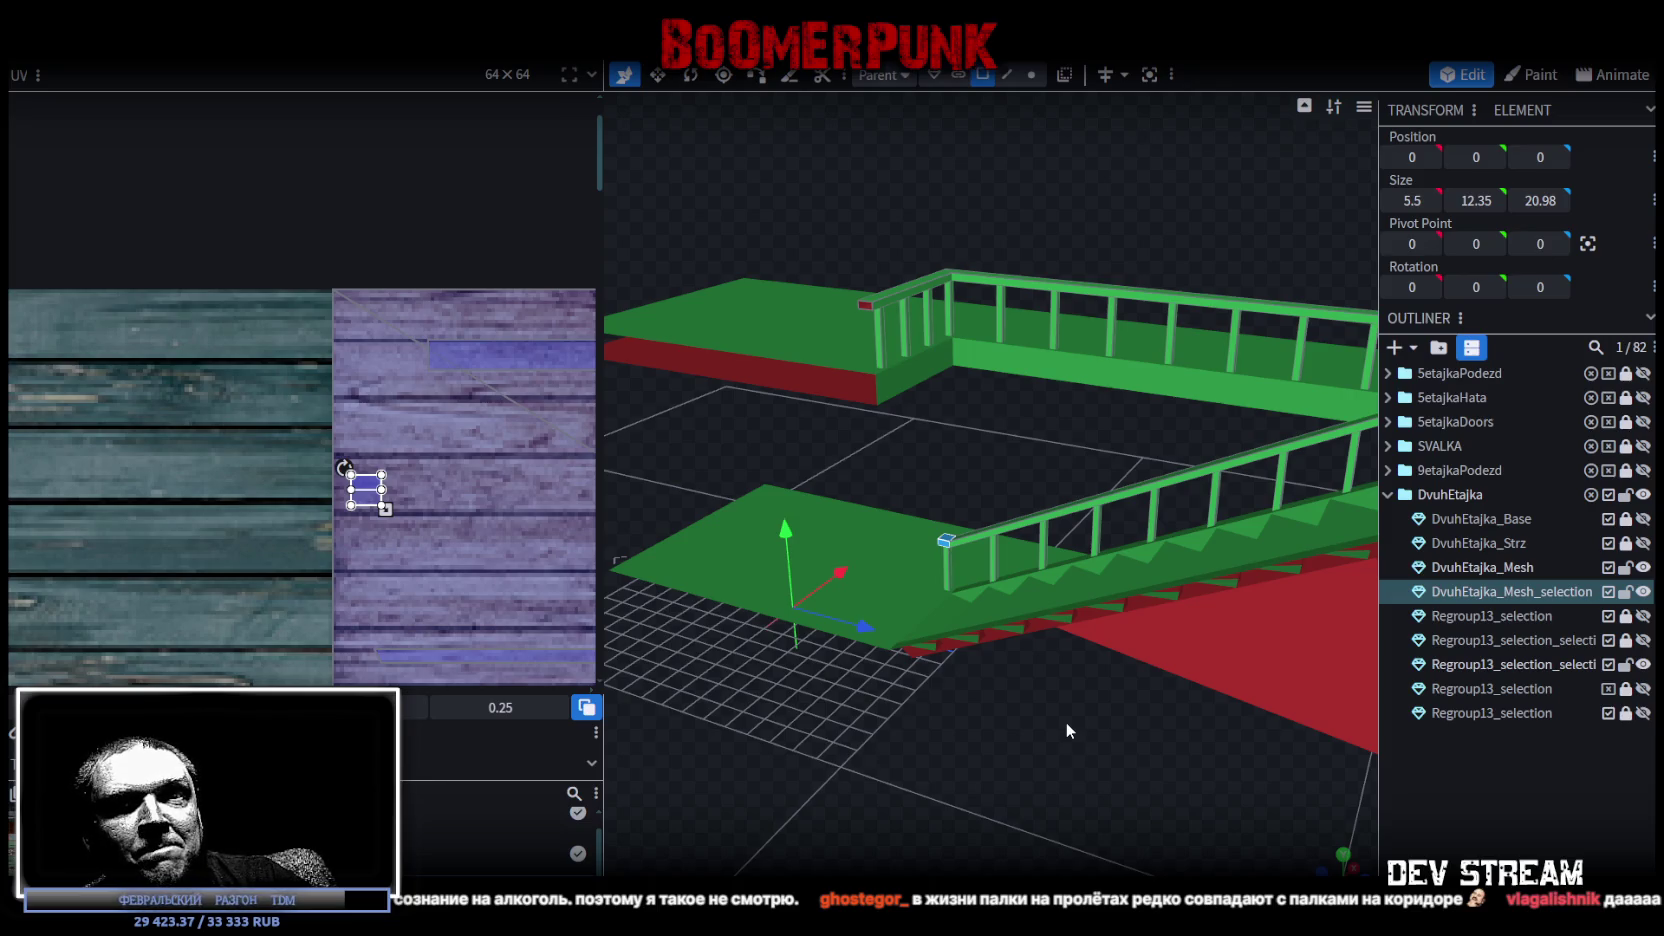
Zoom and orbit in close on the stair handrail, then select a post of the upper walkway railing.
mouse_move(1075, 724)
mouse_down()
mouse_move(1035, 675)
mouse_move(920, 744)
mouse_move(1258, 760)
mouse_move(1098, 516)
mouse_move(1186, 474)
mouse_move(850, 689)
mouse_move(909, 736)
mouse_move(935, 724)
mouse_move(1017, 757)
mouse_move(1084, 753)
mouse_up()
scroll(1098, 516, up, 3)
scroll(850, 689, down, 3)
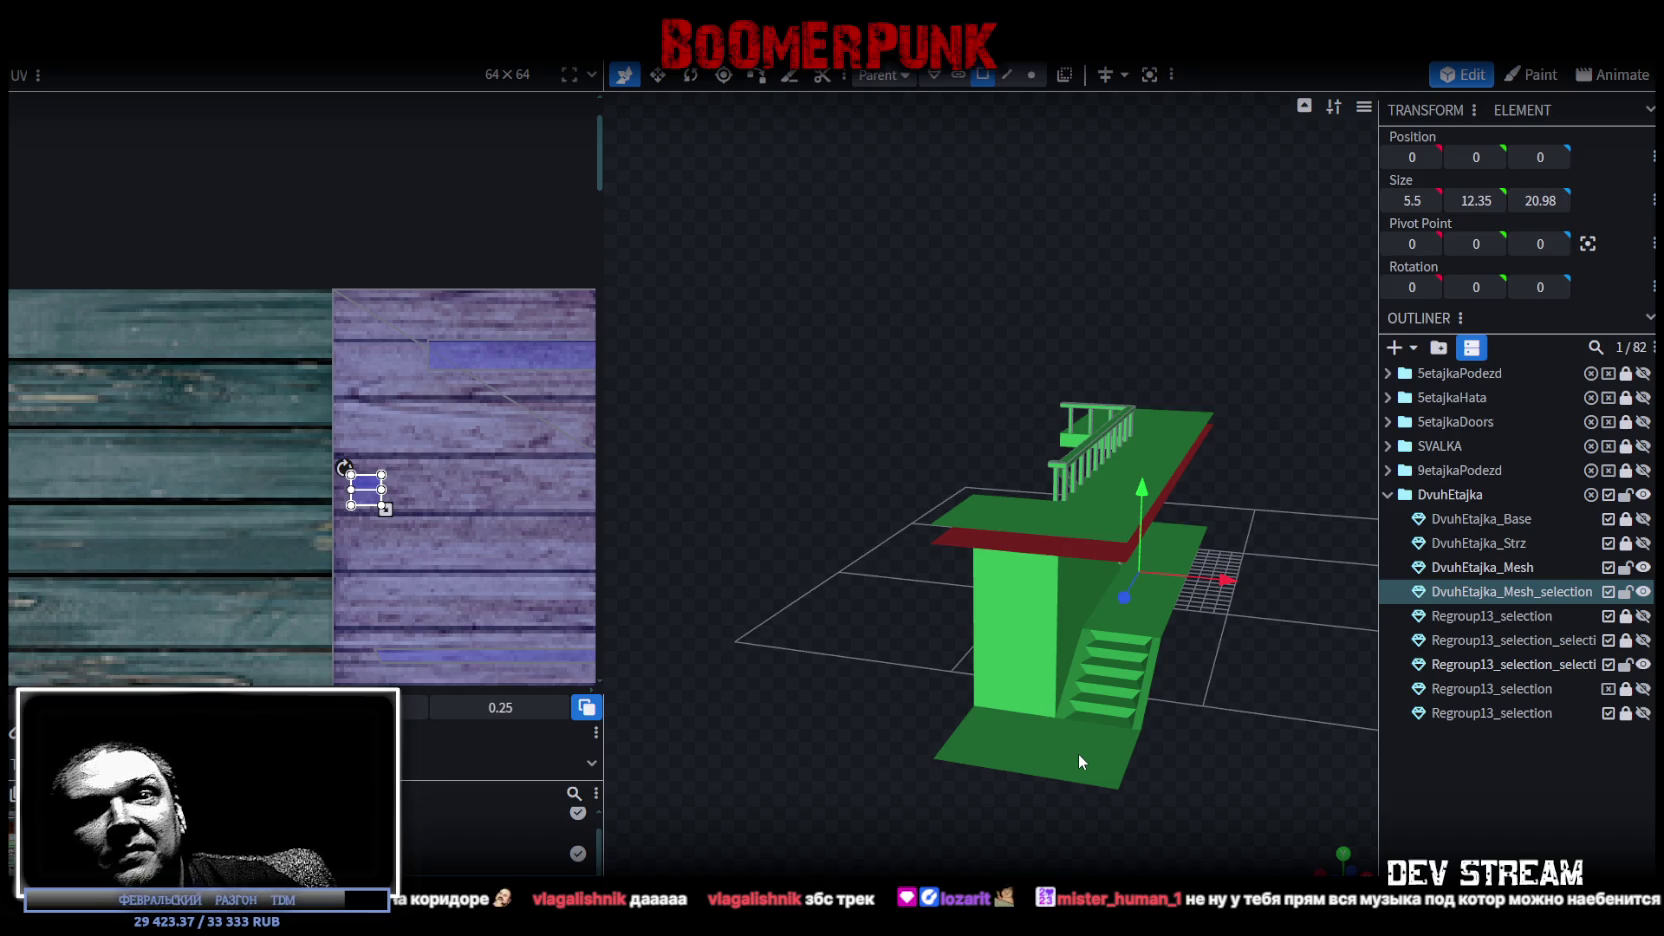
mouse_move(820, 300)
mouse_down()
mouse_move(1010, 416)
mouse_move(946, 384)
mouse_move(982, 202)
mouse_move(1040, 188)
mouse_up()
scroll(952, 332, up, 3)
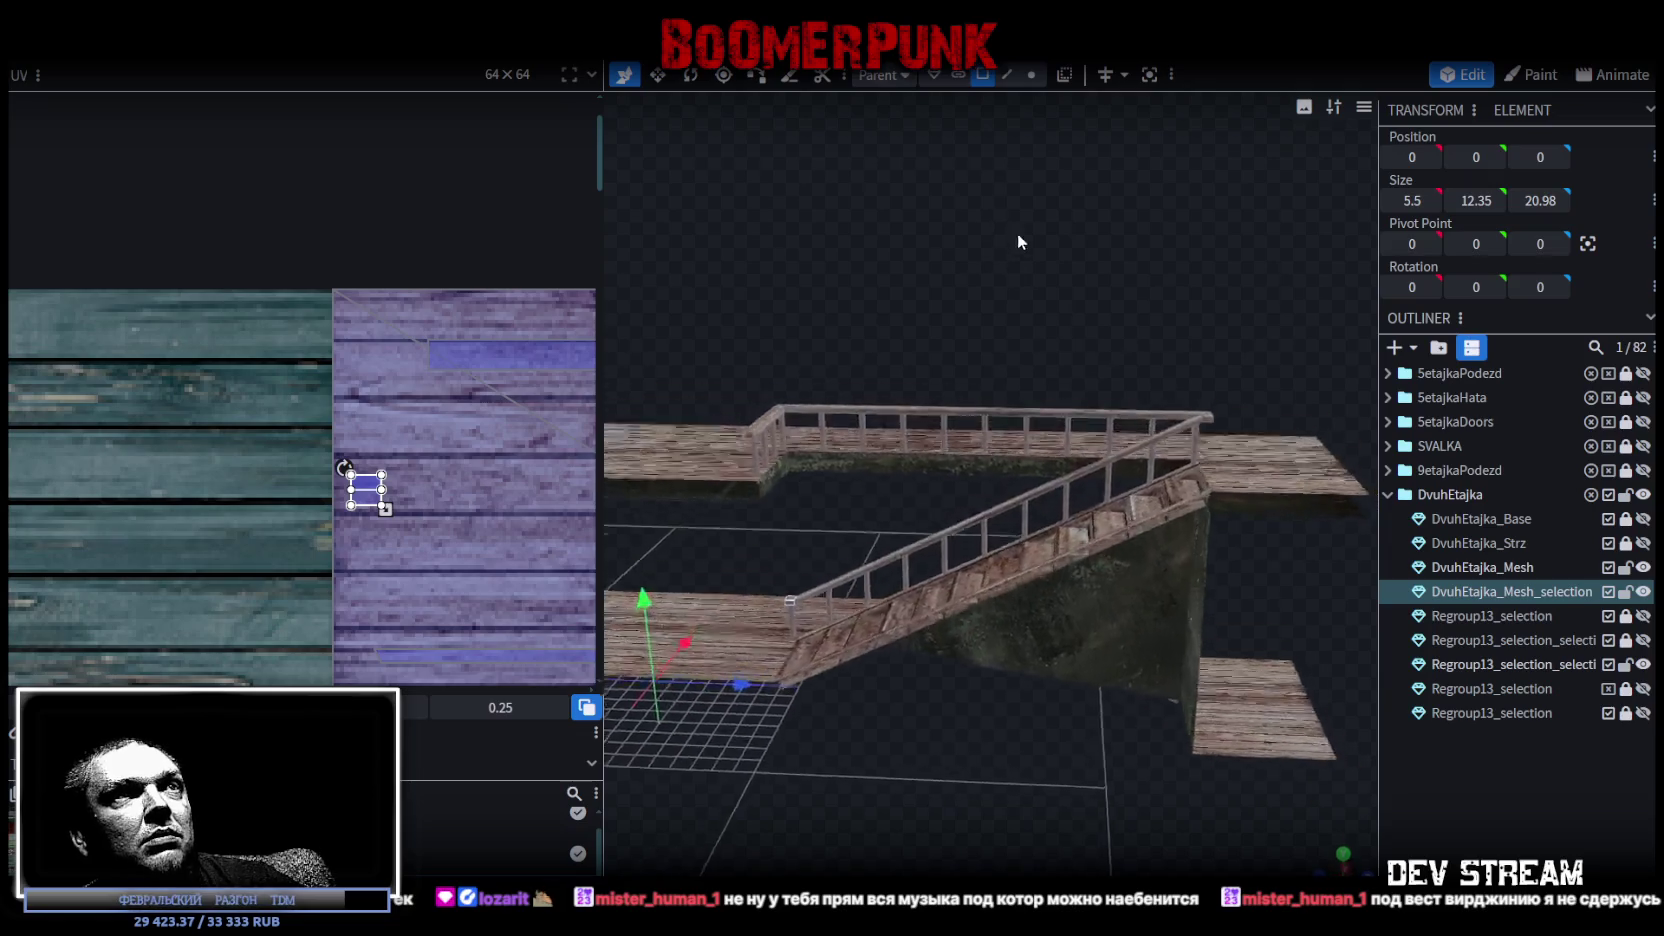
scroll(944, 261, up, 3)
scroll(950, 264, up, 2)
scroll(955, 262, up, 2)
scroll(962, 318, up, 2)
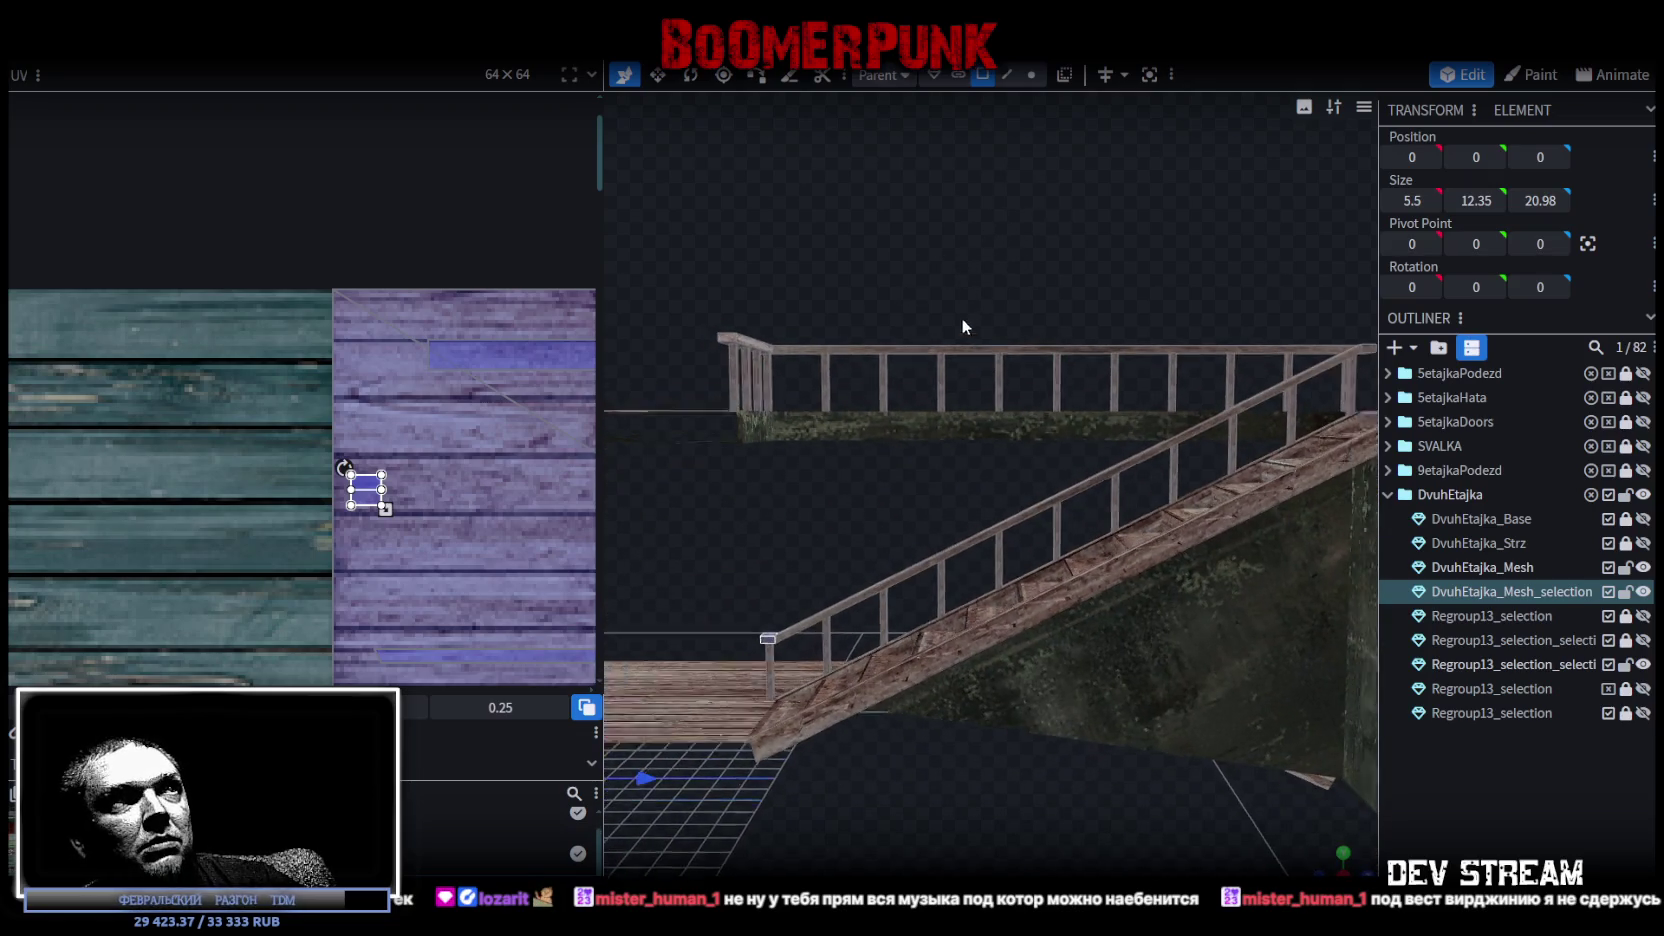
drag(963, 322, 889, 390)
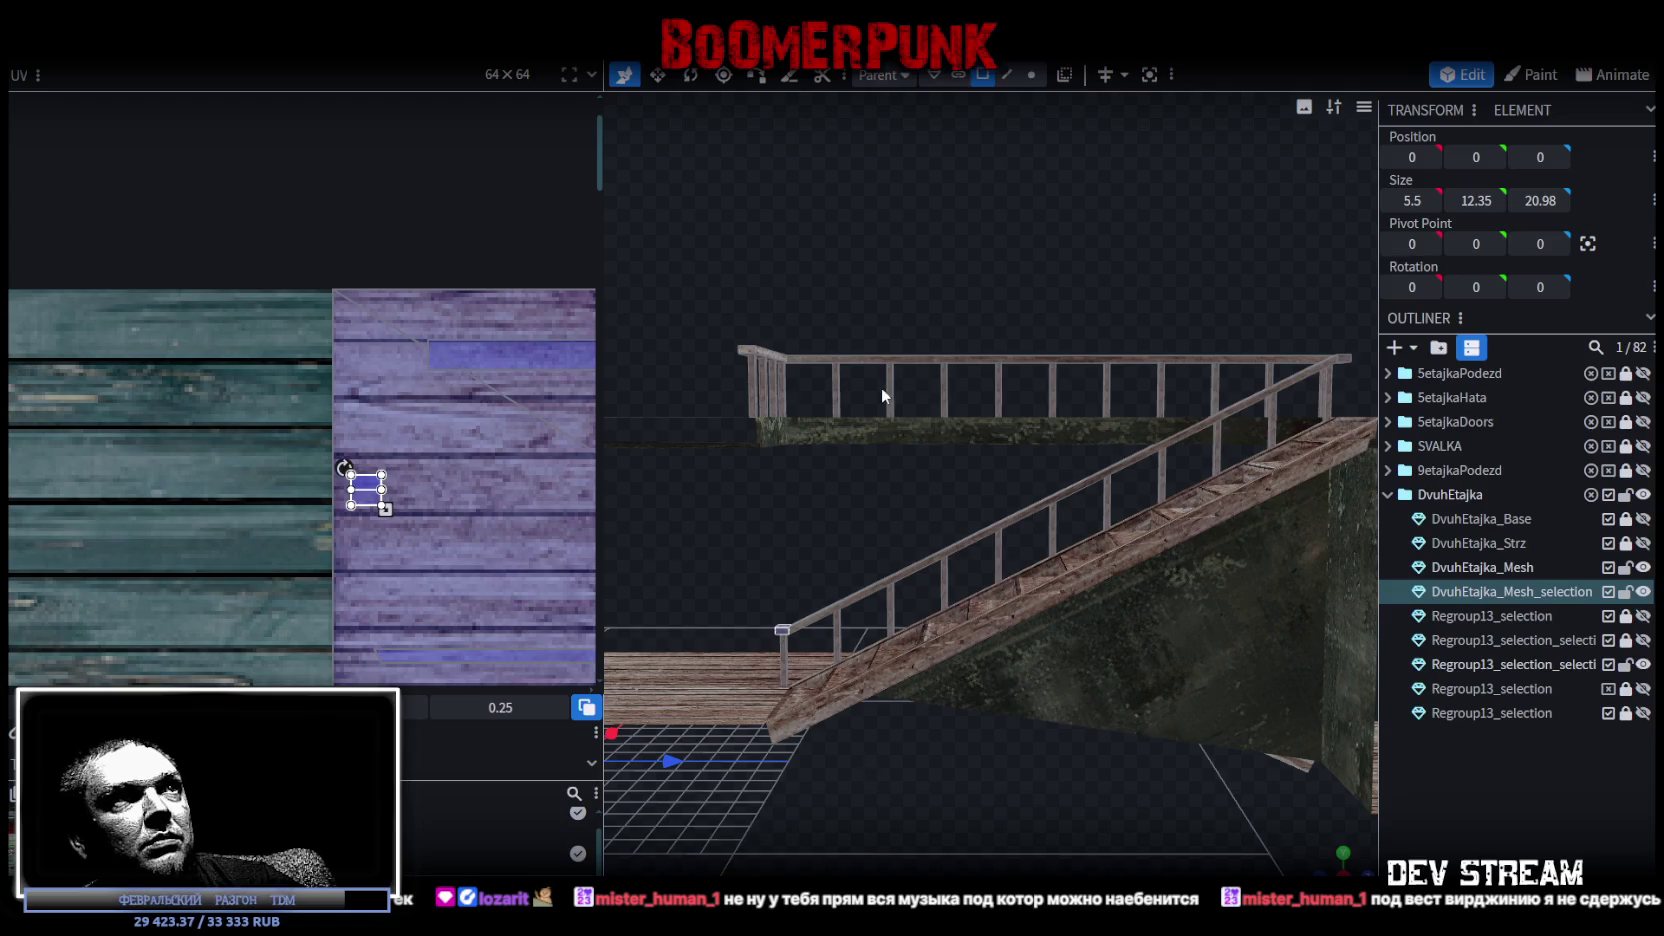
mouse_move(957, 281)
mouse_down()
mouse_move(920, 307)
mouse_move(969, 222)
mouse_move(939, 246)
mouse_up()
click(928, 322)
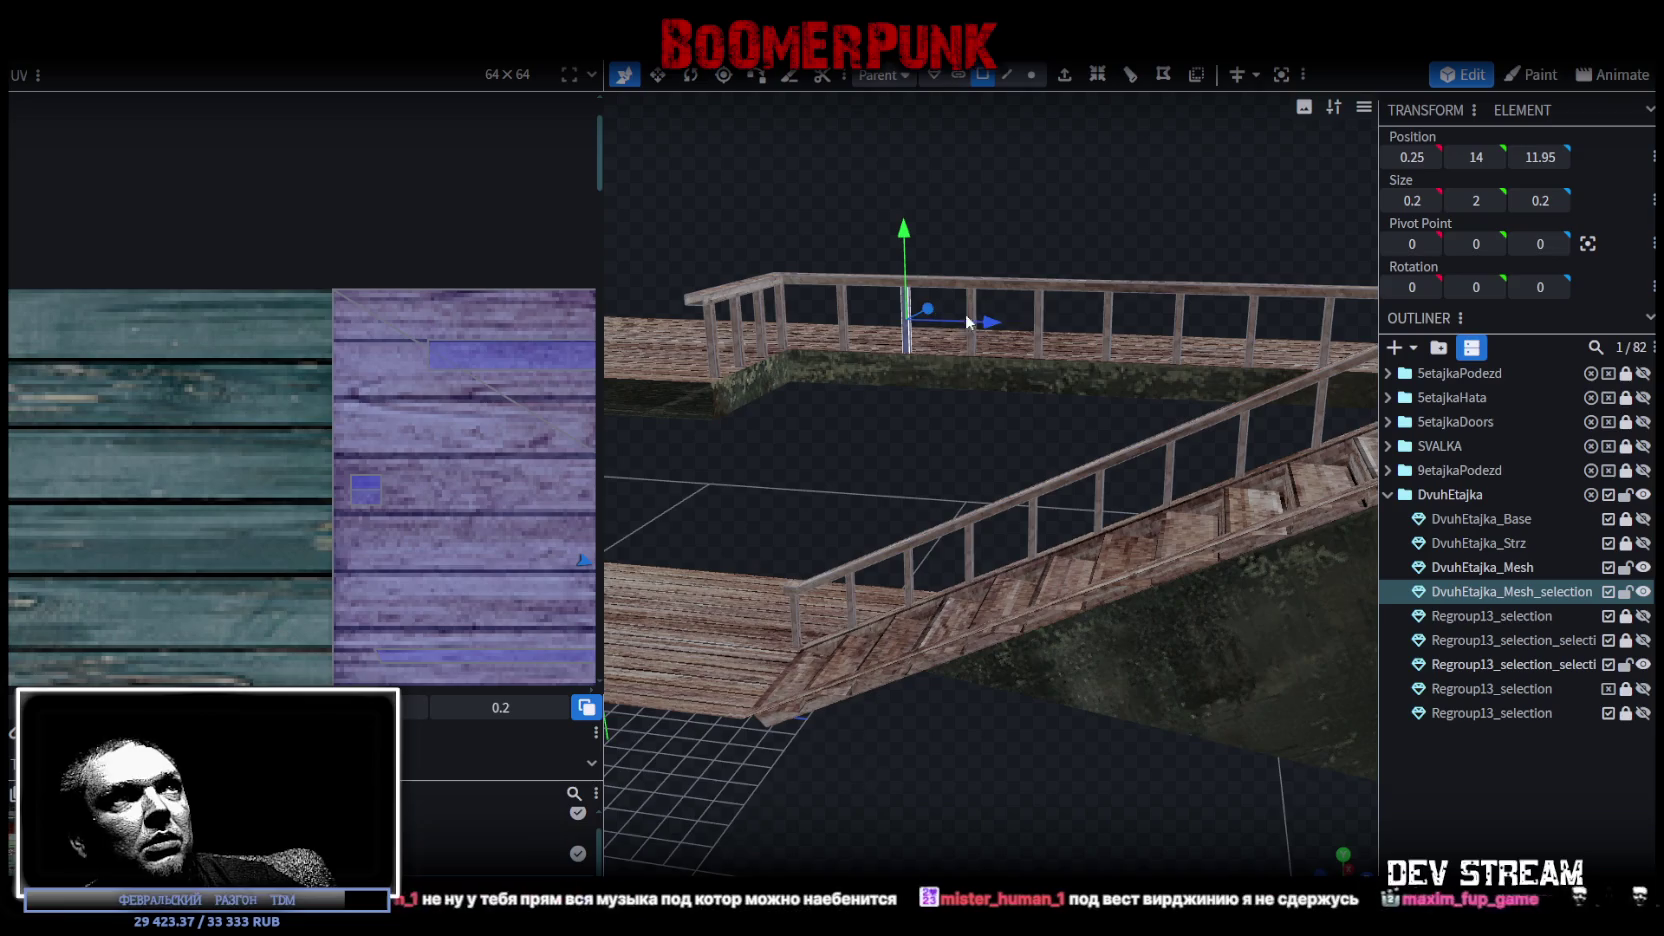
Select another upper-railing post and slide it along the railing on the Z axis.
click(1043, 306)
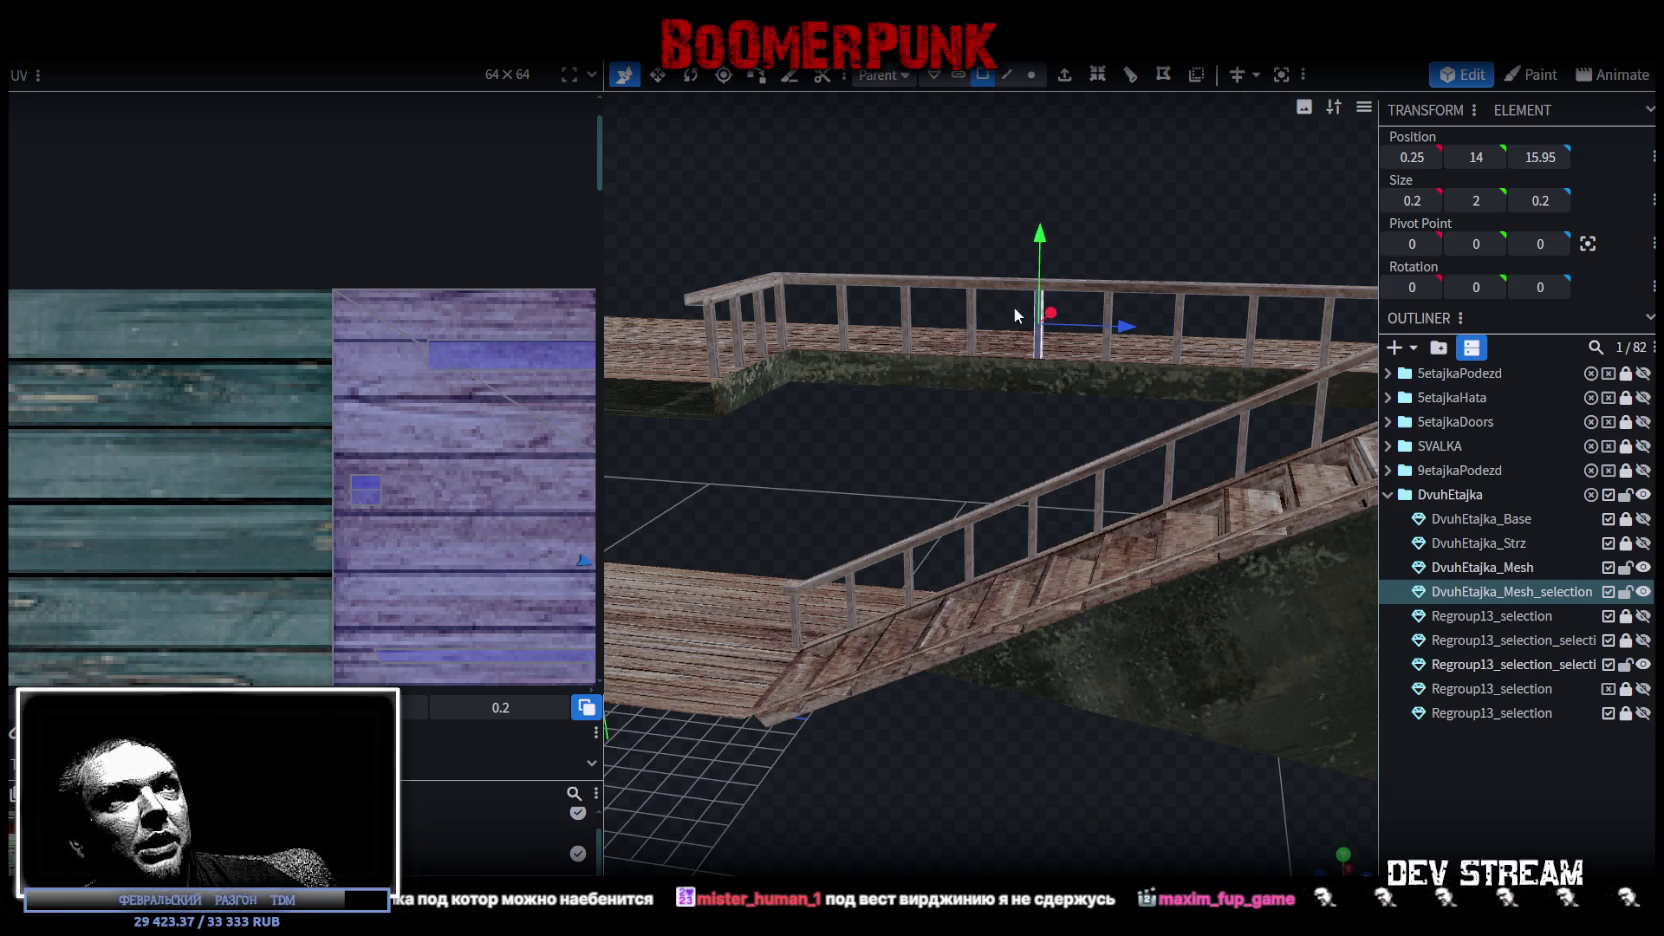
mouse_move(949, 302)
mouse_down()
mouse_move(996, 317)
mouse_move(962, 306)
mouse_up()
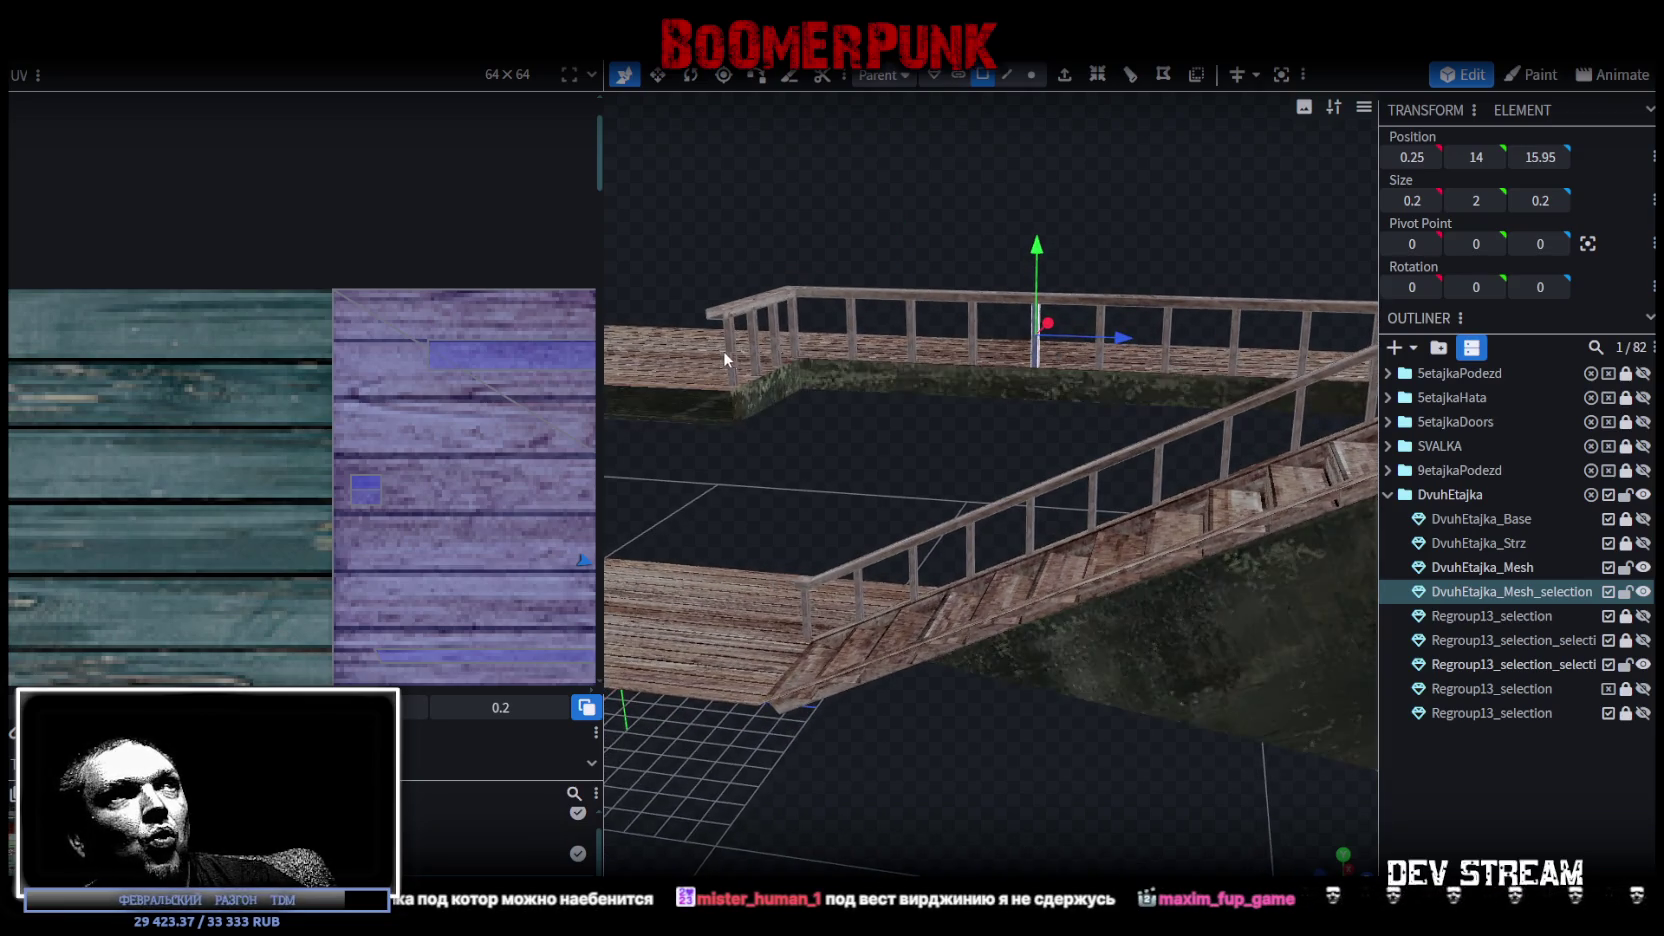
mouse_move(711, 335)
mouse_down()
mouse_move(758, 211)
mouse_move(783, 195)
mouse_move(738, 228)
mouse_move(880, 325)
mouse_move(933, 307)
mouse_up()
scroll(1045, 214, up, 3)
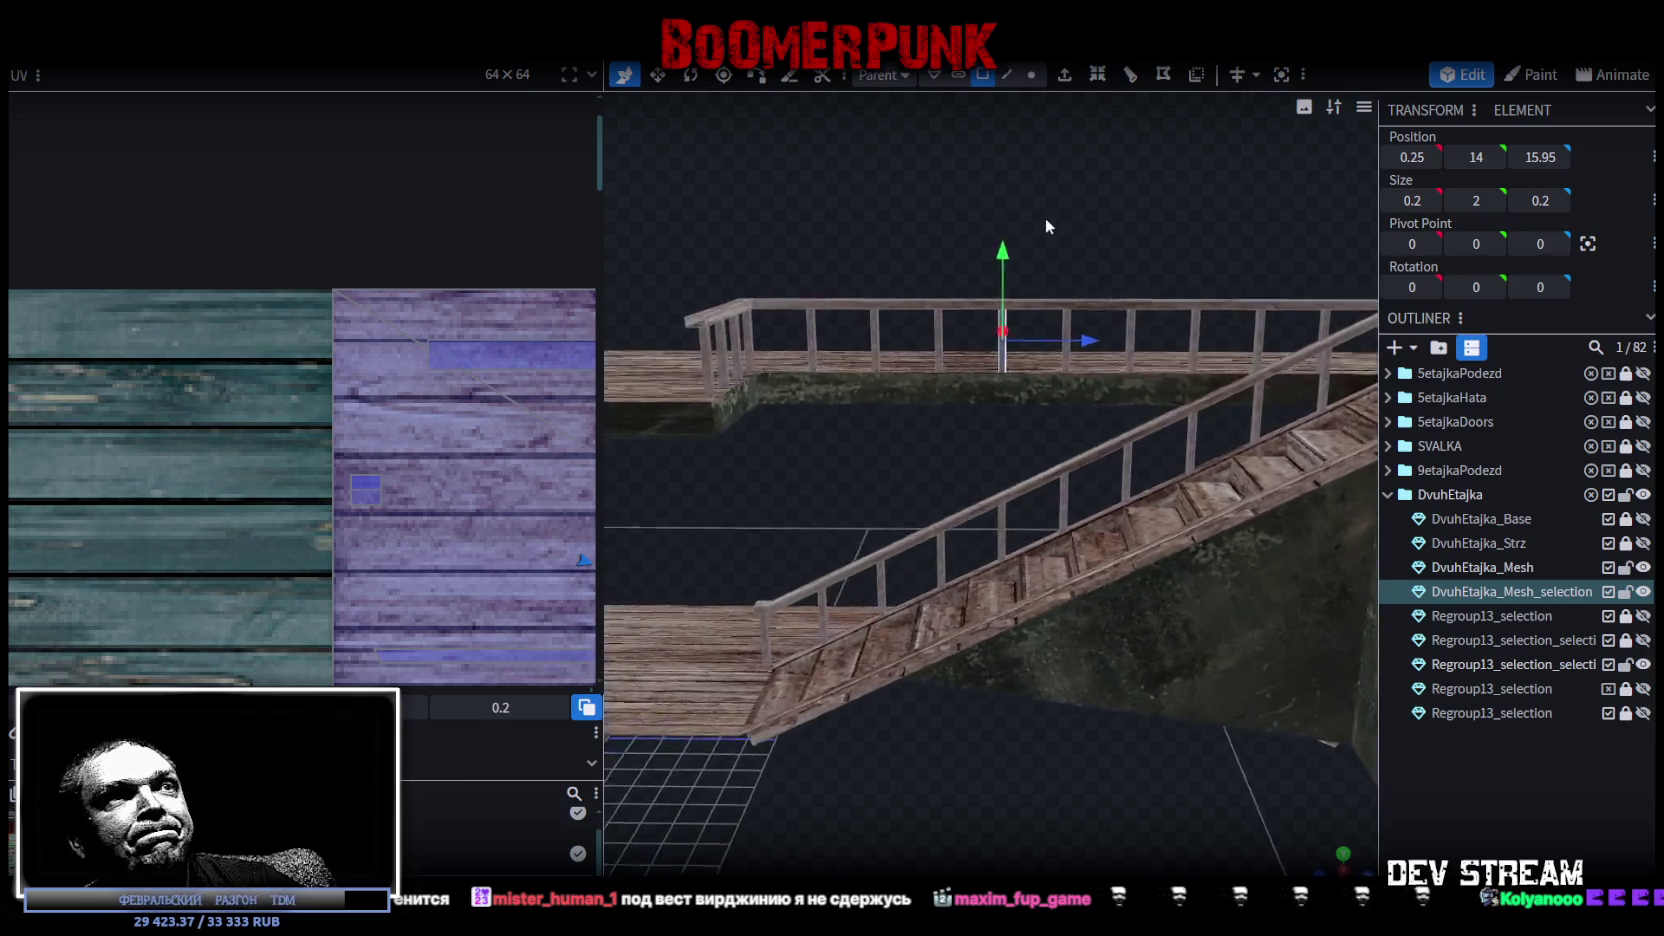
scroll(1045, 214, up, 3)
mouse_move(1065, 776)
mouse_down()
mouse_move(1161, 745)
mouse_move(1316, 754)
mouse_move(906, 781)
mouse_move(1105, 800)
mouse_move(938, 838)
mouse_move(1030, 789)
mouse_move(916, 781)
mouse_move(1020, 757)
mouse_up()
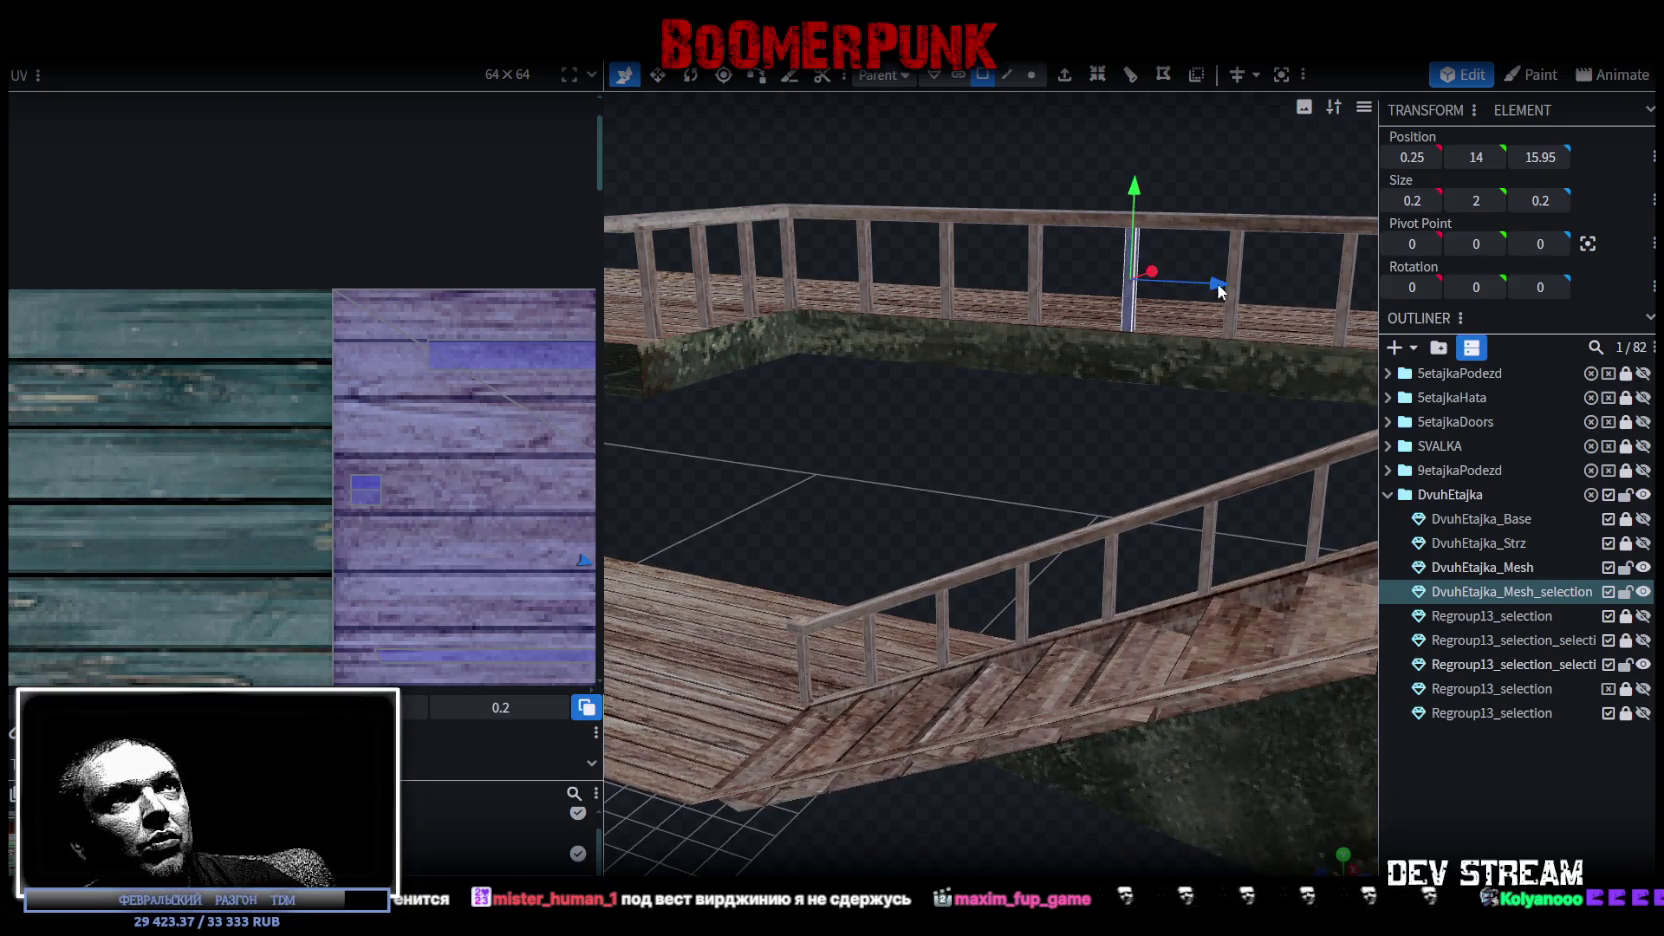
drag(1217, 283, 872, 257)
drag(1150, 320, 1043, 309)
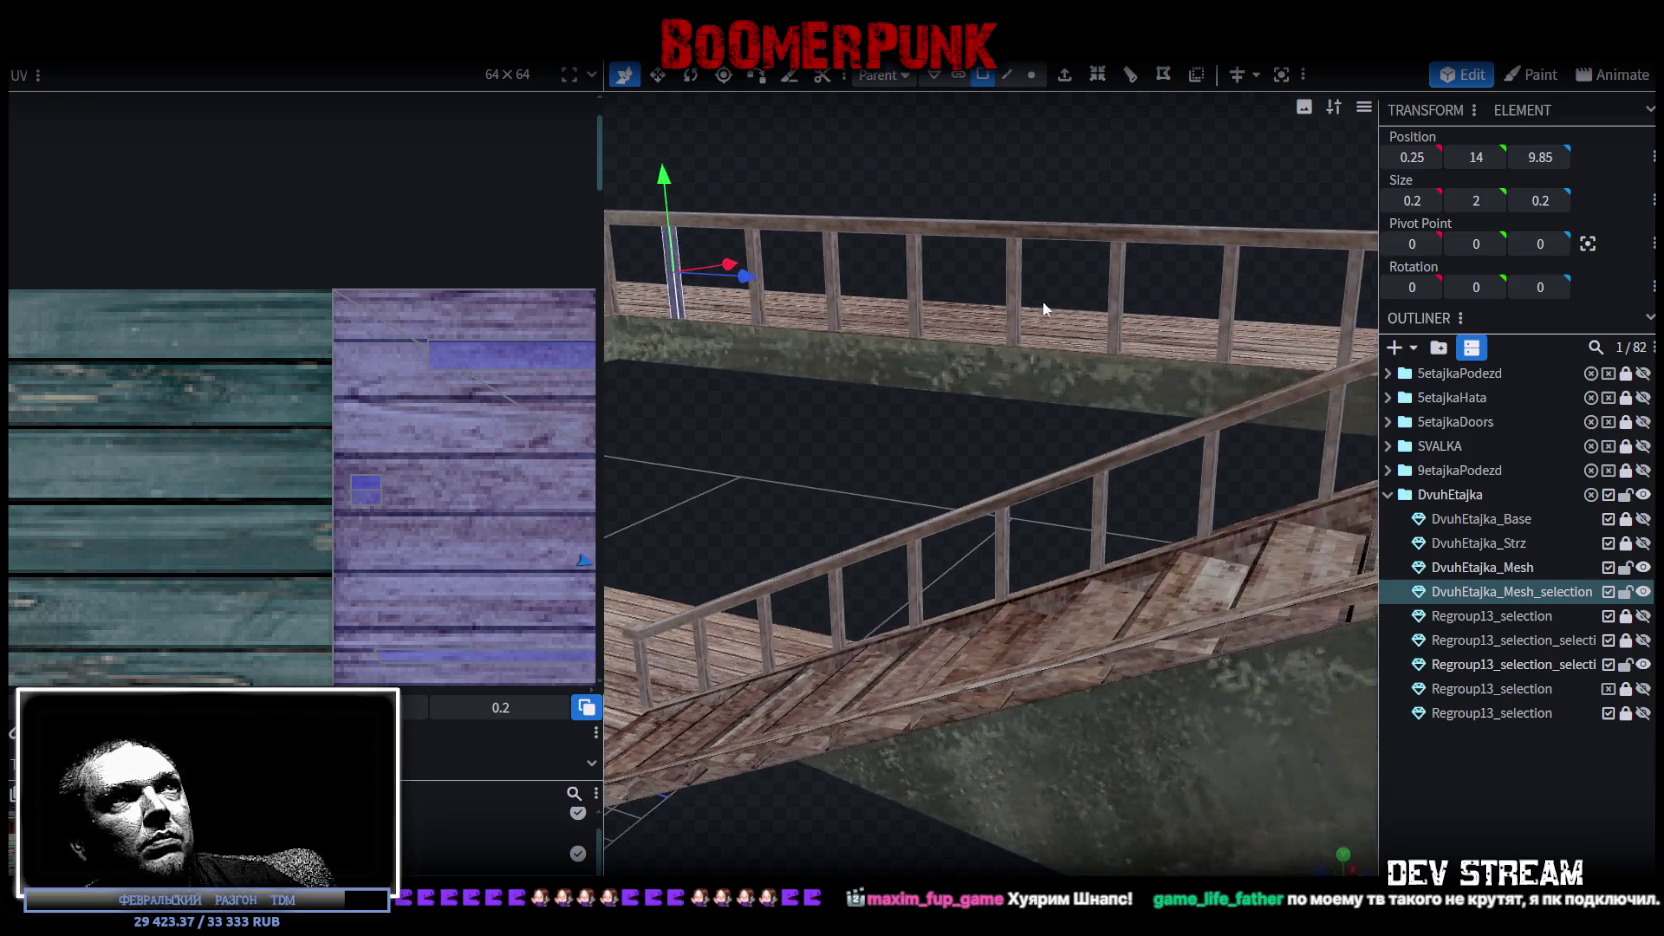
Select a middle railing post and nudge it 0.1 along the railing to Z 23.85.
mouse_move(990, 252)
mouse_down()
mouse_move(1154, 298)
mouse_move(1095, 396)
mouse_move(1122, 318)
mouse_up()
click(1154, 296)
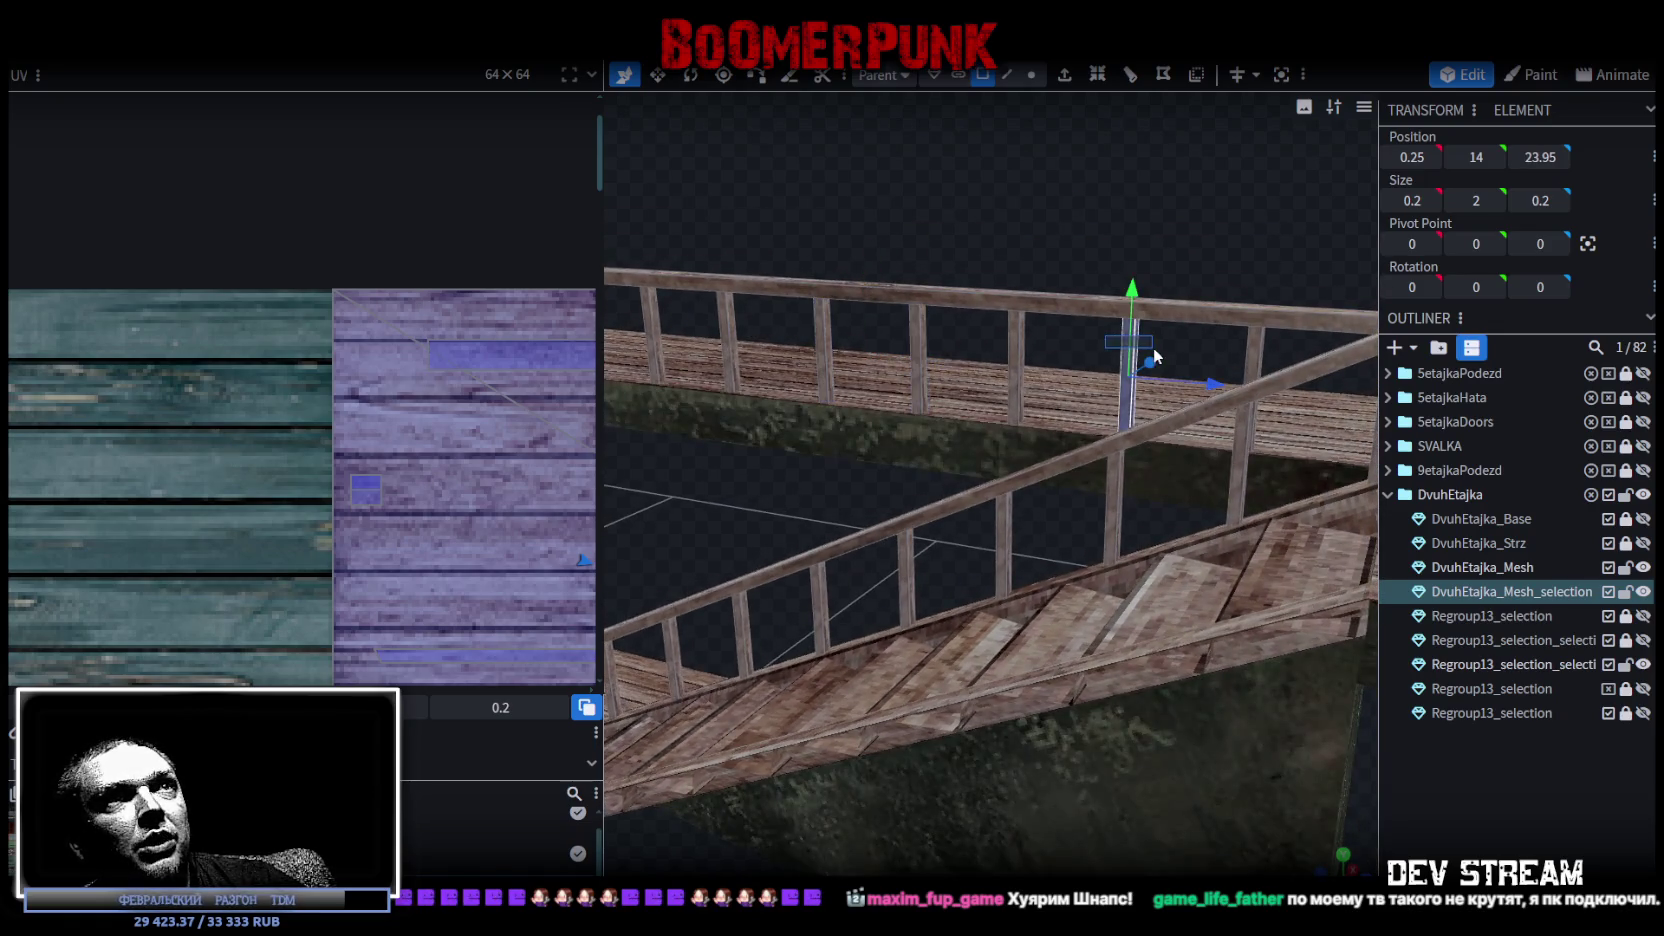
mouse_move(1197, 384)
mouse_down()
mouse_move(1330, 428)
mouse_move(1050, 424)
mouse_move(1069, 245)
mouse_move(1004, 291)
mouse_move(1160, 224)
mouse_move(1268, 225)
mouse_up()
mouse_move(881, 548)
mouse_down()
mouse_move(857, 590)
mouse_move(1019, 468)
mouse_up()
scroll(894, 529, down, 3)
scroll(930, 620, down, 2)
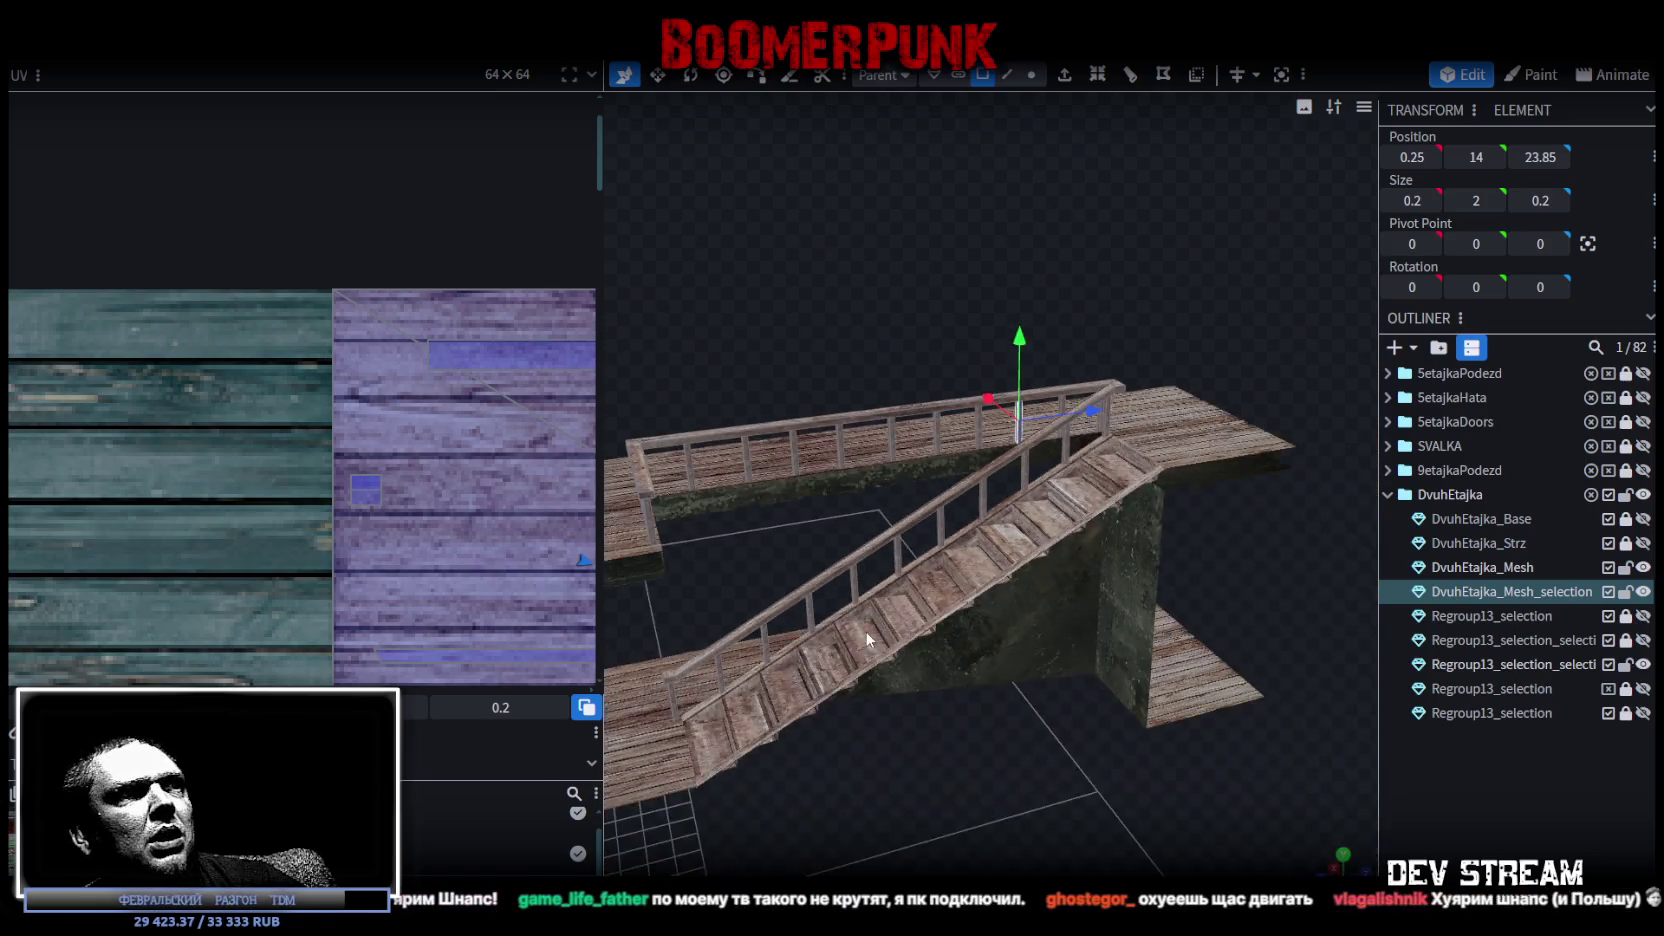
Move a walkway post into line and slide the middle post pair from Z 21 to 22.9.
mouse_move(974, 723)
mouse_down()
mouse_move(956, 525)
mouse_move(1058, 716)
mouse_move(718, 341)
mouse_up()
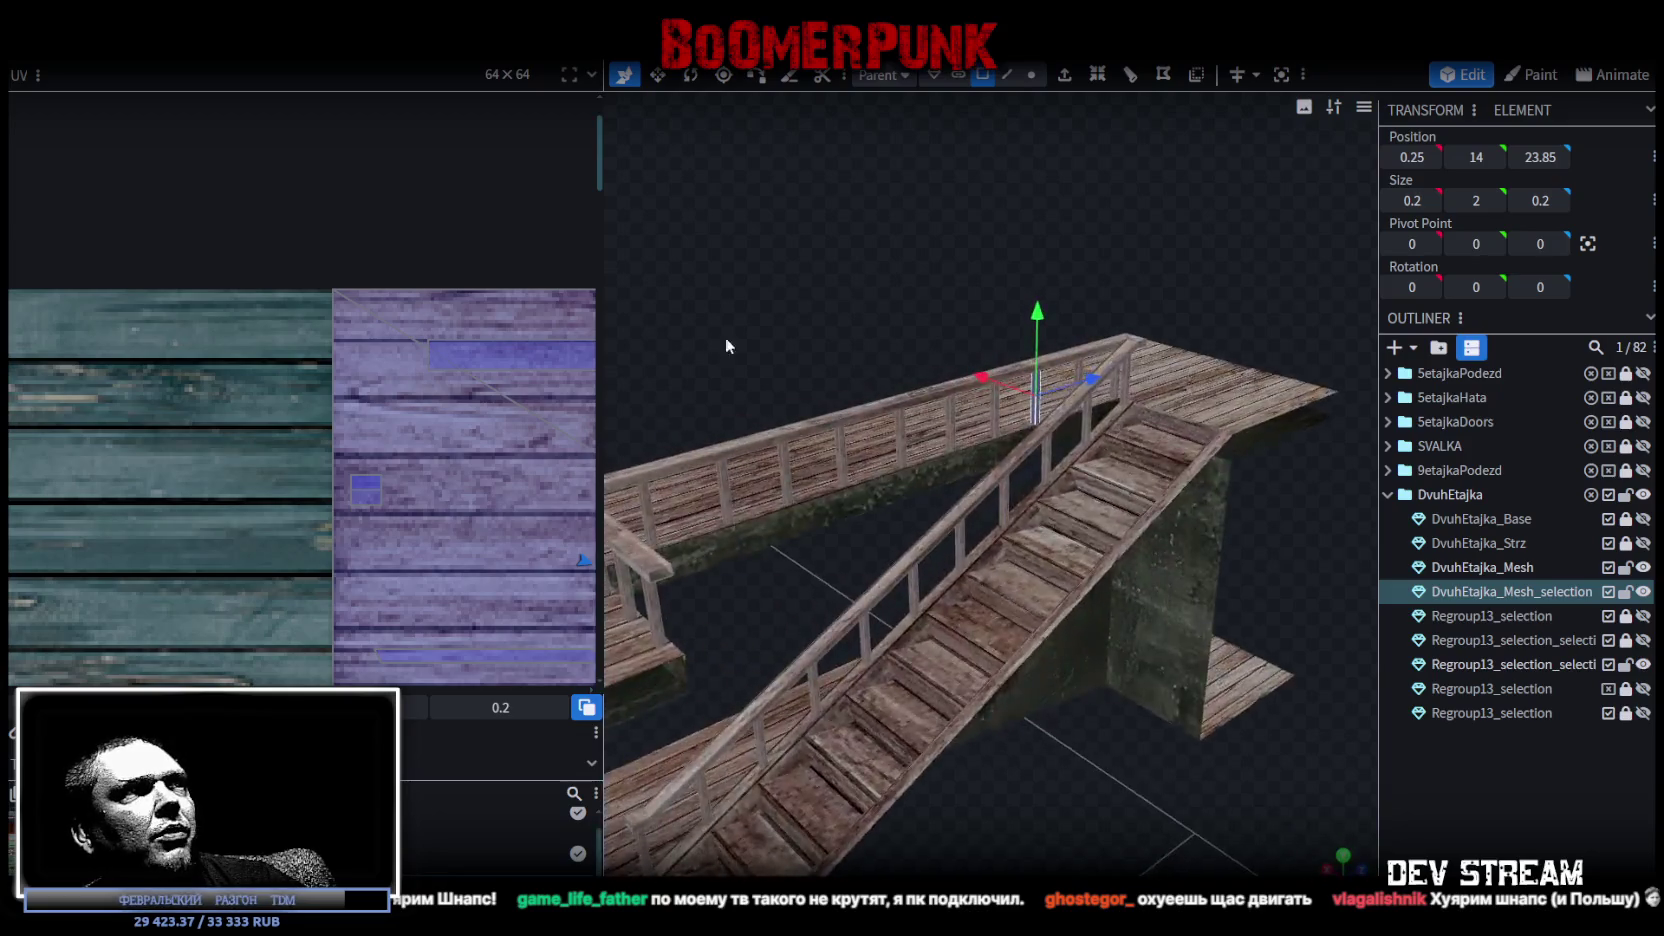
scroll(897, 248, up, 3)
mouse_move(897, 257)
mouse_down()
mouse_move(1003, 252)
mouse_move(951, 249)
mouse_move(1078, 340)
mouse_up()
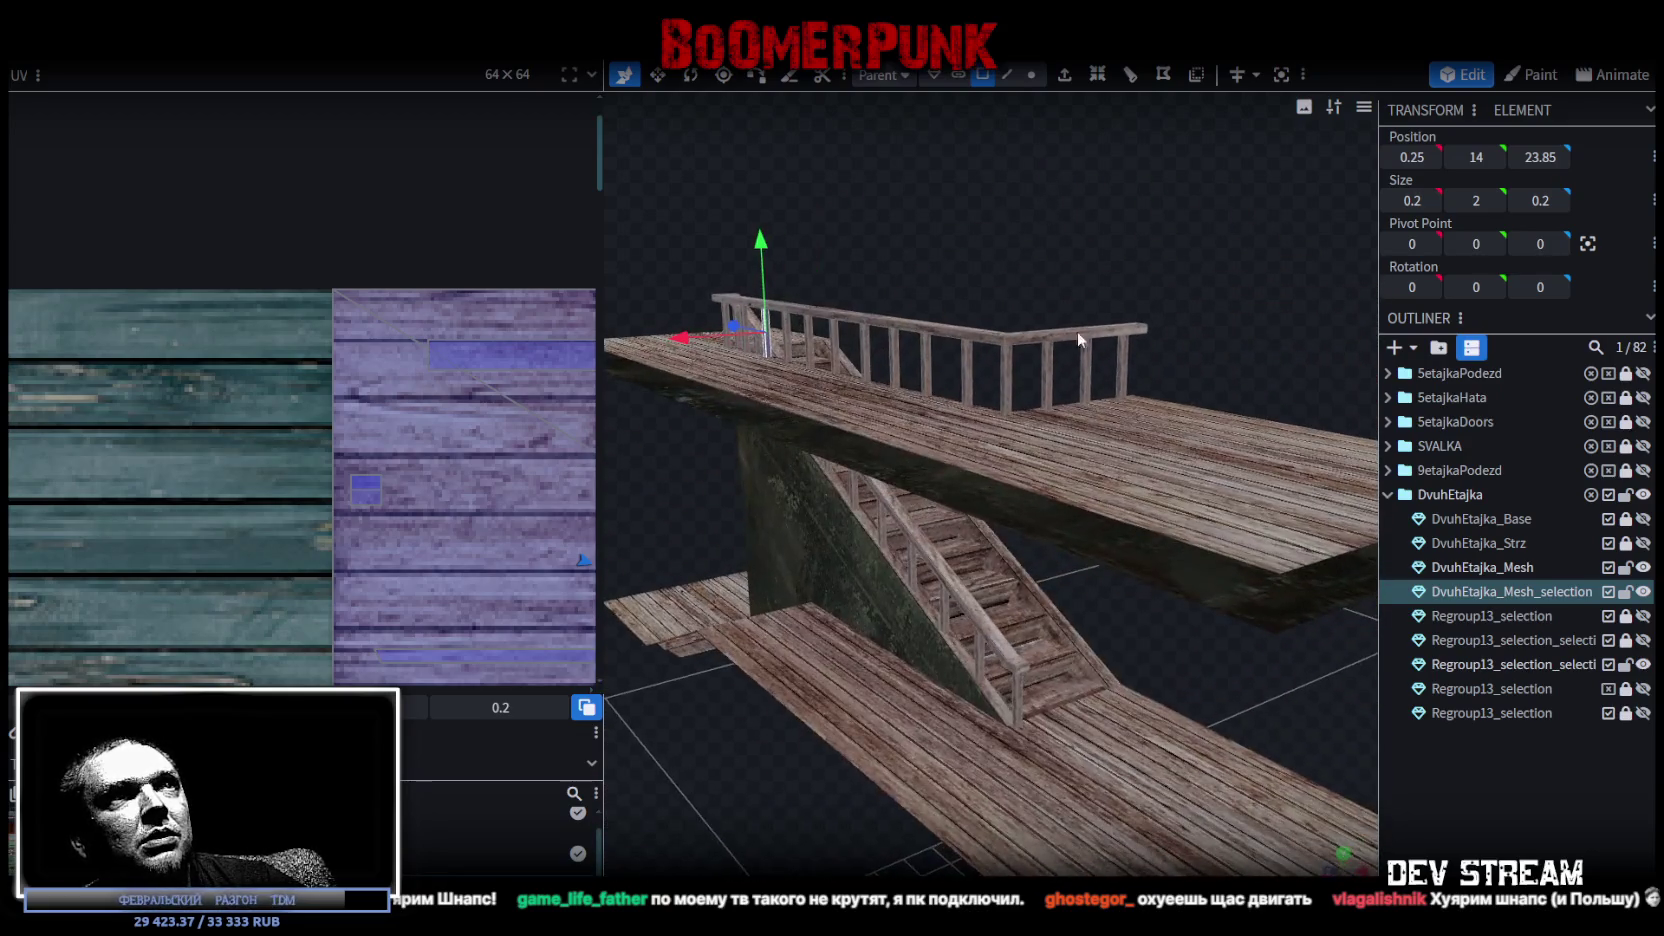
click(1050, 376)
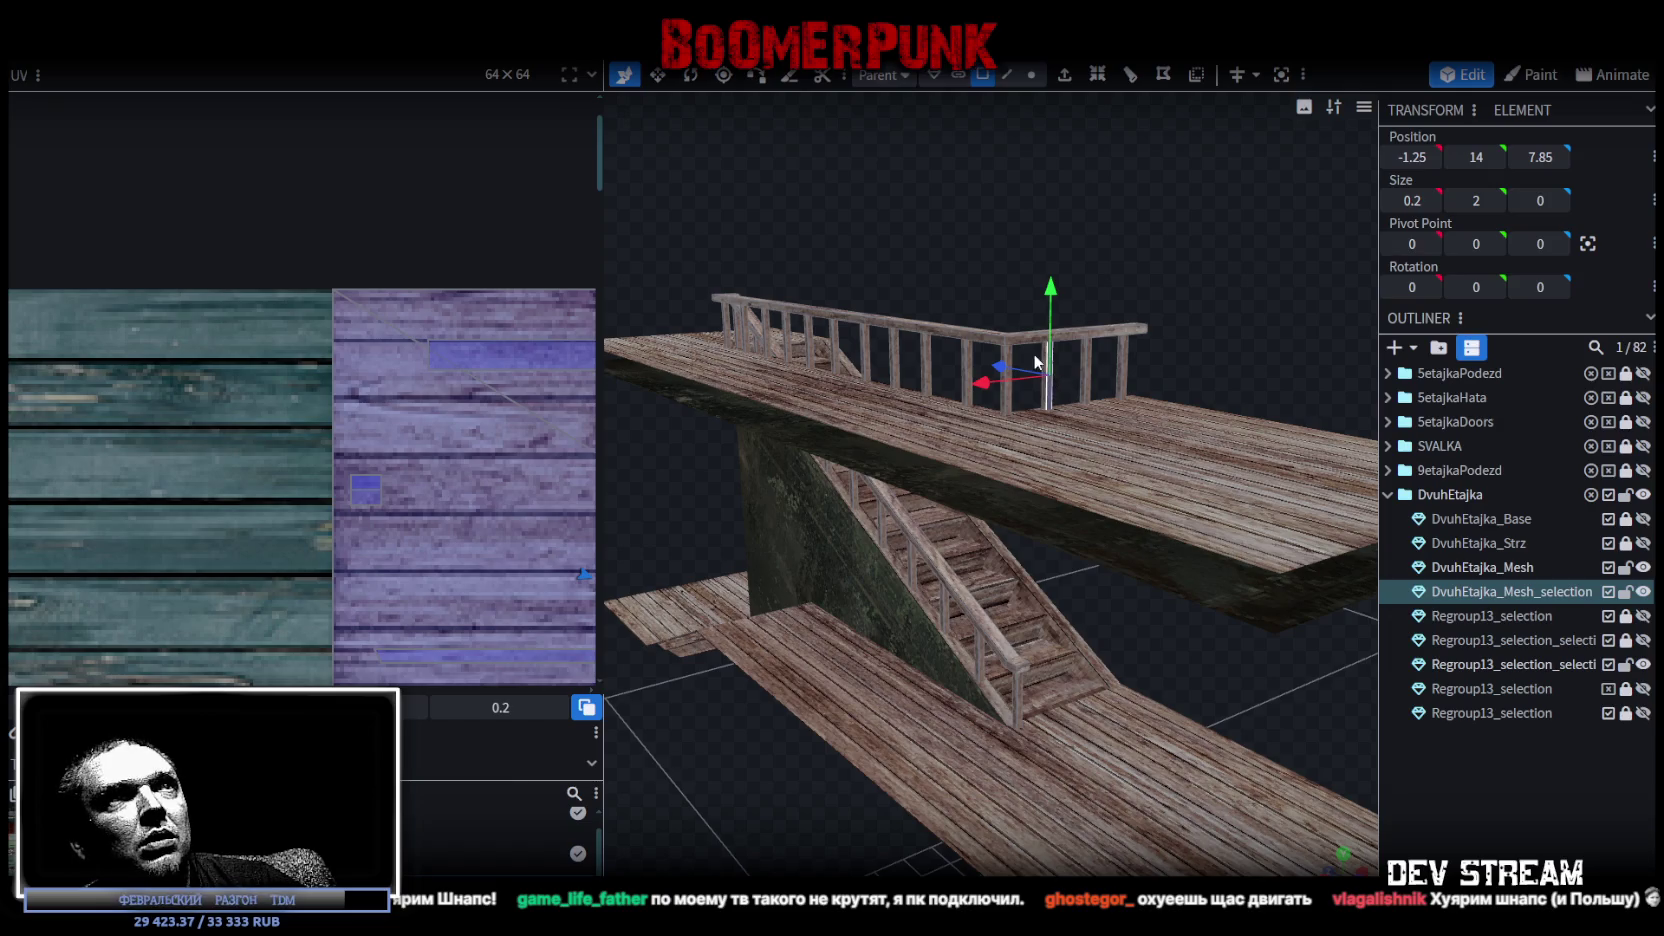
mouse_move(985, 385)
mouse_down()
mouse_move(1083, 224)
mouse_move(1034, 237)
mouse_move(1154, 374)
mouse_move(1170, 358)
mouse_move(1037, 384)
mouse_move(985, 228)
mouse_move(1079, 177)
mouse_up()
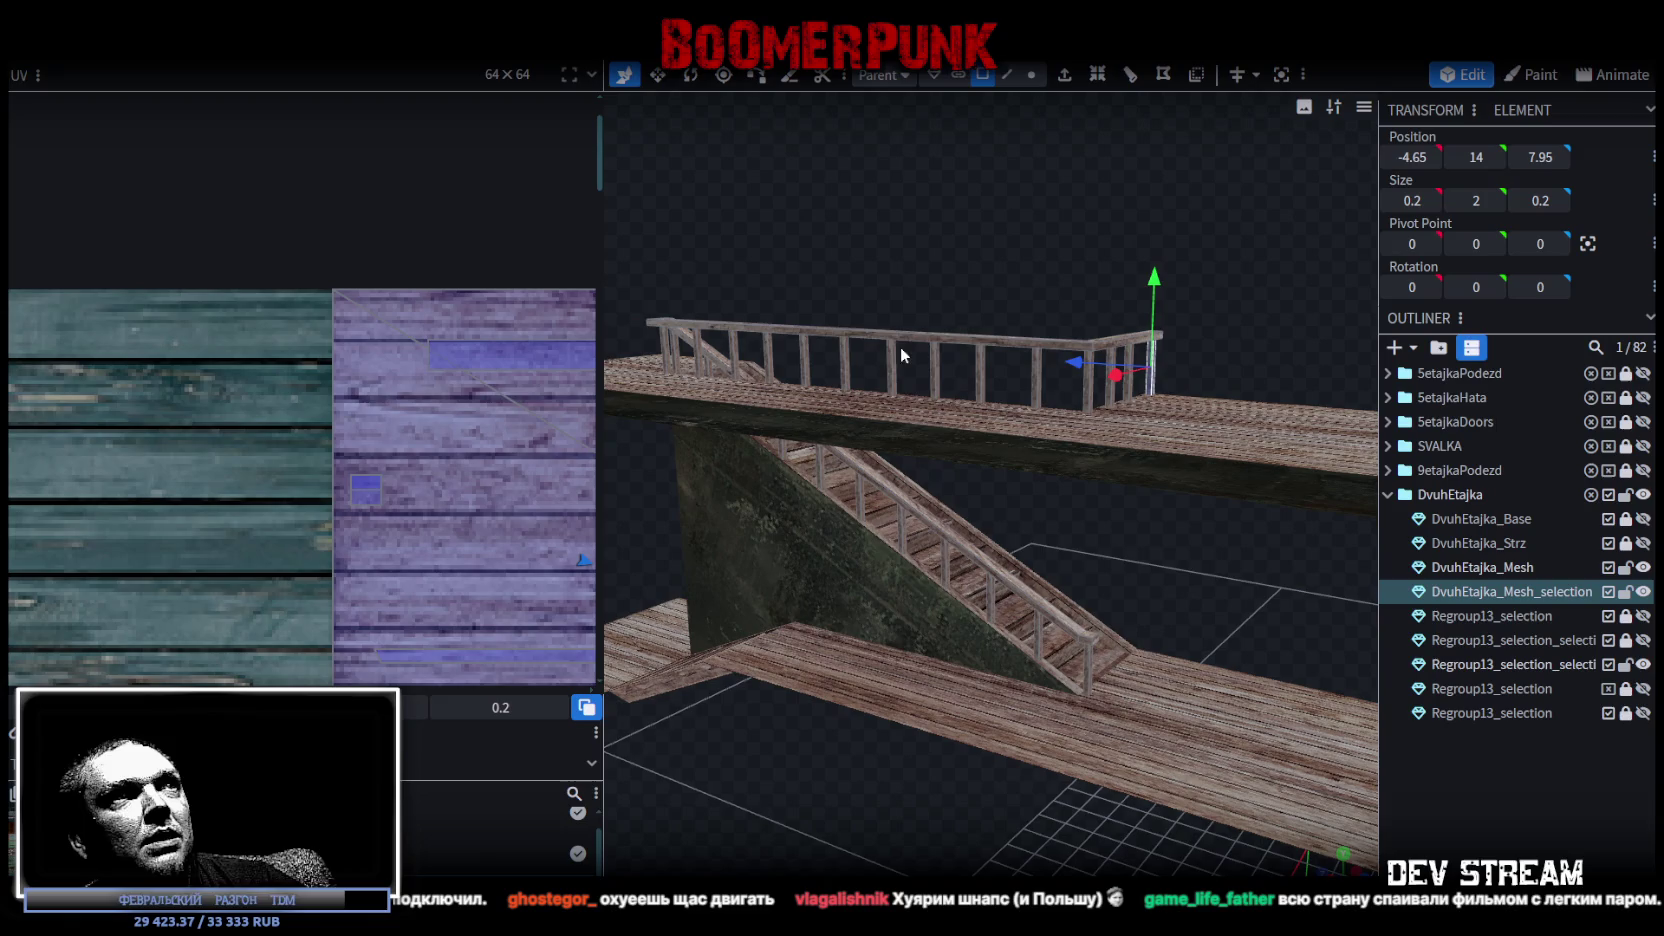
mouse_move(1101, 278)
mouse_down()
mouse_move(1050, 292)
mouse_move(1136, 335)
mouse_up()
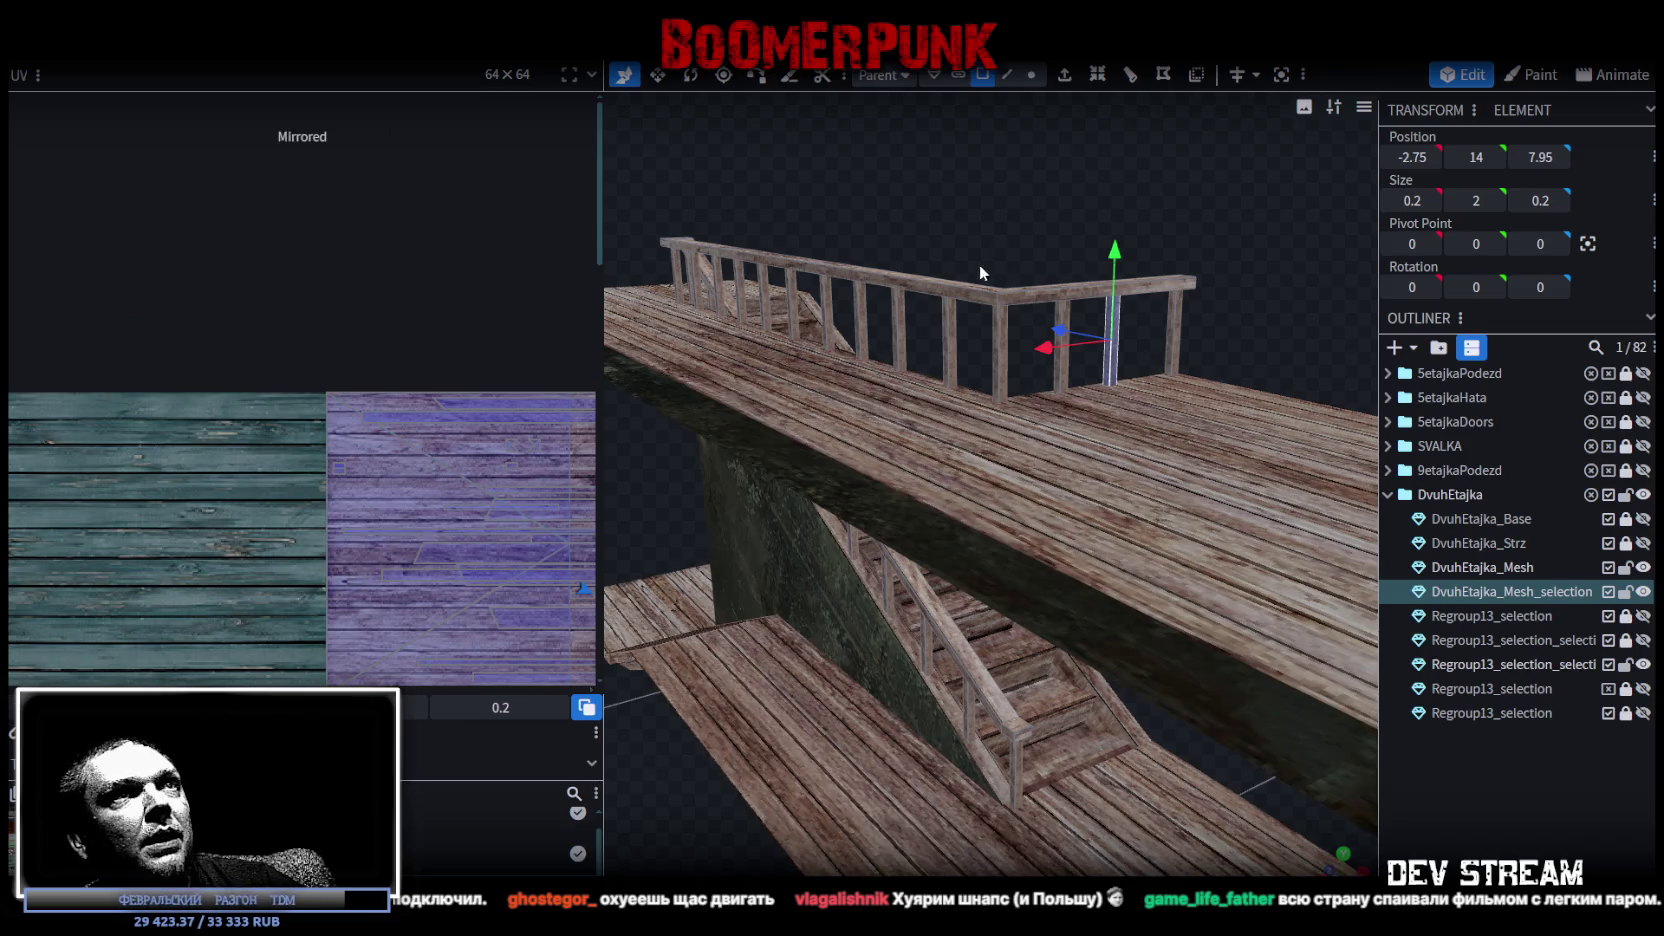
drag(1043, 345, 991, 351)
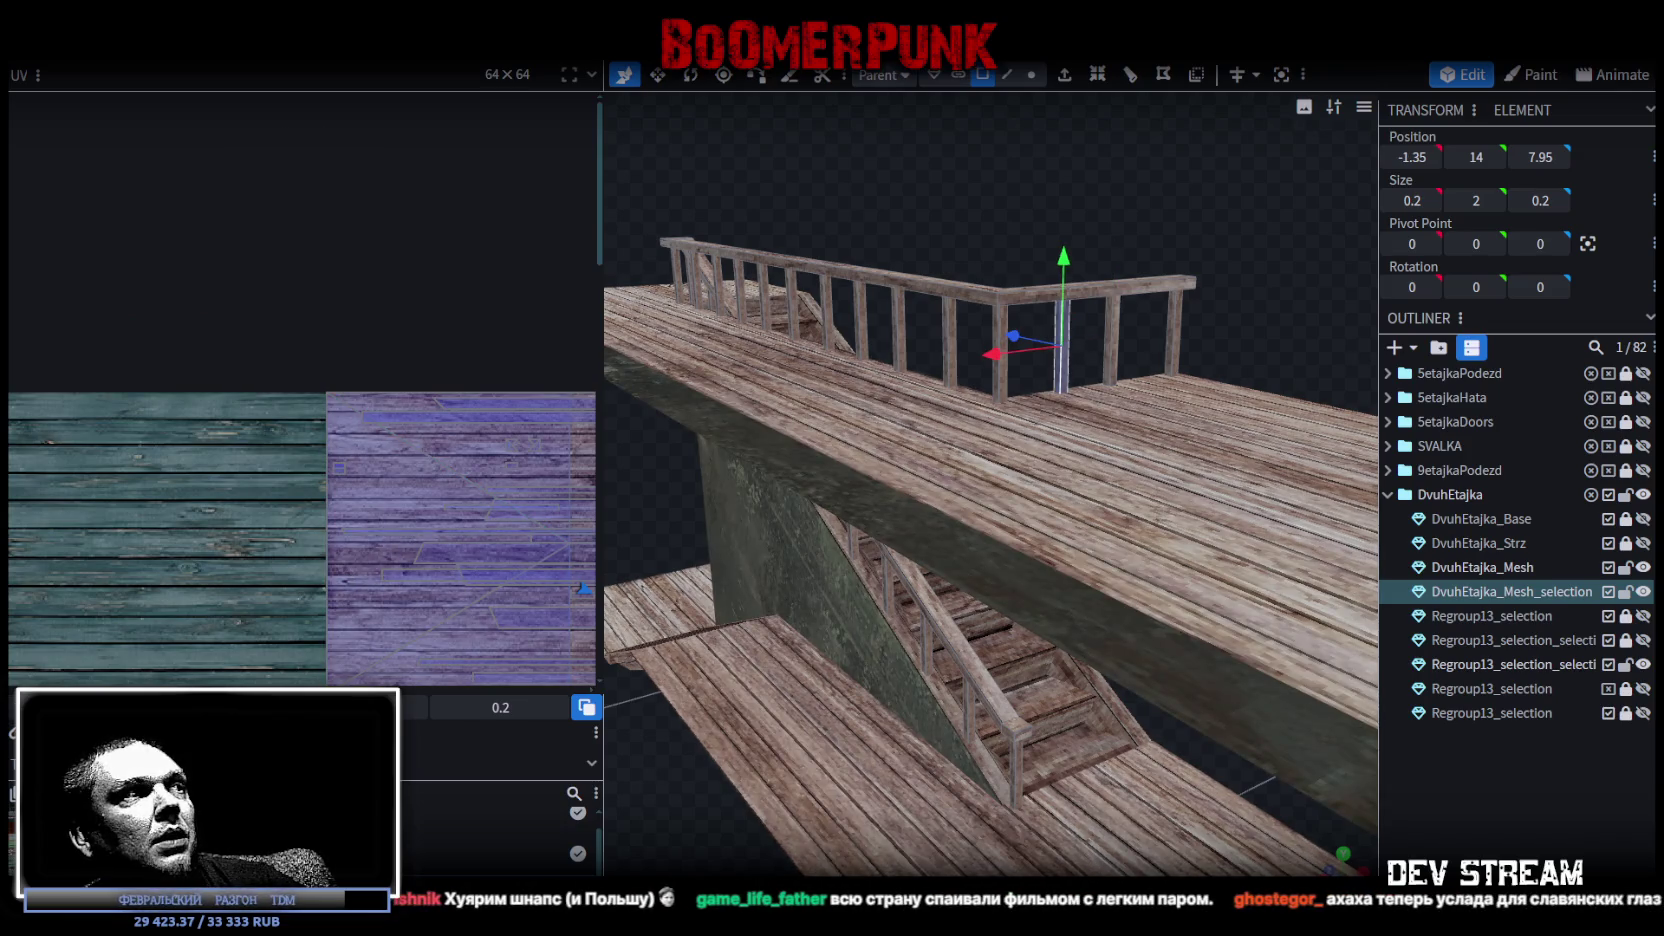
drag(993, 352, 930, 358)
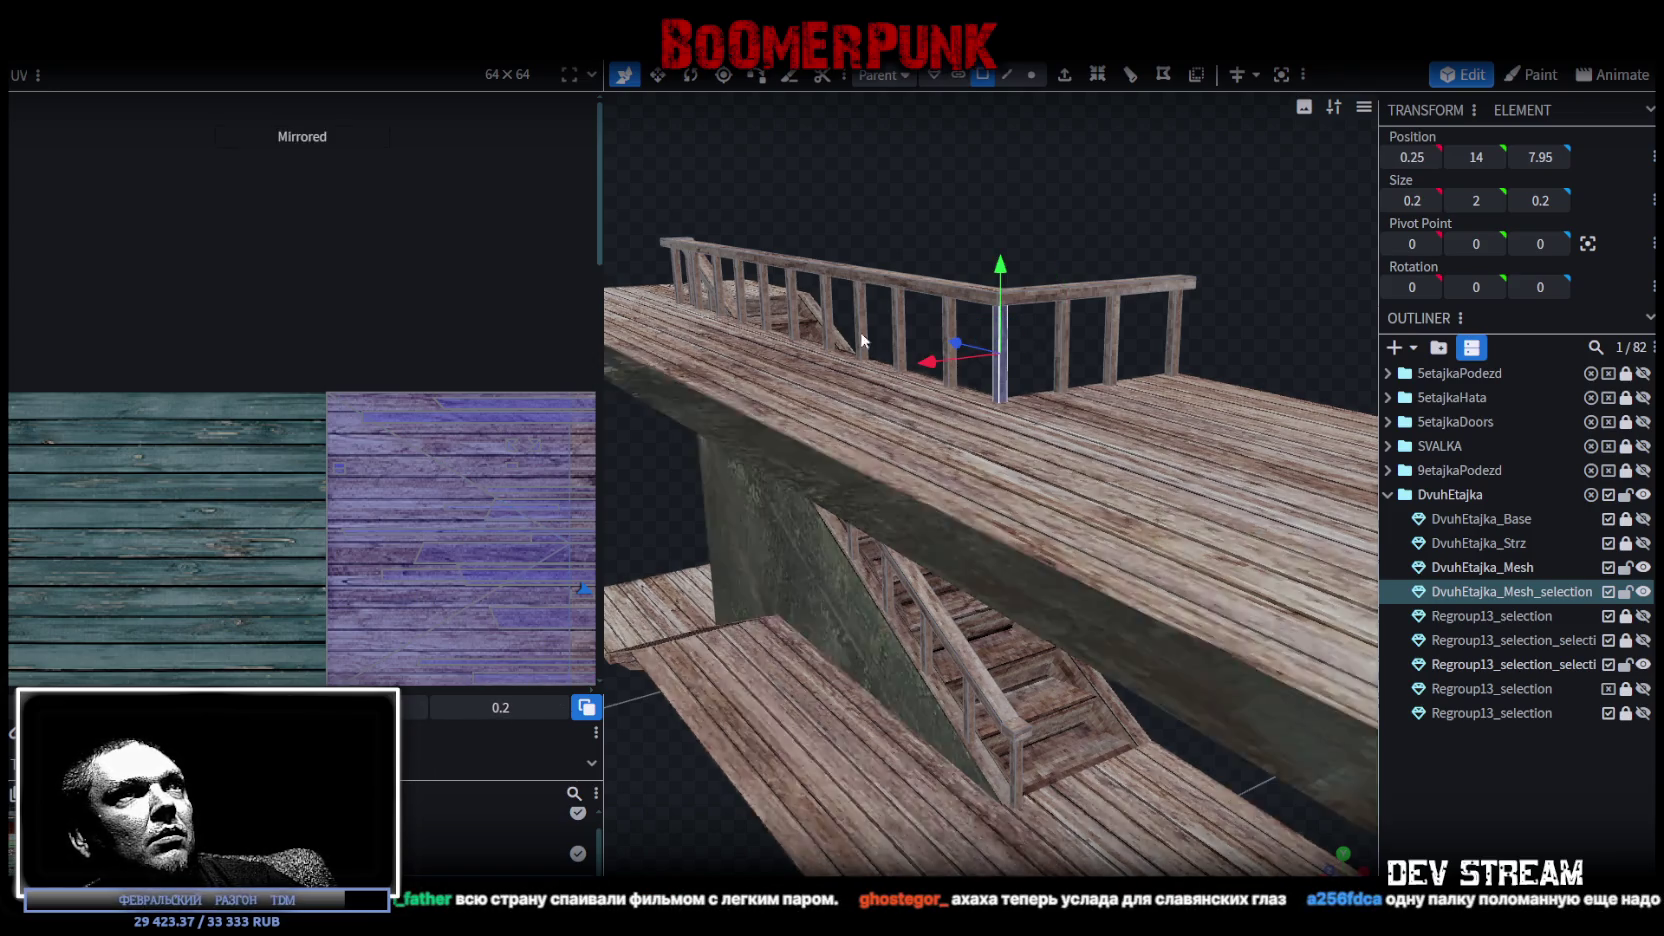
drag(930, 358, 952, 296)
click(1003, 351)
shift+click(928, 340)
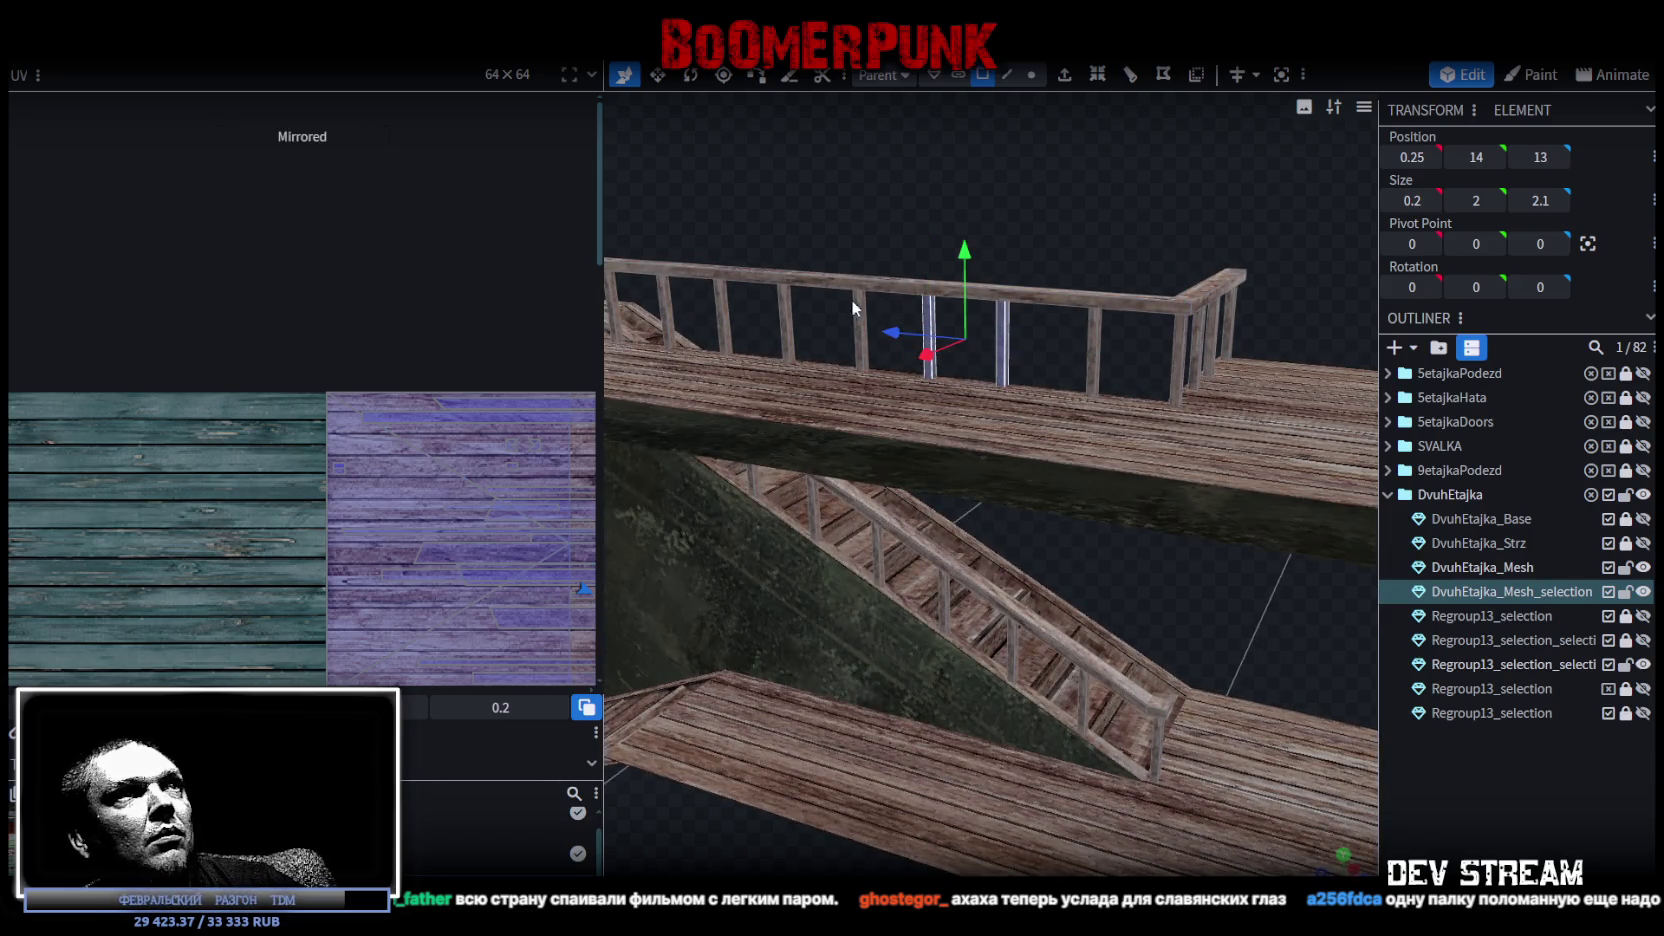
mouse_move(942, 332)
mouse_down()
mouse_move(870, 332)
mouse_move(1071, 190)
mouse_up()
Shift the texture mapping of two railing posts onto other planks.
click(903, 378)
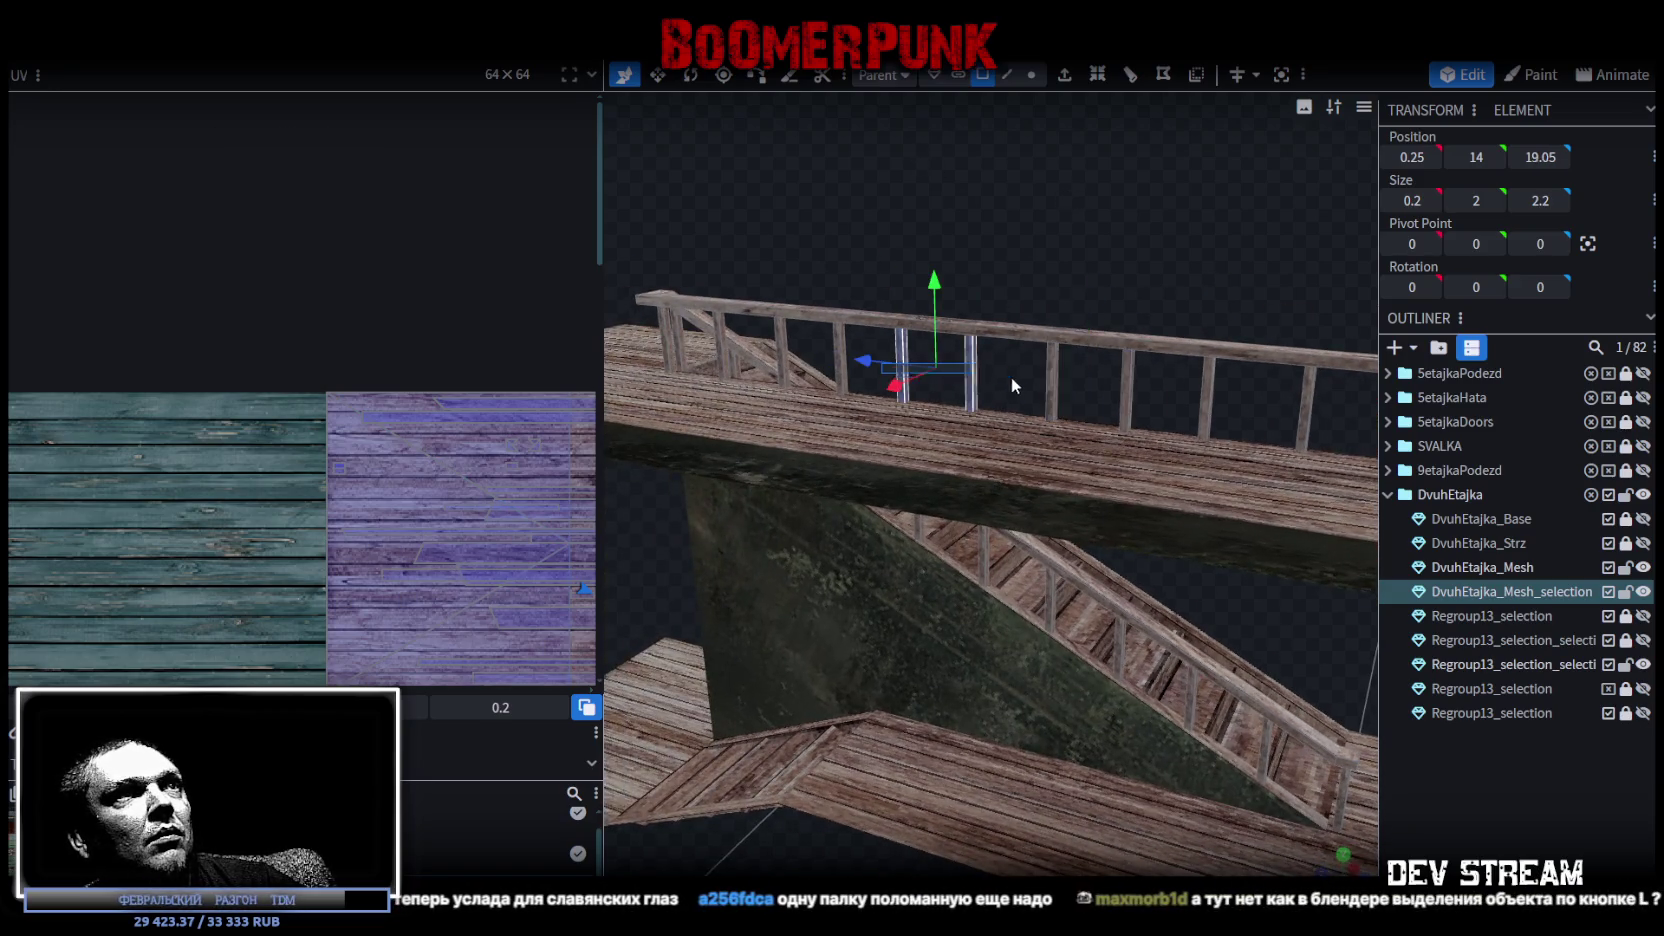
shift+click(970, 372)
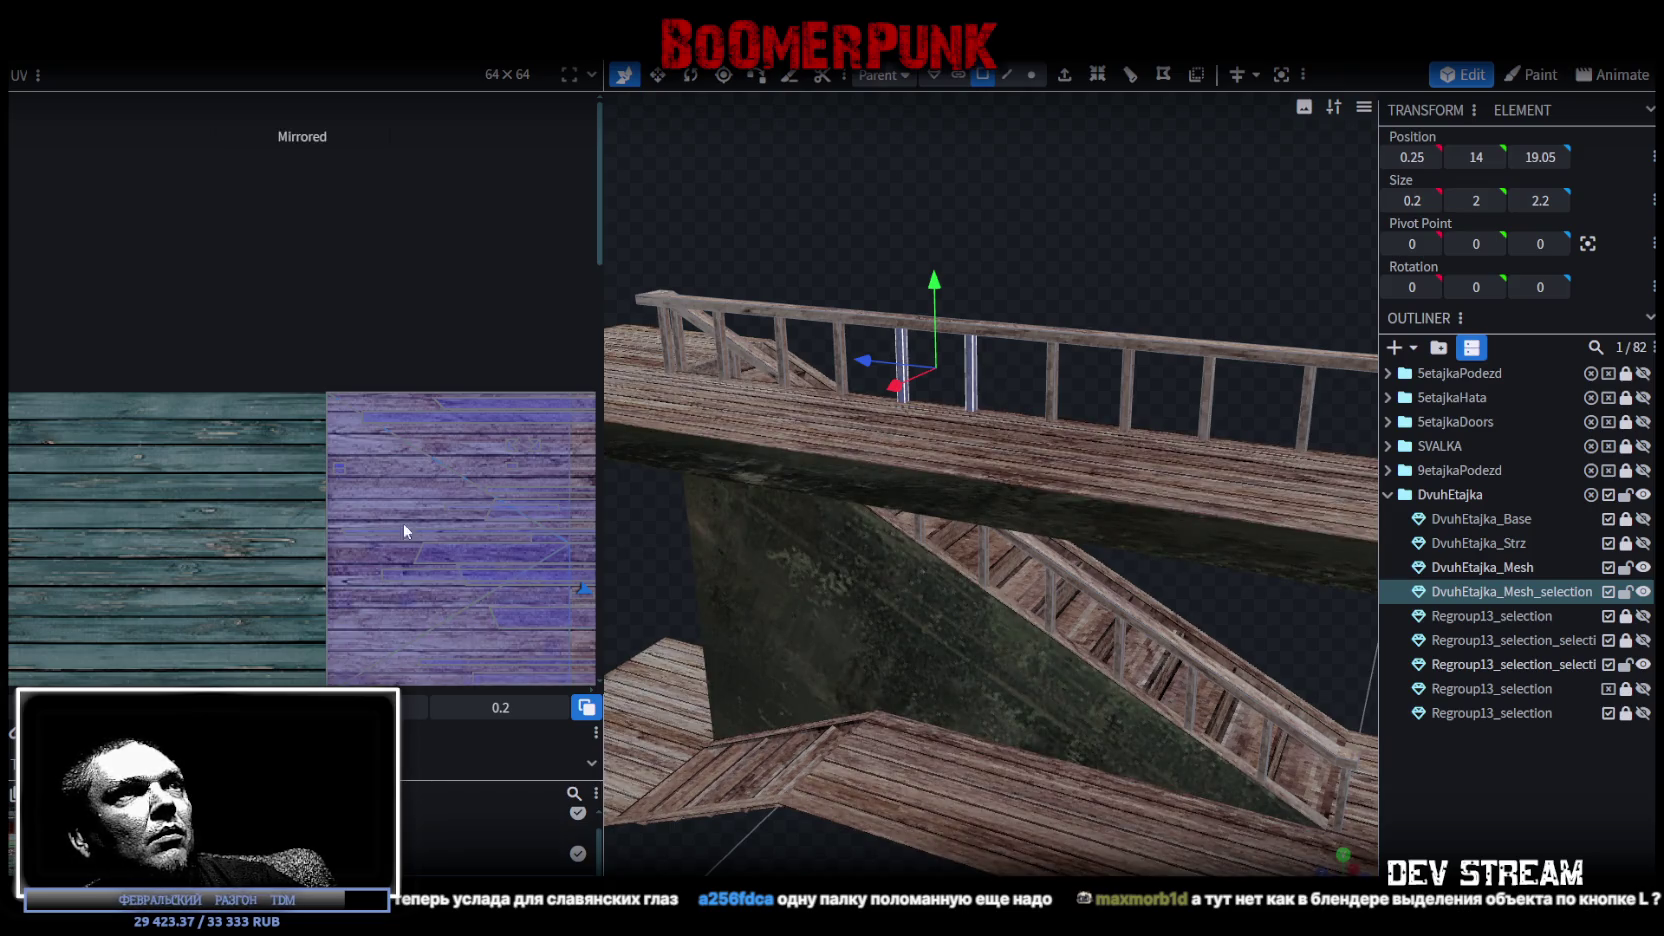
scroll(221, 516, up, 2)
scroll(400, 404, up, 2)
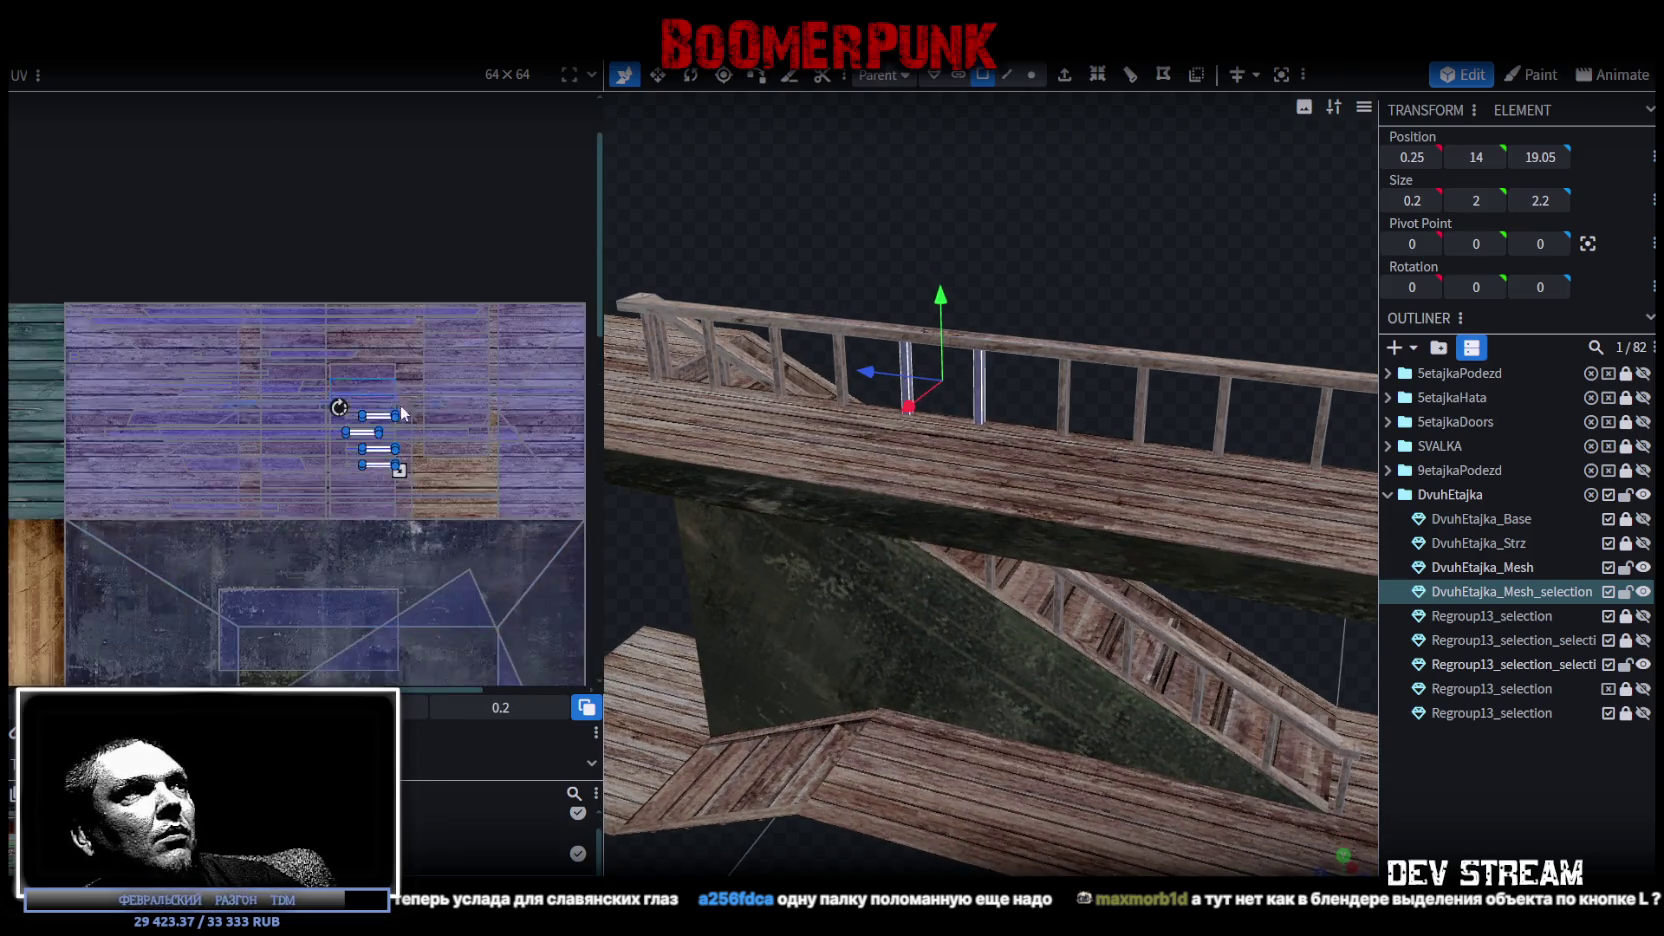
scroll(352, 487, up, 2)
drag(317, 493, 478, 493)
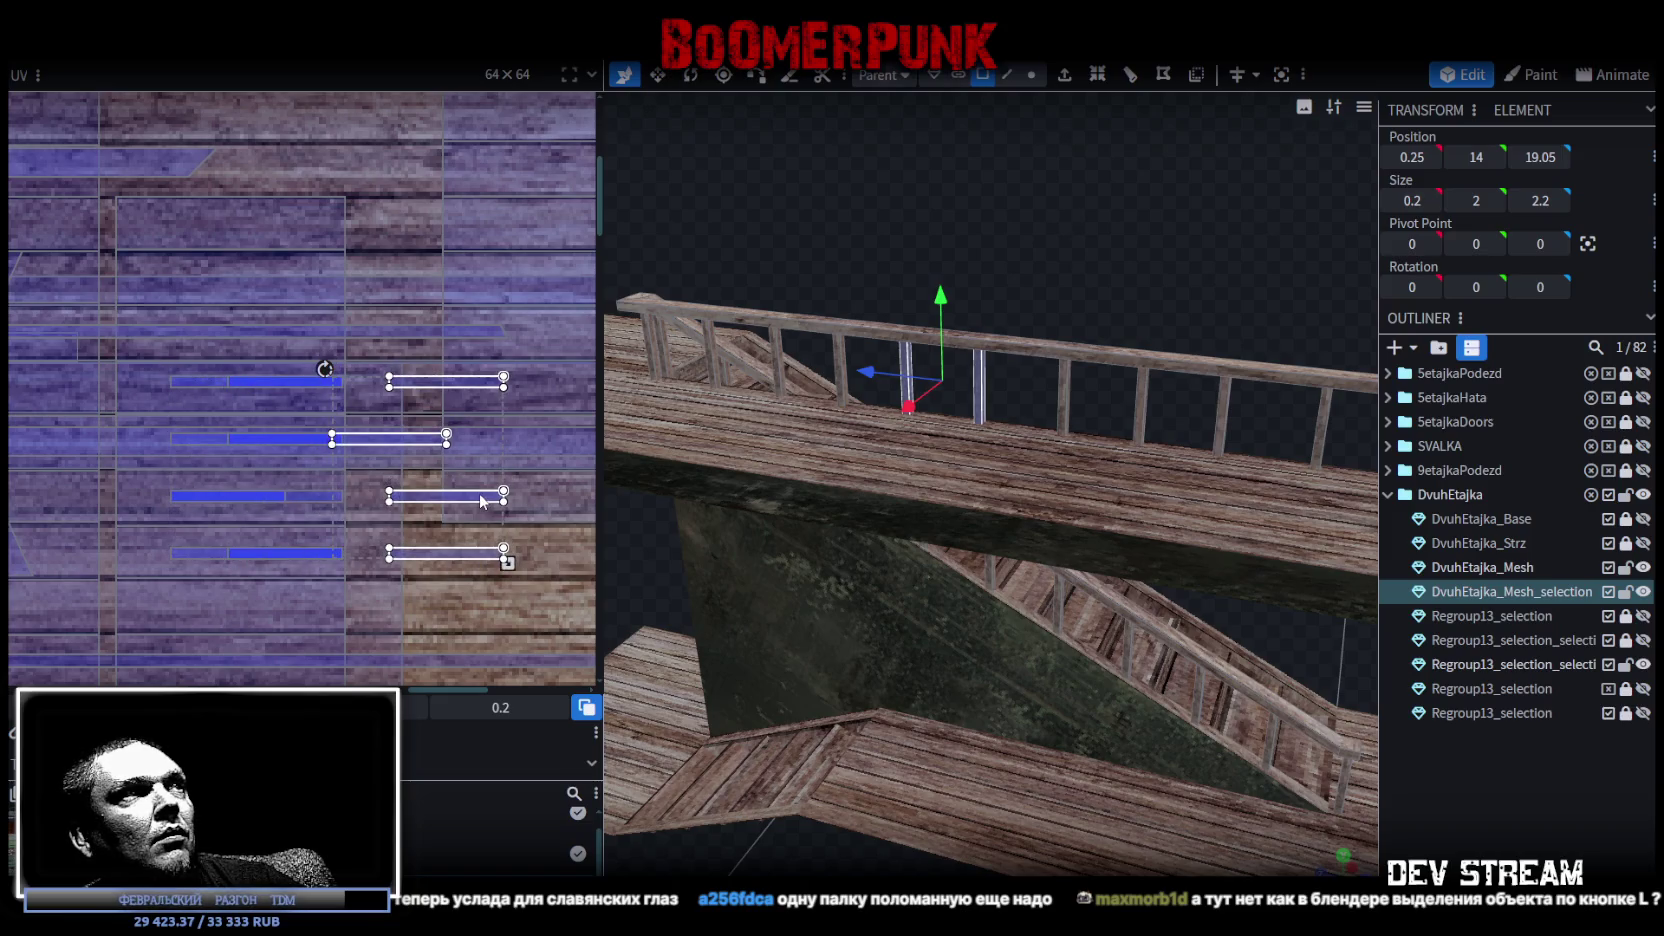
Mirror another post's texture faces and move the next posts' UVs onto different planks.
drag(1092, 232, 713, 340)
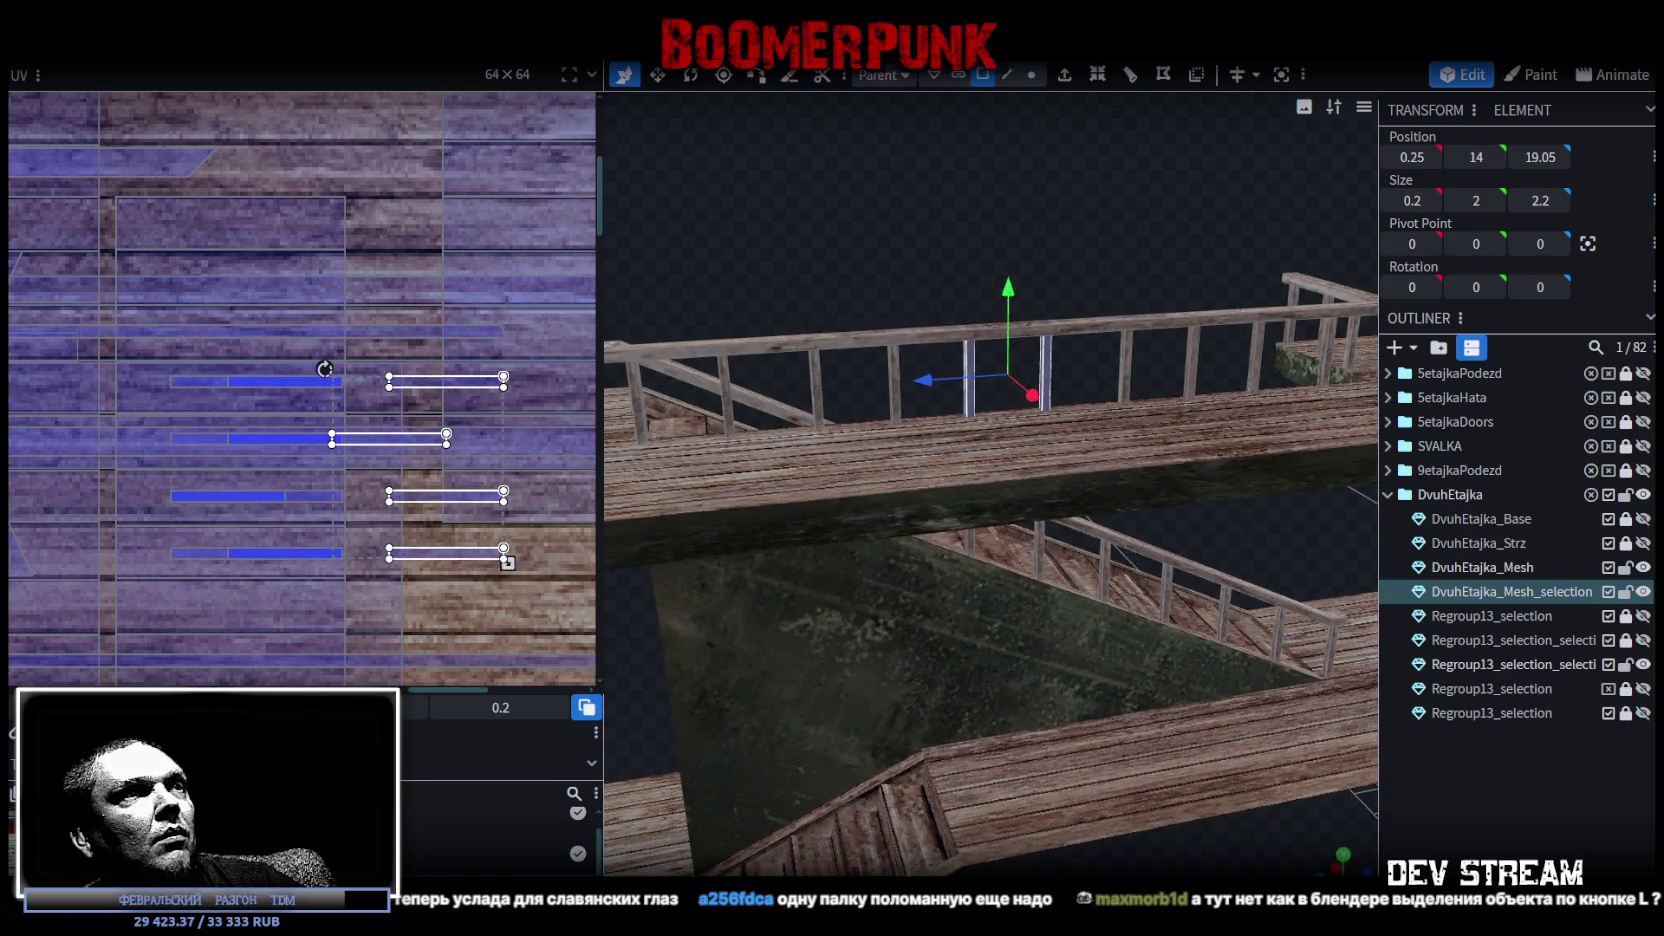
click(901, 373)
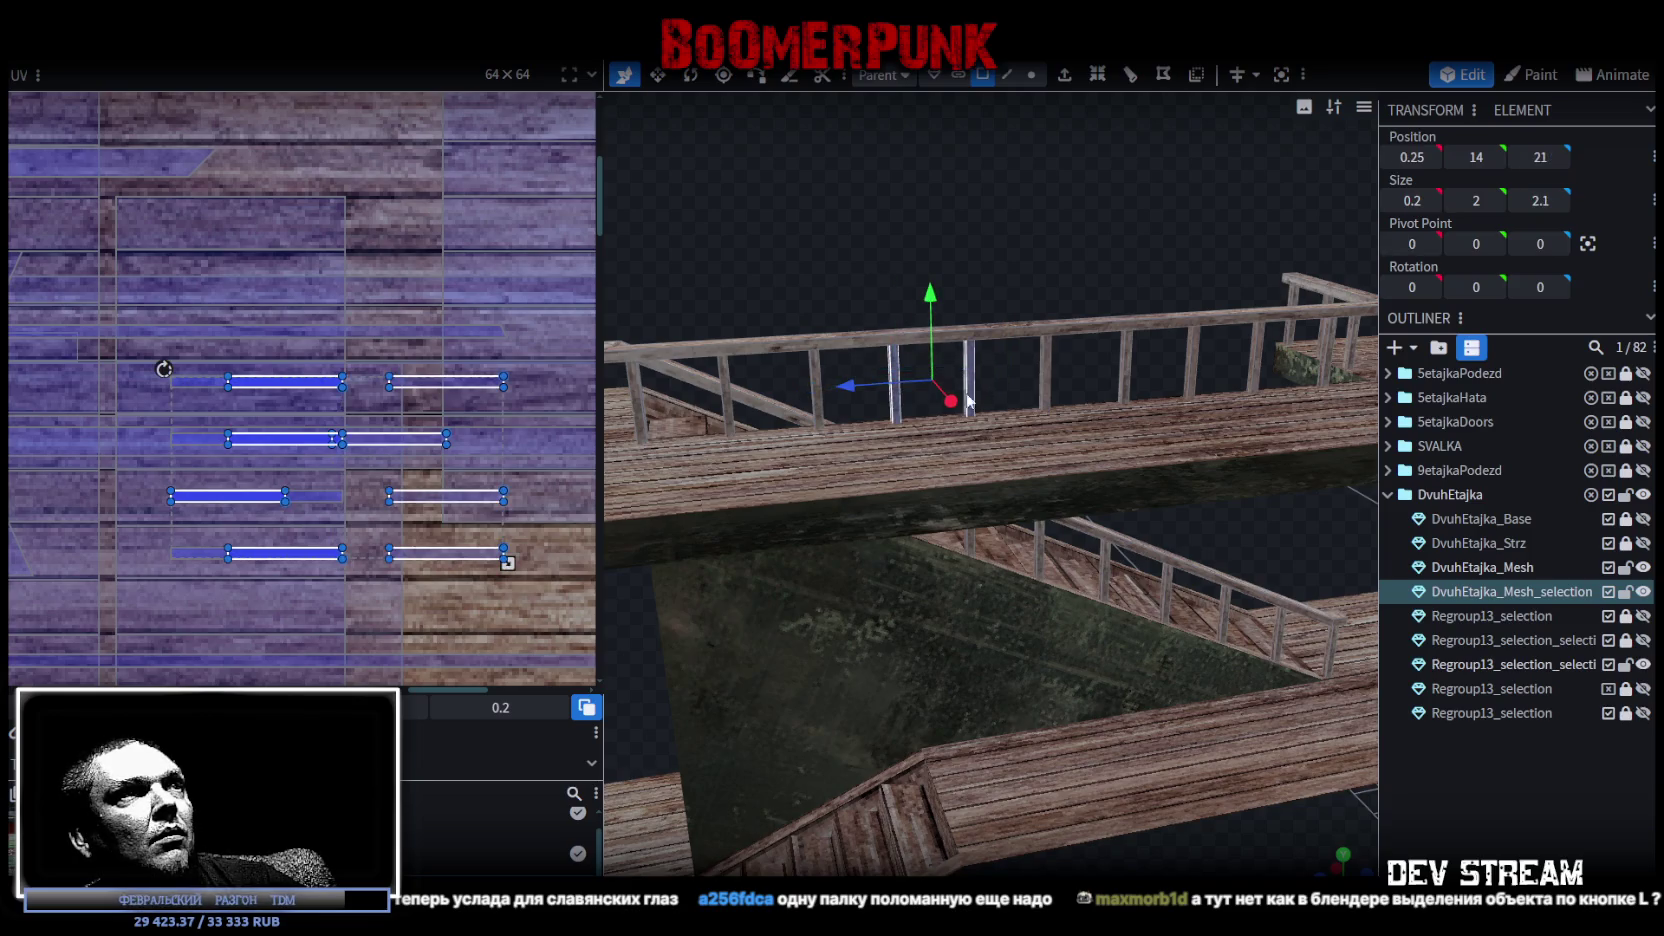
key(m)
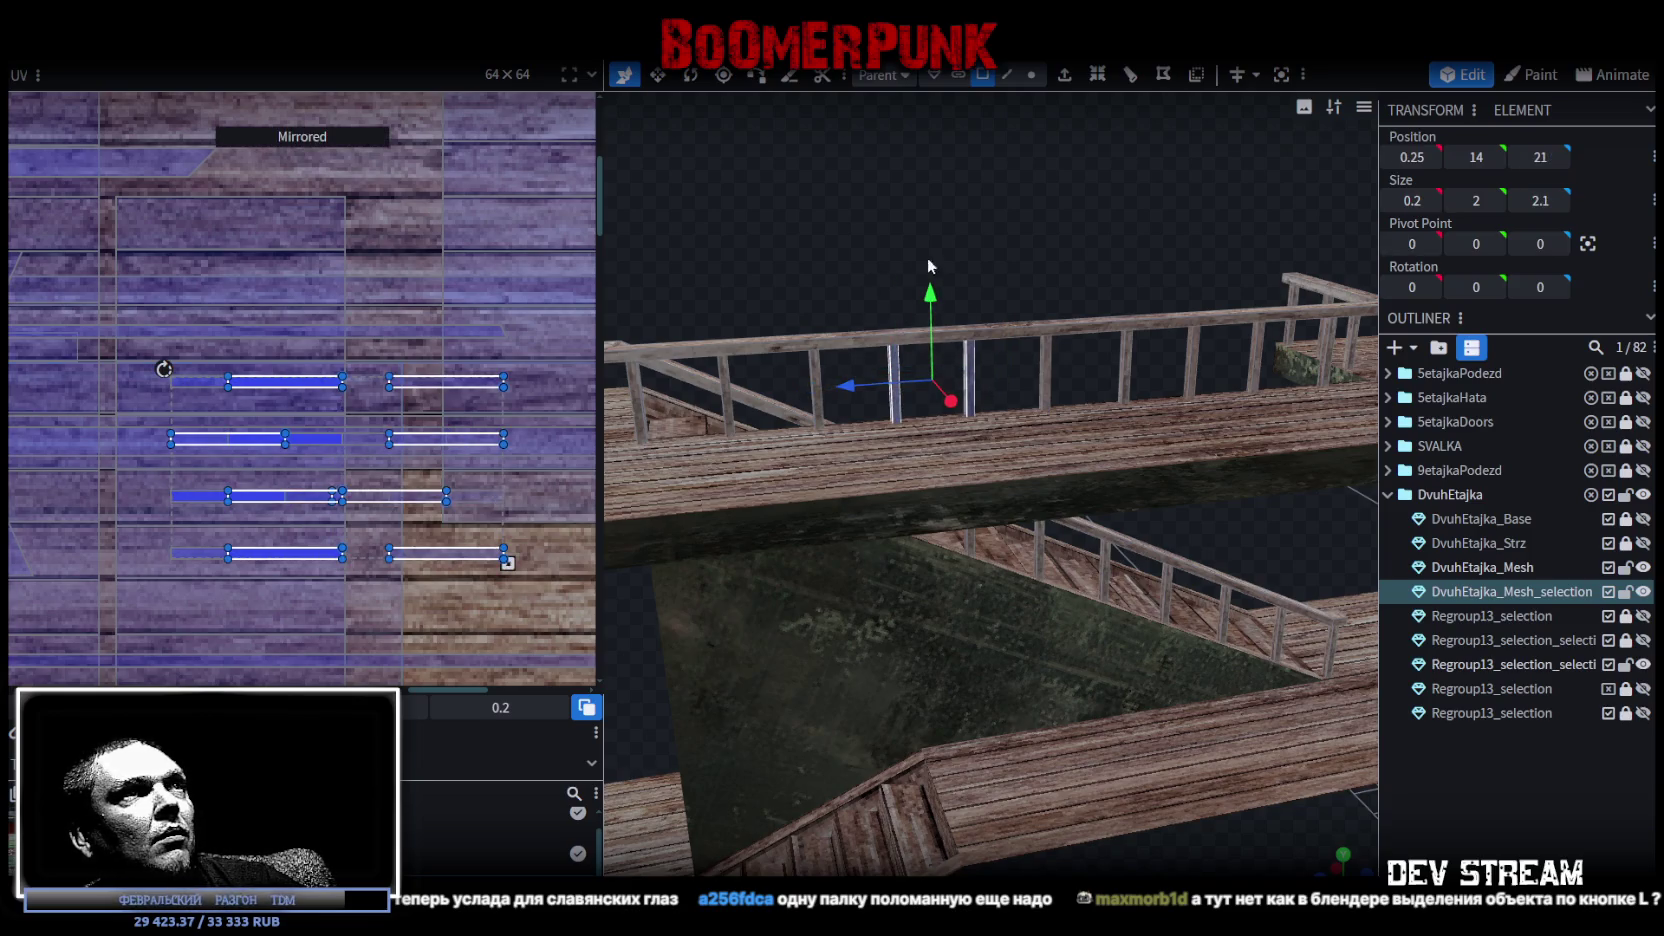
drag(938, 273, 1023, 211)
click(944, 320)
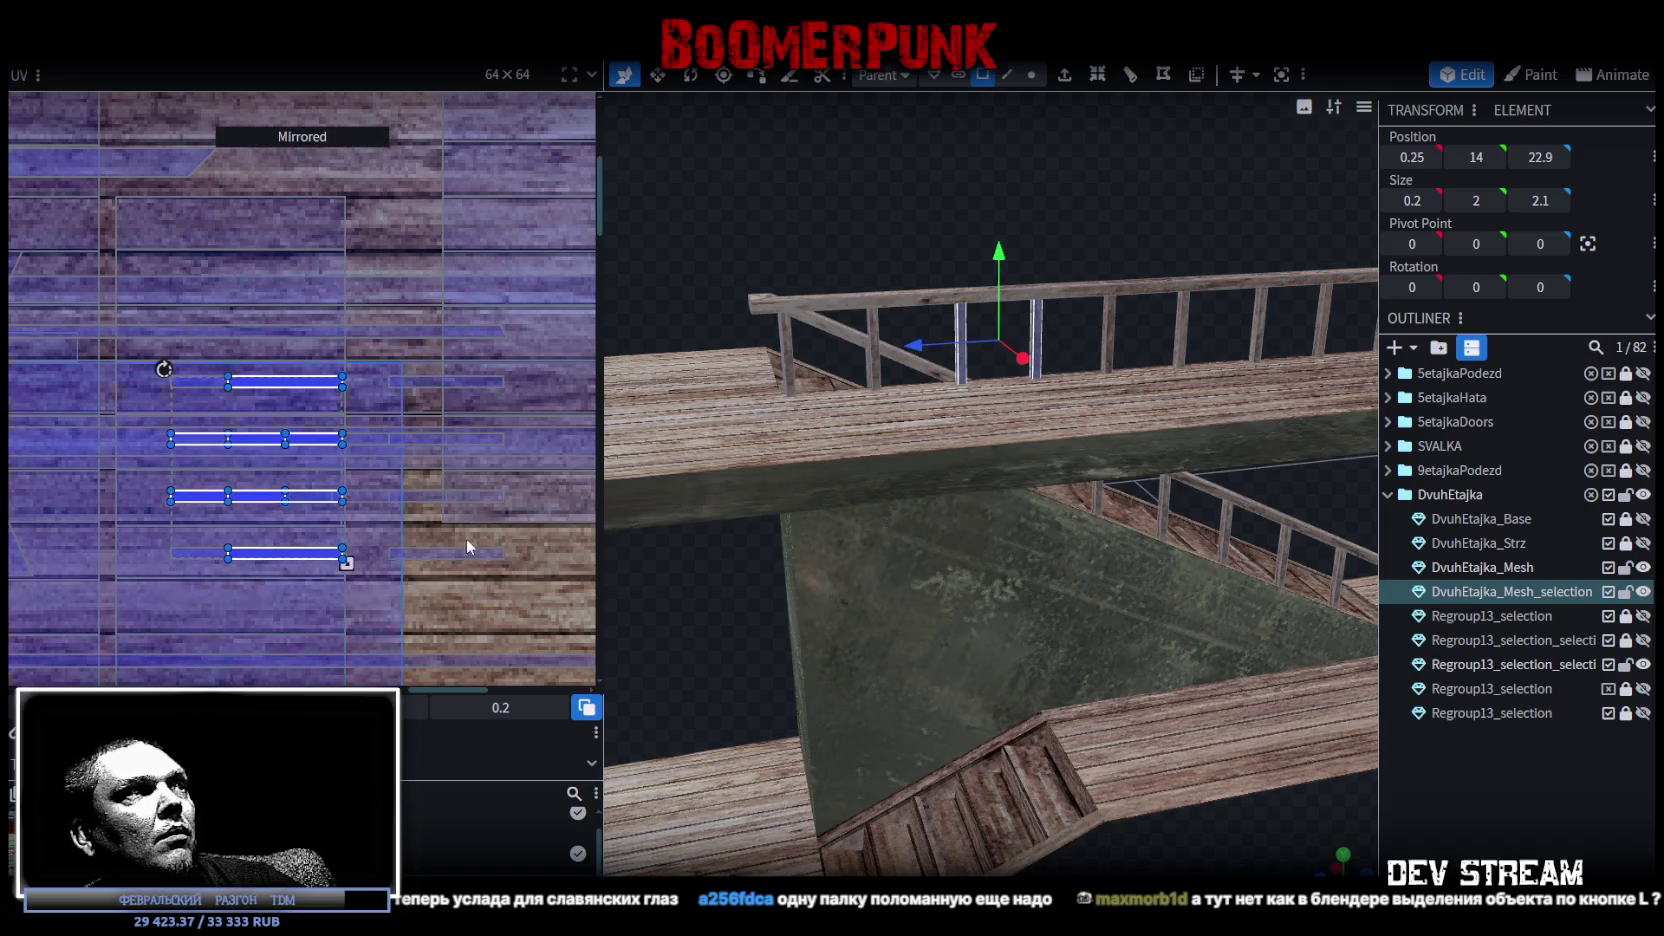
click(866, 325)
shift+click(954, 322)
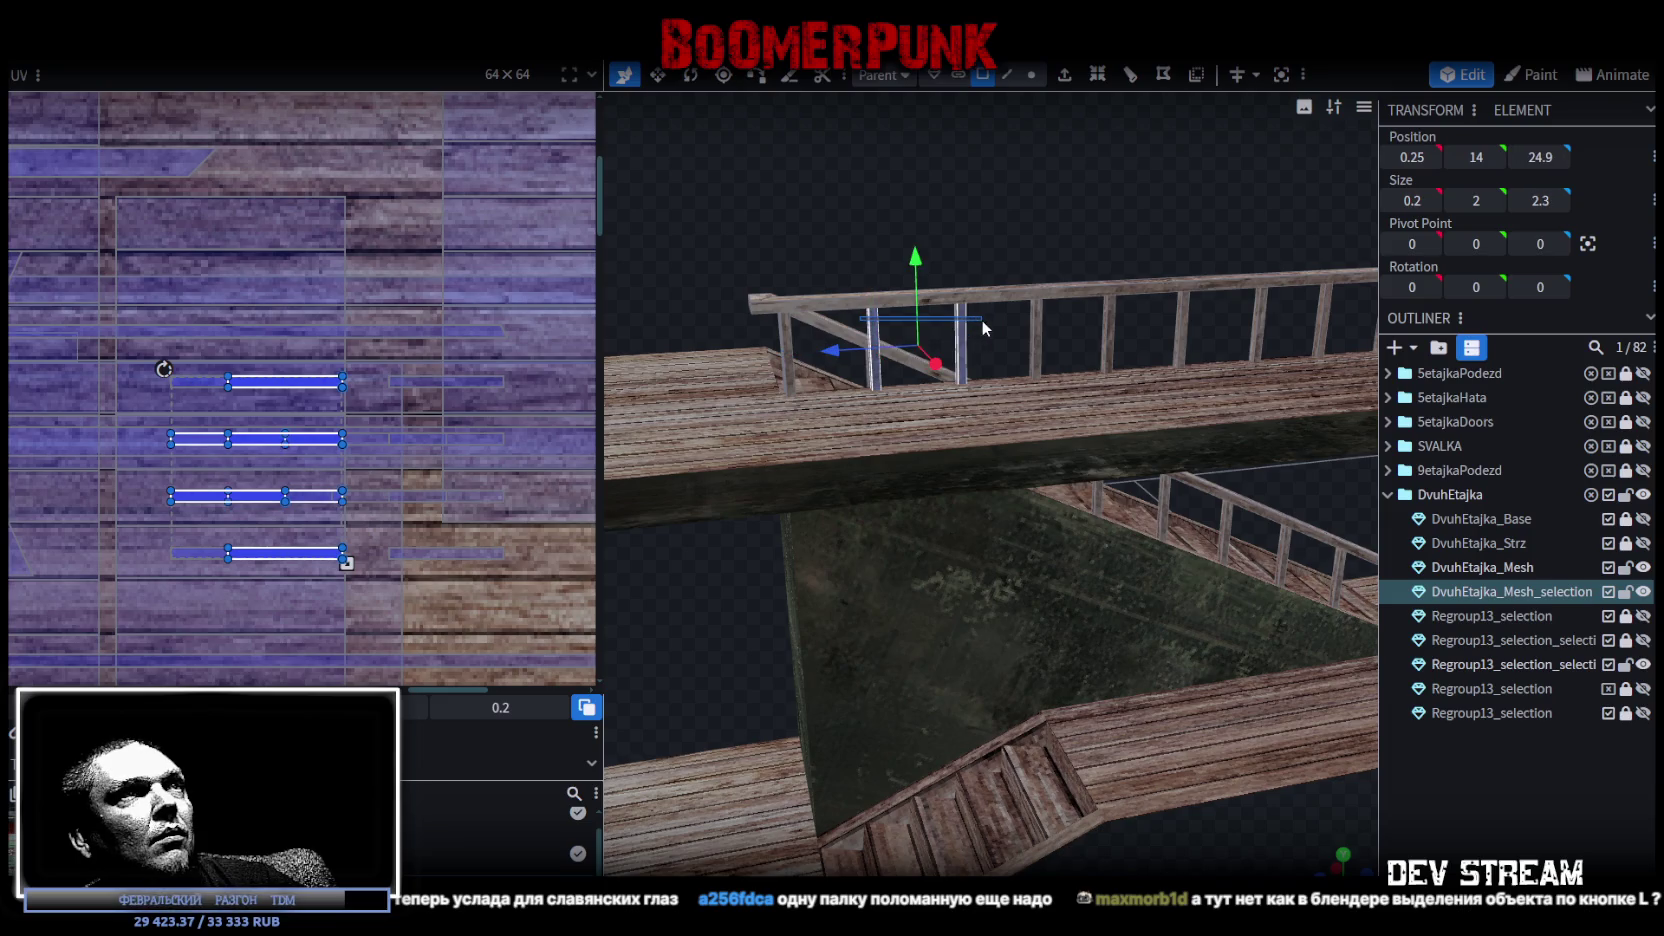
drag(298, 437, 518, 280)
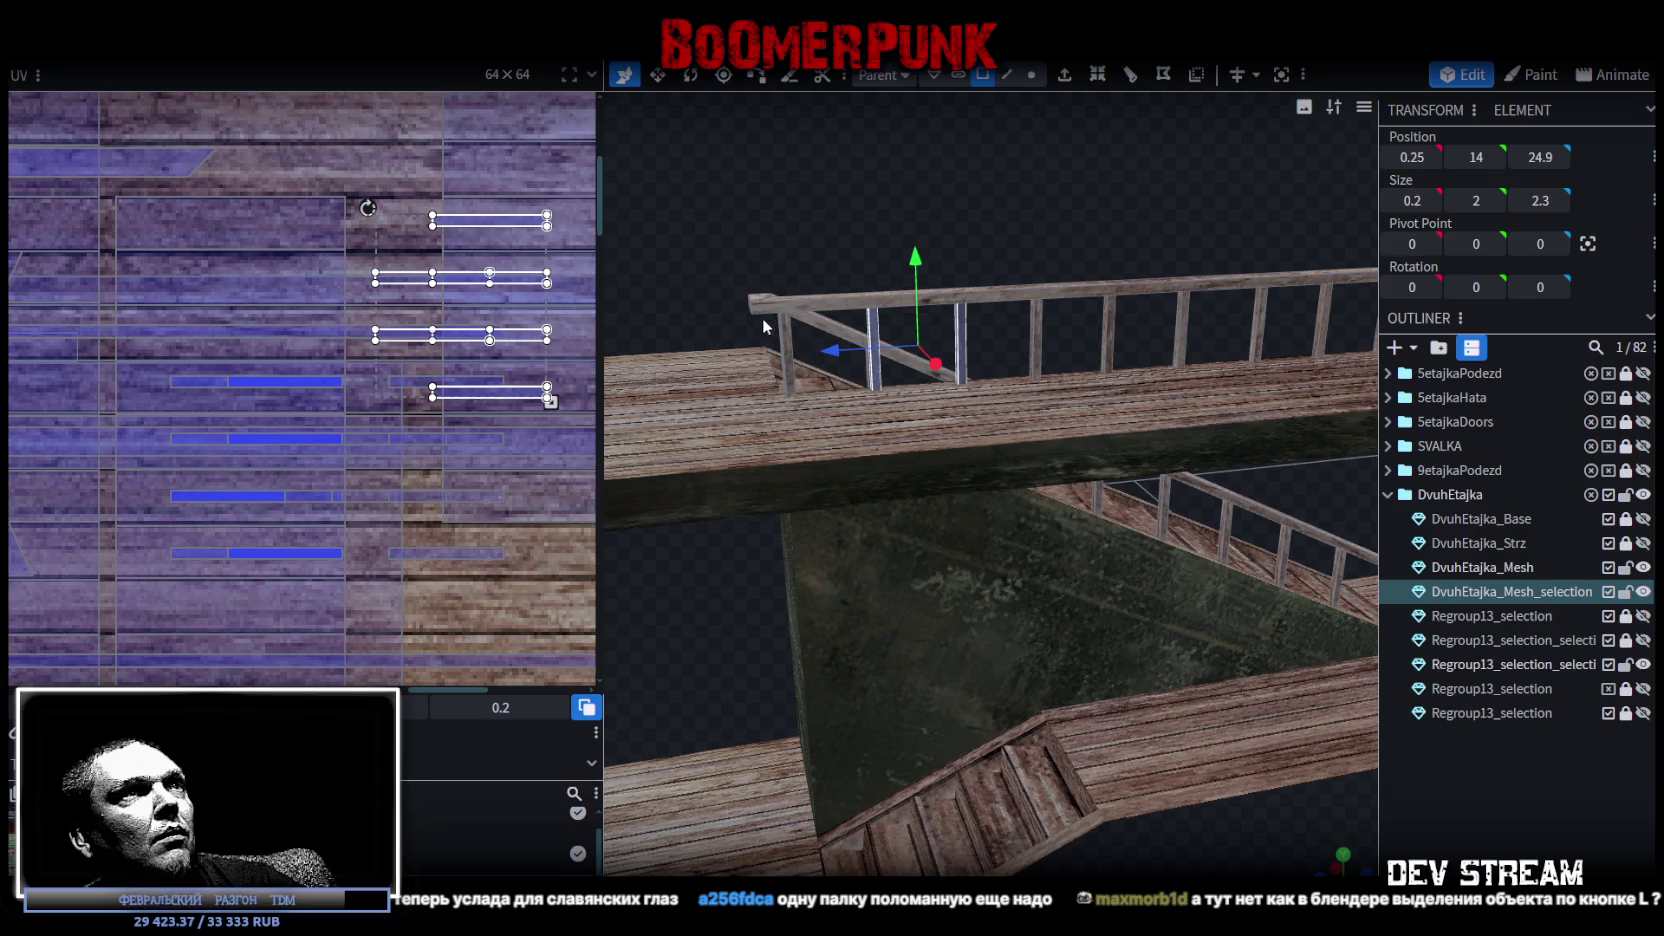
drag(794, 229, 991, 416)
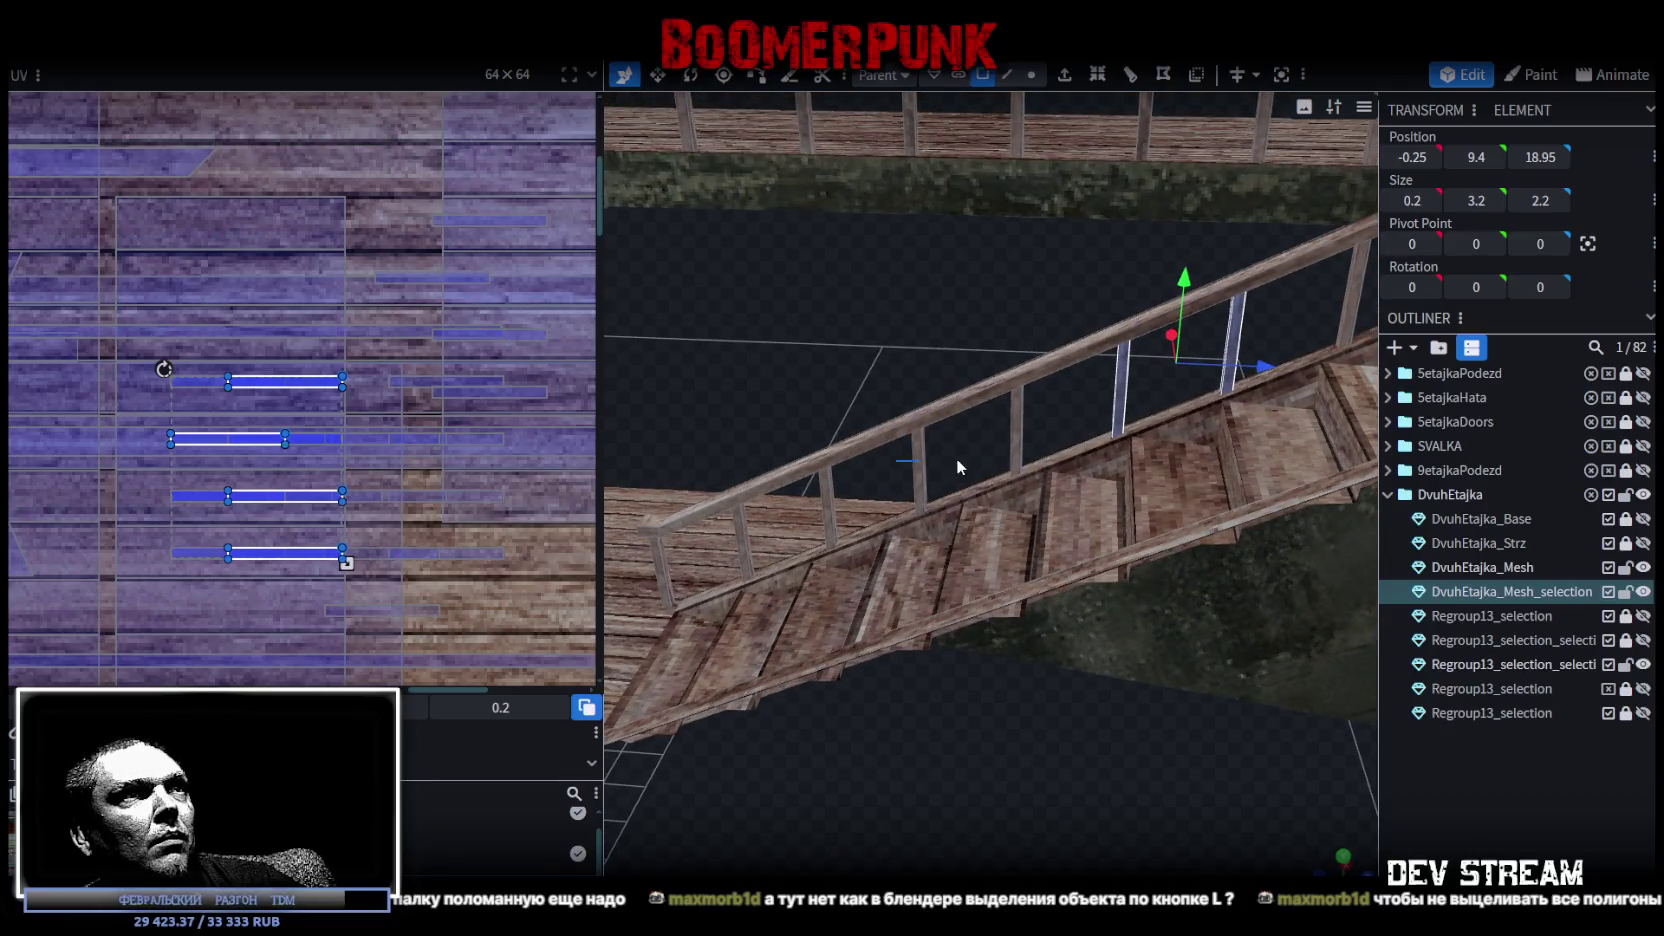
Move the stair railing posts' UV faces onto different wood areas of the plank texture.
click(920, 479)
drag(298, 443, 141, 502)
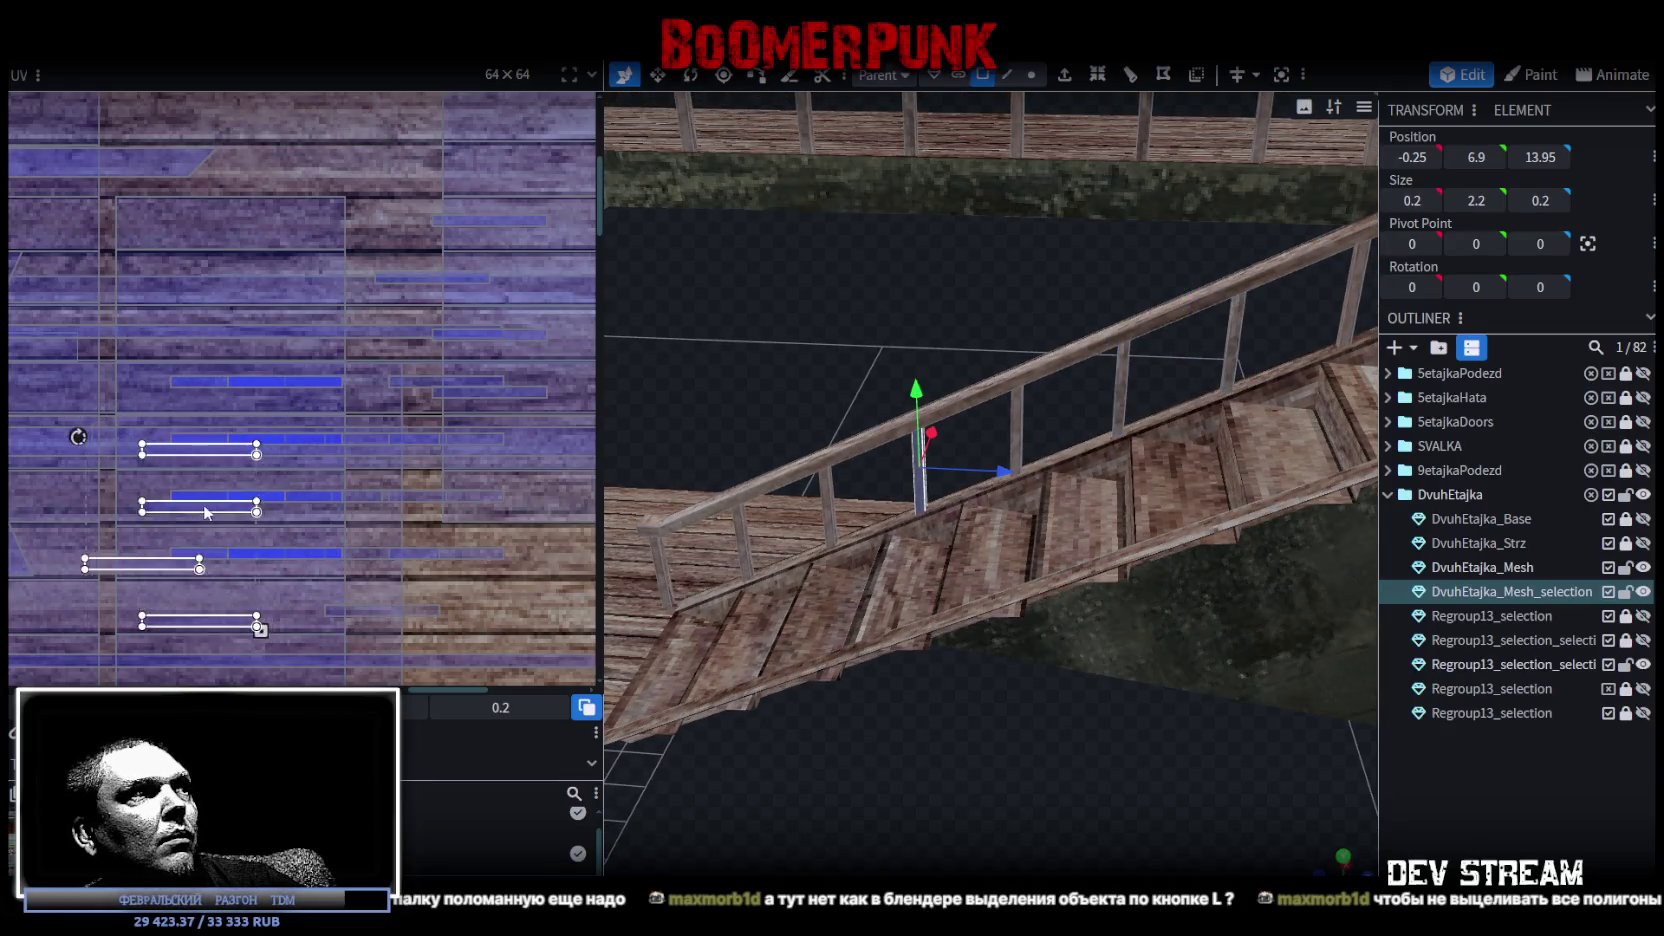
click(819, 496)
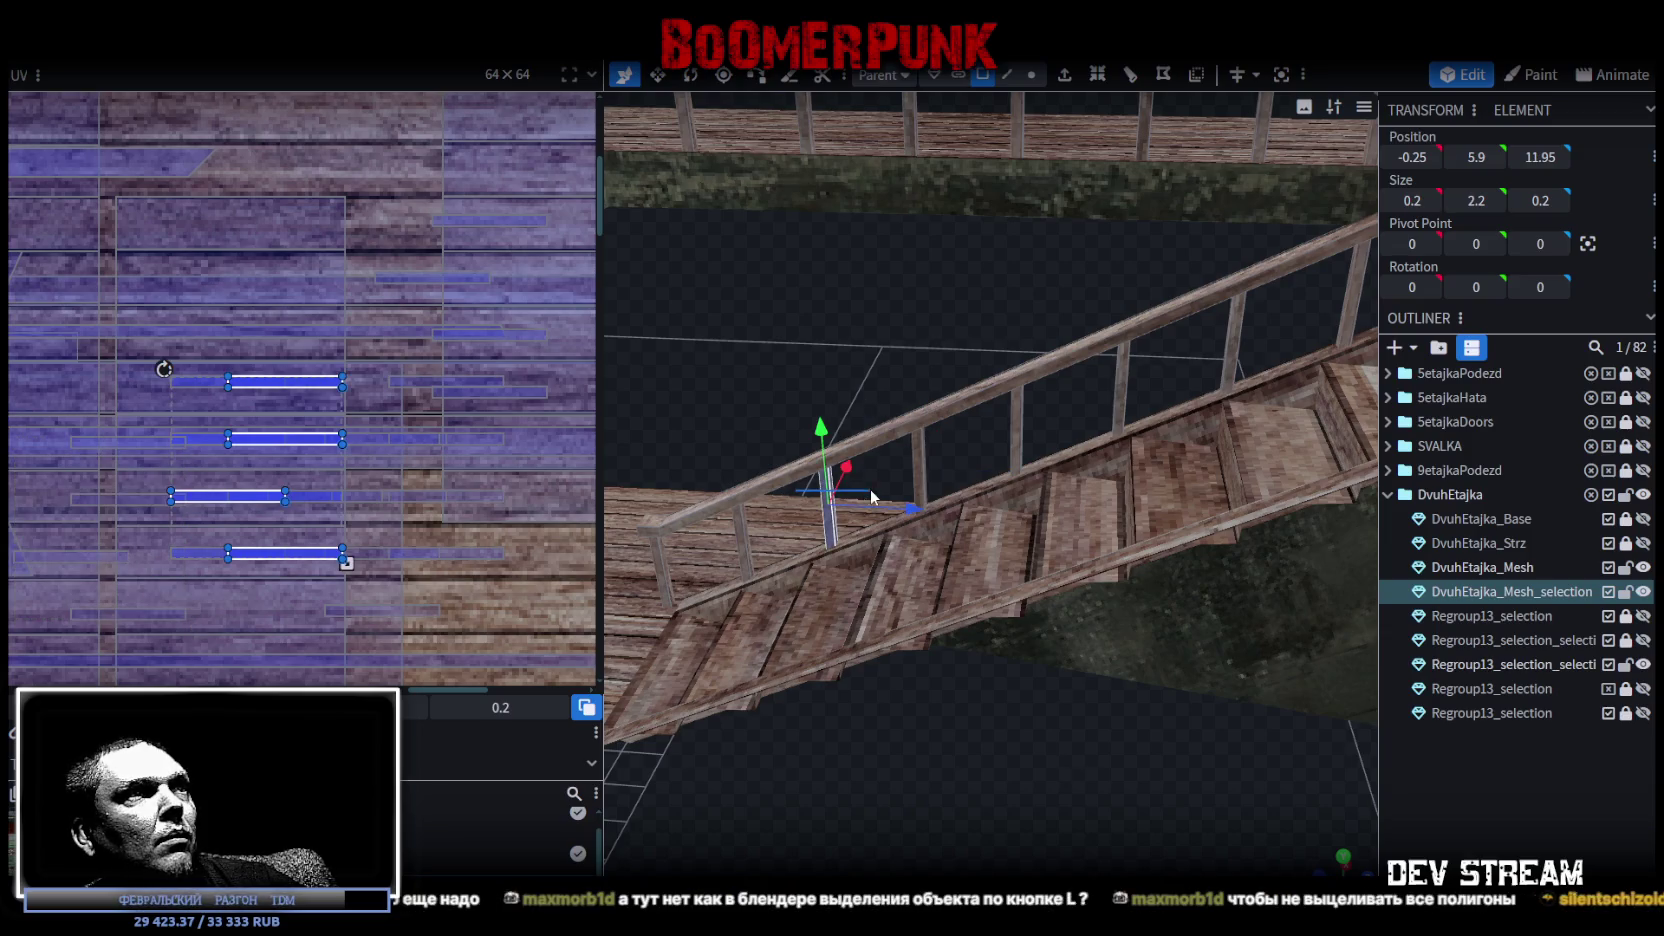
drag(305, 558, 313, 400)
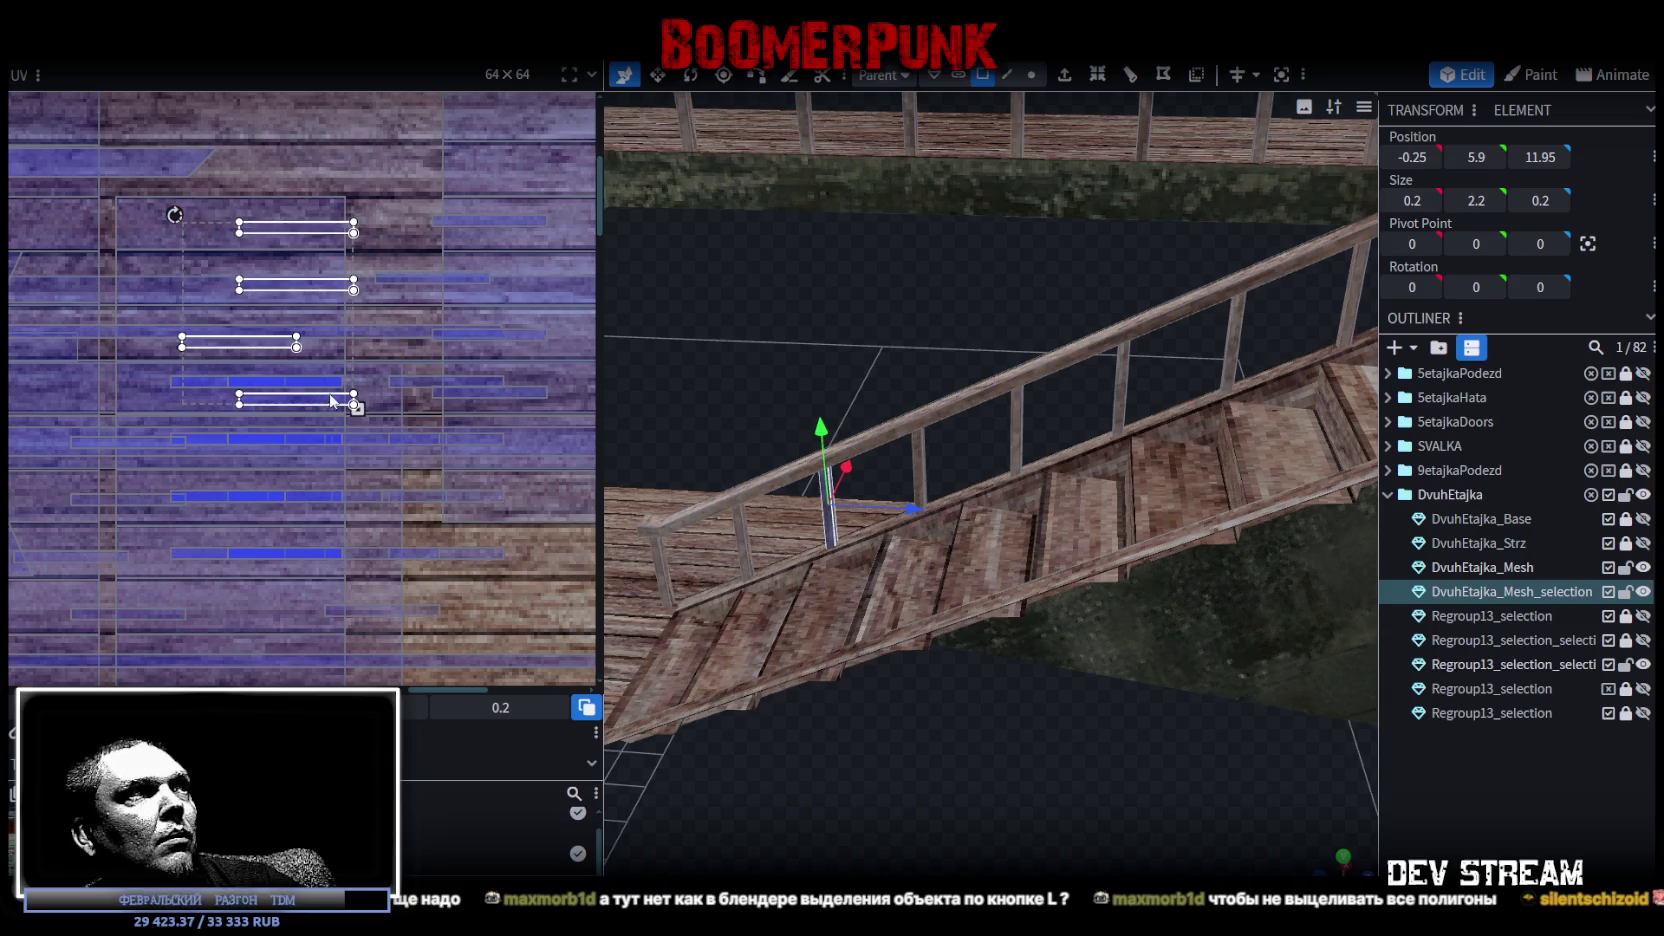
mouse_move(757, 337)
mouse_down()
mouse_move(930, 295)
mouse_move(874, 408)
mouse_up()
shift+click(772, 540)
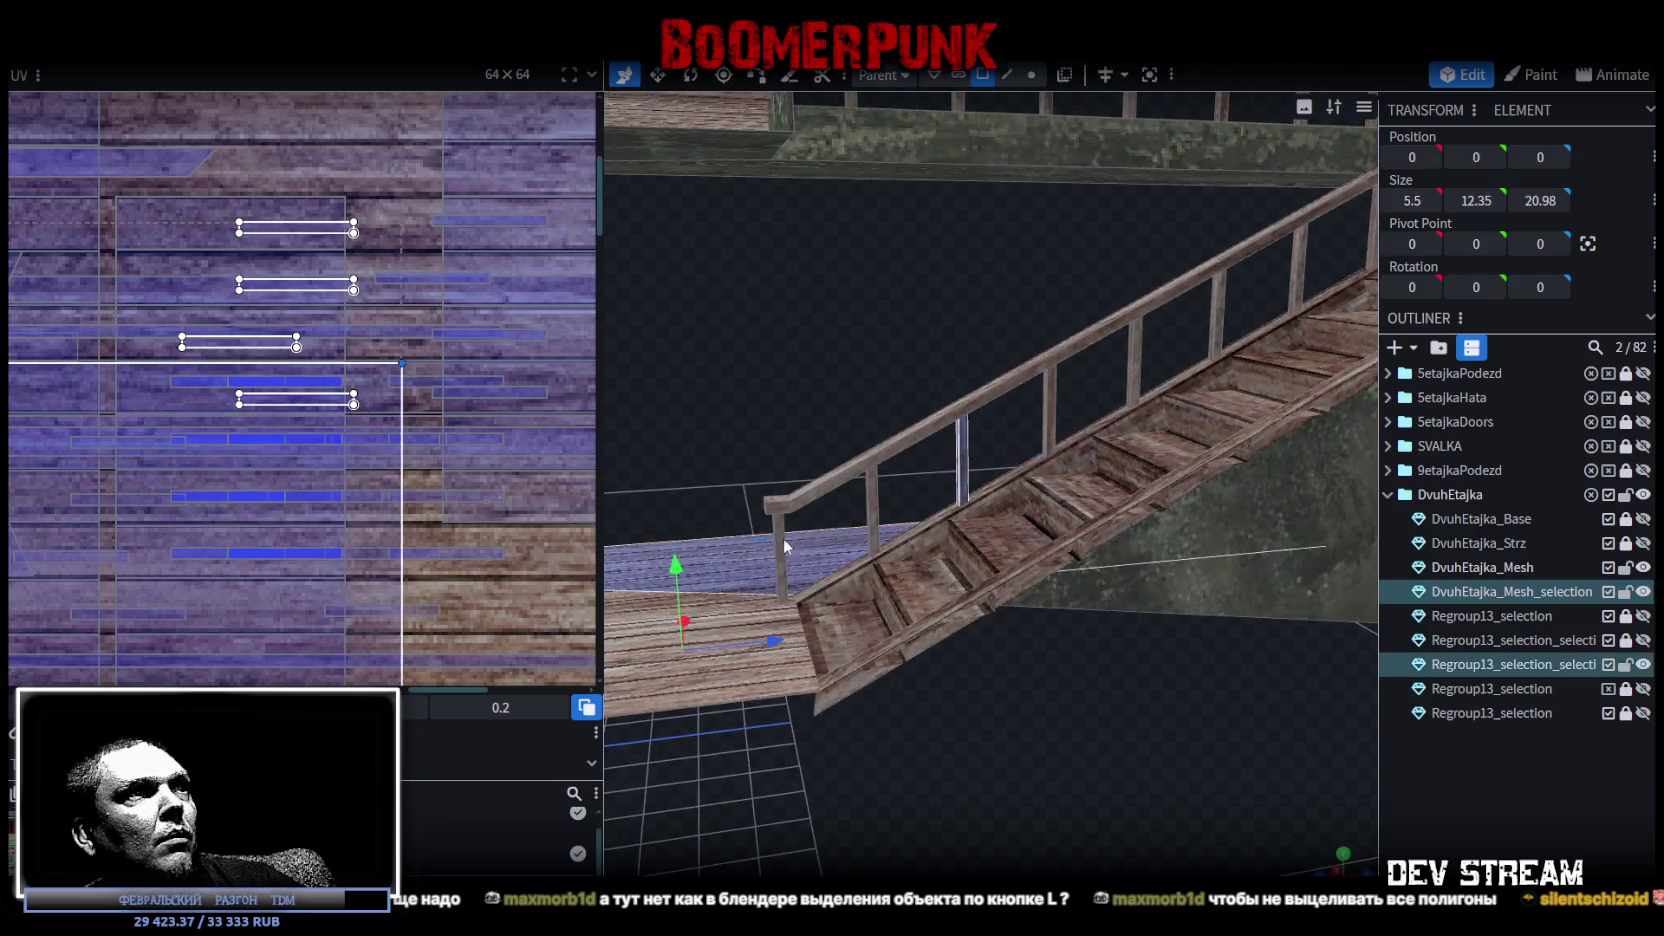
drag(281, 479, 356, 344)
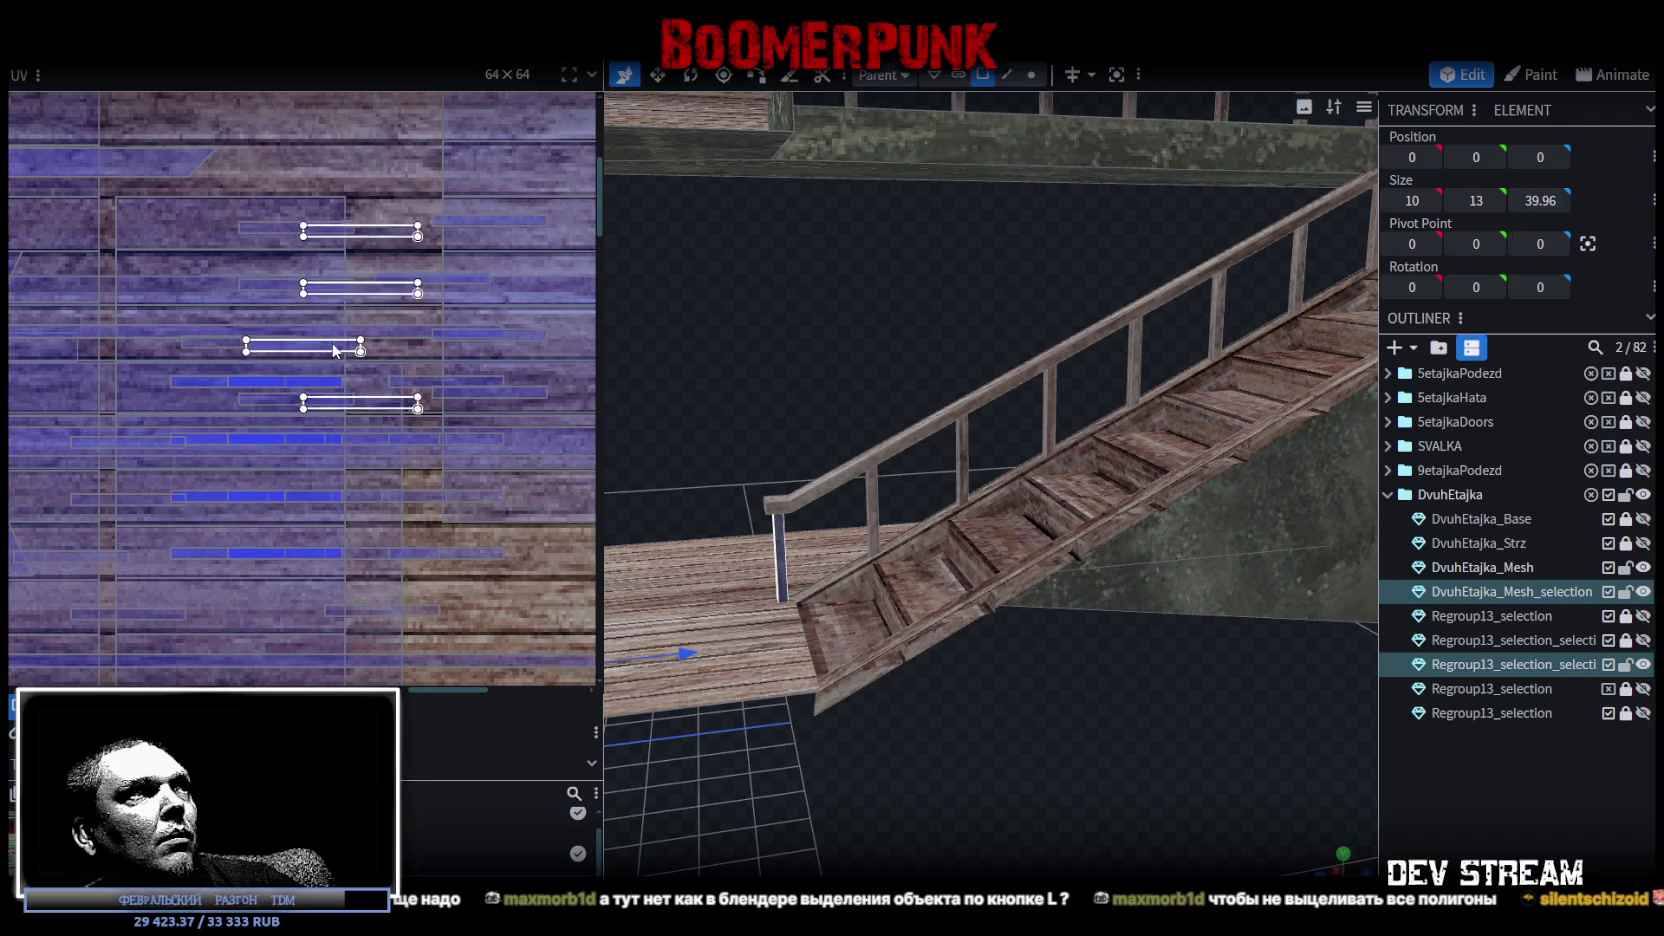
Deselect everything and save the model as Build28.bbmodel.
click(1533, 792)
mouse_move(1065, 760)
mouse_down()
mouse_move(1131, 686)
mouse_move(1180, 703)
mouse_move(1072, 722)
mouse_move(905, 705)
mouse_move(1300, 650)
mouse_up()
key(ctrl+s)
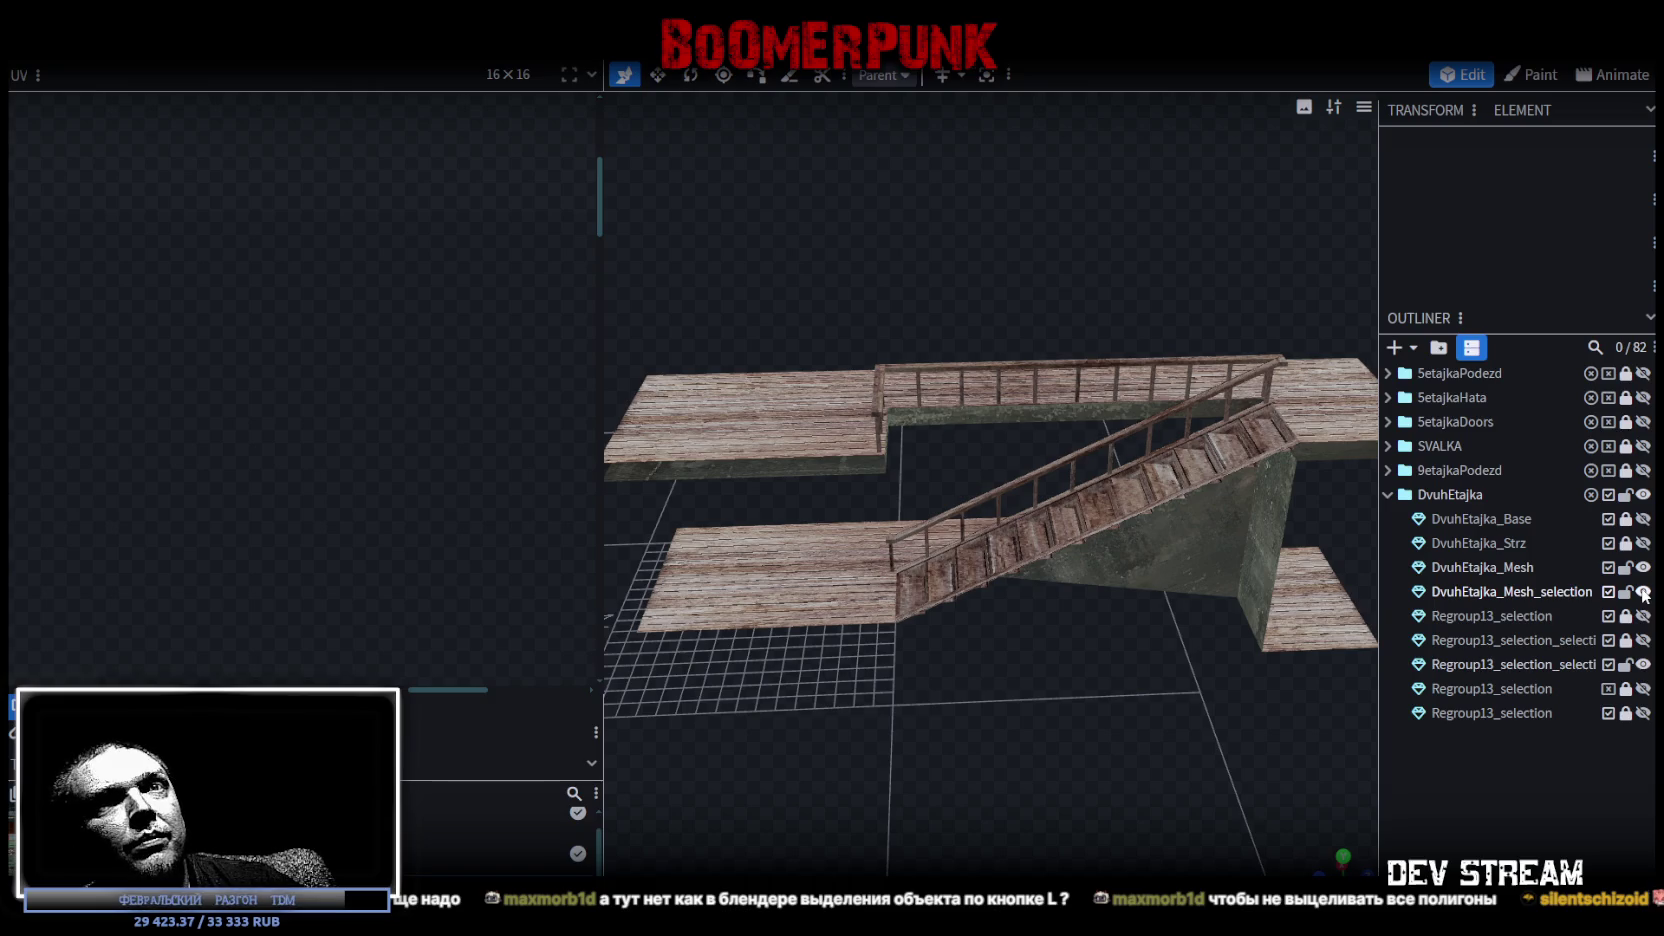
Toggle DvuhEtajka_Mesh's visibility off and on to compare the staircase, leaving it shown.
double_click(1643, 567)
click(1643, 567)
click(1643, 567)
click(1643, 567)
click(1643, 567)
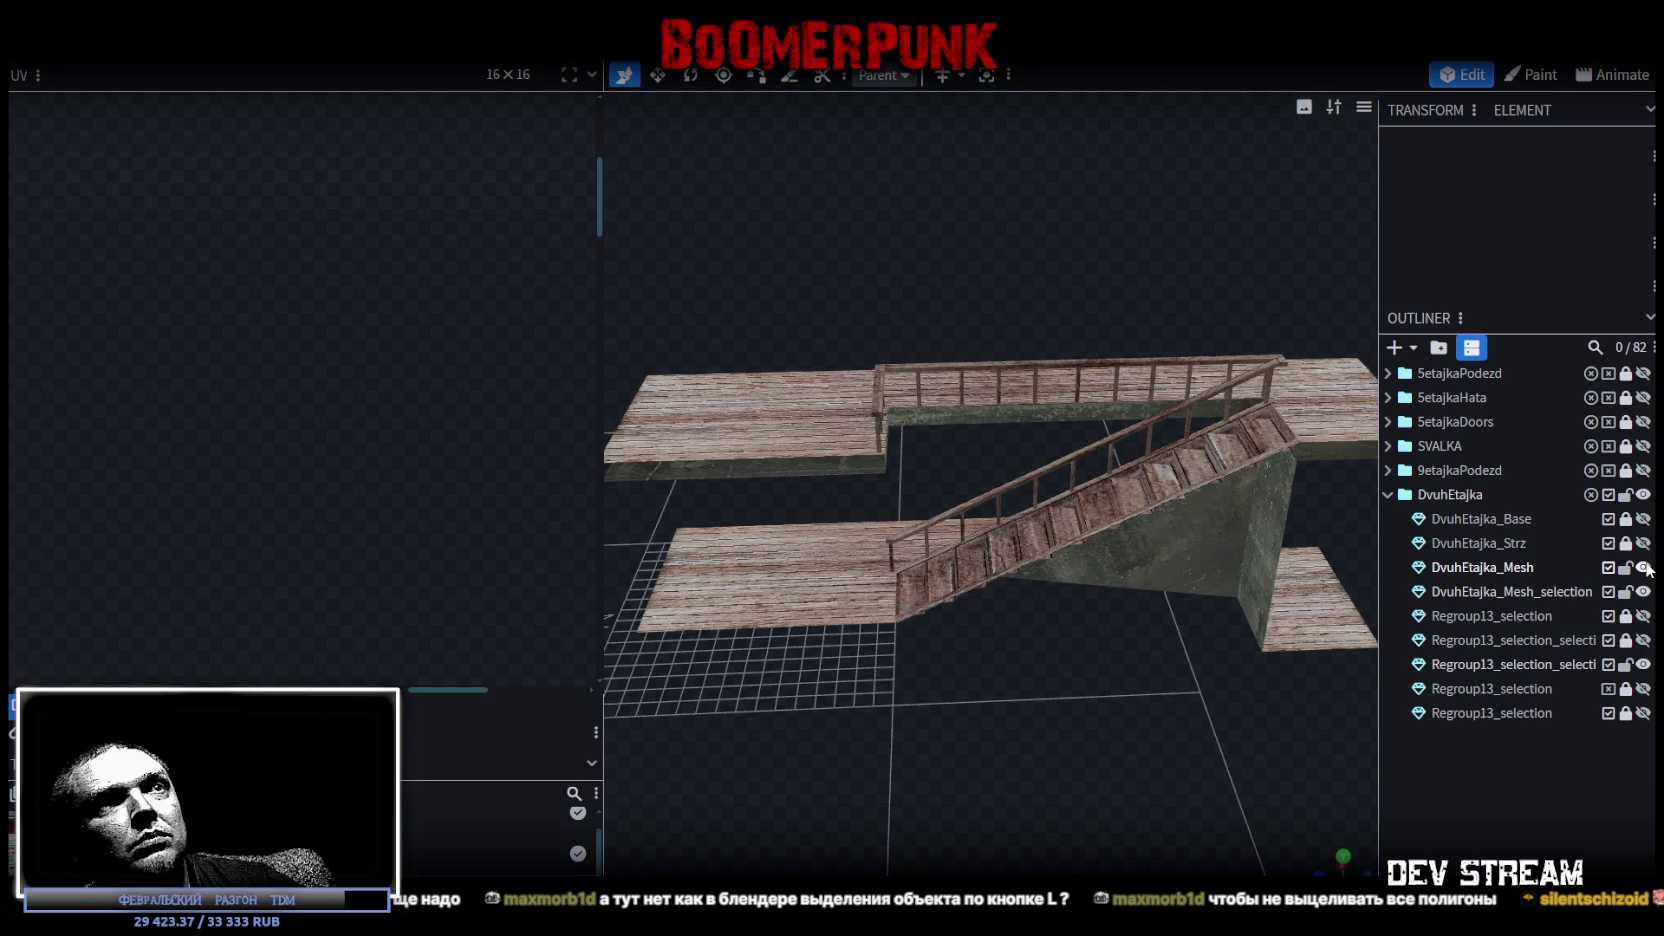
double_click(1643, 592)
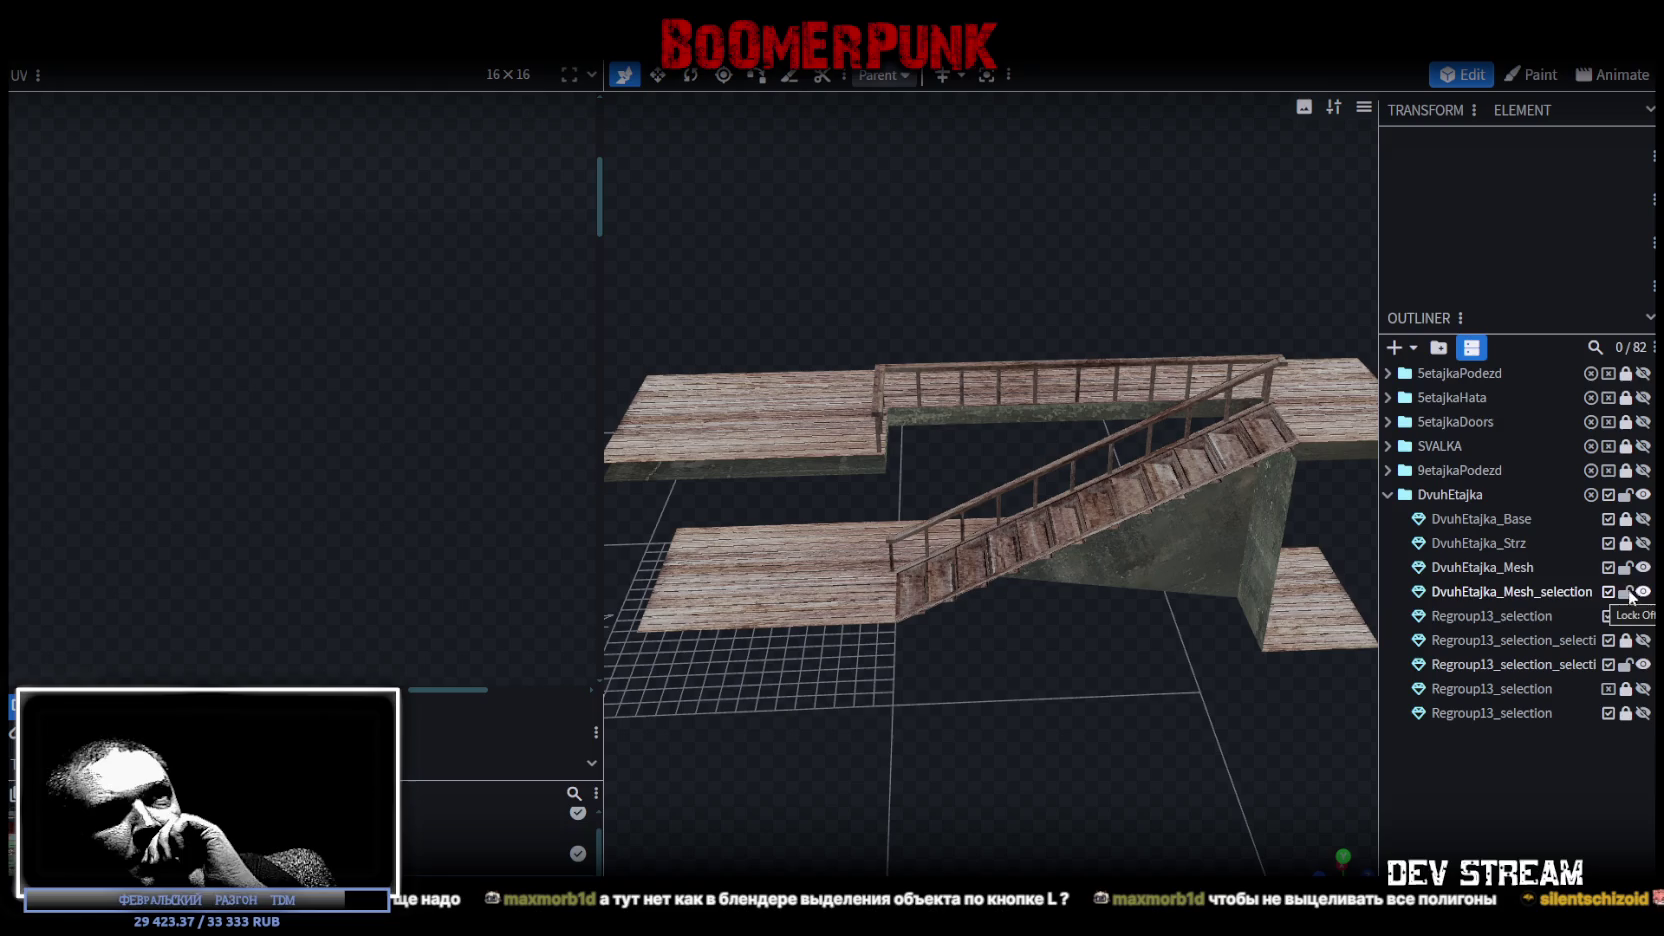
Show the DvuhEtajka_Strz stair piece, unlock it and select it.
double_click(1643, 543)
click(1643, 543)
double_click(1643, 543)
click(1644, 546)
click(1644, 546)
drag(1150, 700, 1001, 699)
click(1132, 523)
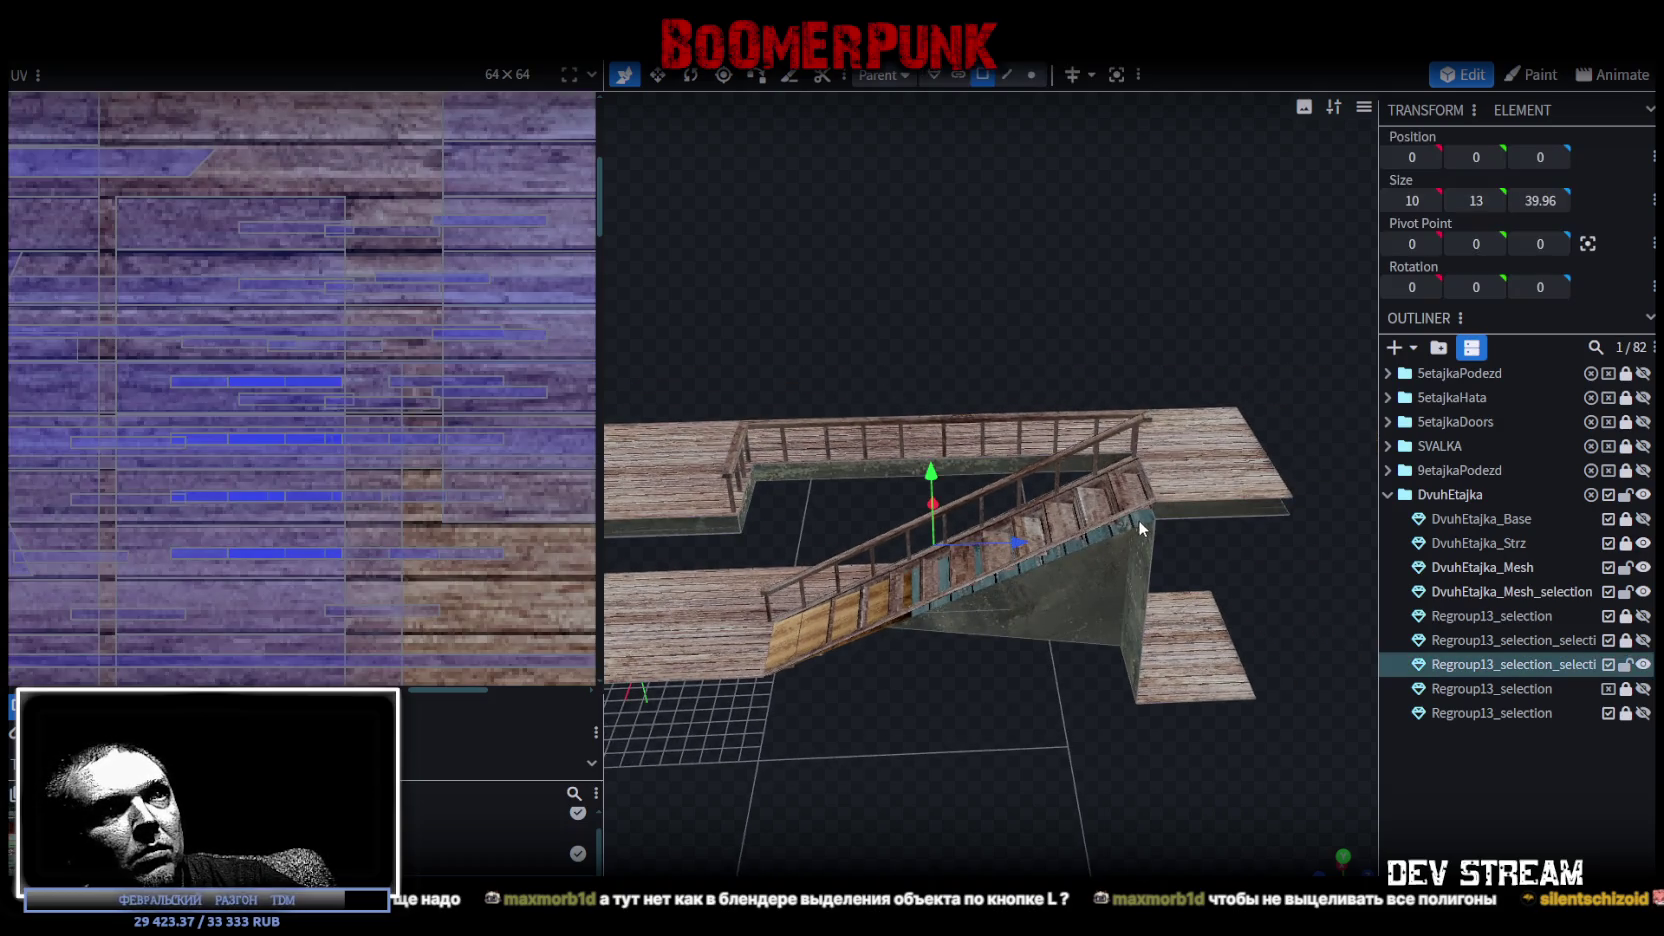
click(1625, 543)
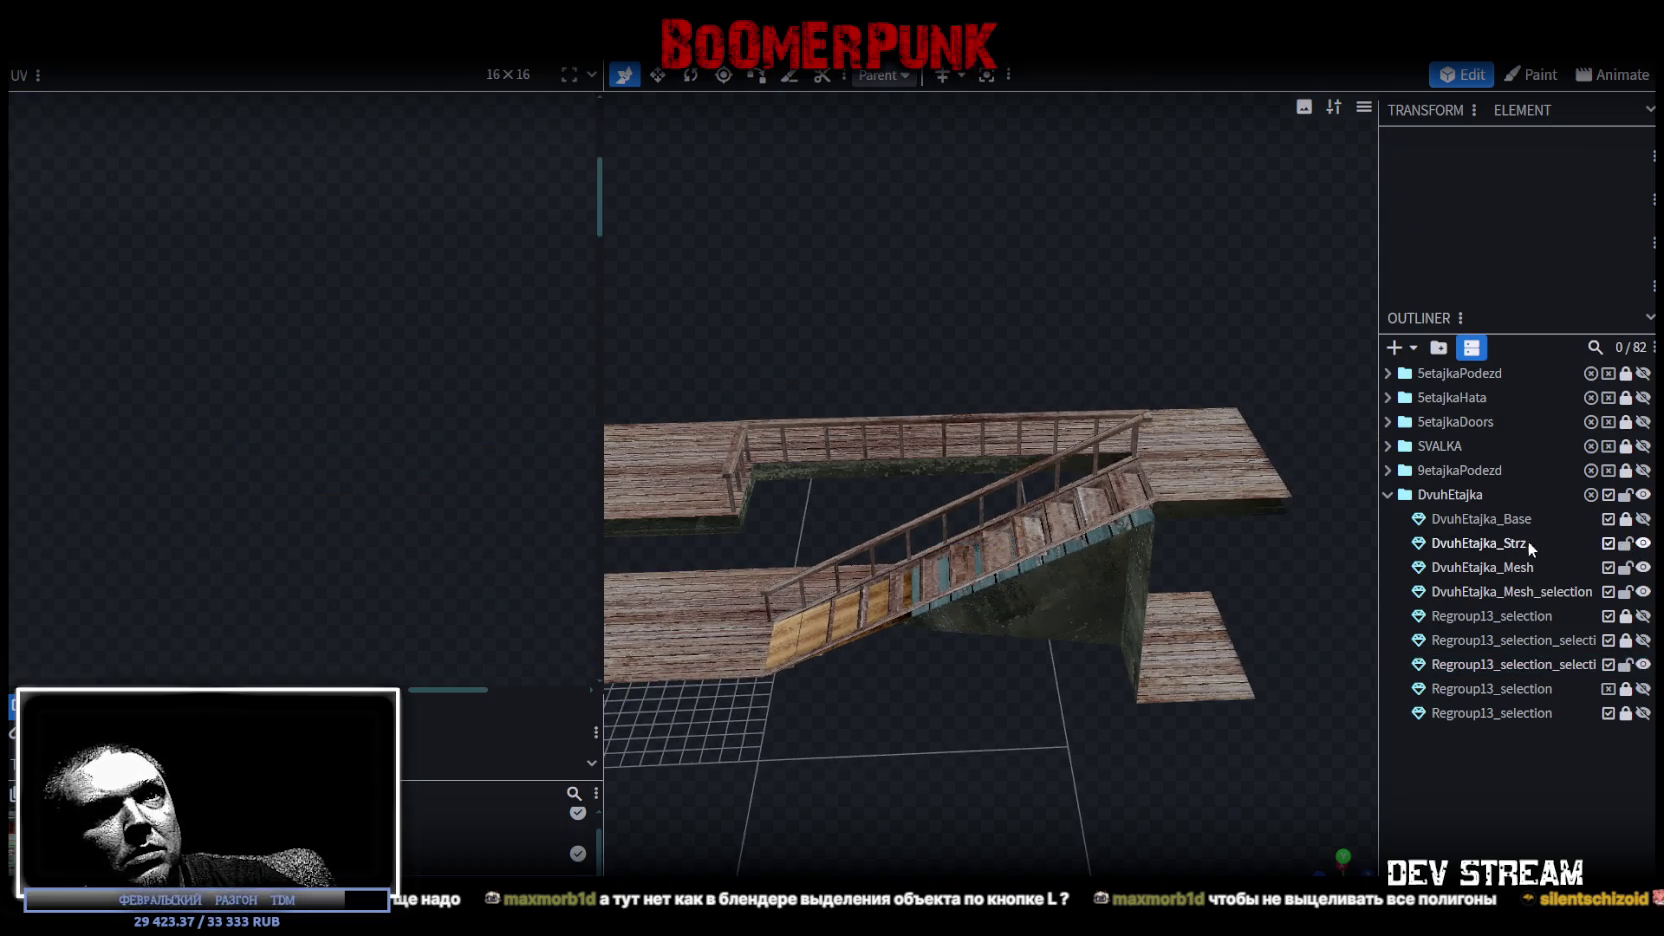
click(1528, 541)
Switch to edge selection, pick the stair's top edge, and save as Build28.bbmodel.
key(2)
click(1162, 491)
click(1148, 514)
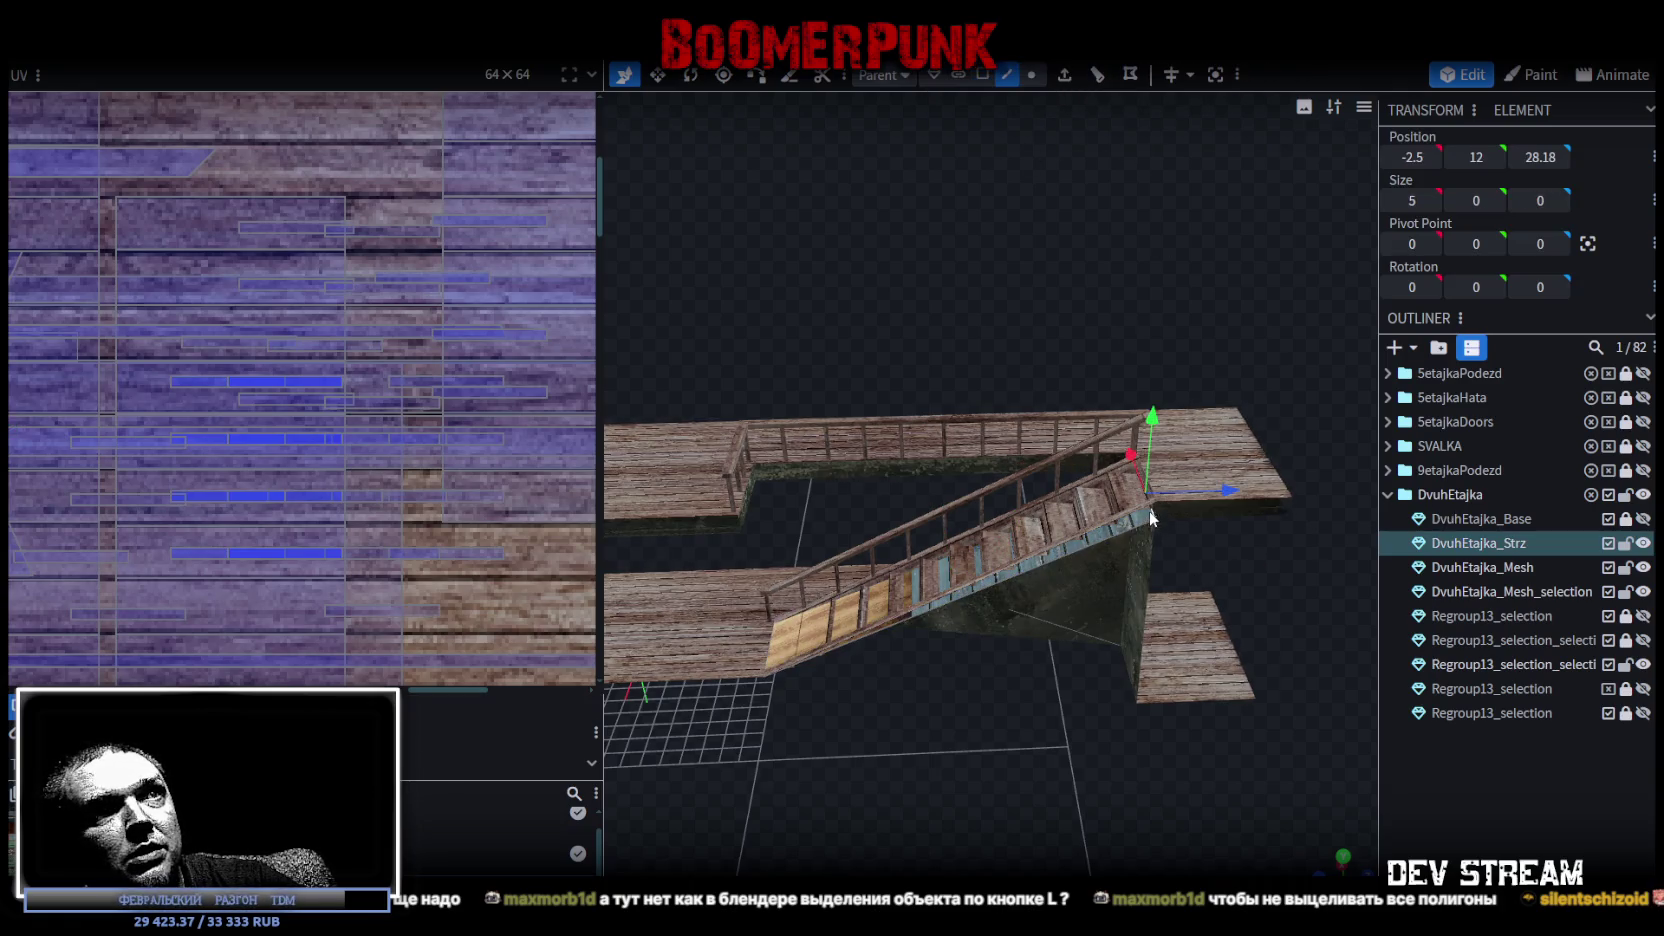
mouse_move(996, 770)
mouse_down()
mouse_move(890, 738)
mouse_move(897, 705)
mouse_move(1108, 741)
mouse_move(1104, 784)
mouse_move(1055, 754)
mouse_move(1202, 692)
mouse_up()
key(ctrl+s)
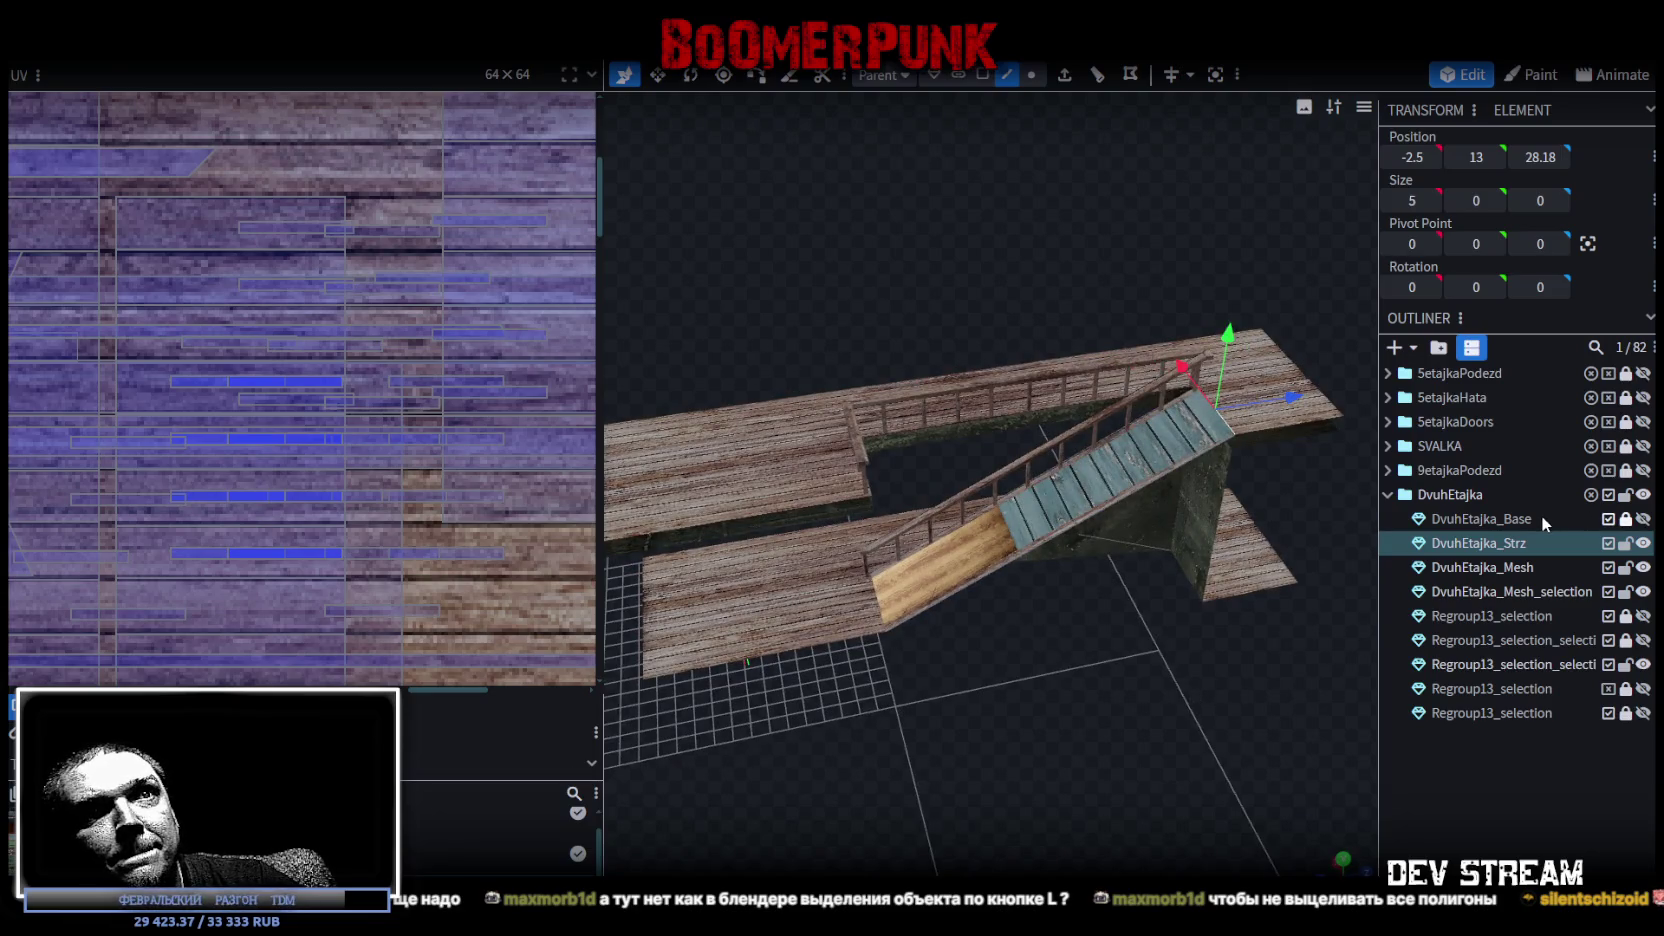
Flick Outliner parts' visibility to identify them, keeping walls and the dark slab hidden.
click(1642, 518)
click(1643, 519)
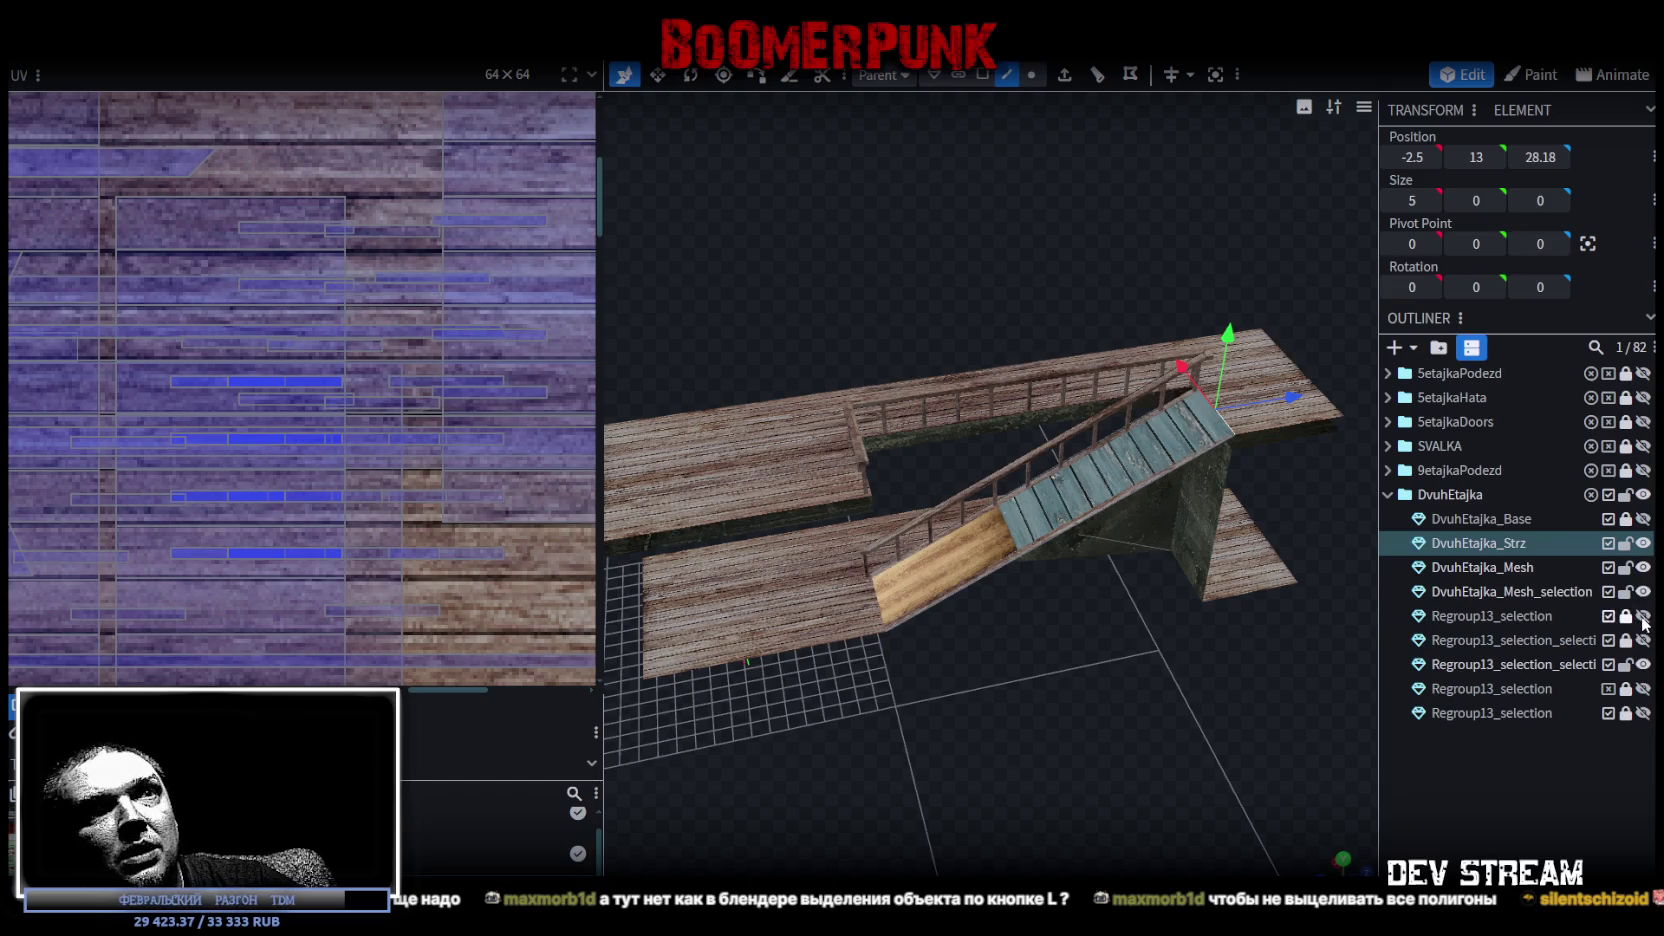
click(1643, 617)
click(1643, 617)
click(1644, 640)
click(1644, 641)
Identify the Regroup13 plank piece, then select it together with DvuhEtajka_Mesh_selection.
click(1644, 665)
click(1644, 665)
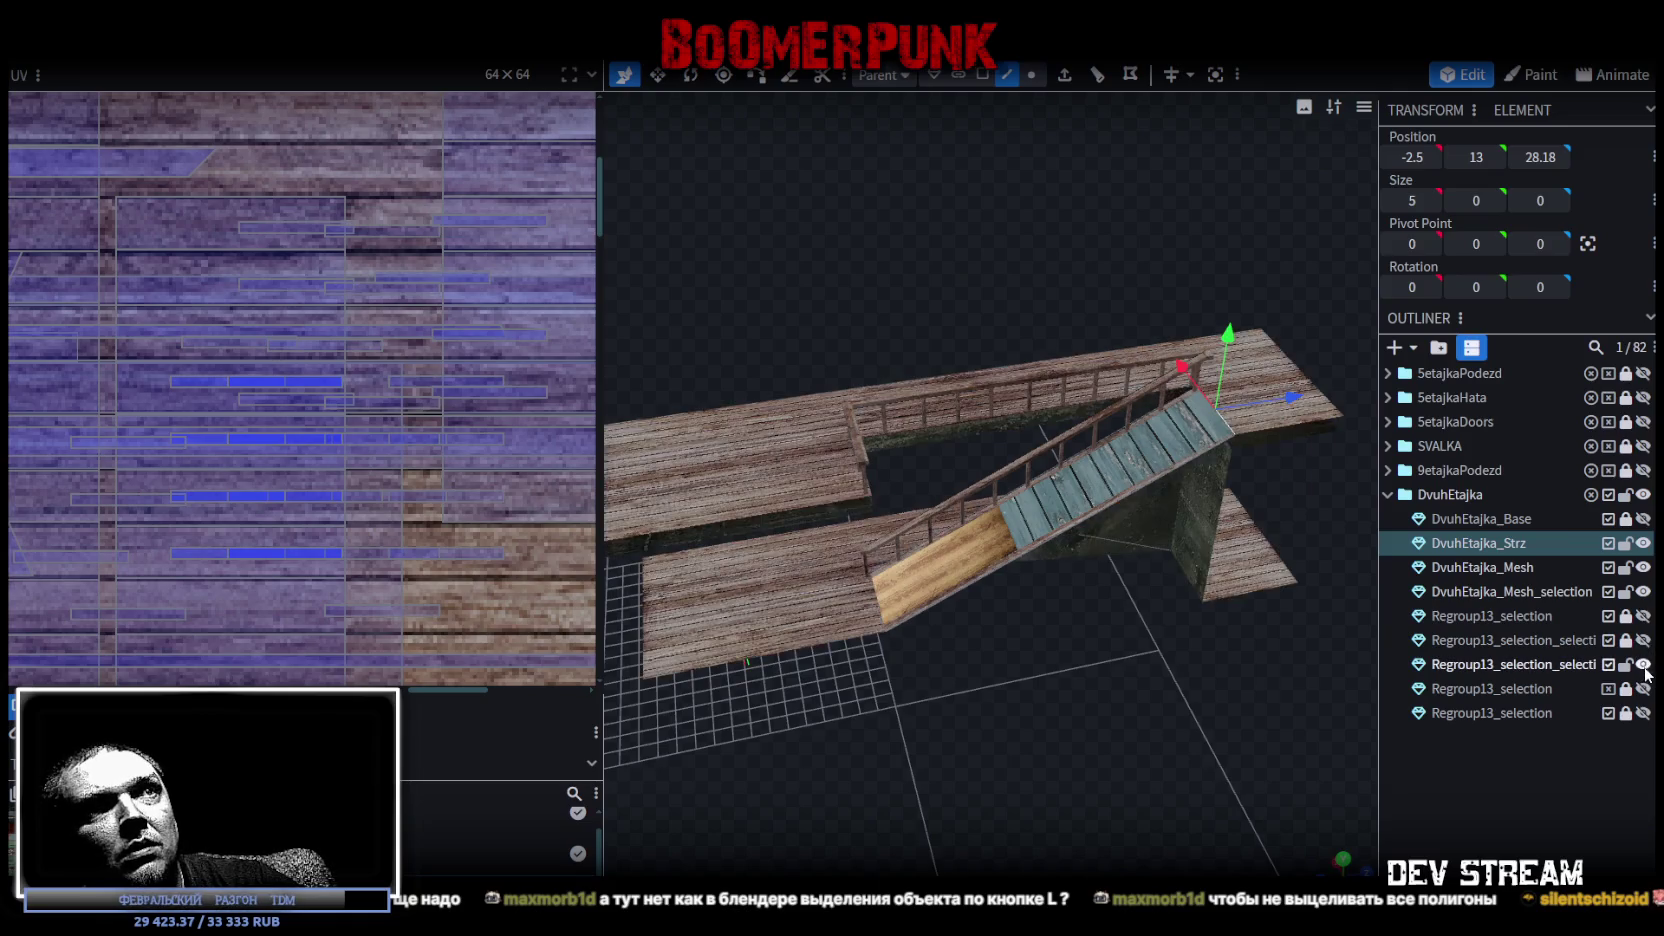
click(1644, 665)
click(1644, 665)
click(1589, 663)
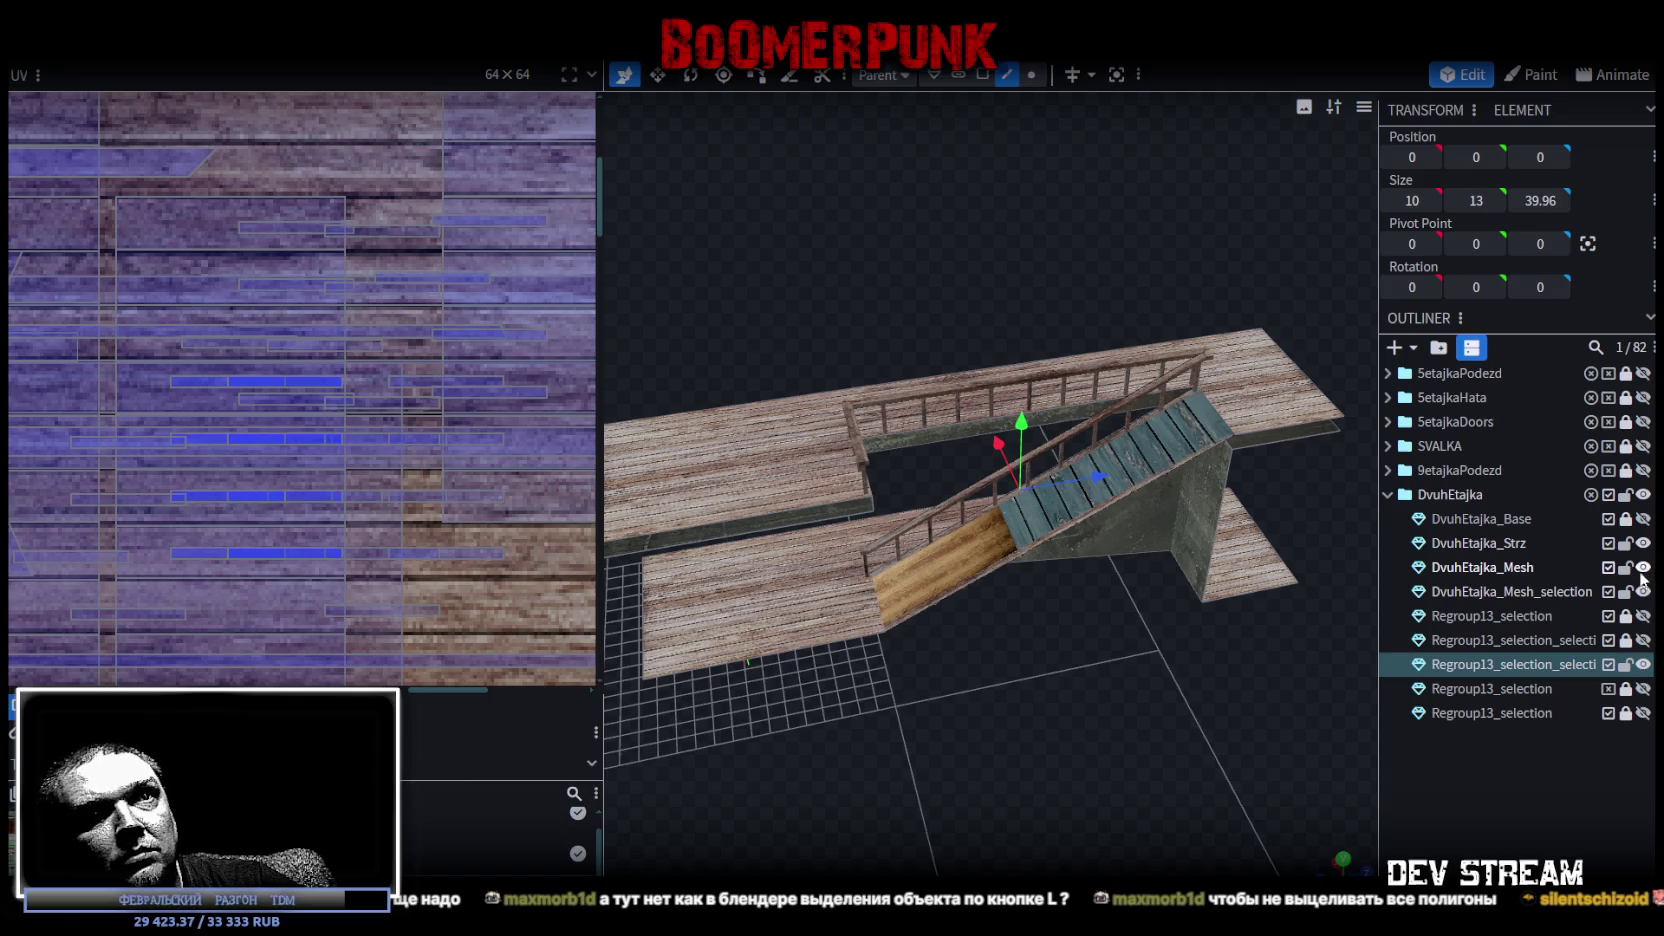
ctrl+click(1549, 597)
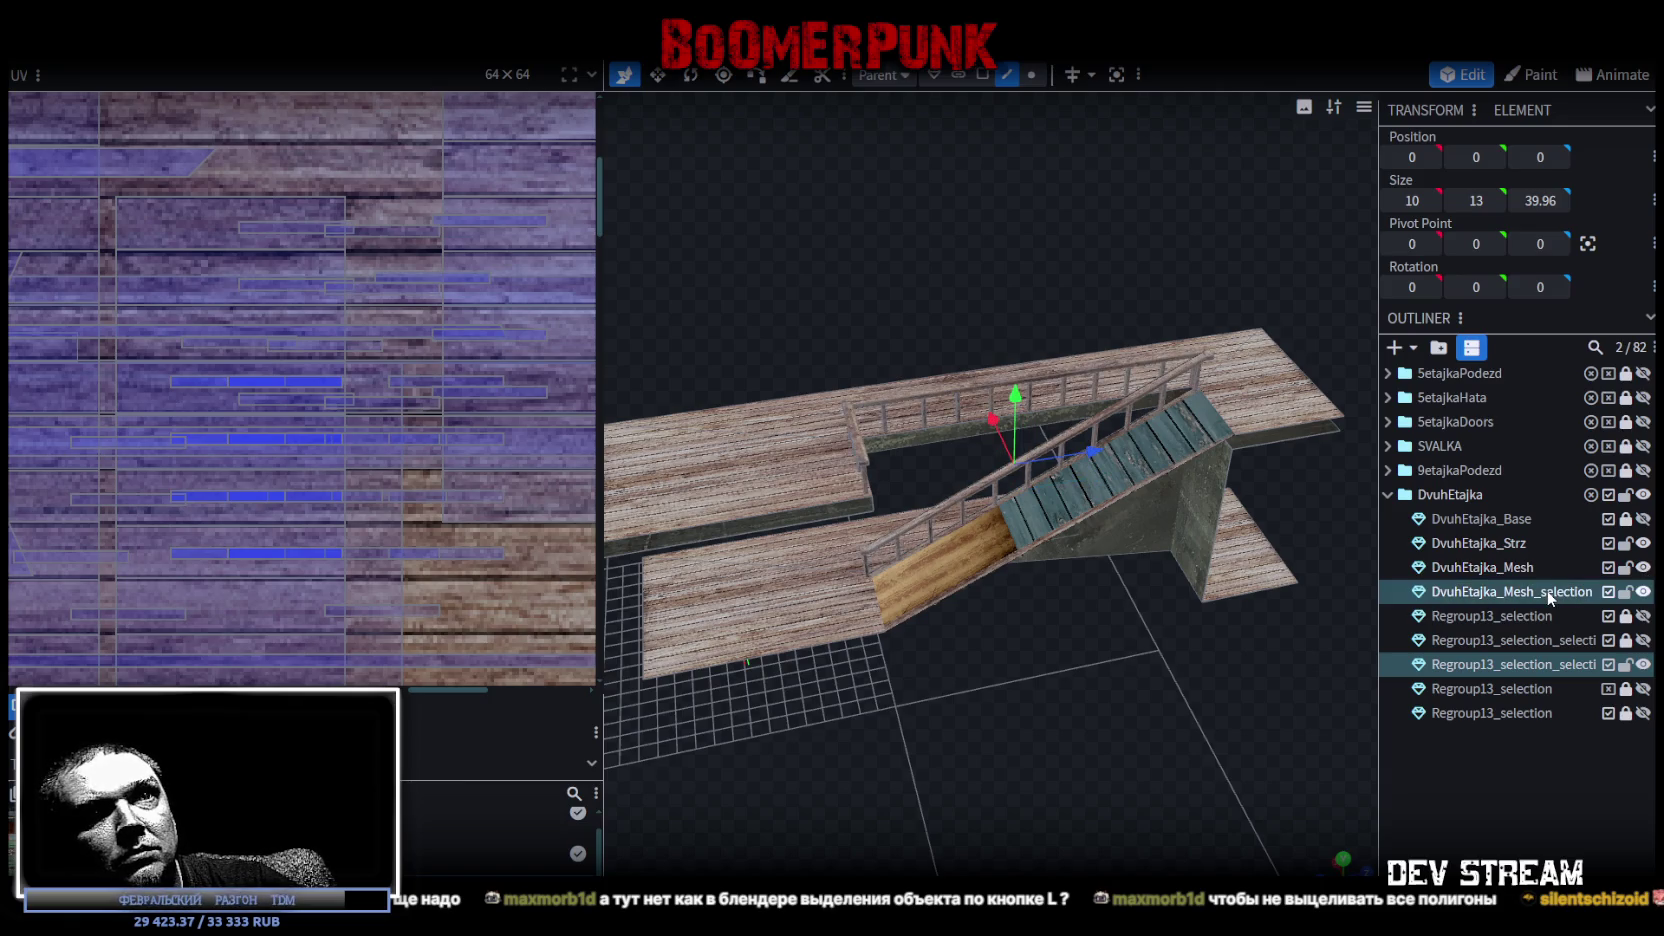
Merge the two stair meshes, then nudge a vertex on Y and auto-merge 2 overlapping vertices.
right_click(1549, 597)
click(1440, 255)
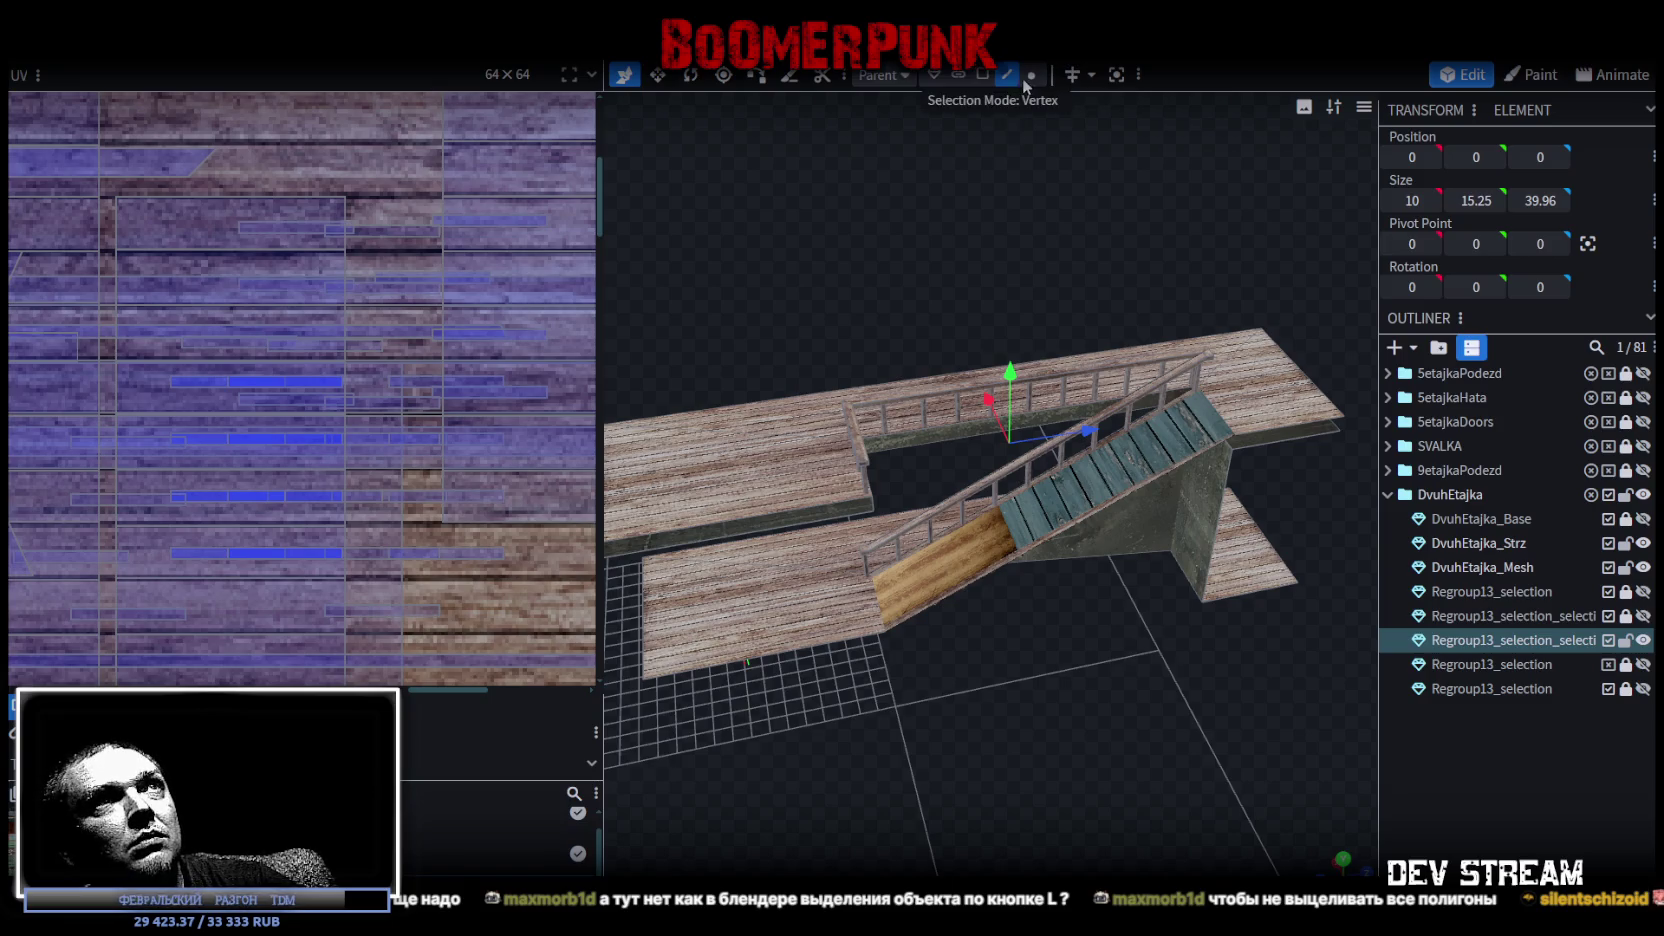
click(1027, 76)
drag(1012, 381, 1010, 376)
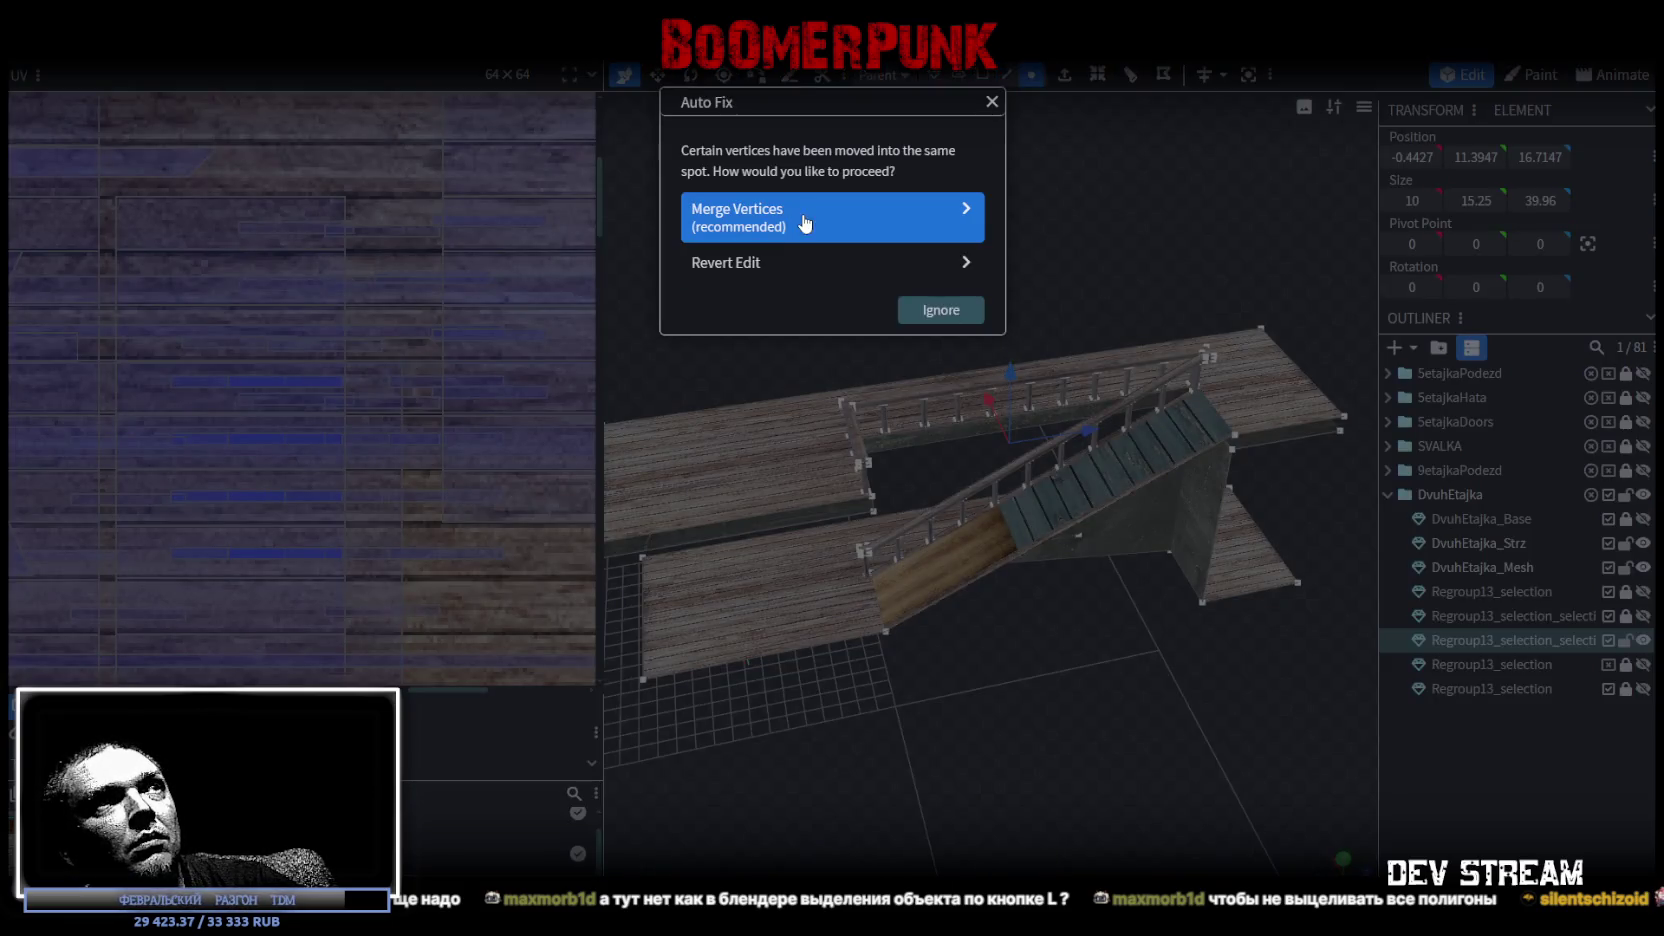
click(798, 209)
Orbit and zoom to inspect the merged stairs from a lower angle.
drag(1134, 736, 963, 698)
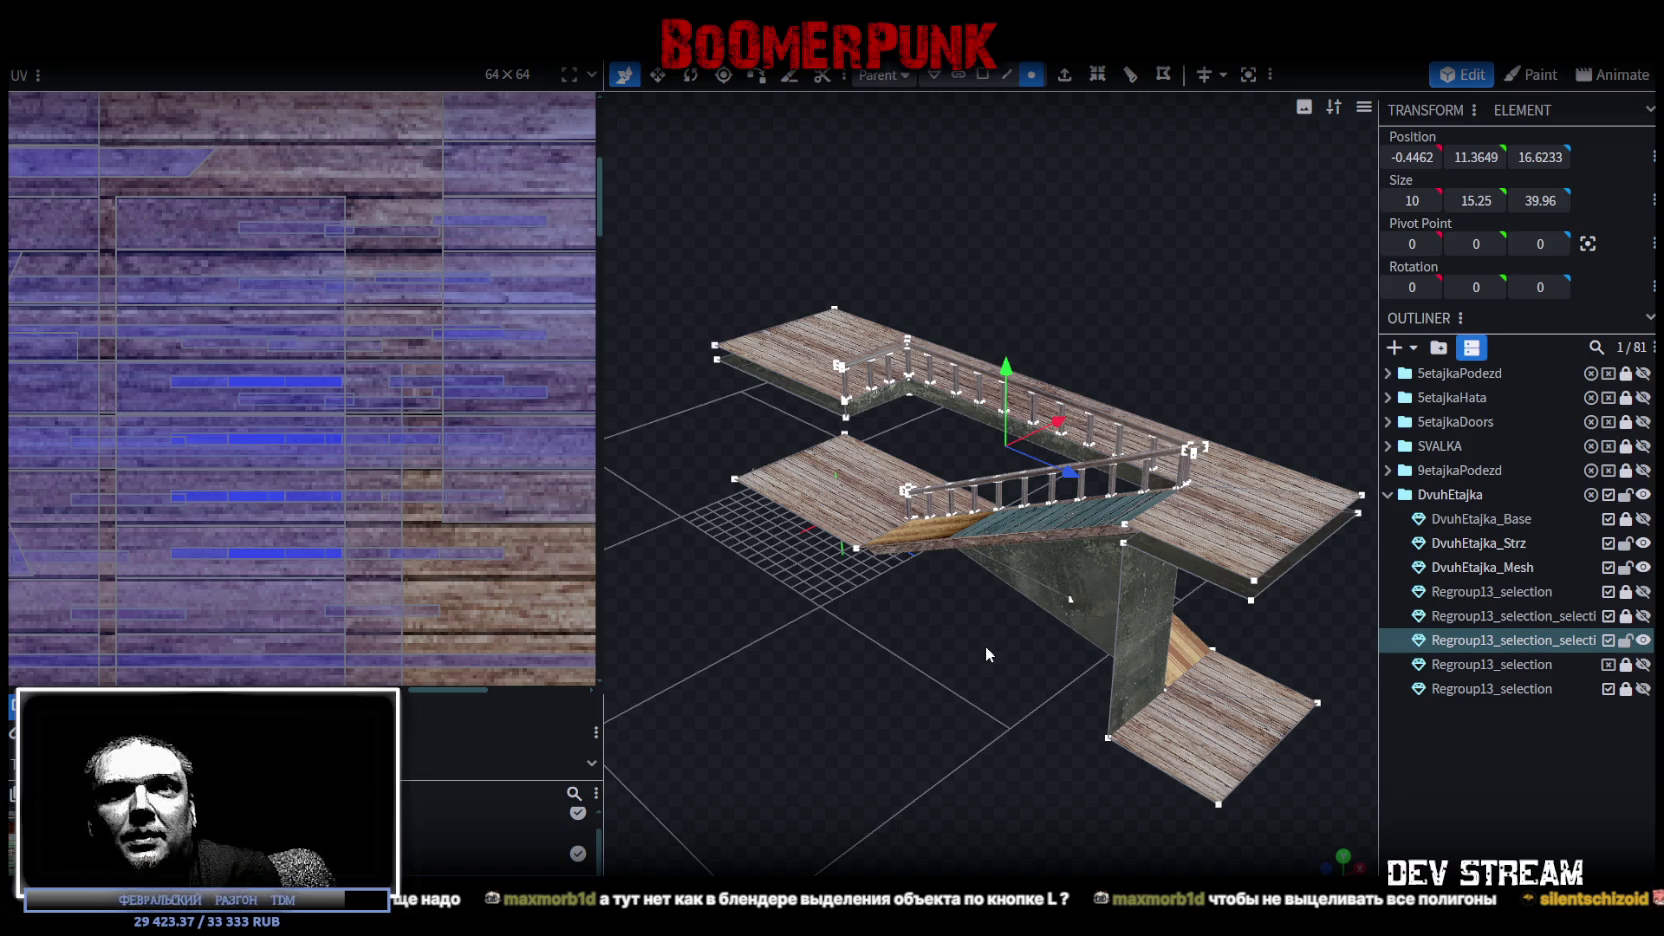
mouse_move(985, 645)
mouse_down()
mouse_move(1004, 231)
mouse_move(1268, 195)
mouse_move(926, 211)
mouse_move(938, 256)
mouse_move(900, 310)
mouse_move(700, 330)
mouse_up()
scroll(303, 344, down, 5)
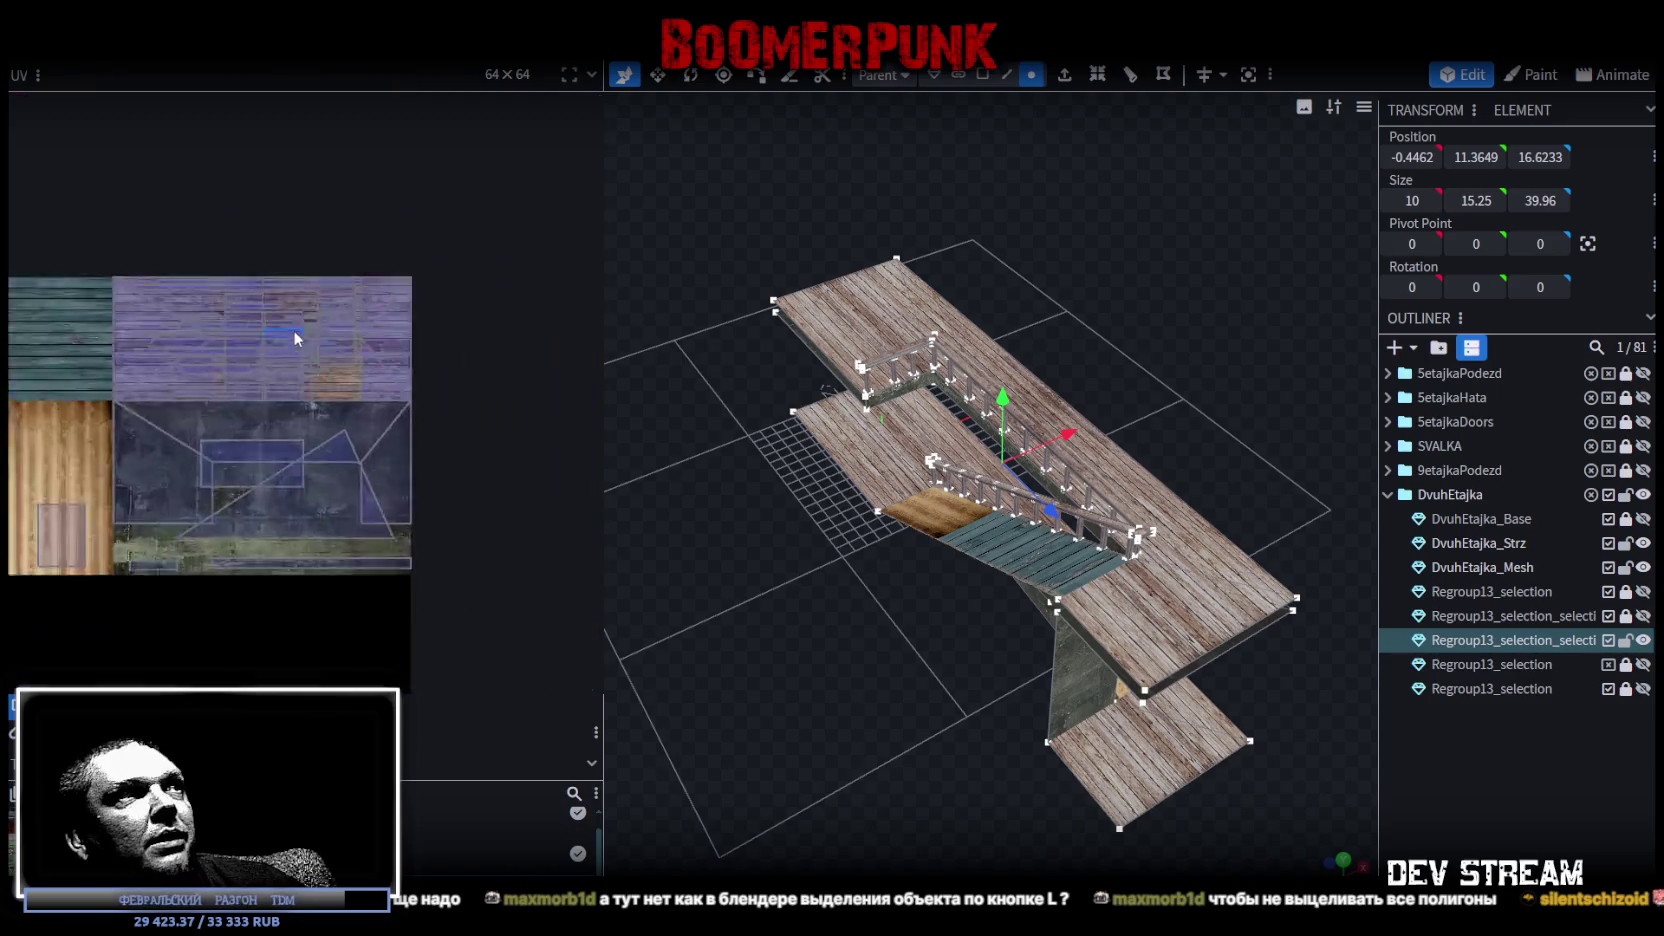
scroll(292, 330, down, 2)
mouse_move(829, 563)
mouse_down()
mouse_move(884, 624)
mouse_move(1143, 556)
mouse_move(1100, 618)
mouse_move(904, 714)
mouse_up()
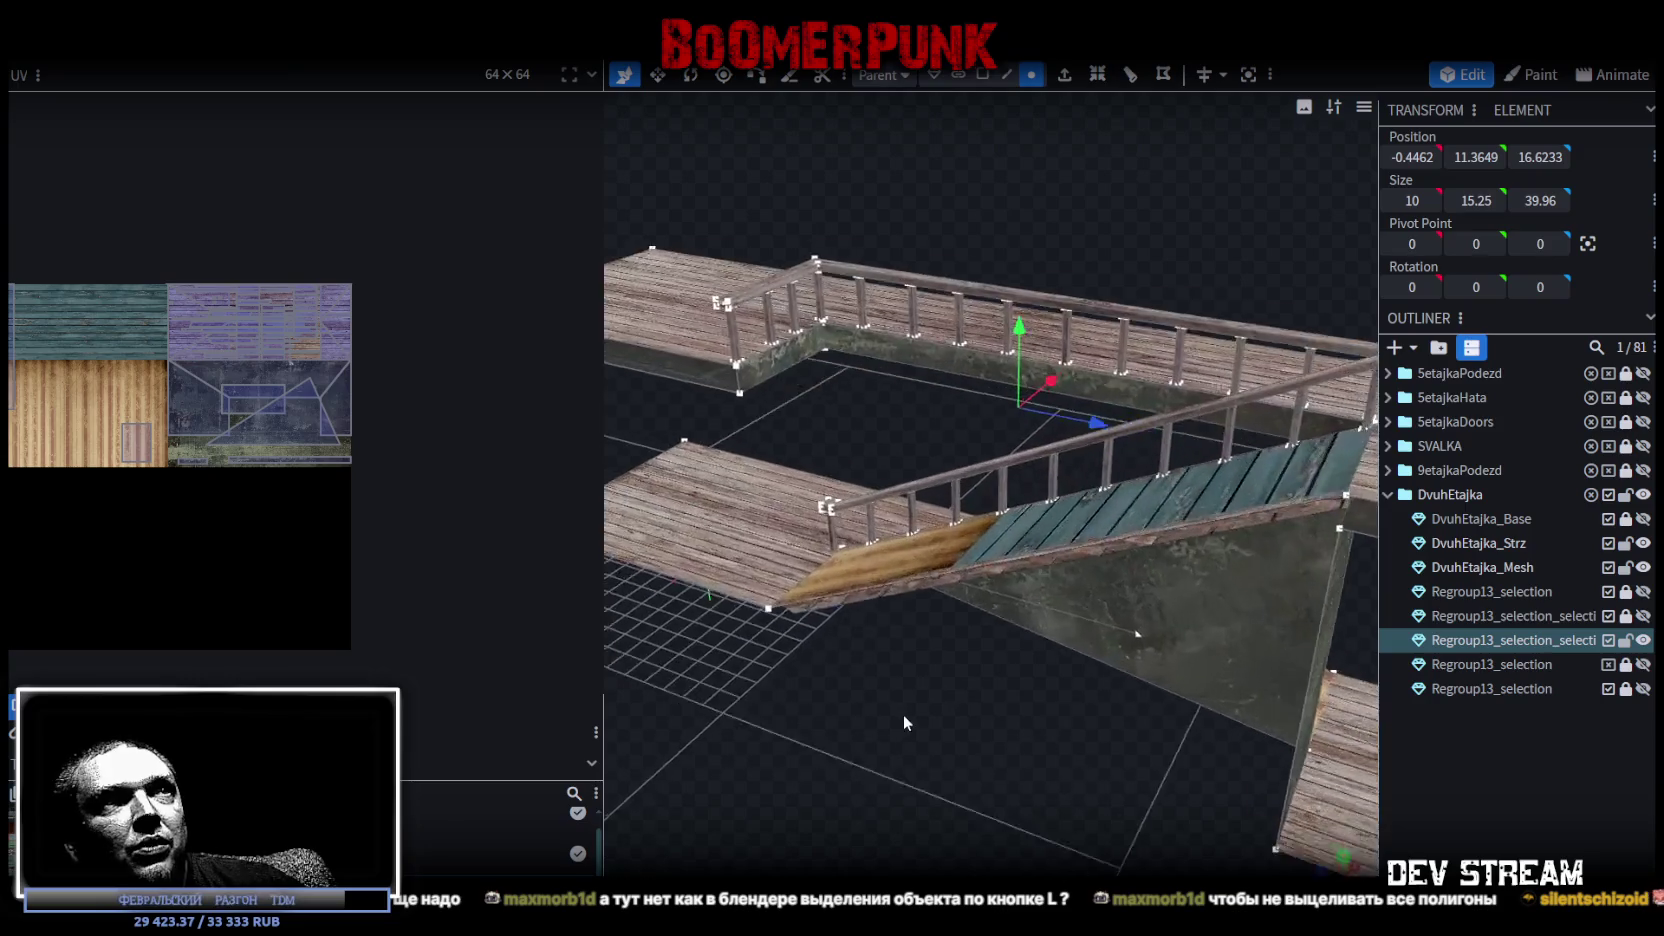
scroll(904, 714, up, 3)
mouse_move(946, 276)
mouse_down()
mouse_move(916, 185)
mouse_move(959, 200)
mouse_up()
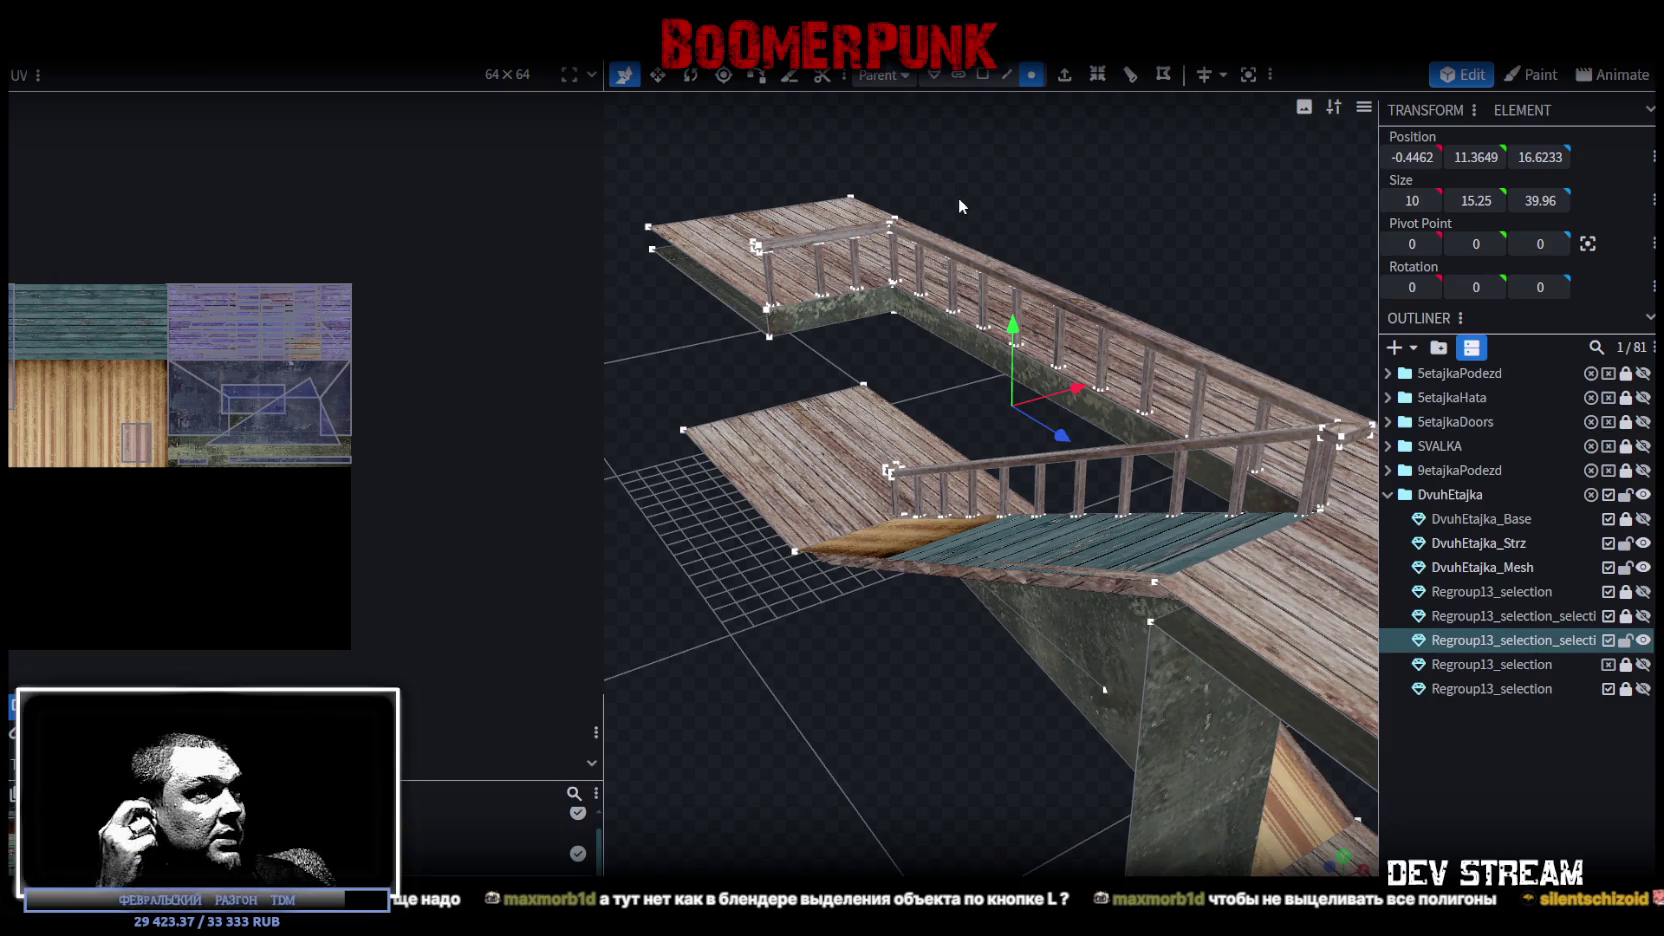
mouse_move(1050, 404)
mouse_down()
mouse_move(1043, 601)
mouse_move(945, 688)
mouse_move(928, 647)
mouse_move(1264, 670)
mouse_move(1306, 632)
mouse_move(1008, 604)
mouse_move(770, 610)
mouse_move(1180, 621)
mouse_move(1014, 679)
mouse_move(1117, 736)
mouse_move(1121, 711)
mouse_up()
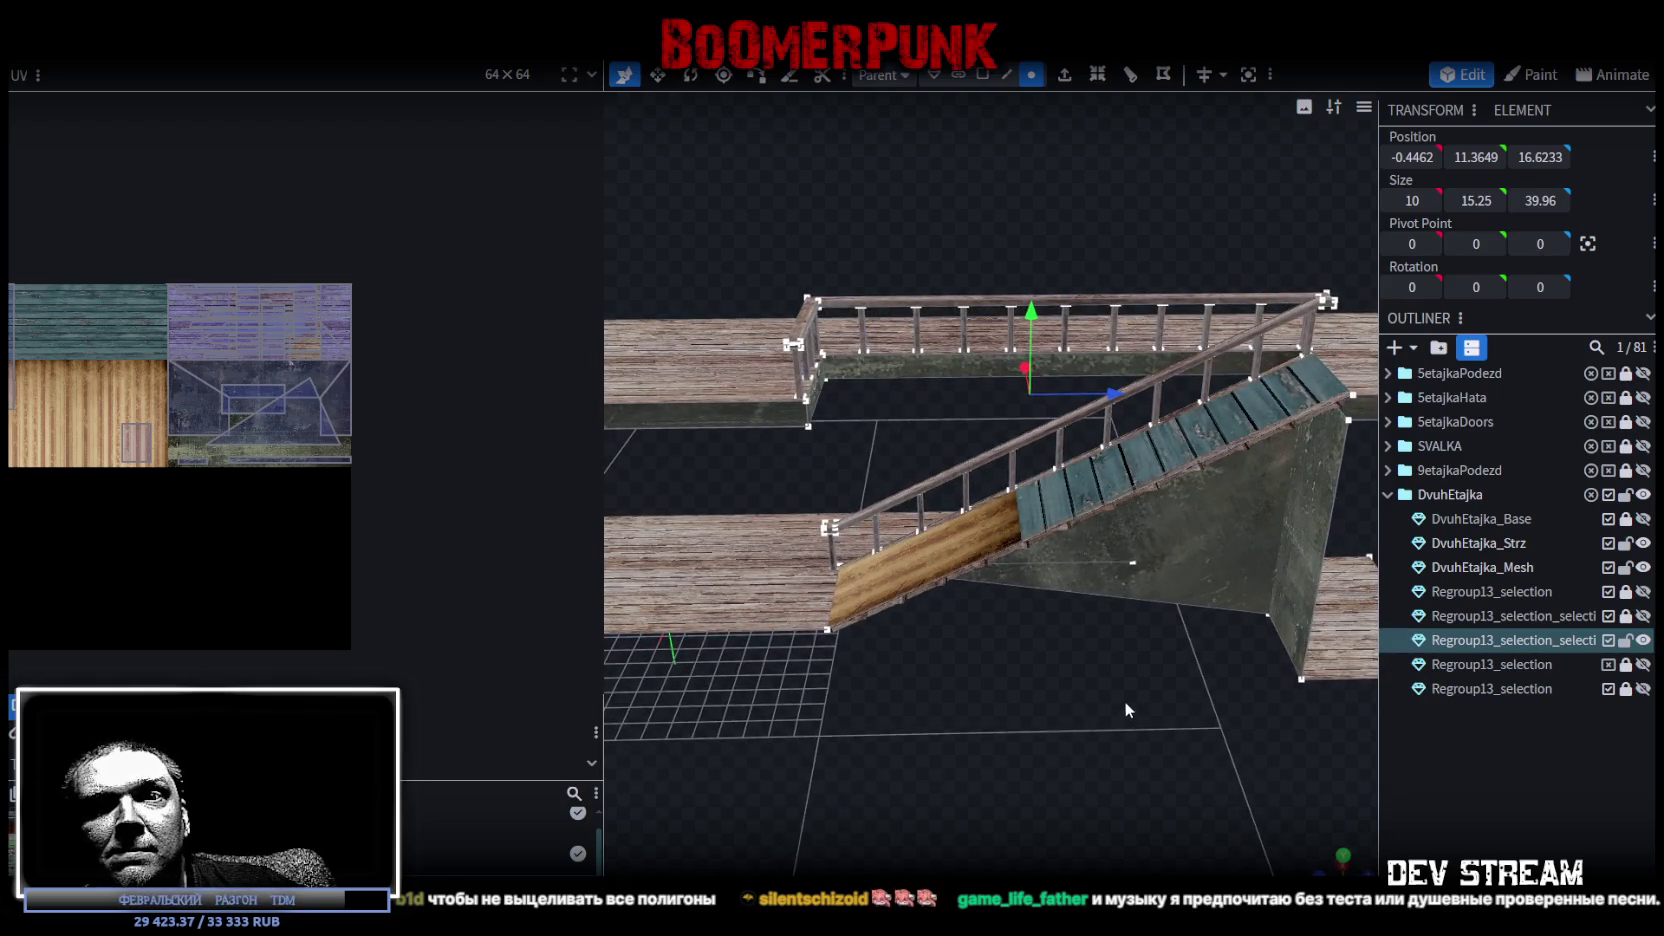
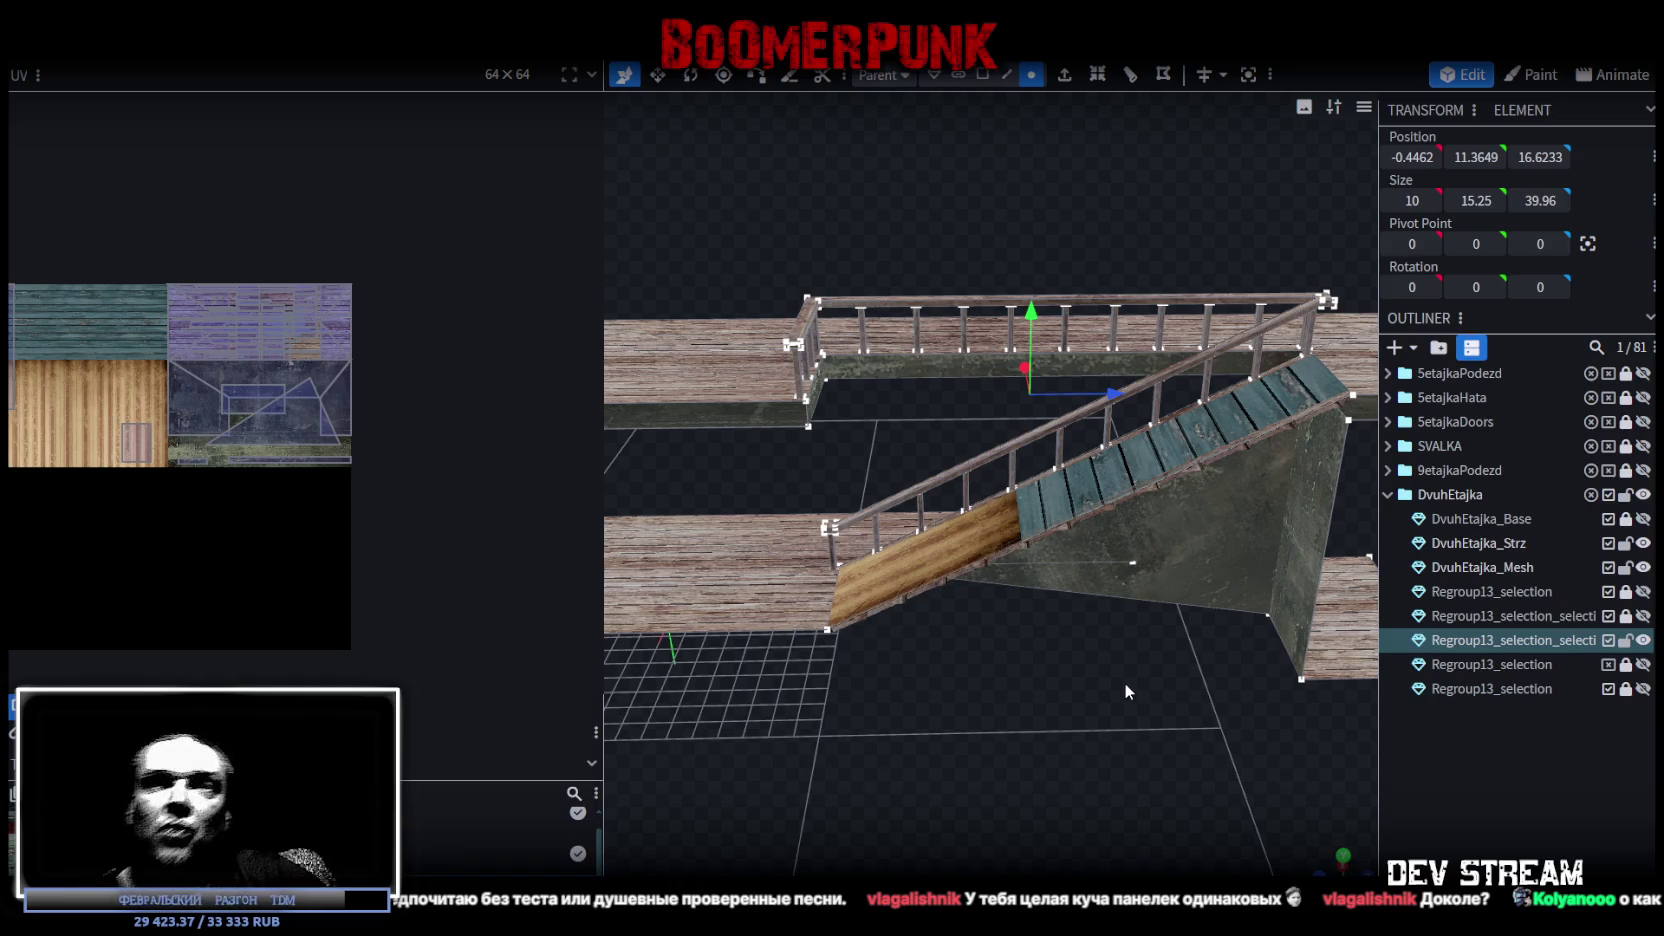
Inspect the staircase from the side, then select a pillar edge and its side face in edge mode.
mouse_move(1153, 582)
mouse_down()
mouse_move(1024, 790)
mouse_move(1048, 751)
mouse_move(1109, 722)
mouse_move(1147, 734)
mouse_move(1150, 760)
mouse_up()
scroll(1141, 741, down, 3)
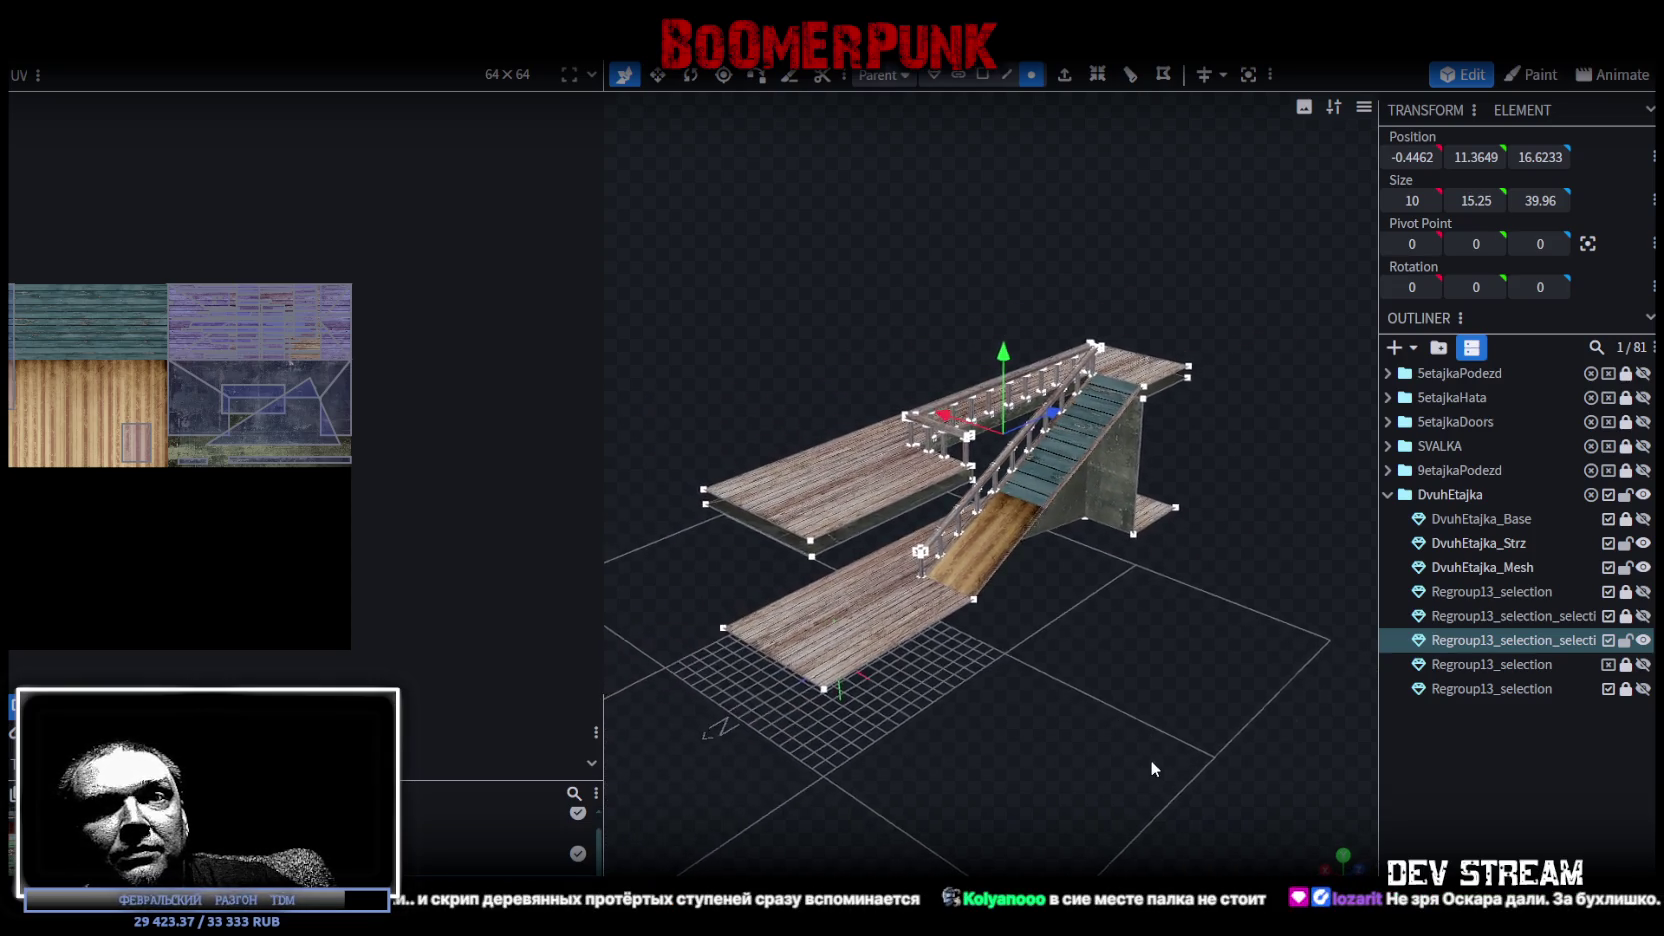
scroll(1150, 760, up, 1)
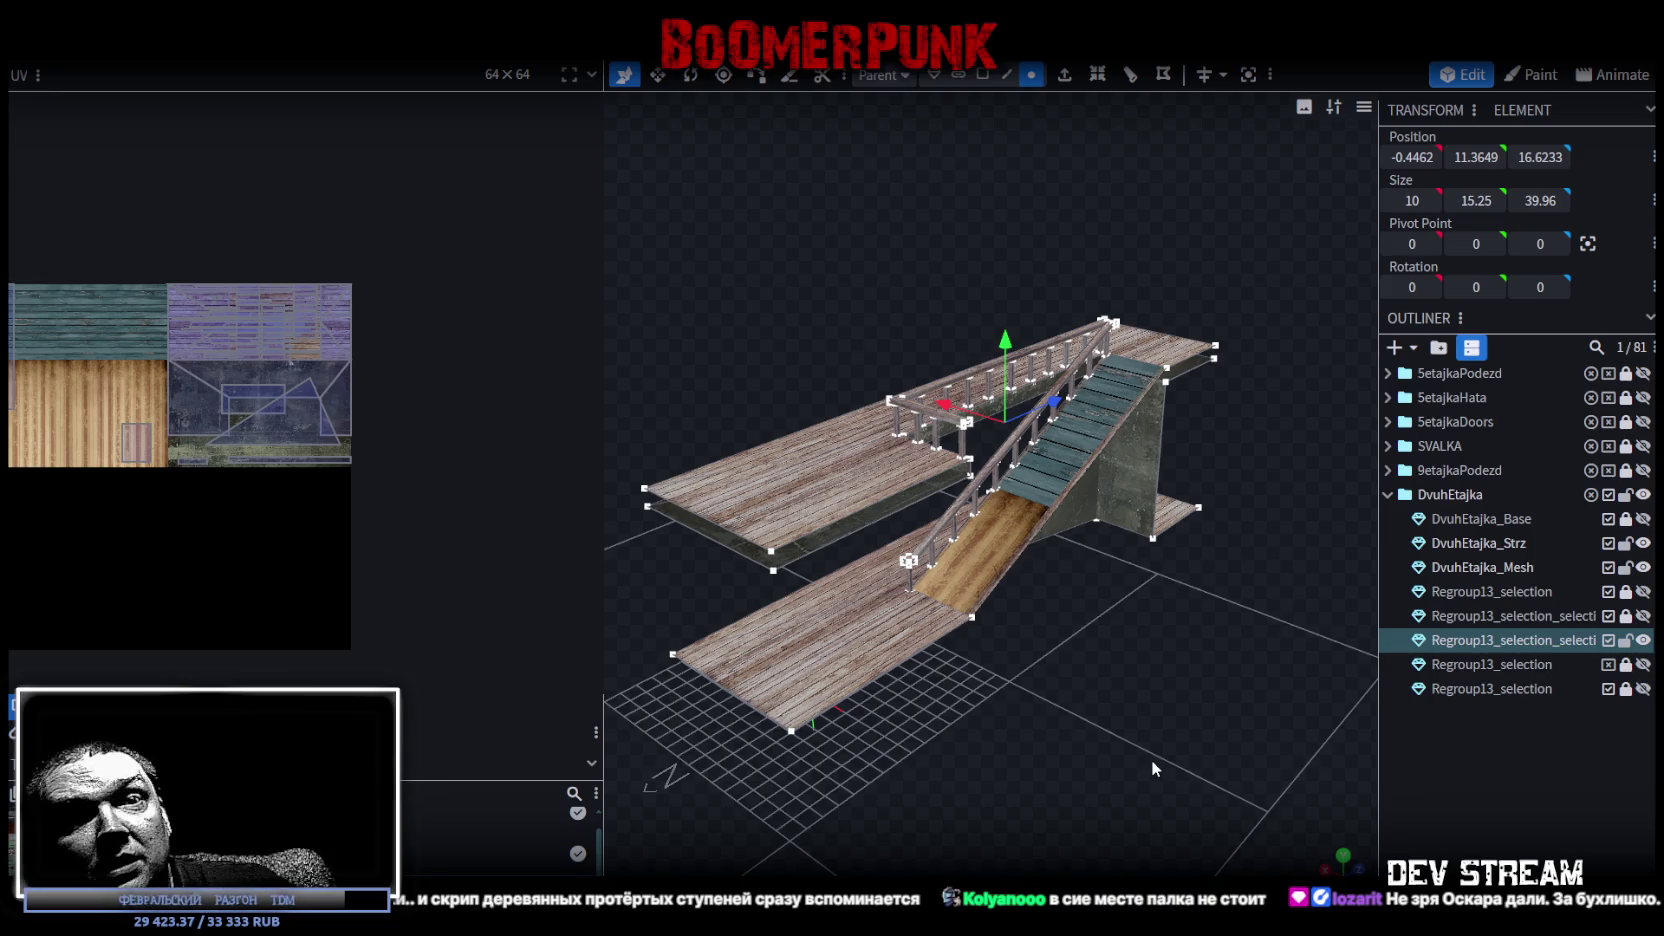
mouse_move(1162, 686)
mouse_down()
mouse_move(798, 692)
mouse_move(701, 644)
mouse_up()
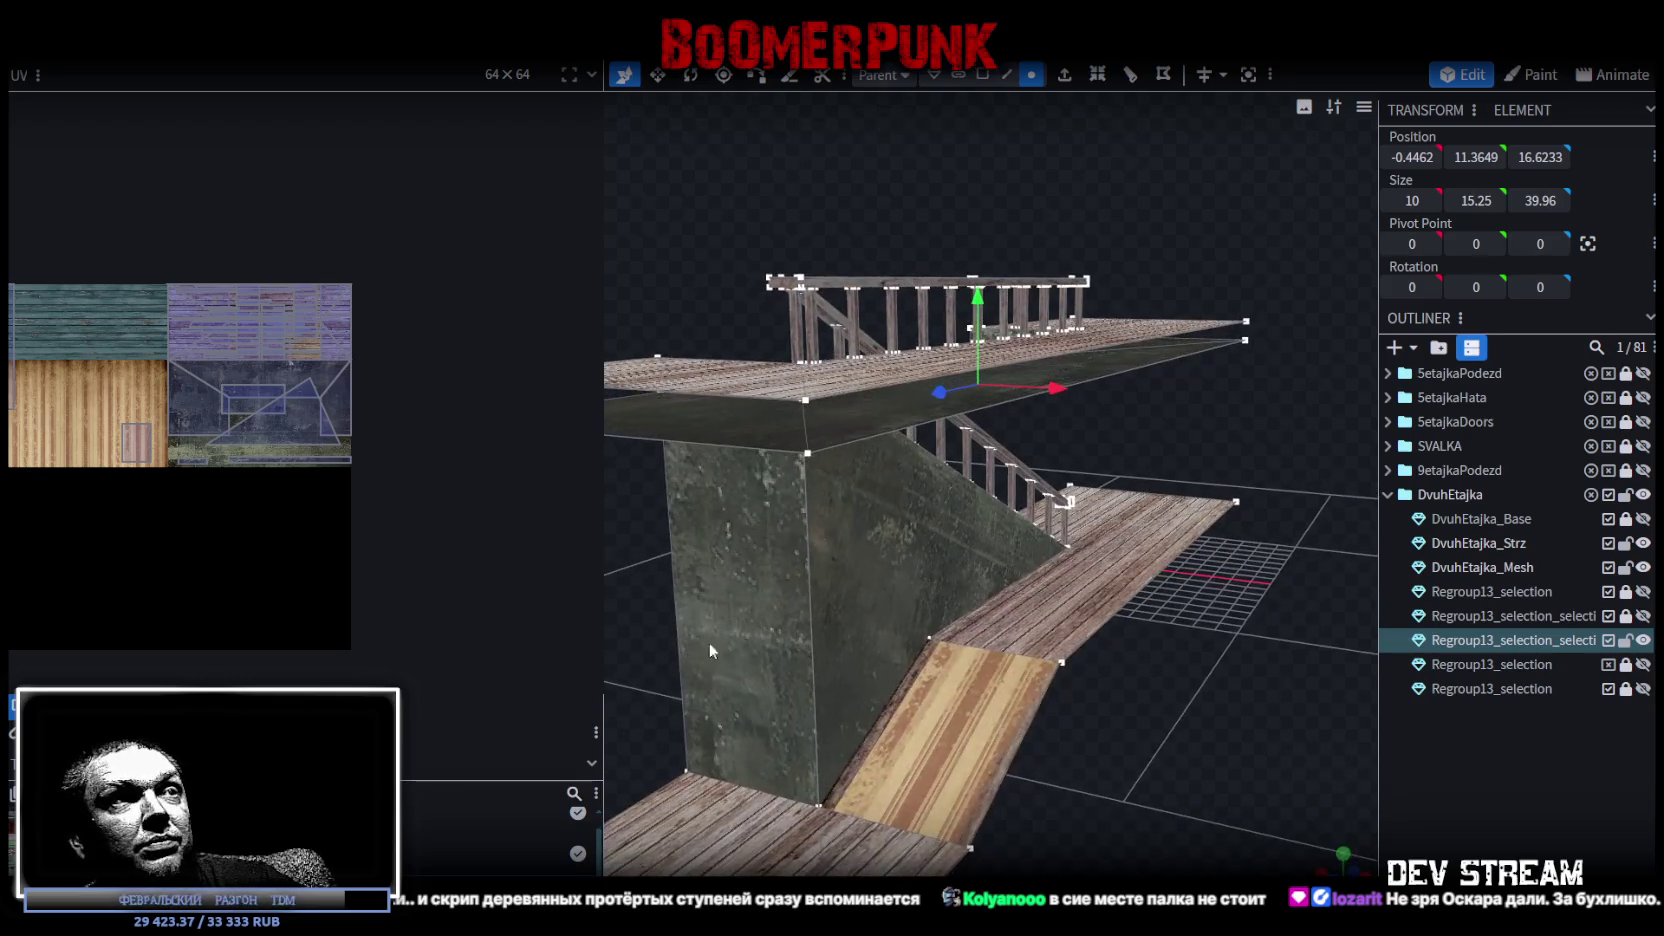
mouse_move(1115, 741)
mouse_down()
mouse_move(1160, 679)
mouse_move(1014, 699)
mouse_move(1171, 708)
mouse_move(956, 563)
mouse_up()
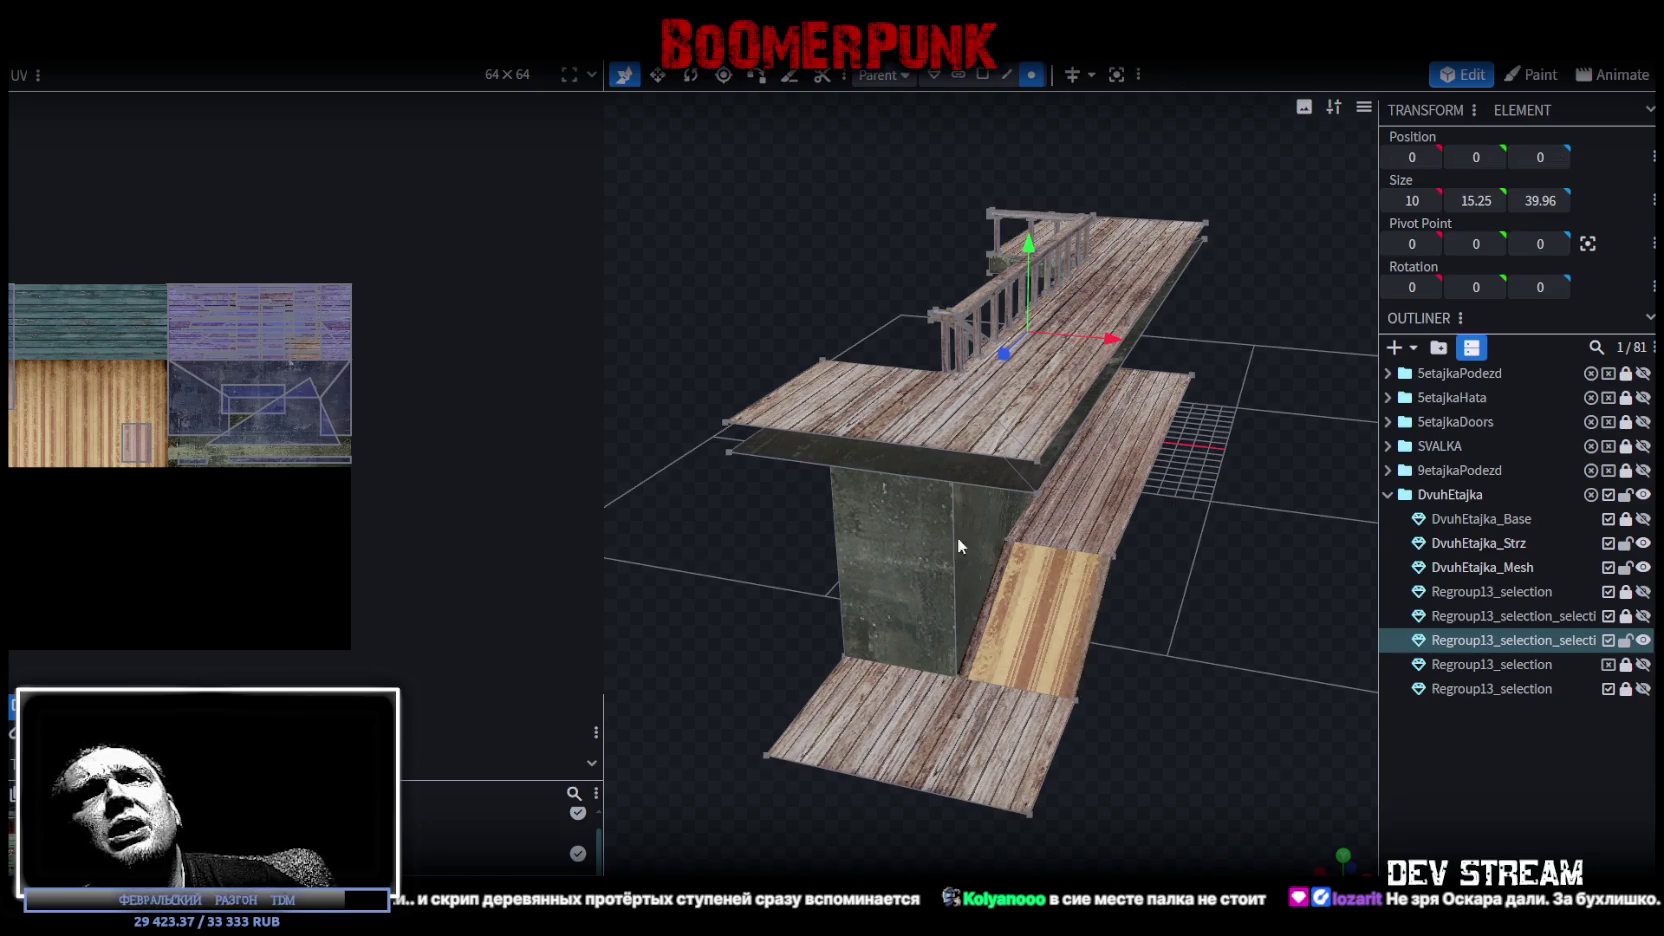
click(1007, 75)
click(956, 530)
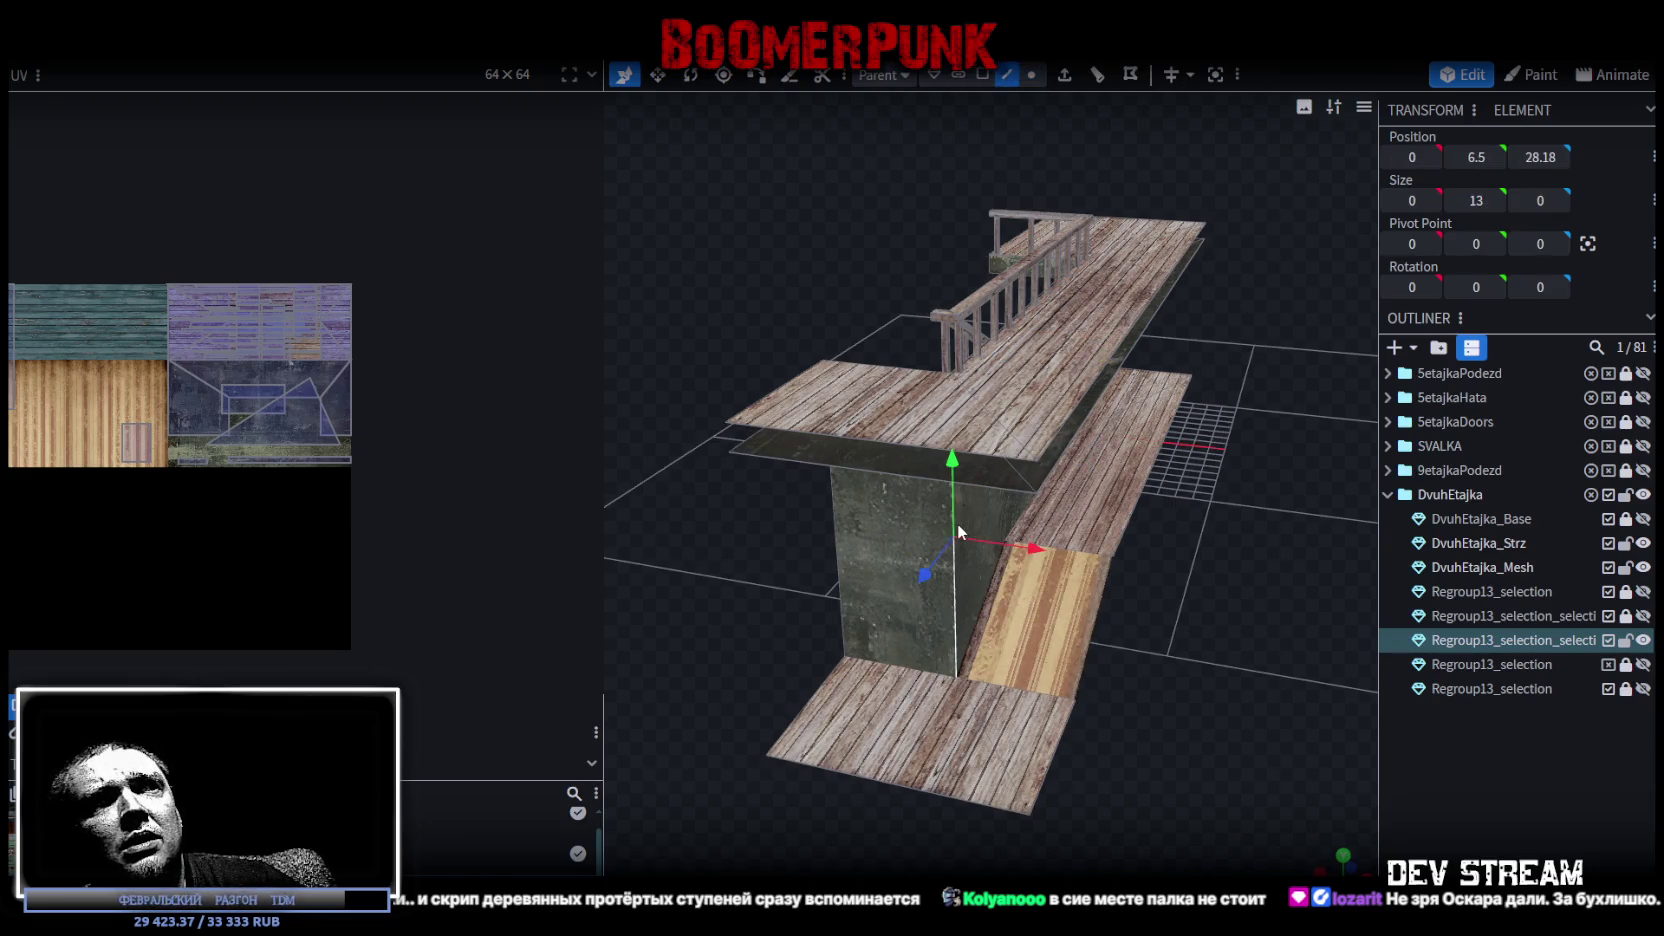
shift+click(838, 533)
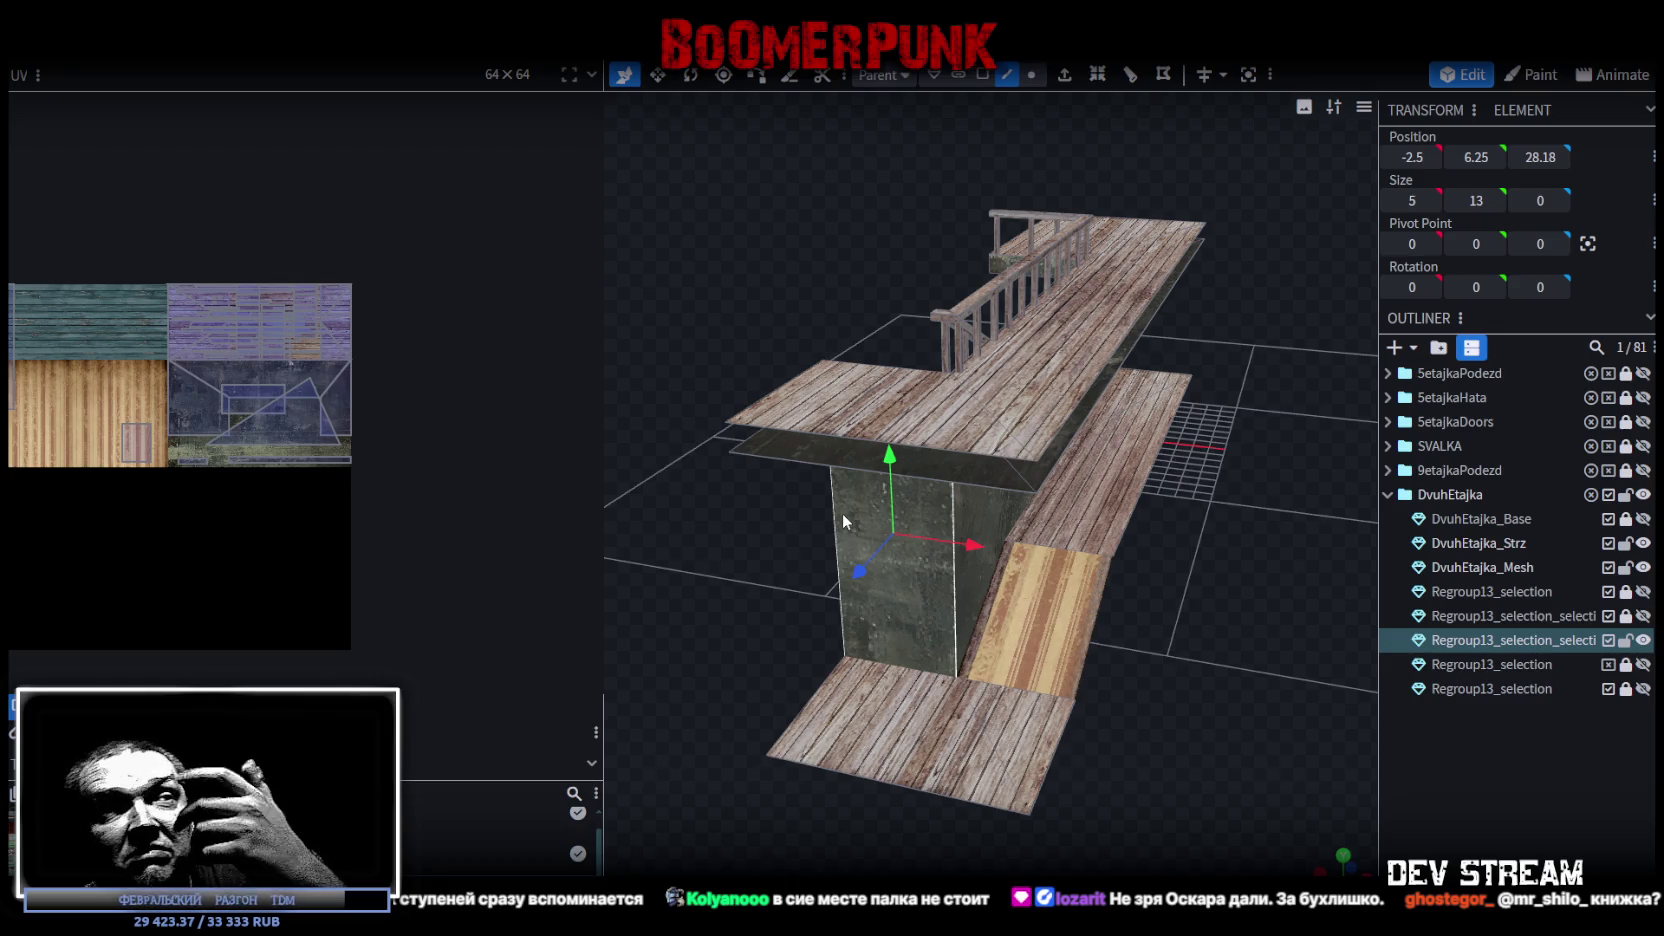
Look over the stairs and decks from several angles, selecting a different deck part.
drag(1264, 664, 1174, 708)
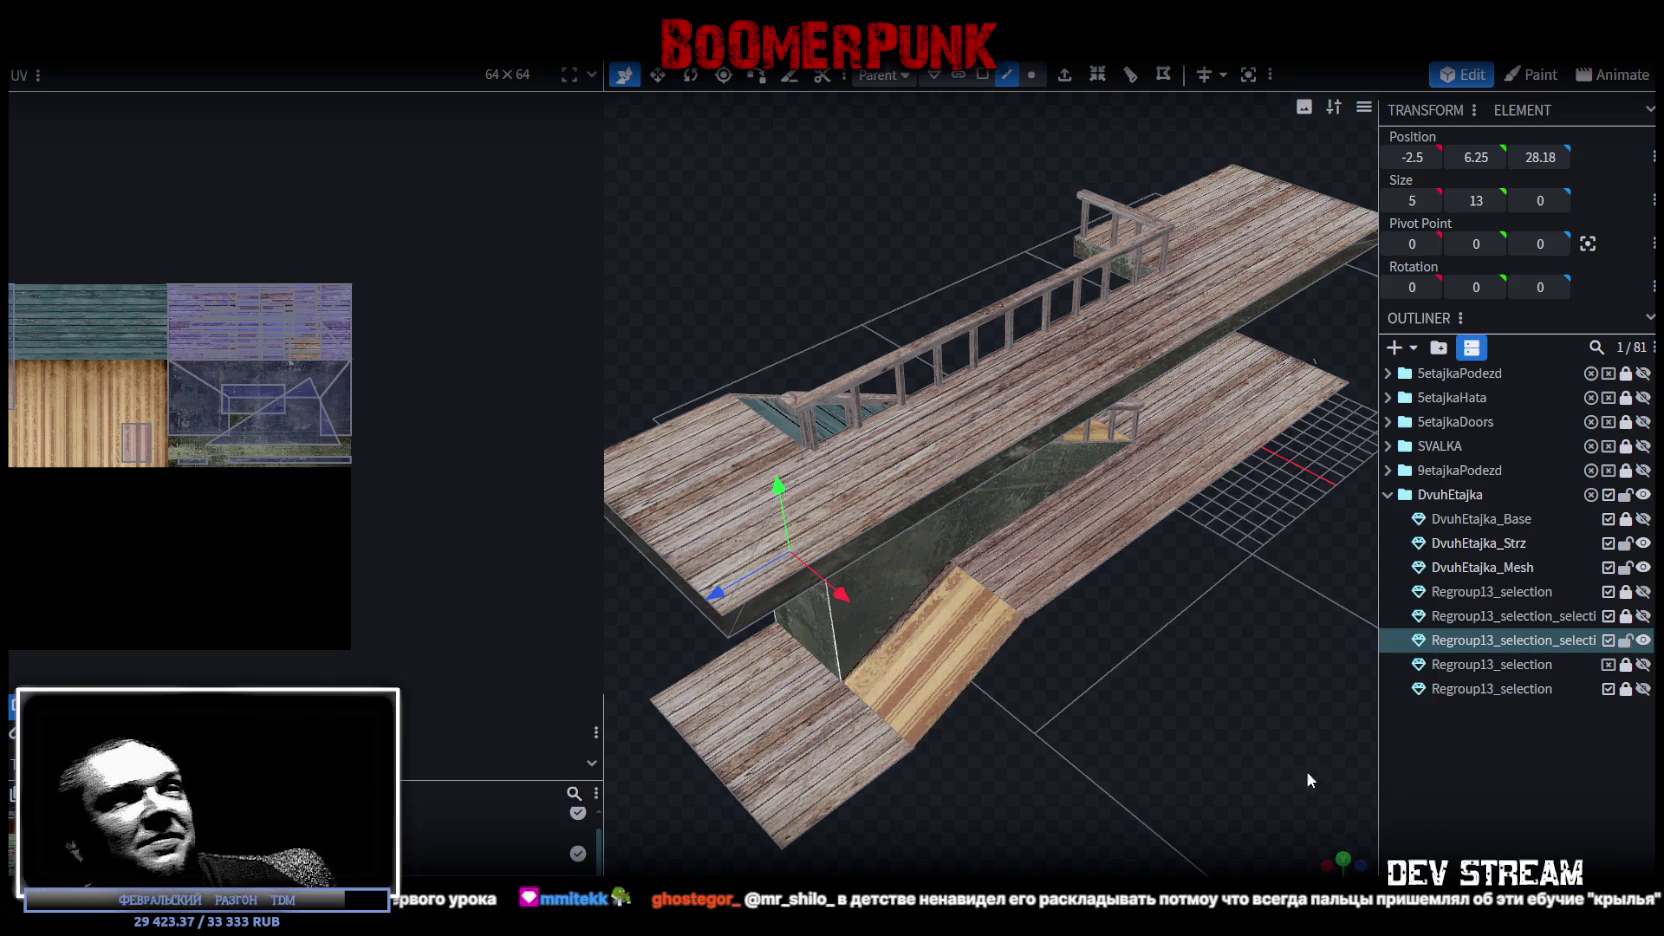
mouse_move(1112, 622)
mouse_down()
mouse_move(977, 743)
mouse_move(936, 717)
mouse_move(1141, 610)
mouse_move(883, 620)
mouse_move(898, 584)
mouse_move(818, 597)
mouse_move(928, 593)
mouse_move(676, 611)
mouse_move(758, 601)
mouse_move(758, 617)
mouse_move(746, 595)
mouse_move(789, 679)
mouse_move(1046, 718)
mouse_move(939, 744)
mouse_move(975, 682)
mouse_move(788, 630)
mouse_move(737, 578)
mouse_move(838, 476)
mouse_move(936, 447)
mouse_move(1034, 447)
mouse_move(1008, 501)
mouse_move(914, 549)
mouse_up()
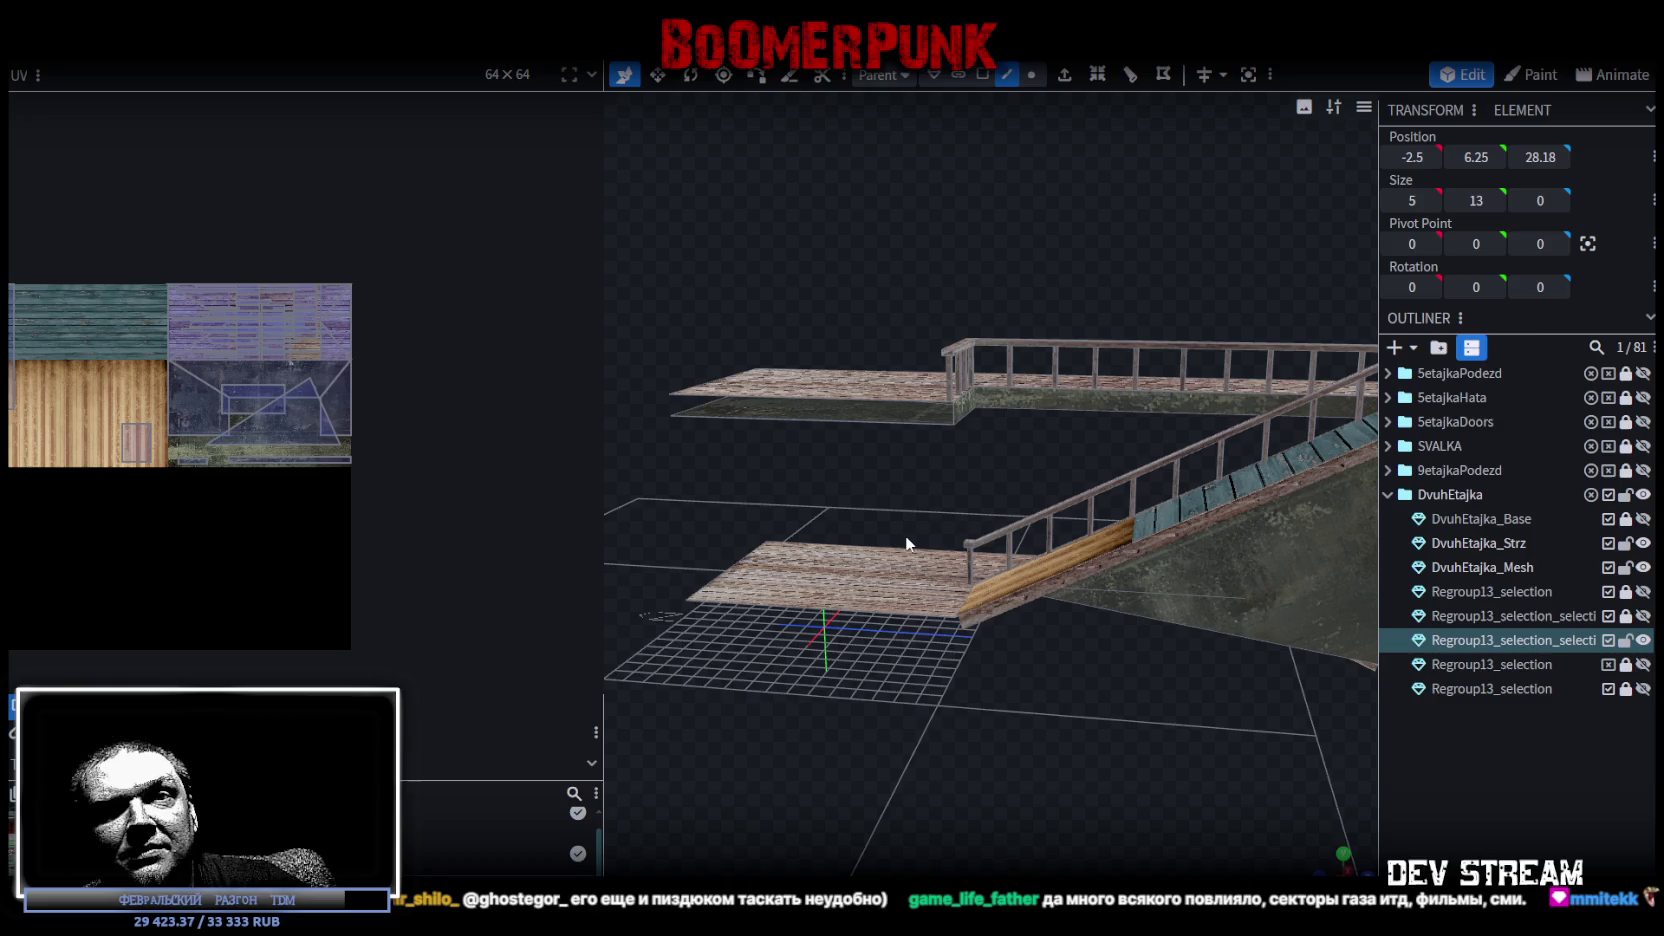
mouse_move(905, 536)
middle_down()
mouse_move(1053, 663)
mouse_move(982, 762)
middle_up()
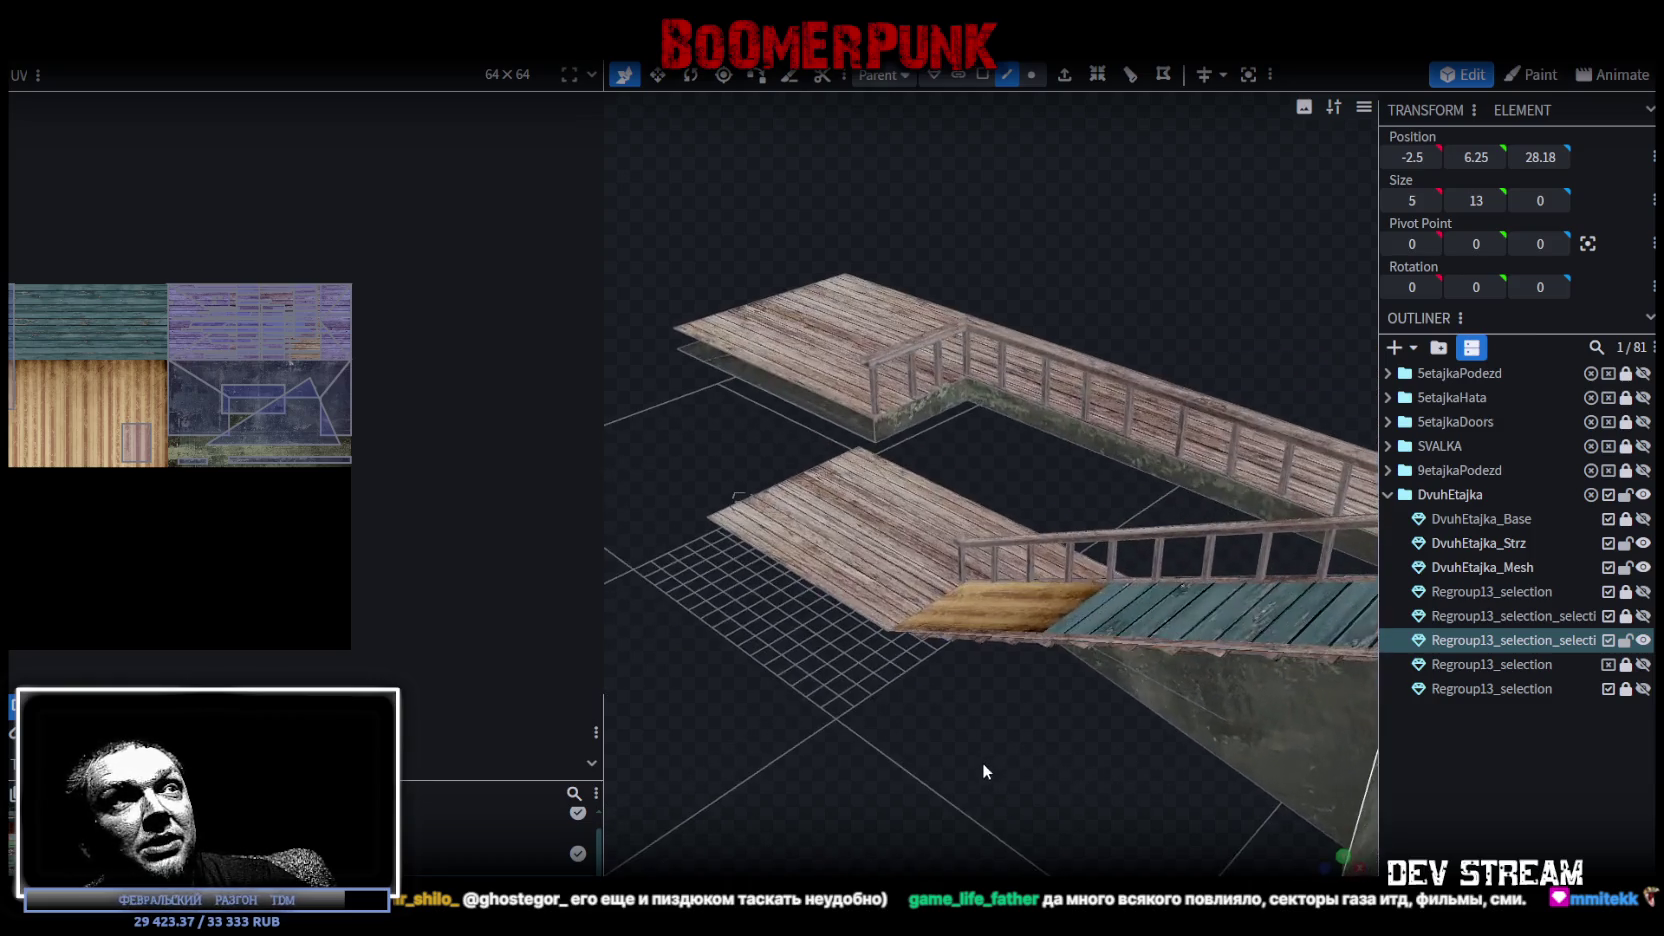
click(916, 407)
mouse_move(927, 422)
middle_down()
mouse_move(1041, 755)
mouse_move(902, 642)
mouse_move(978, 582)
mouse_move(702, 621)
mouse_move(1245, 662)
mouse_move(1089, 642)
mouse_move(1147, 637)
middle_up()
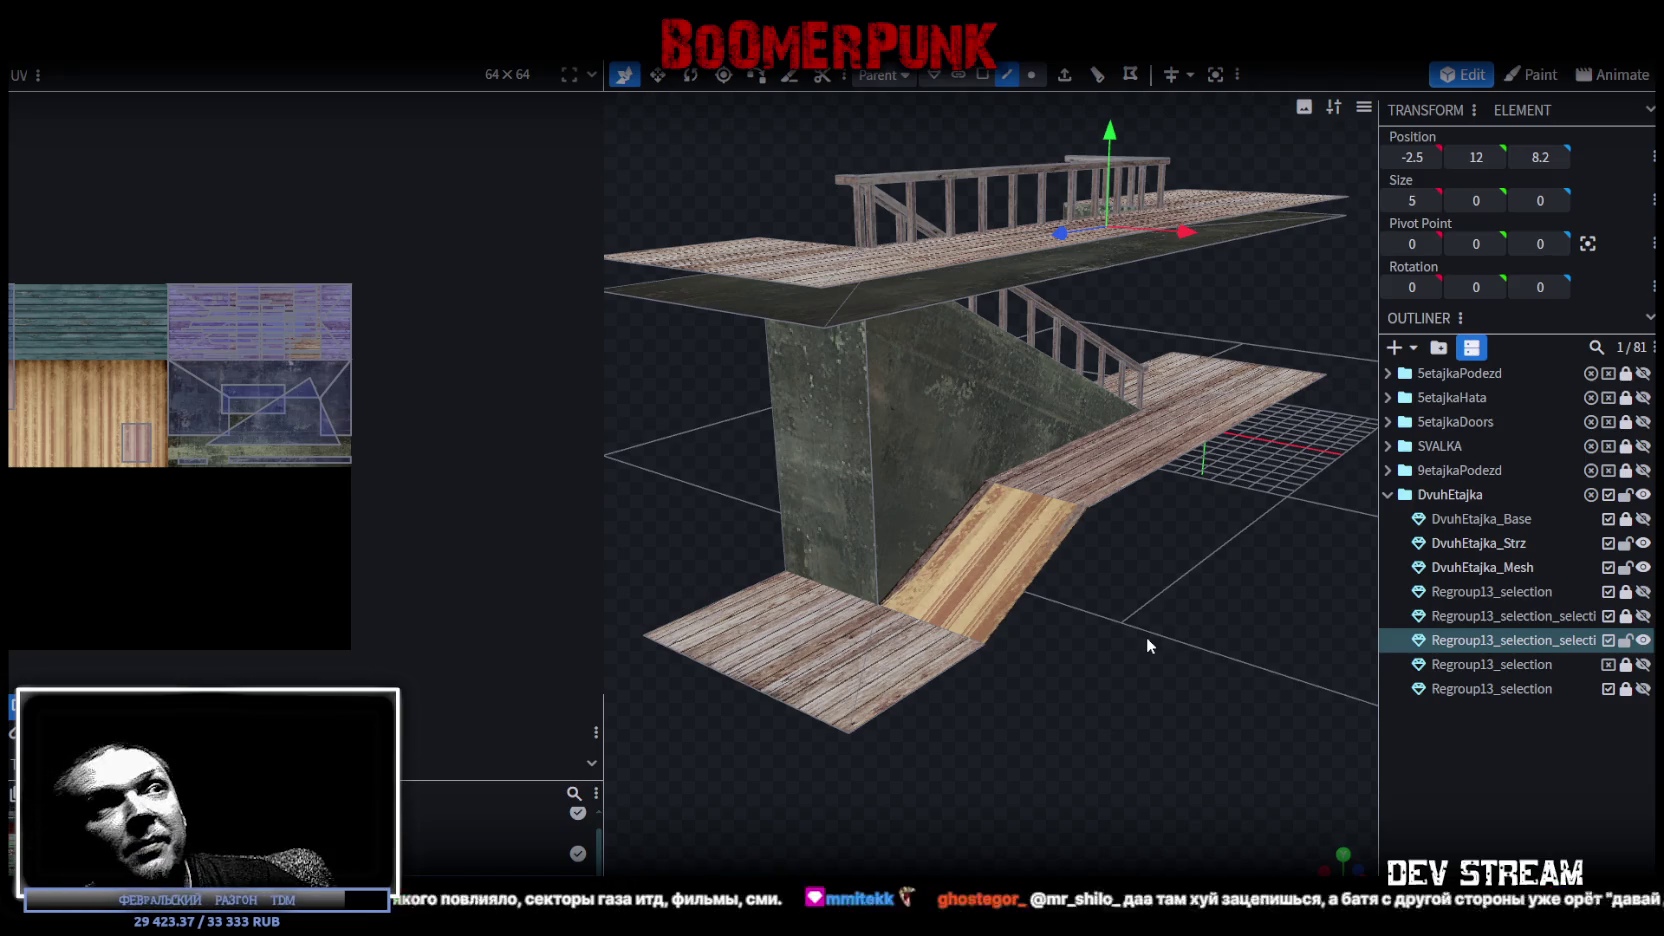
mouse_move(1130, 618)
middle_down()
mouse_move(962, 627)
mouse_move(1078, 603)
mouse_move(1378, 644)
mouse_move(1378, 618)
mouse_move(1140, 602)
mouse_move(1039, 620)
mouse_move(1061, 623)
mouse_move(1110, 544)
mouse_move(1072, 582)
mouse_move(1147, 618)
mouse_move(1100, 590)
middle_up()
scroll(150, 355, down, 2)
scroll(150, 355, up, 2)
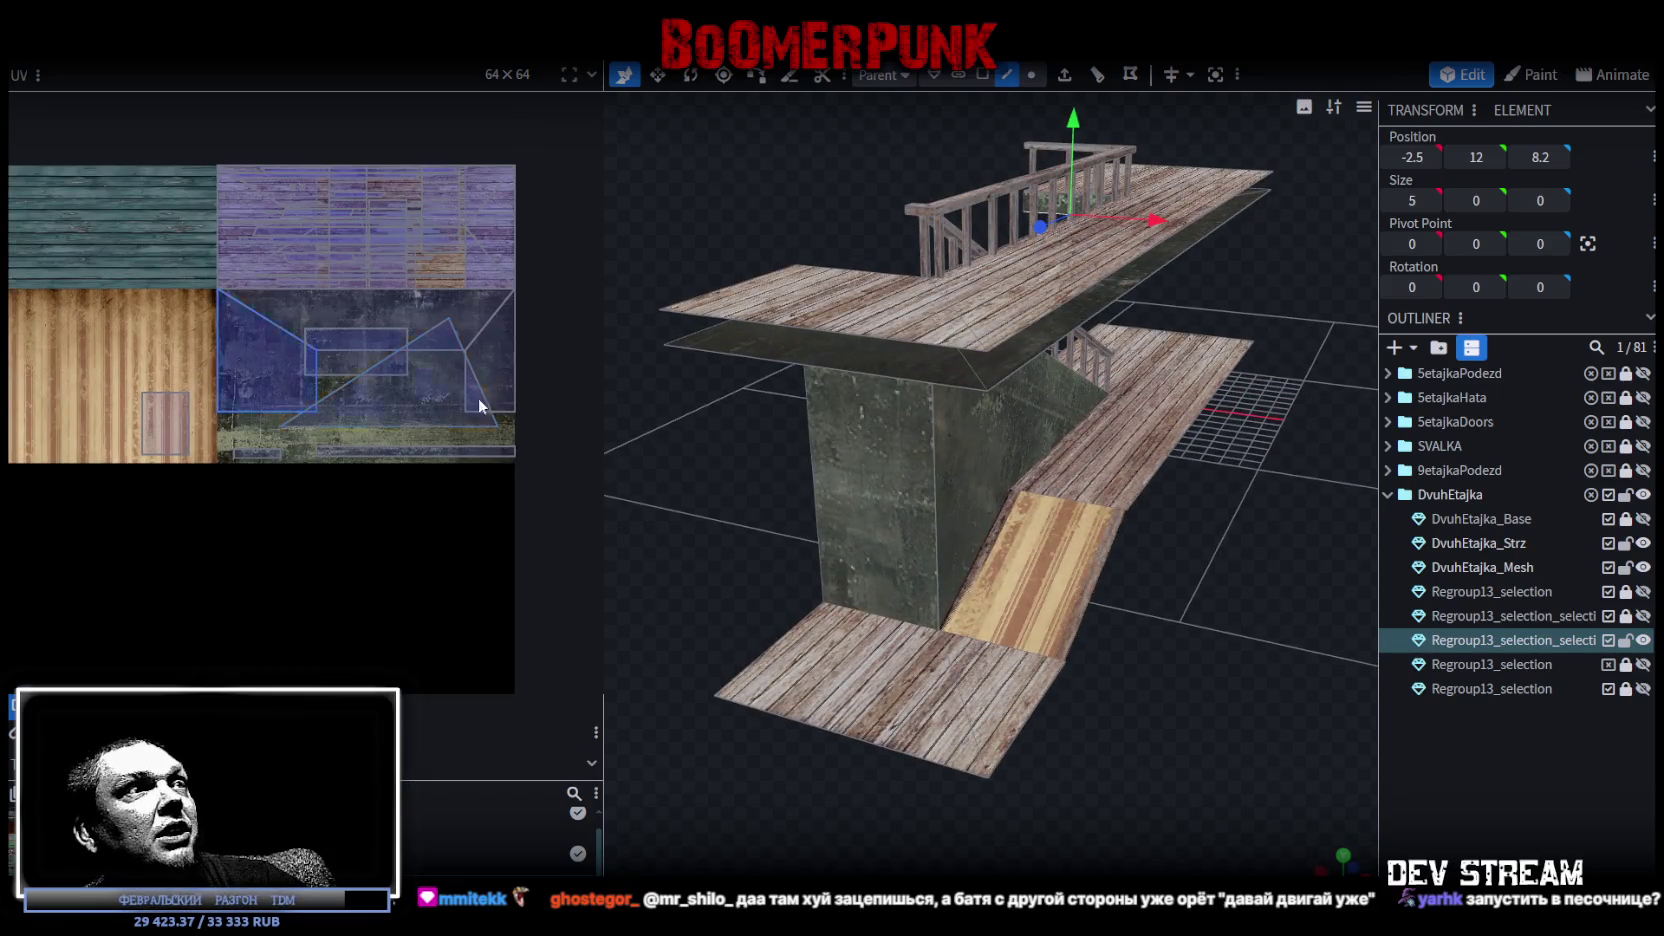
mouse_move(1193, 672)
middle_down()
mouse_move(1087, 655)
mouse_move(1568, 612)
middle_up()
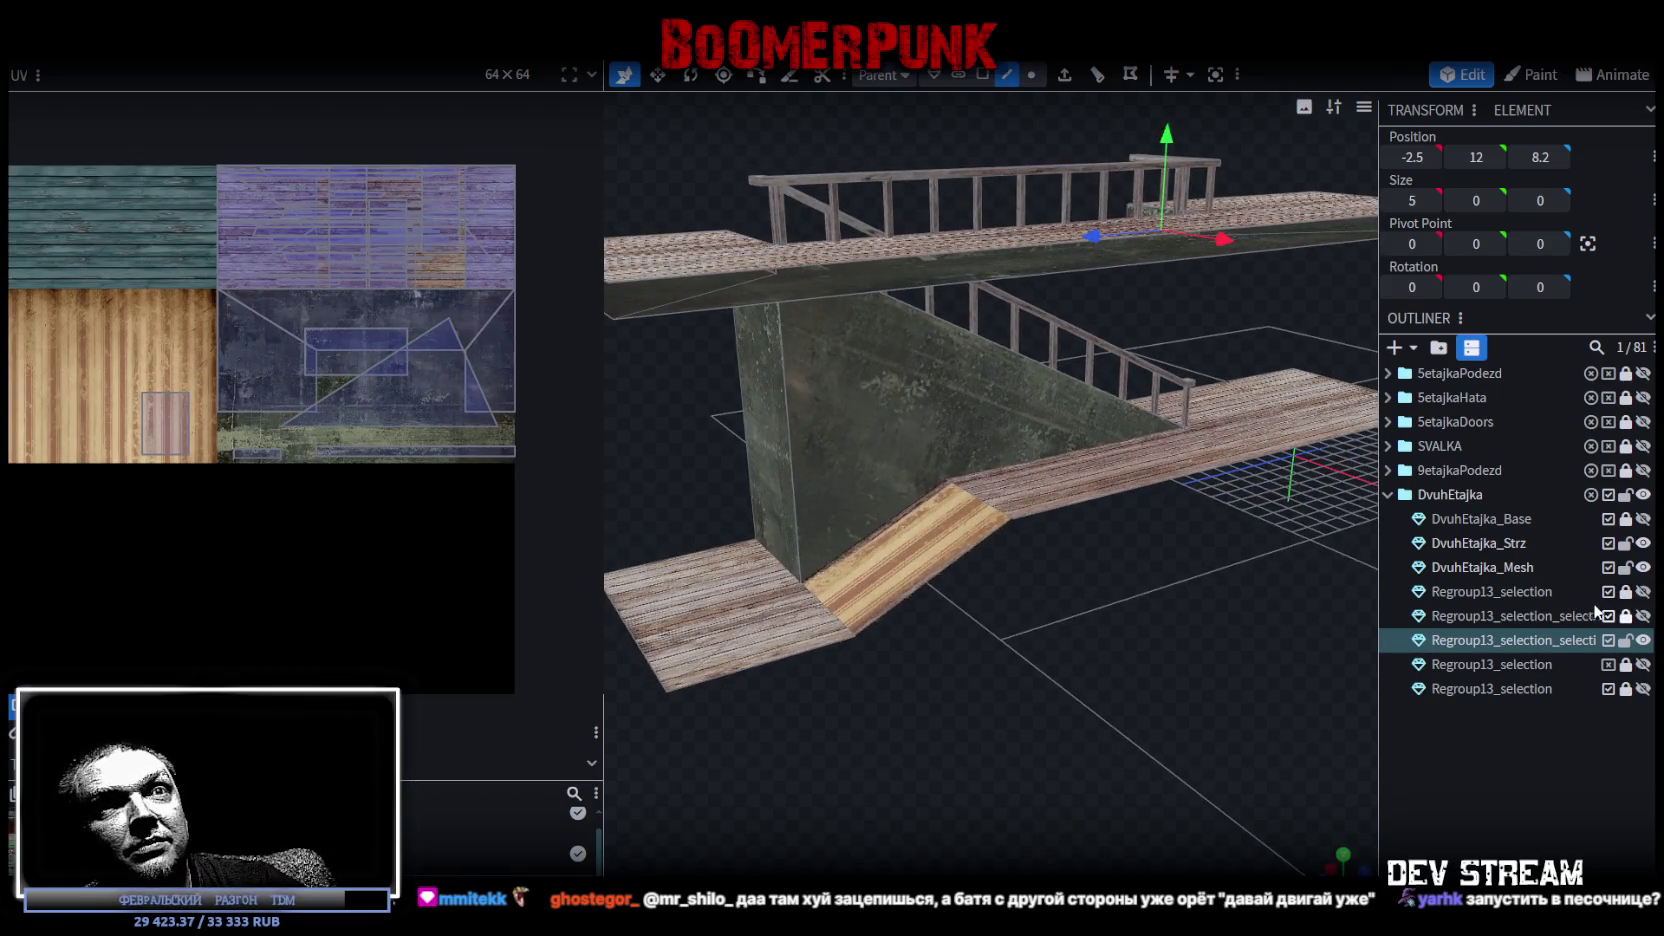
Keep DvuhEtajka_Base hidden, show and select the Regroup13_selection walls, and hide their roof piece.
click(1643, 519)
click(1643, 519)
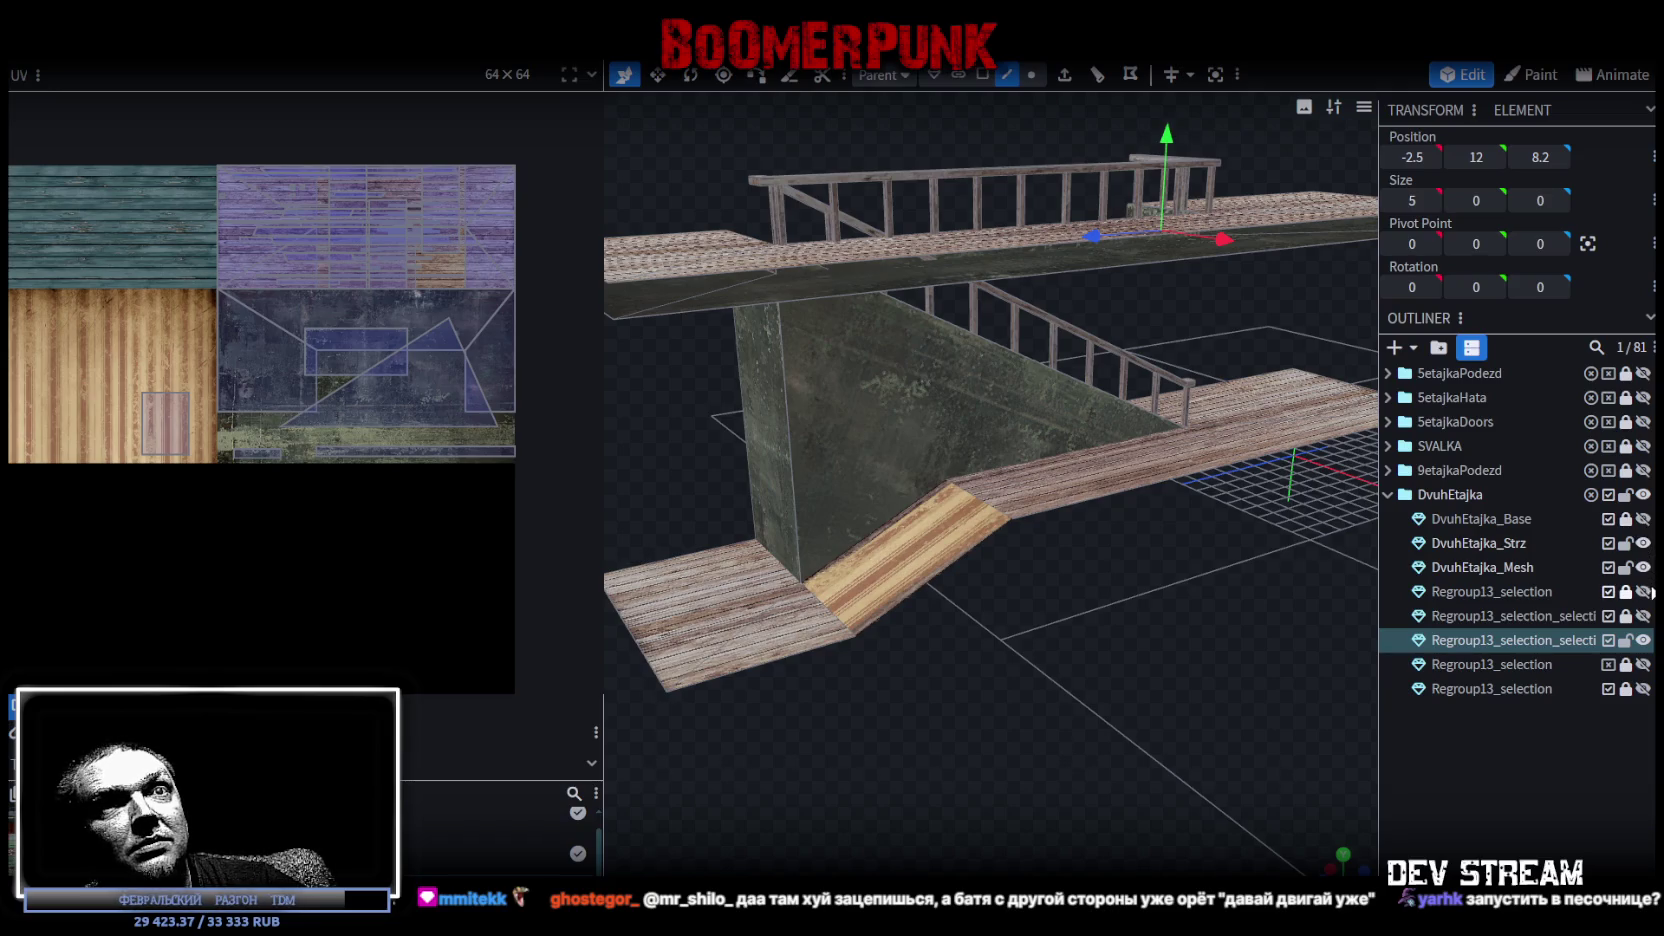
click(1643, 591)
click(1643, 591)
click(1490, 591)
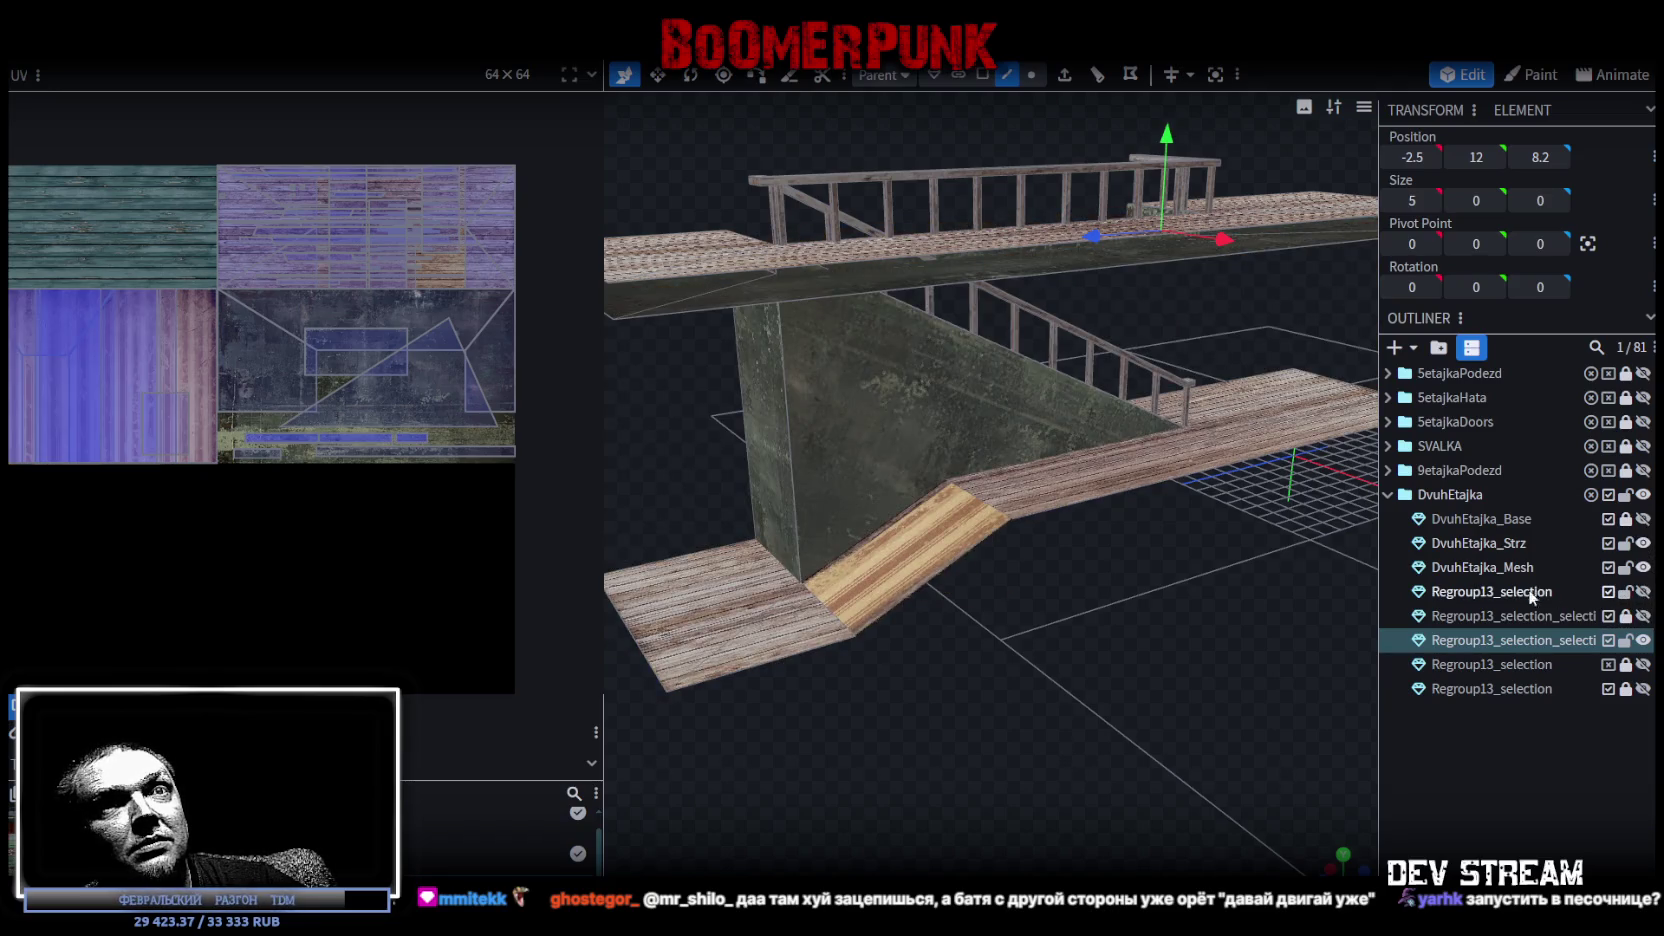
mouse_move(1360, 601)
middle_down()
mouse_move(1127, 591)
mouse_move(1150, 545)
mouse_move(1087, 598)
middle_up()
click(1643, 591)
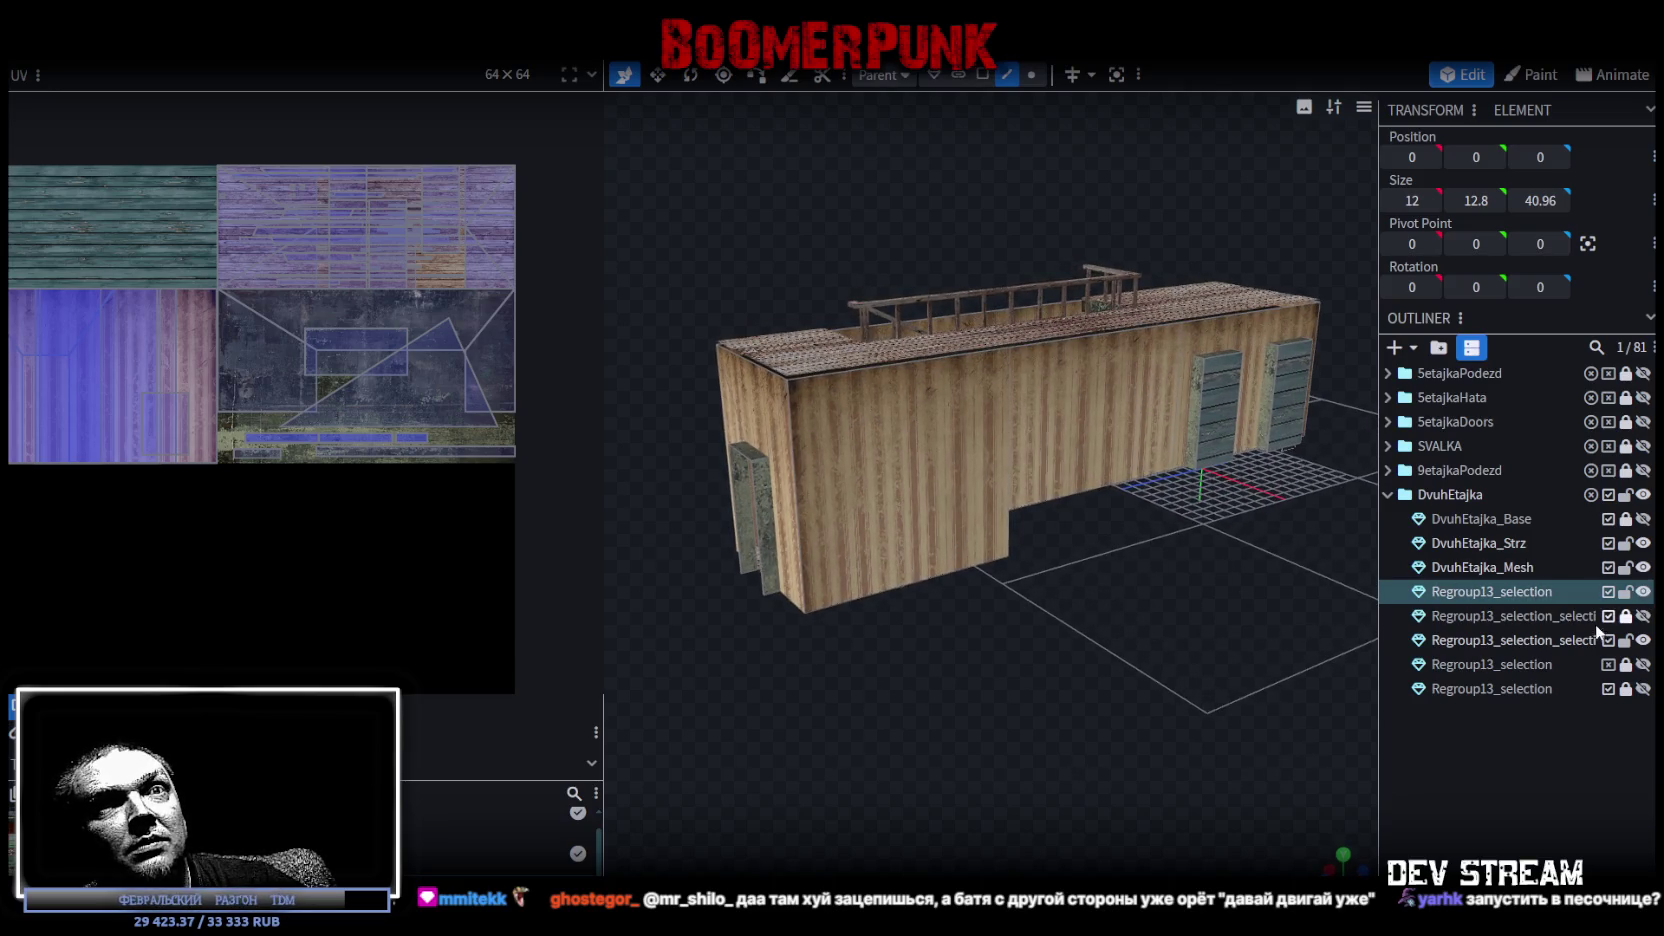
click(1643, 640)
Look down into the open walls, select a top edge, then pick front wall faces in Face mode.
mouse_move(1057, 629)
middle_down()
mouse_move(1063, 699)
mouse_move(1169, 772)
mouse_move(1009, 693)
middle_up()
scroll(1009, 693, up, 5)
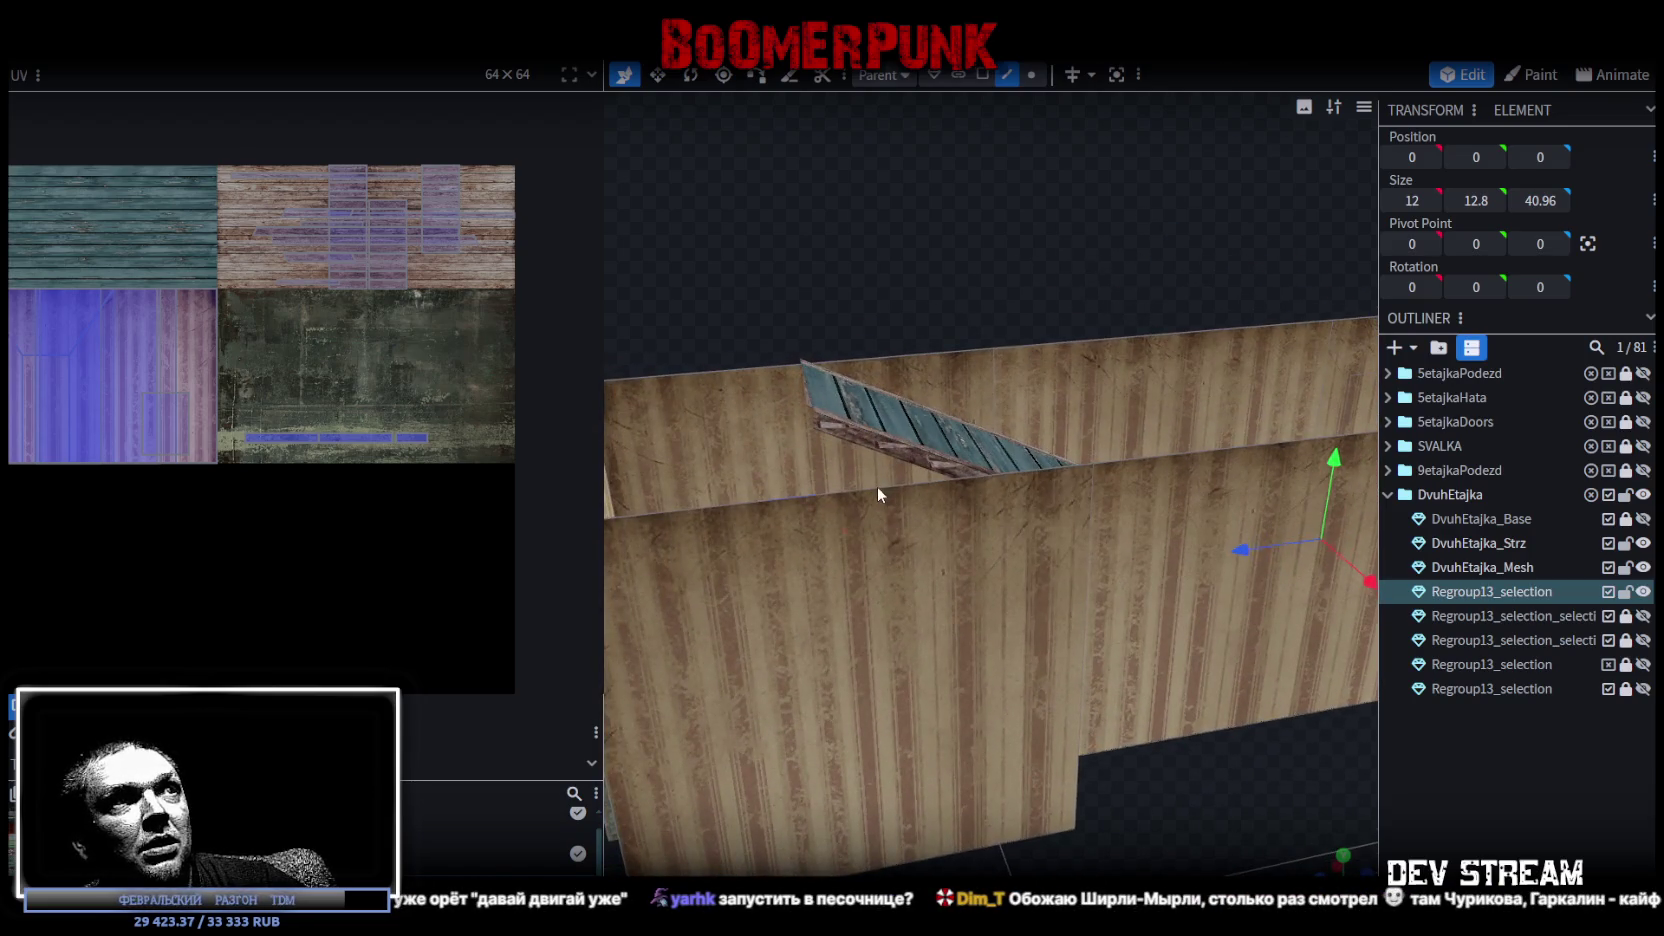
click(878, 489)
scroll(894, 510, down, 5)
mouse_move(1058, 506)
middle_down()
mouse_move(998, 811)
mouse_move(954, 812)
mouse_move(1272, 772)
mouse_move(1153, 779)
middle_up()
click(985, 76)
click(987, 675)
shift+click(1093, 566)
mouse_move(1093, 566)
middle_down()
mouse_move(1034, 488)
mouse_move(953, 491)
middle_up()
click(1074, 597)
scroll(133, 410, down, 2)
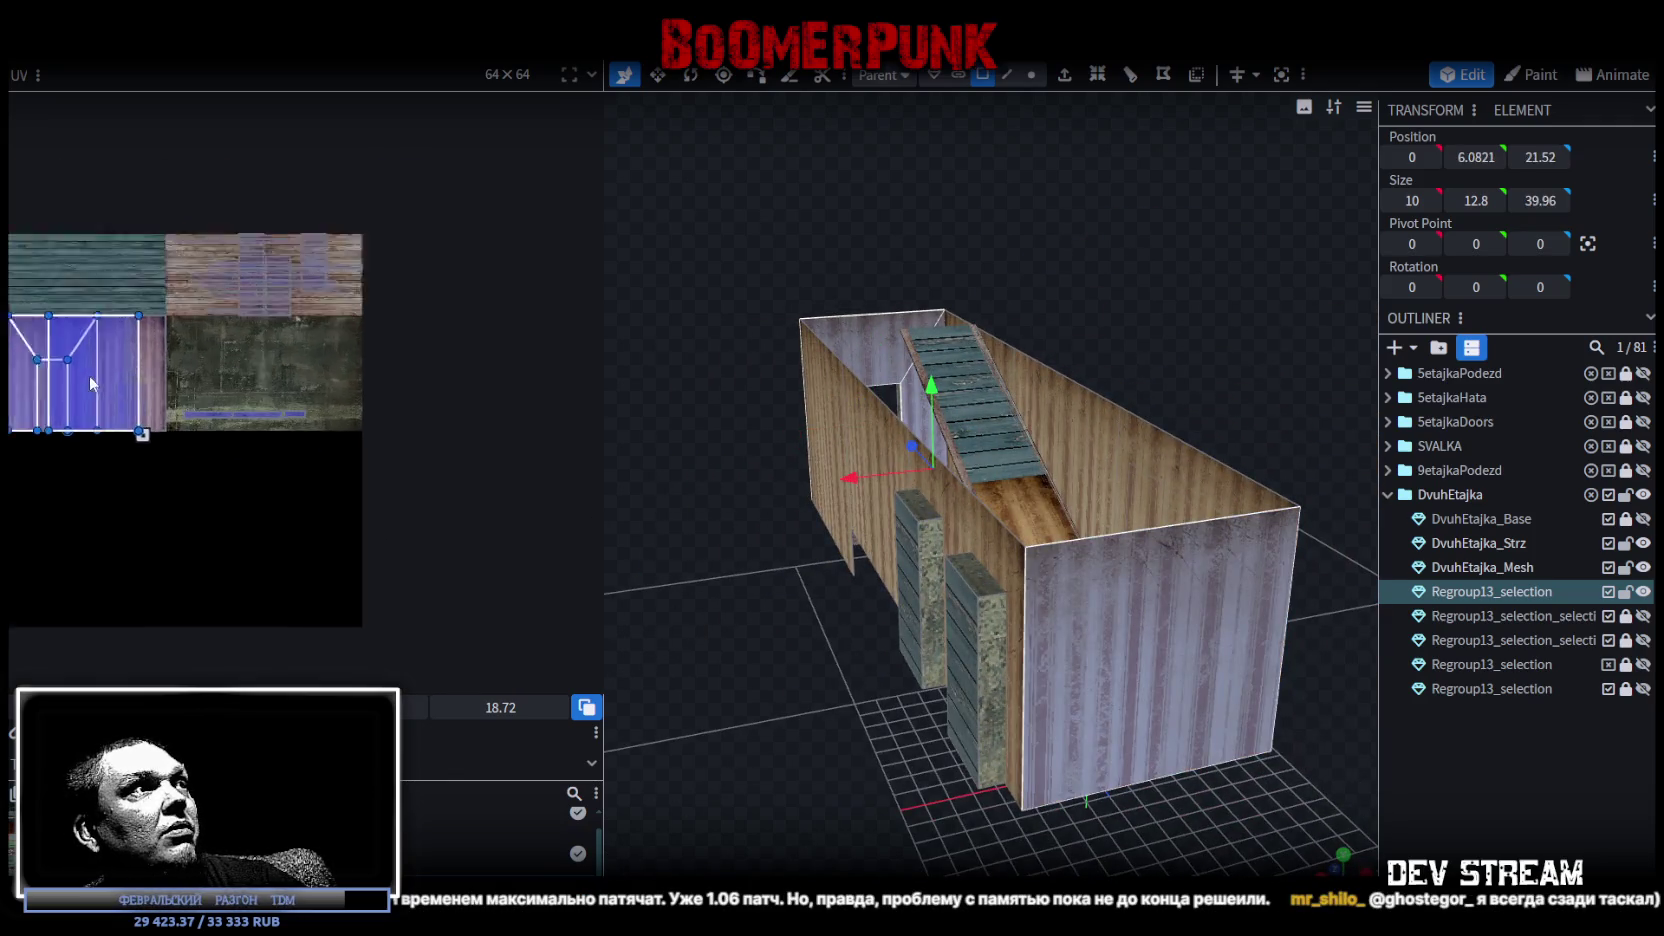
Select the front, right and wooden wall faces of Regroup13_selection together.
scroll(88, 374, up, 2)
middle_drag(774, 662, 1008, 606)
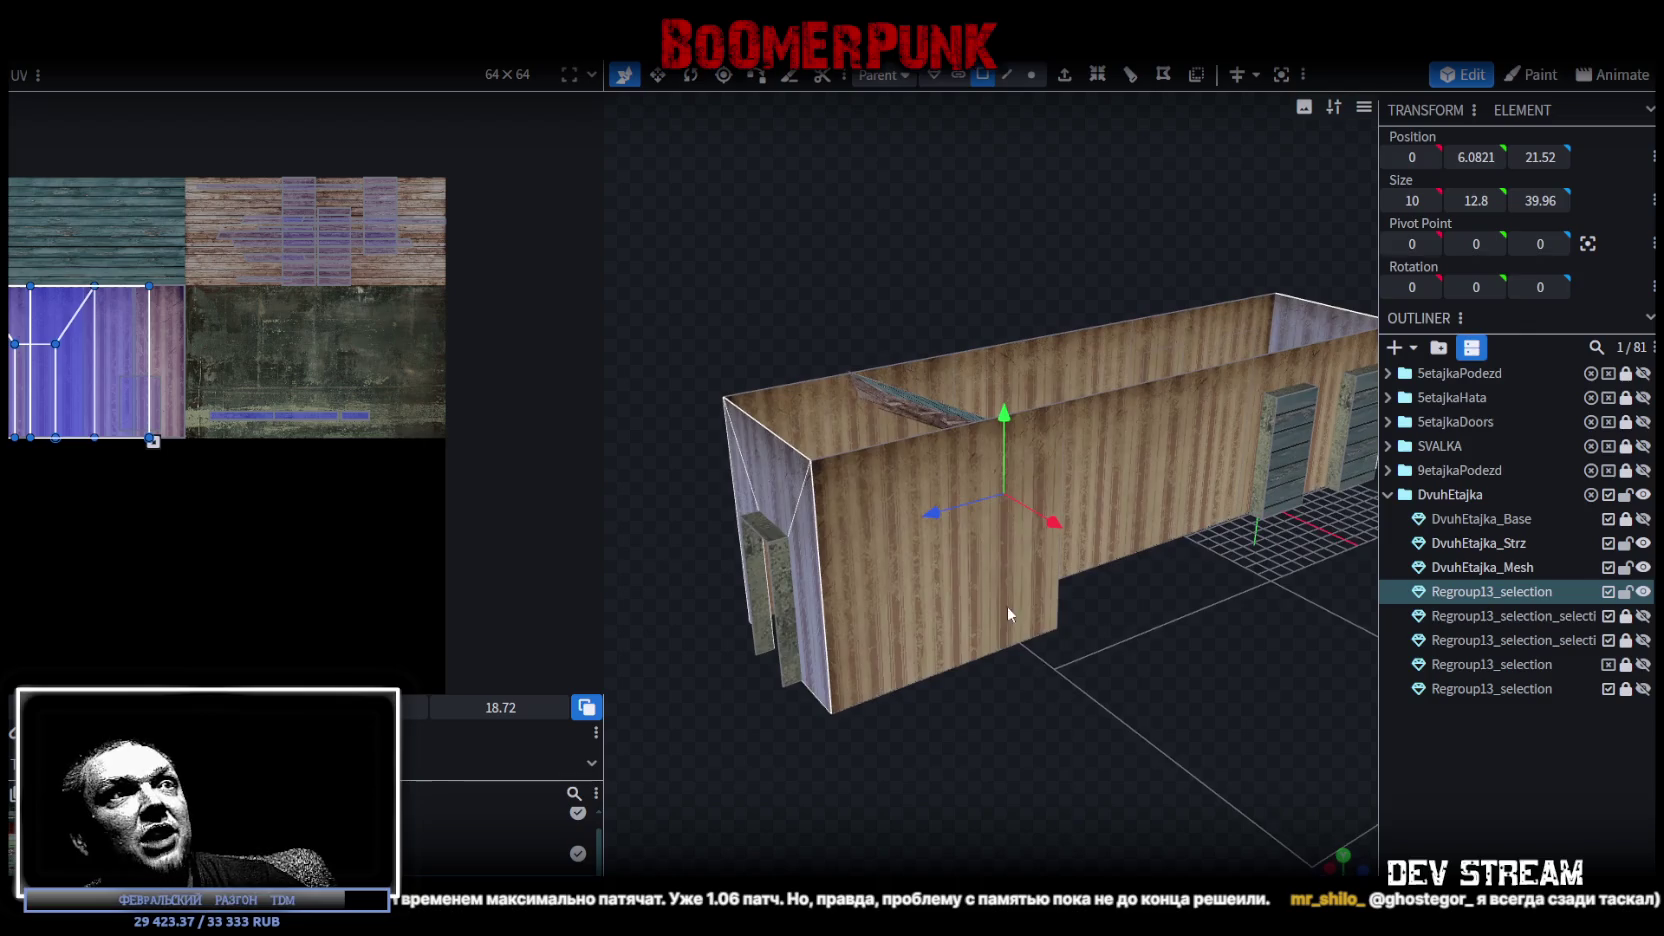
drag(1008, 606, 1273, 380)
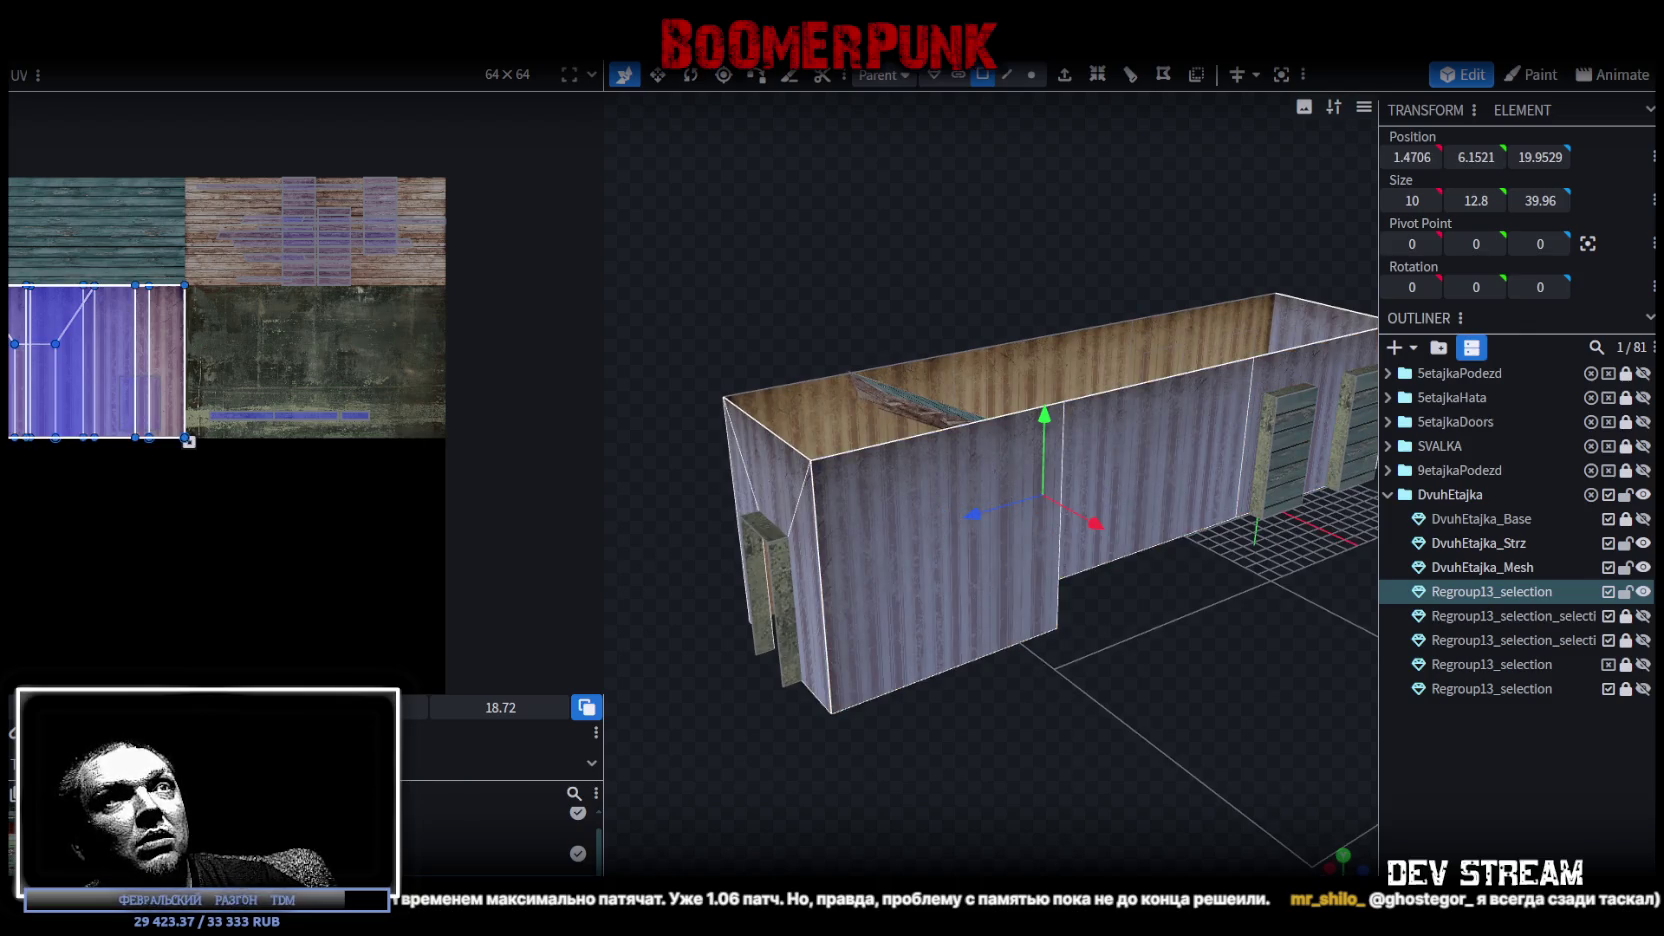
middle_drag(1273, 380, 753, 386)
click(1115, 488)
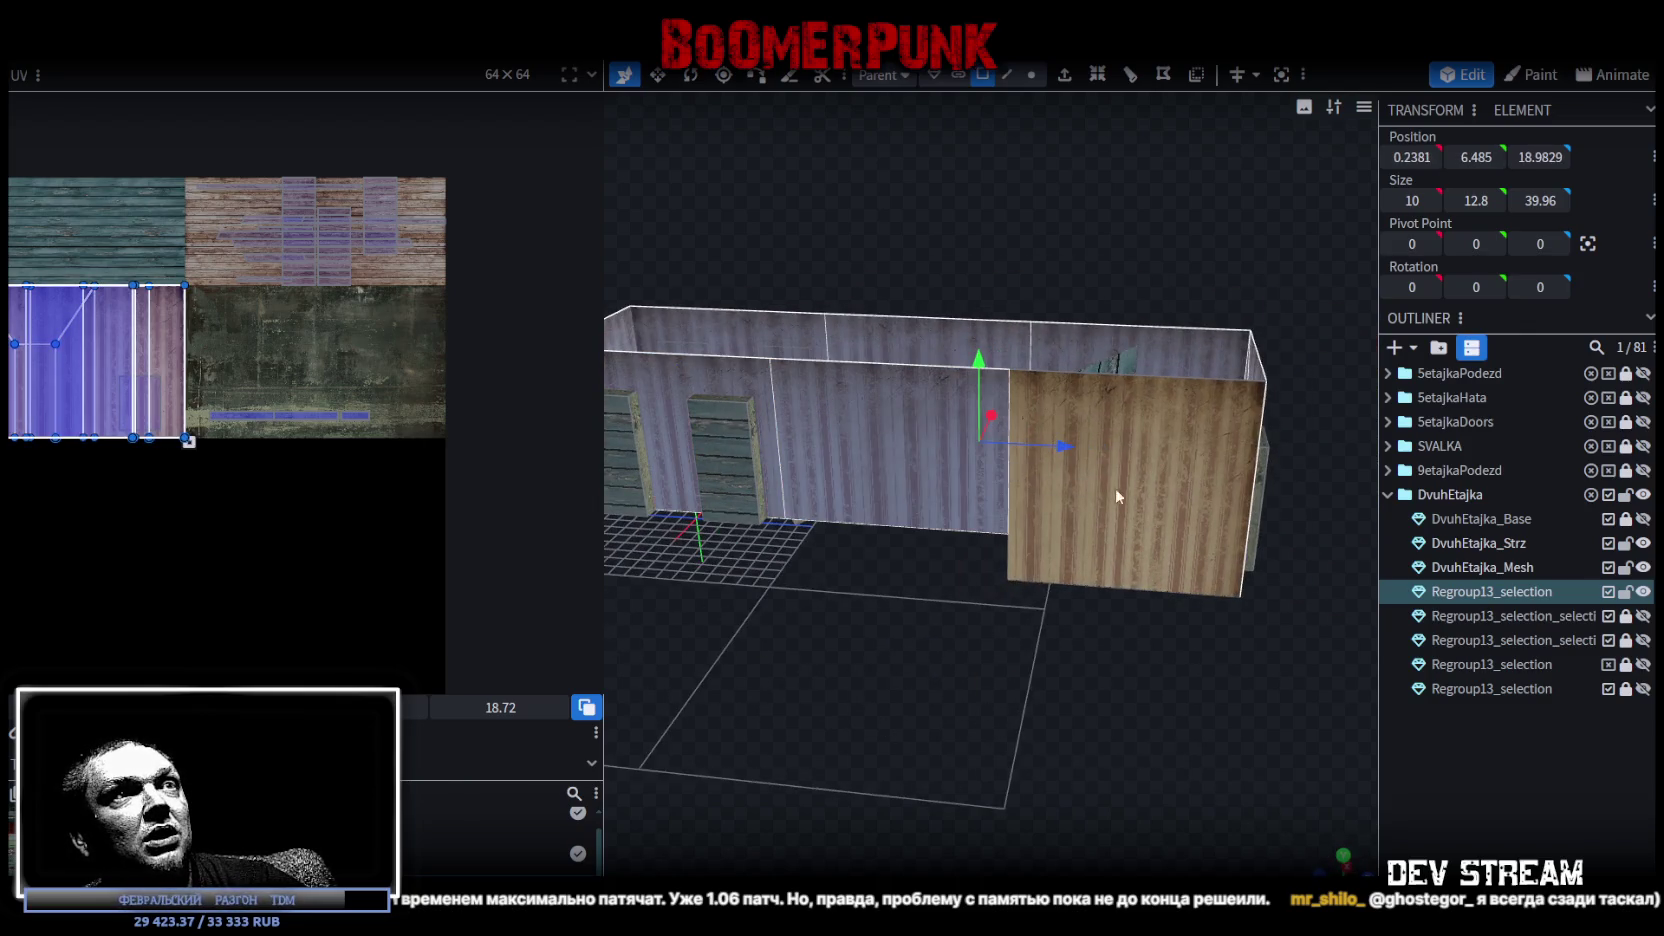
drag(1115, 488, 718, 468)
Move the wall faces' UVs onto the grey concrete tile and frame them in the UV editor.
drag(109, 380, 287, 380)
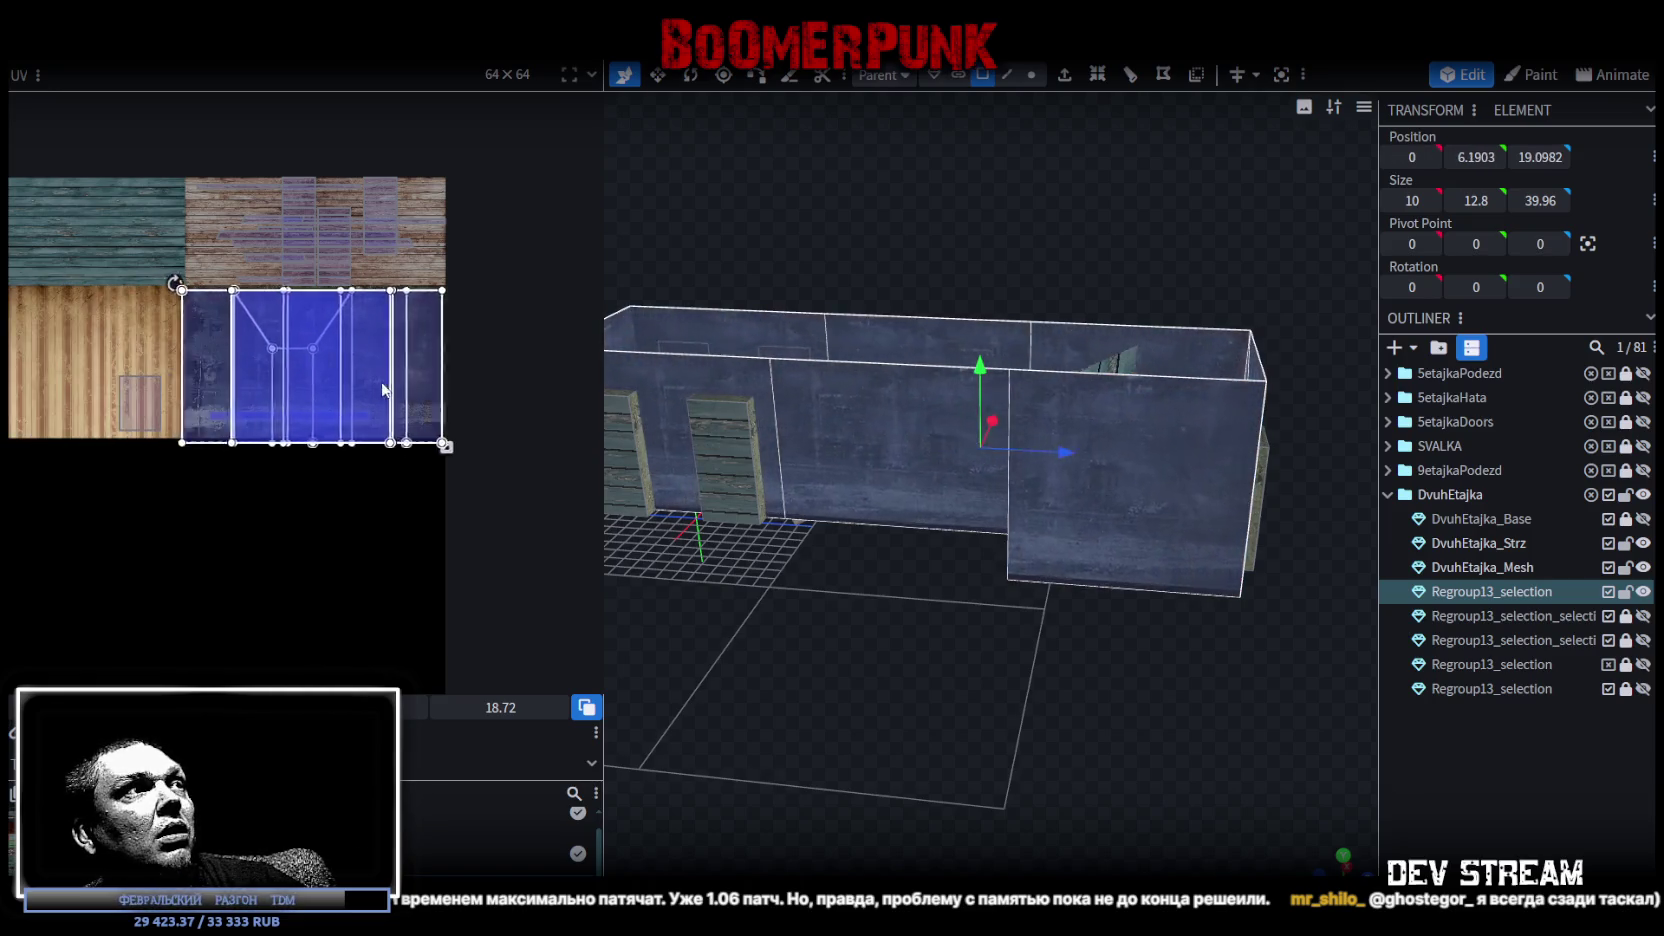
scroll(160, 259, up, 3)
scroll(268, 358, up, 2)
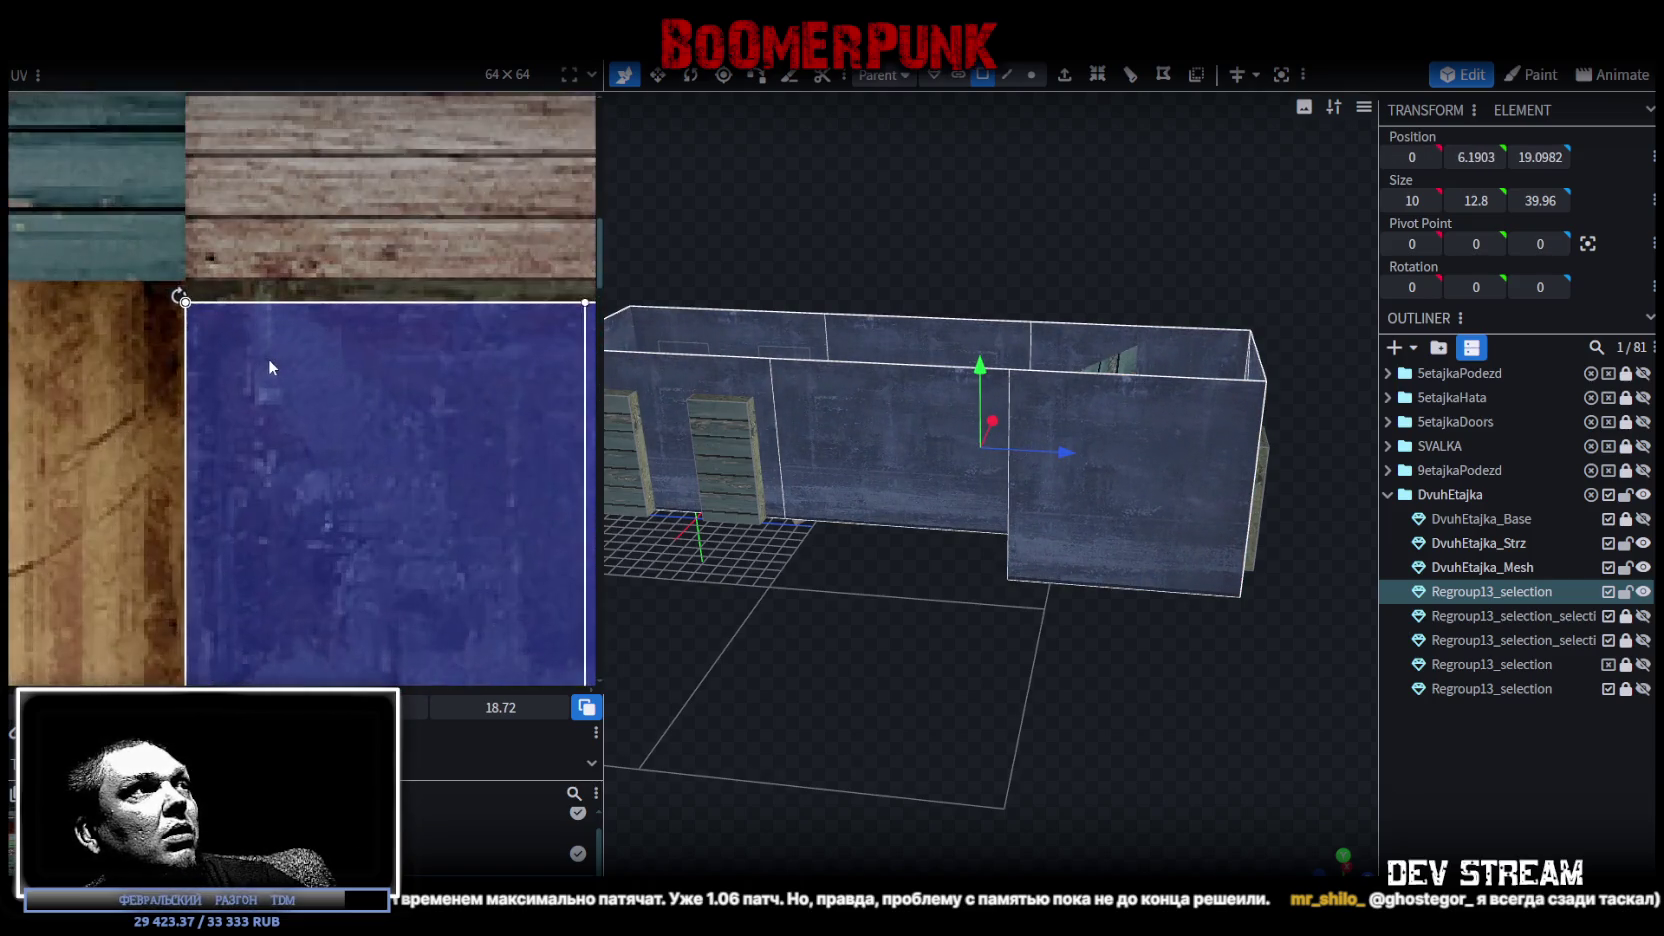
scroll(220, 350, up, 2)
click(199, 347)
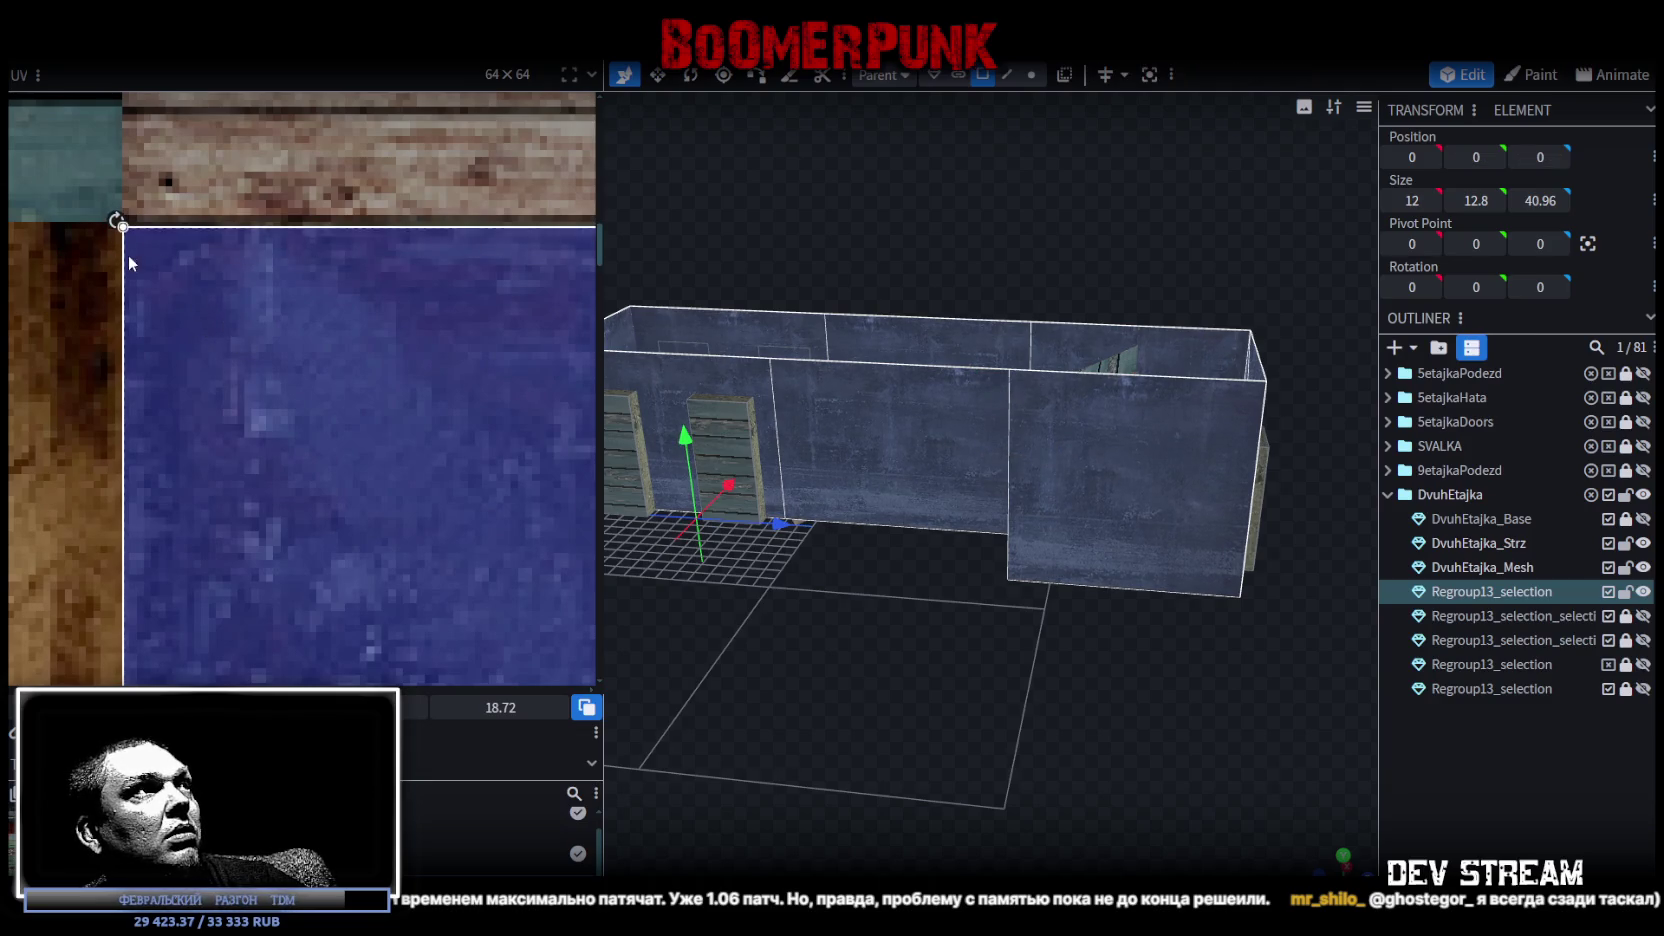
scroll(131, 245, up, 3)
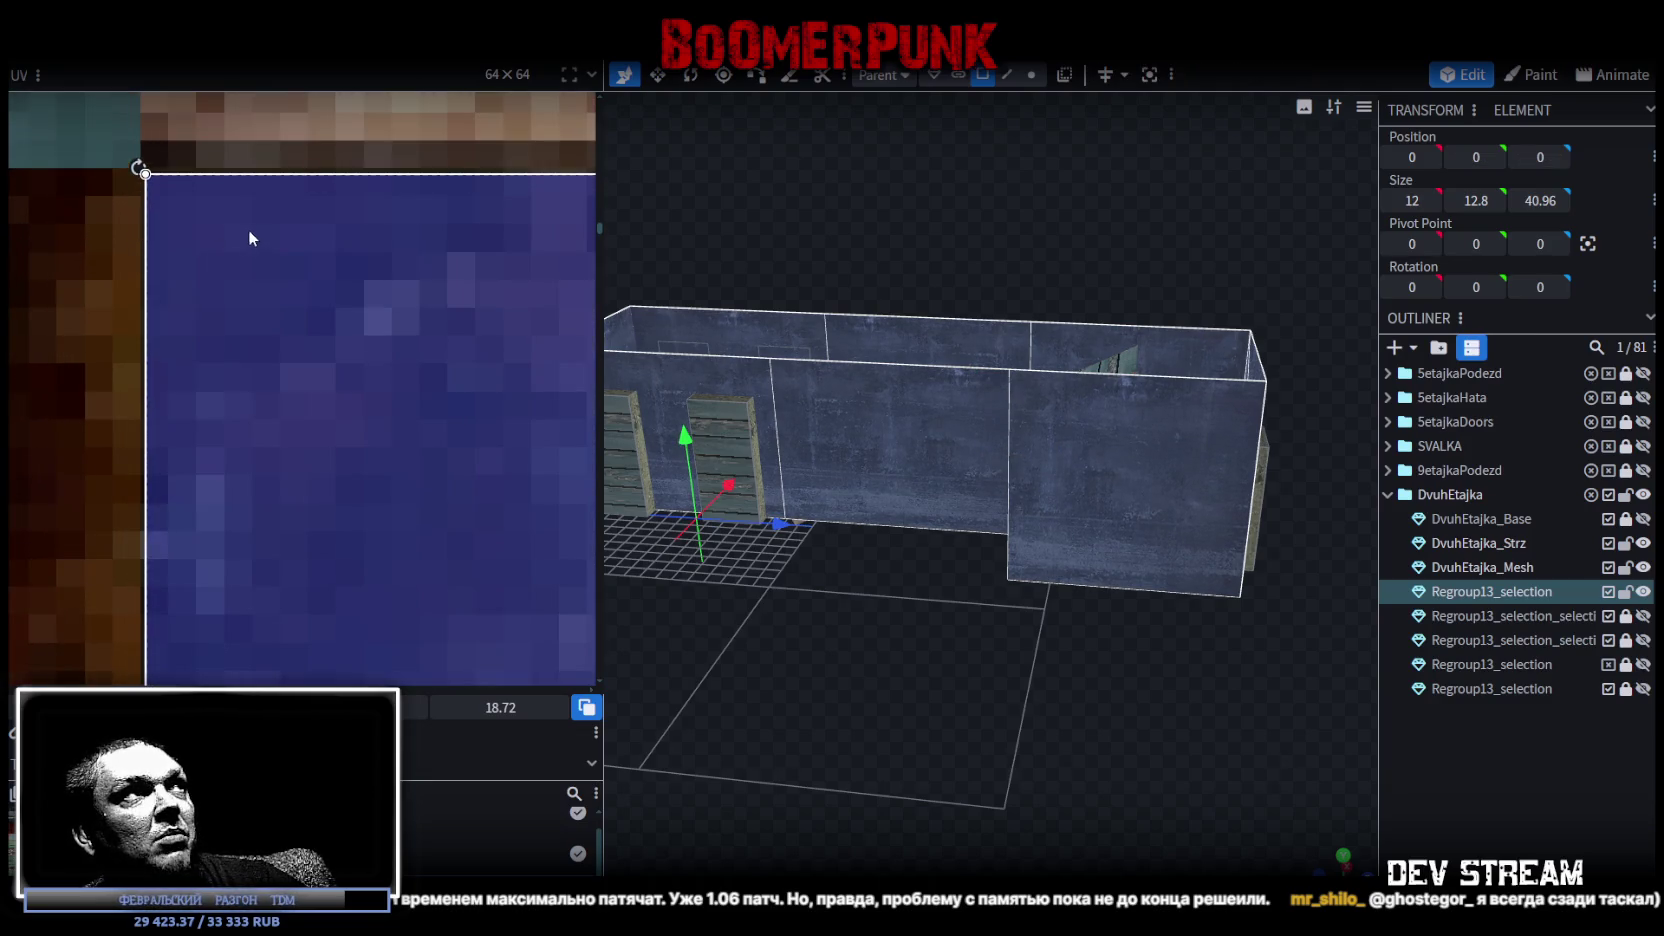
scroll(260, 372, down, 3)
click(260, 378)
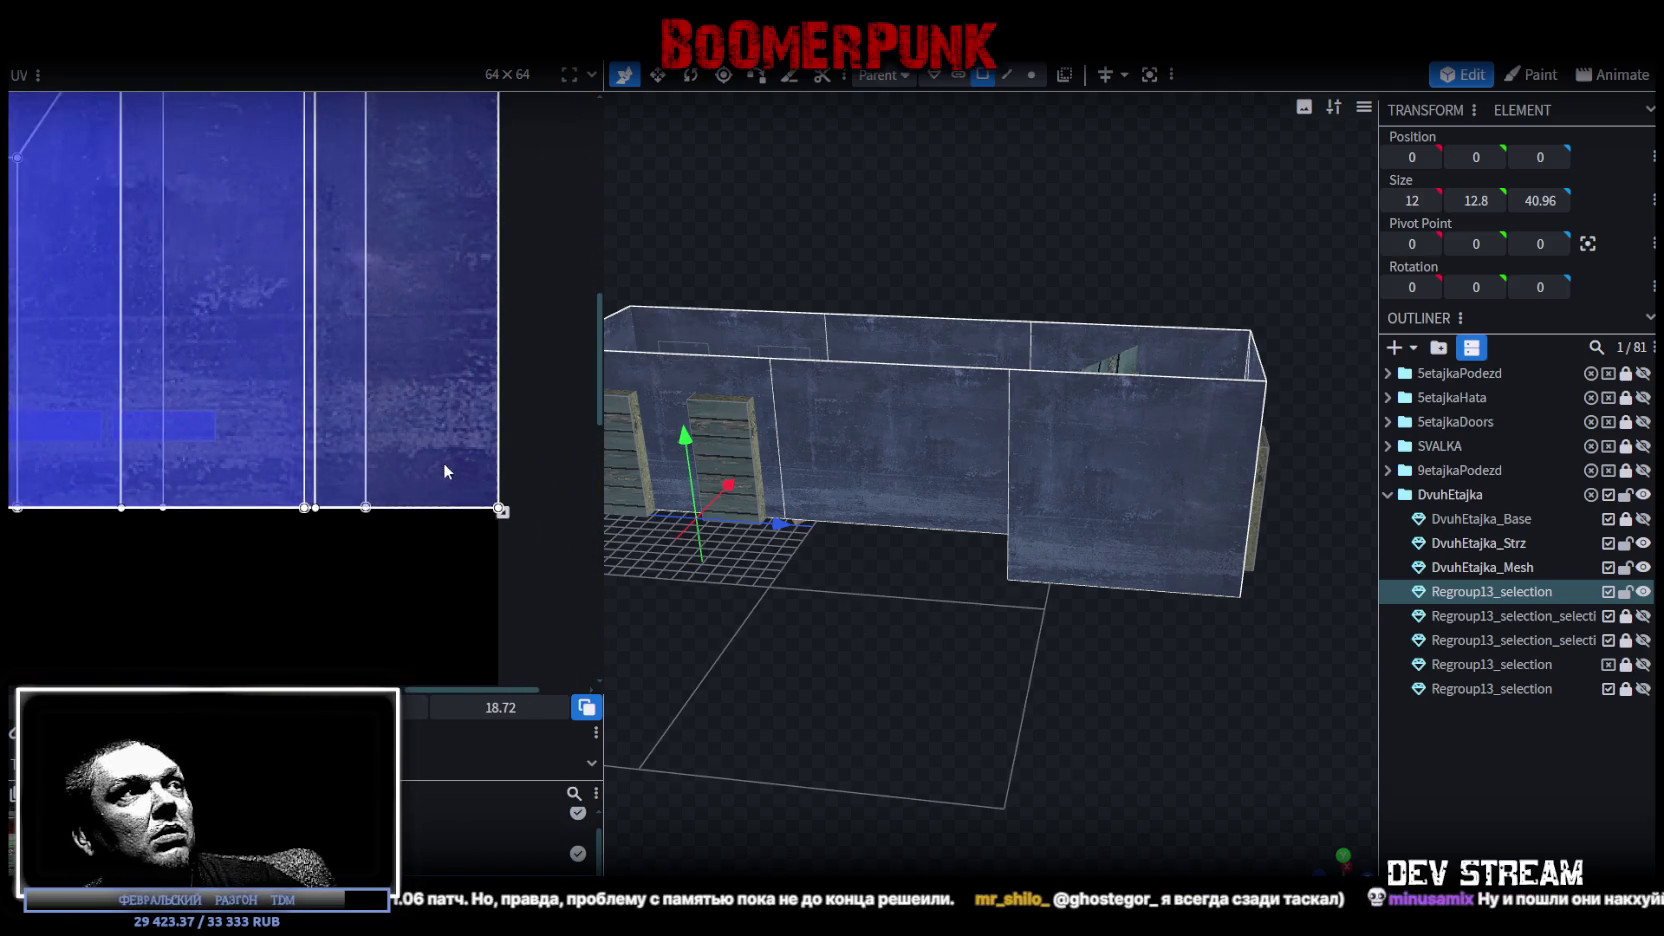
Pull the UV bottom edge up to shorten the concrete mapping, nudging it down slightly.
scroll(455, 467, up, 1)
mouse_move(517, 527)
mouse_down()
mouse_move(515, 272)
mouse_move(518, 338)
mouse_up()
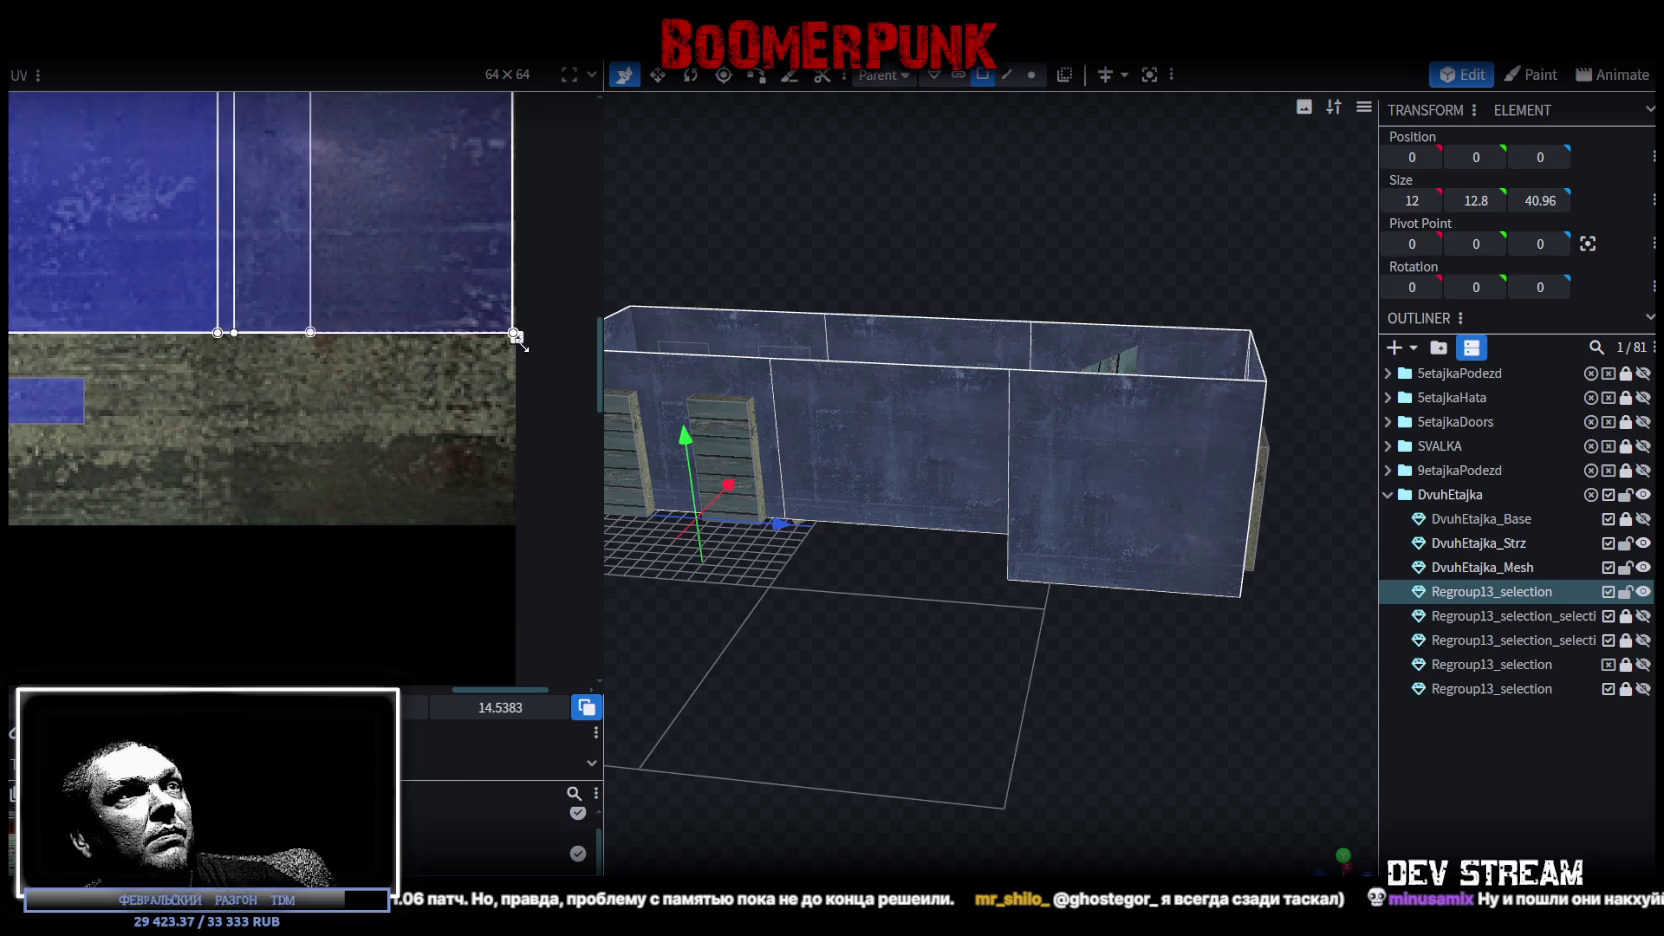
drag(517, 338, 517, 341)
mouse_move(780, 560)
mouse_down()
mouse_move(1015, 745)
mouse_move(1220, 790)
mouse_move(989, 682)
mouse_move(1046, 612)
mouse_move(1123, 760)
mouse_up()
click(1006, 75)
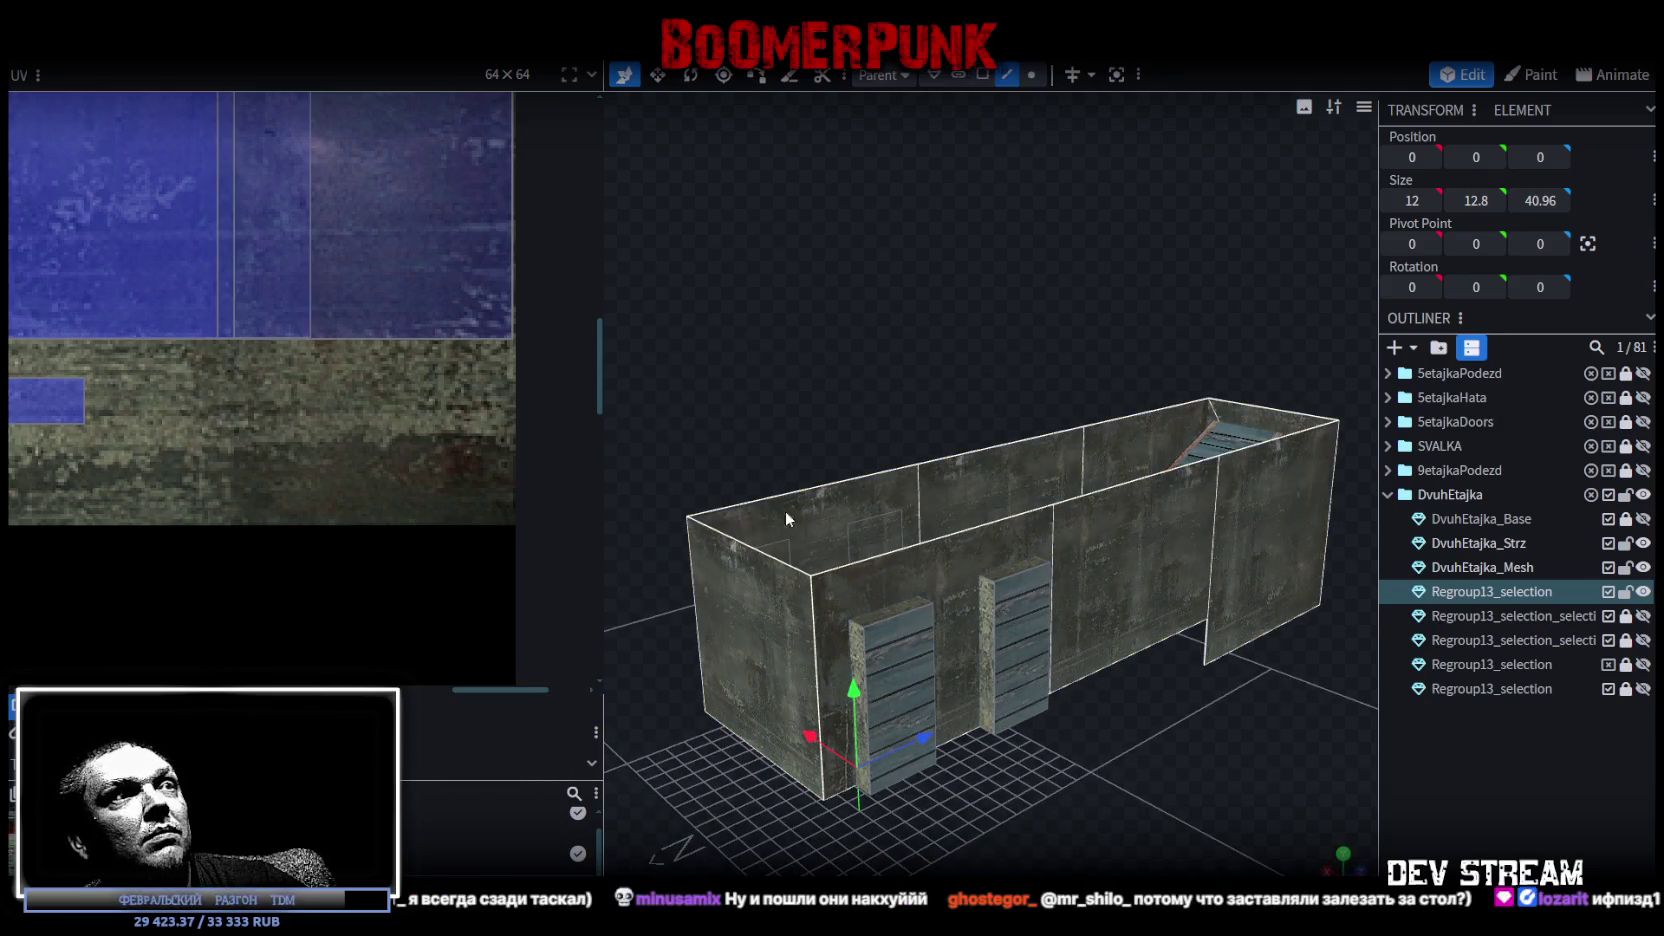
Select the top edges of the left, front, back and right ground-floor walls.
click(793, 566)
shift+click(918, 548)
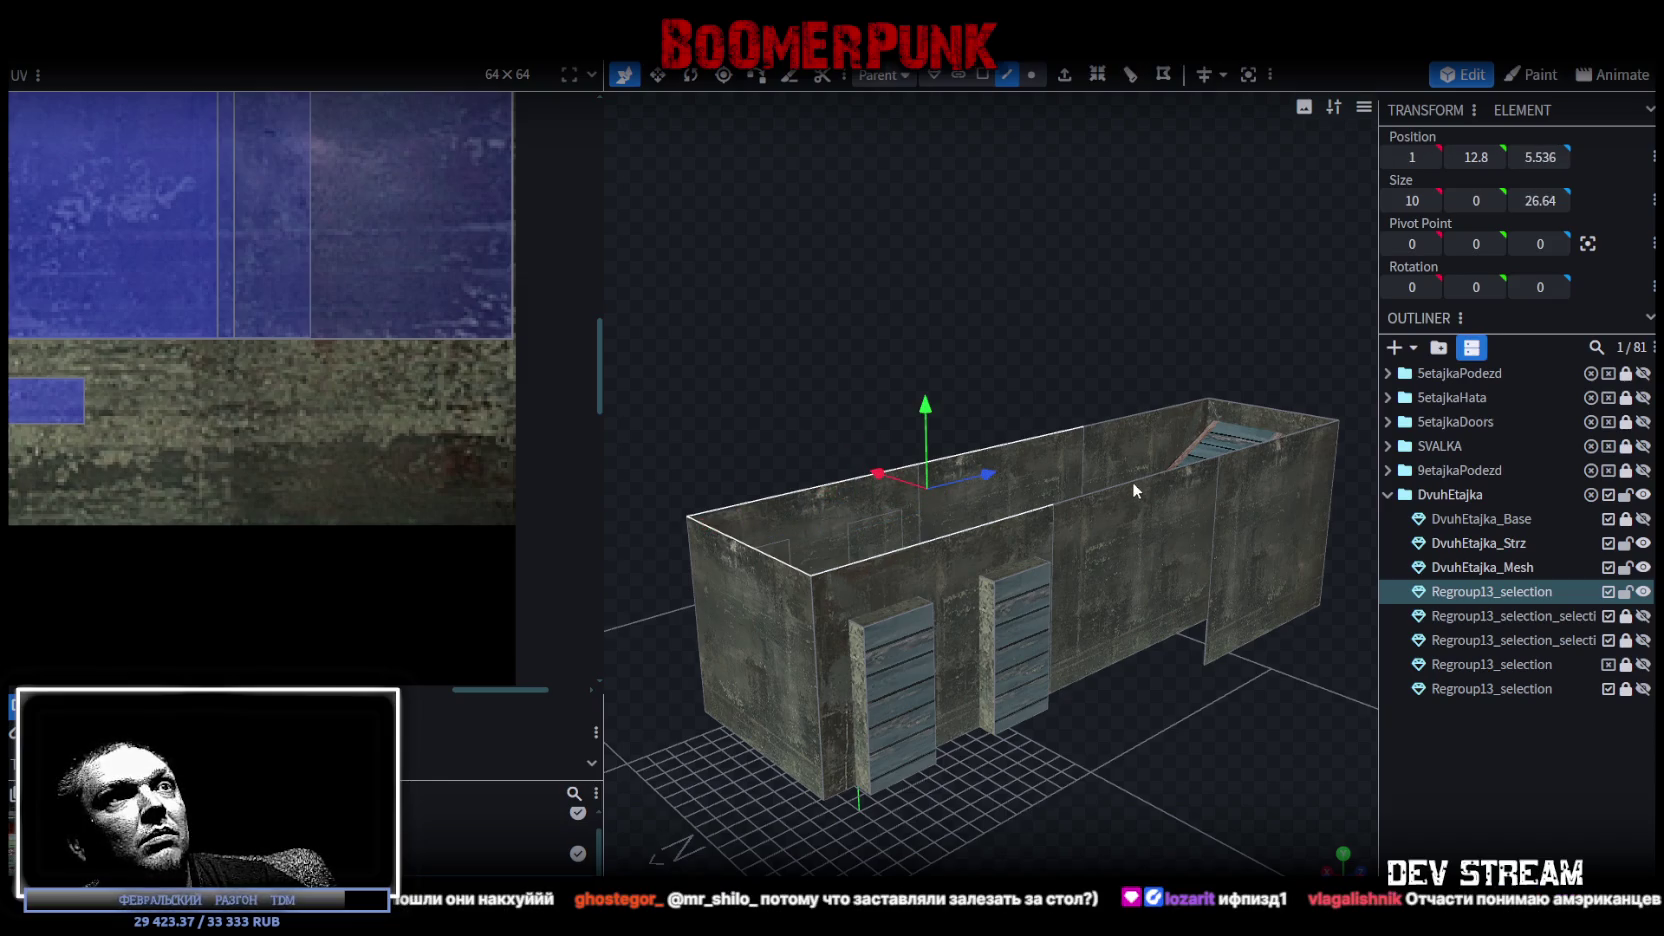
shift+click(1160, 410)
shift+click(1284, 411)
middle_drag(1288, 436, 1628, 573)
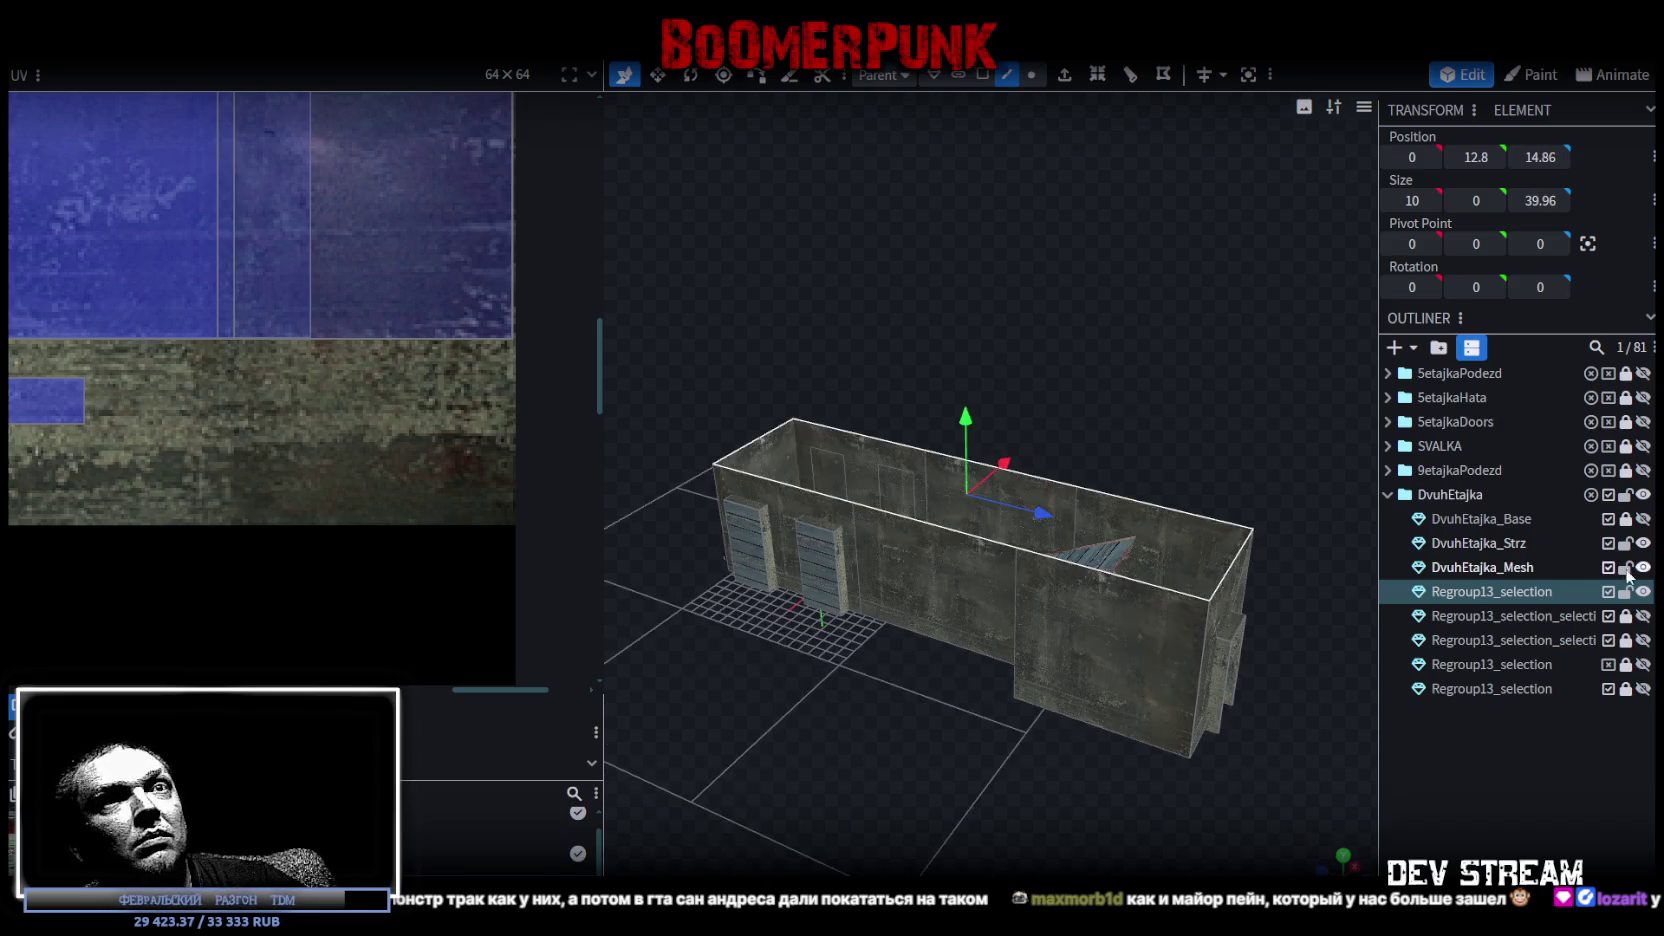
Show the DvuhEtajka_Base building and the roof slab again.
click(1643, 519)
mouse_move(1184, 400)
middle_down()
mouse_move(1037, 779)
mouse_move(1074, 792)
mouse_move(1226, 746)
mouse_move(1123, 746)
mouse_move(1332, 751)
mouse_move(1144, 690)
mouse_move(1196, 673)
middle_up()
scroll(1176, 673, up, 3)
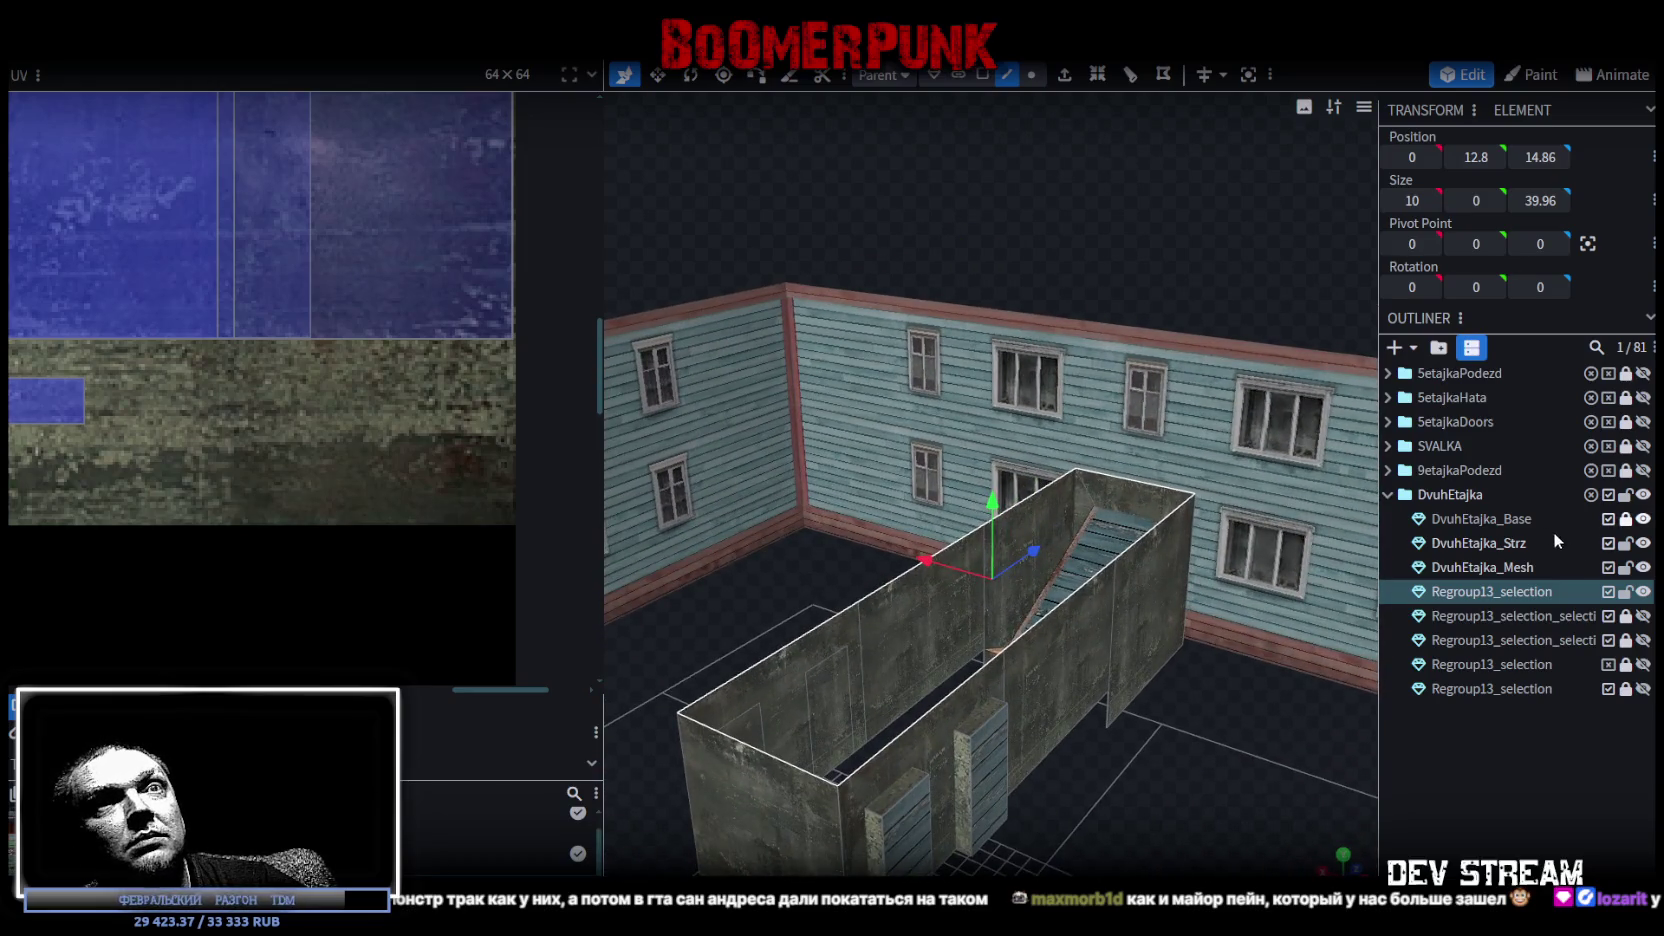
click(1644, 617)
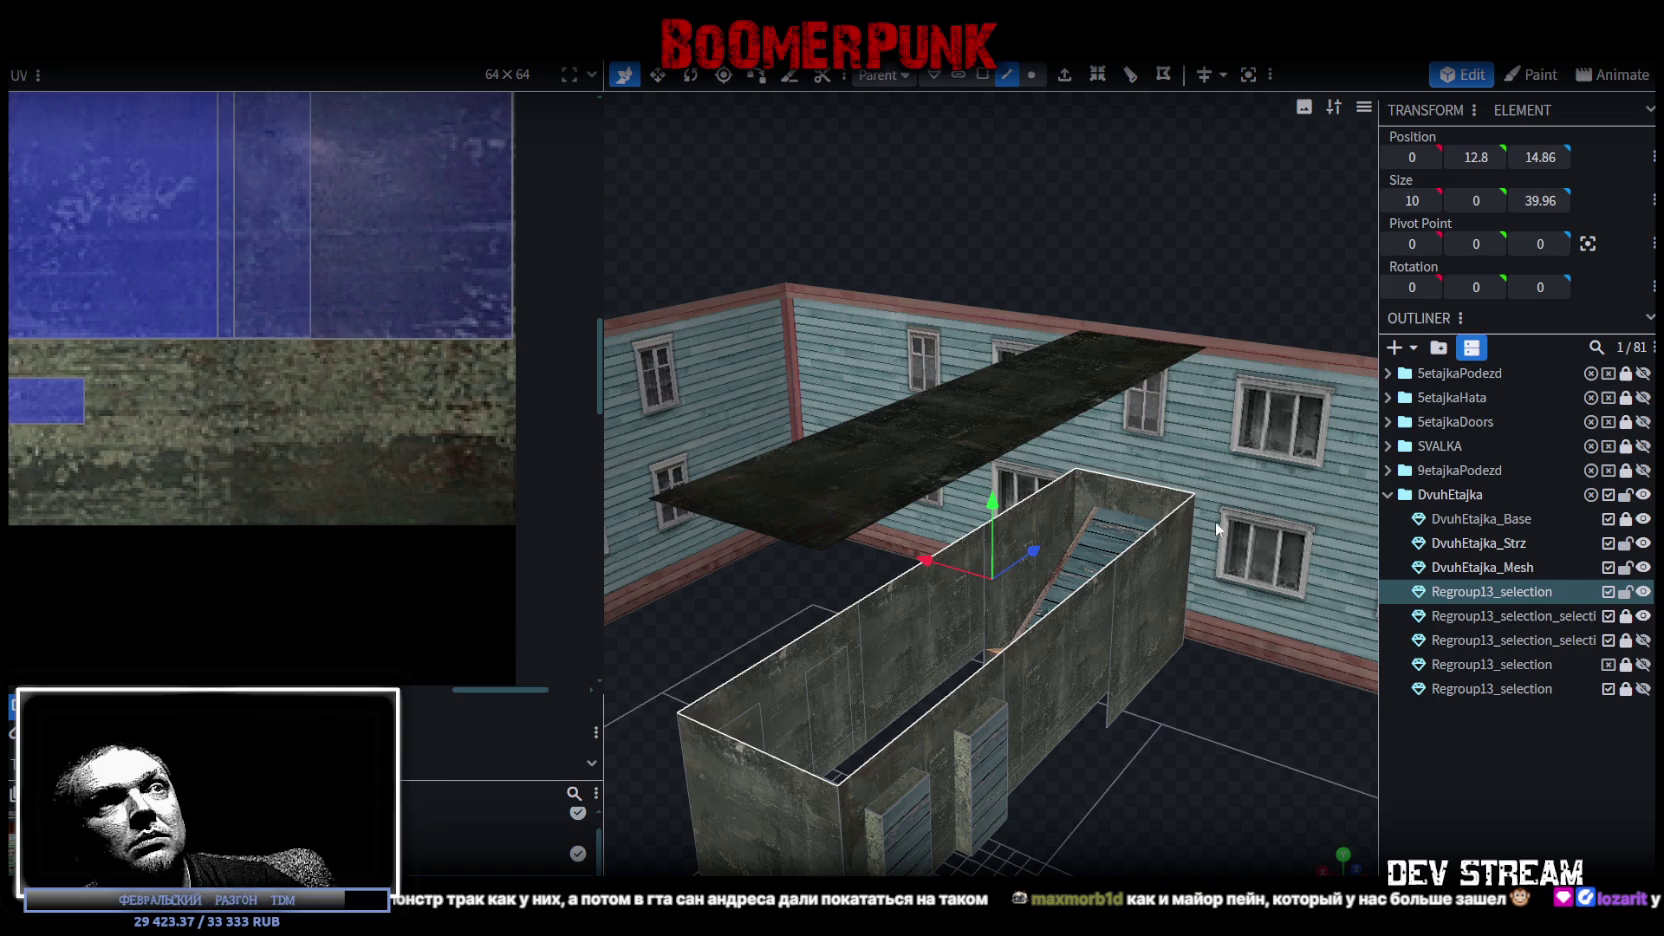
Extrude the wall top edges upward by 11 units to meet the roof.
click(1068, 80)
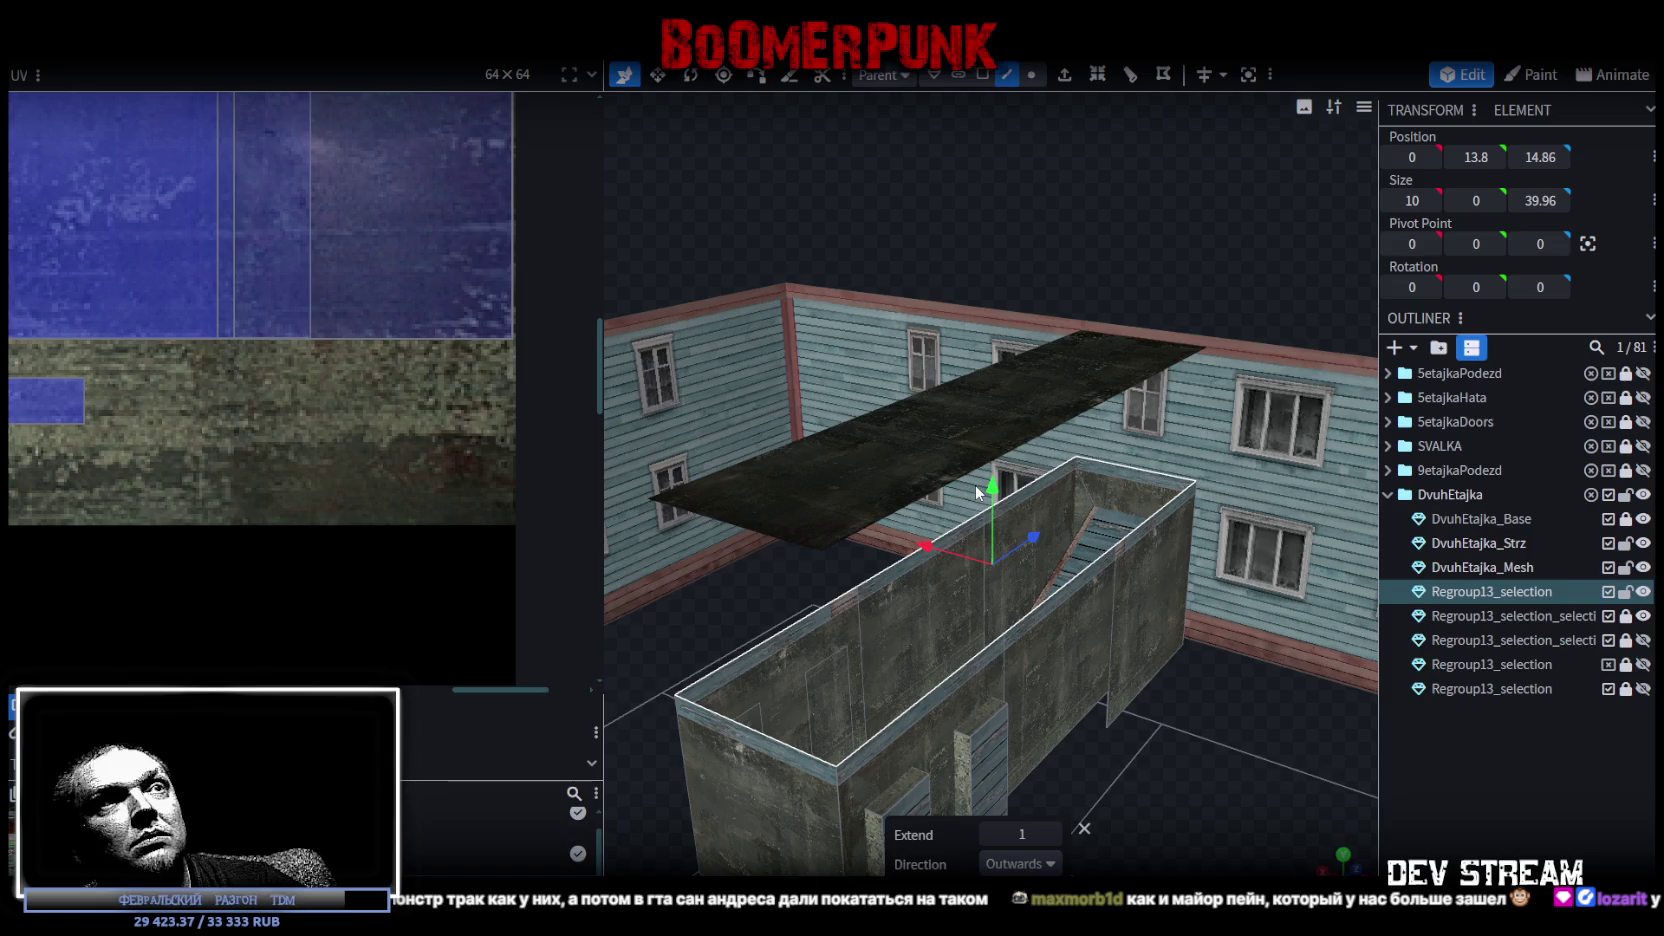
click(1053, 834)
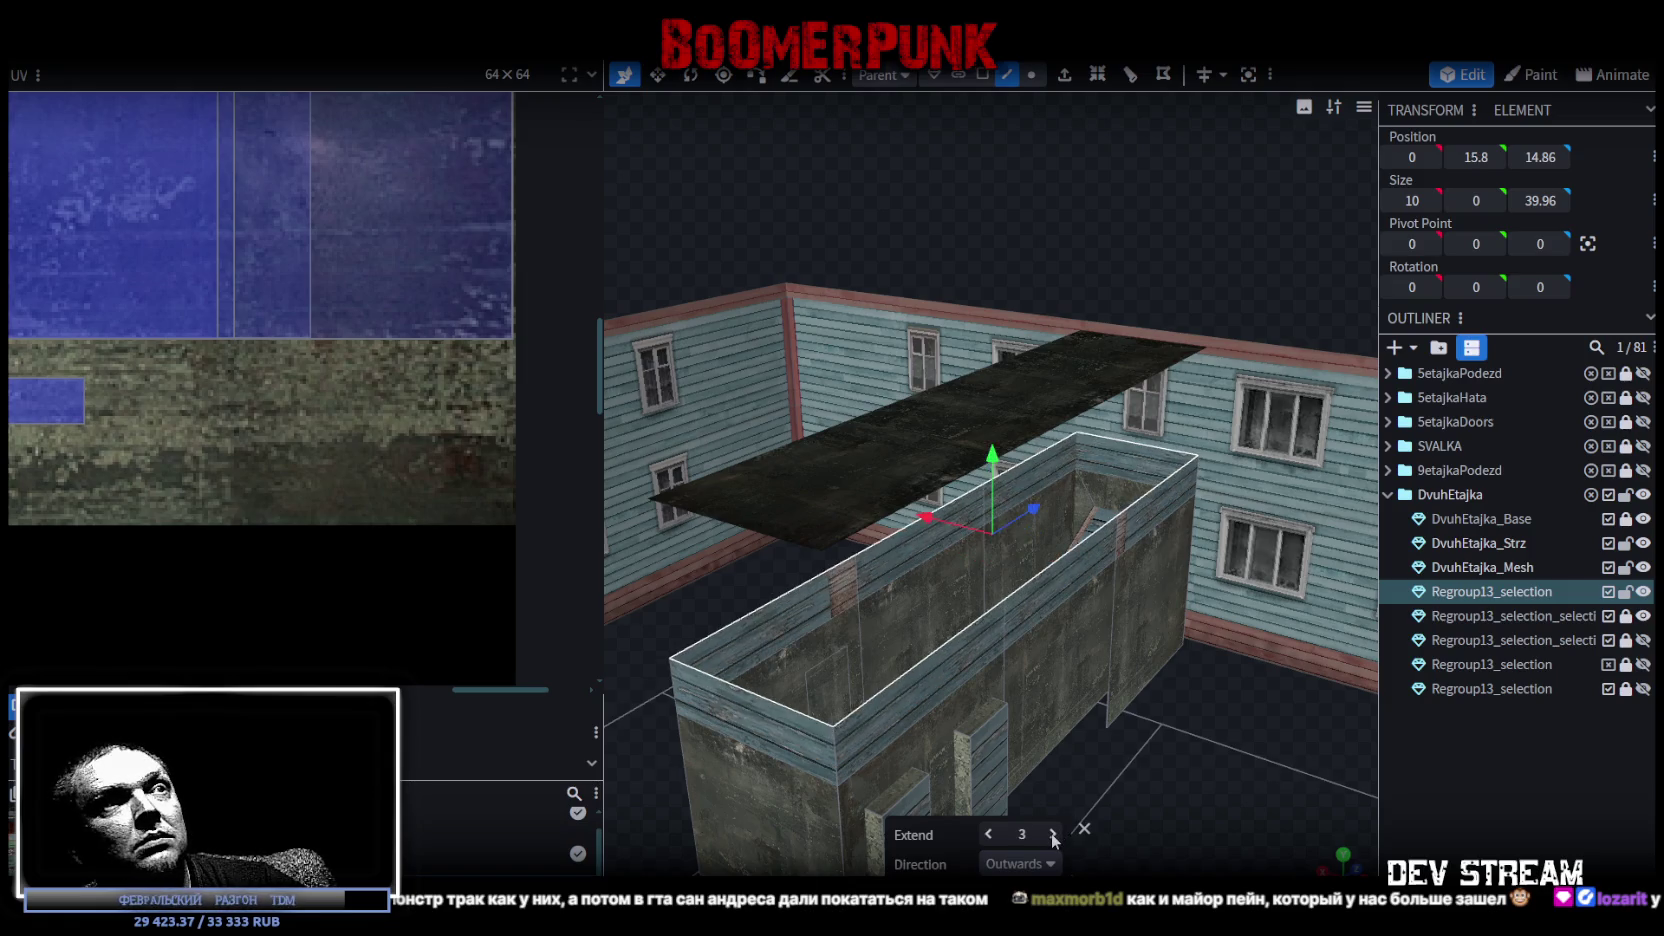
click(1053, 834)
click(1053, 834)
click(1053, 834)
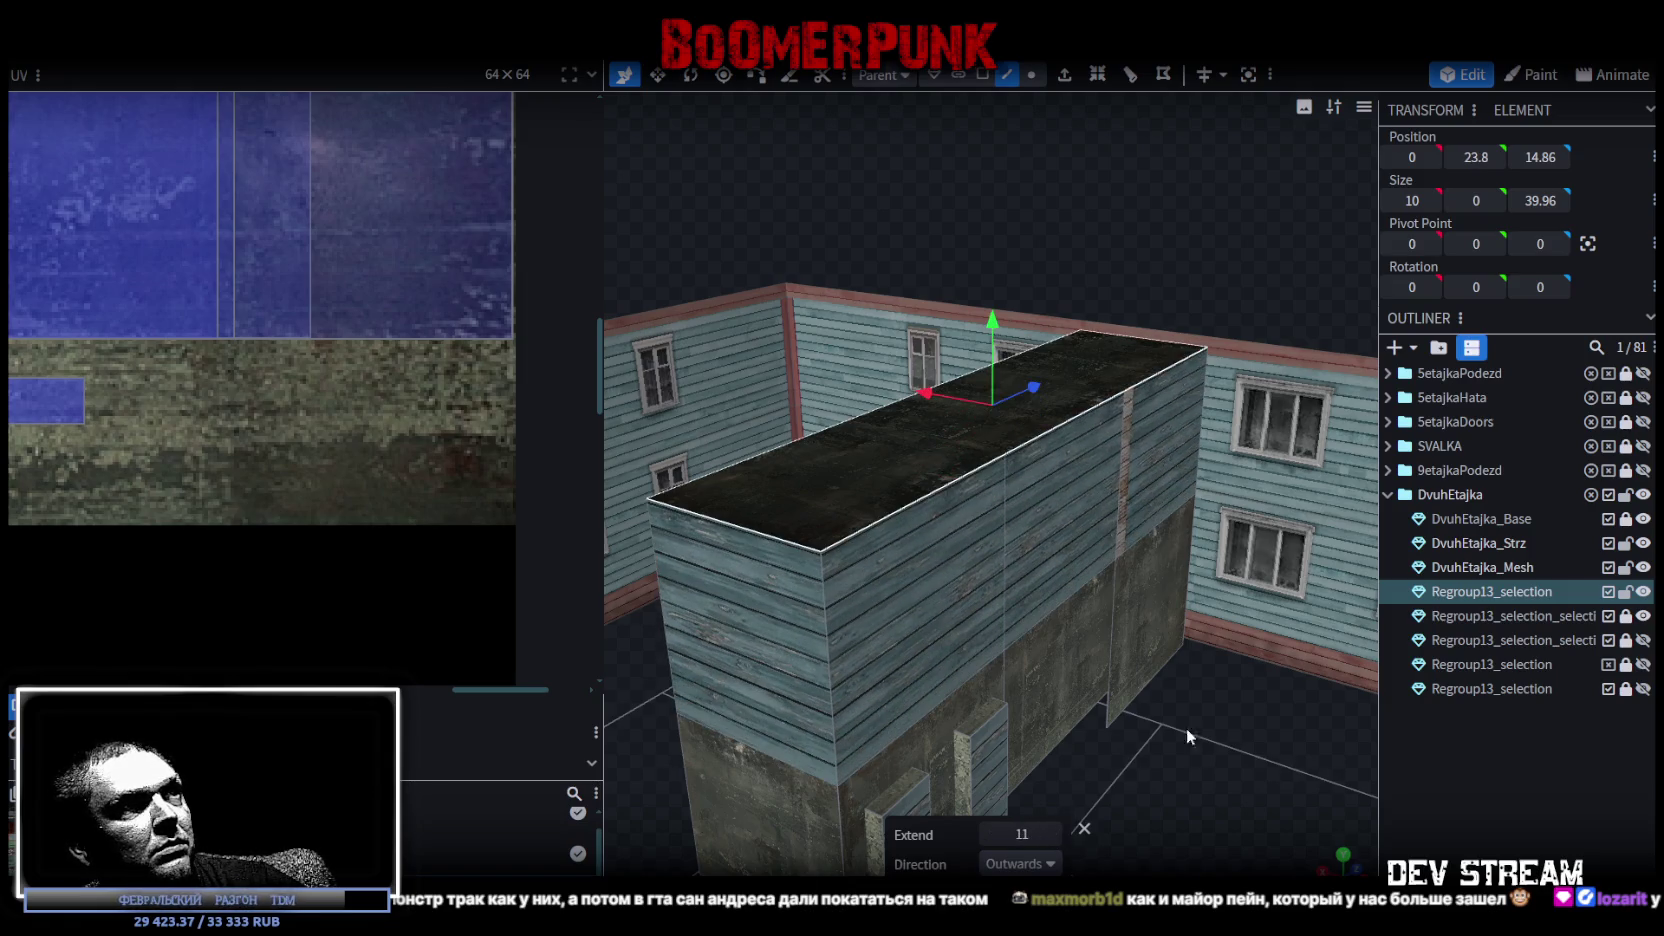
scroll(1186, 728, up, 2)
scroll(1210, 738, up, 2)
scroll(1118, 819, up, 2)
scroll(1219, 852, up, 1)
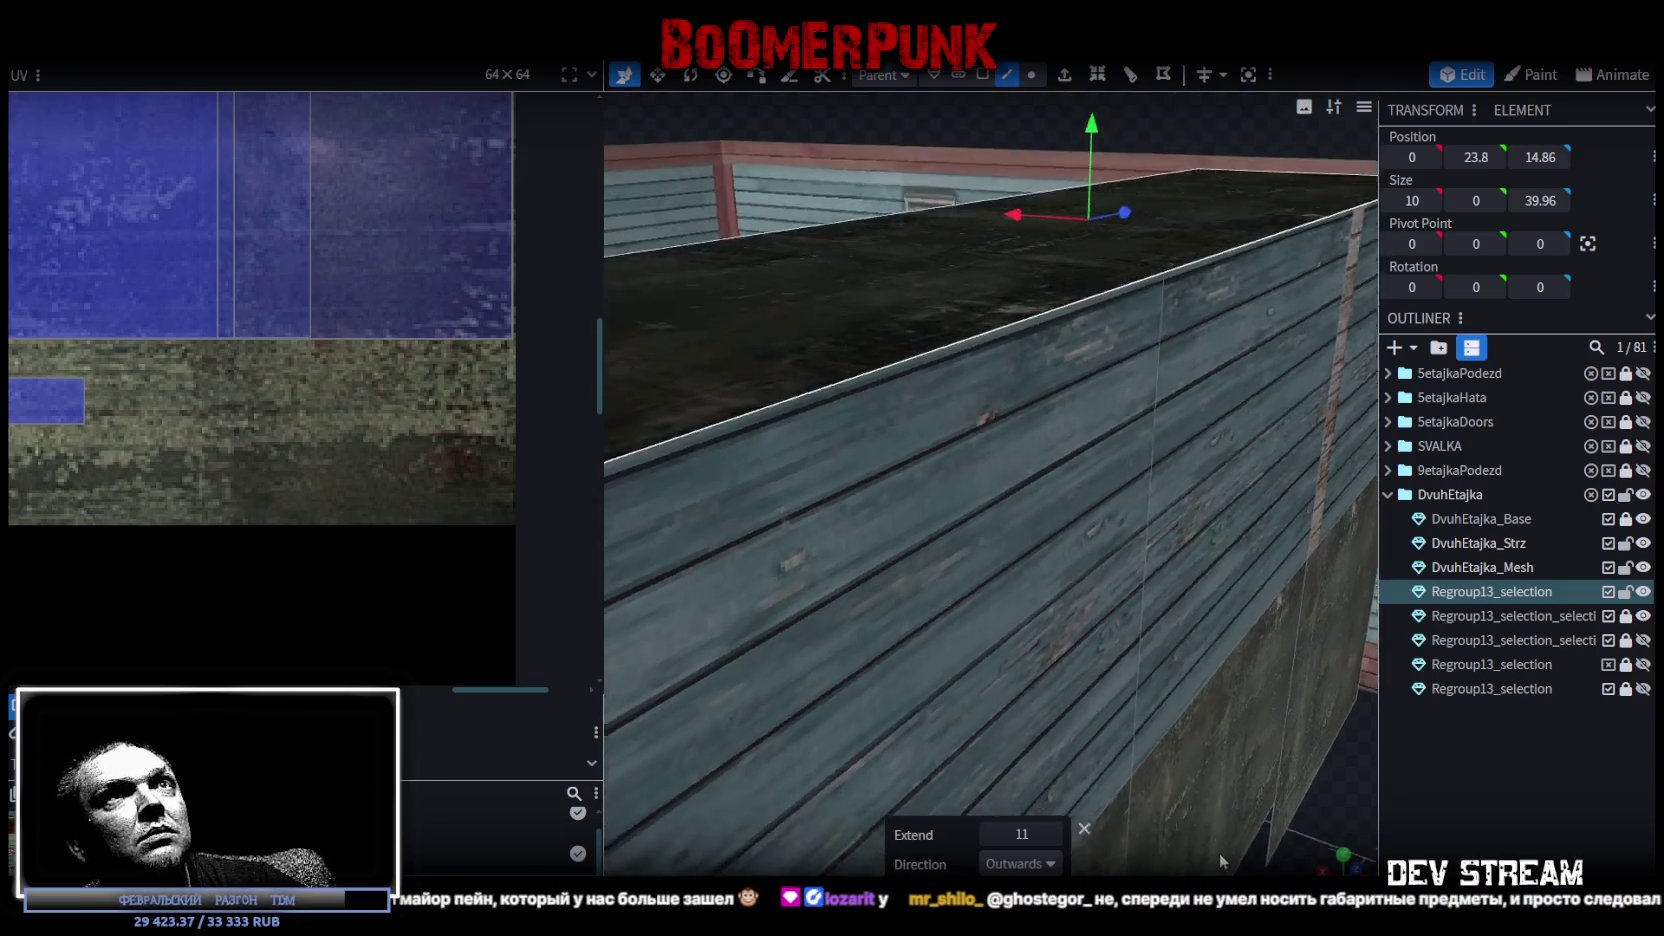
mouse_move(1219, 852)
mouse_down()
mouse_move(1452, 835)
mouse_move(1450, 812)
mouse_move(1154, 801)
mouse_move(1223, 759)
mouse_move(818, 768)
mouse_move(1100, 797)
mouse_move(963, 728)
mouse_move(998, 729)
mouse_up()
scroll(1118, 772, down, 3)
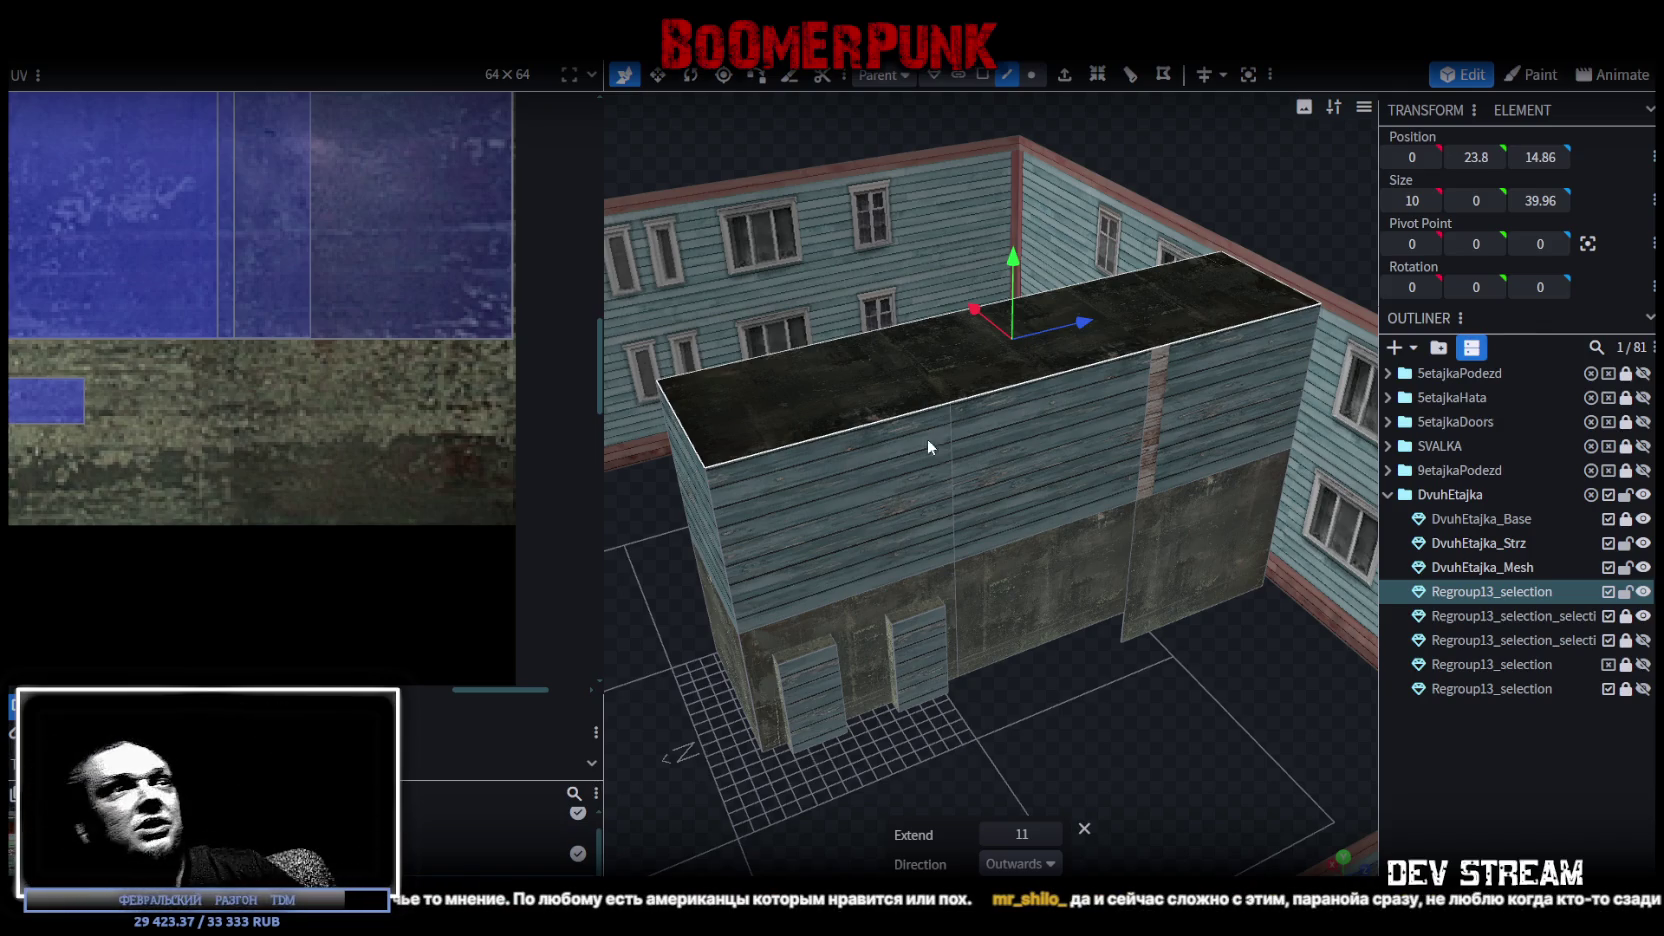
mouse_move(1261, 517)
mouse_down()
mouse_move(1130, 668)
mouse_move(1050, 690)
mouse_move(933, 686)
mouse_move(978, 712)
mouse_move(1048, 676)
mouse_move(868, 670)
mouse_move(898, 700)
mouse_move(1226, 690)
mouse_up()
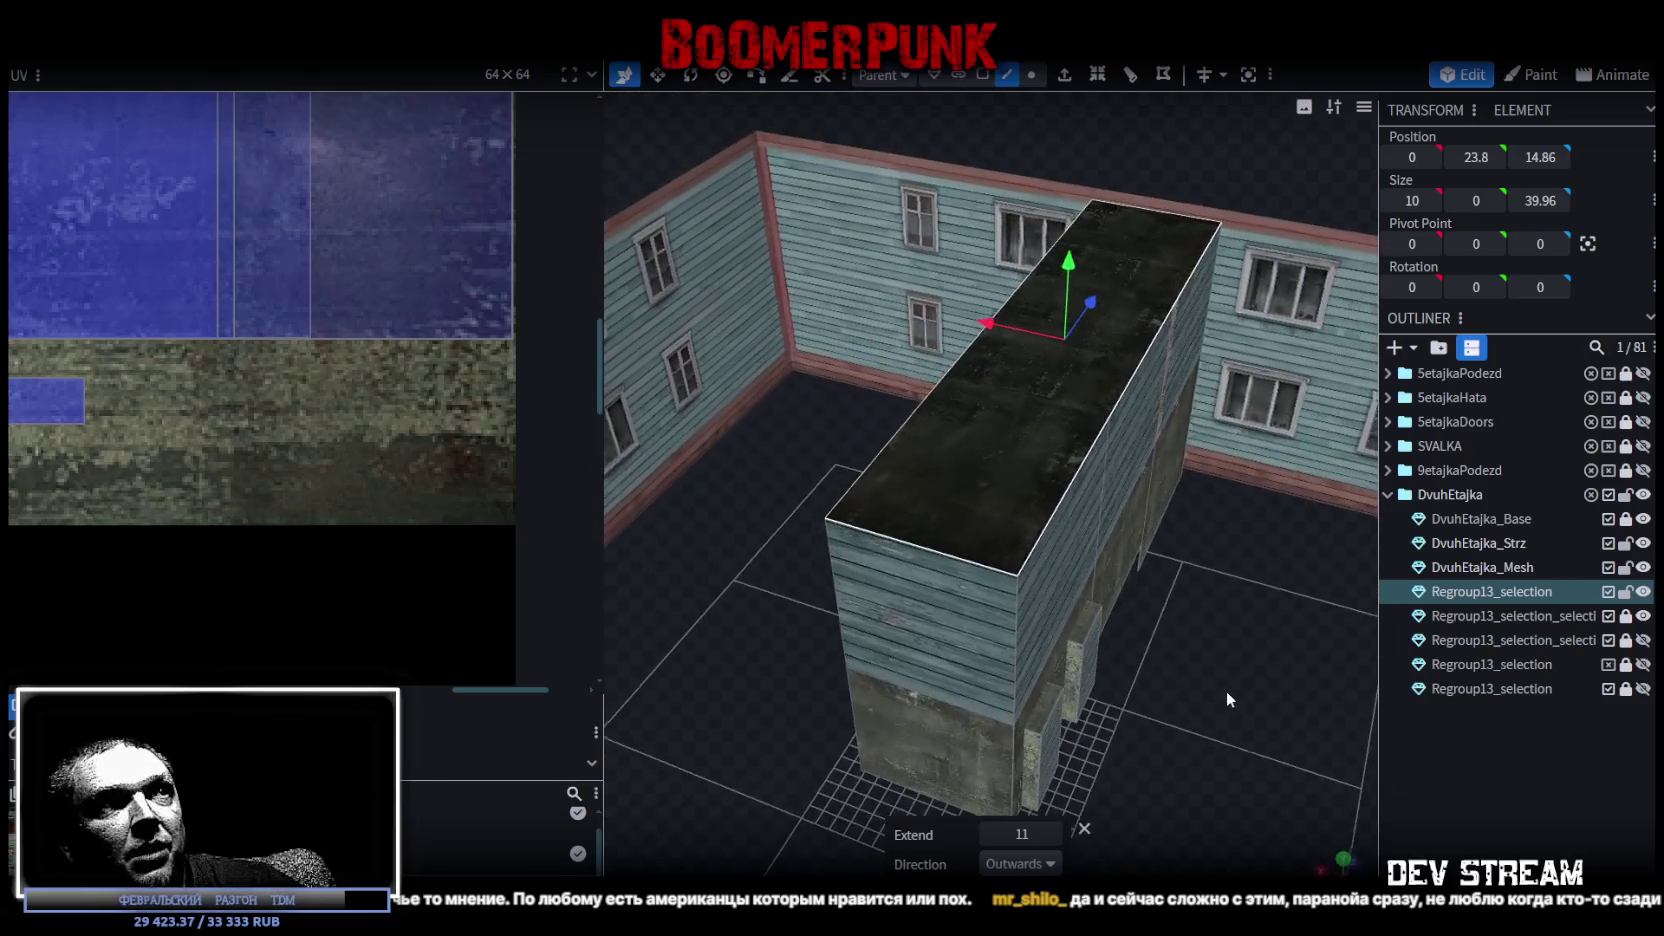
Select the front upper wall face in Face mode and inspect the long upper faces.
click(892, 636)
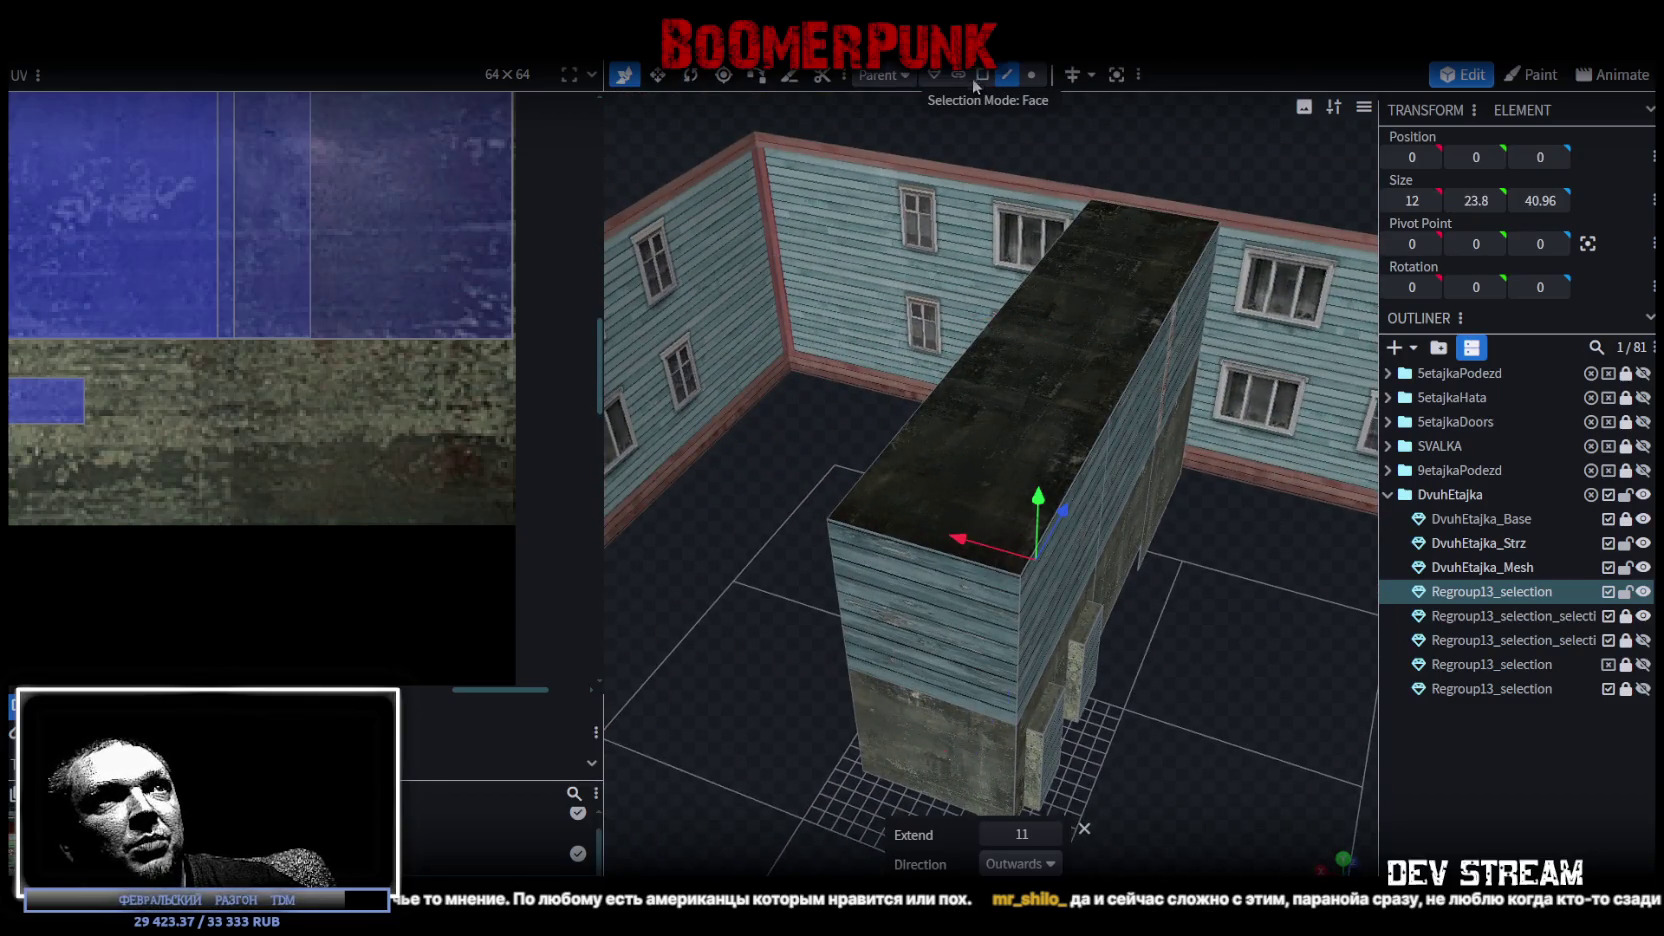
click(961, 612)
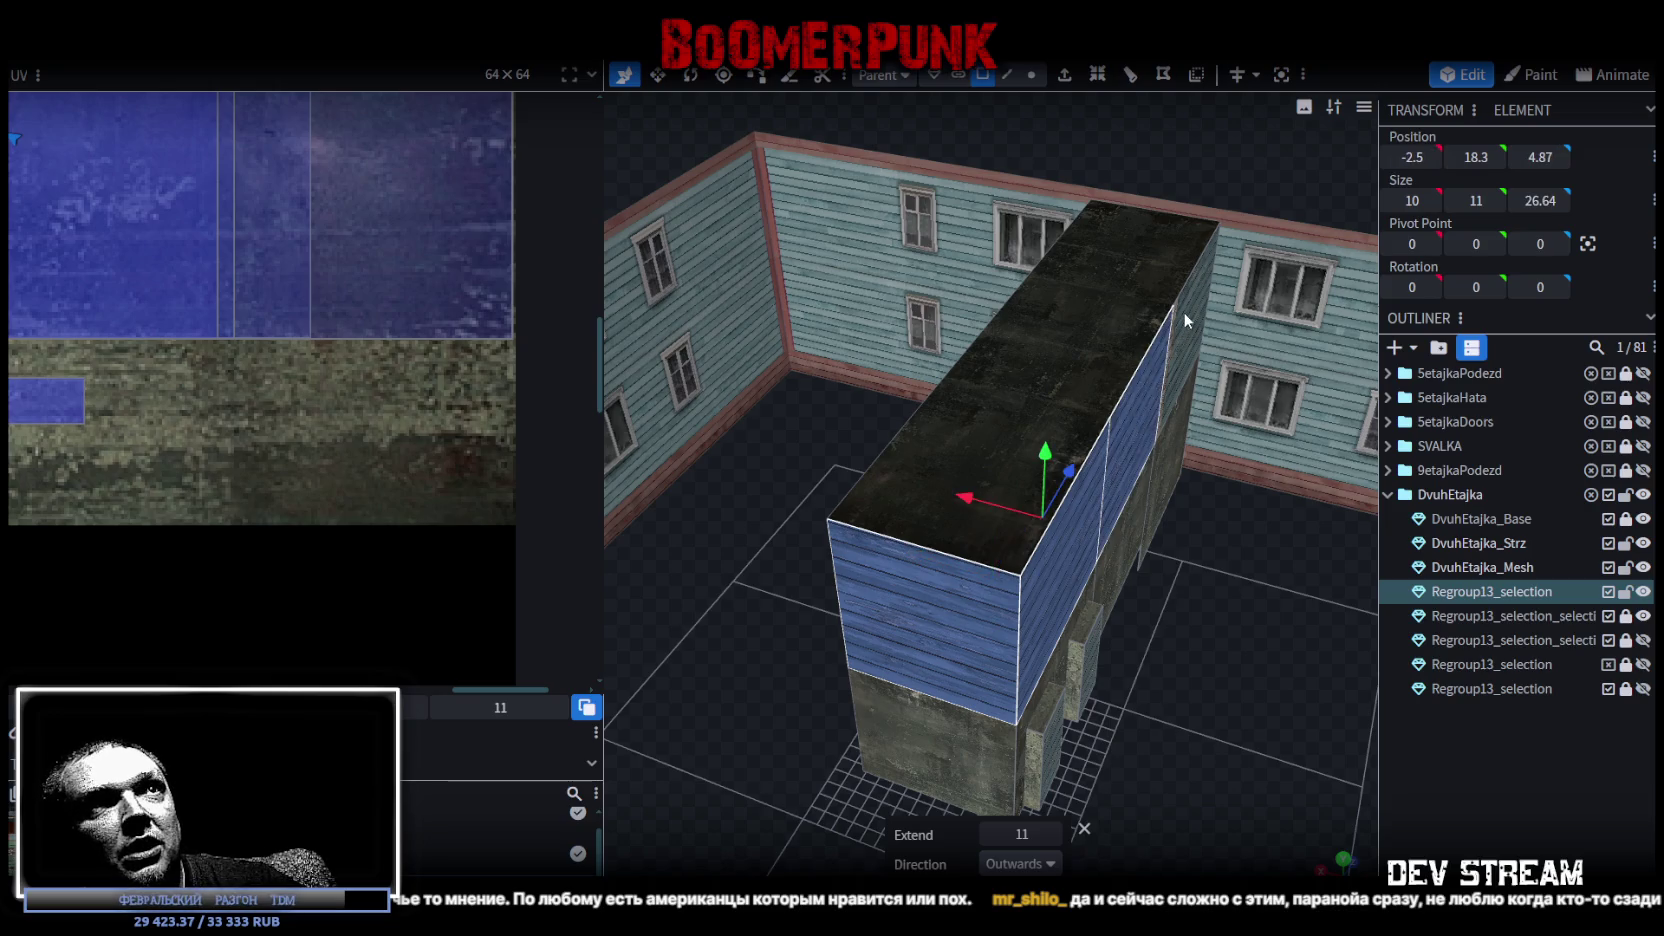
mouse_move(1169, 694)
mouse_down()
mouse_move(1062, 607)
mouse_move(994, 666)
mouse_move(1140, 389)
mouse_up()
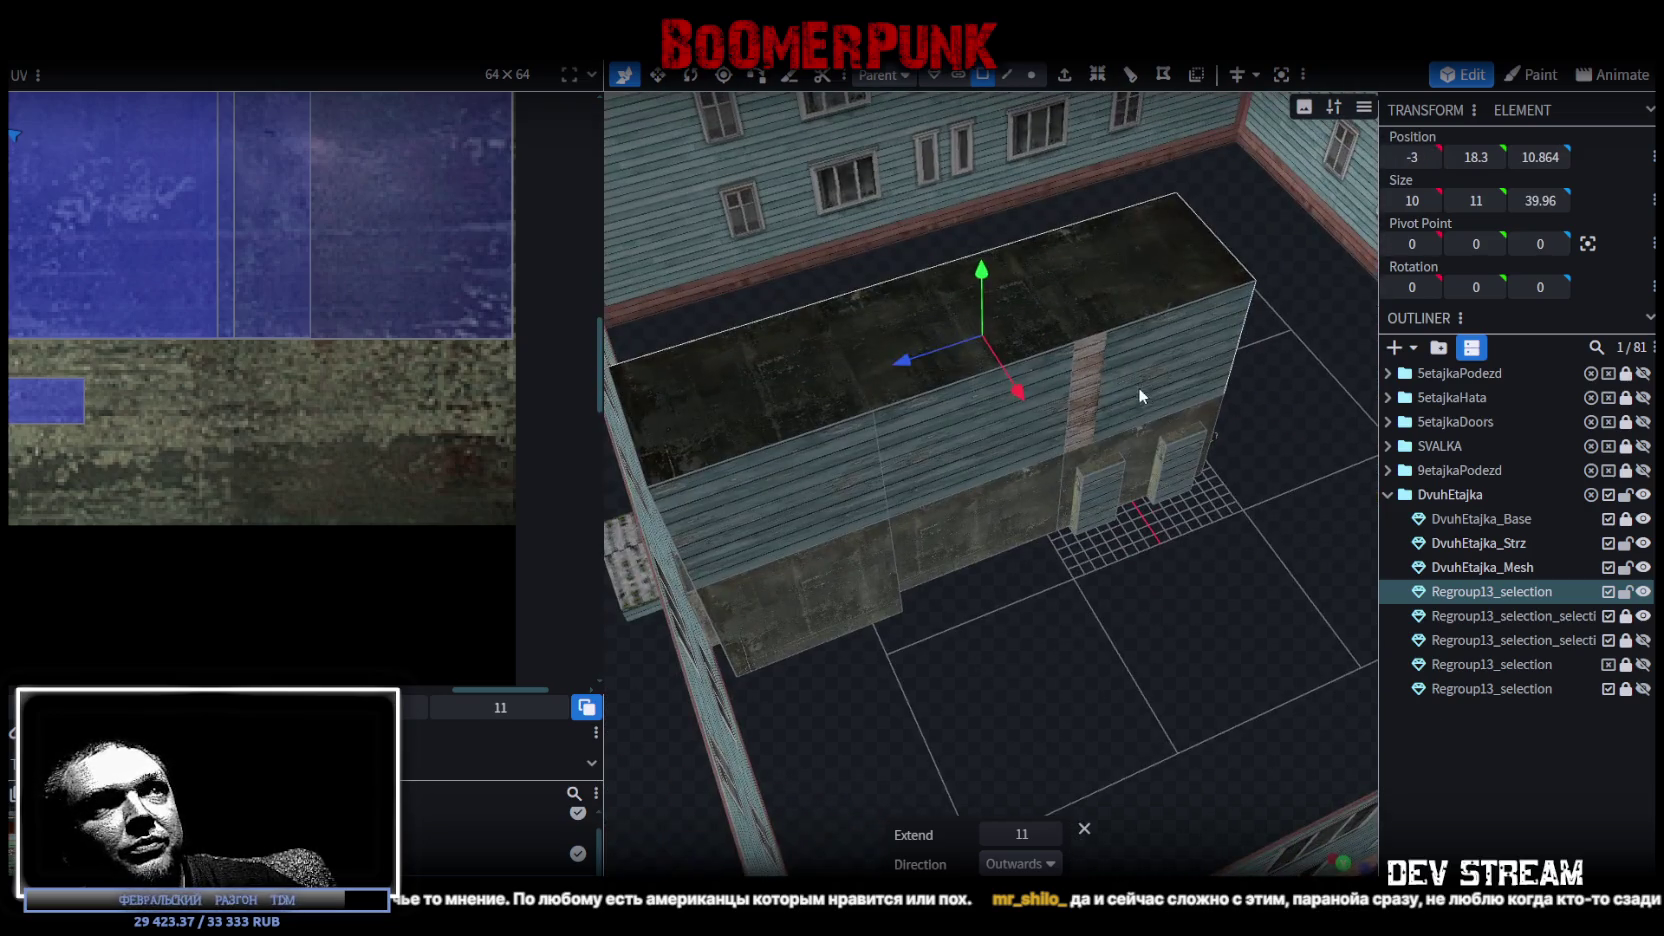
mouse_move(935, 575)
mouse_down()
mouse_move(1176, 651)
mouse_move(1023, 575)
mouse_move(1190, 572)
mouse_move(775, 506)
mouse_move(605, 562)
mouse_move(968, 528)
mouse_move(1171, 537)
mouse_move(1095, 641)
mouse_move(1230, 654)
mouse_move(1192, 651)
mouse_move(1240, 630)
mouse_move(1164, 599)
mouse_move(1173, 627)
mouse_up()
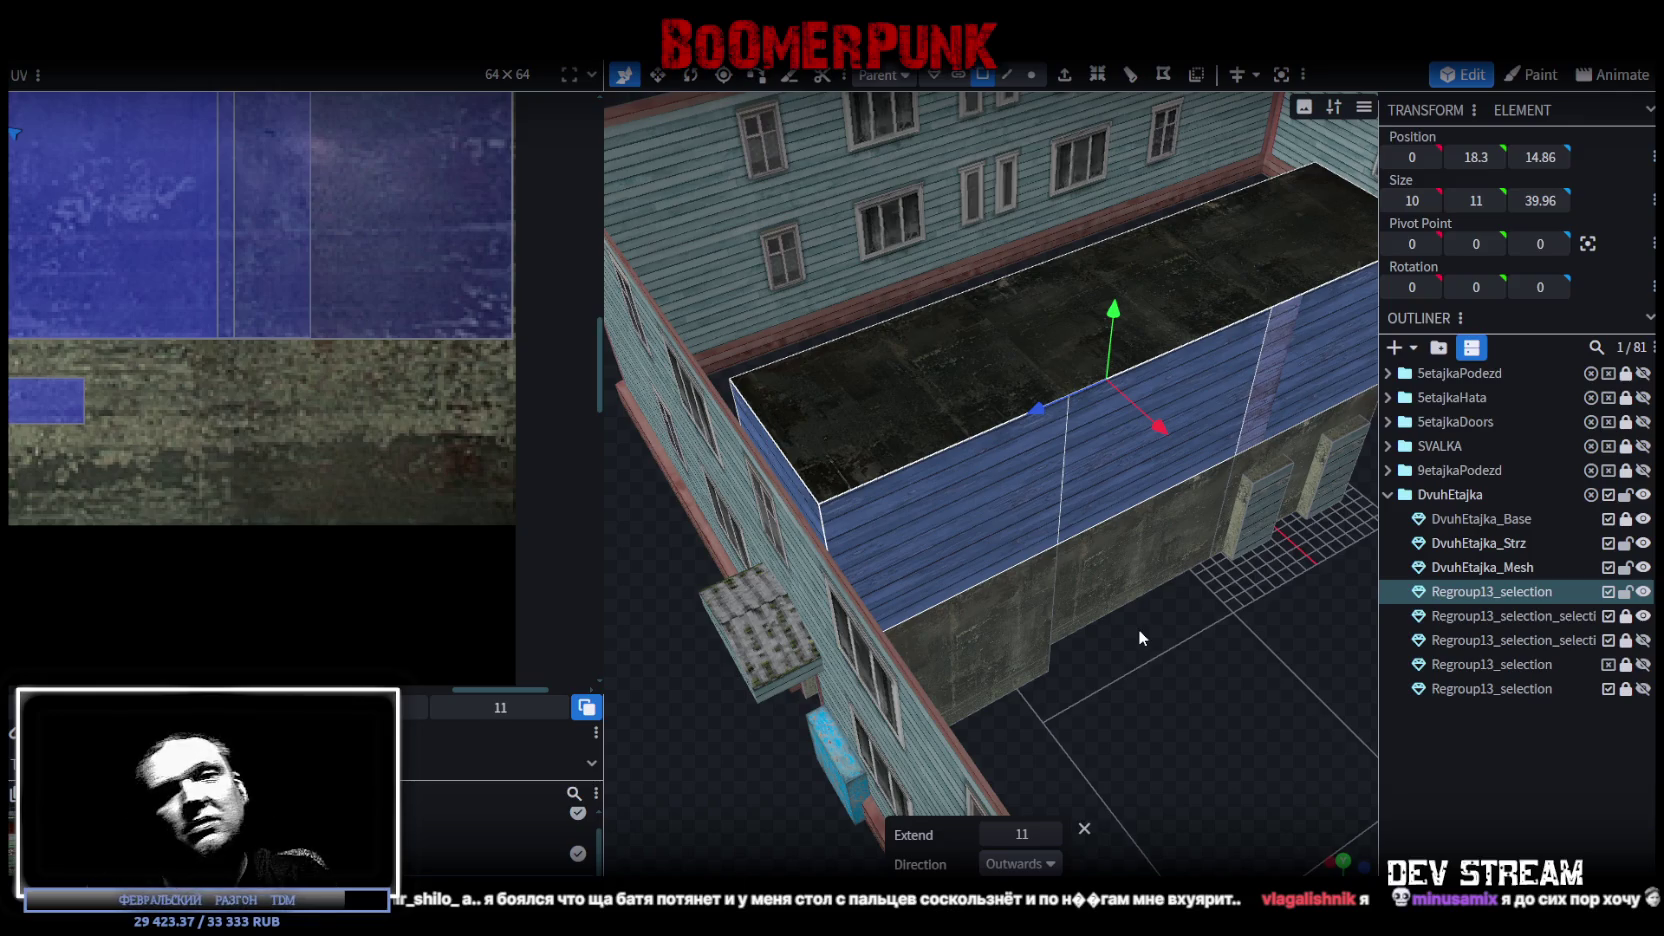
drag(1138, 629, 164, 333)
scroll(150, 330, down, 3)
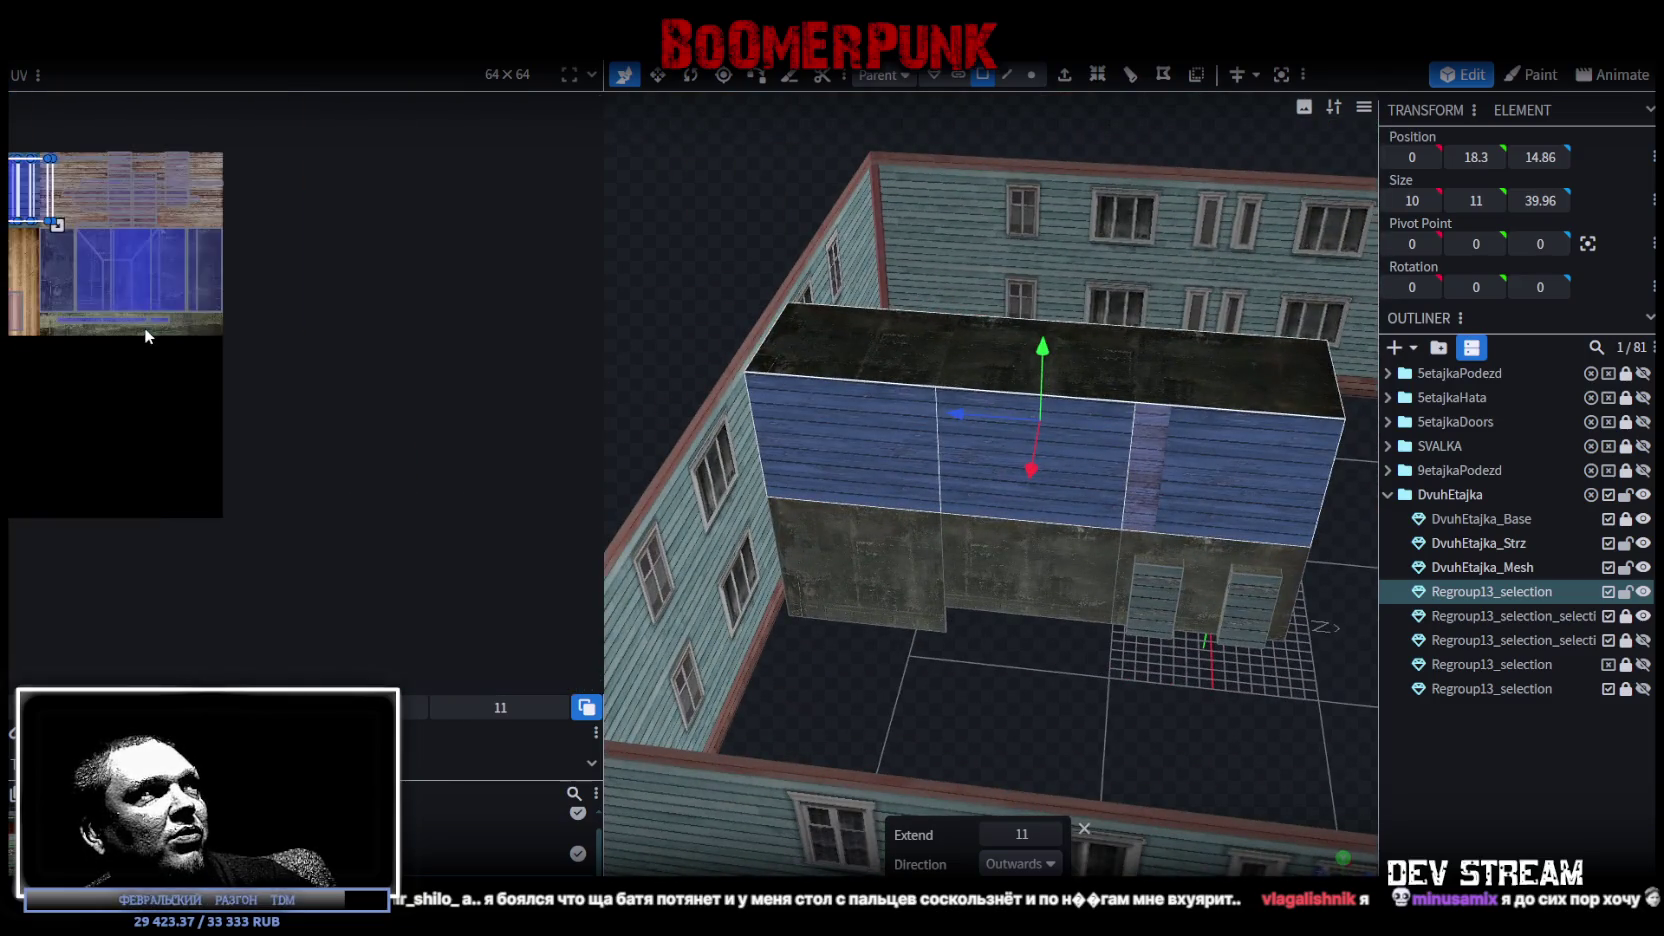
Map the upper wall faces onto the empty black texture area, then hide DvuhEtajka_Base.
scroll(135, 352, up, 2)
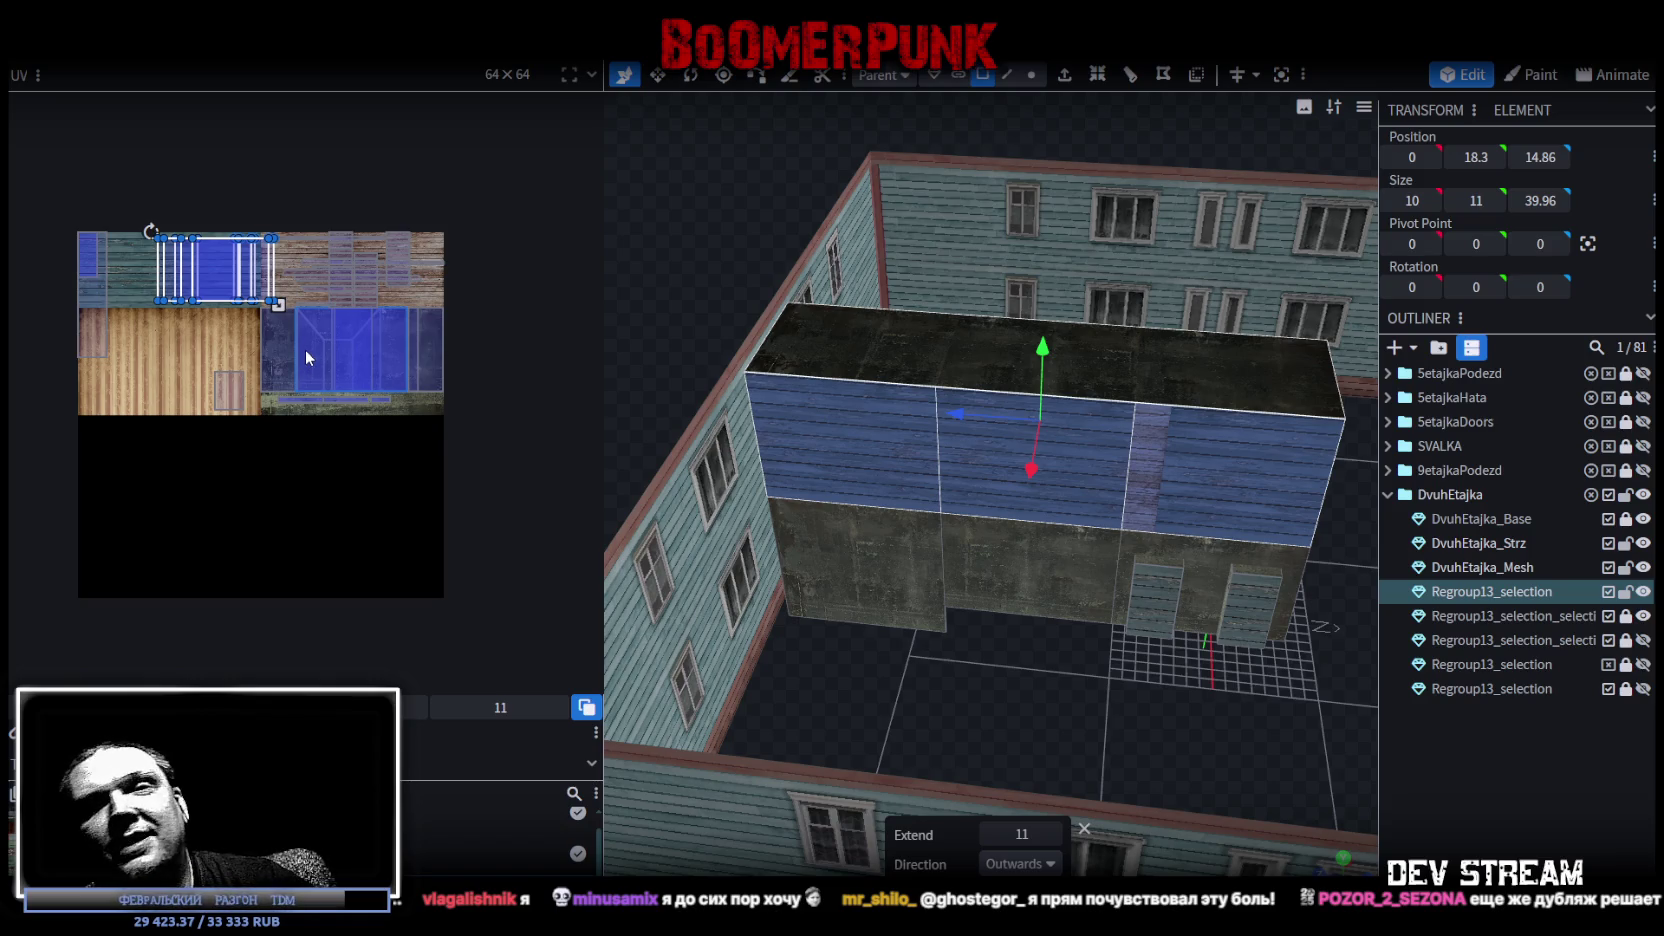
mouse_move(228, 272)
mouse_down()
mouse_move(255, 494)
mouse_move(302, 482)
mouse_up()
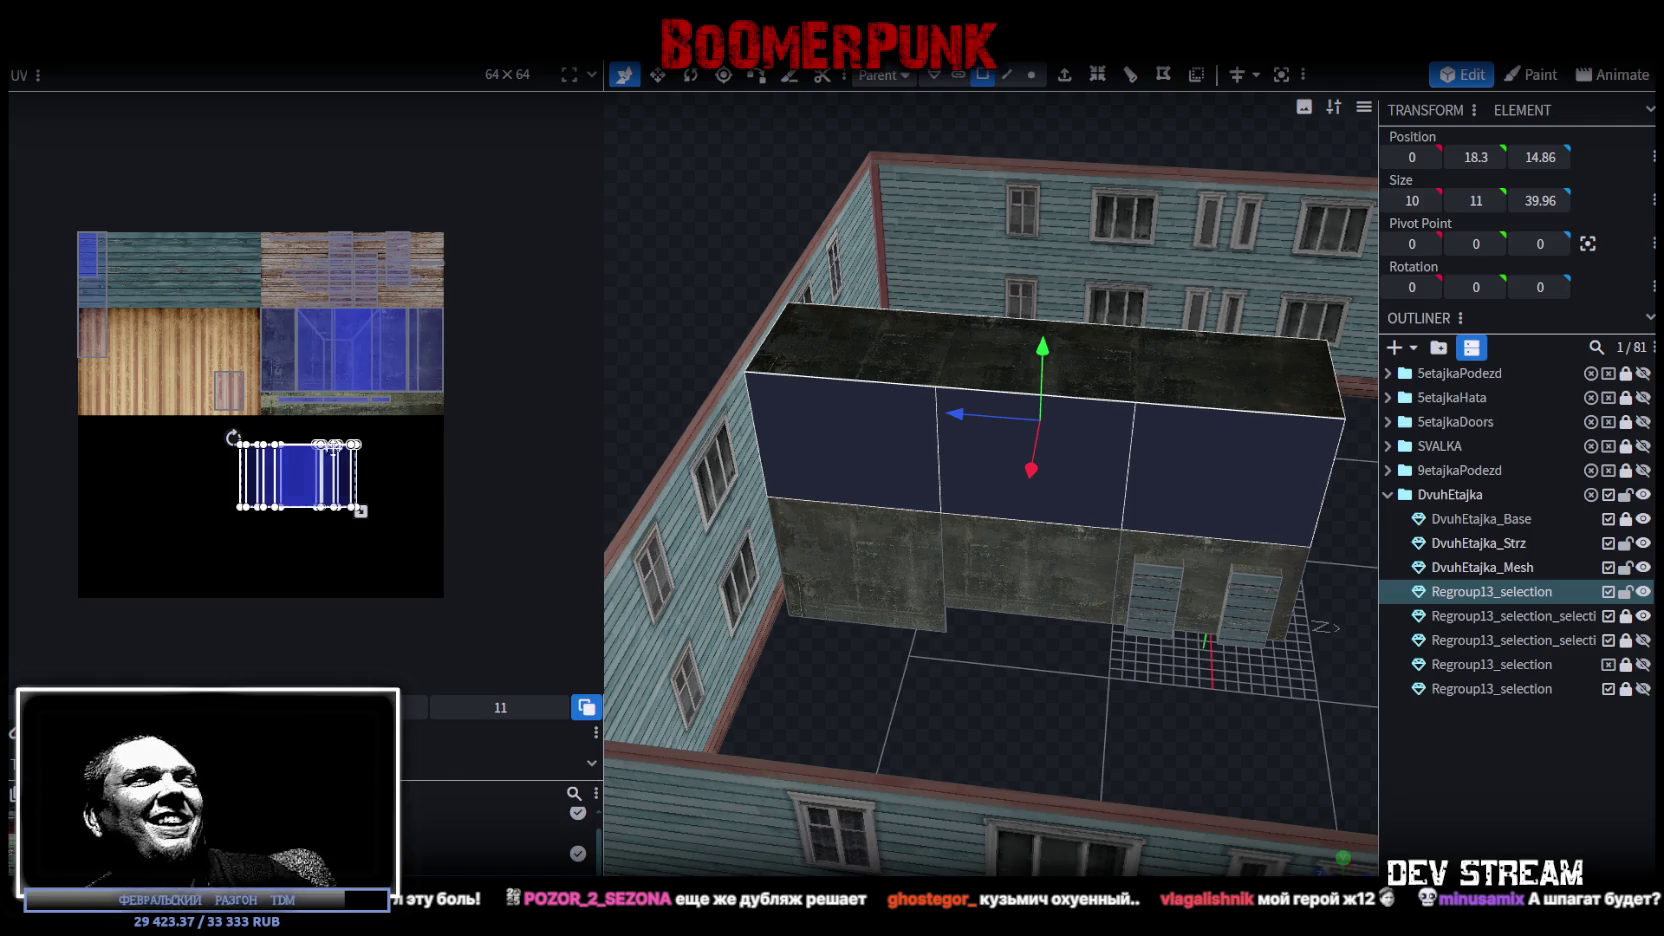
mouse_move(1043, 680)
mouse_down()
mouse_move(898, 516)
mouse_move(1413, 667)
mouse_up()
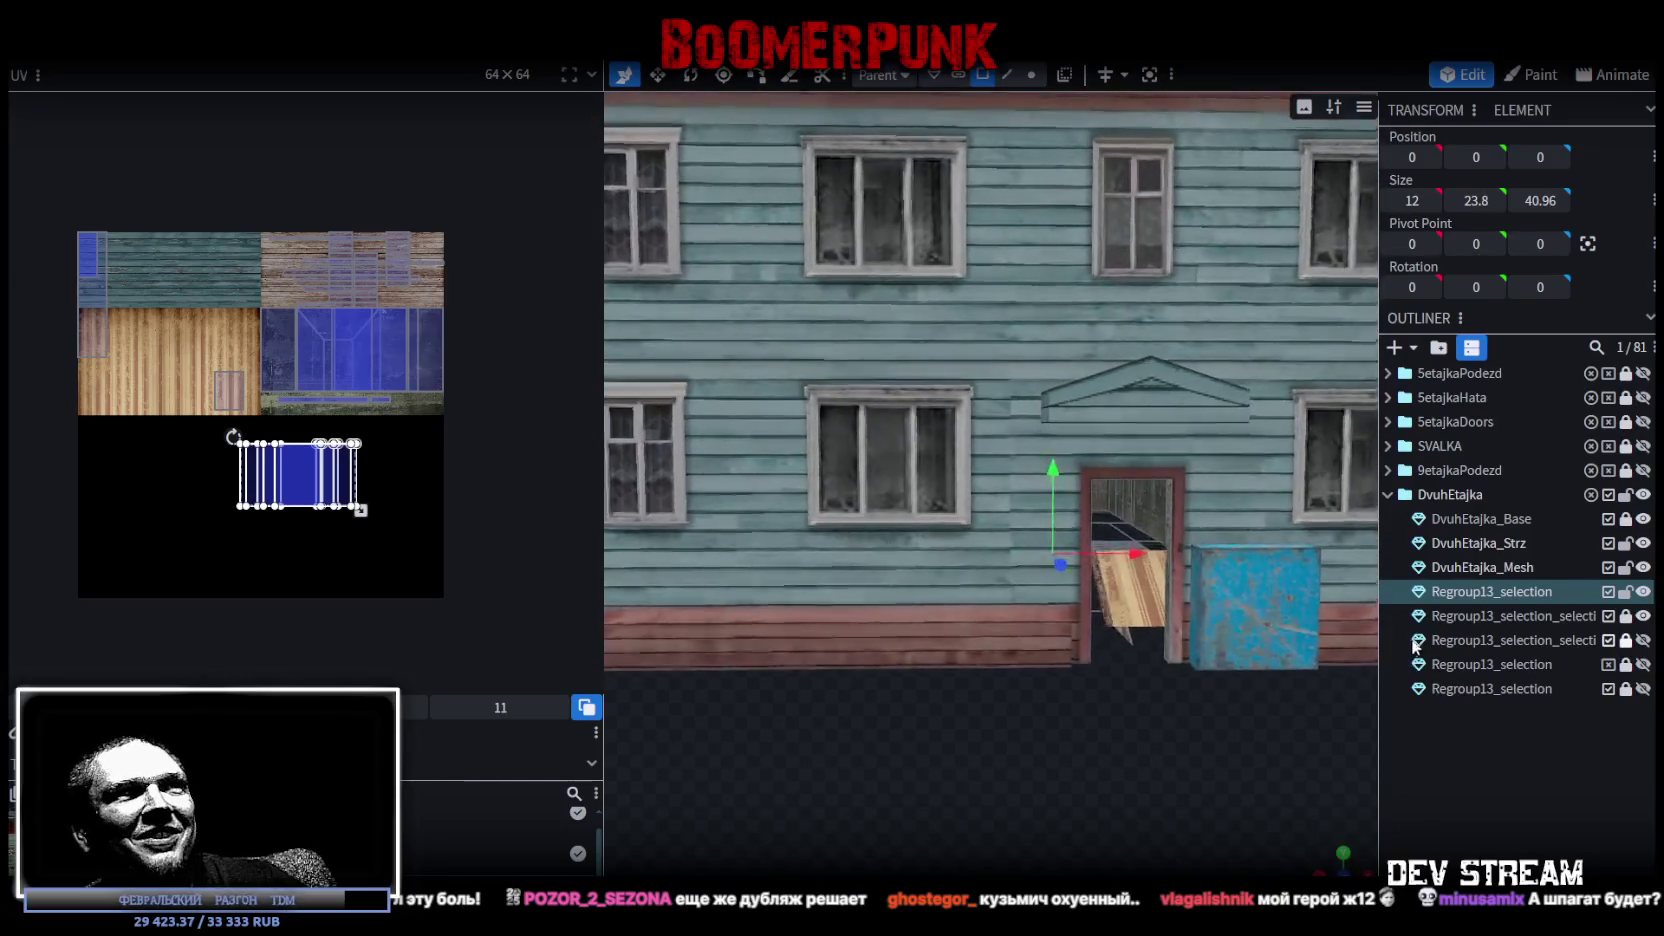
drag(185, 359, 245, 413)
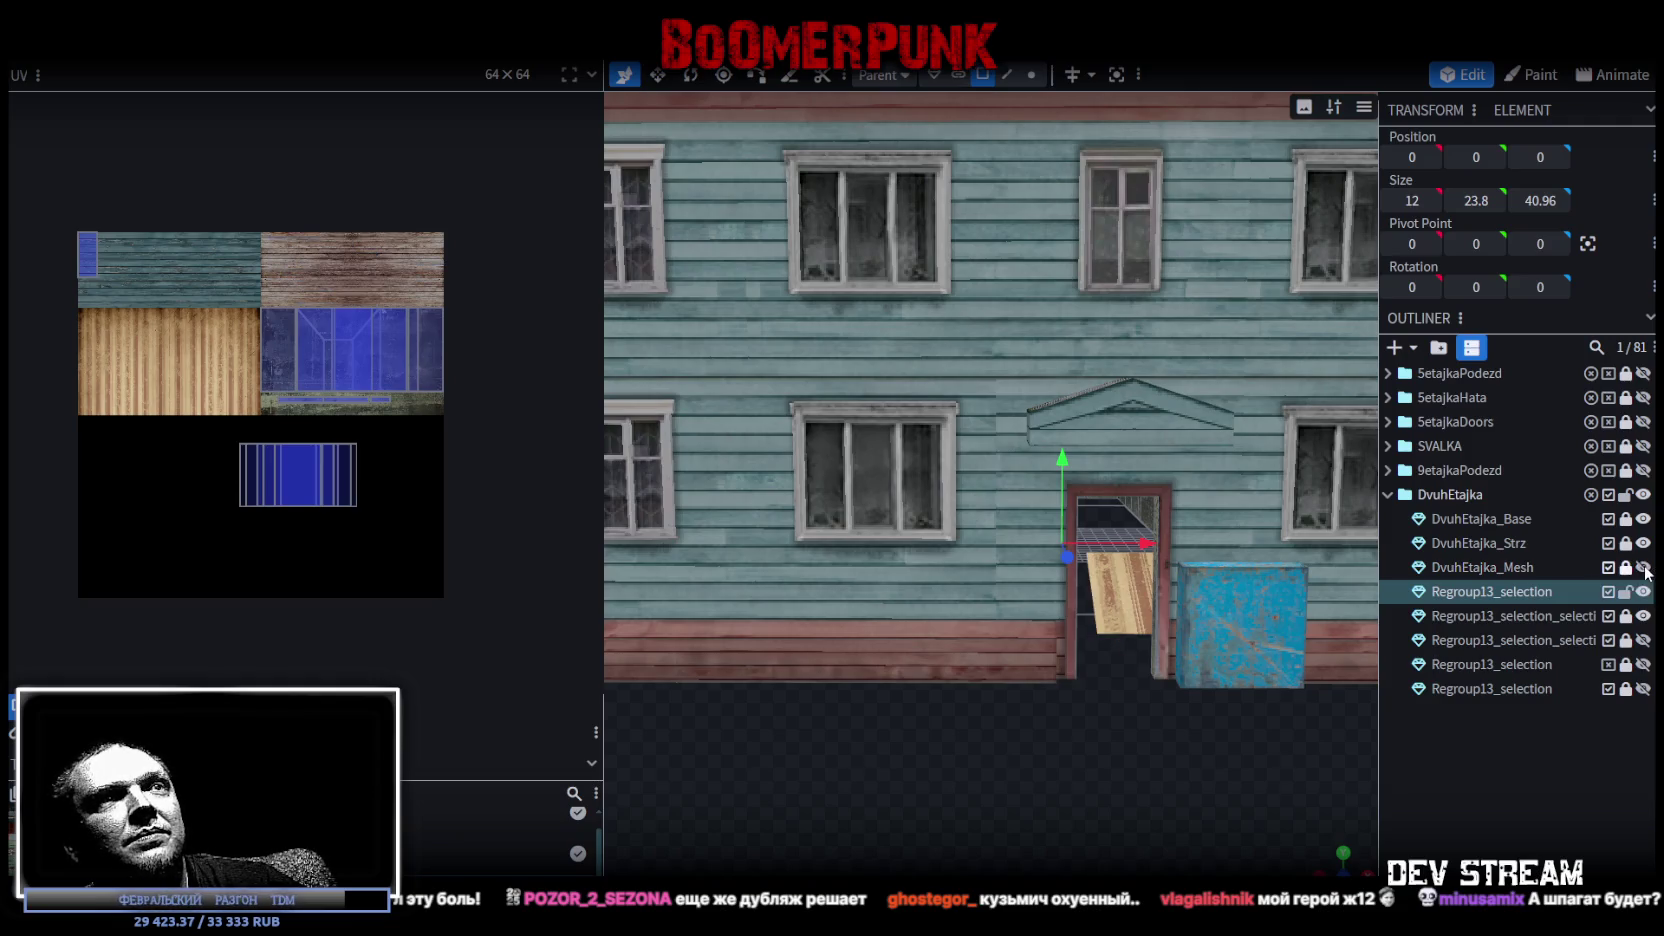
click(1643, 519)
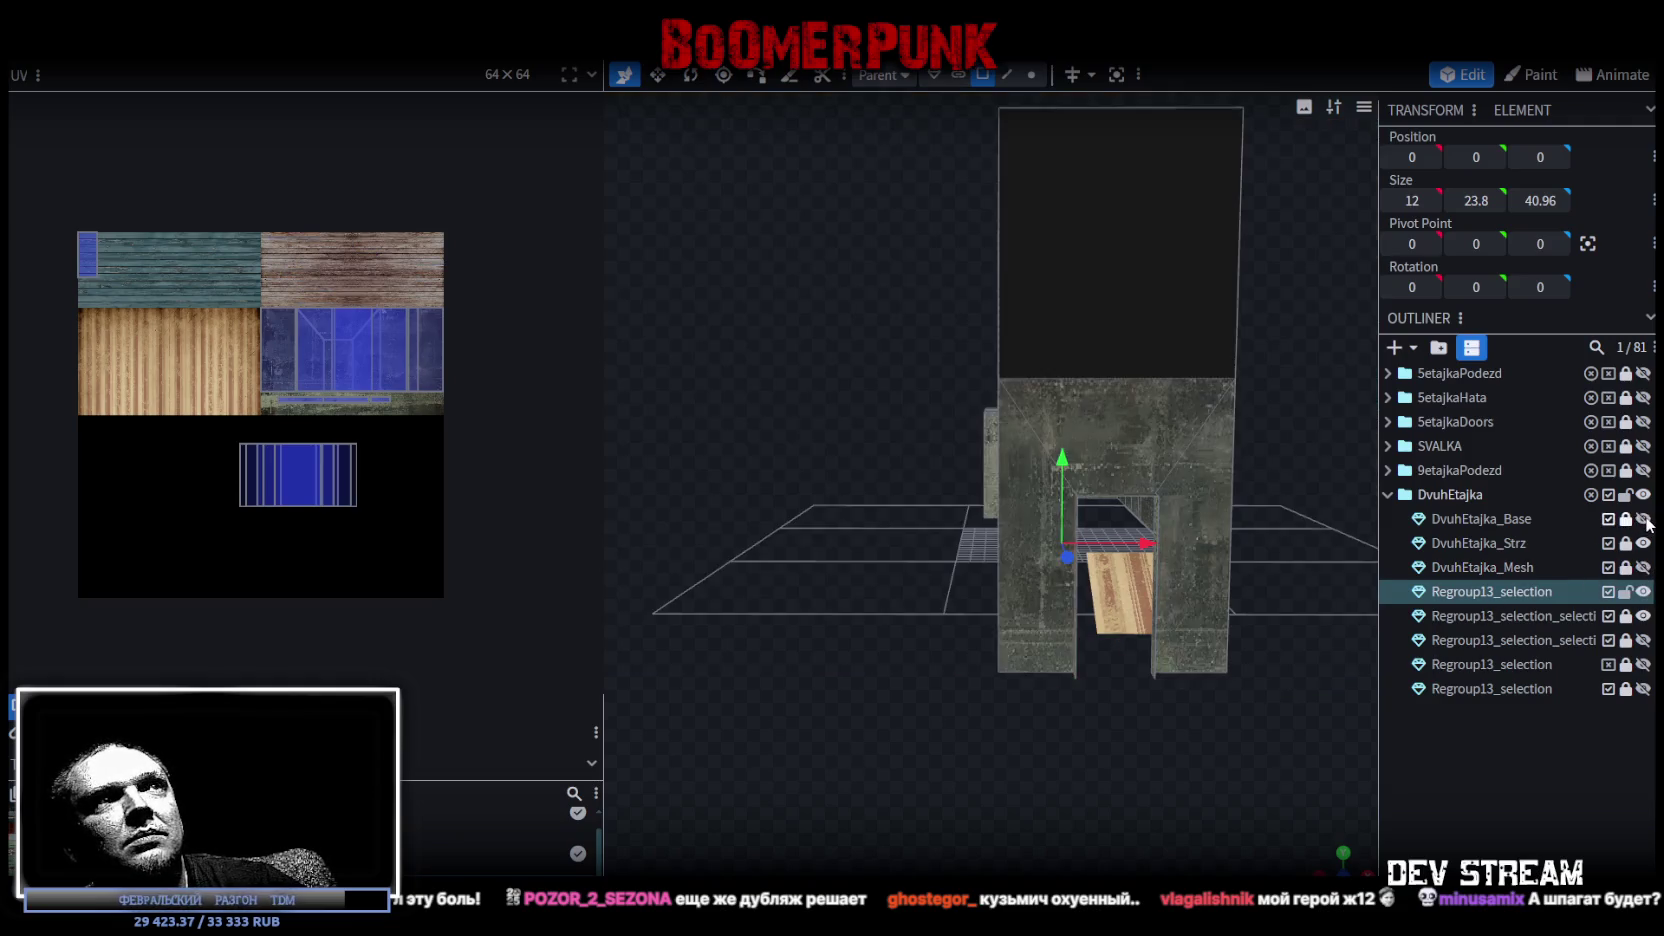
Select the left, middle, right and end upper-storey wall faces.
scroll(1102, 690, down, 3)
mouse_move(1102, 690)
mouse_down()
mouse_move(1235, 740)
mouse_move(1098, 663)
mouse_move(990, 728)
mouse_move(992, 684)
mouse_move(1018, 670)
mouse_up()
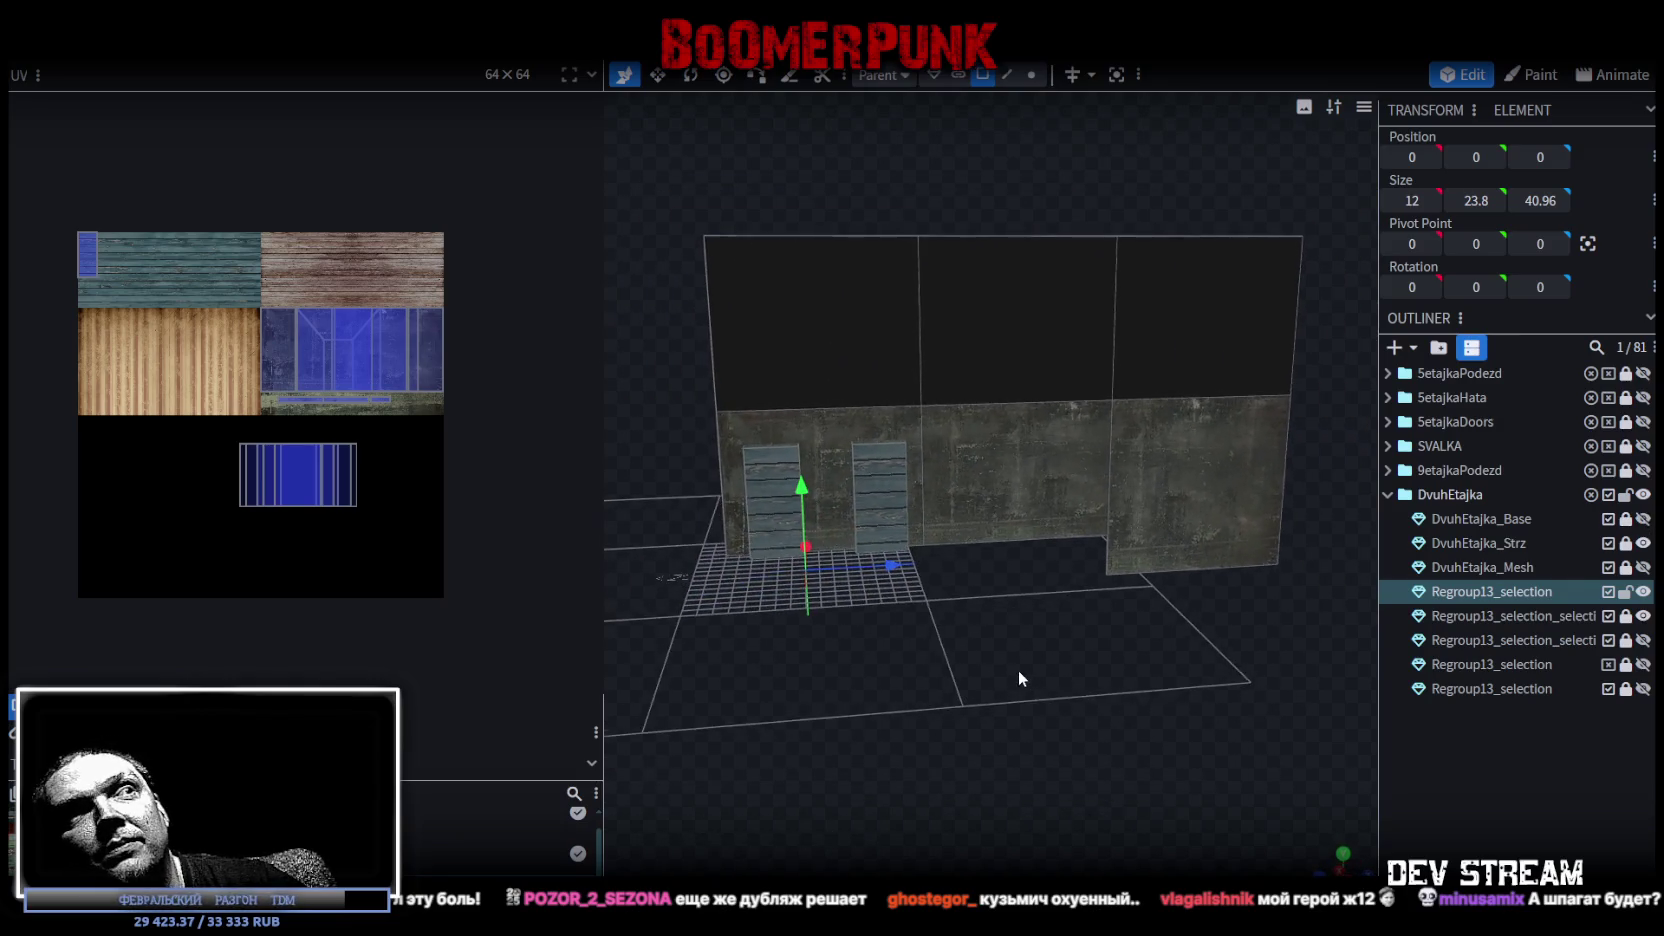
click(980, 80)
click(880, 320)
shift+click(1010, 320)
shift+click(1196, 342)
mouse_move(1196, 342)
mouse_down()
mouse_move(810, 713)
mouse_move(778, 612)
mouse_up()
click(786, 372)
shift+click(1023, 356)
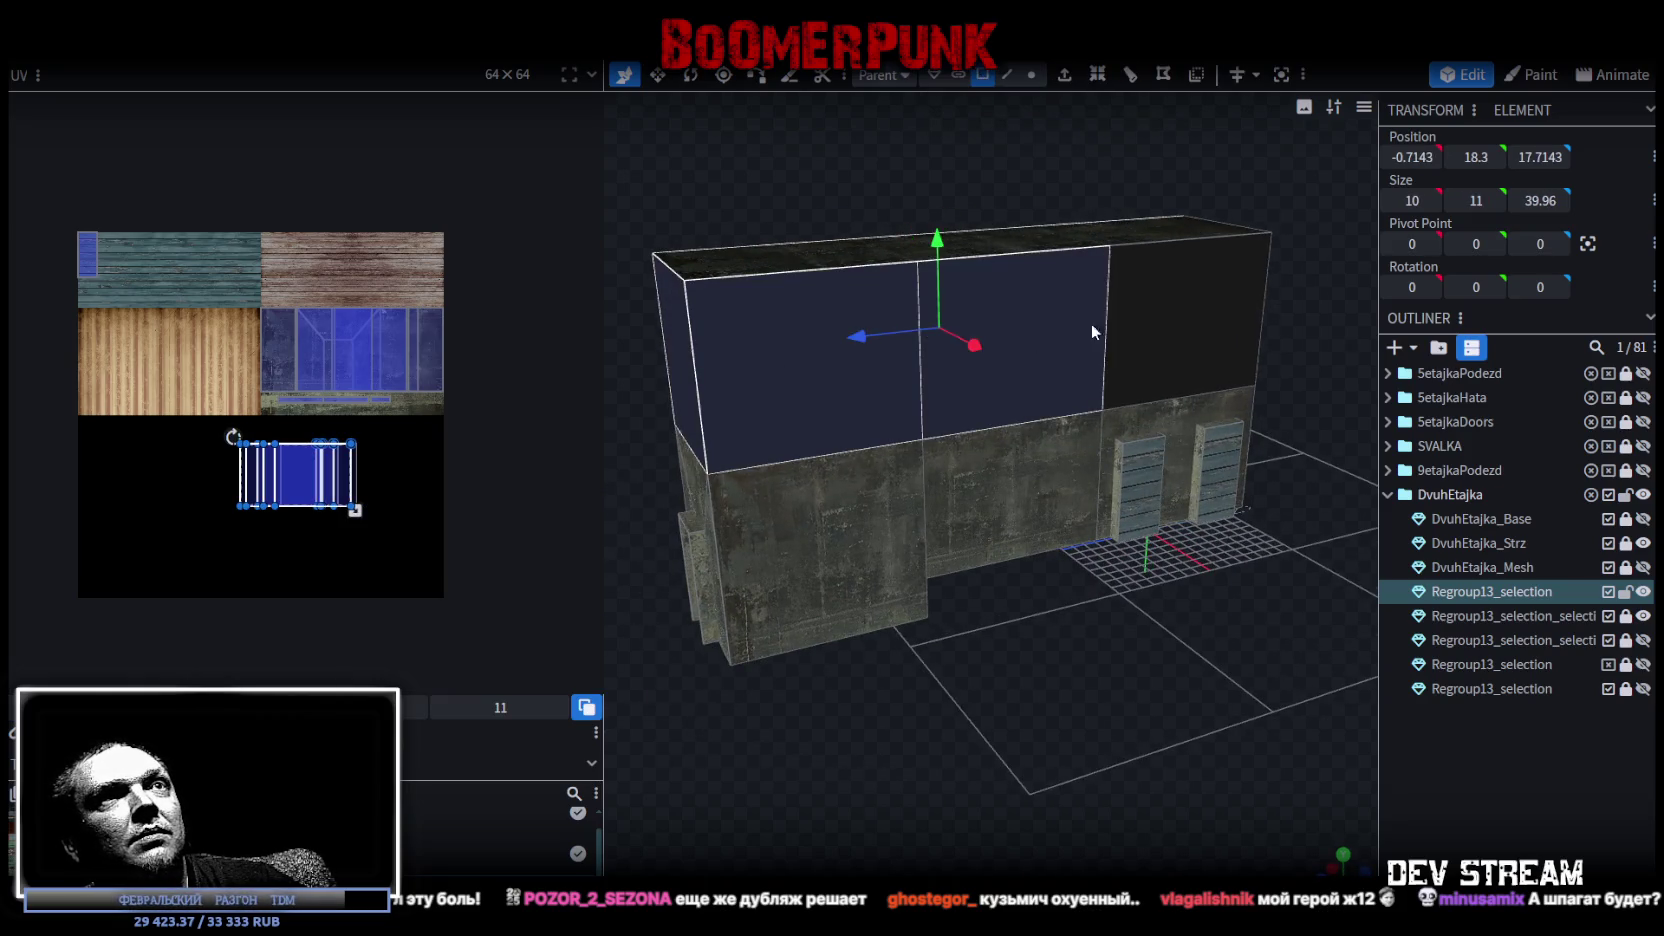
shift+click(1155, 320)
drag(1155, 320, 1174, 475)
shift+click(1146, 412)
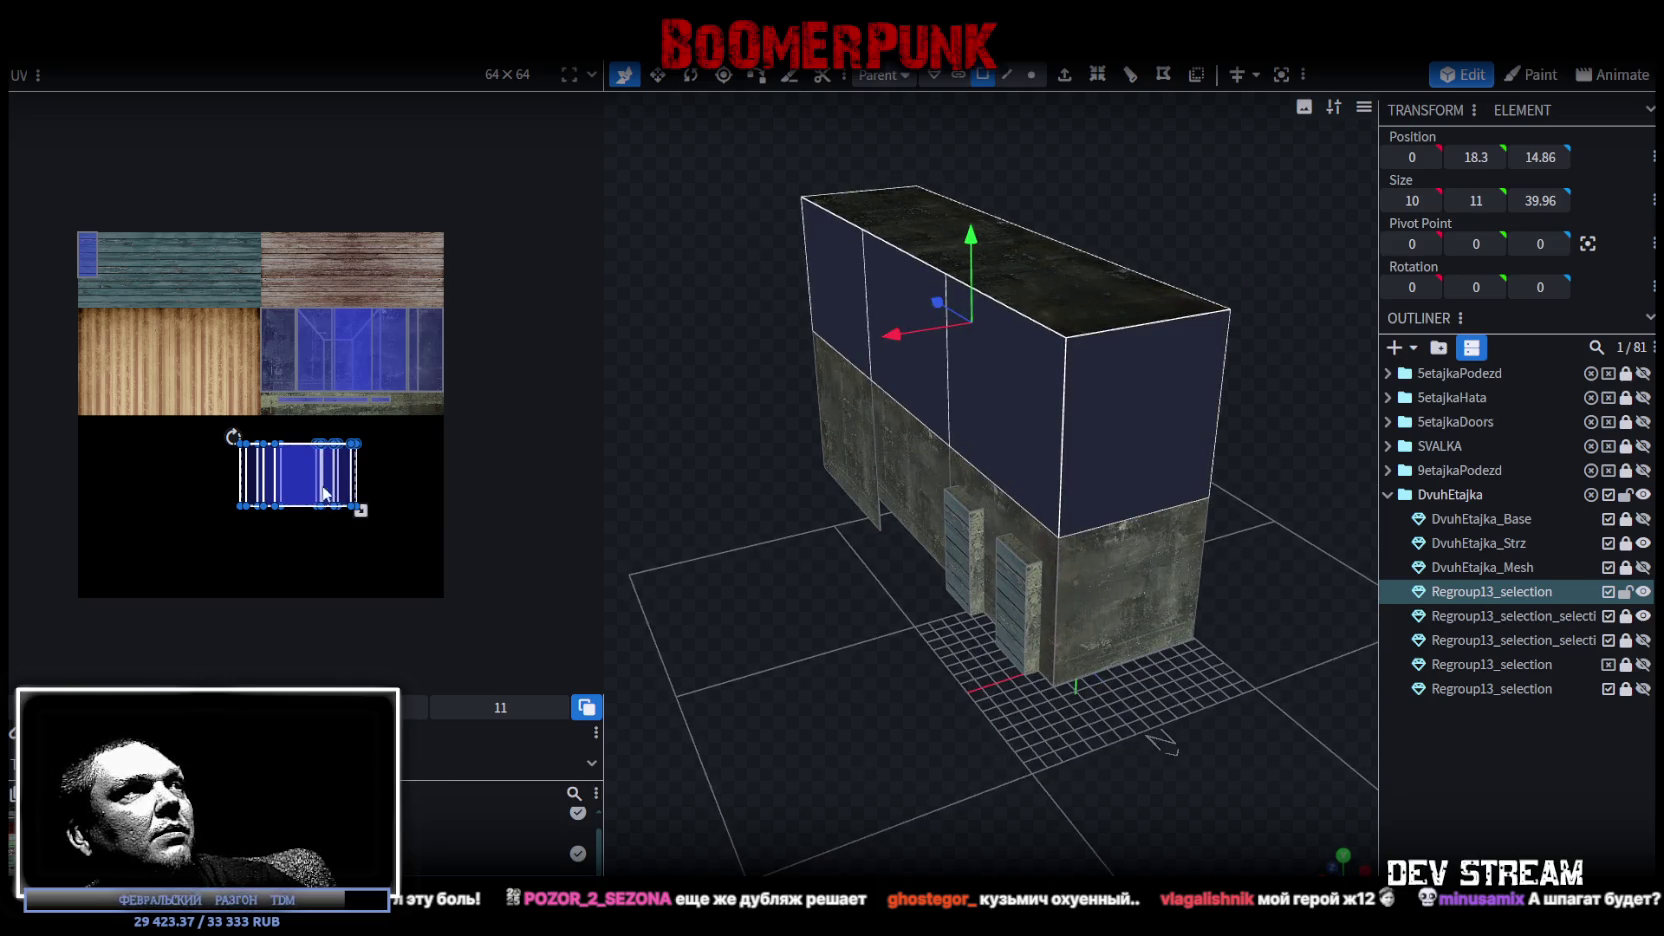
Move the upper faces' UVs onto the blue tile, stretch them to fill it, and deselect.
drag(328, 491, 367, 356)
scroll(433, 410, up, 3)
scroll(433, 410, up, 2)
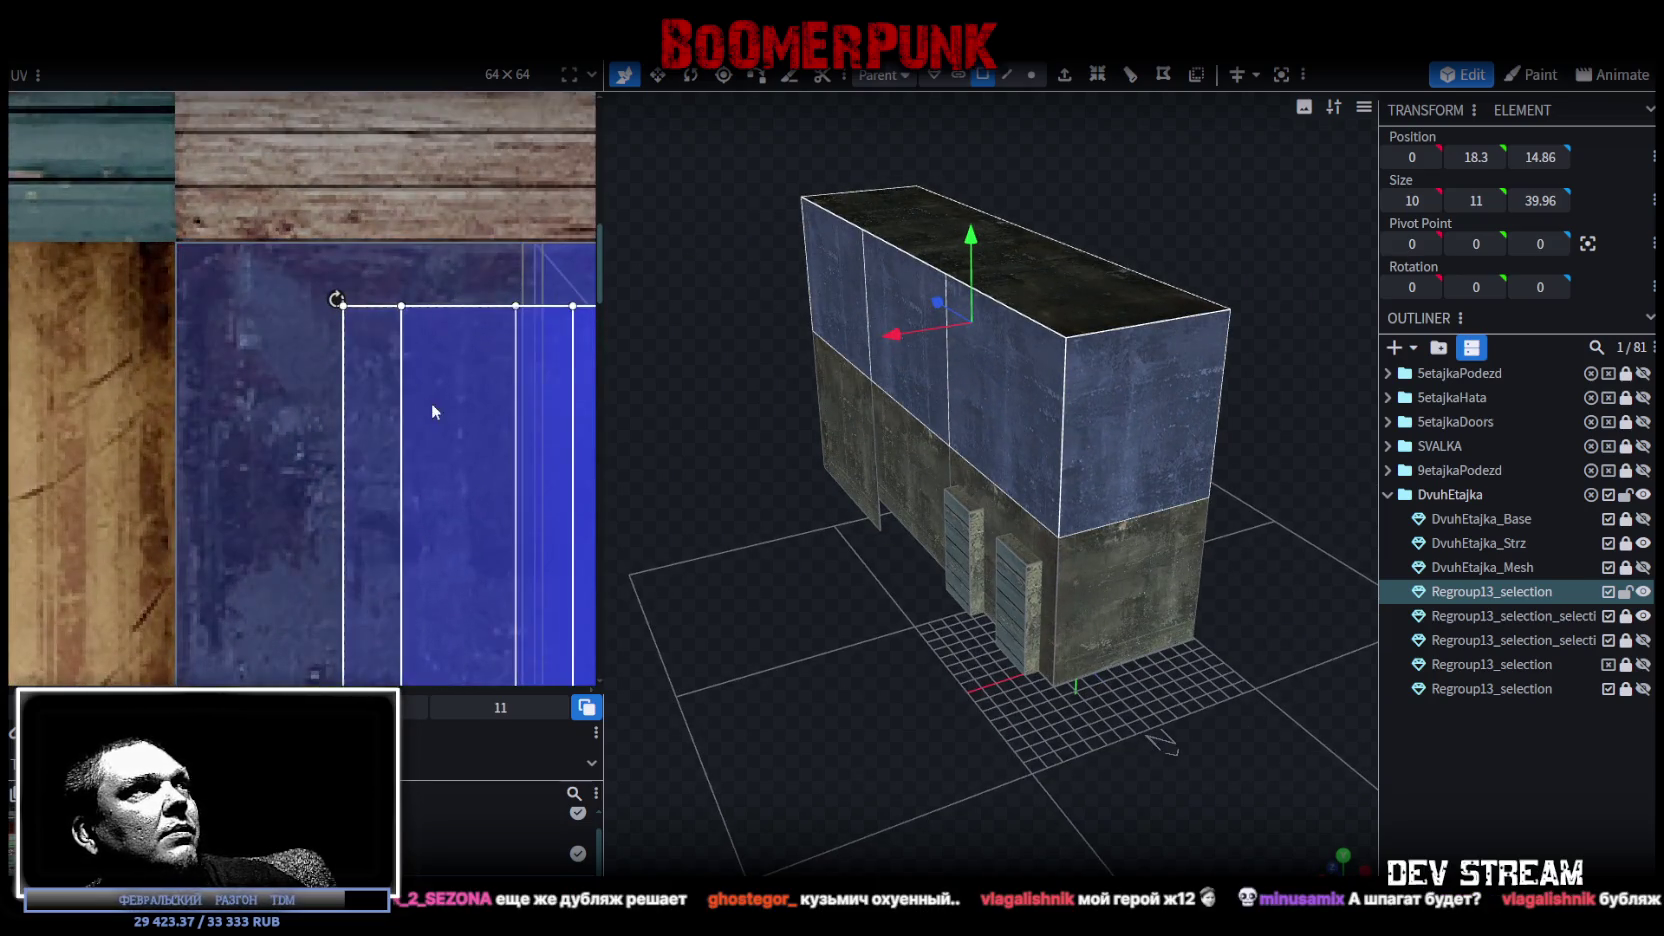
drag(433, 410, 207, 292)
scroll(207, 292, up, 2)
scroll(207, 281, up, 1)
drag(308, 328, 289, 328)
scroll(306, 370, up, 2)
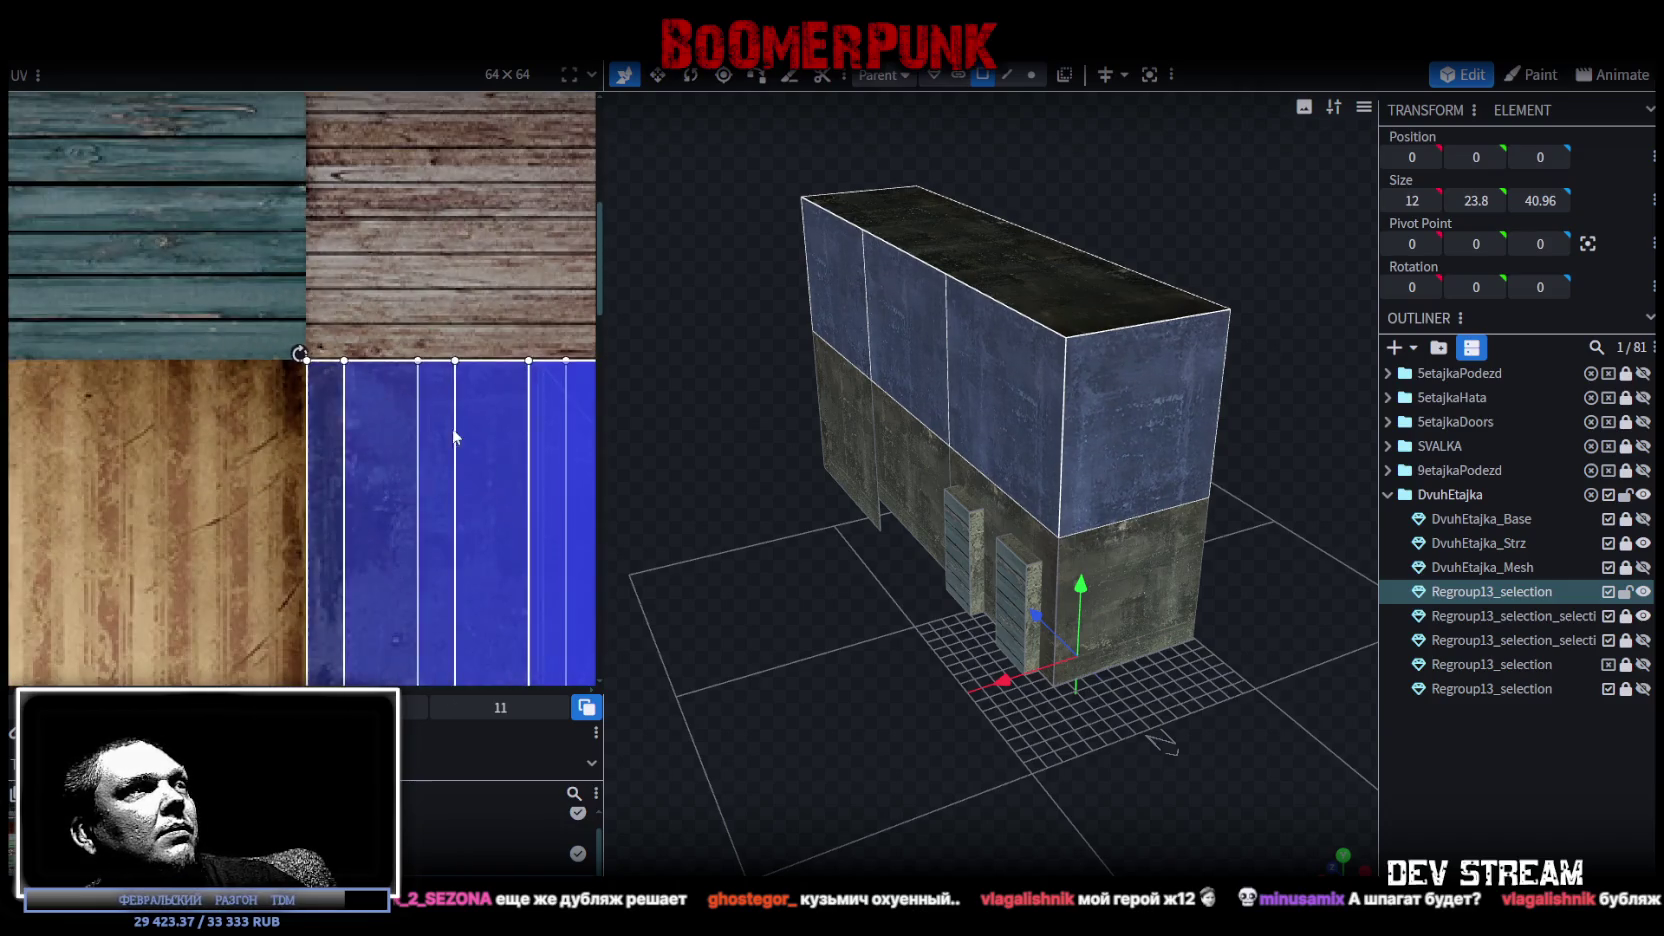
scroll(453, 435, up, 3)
scroll(100, 260, up, 1)
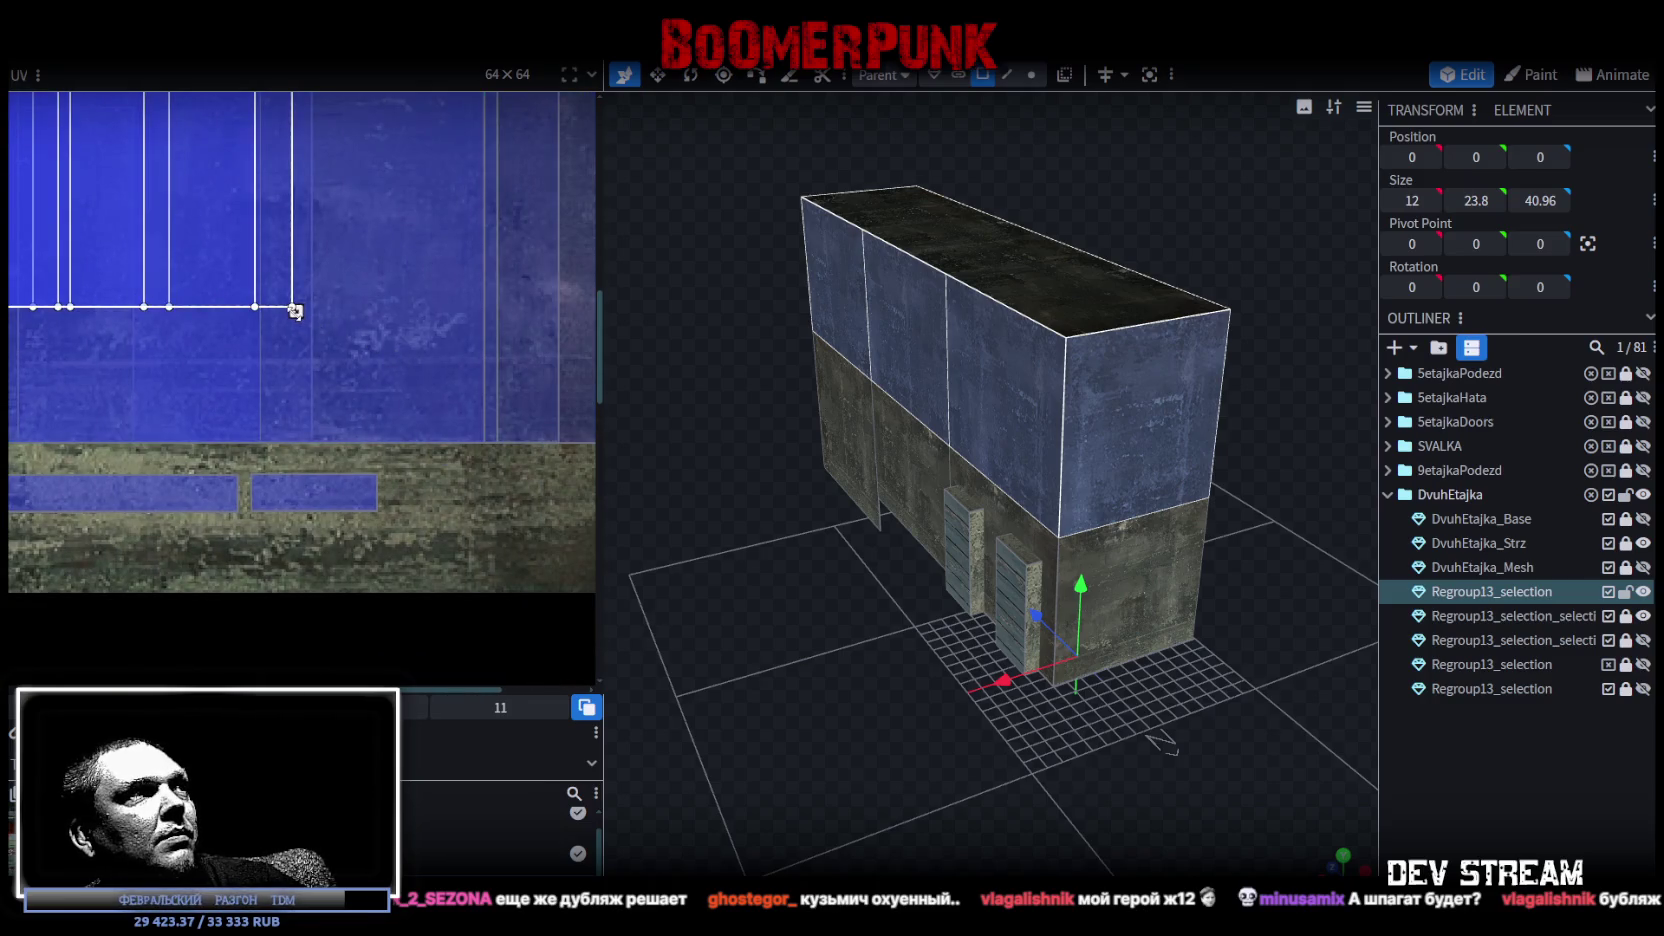
drag(295, 311, 545, 444)
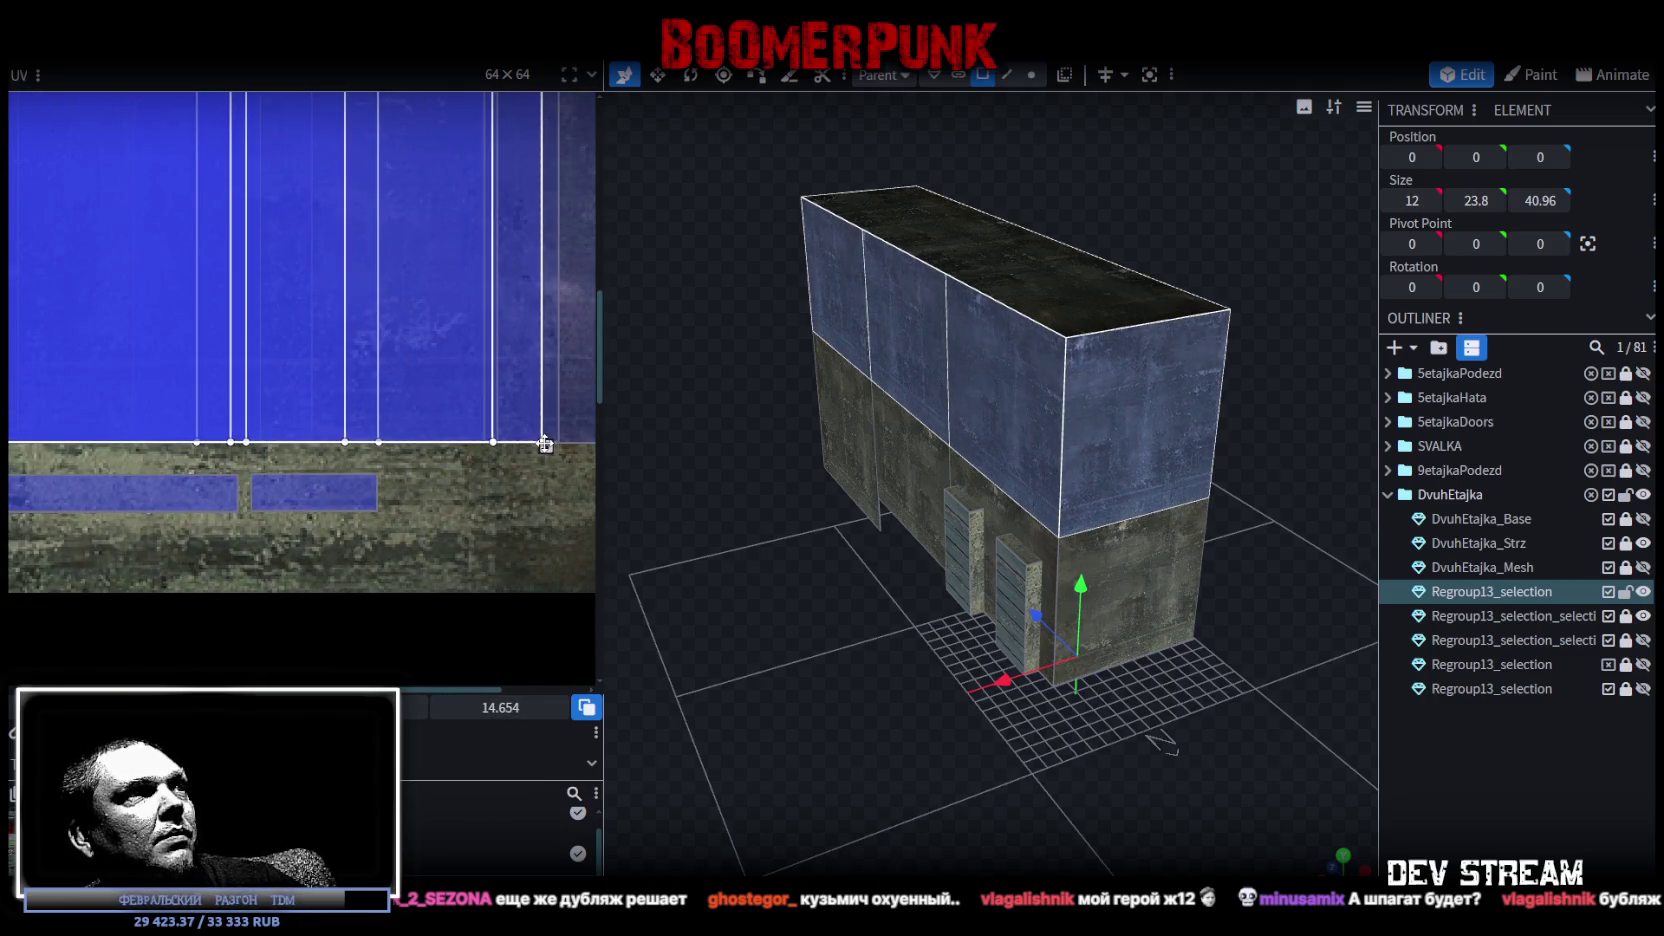
scroll(545, 444, up, 2)
scroll(501, 420, up, 1)
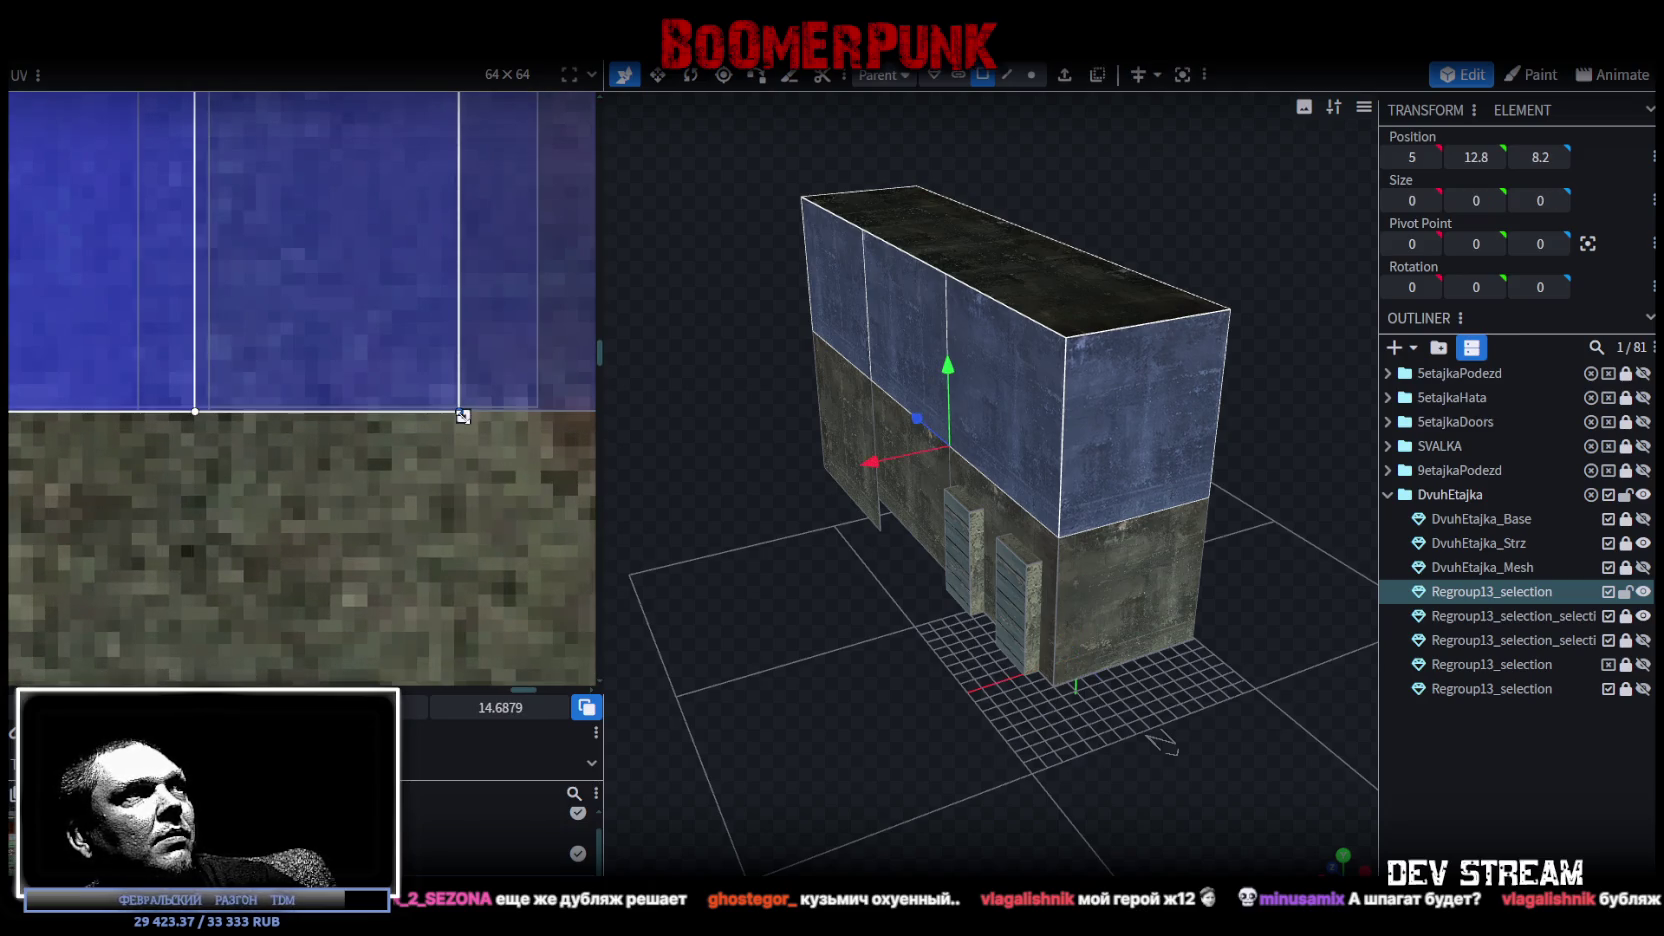
click(1503, 829)
mouse_move(1100, 760)
mouse_down()
mouse_move(1340, 732)
mouse_move(1288, 754)
mouse_move(995, 717)
mouse_move(960, 750)
mouse_up()
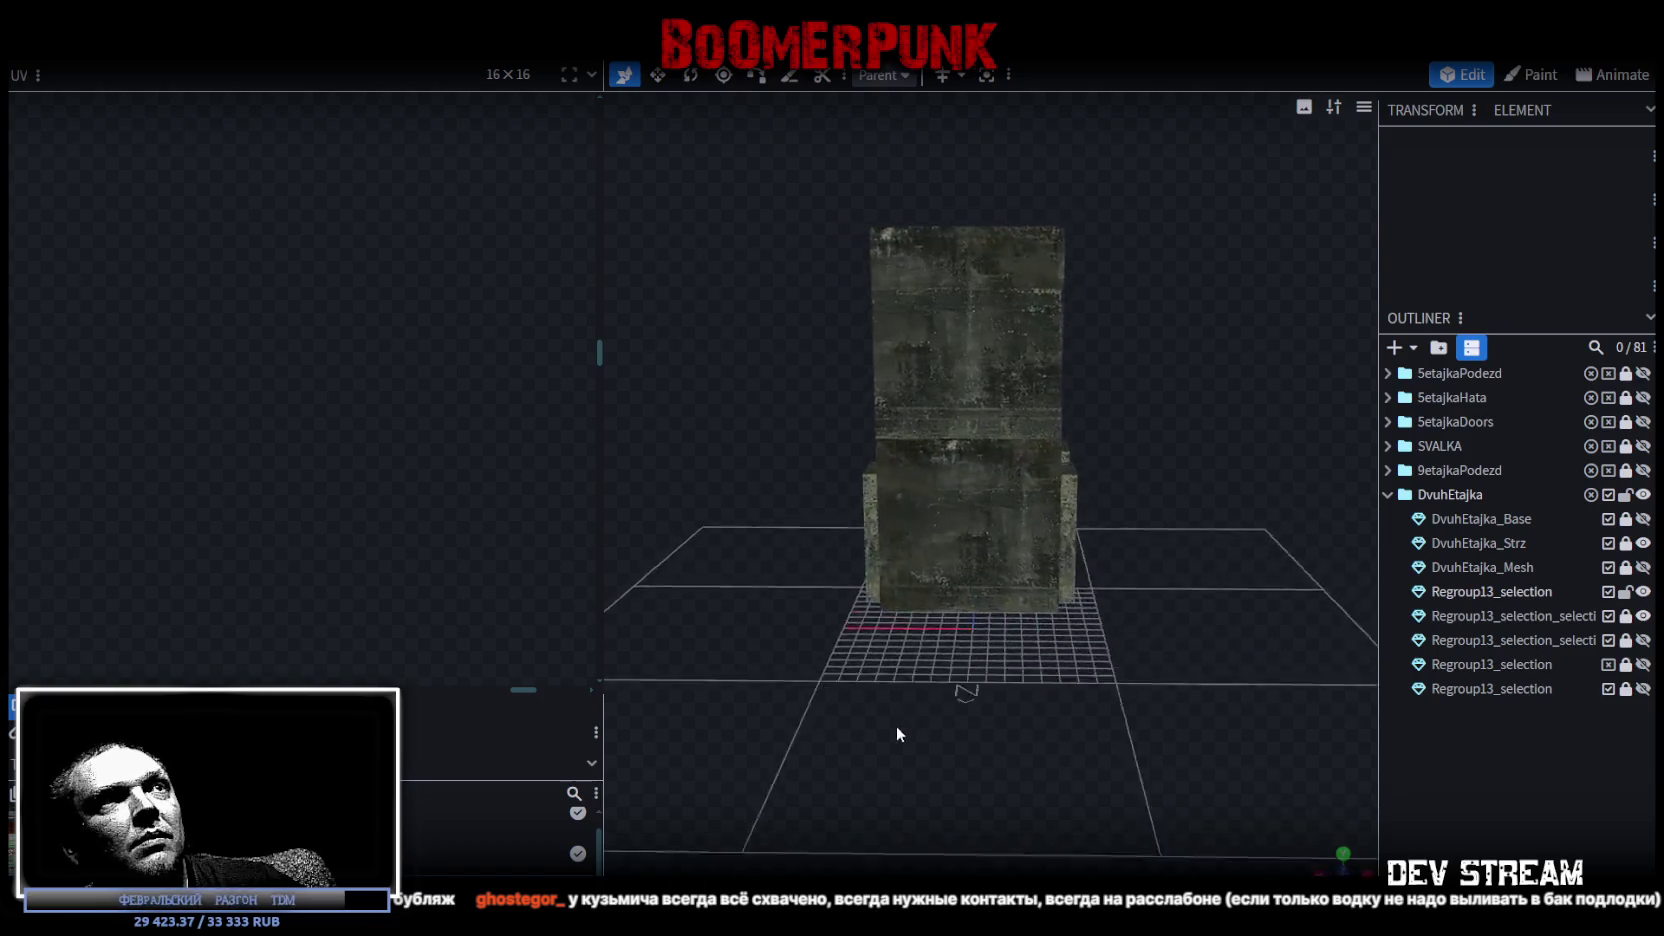
Make every part of DvuhEtajka visible again and view the building from a low side angle.
scroll(906, 780, up, 5)
scroll(910, 799, up, 3)
mouse_move(907, 798)
mouse_down()
mouse_move(1029, 646)
mouse_move(1003, 646)
mouse_move(1189, 565)
mouse_up()
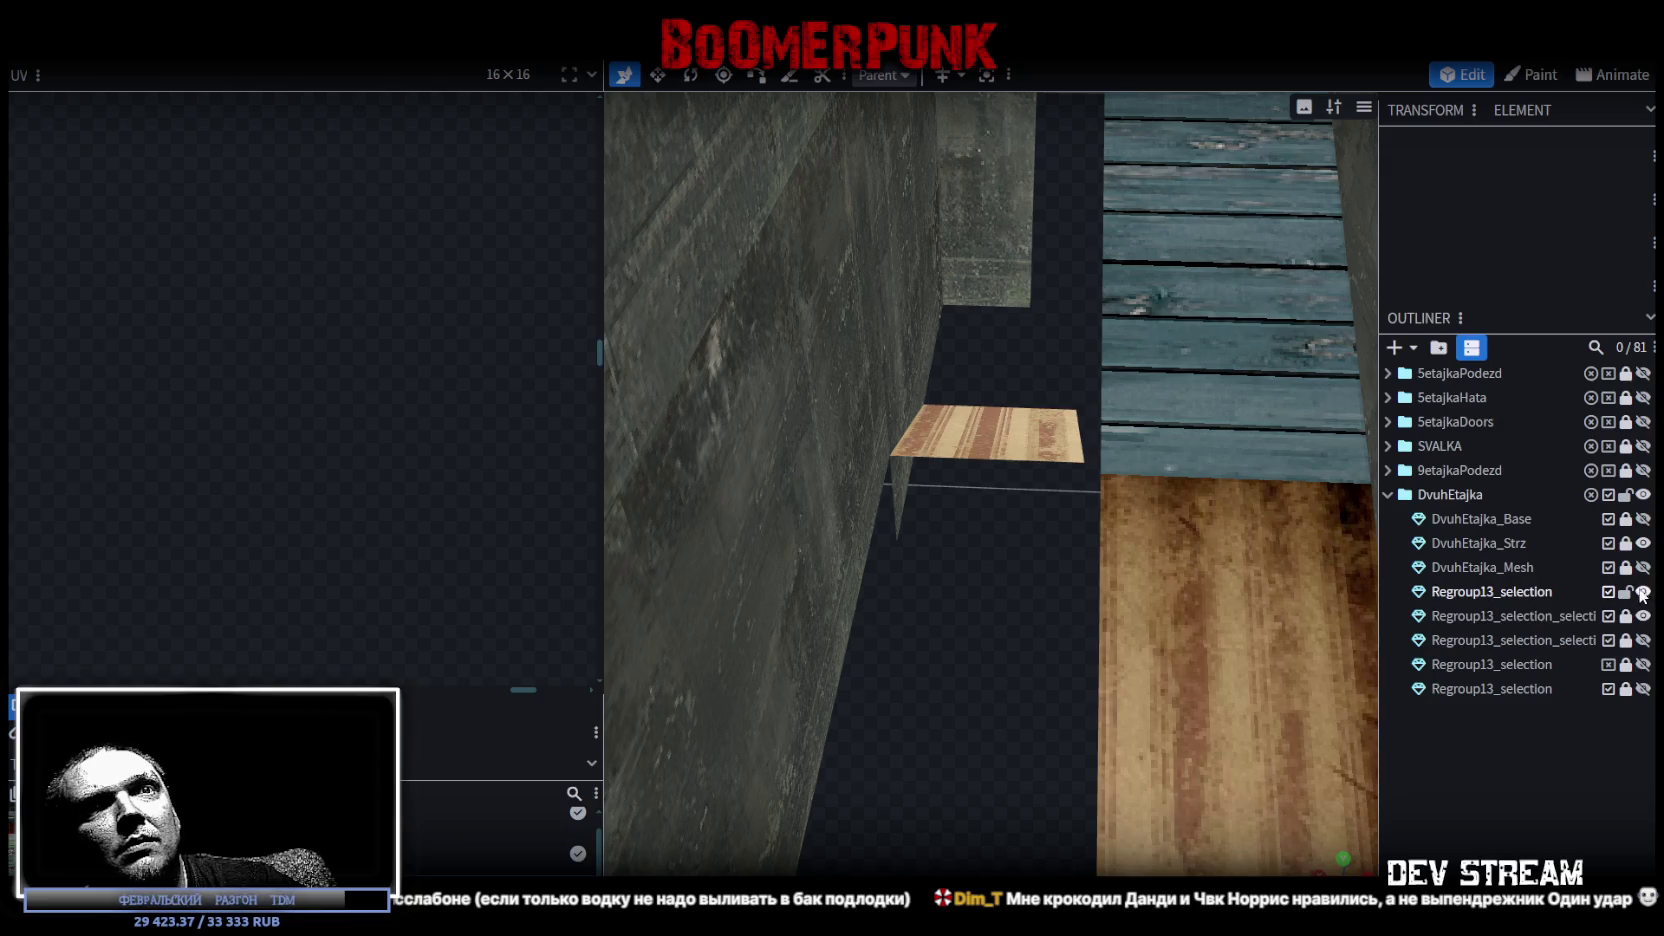
click(1643, 567)
click(1643, 567)
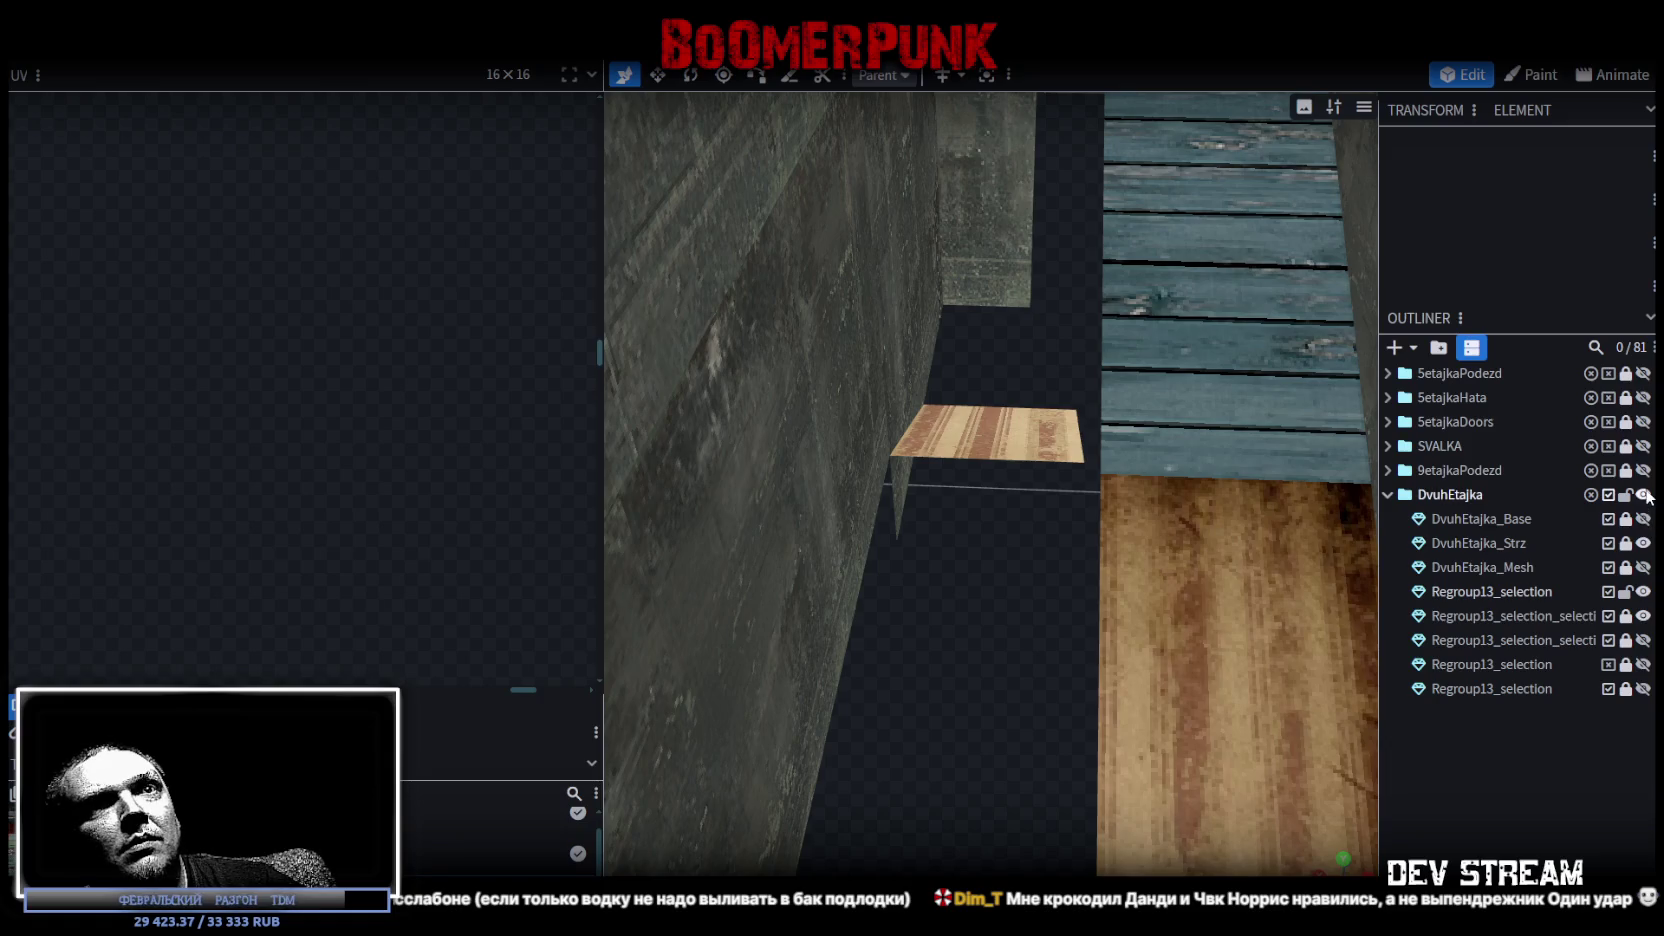
click(1643, 494)
scroll(1172, 540, down, 3)
scroll(1133, 557, down, 3)
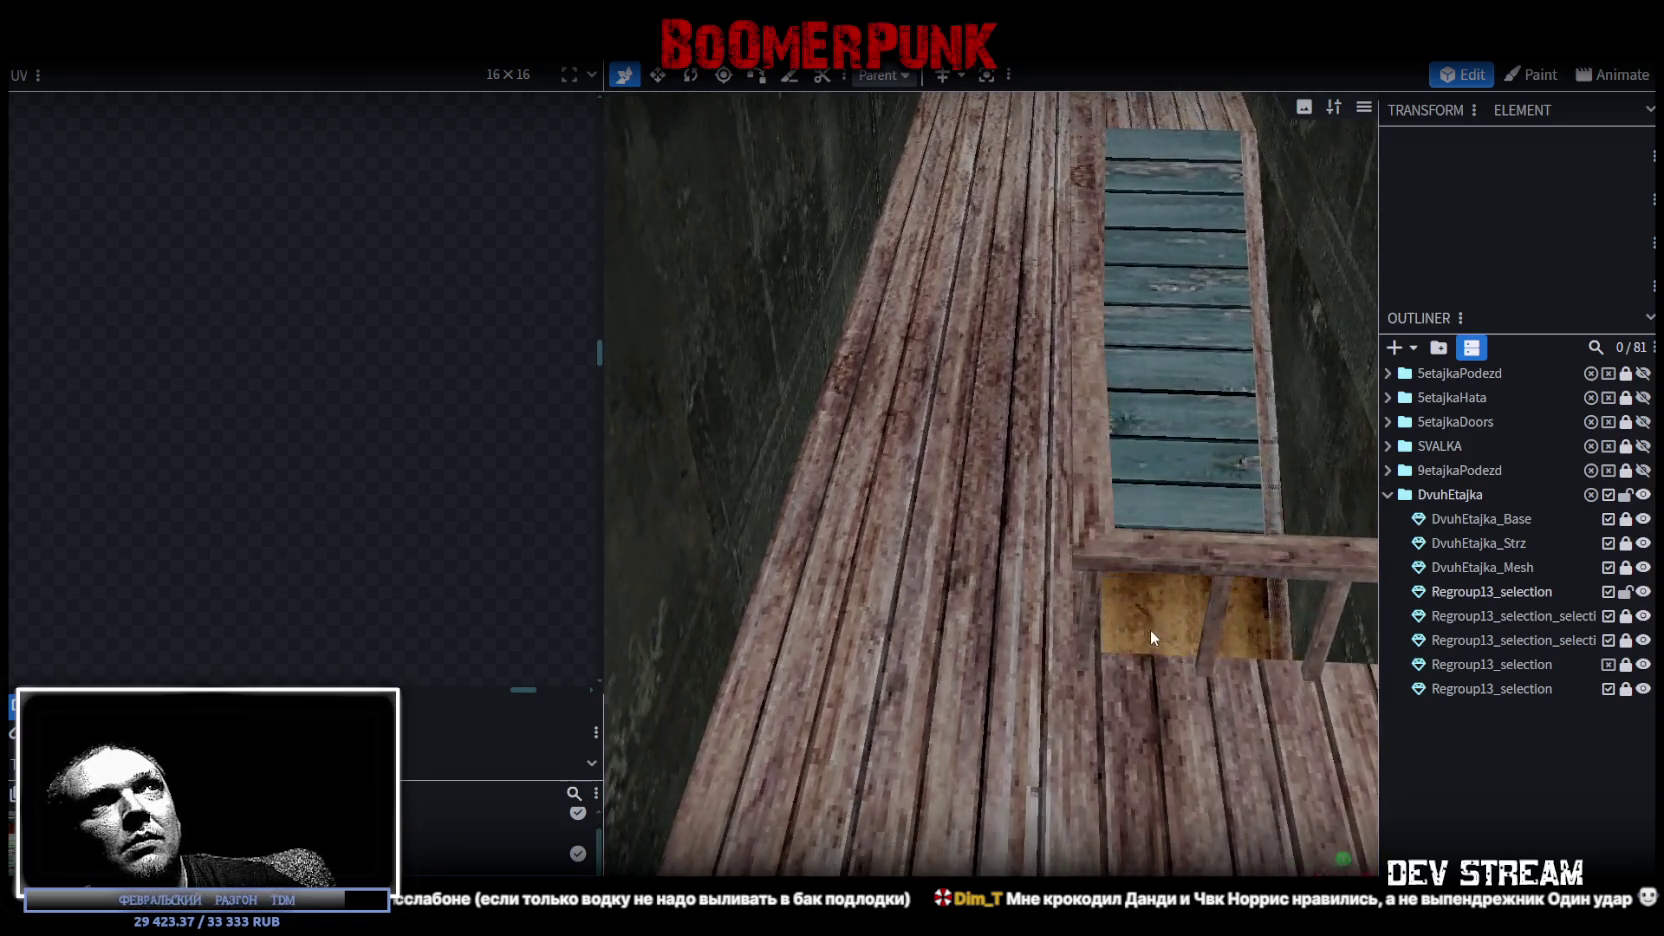
scroll(1151, 631, down, 3)
scroll(1107, 639, down, 3)
scroll(1107, 632, down, 5)
mouse_move(1051, 576)
mouse_down()
mouse_move(1028, 311)
mouse_move(772, 203)
mouse_up()
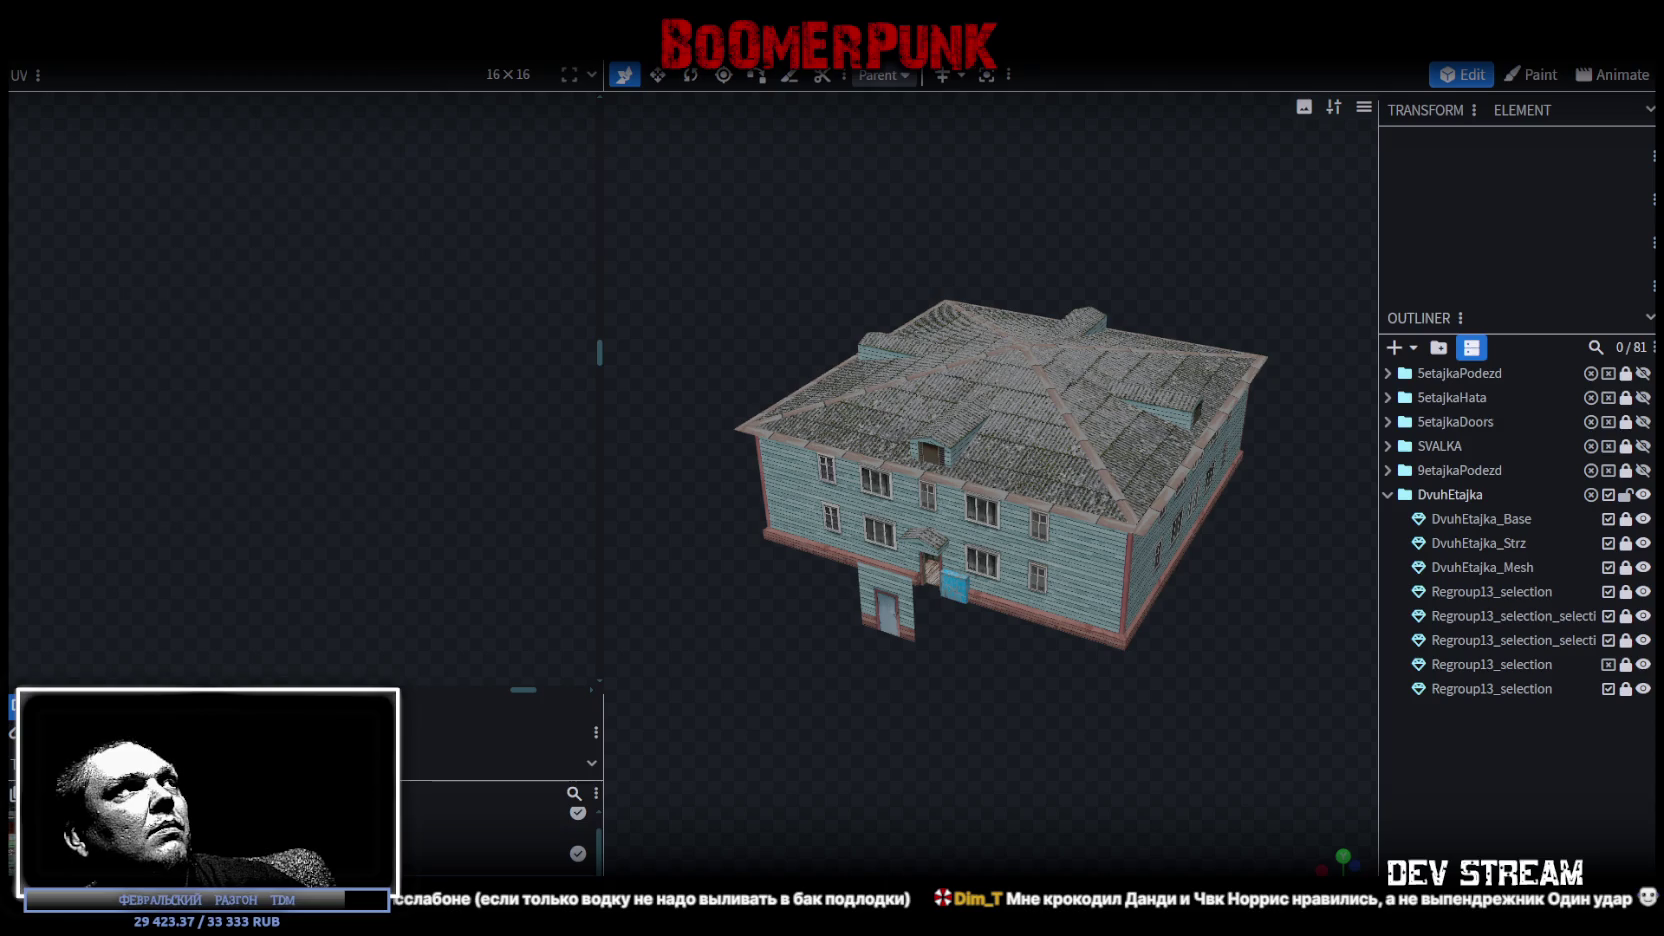
Export the model as FBX over the existing Build28.fbx and return to Unity.
click(150, 40)
click(557, 466)
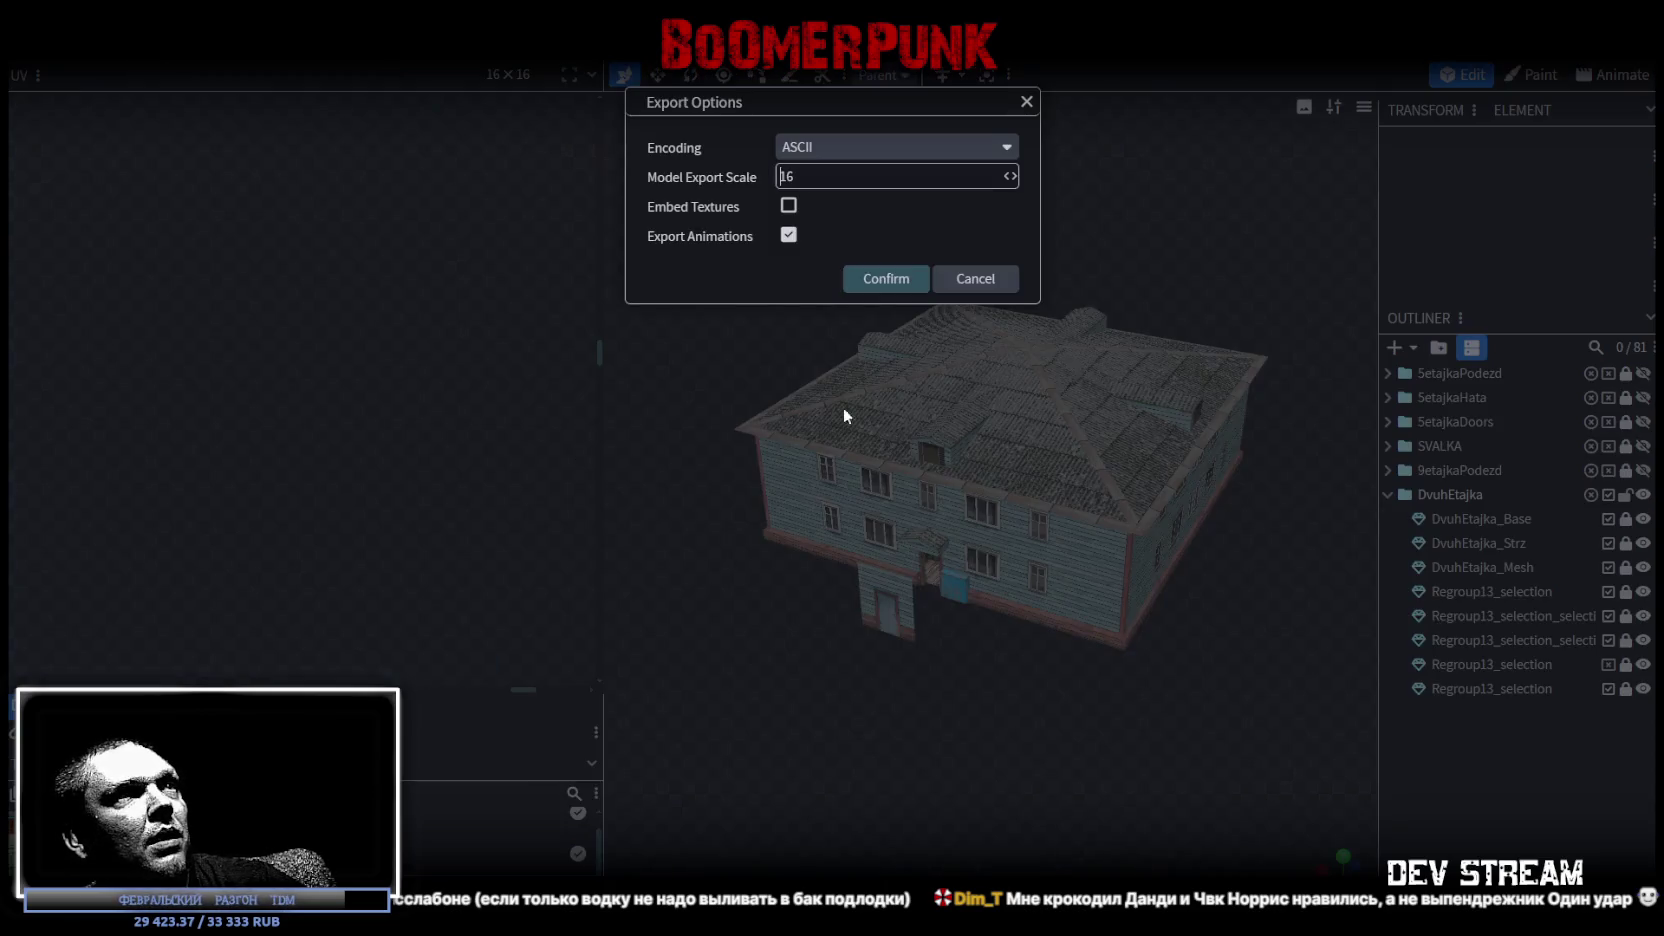
click(874, 282)
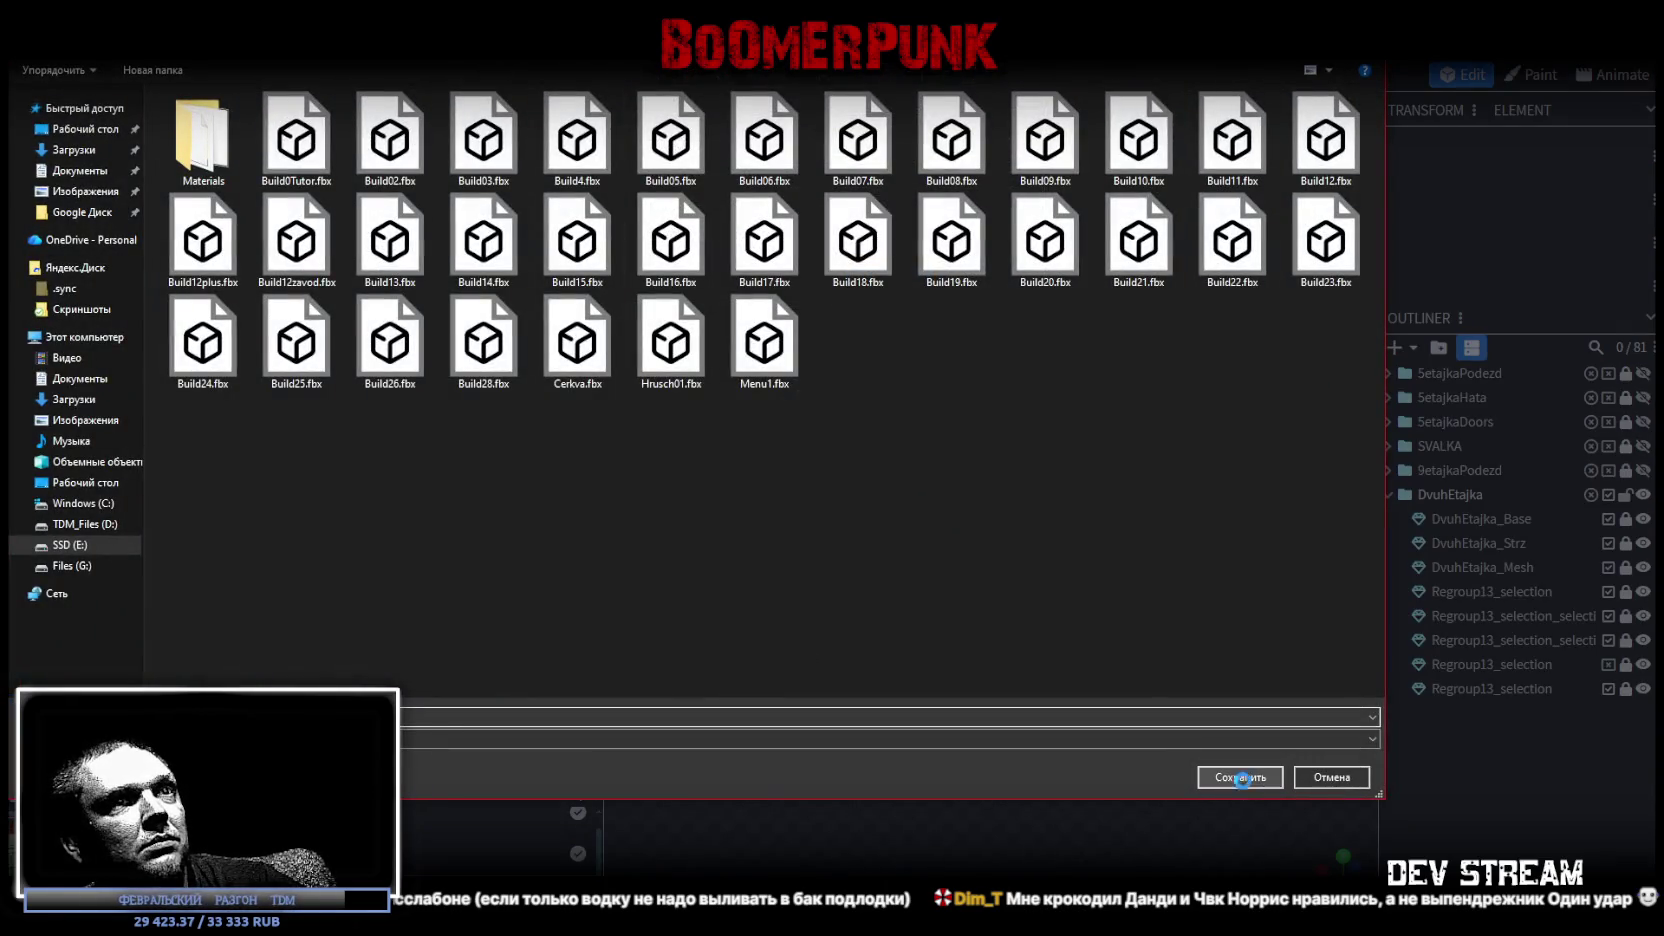
click(1241, 779)
click(853, 478)
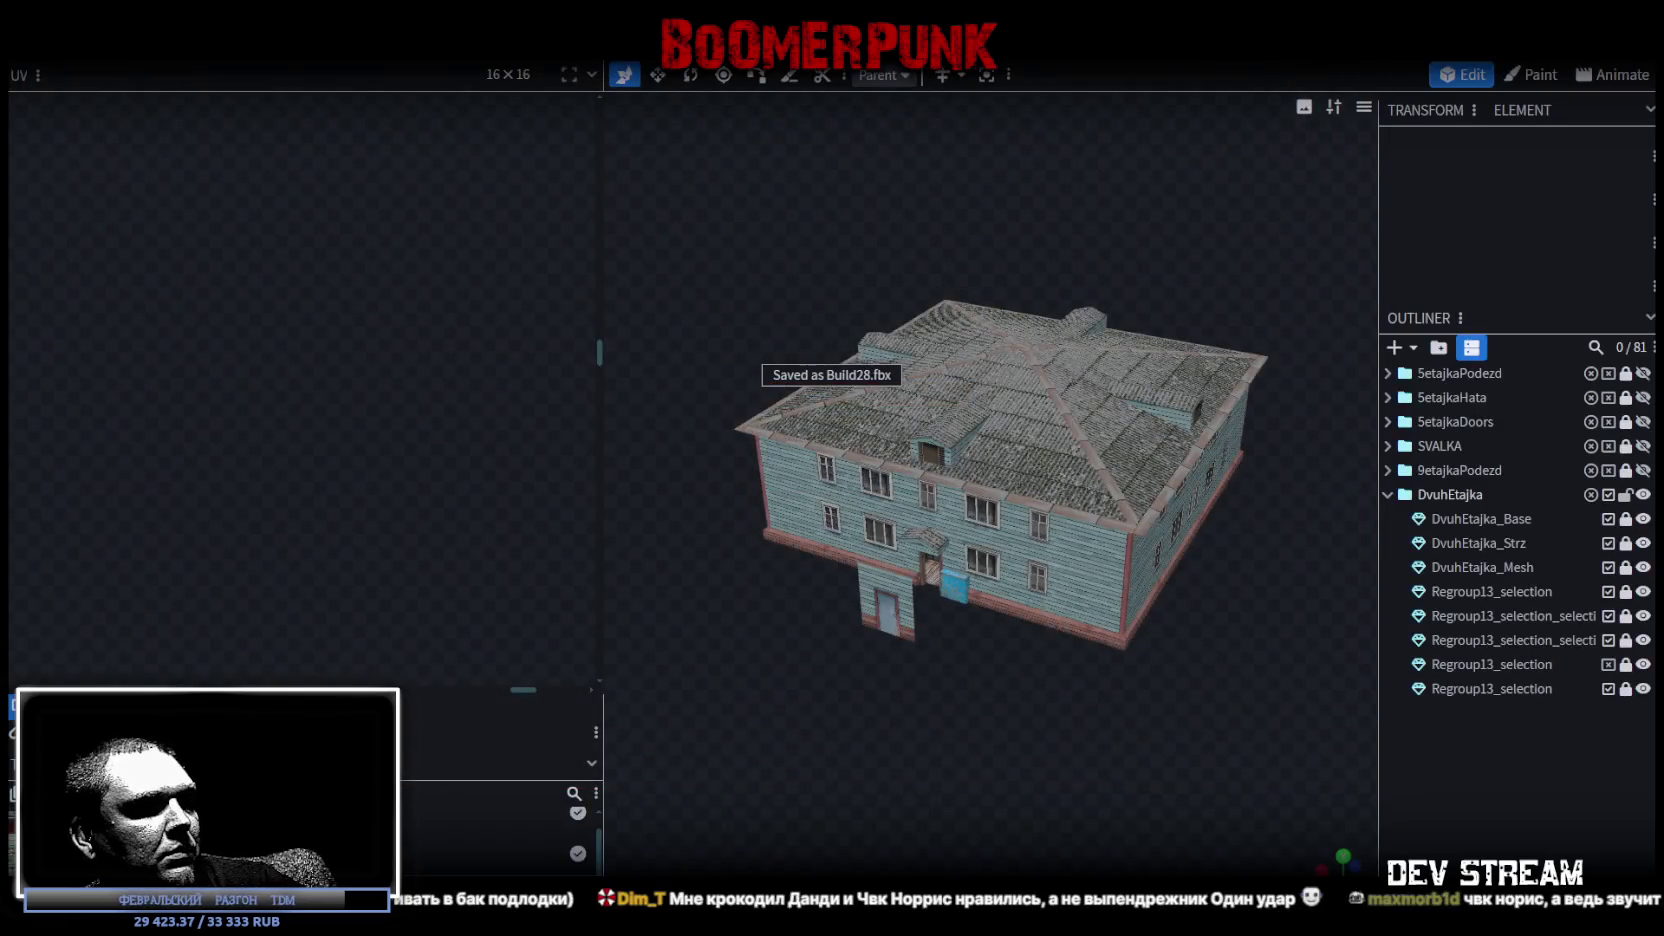
key(alt+Tab)
right_drag(815, 428, 841, 460)
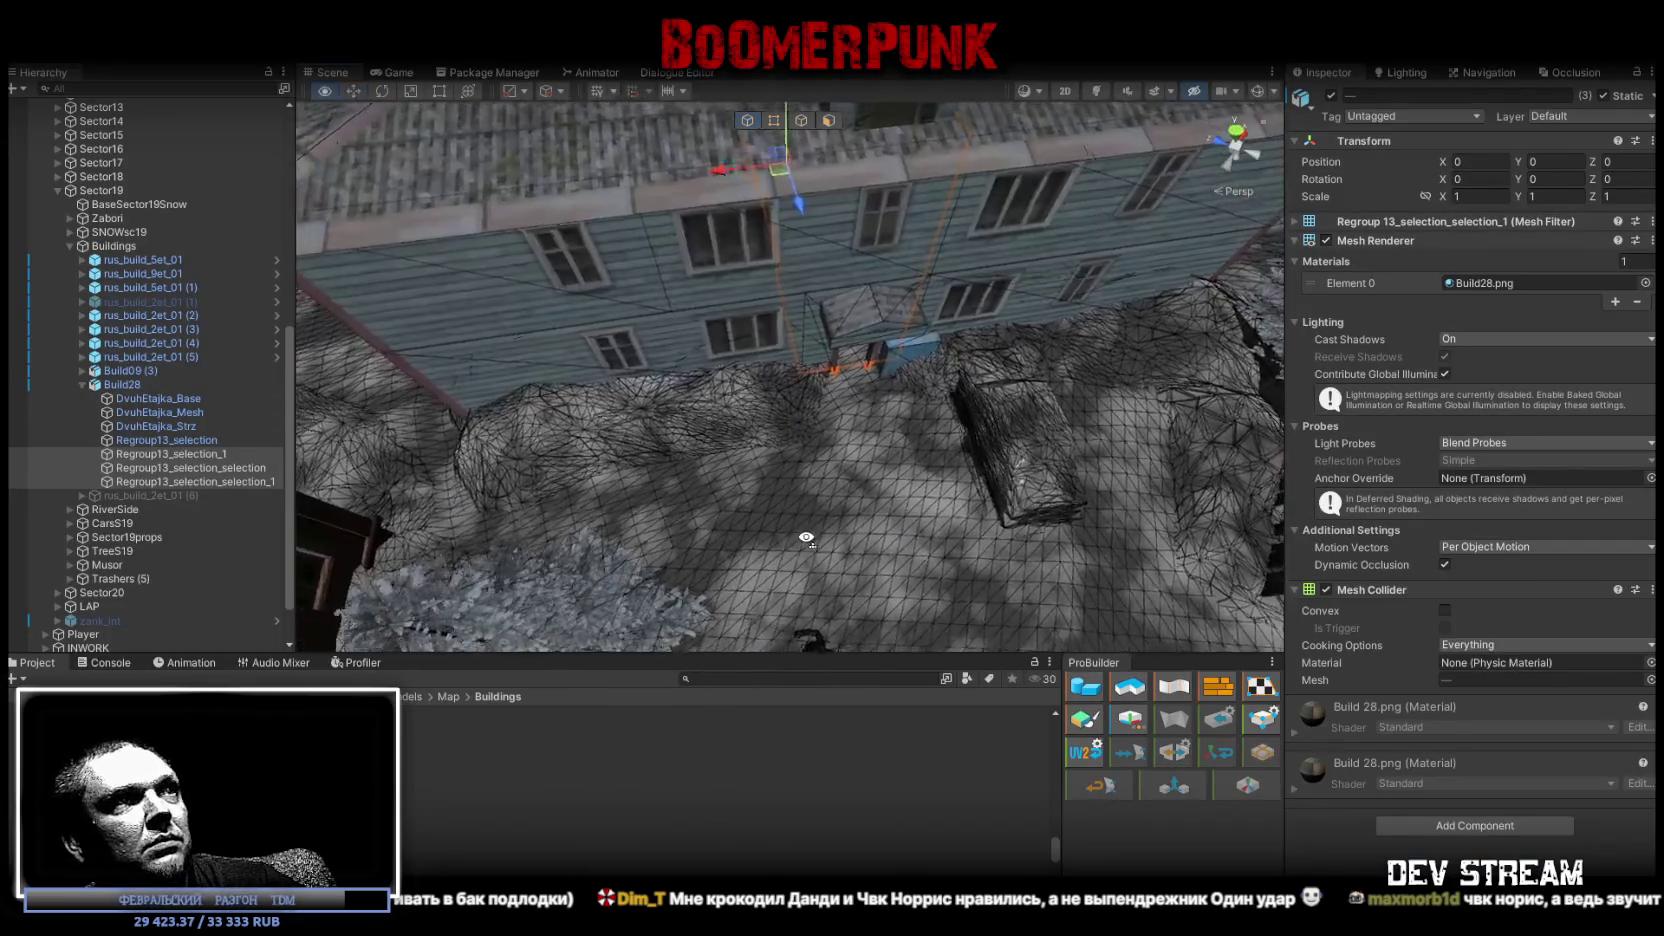
Assign the Wall_10 material to Element 0 of the BaseSector19Snow ground mesh.
click(841, 460)
click(965, 416)
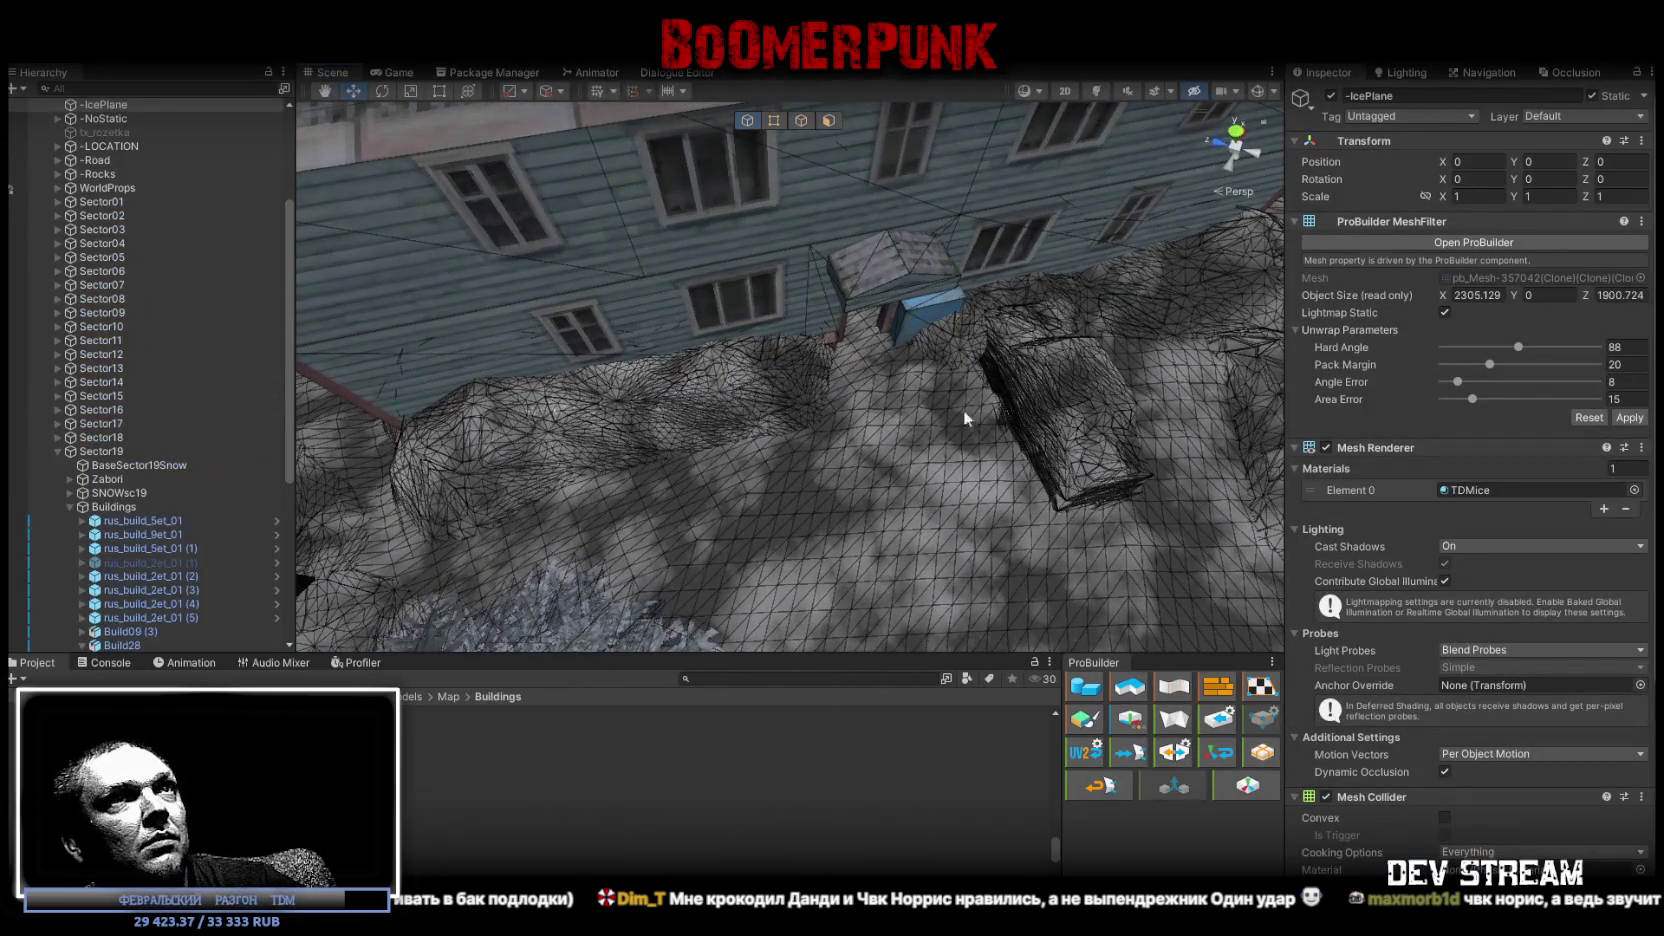
click(1088, 429)
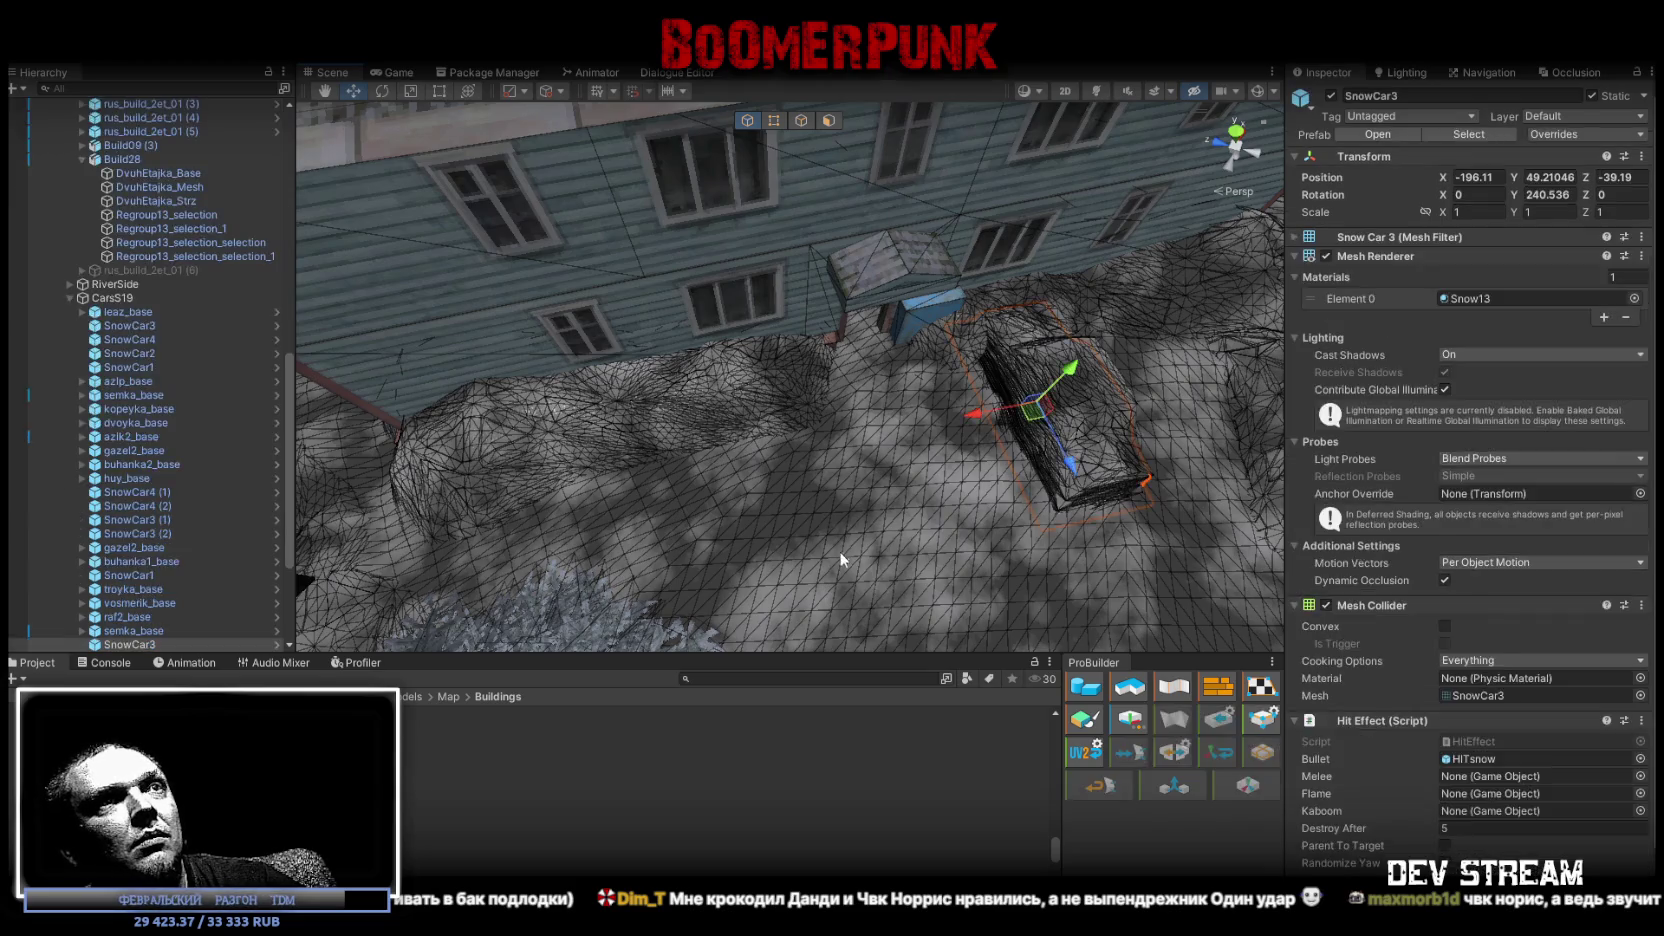
click(840, 549)
click(1634, 490)
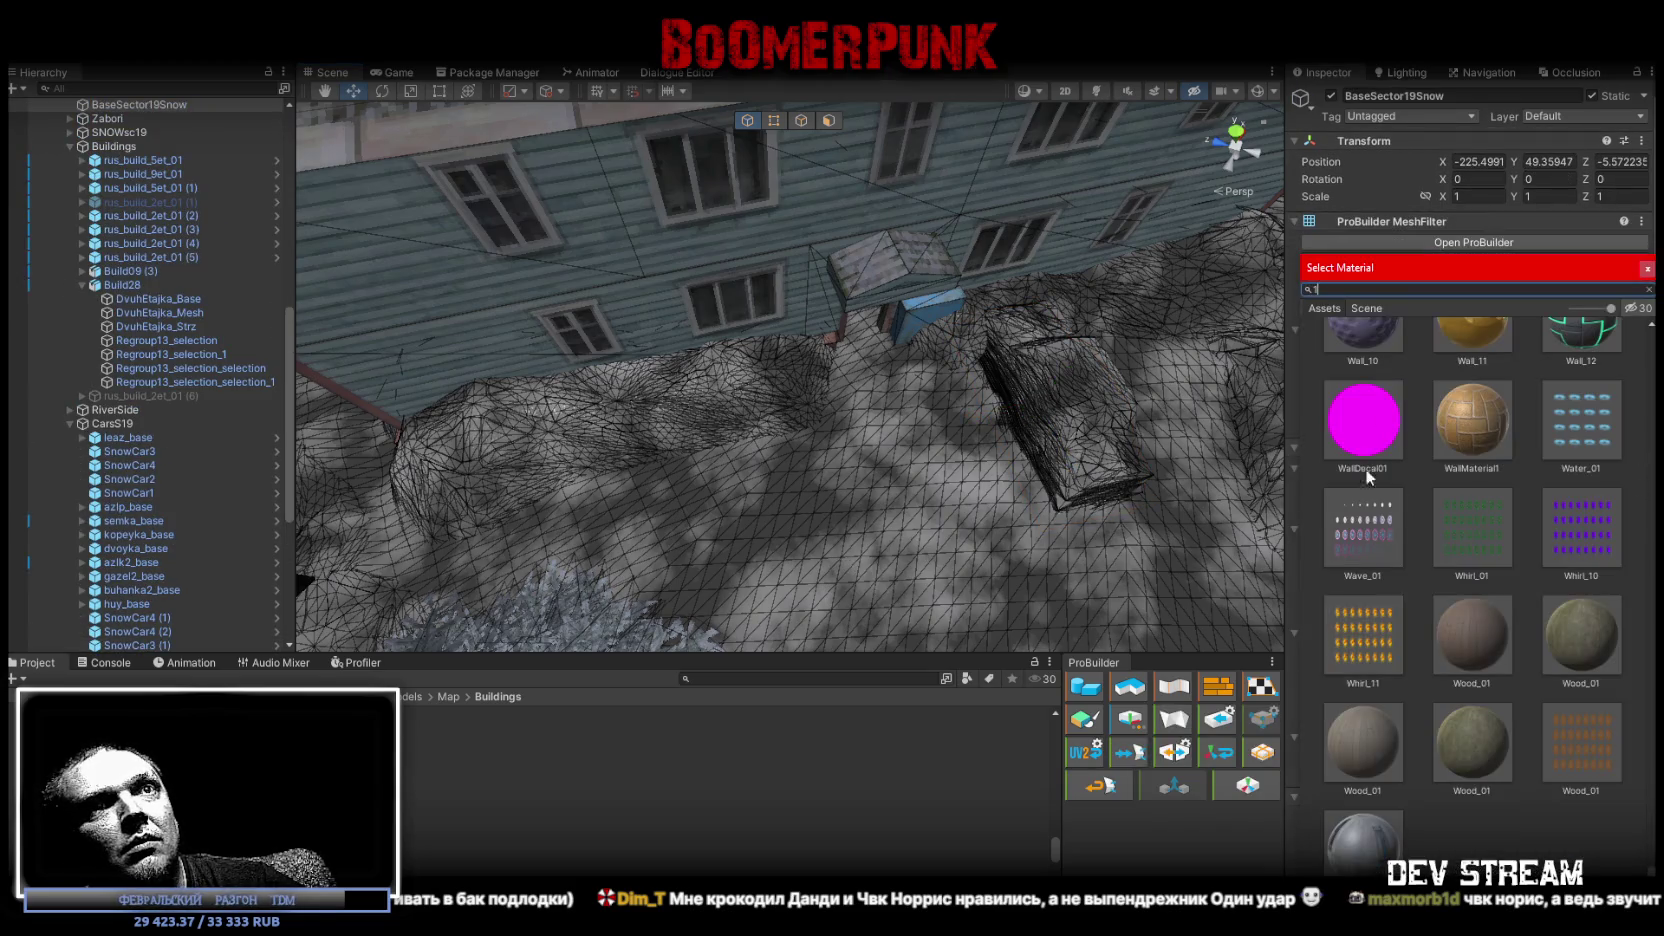
scroll(1530, 497, up, 2)
double_click(1368, 413)
Select the snow mound Sugrob05 (5) beside the building wall.
mouse_move(780, 420)
right_down()
mouse_move(843, 388)
mouse_move(1228, 376)
mouse_move(1107, 345)
mouse_move(992, 345)
mouse_move(1021, 375)
mouse_move(982, 392)
mouse_move(838, 386)
right_up()
click(838, 386)
right_drag(940, 359, 925, 350)
Scale Sugrob05 (5) along Z to flatten the snow mound.
key(r)
drag(928, 345, 910, 354)
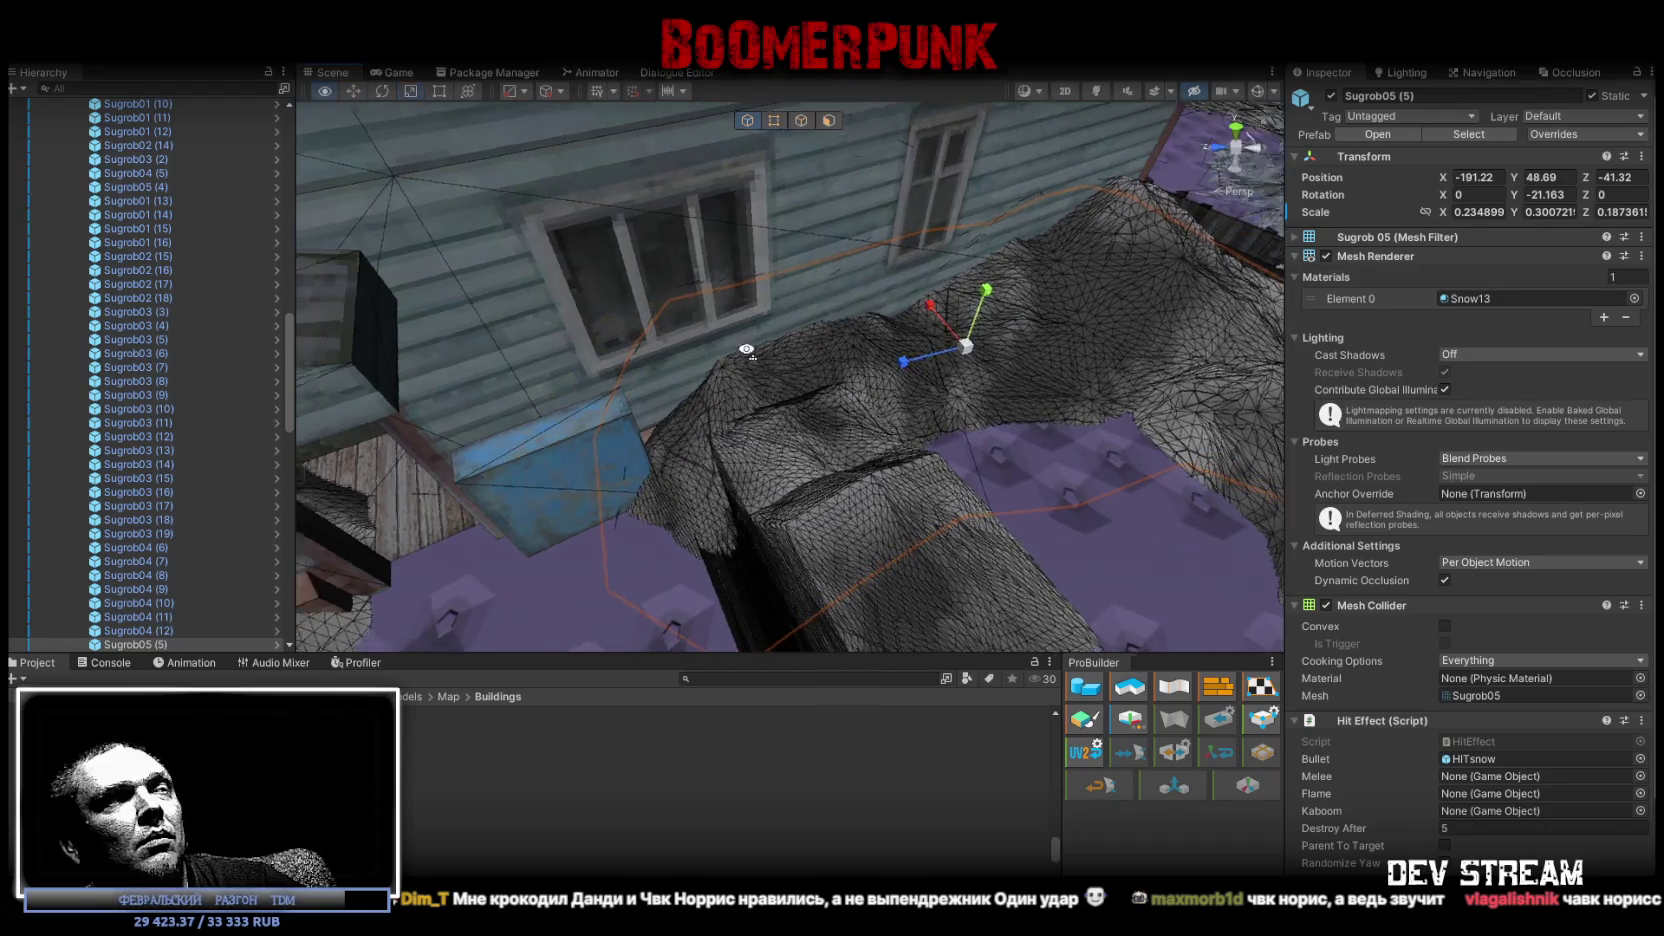
mouse_move(910, 354)
right_down()
mouse_move(1025, 364)
mouse_move(446, 245)
mouse_move(233, 326)
right_up()
Flatten Sugrob05 (6) to about 0.142 Z and 0.266 Y, then shift it slightly.
key(Down)
key(f)
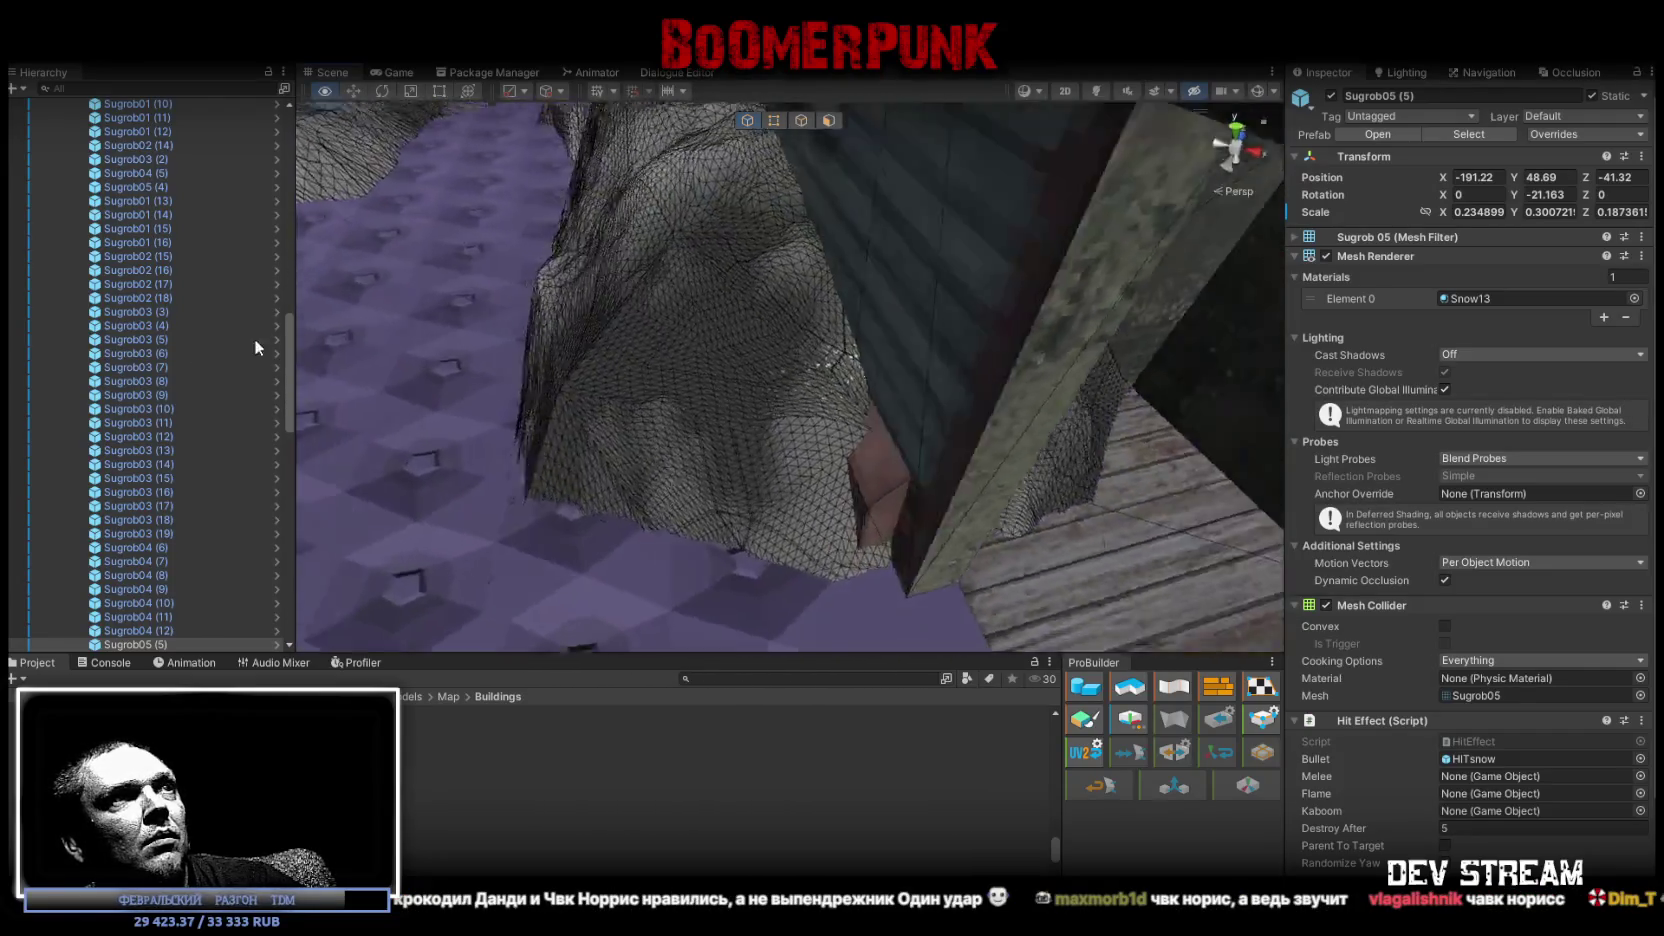
right_drag(728, 365, 867, 362)
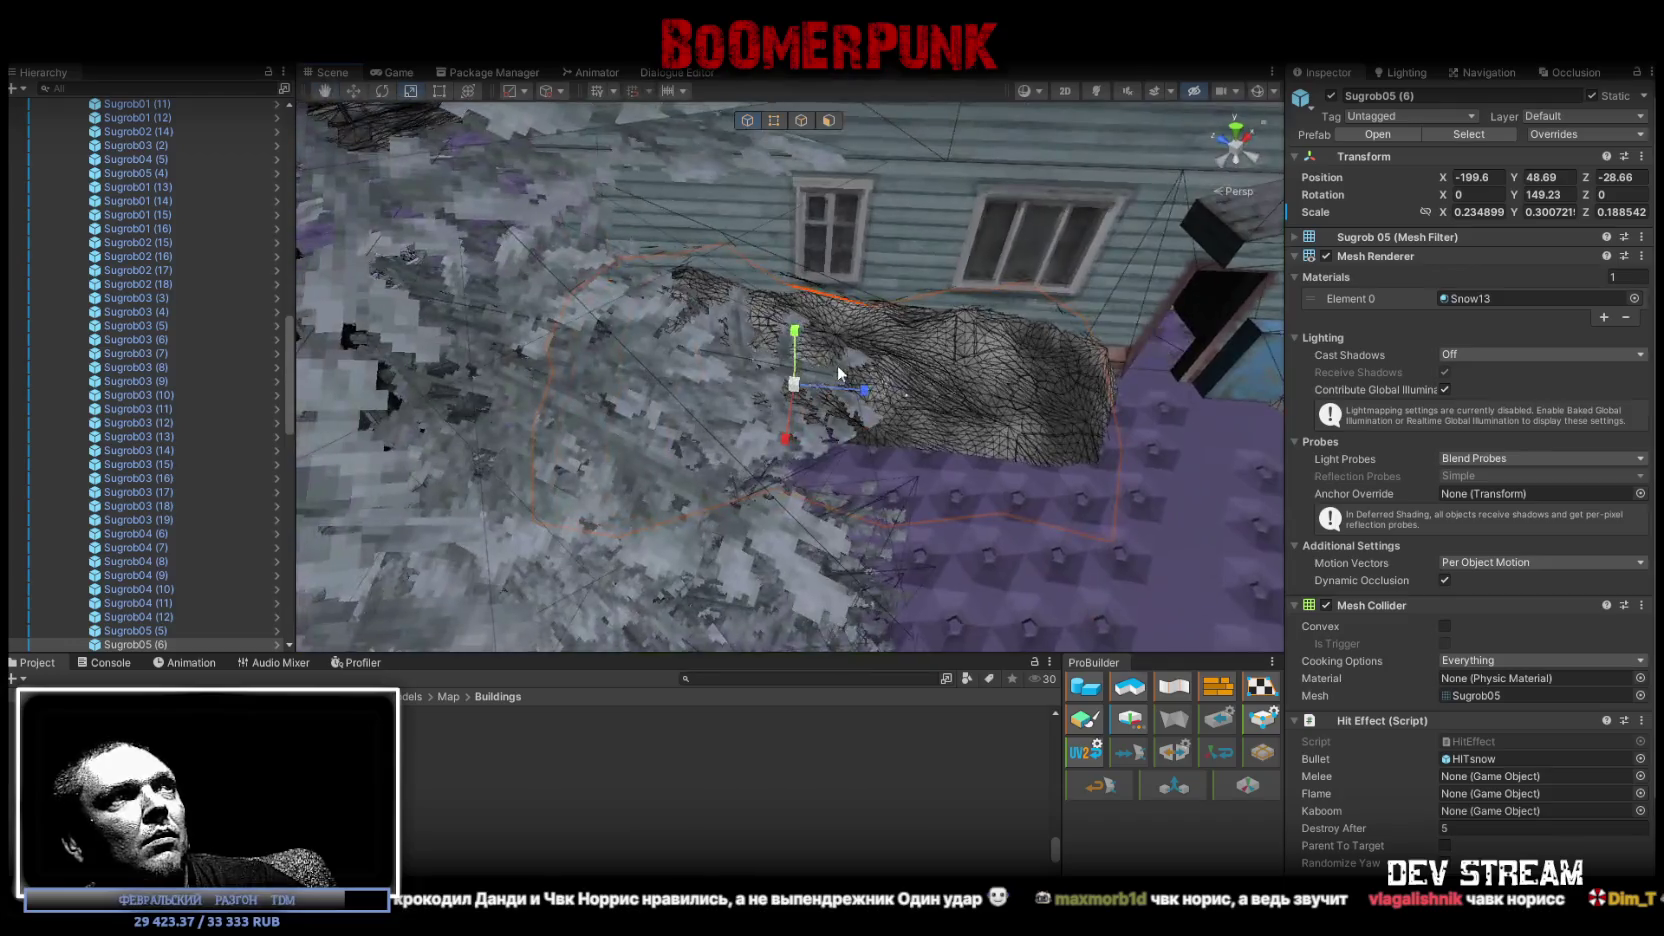
drag(897, 347, 880, 350)
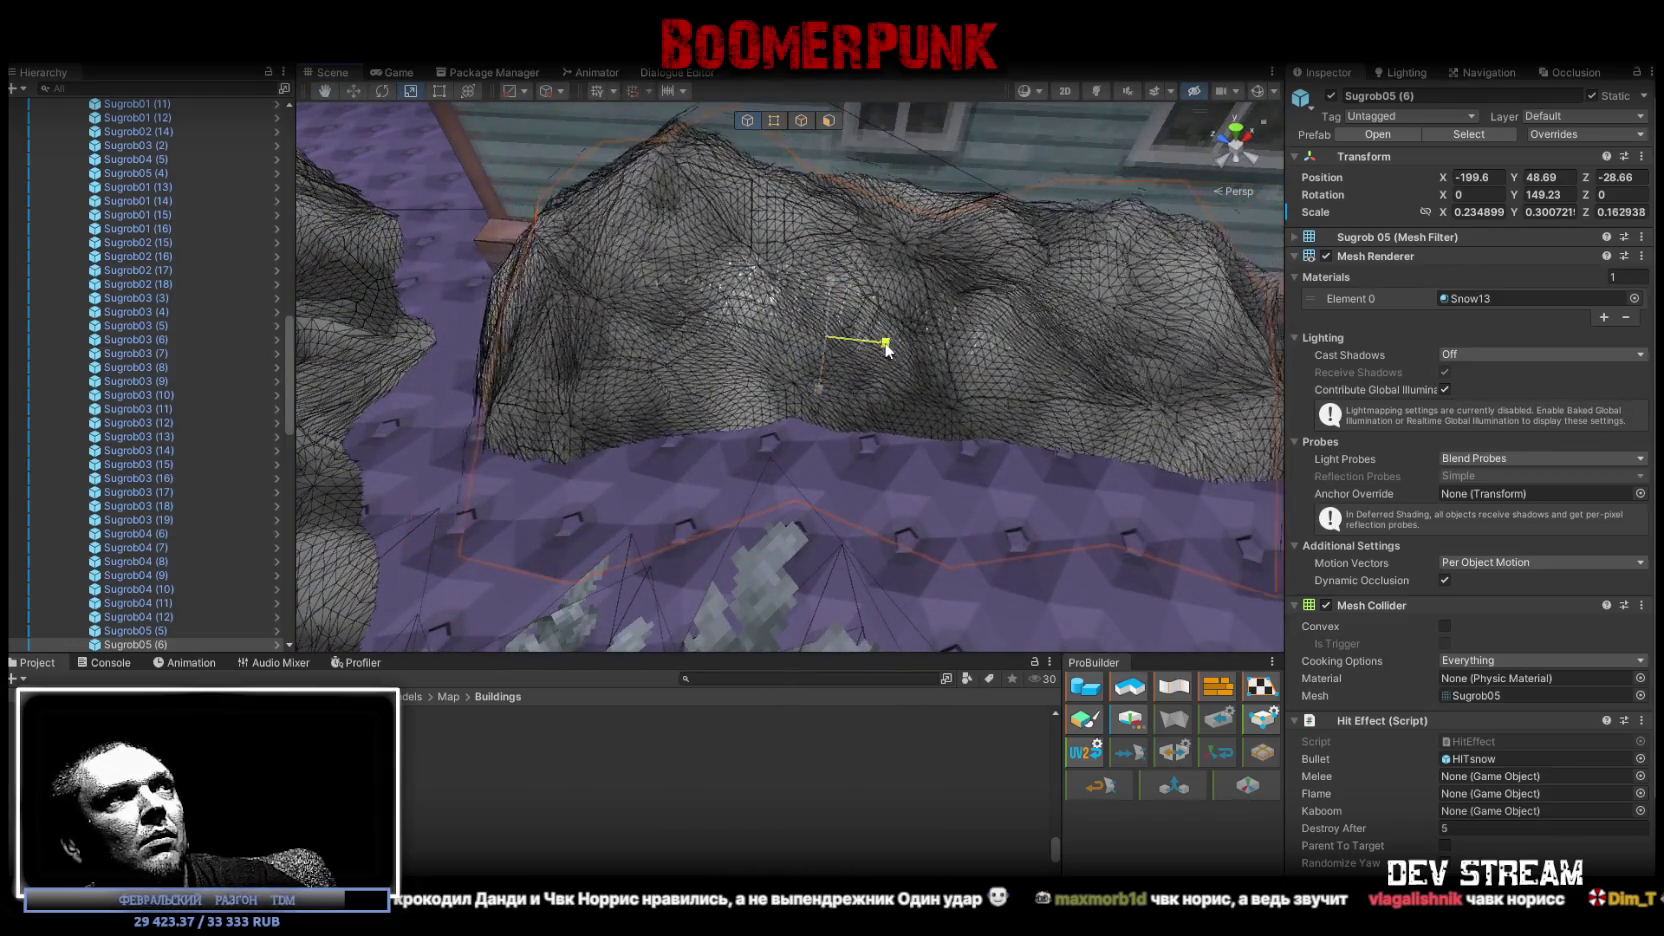
drag(830, 287, 830, 338)
mouse_move(1040, 290)
right_down()
mouse_move(1077, 272)
mouse_move(640, 293)
mouse_move(960, 207)
right_up()
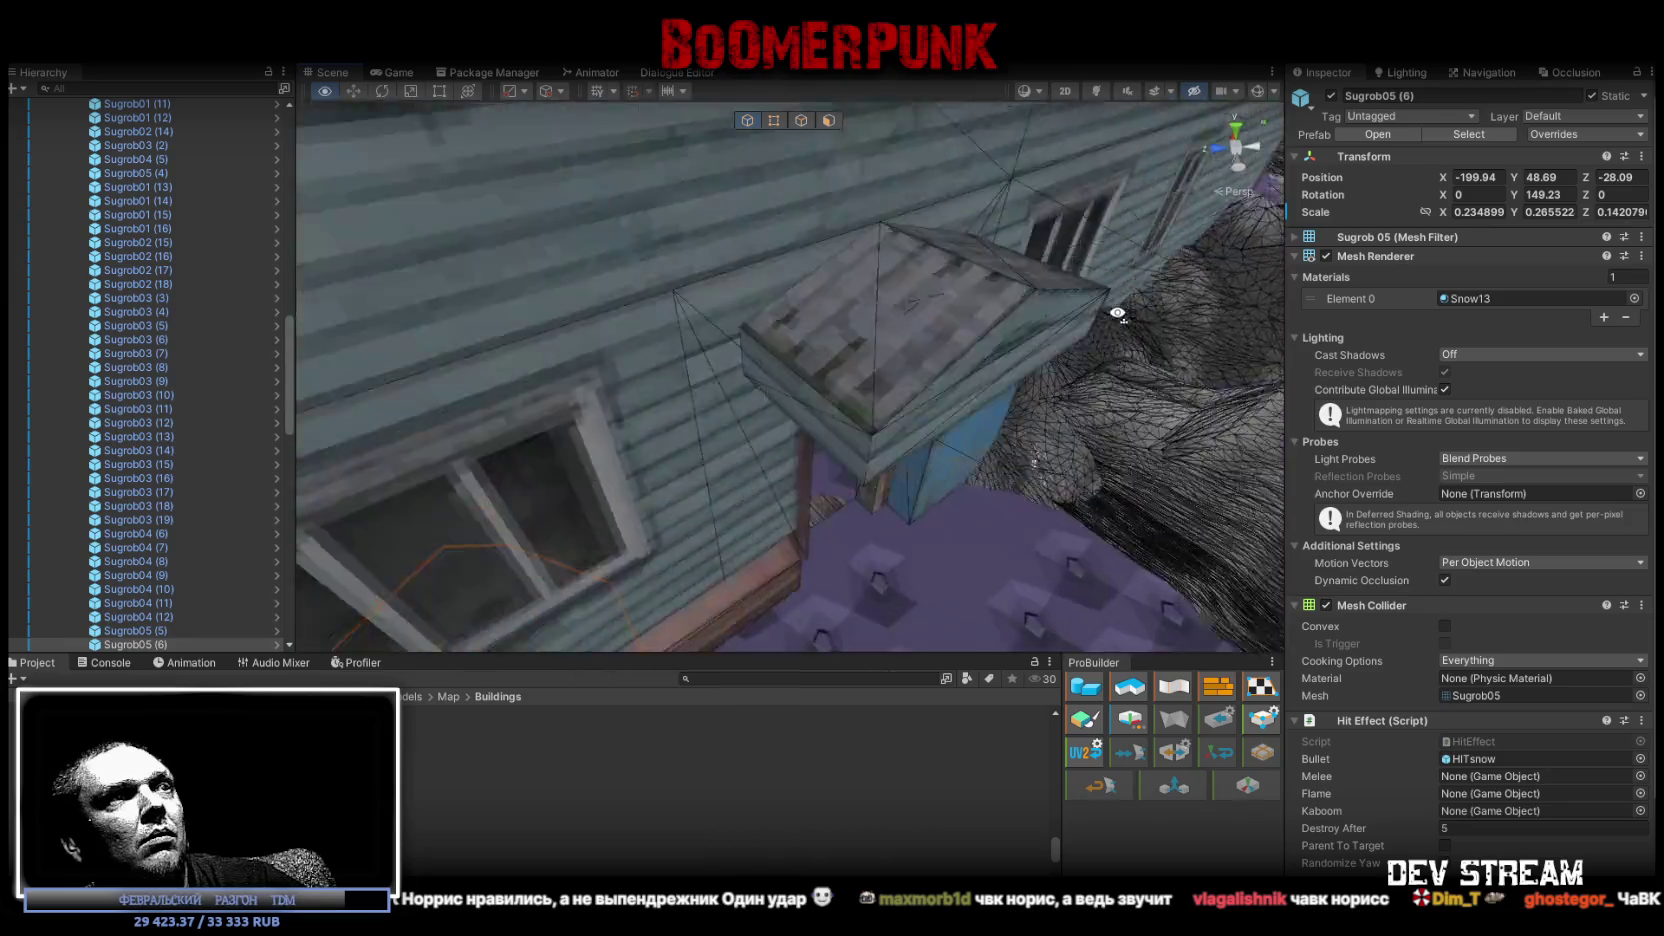
Select the BaseSector19Snow ground, switch to edge mode, and inspect it around the house.
right_drag(960, 207, 956, 429)
click(850, 484)
mouse_move(850, 484)
right_down()
mouse_move(1301, 521)
mouse_move(901, 514)
mouse_move(848, 355)
mouse_move(459, 447)
right_up()
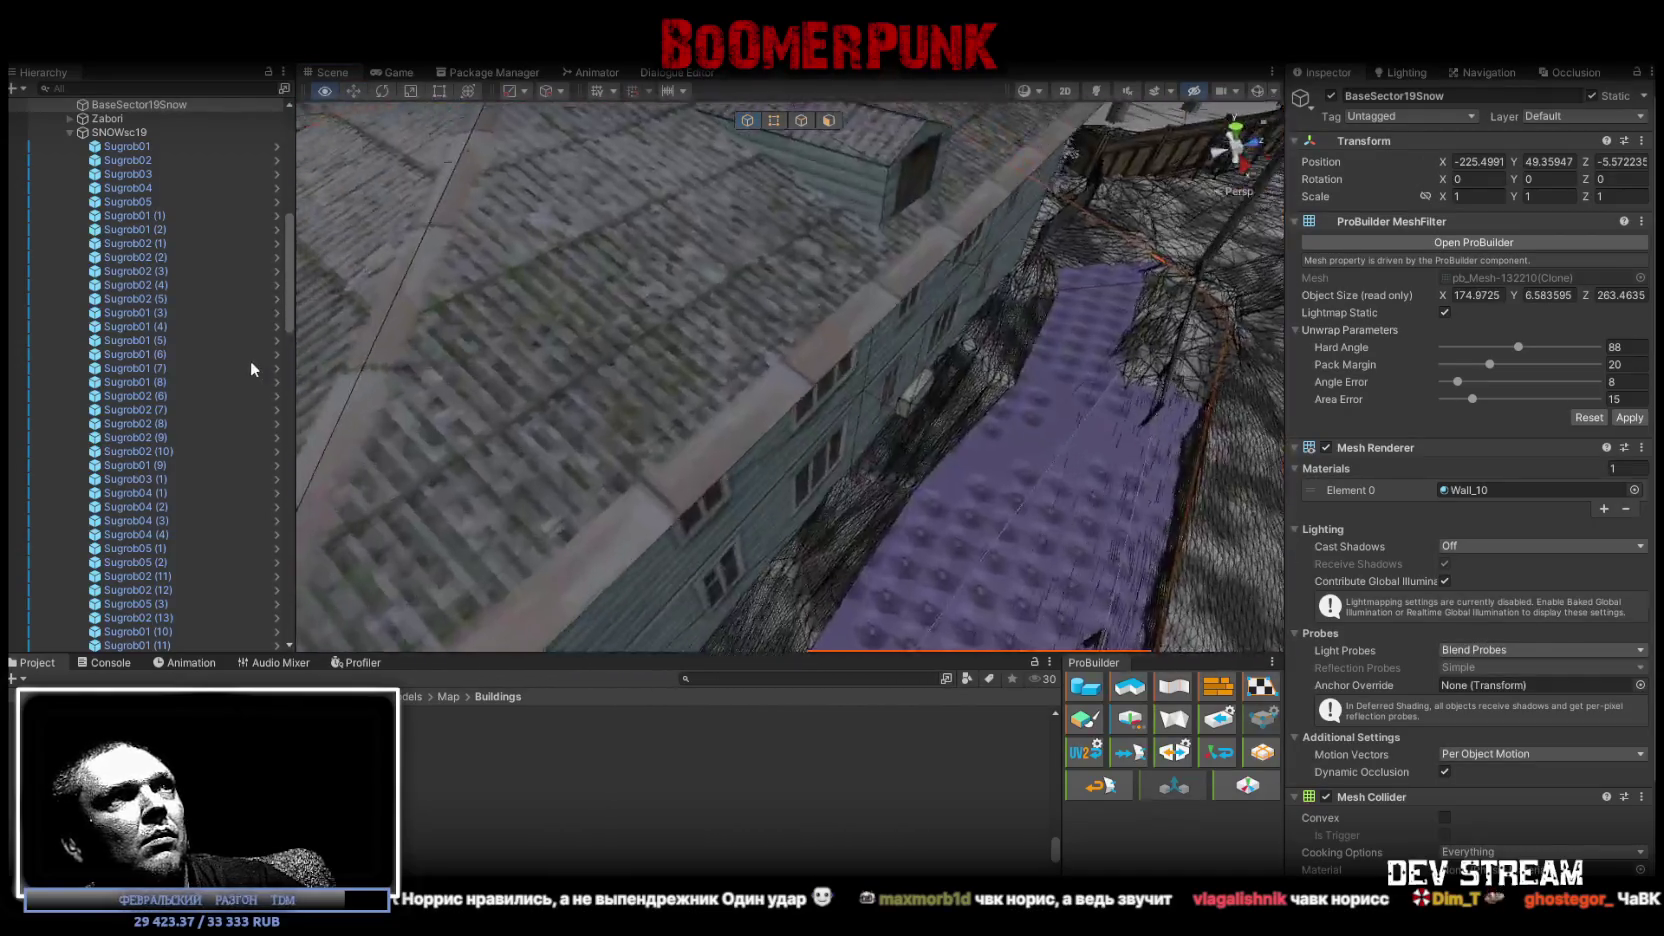
right_drag(459, 447, 117, 230)
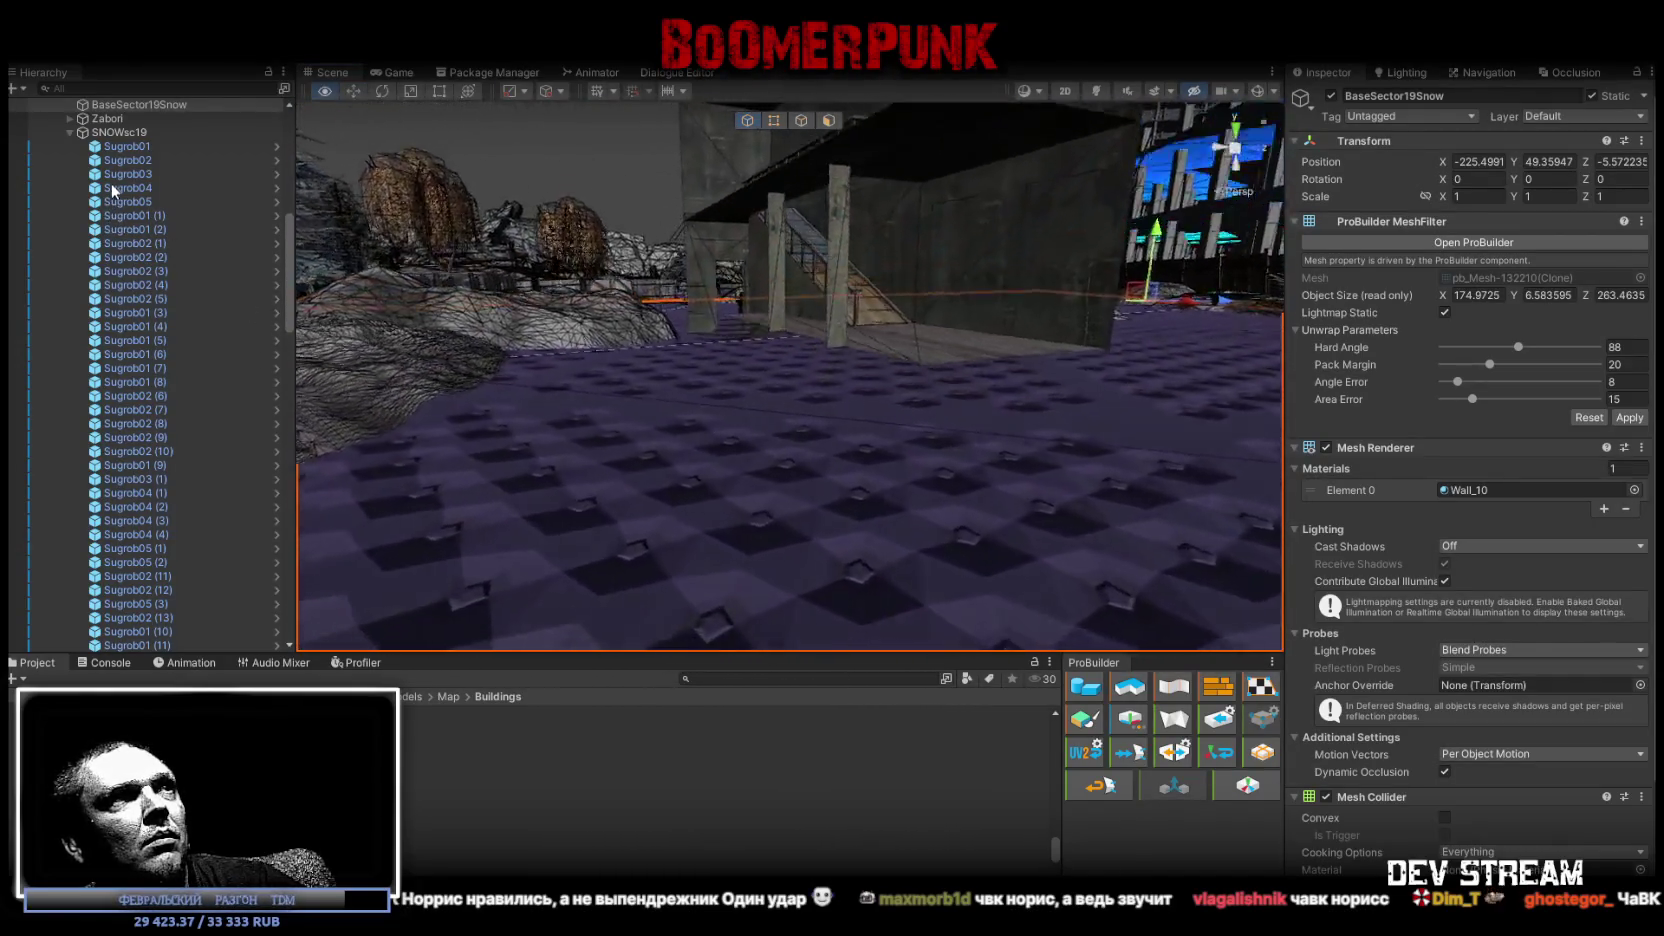
mouse_move(457, 208)
right_down()
mouse_move(1042, 455)
mouse_move(1224, 384)
right_up()
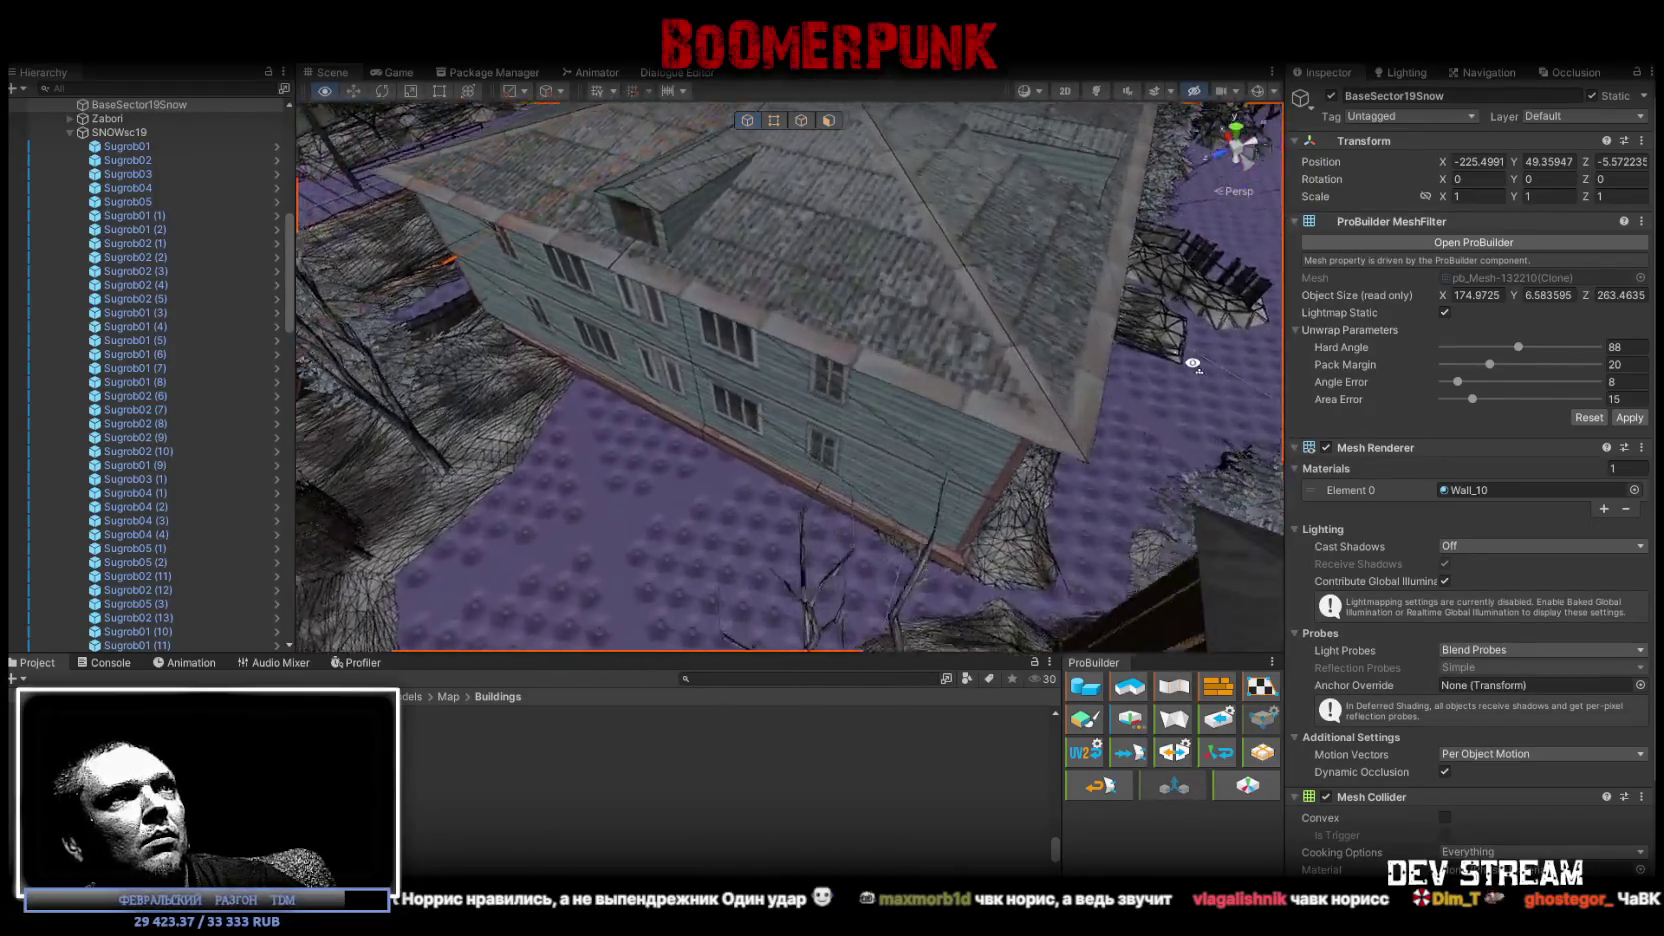
key(k)
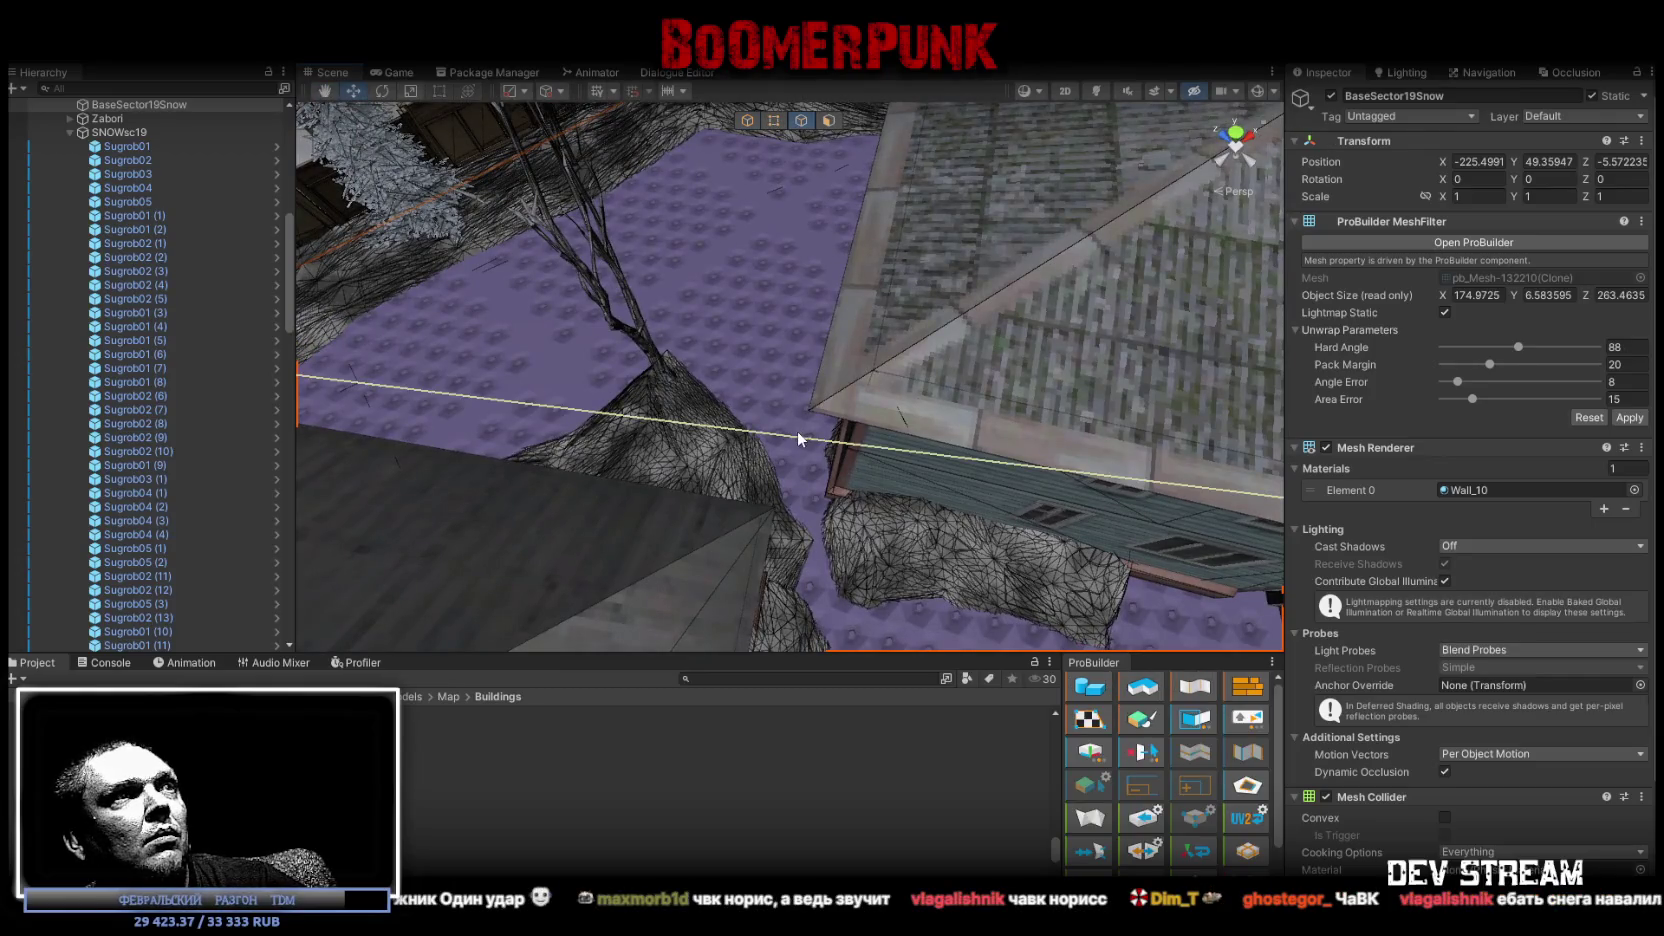
mouse_move(812, 458)
right_down()
mouse_move(703, 362)
mouse_move(684, 377)
mouse_move(691, 397)
mouse_move(869, 397)
mouse_move(824, 371)
mouse_move(1024, 269)
mouse_move(995, 196)
right_up()
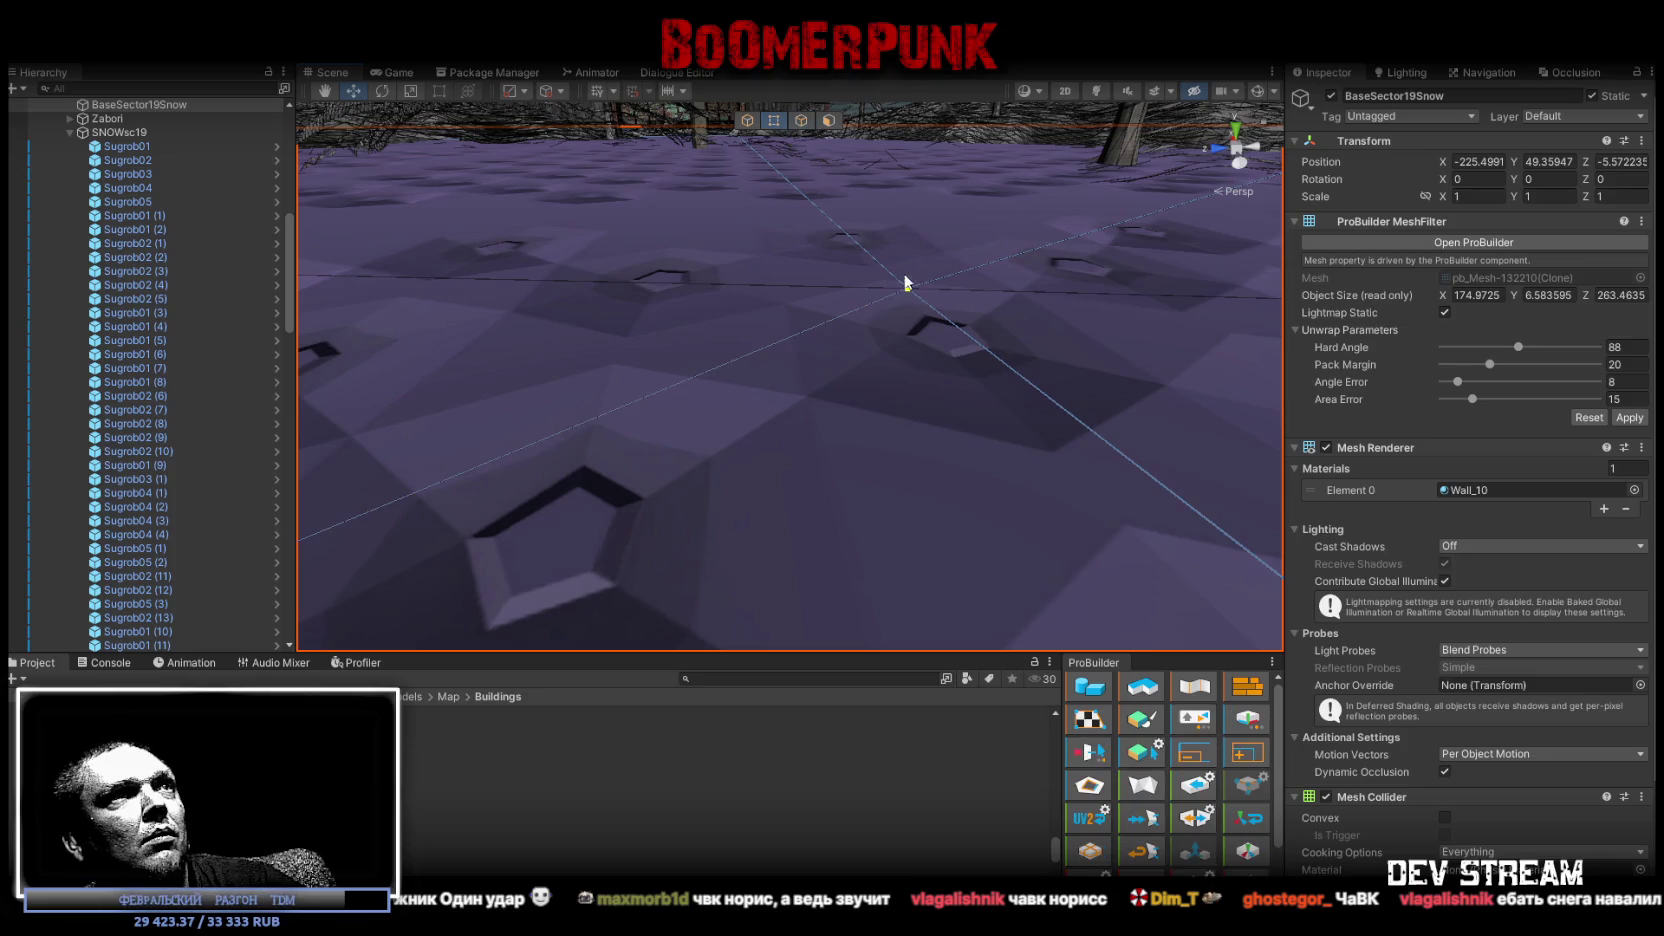
mouse_move(906, 297)
right_down()
mouse_move(1073, 423)
mouse_move(1055, 390)
mouse_move(862, 375)
mouse_move(832, 323)
mouse_move(877, 401)
mouse_move(668, 430)
right_up()
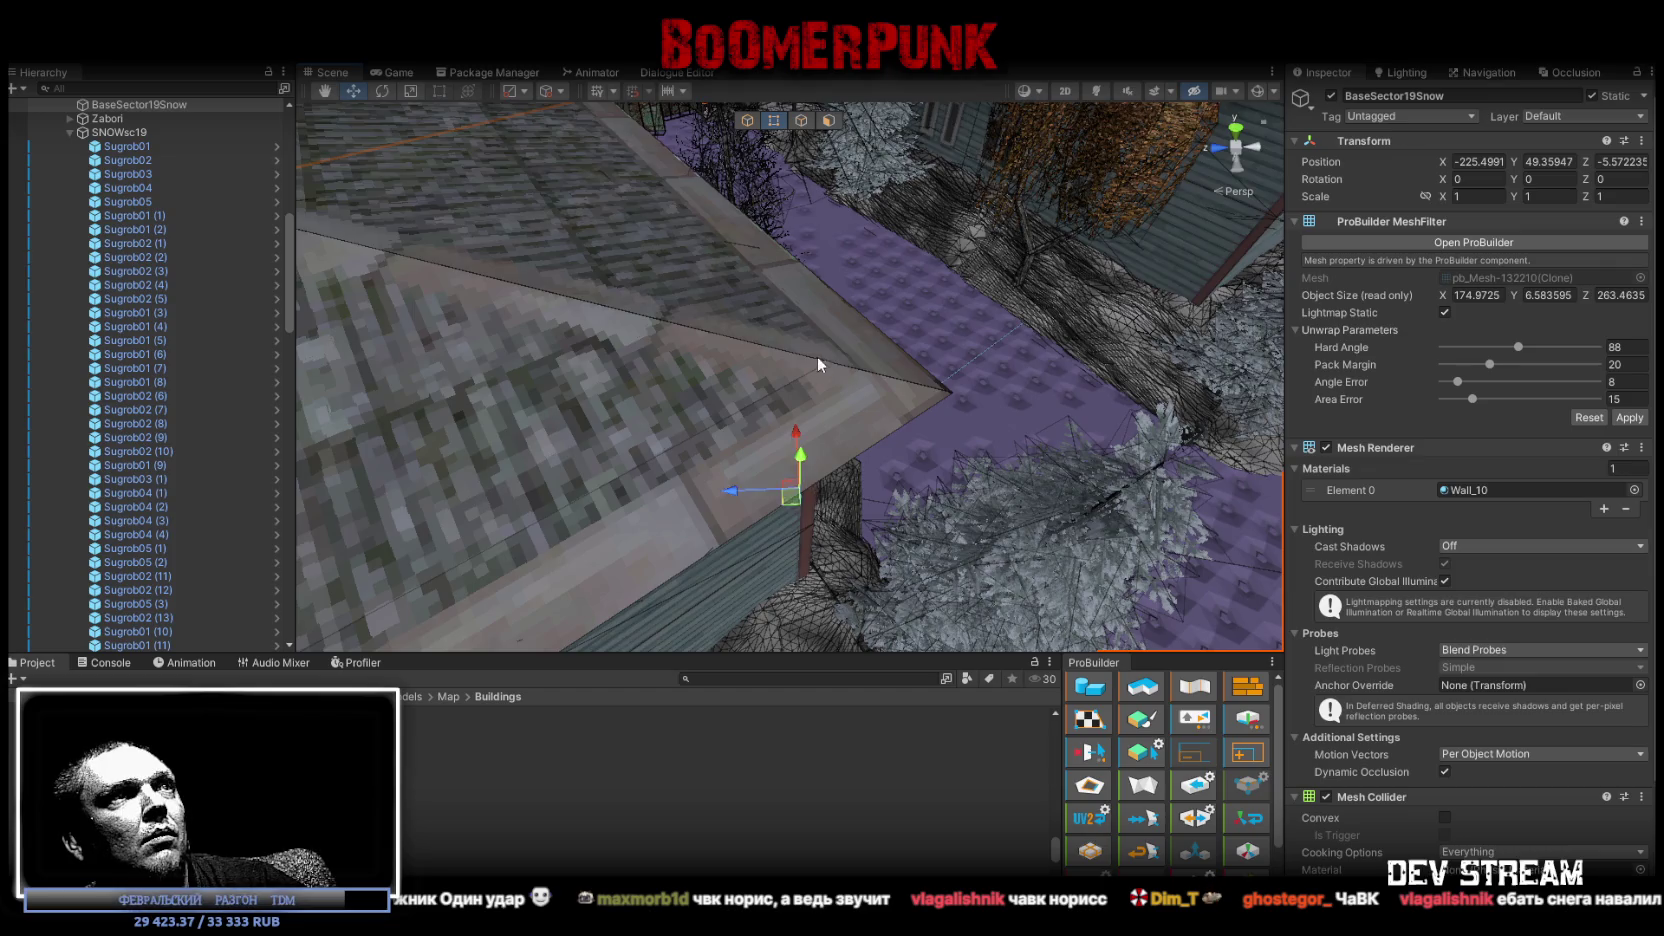
right_drag(822, 358, 681, 400)
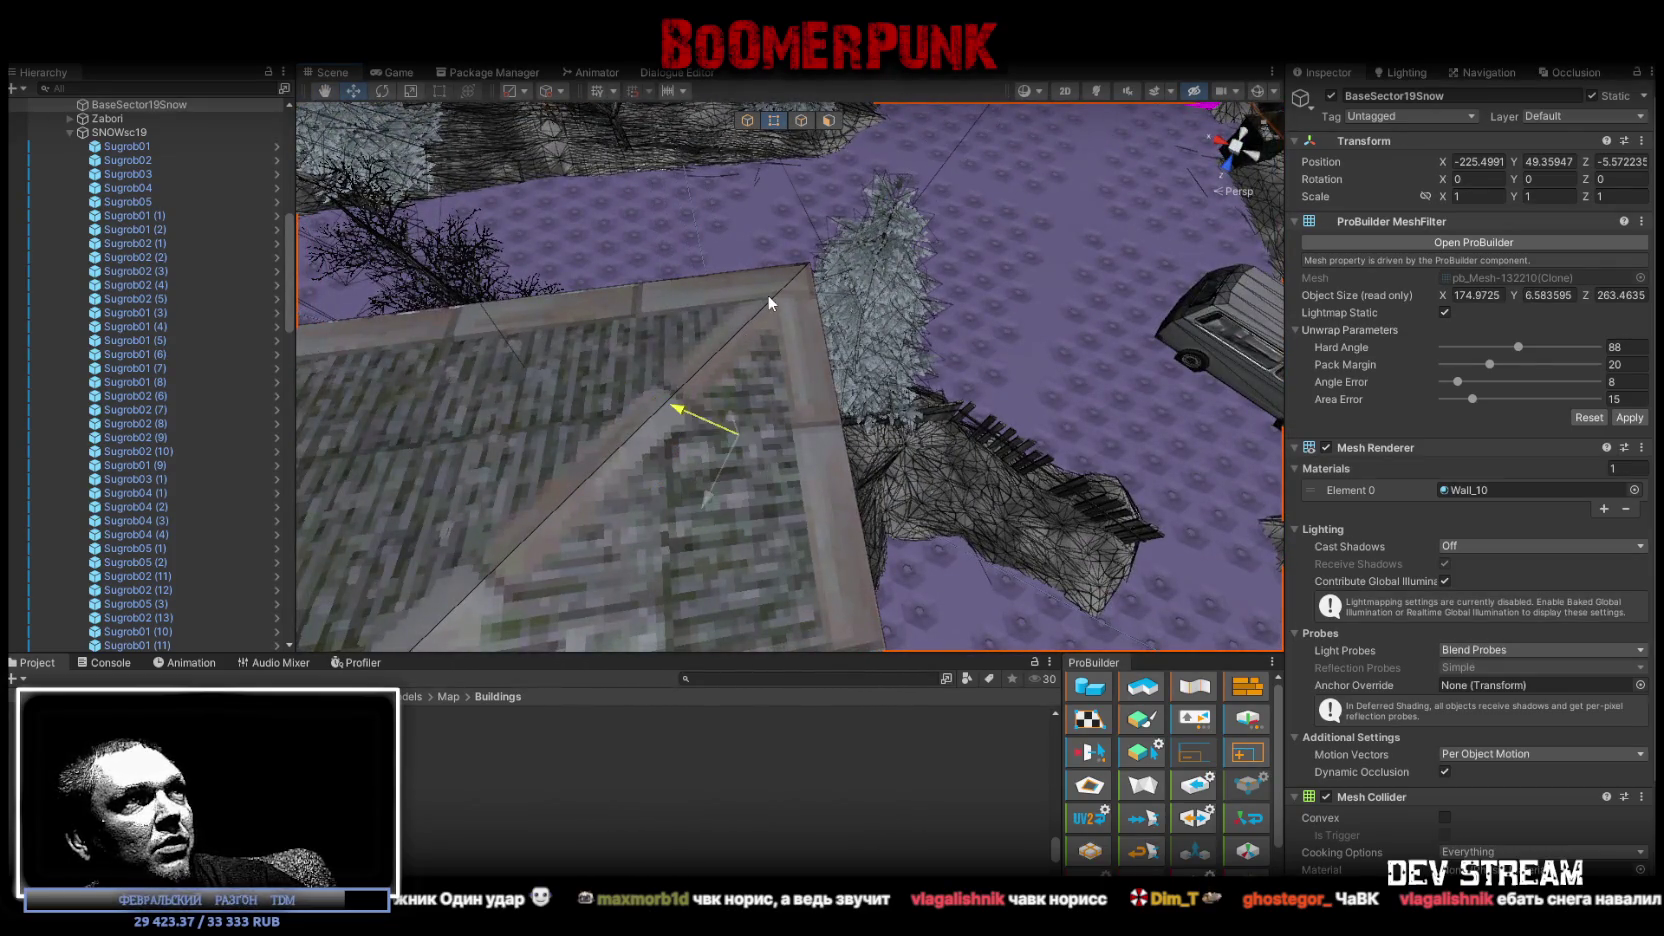
right_drag(772, 299, 778, 318)
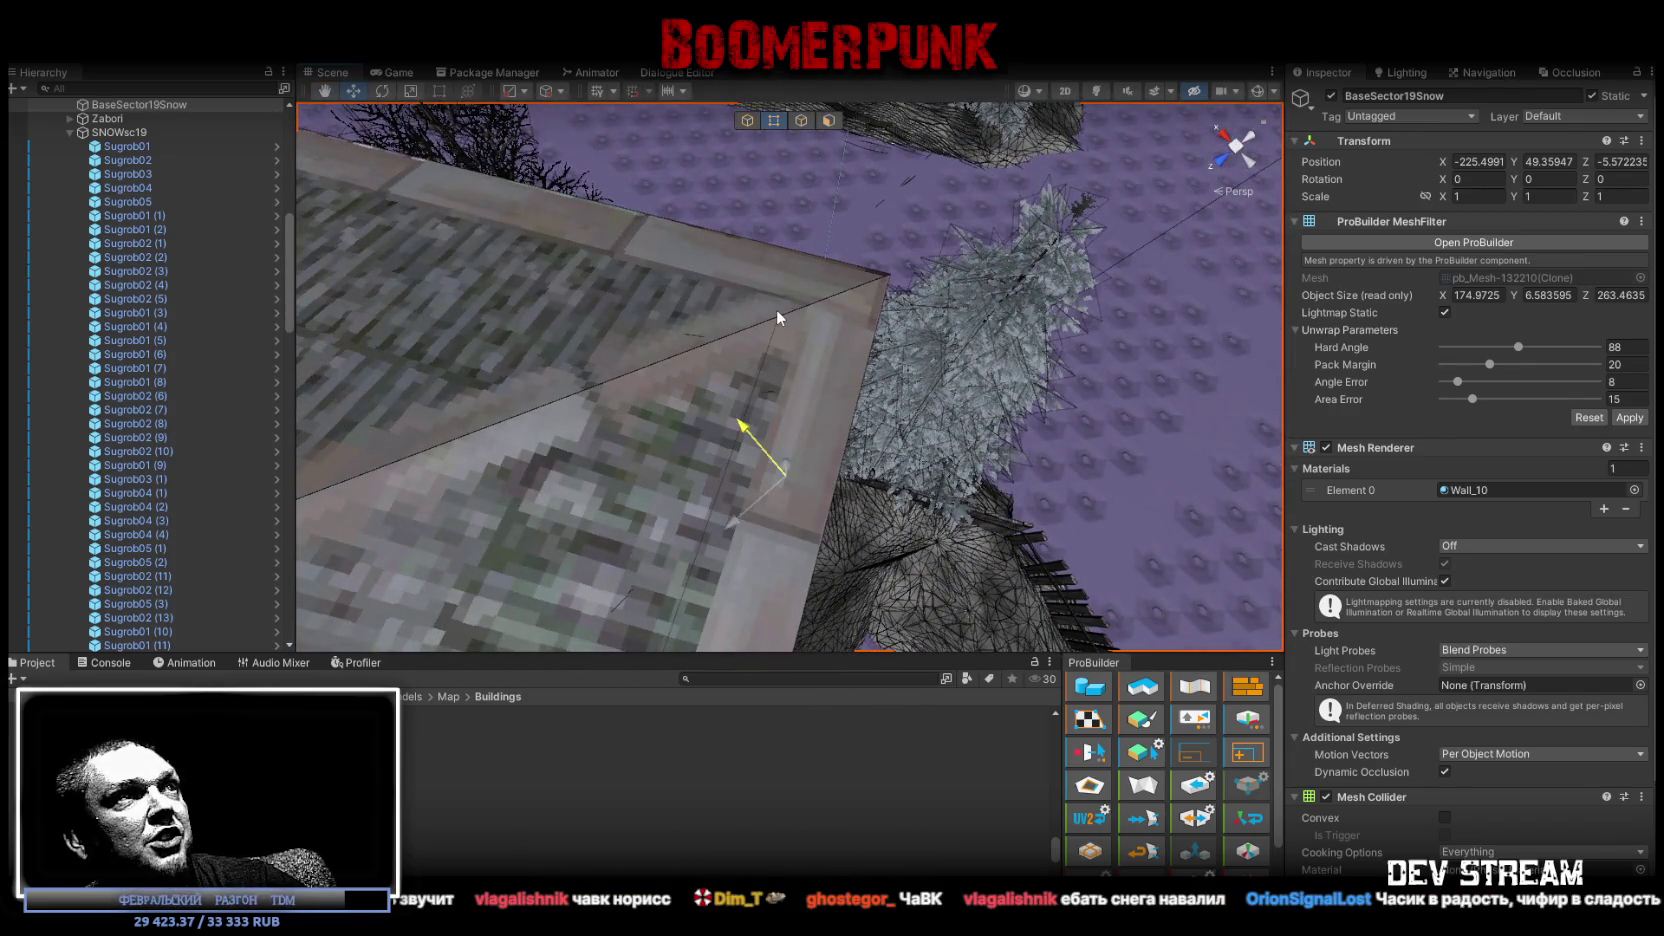
mouse_move(783, 323)
right_down()
mouse_move(322, 245)
mouse_move(305, 271)
right_up()
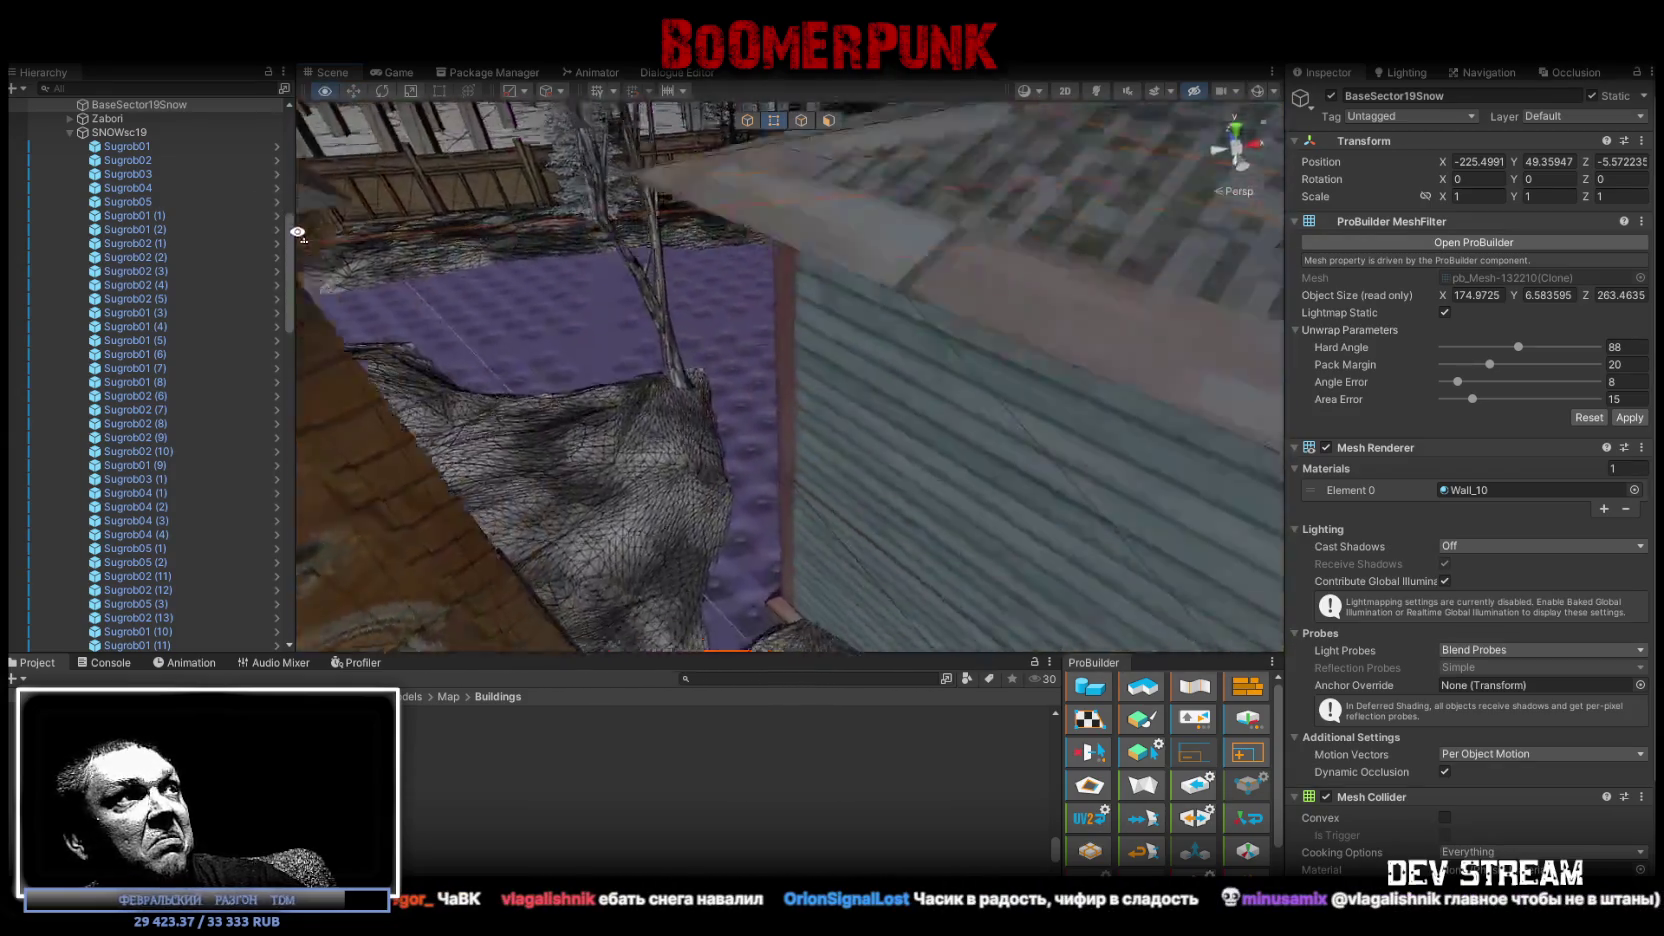
right_drag(305, 271, 424, 277)
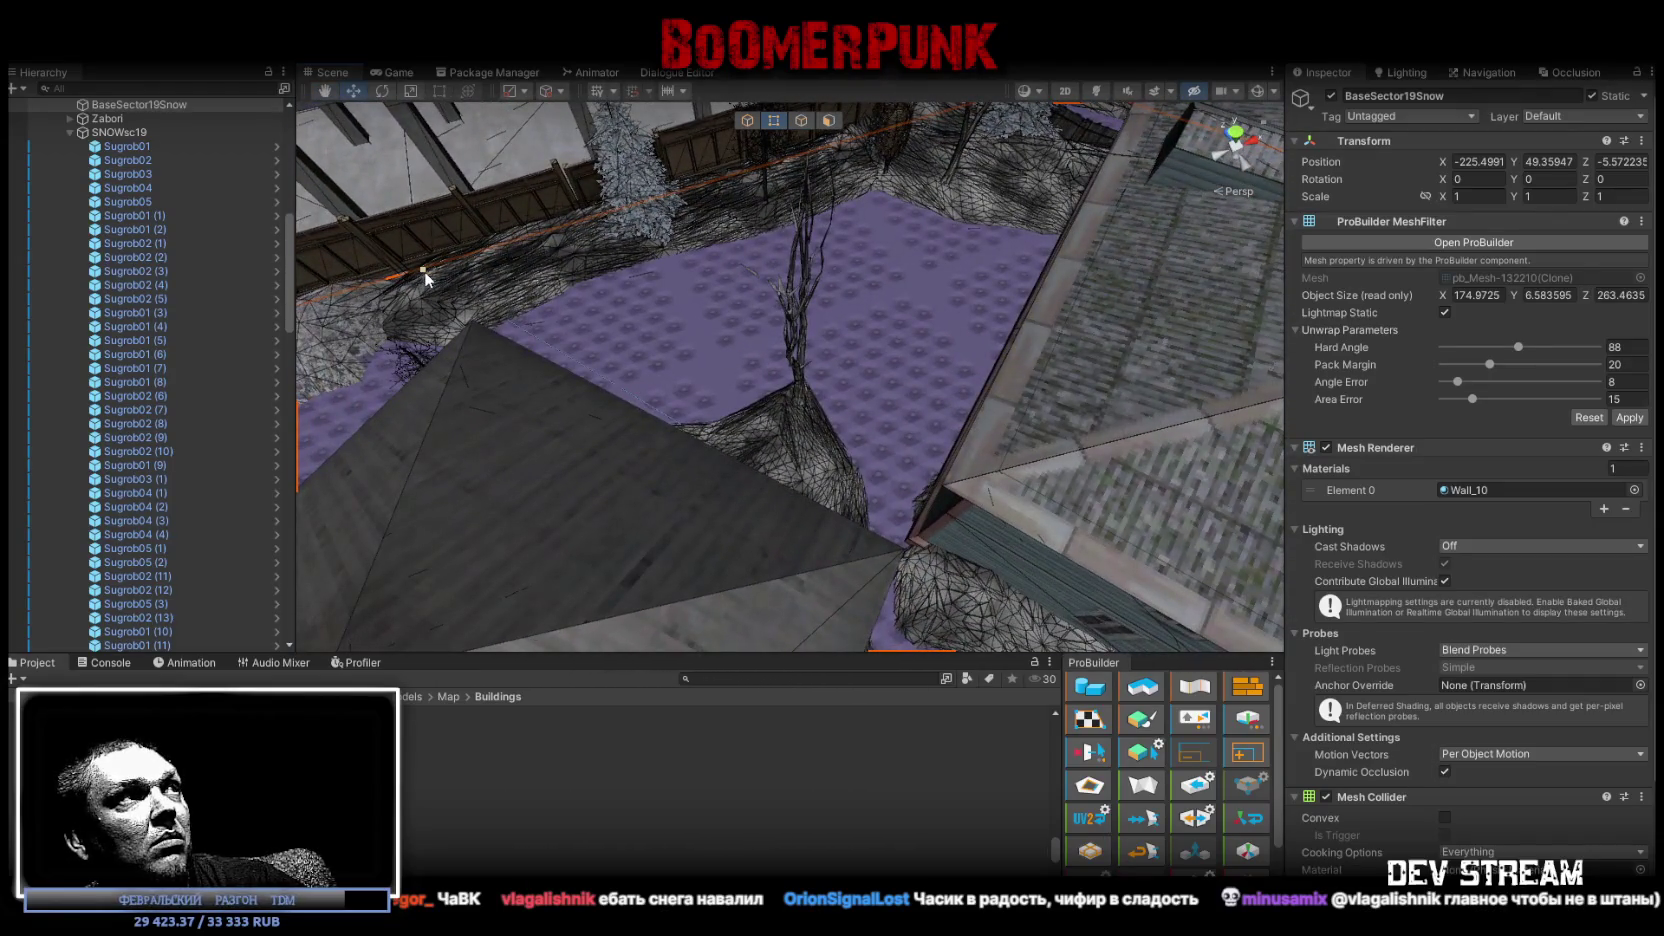
right_drag(791, 390, 795, 400)
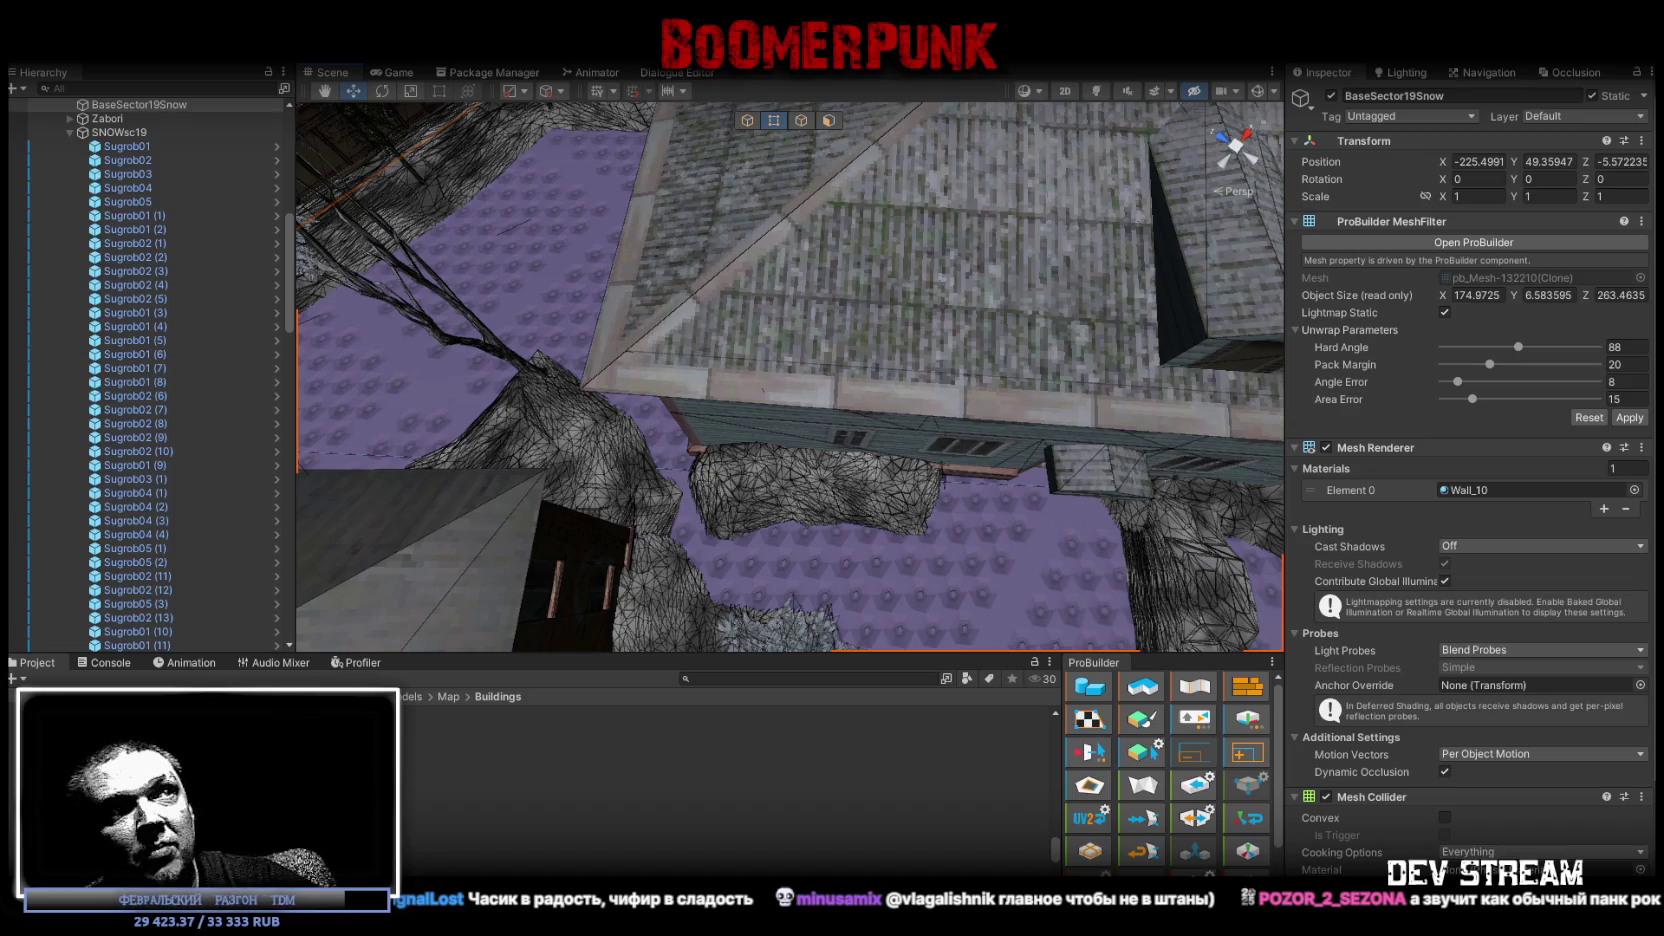
right_drag(1000, 400, 783, 268)
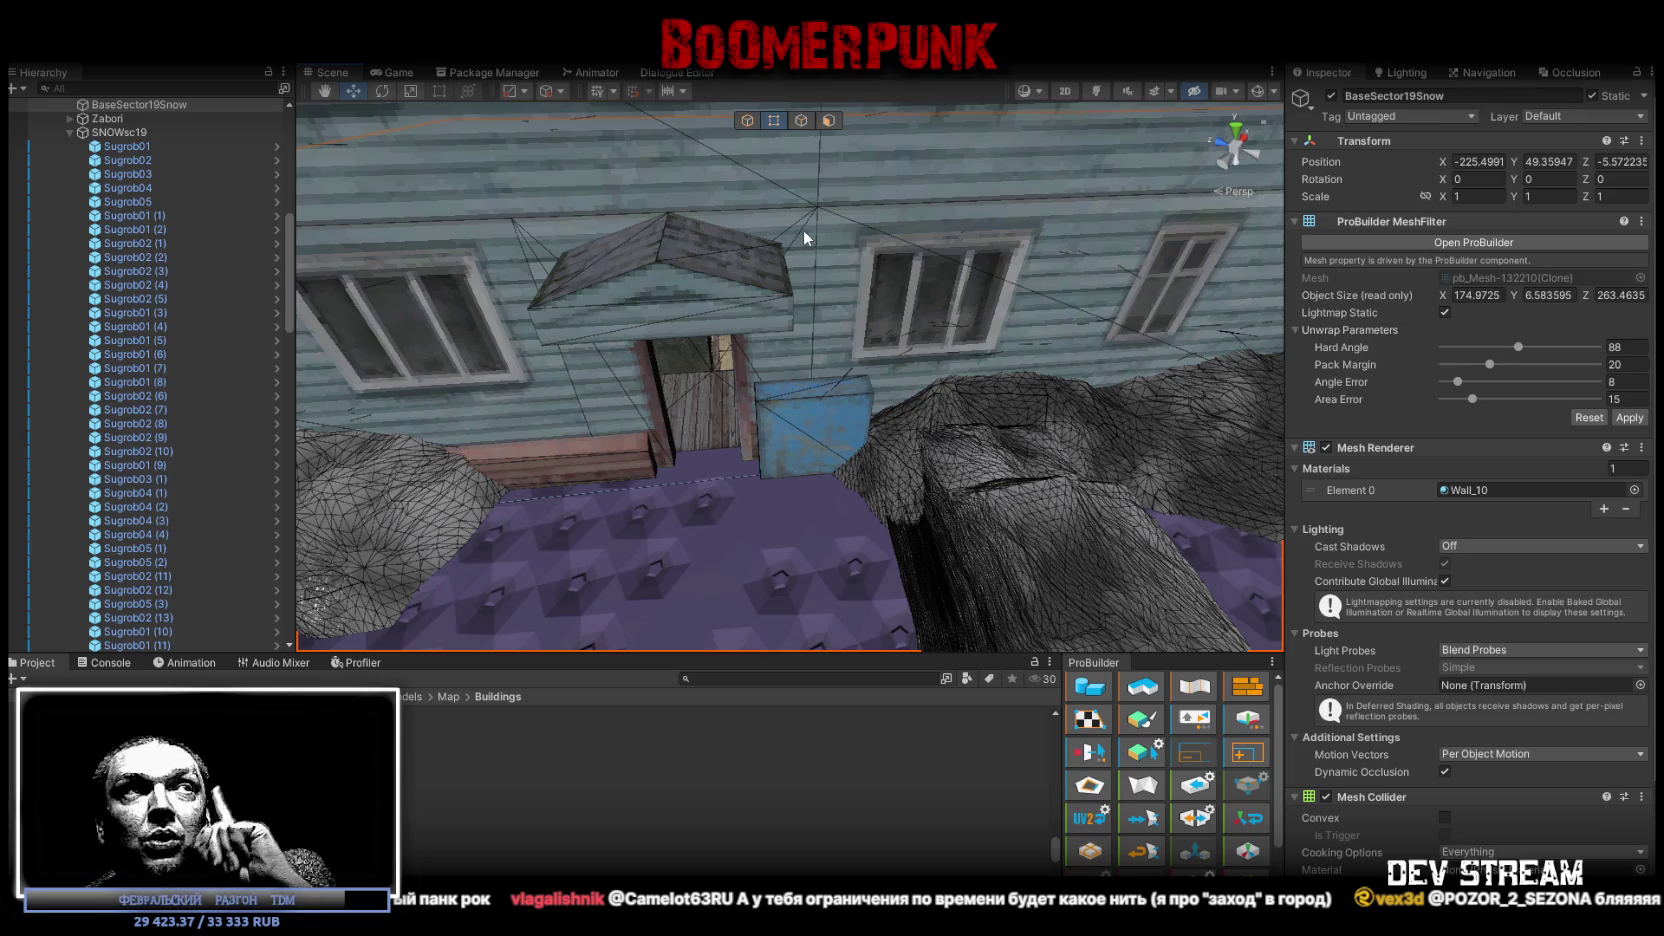
right_drag(819, 491, 763, 442)
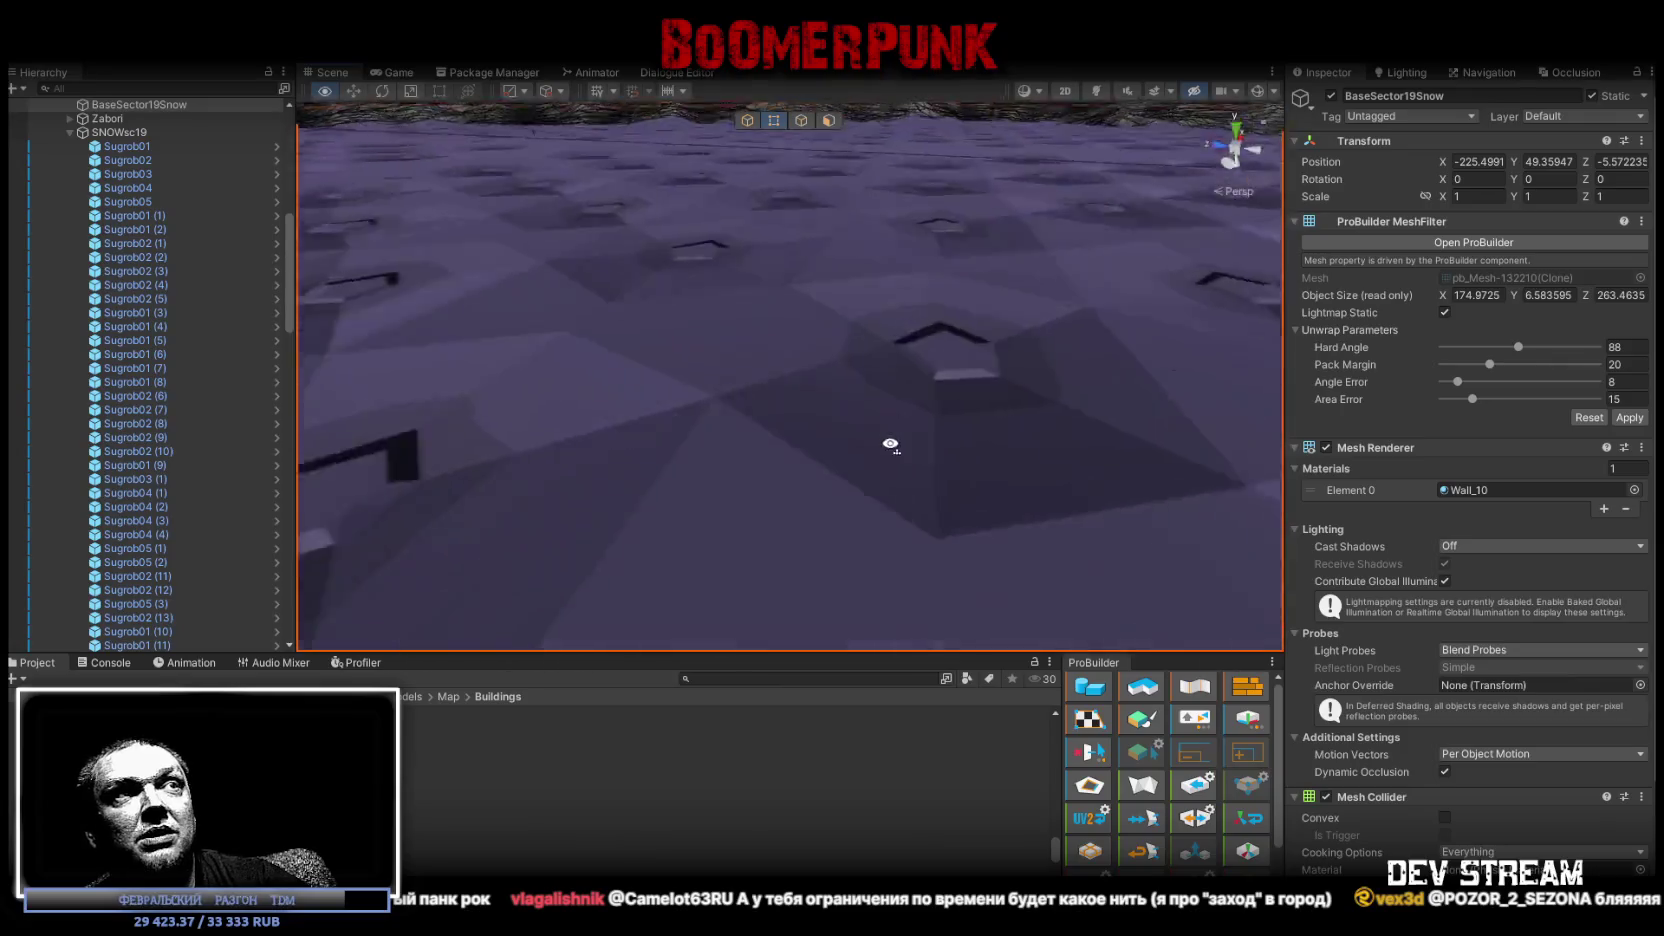
mouse_move(763, 442)
right_down()
mouse_move(716, 413)
mouse_move(1062, 450)
mouse_move(845, 416)
mouse_move(783, 466)
right_up()
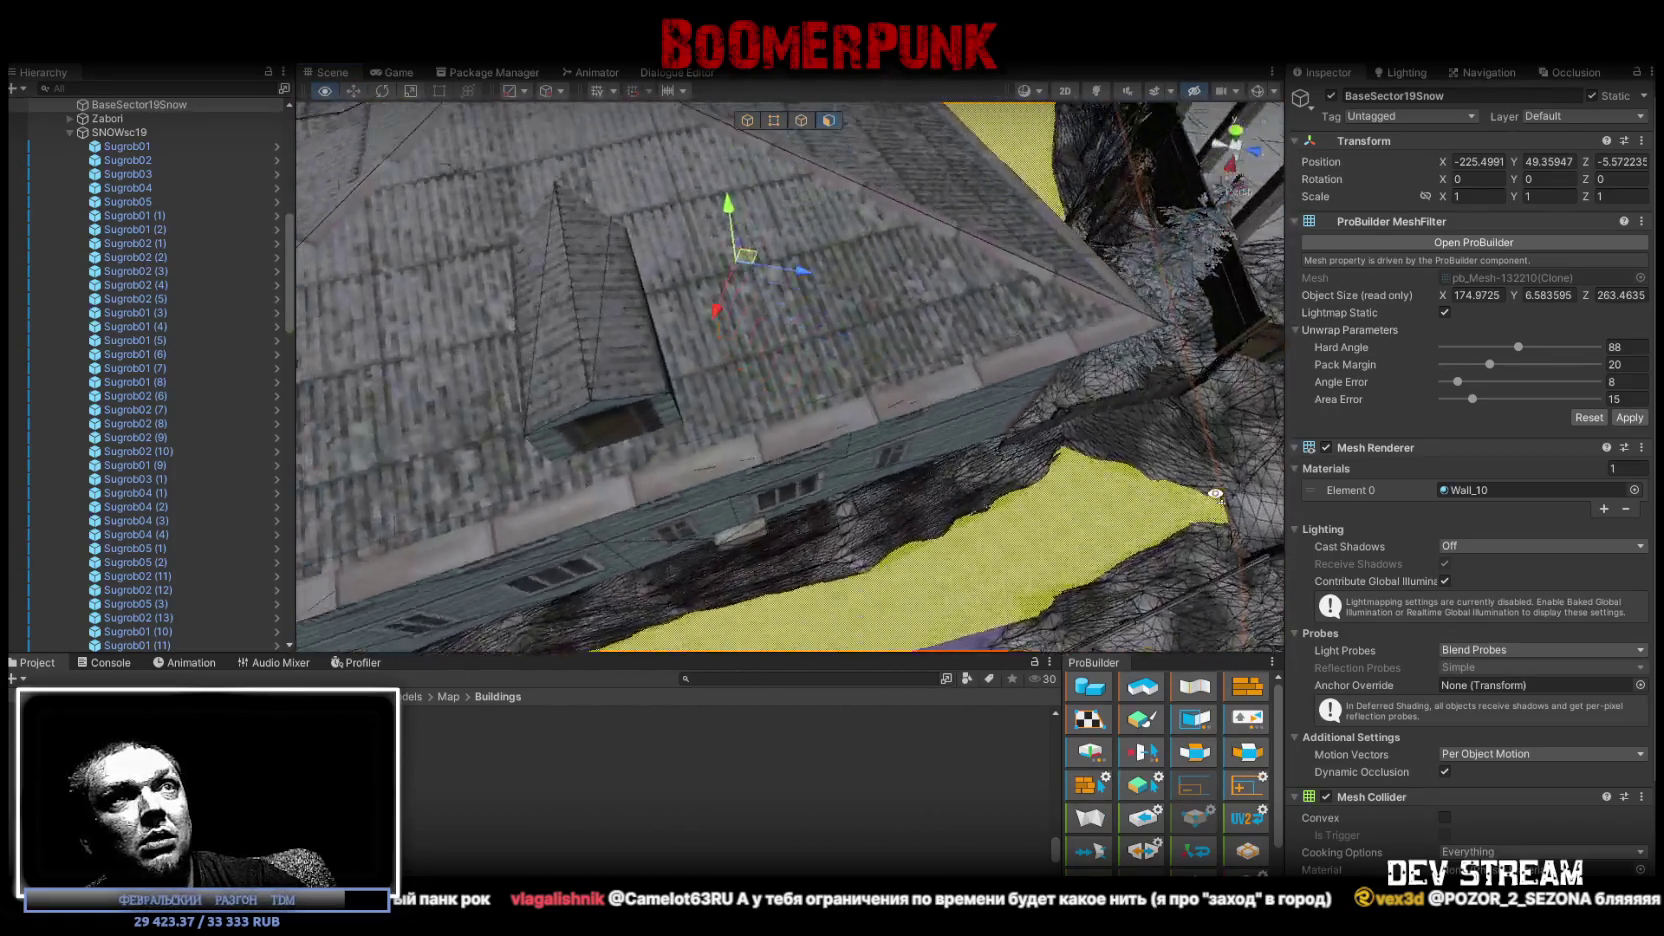
right_drag(783, 466, 998, 458)
key(r)
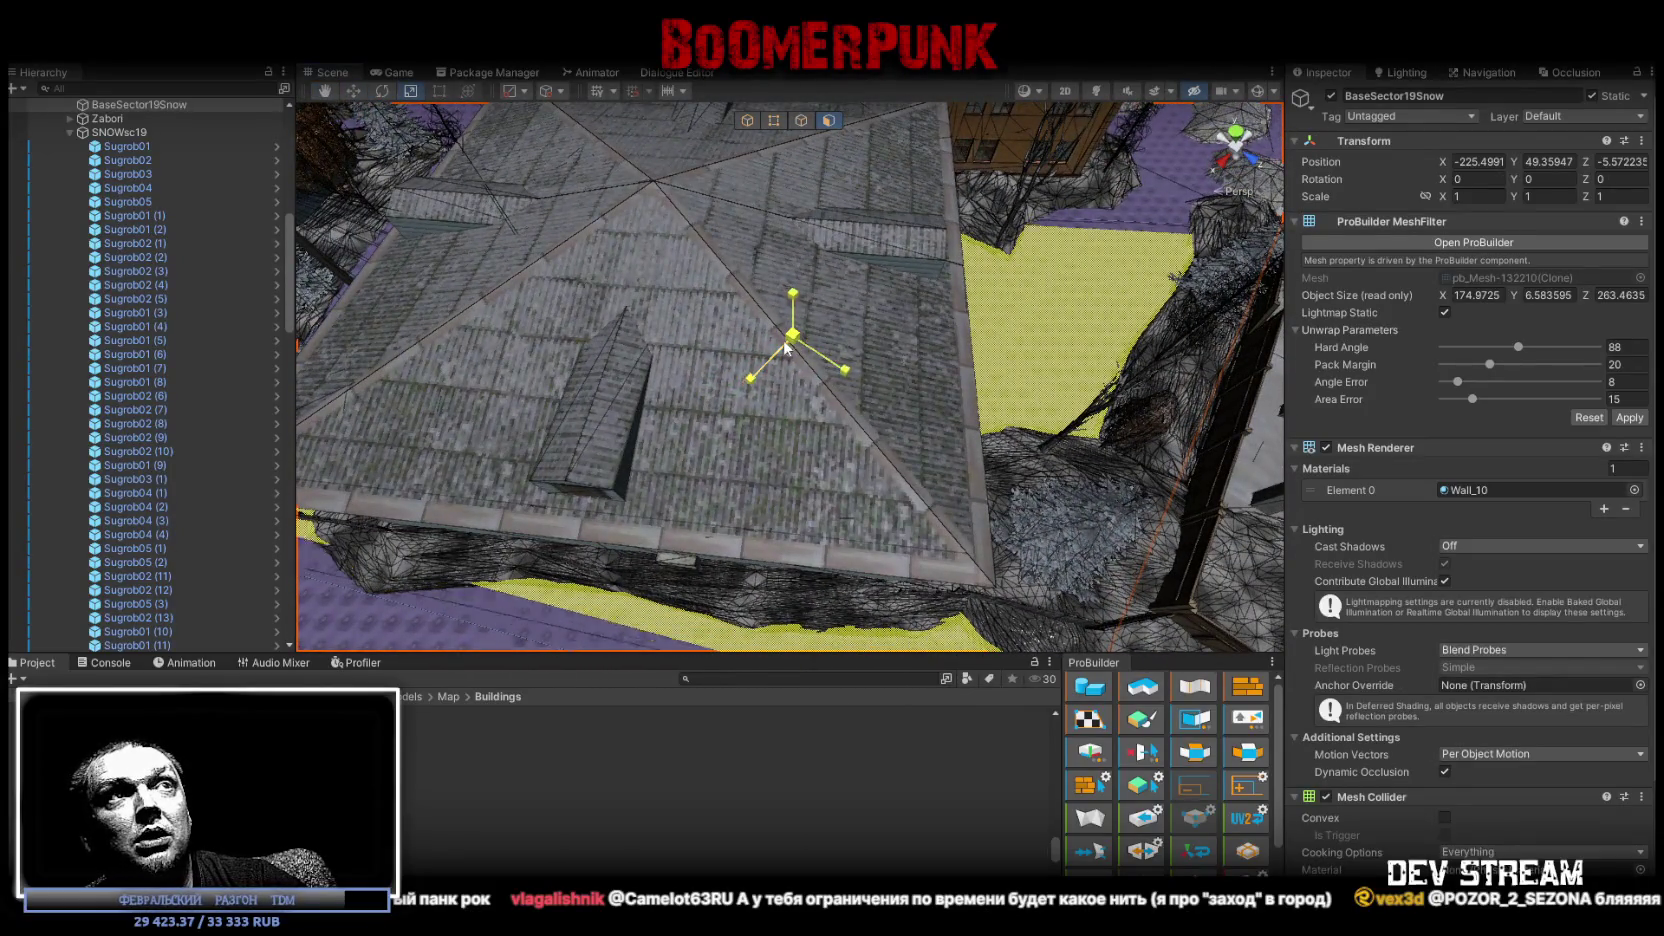
mouse_move(790, 376)
right_down()
mouse_move(797, 296)
mouse_move(884, 251)
mouse_move(1079, 270)
mouse_move(1070, 503)
mouse_move(1201, 514)
right_up()
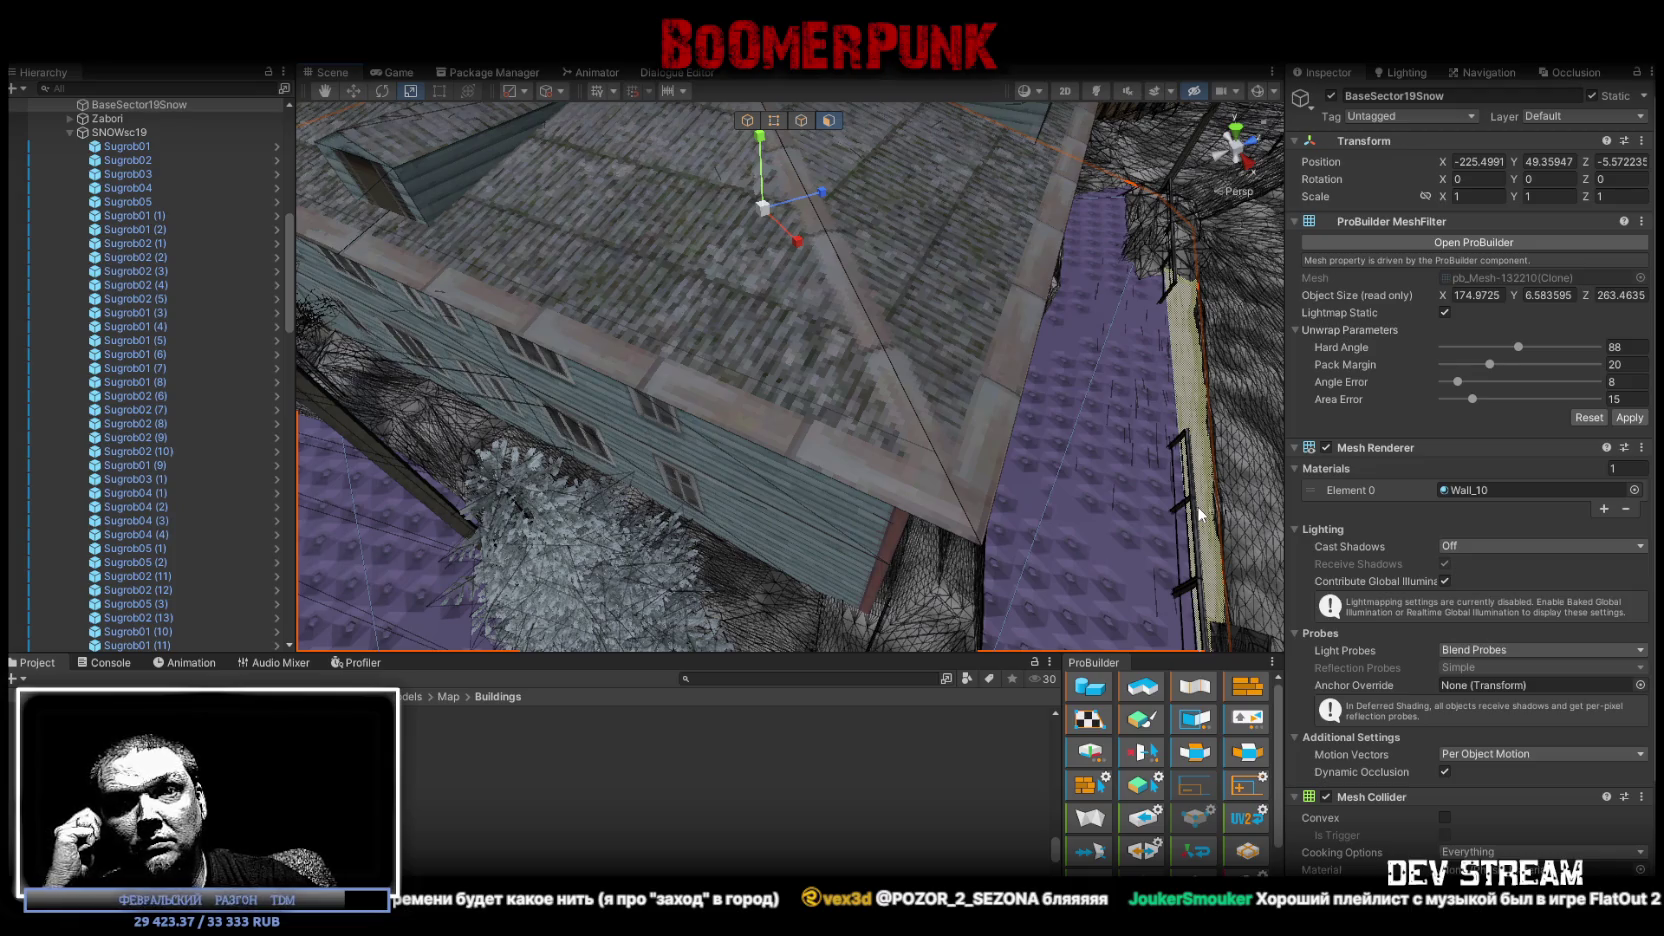
mouse_move(1147, 463)
right_down()
mouse_move(832, 320)
mouse_move(768, 531)
right_up()
key(h)
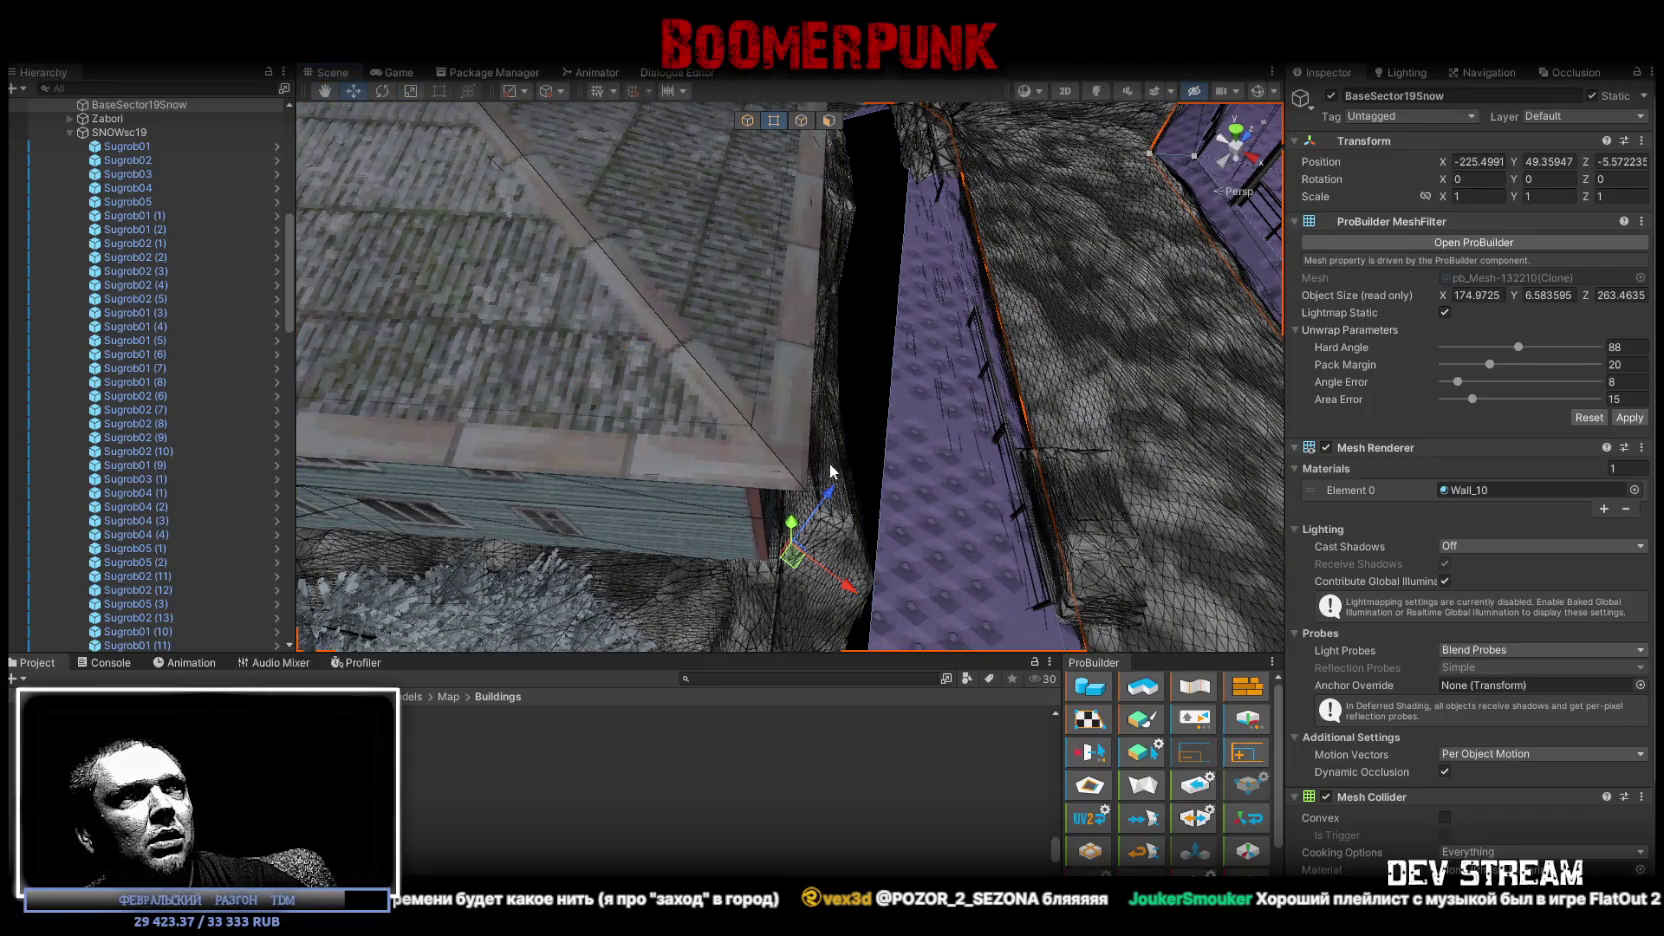
mouse_move(746, 433)
right_down()
mouse_move(778, 361)
mouse_move(607, 396)
right_up()
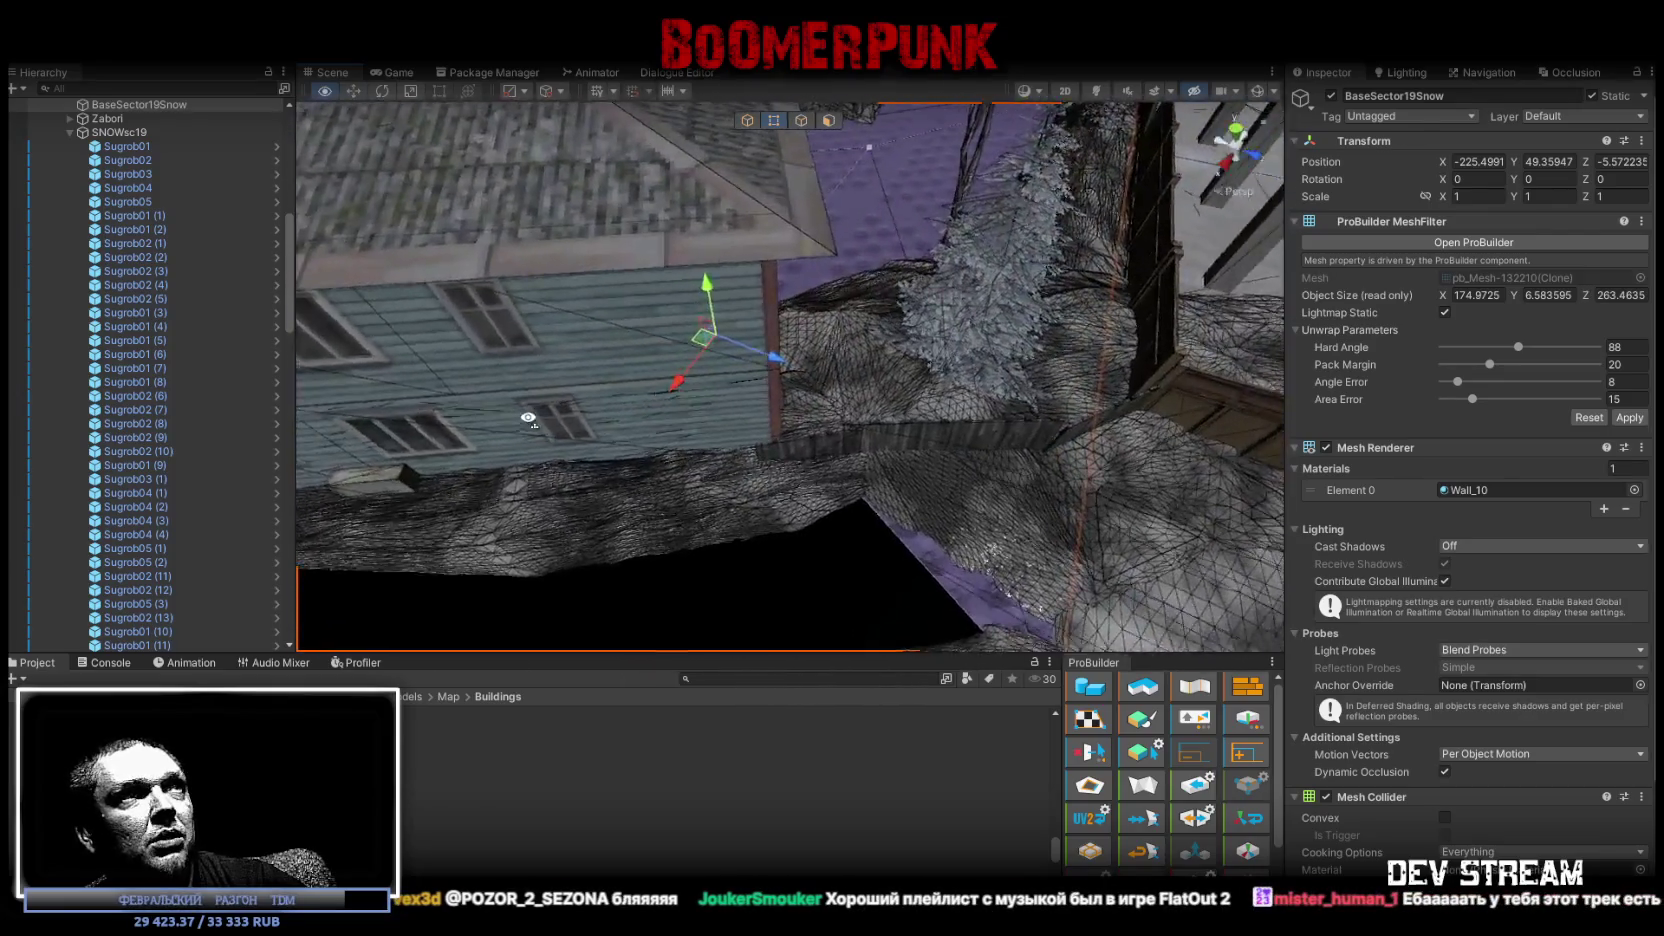
right_drag(607, 396, 726, 424)
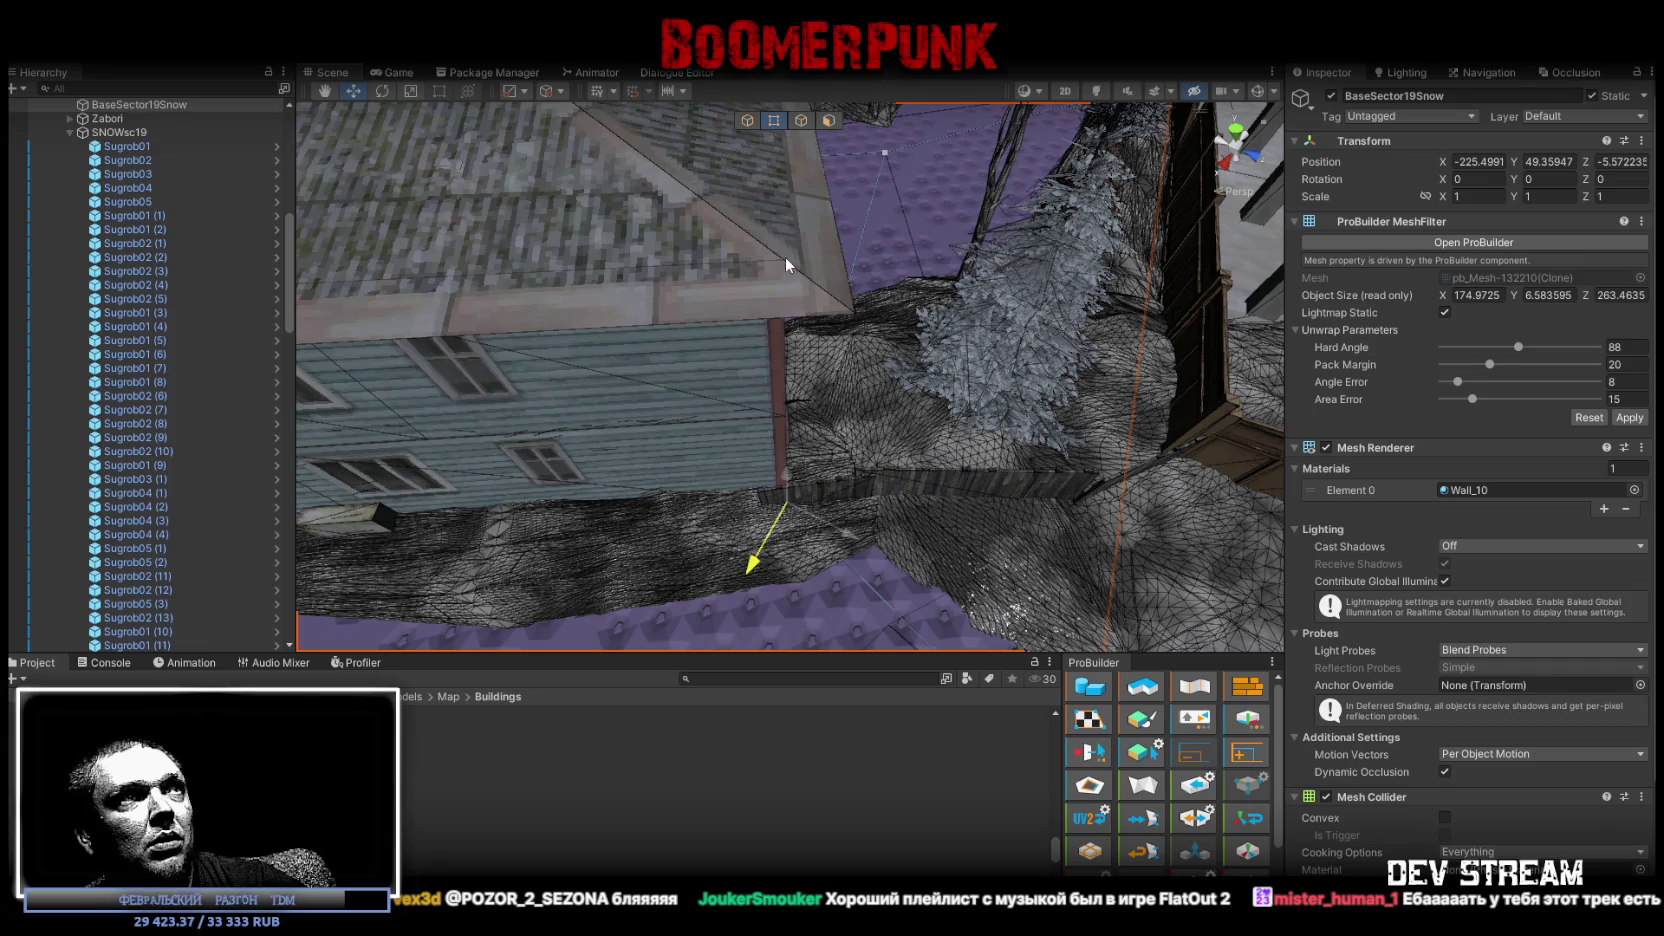
mouse_move(785, 258)
right_down()
mouse_move(826, 238)
mouse_move(918, 414)
mouse_move(1247, 440)
mouse_move(778, 333)
mouse_move(798, 456)
right_up()
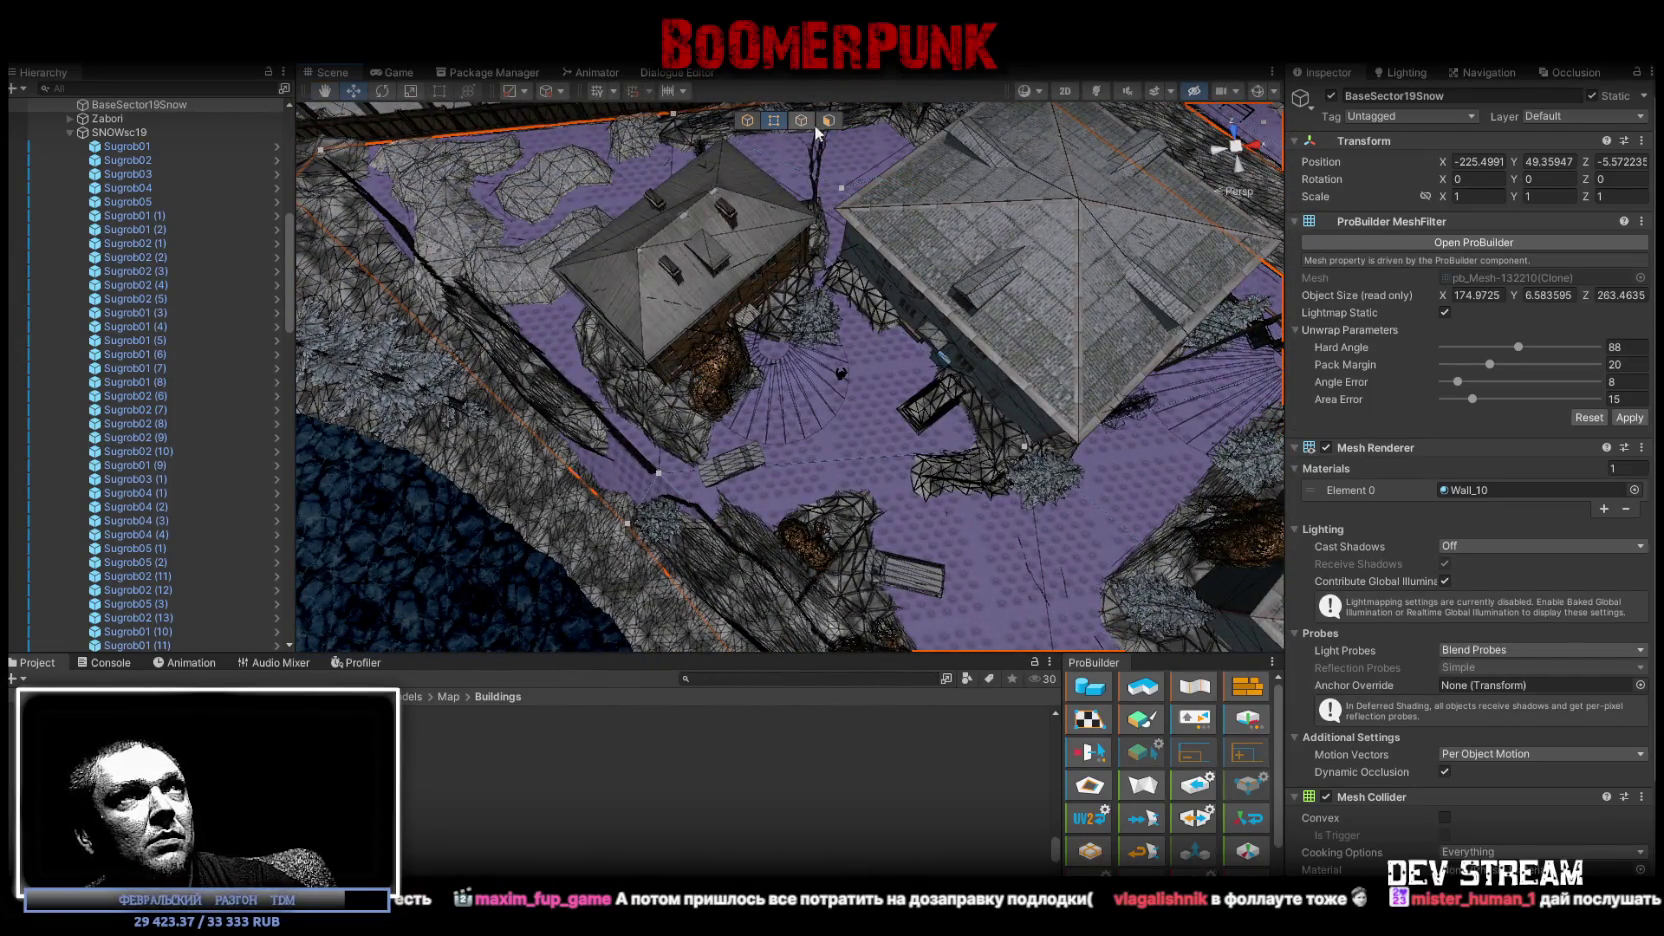
In face mode, delete the ground face next to the rock.
click(826, 121)
click(824, 426)
mouse_move(826, 422)
right_down()
mouse_move(824, 380)
mouse_move(982, 383)
mouse_move(908, 303)
right_up()
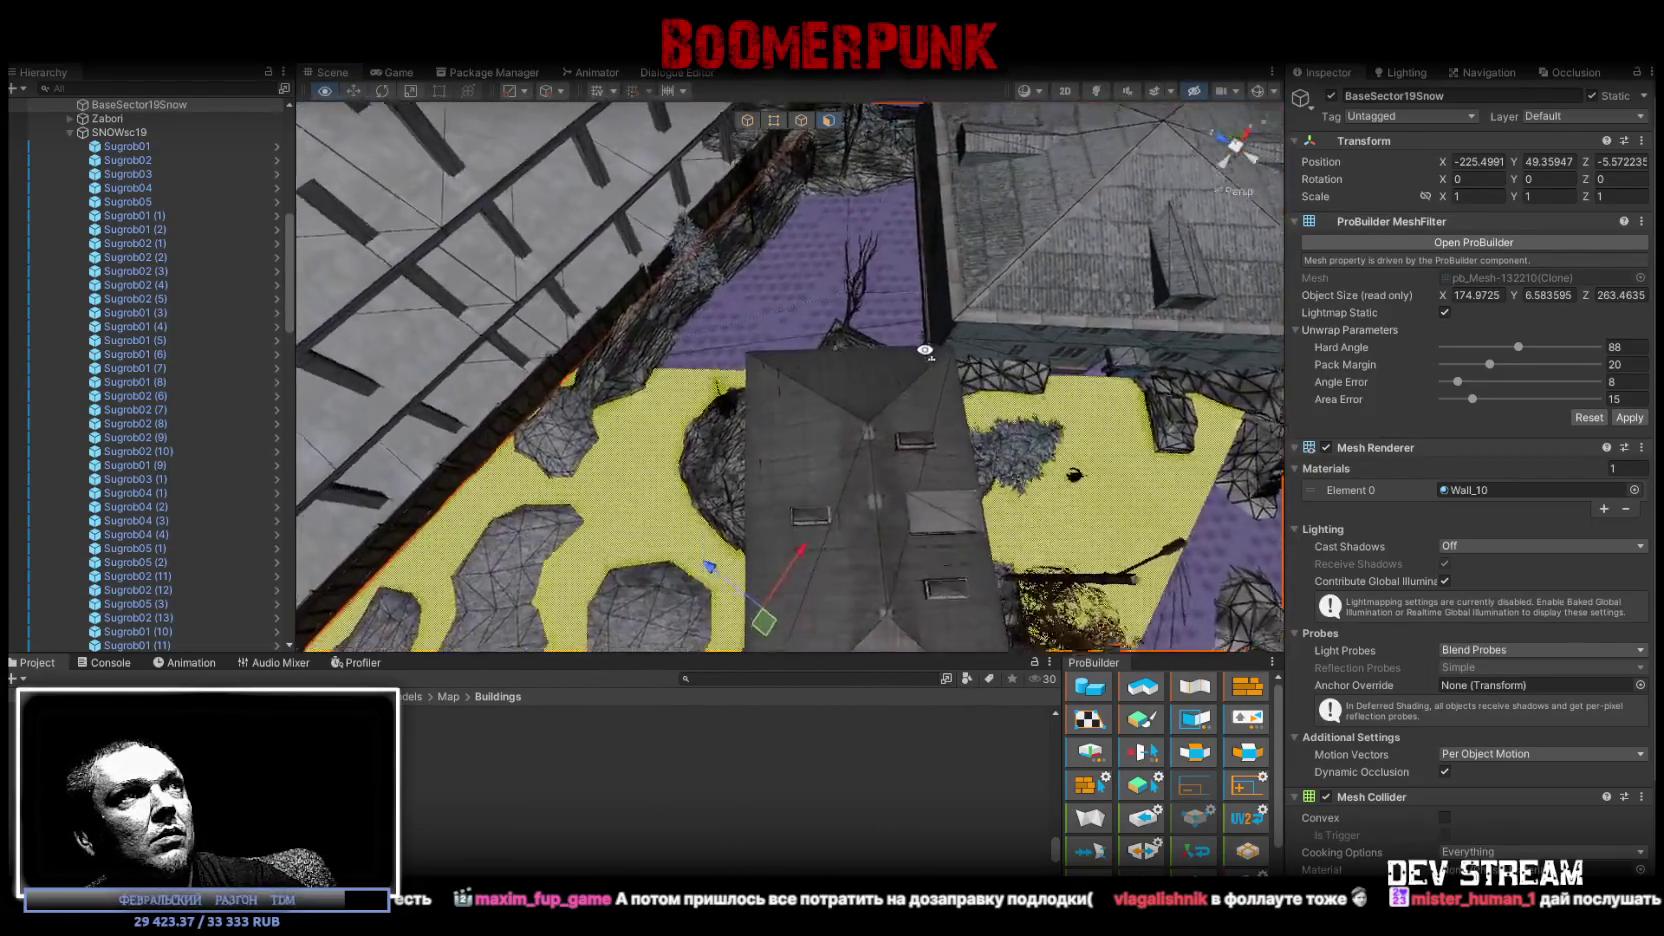
right_drag(908, 303, 809, 385)
click(786, 393)
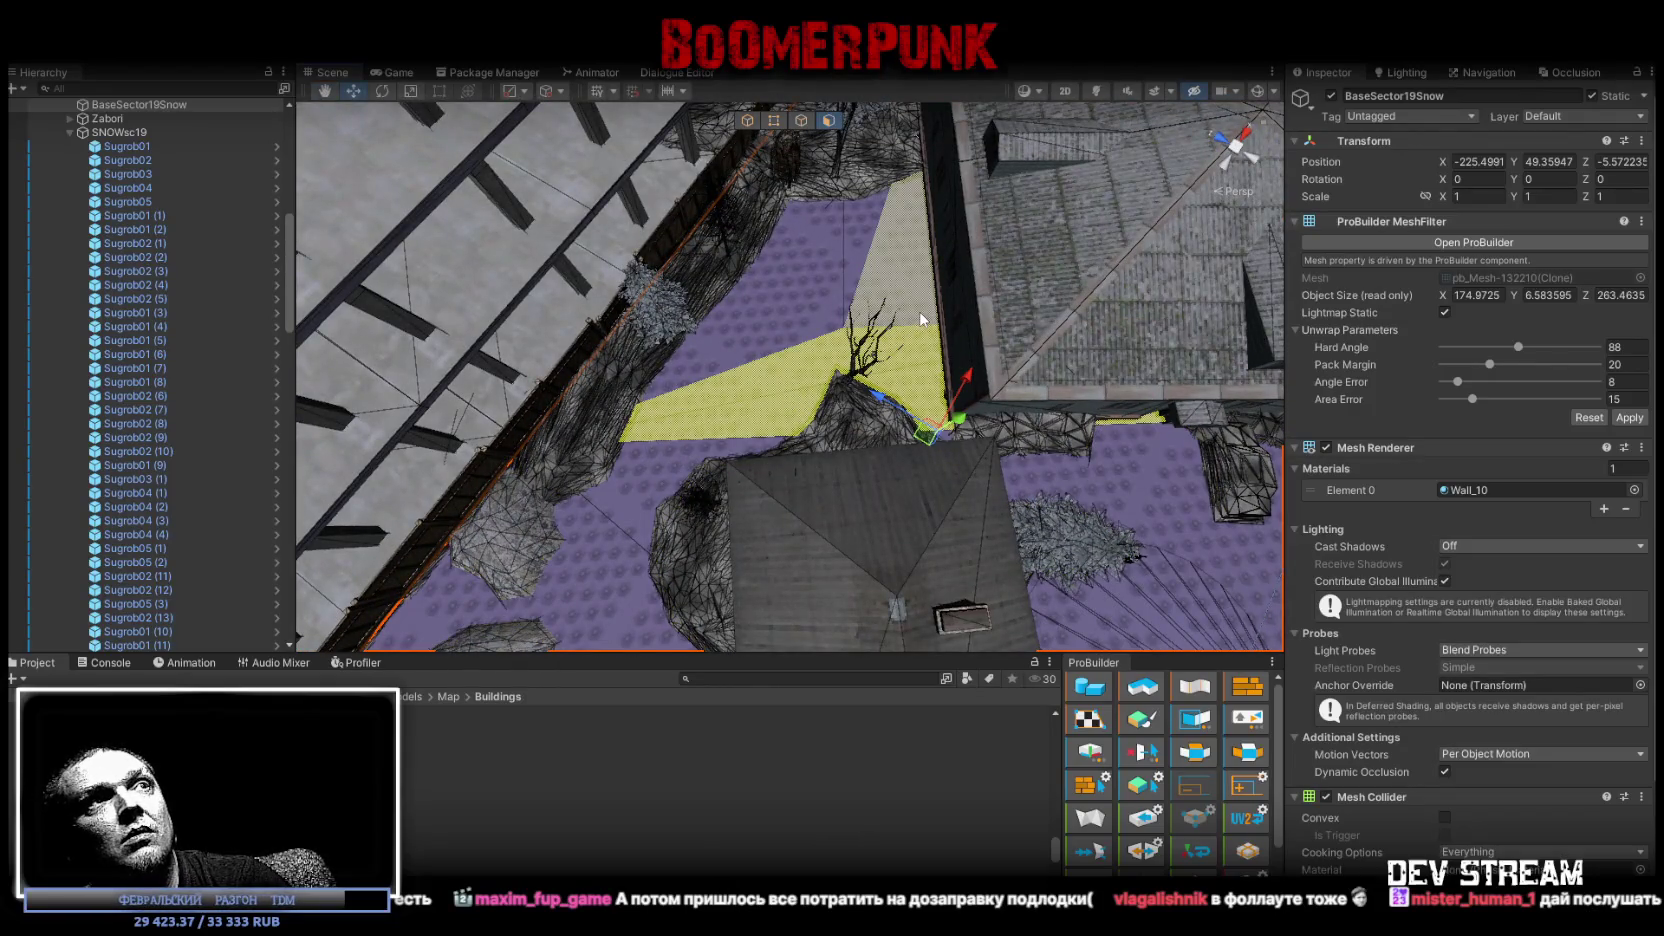
key(Delete)
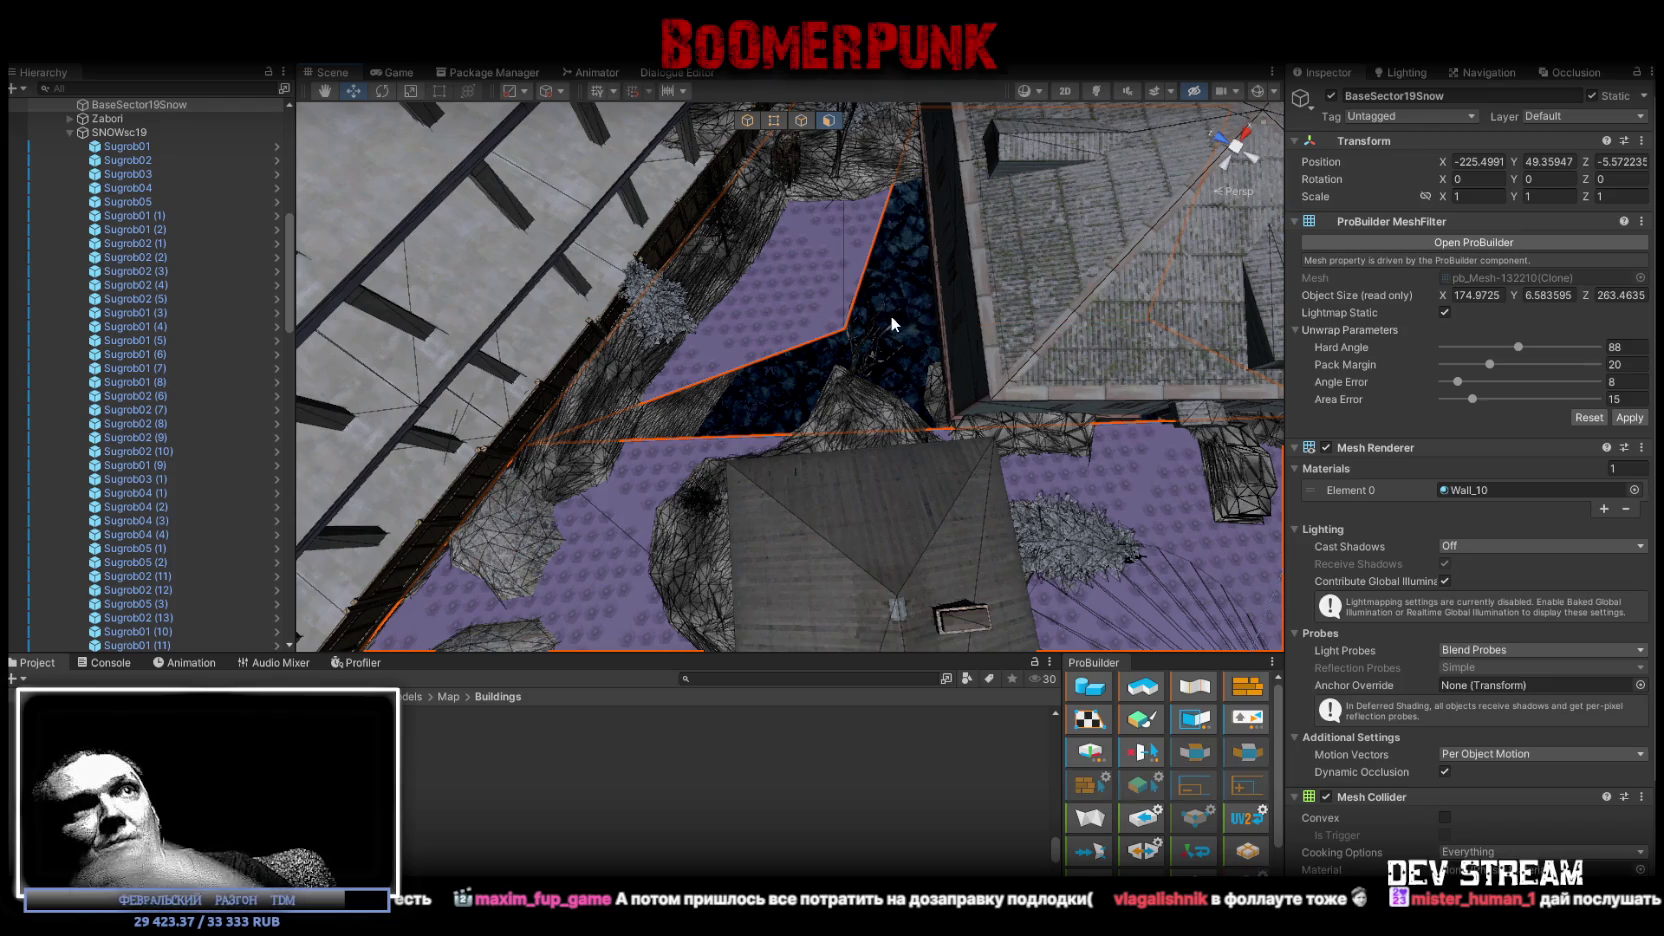
Select a large ground face, switch to vertex mode, and survey the roof and courtyard.
mouse_move(929, 377)
right_down()
mouse_move(1101, 226)
mouse_move(928, 343)
mouse_move(751, 336)
mouse_move(412, 447)
mouse_move(742, 388)
mouse_move(893, 292)
right_up()
click(928, 343)
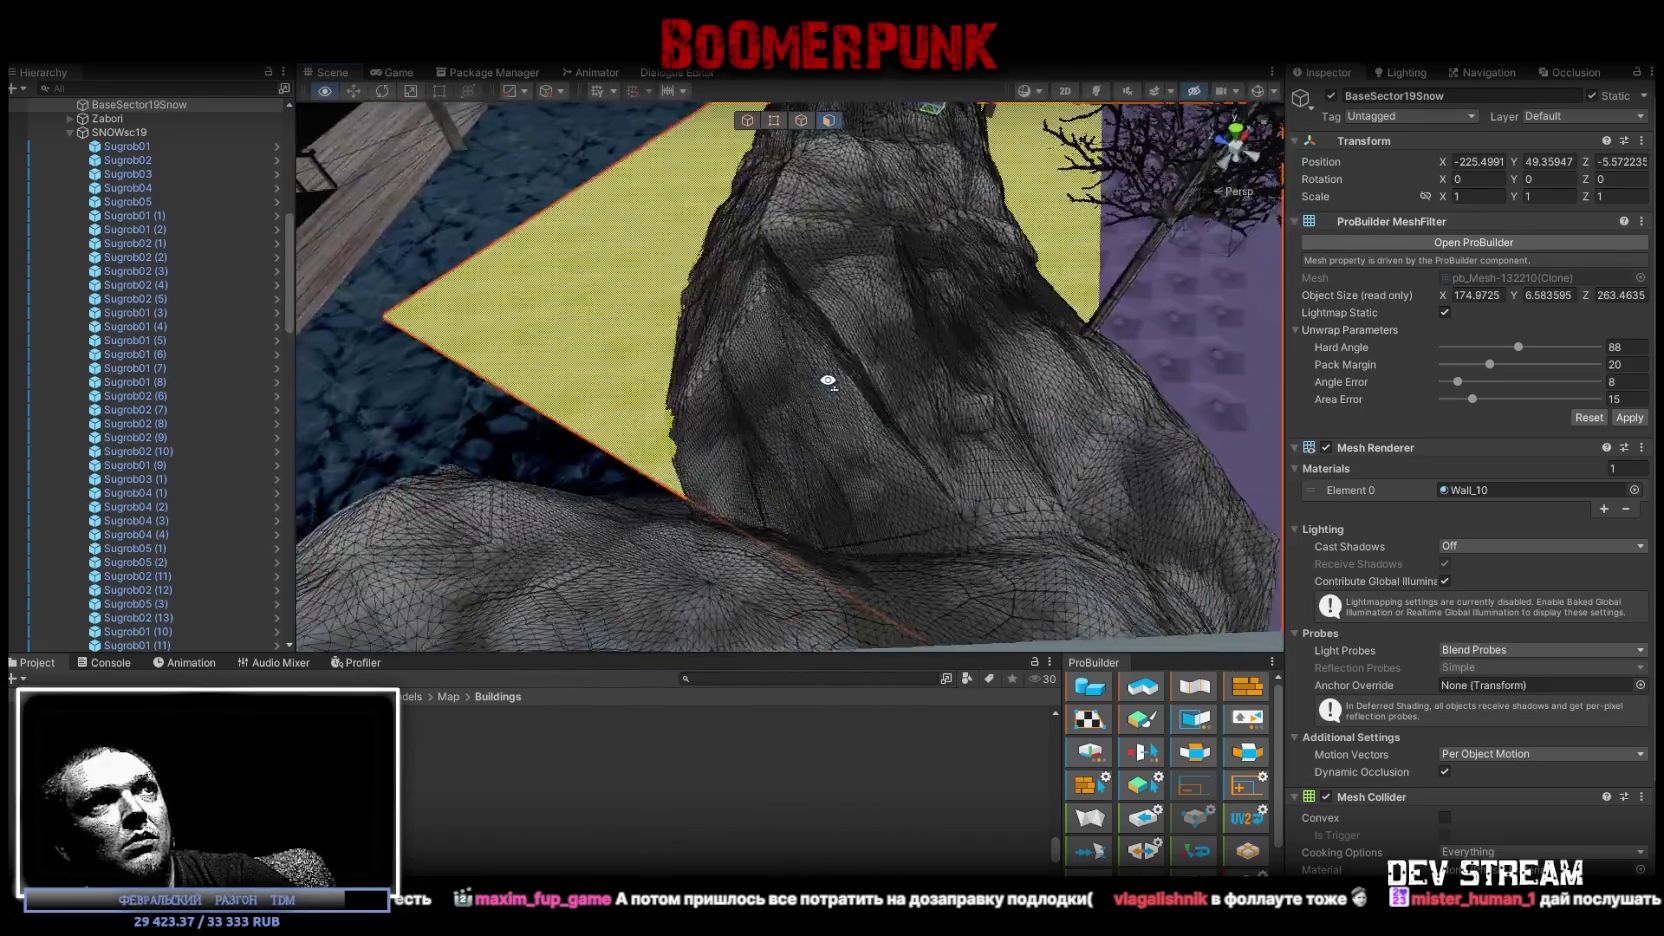
right_drag(893, 292, 993, 260)
click(774, 120)
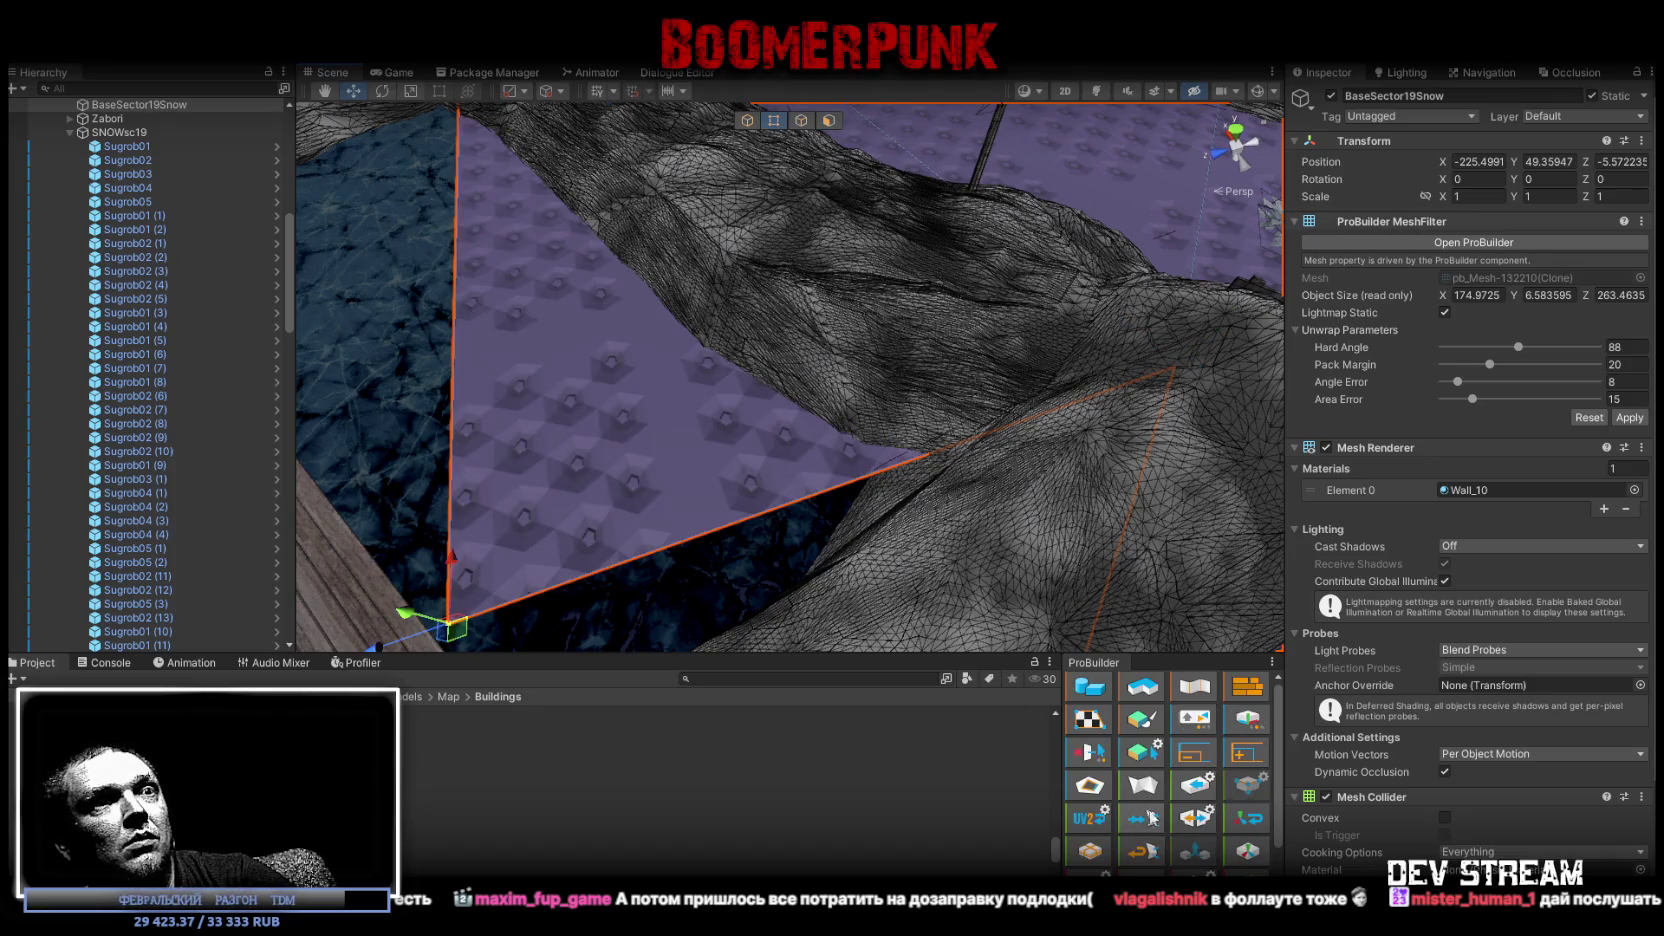
scroll(1155, 834, down, 3)
right_drag(700, 420, 650, 360)
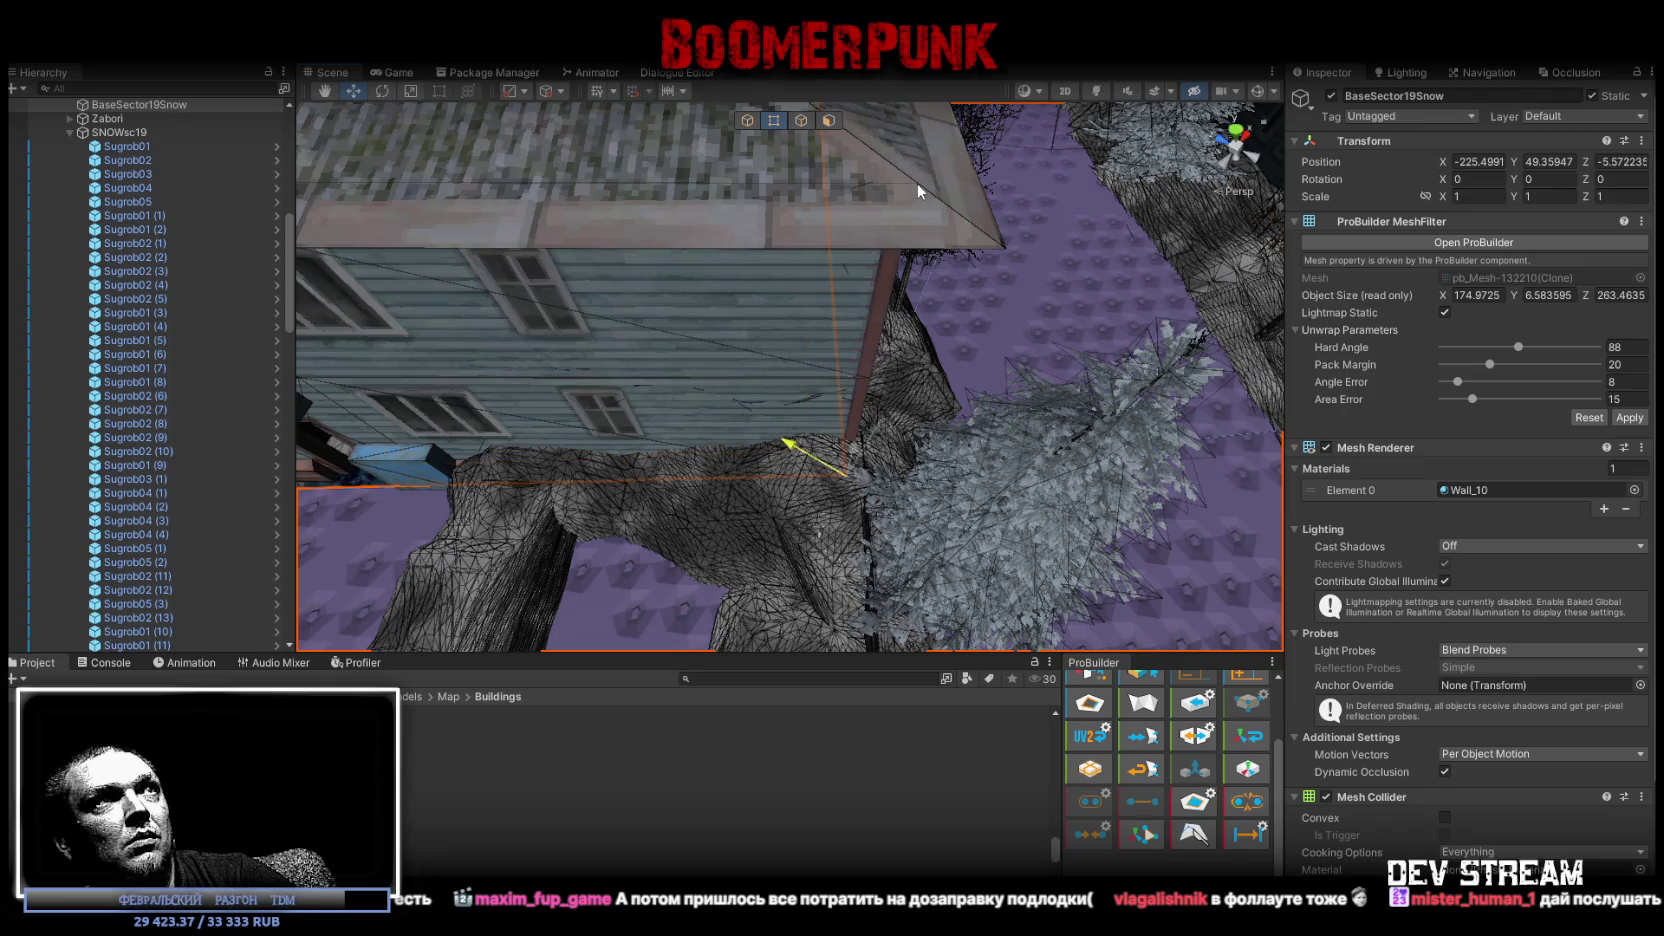
mouse_move(916, 183)
right_down()
mouse_move(1105, 406)
mouse_move(726, 396)
right_up()
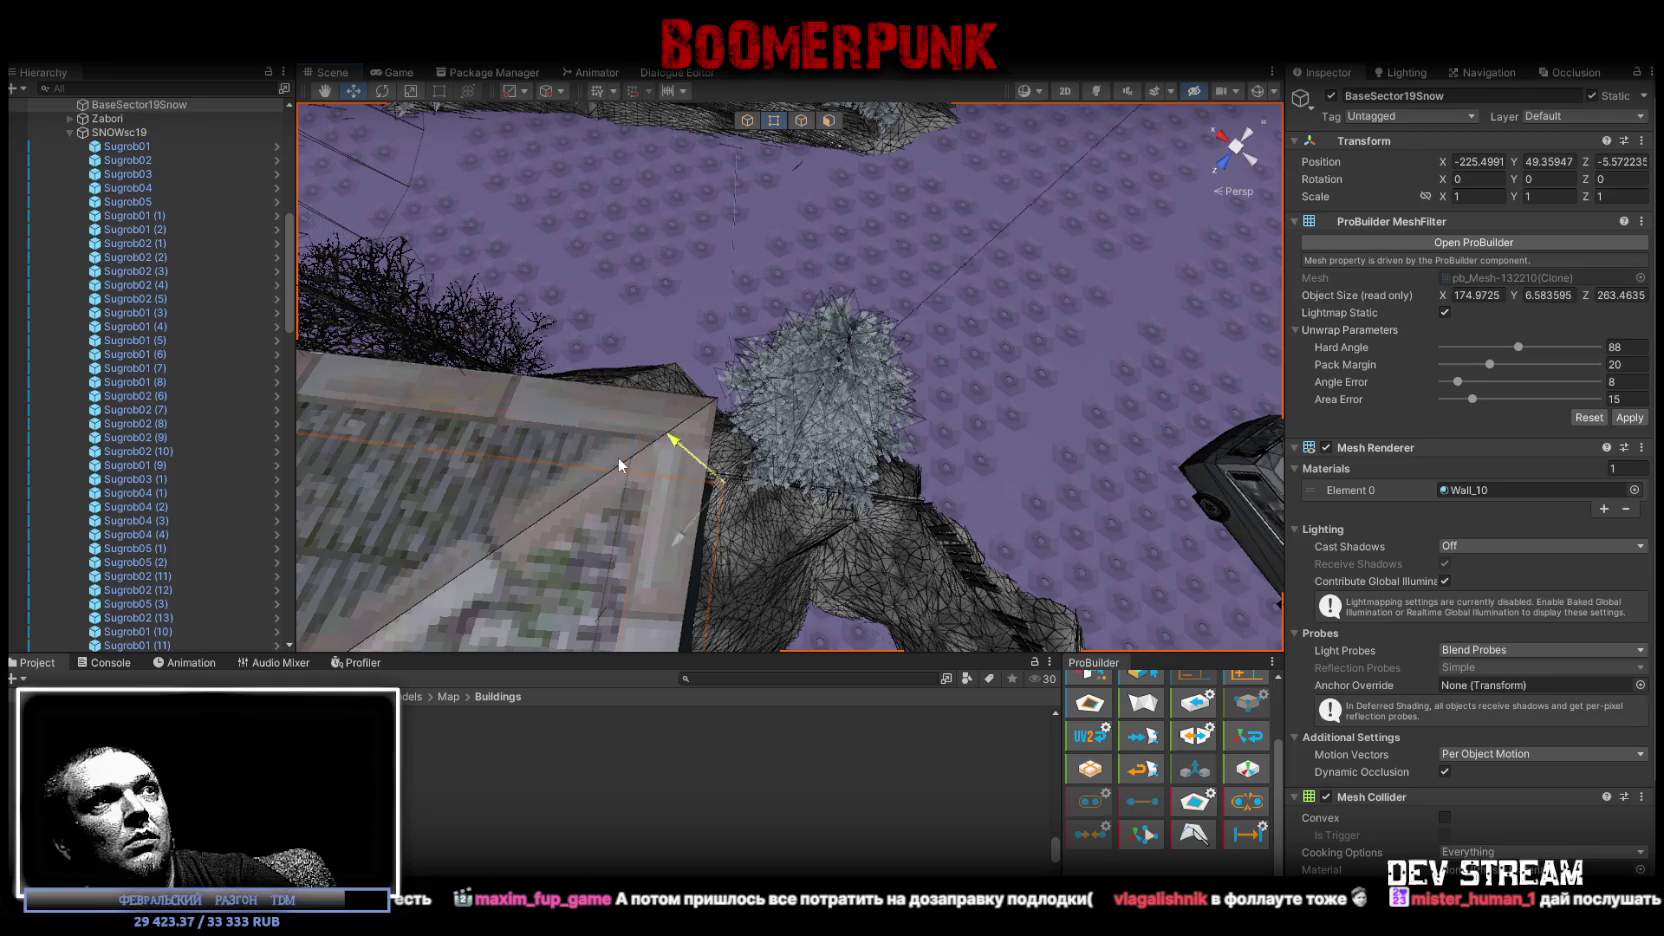
mouse_move(627, 468)
right_down()
mouse_move(720, 327)
mouse_move(703, 317)
right_up()
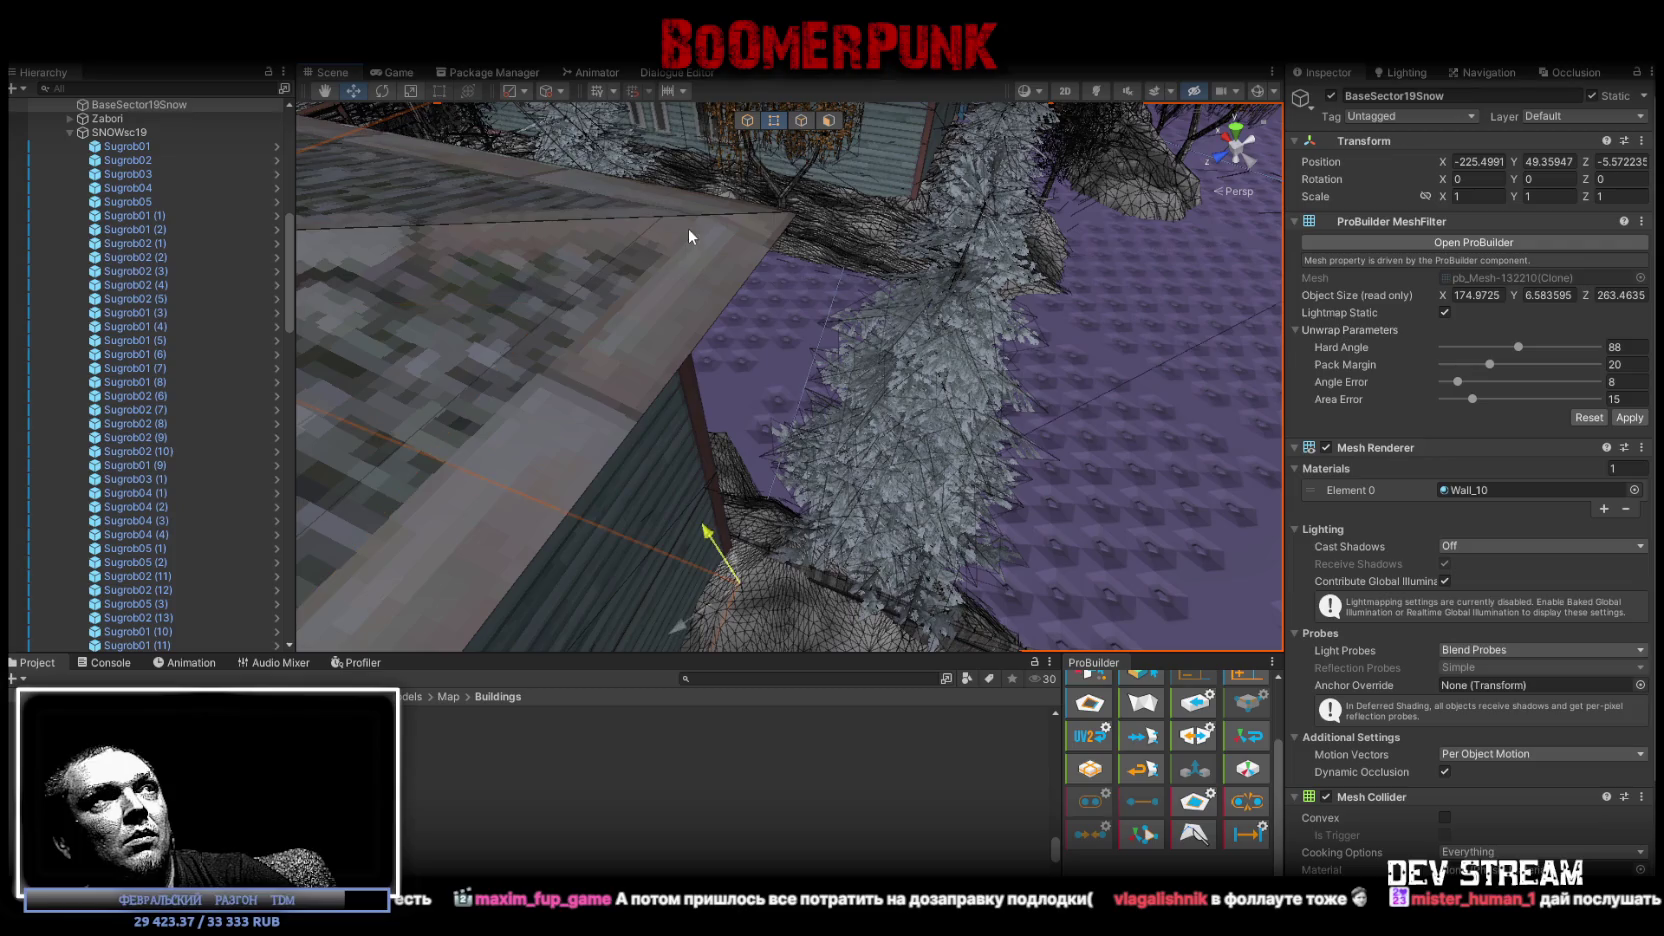
mouse_move(658, 214)
right_down()
mouse_move(107, 266)
mouse_move(168, 259)
mouse_move(72, 355)
mouse_move(35, 470)
mouse_move(670, 211)
right_up()
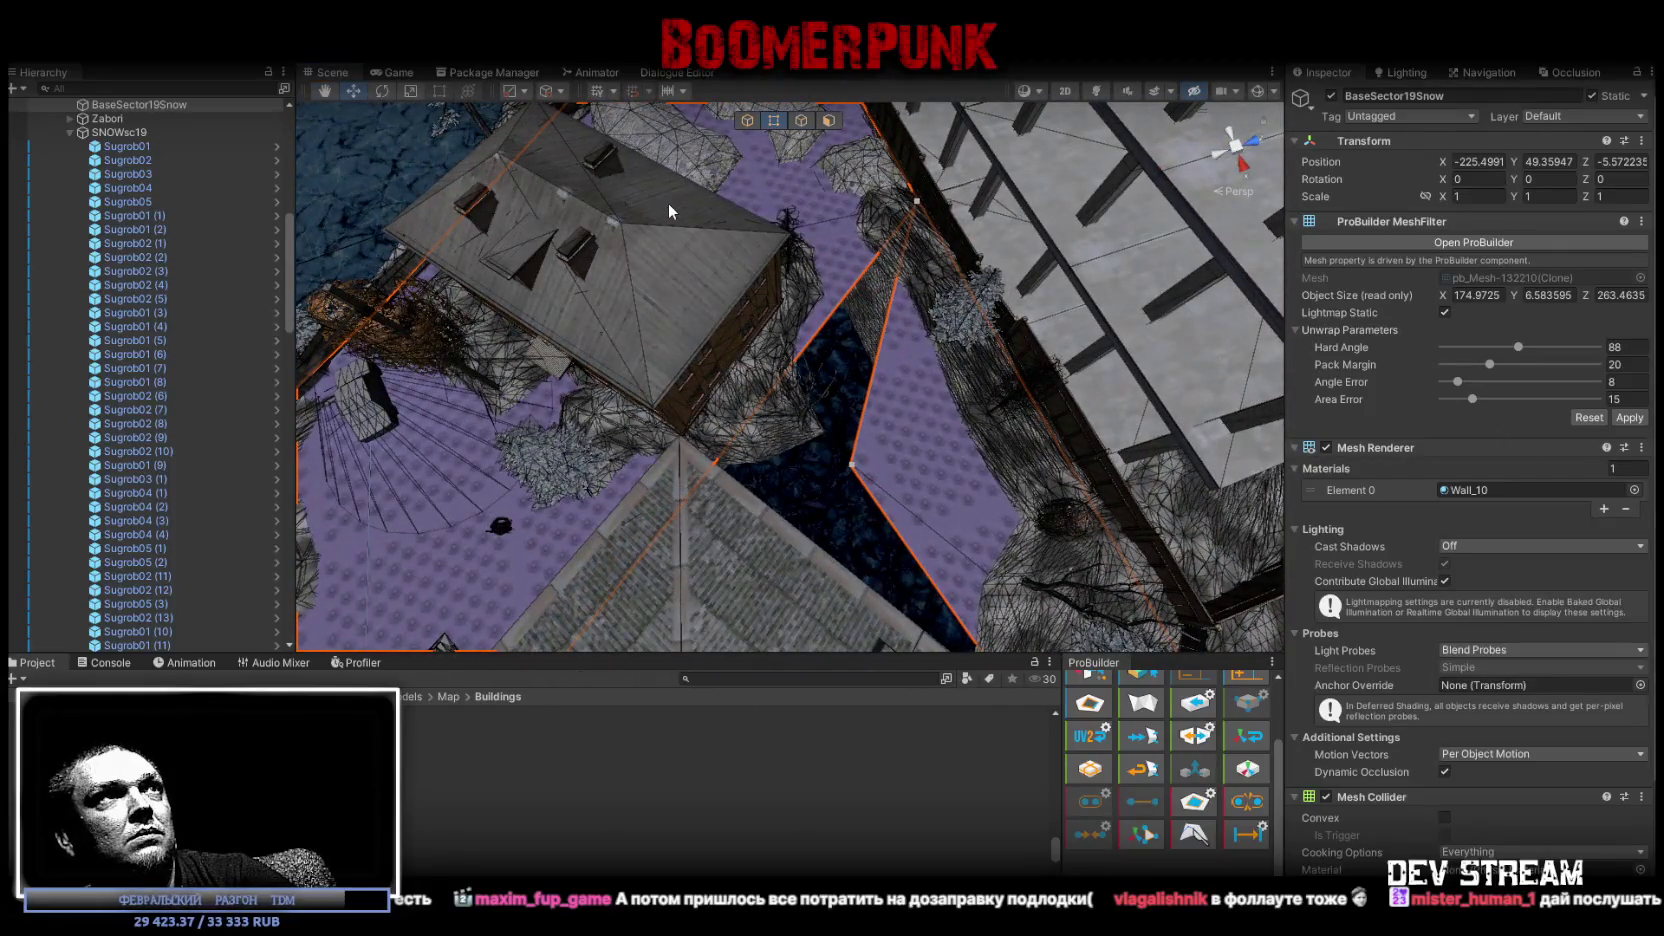
Select a ground face near the house and drag it over more floor beside the rocks.
click(801, 122)
click(815, 348)
right_drag(901, 417, 995, 667)
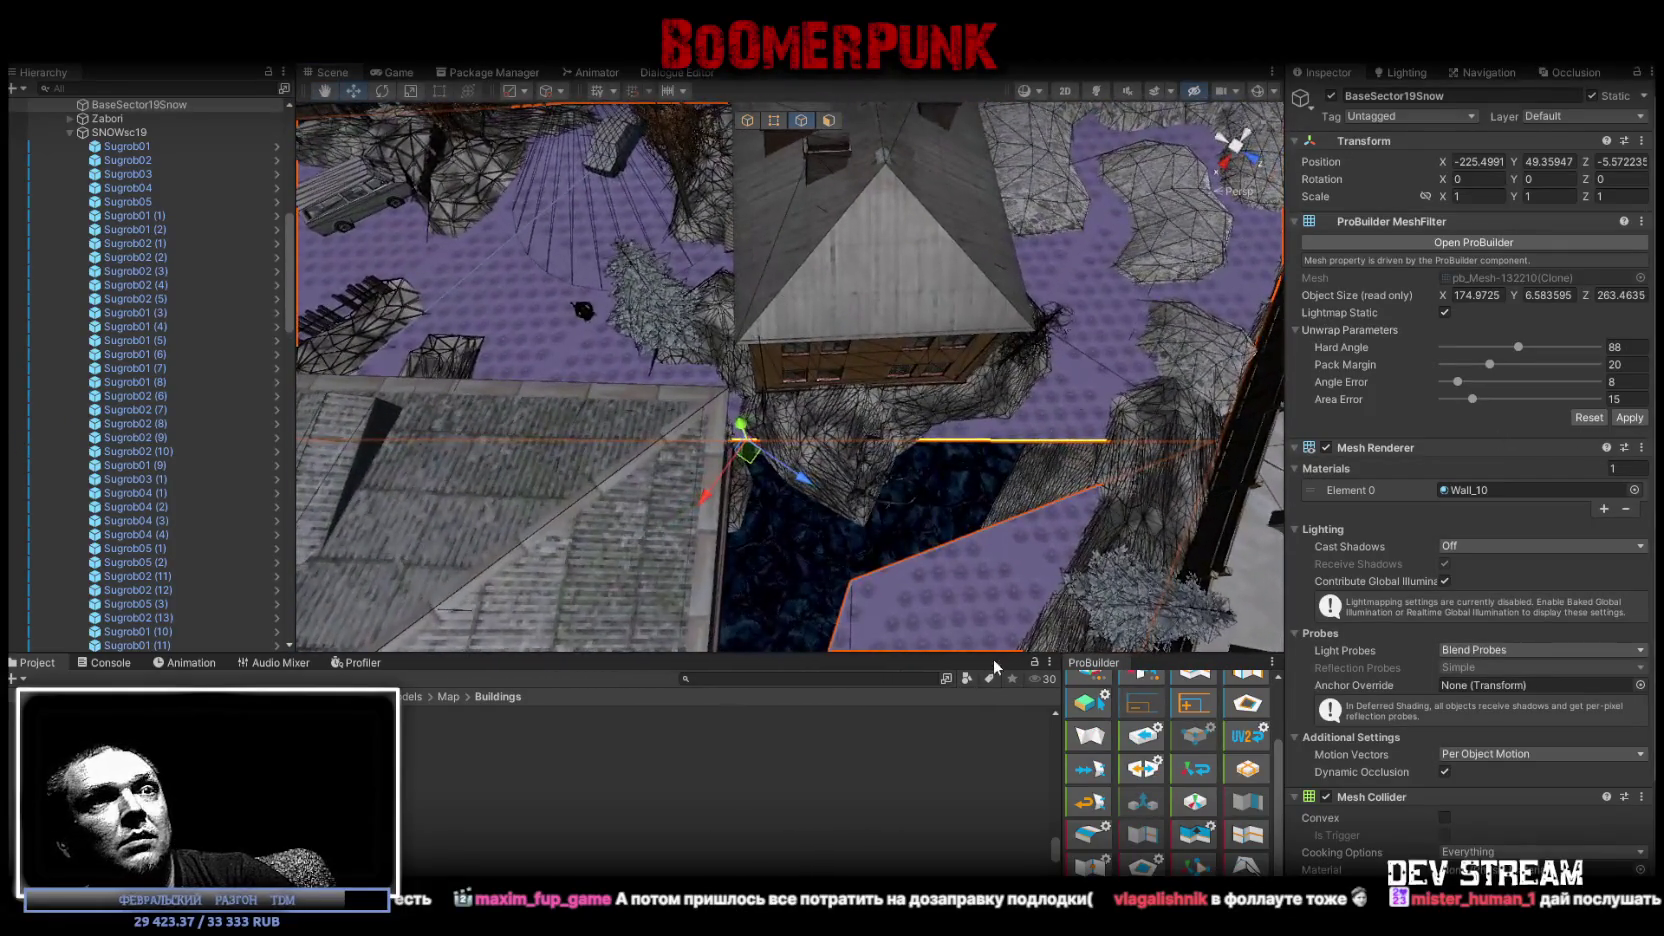
right_drag(1150, 560, 1182, 356)
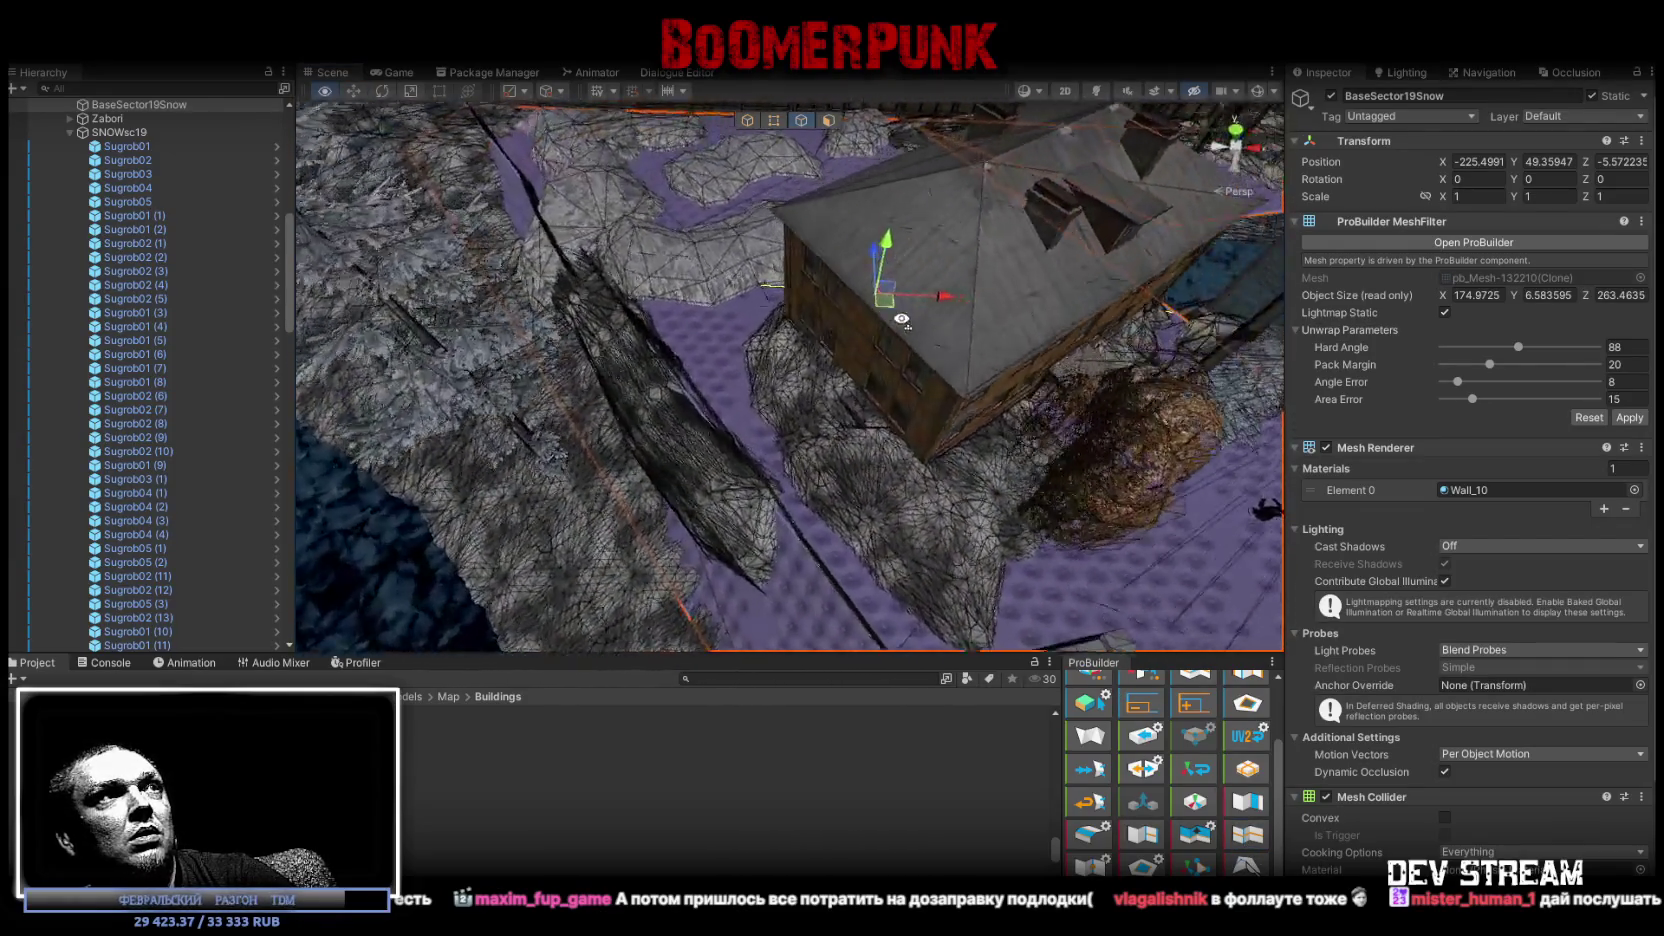
right_drag(1182, 356, 606, 400)
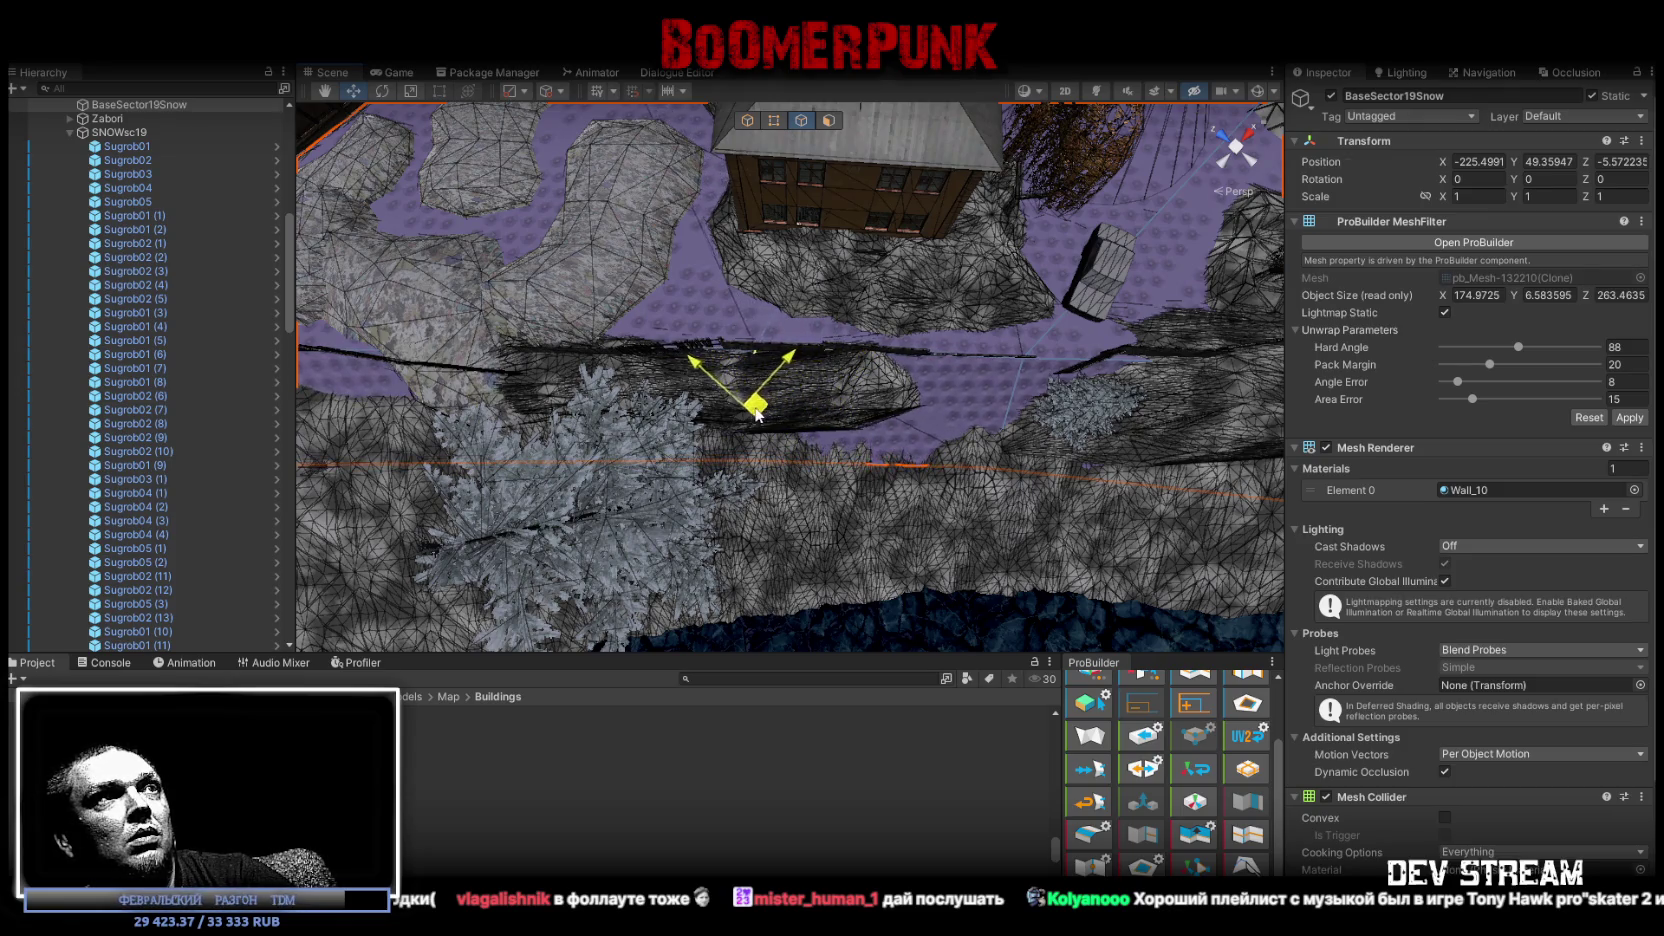
mouse_move(866, 454)
right_down()
mouse_move(760, 396)
mouse_move(650, 383)
right_up()
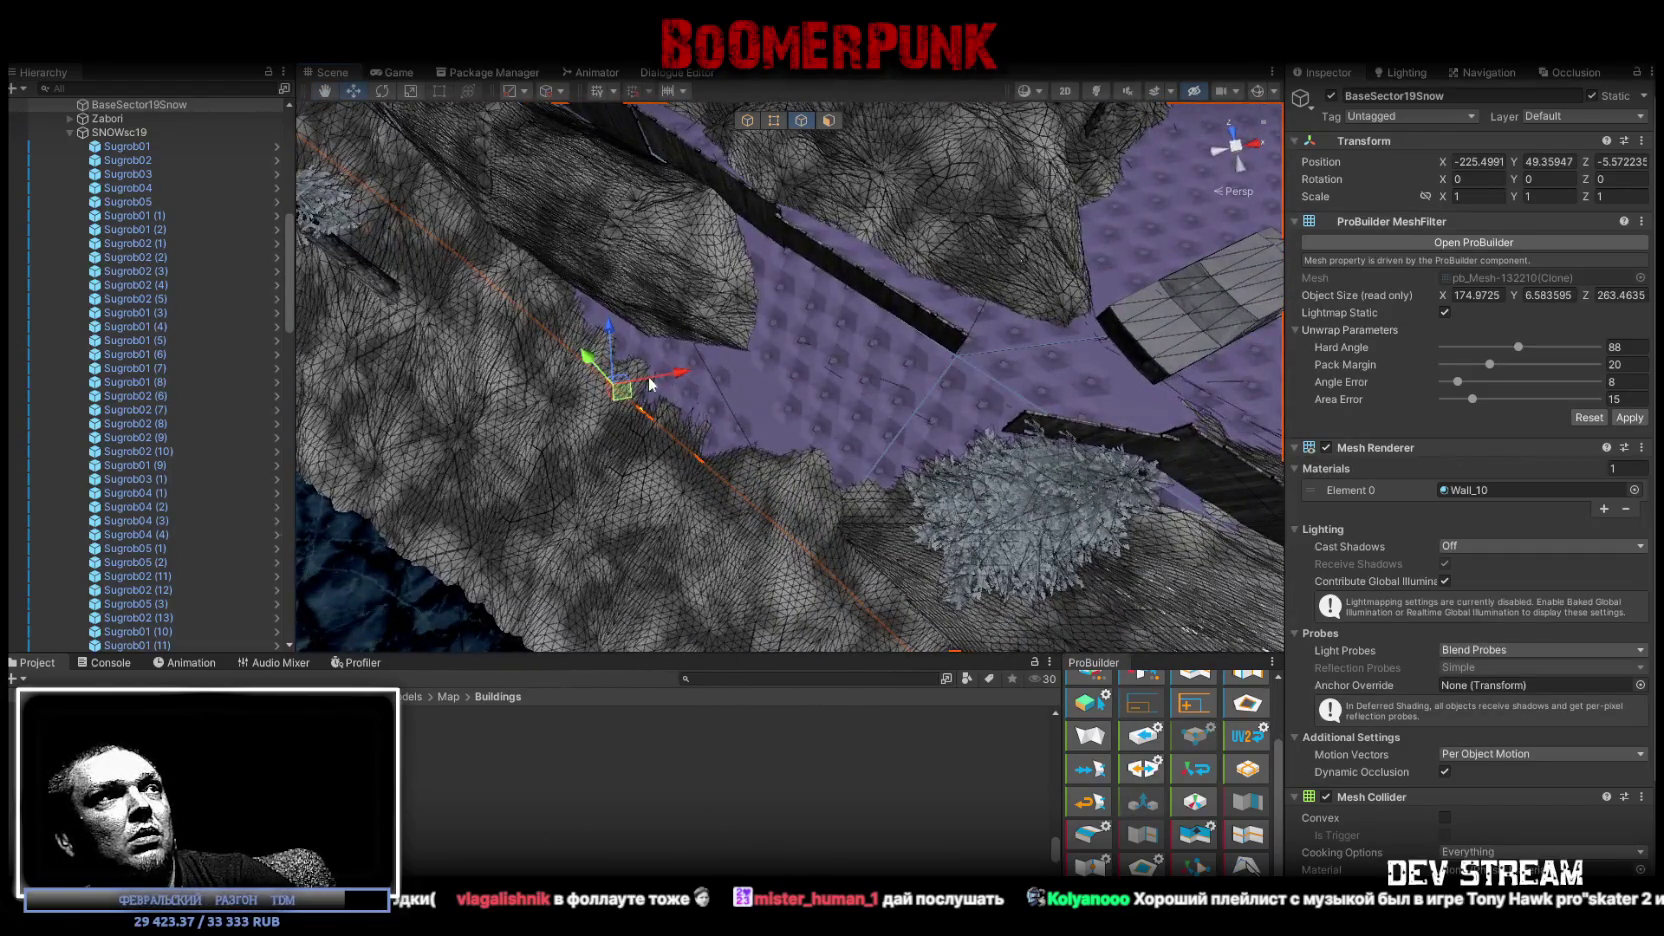
drag(623, 395, 634, 388)
right_drag(634, 388, 973, 311)
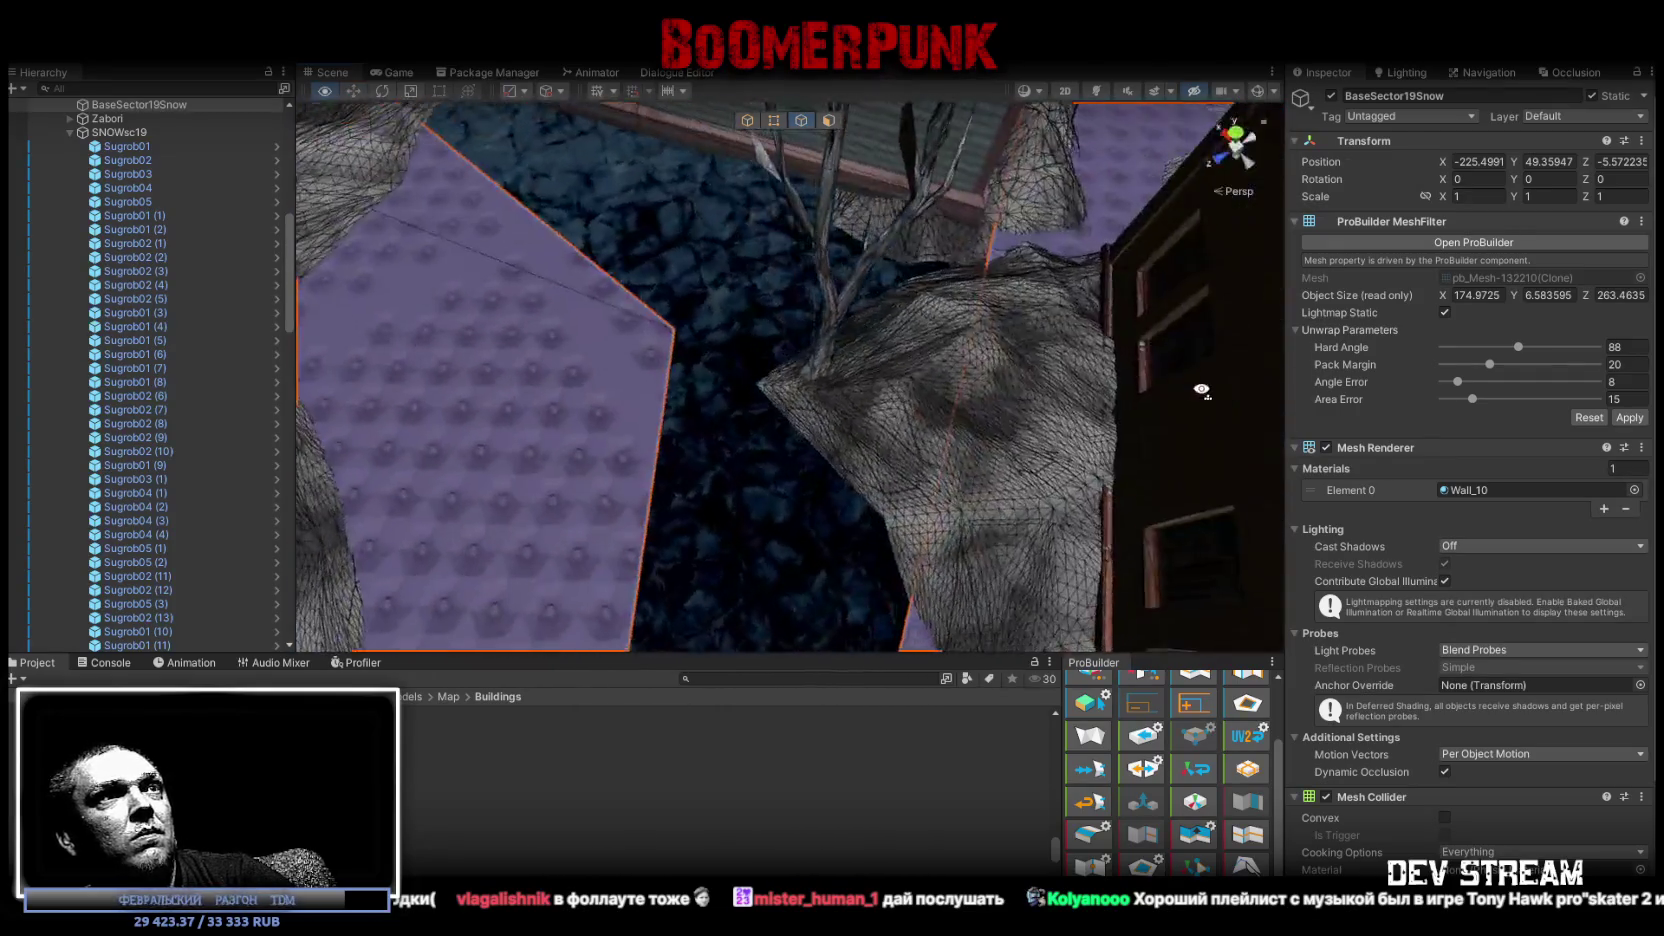
In vertex mode, drag a floor vertex to stretch the purple ground over the dark gap.
click(776, 121)
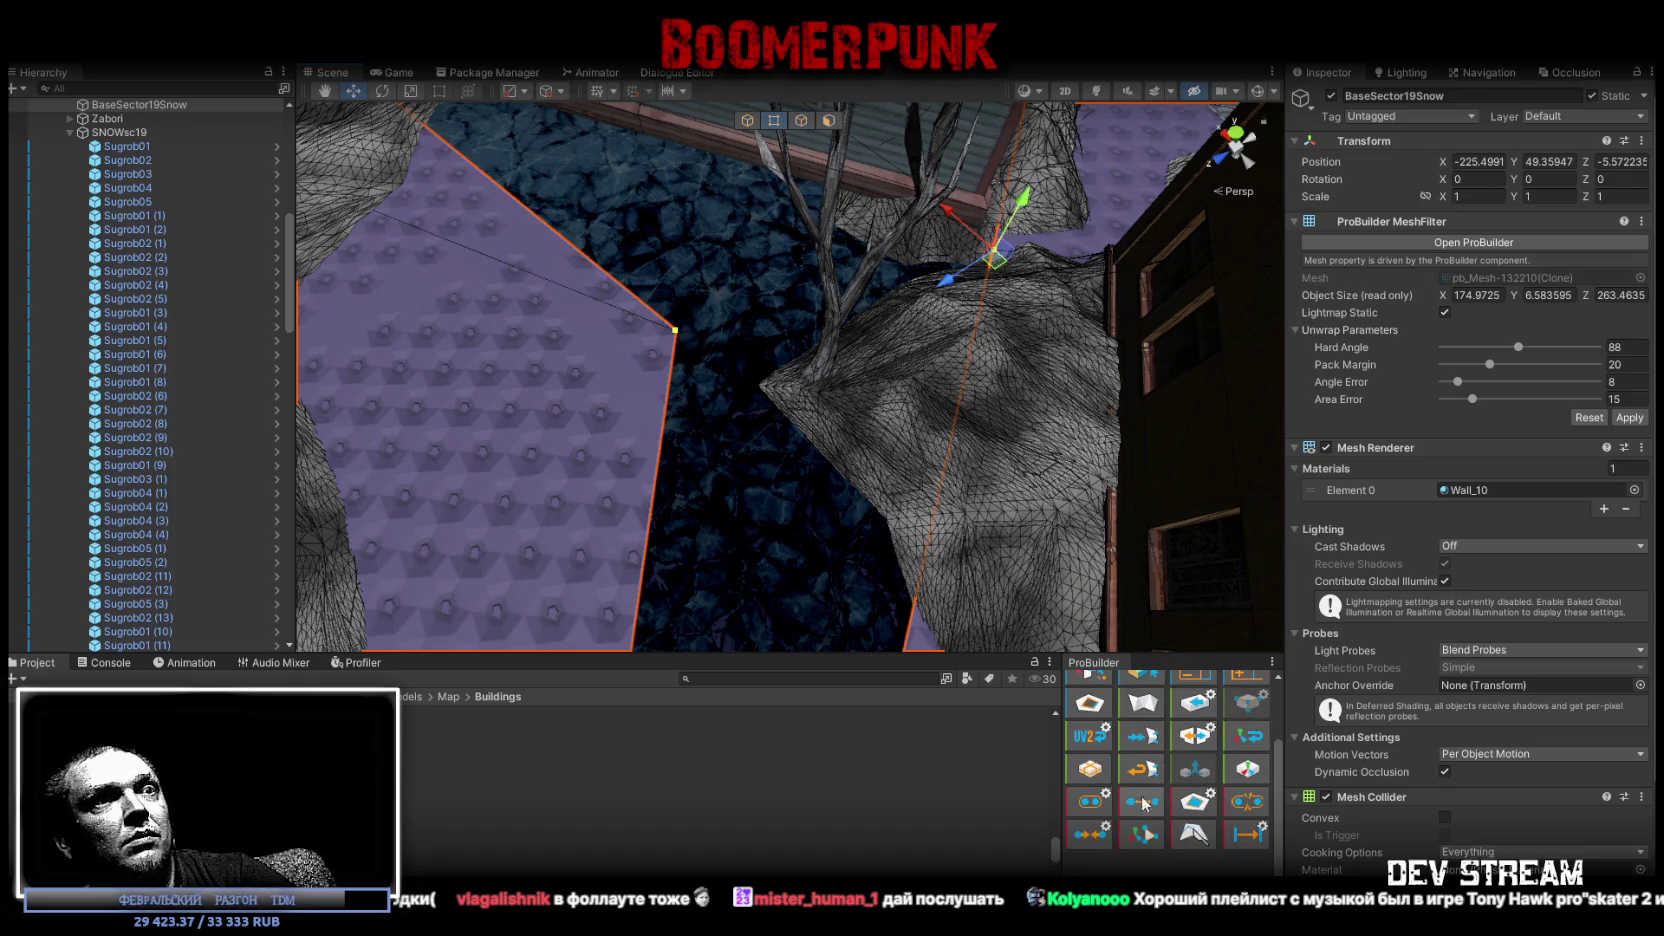
right_drag(700, 400, 667, 425)
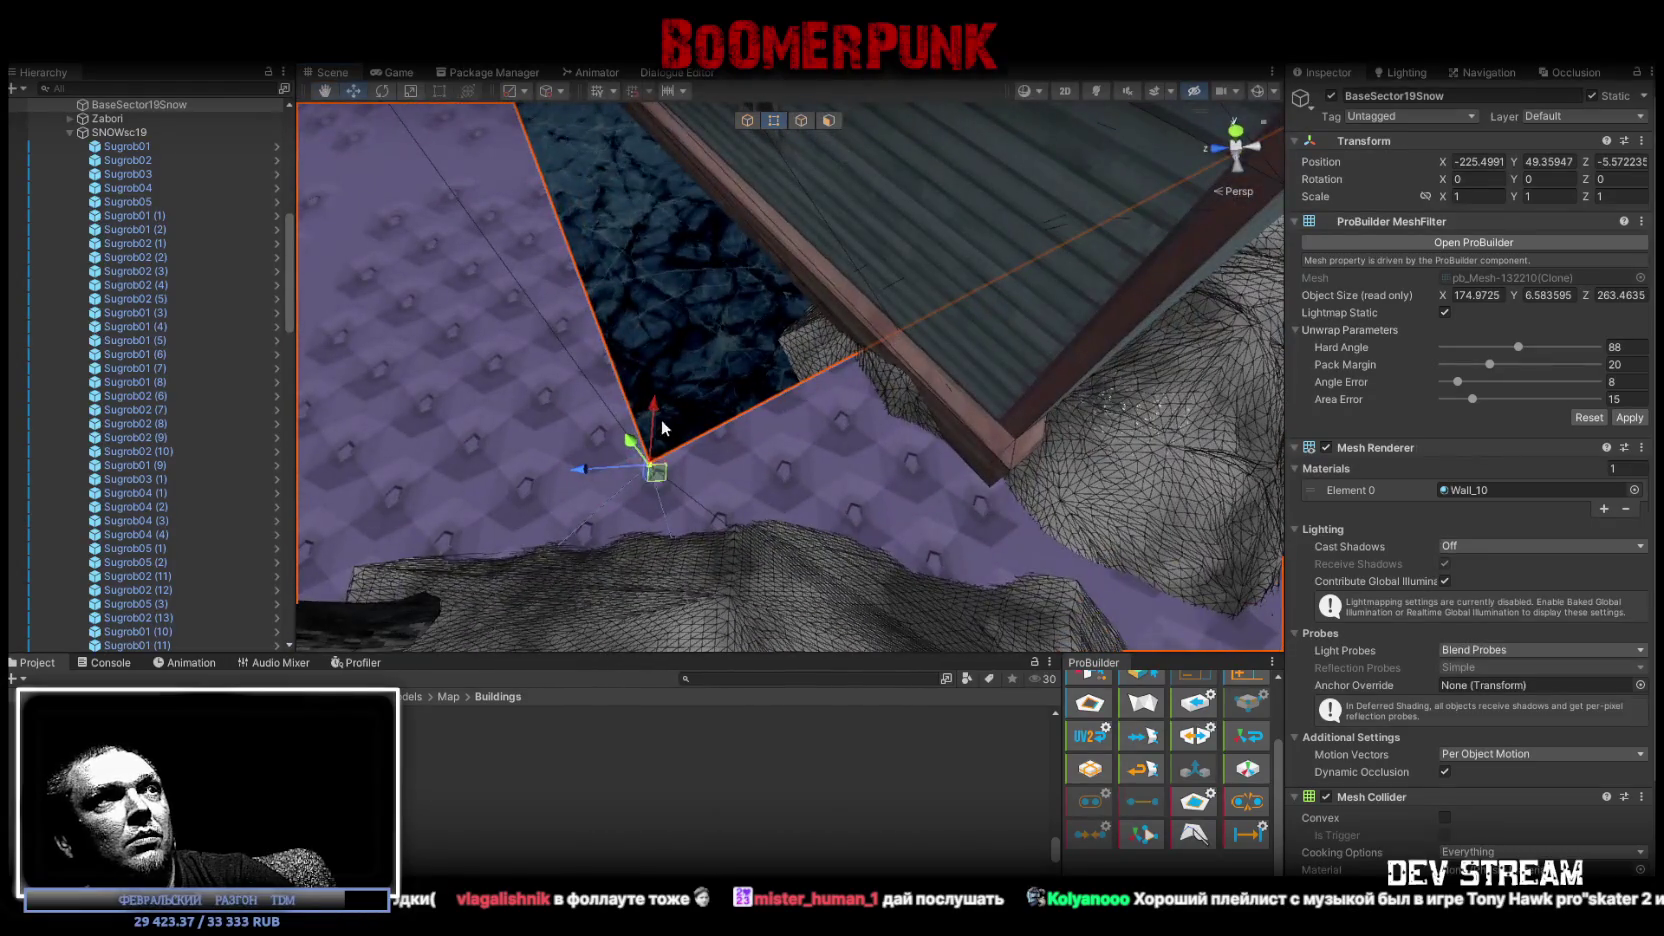
mouse_move(652, 478)
mouse_down()
mouse_move(1006, 510)
mouse_move(653, 477)
mouse_up()
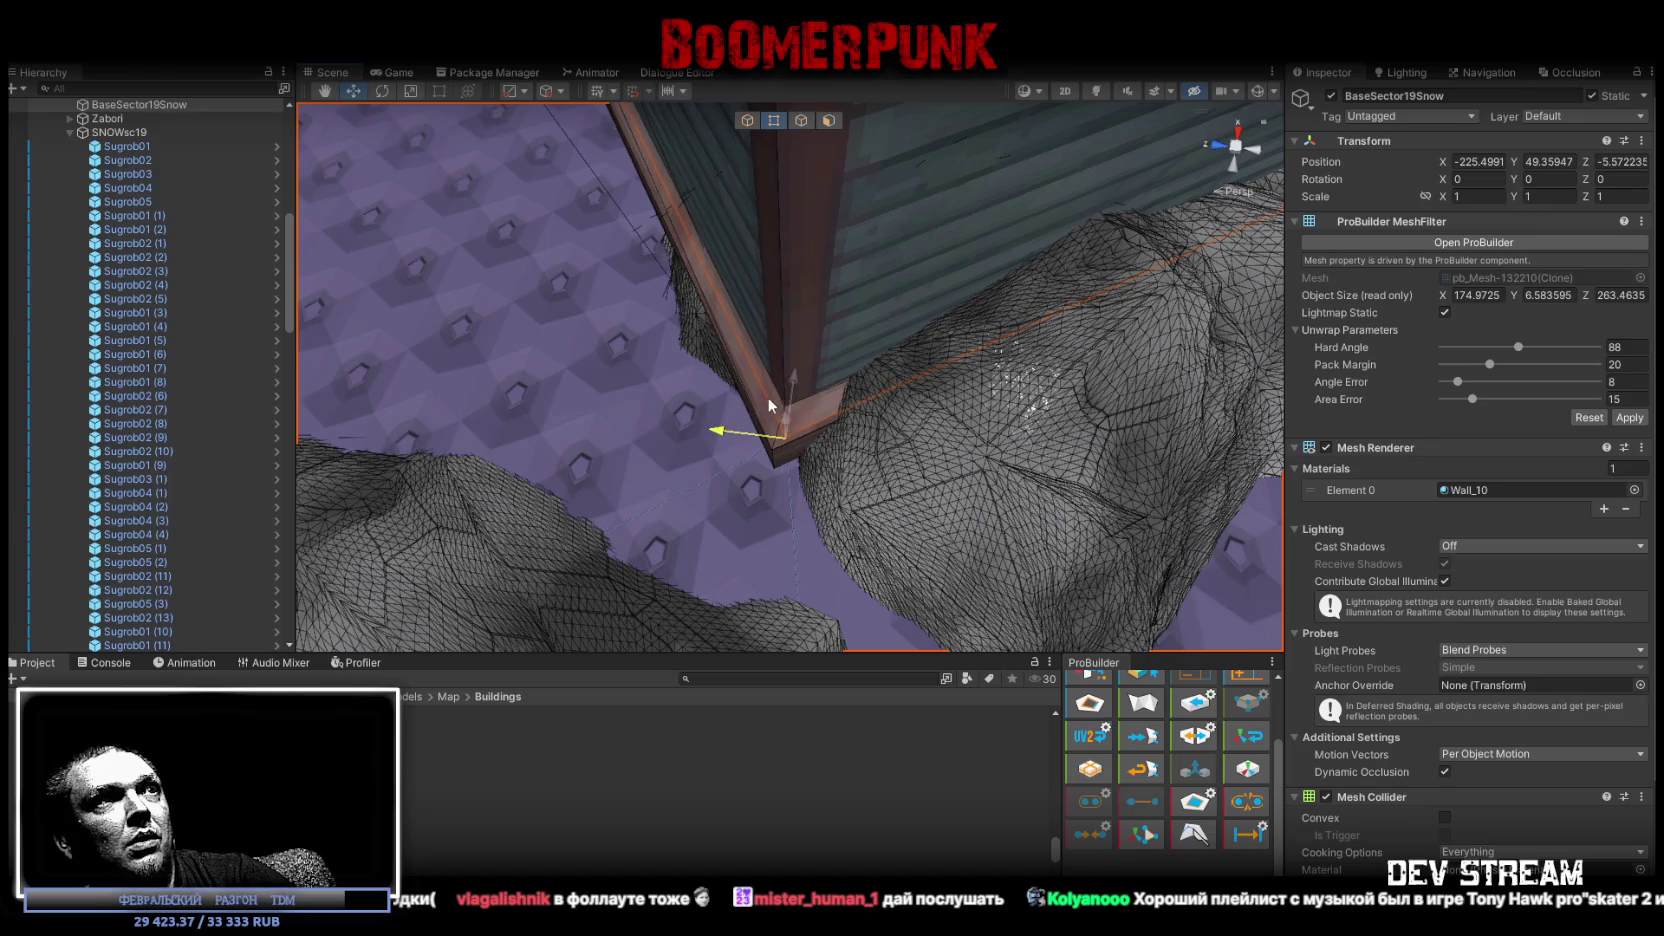
mouse_move(779, 393)
alt+mouse_down()
mouse_move(766, 237)
mouse_move(1199, 336)
mouse_move(734, 242)
mouse_move(505, 463)
alt+mouse_up()
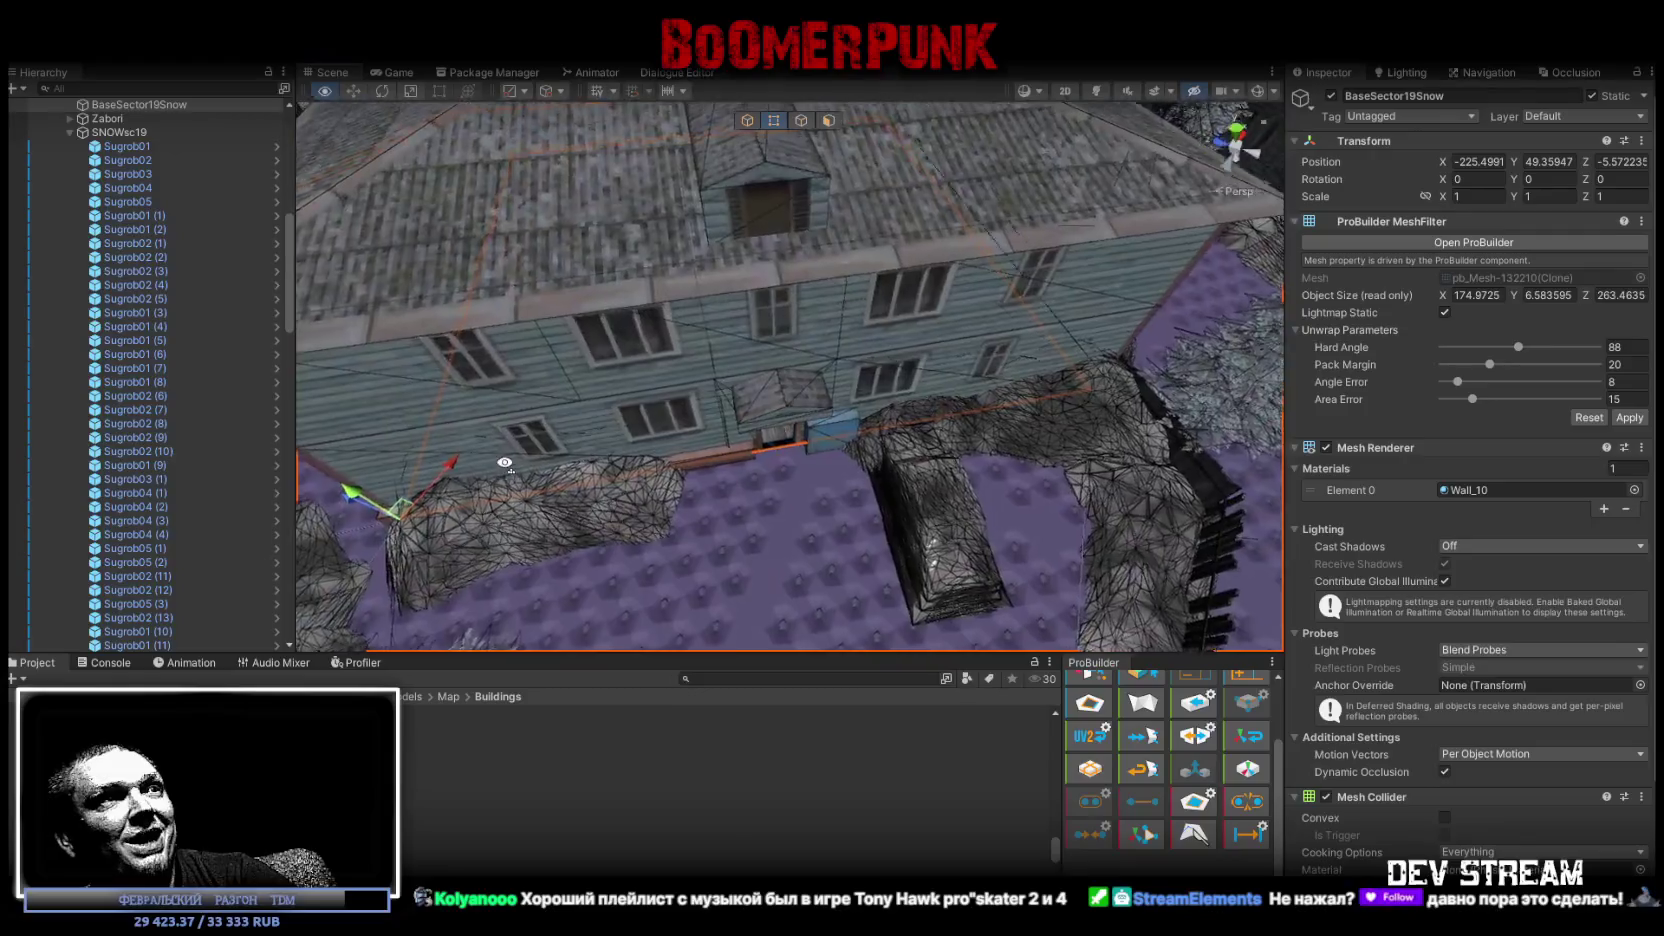
scroll(505, 463, up, 3)
scroll(575, 470, up, 3)
scroll(605, 464, up, 2)
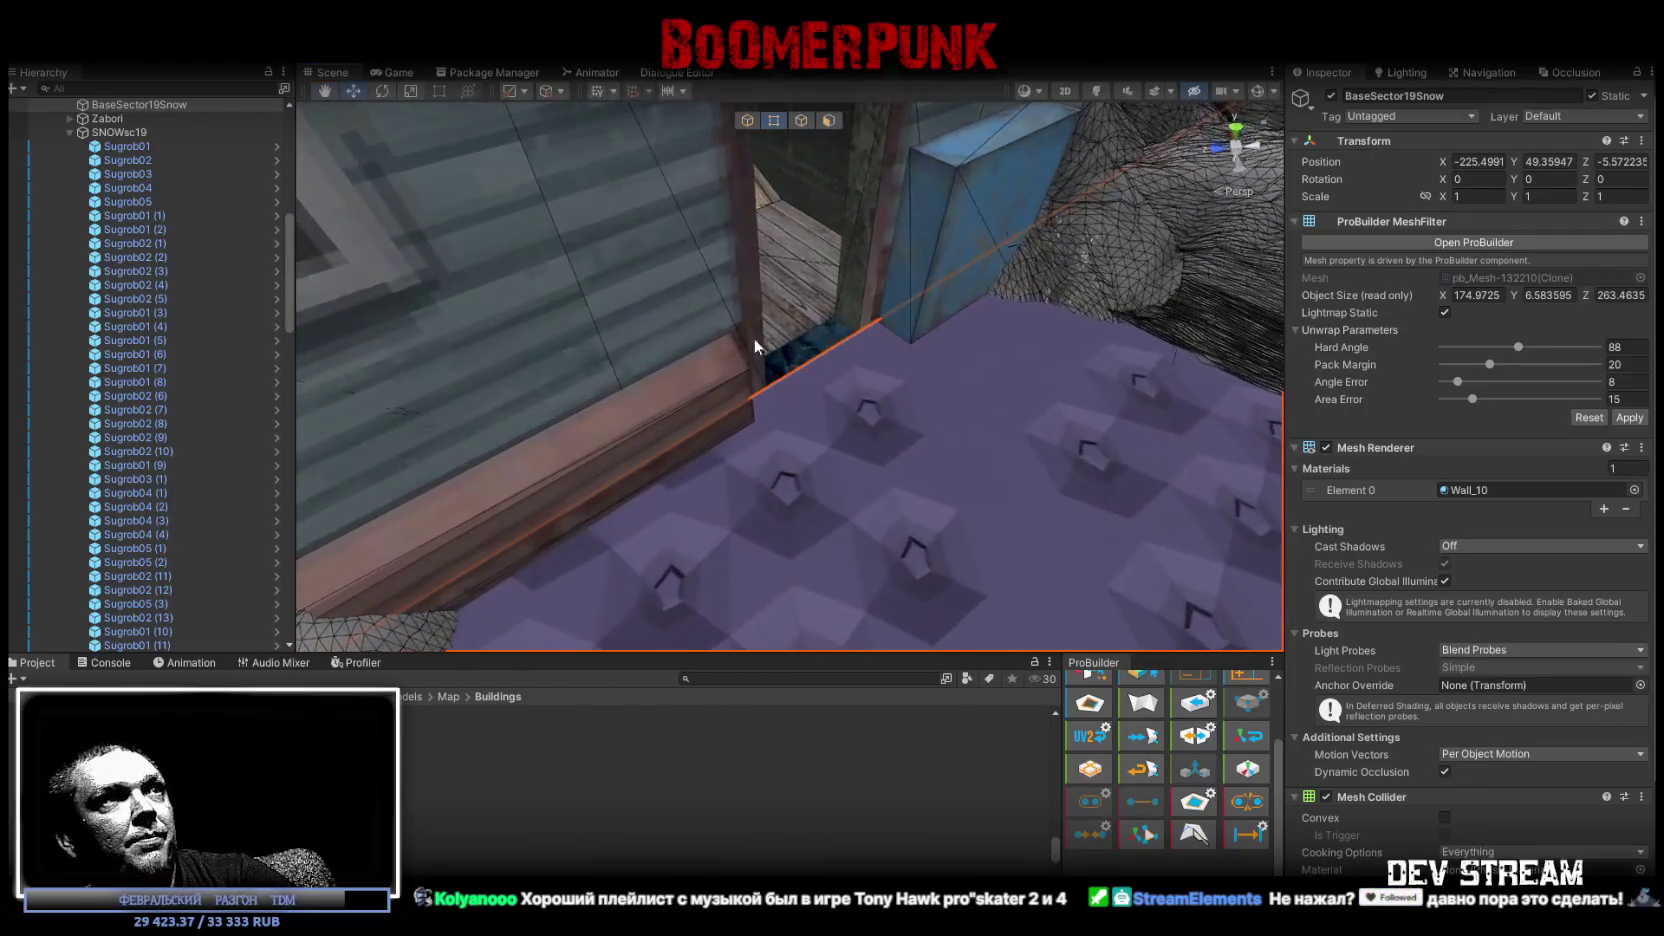
Switch to face mode and get a high view over the purple floor.
click(801, 121)
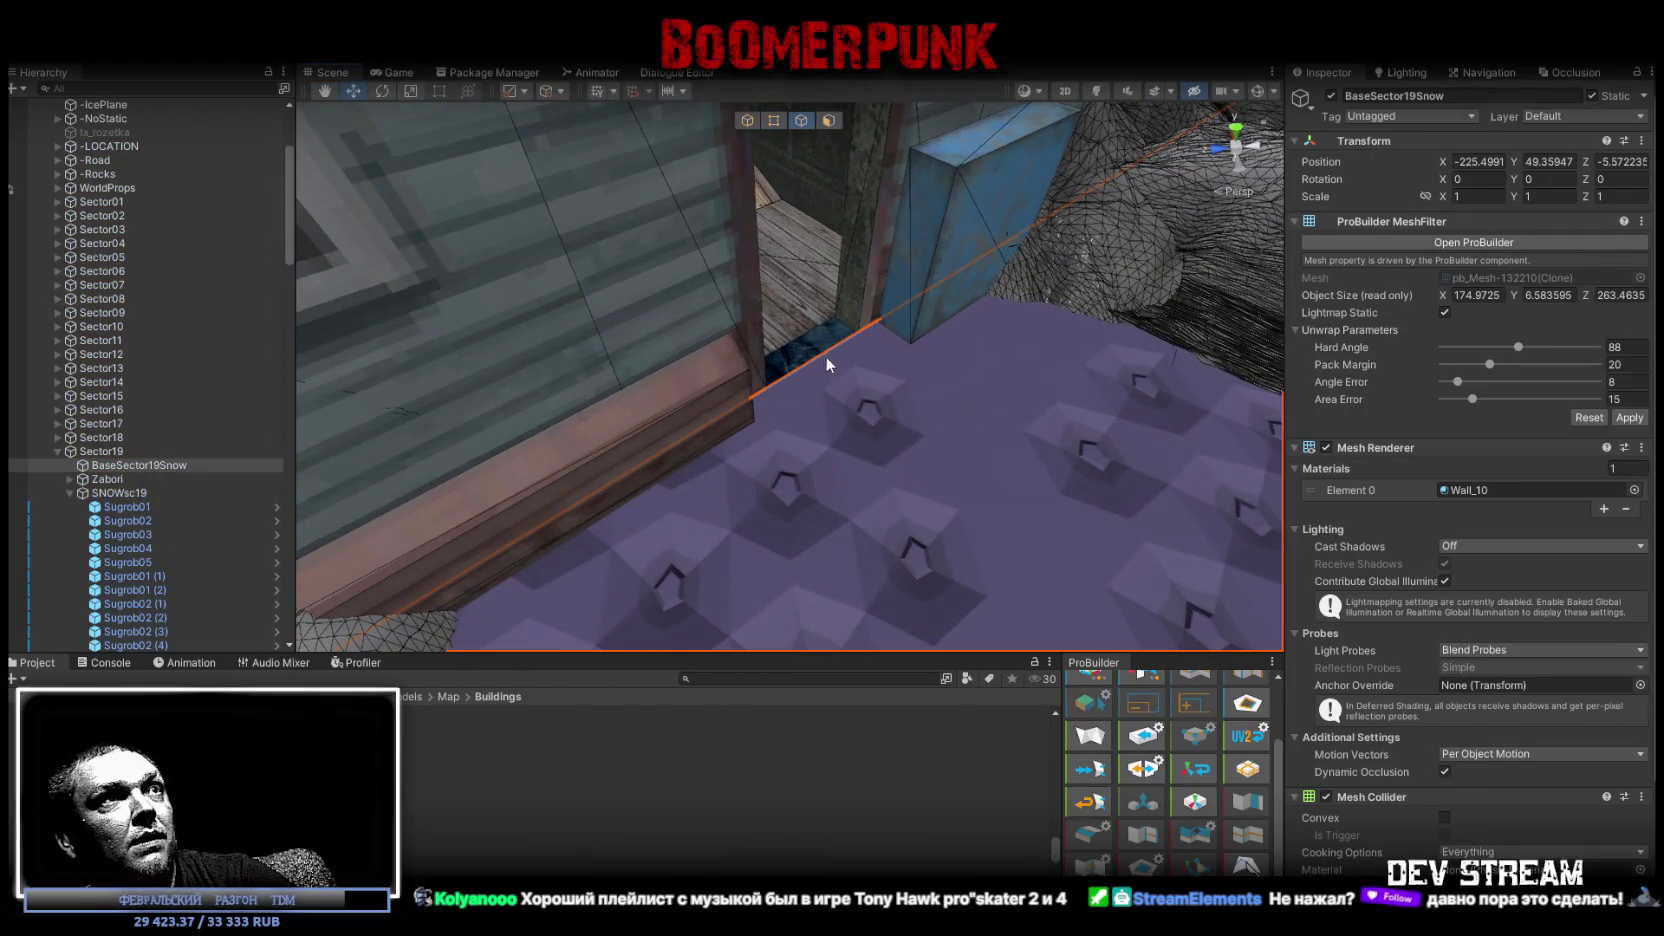
scroll(857, 352, down, 5)
alt+drag(773, 382, 868, 225)
mouse_move(845, 281)
alt+mouse_down()
mouse_move(969, 260)
mouse_move(718, 341)
alt+mouse_up()
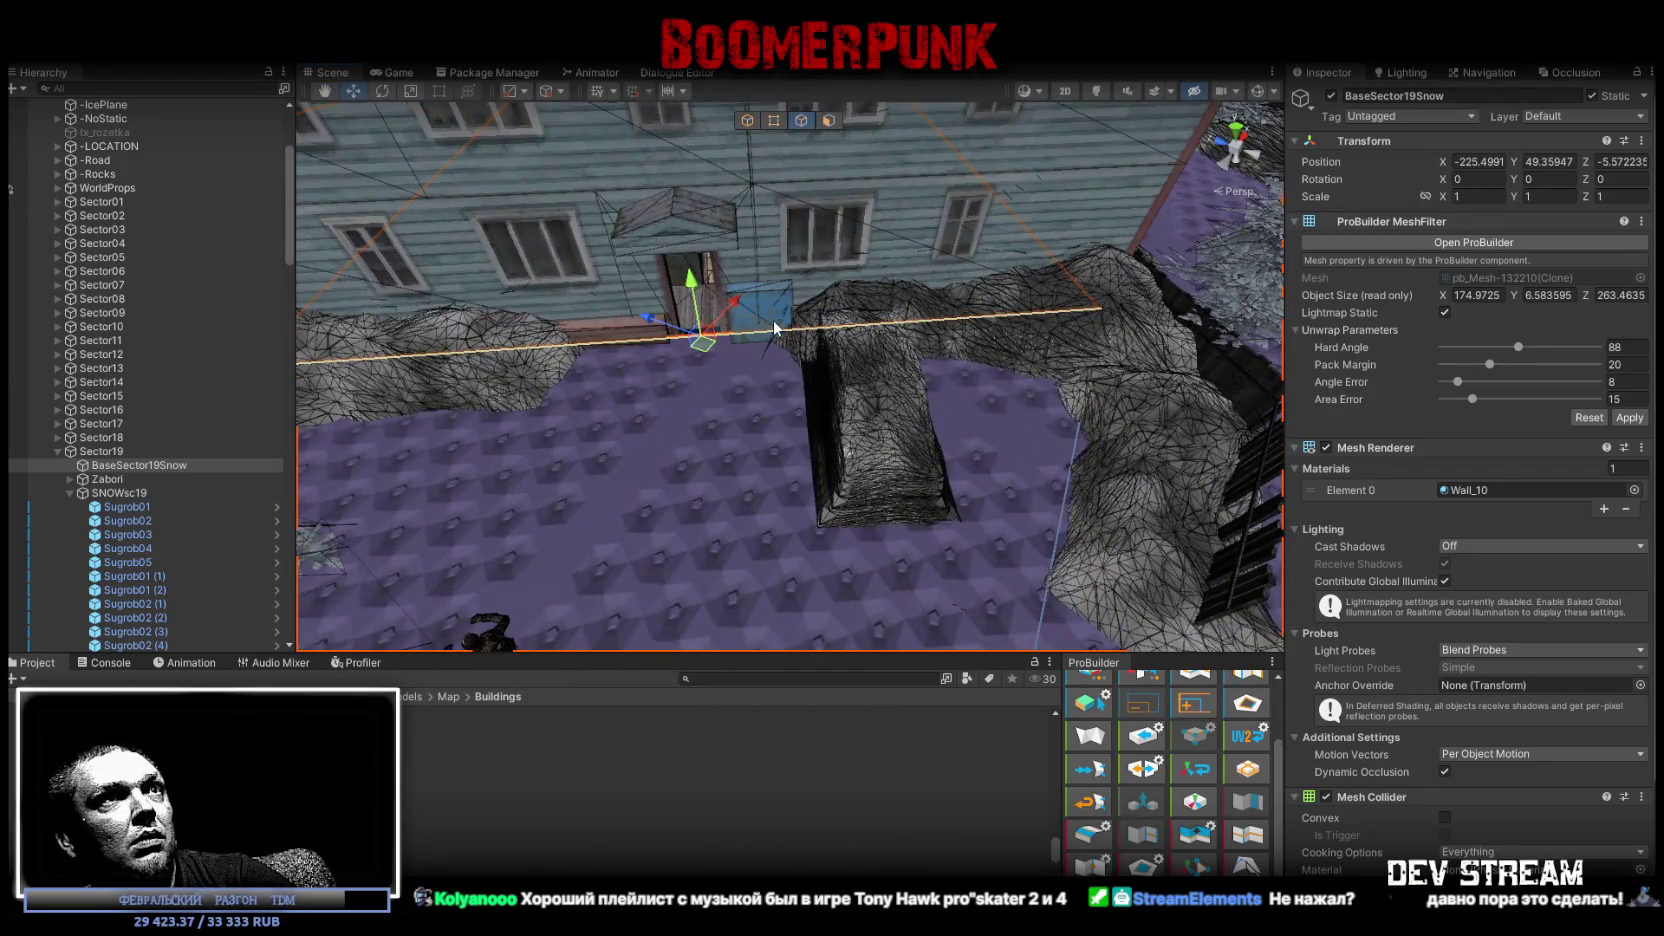
alt+drag(933, 290, 792, 287)
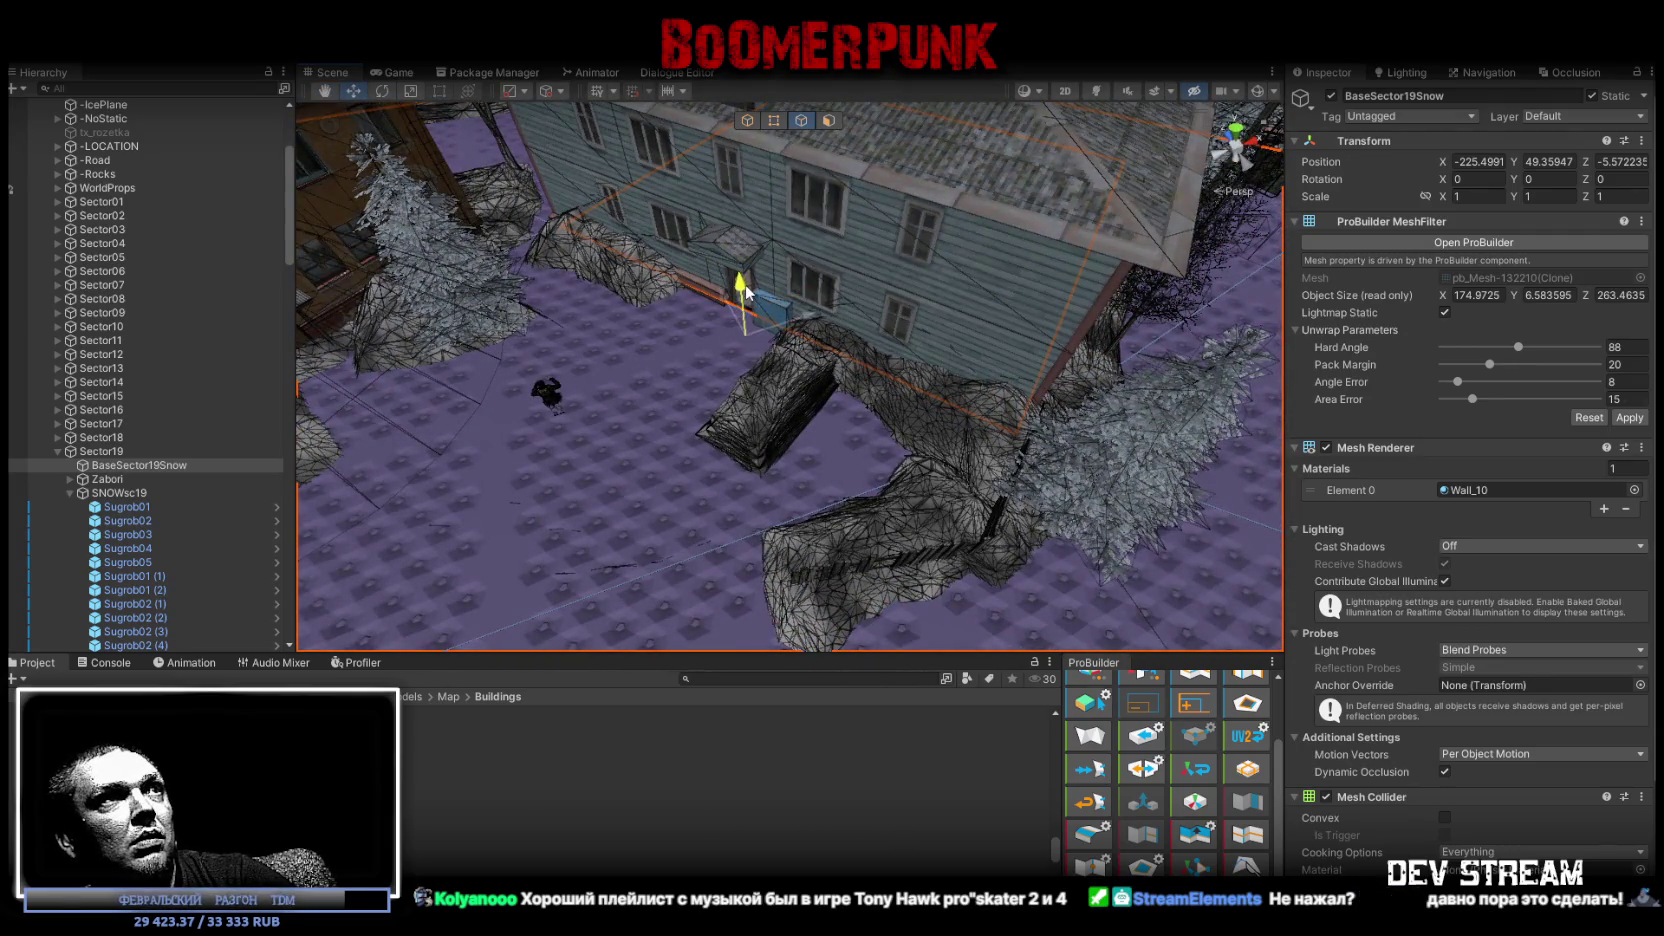
scroll(745, 290, up, 3)
scroll(700, 295, up, 3)
scroll(660, 298, up, 4)
scroll(614, 300, up, 3)
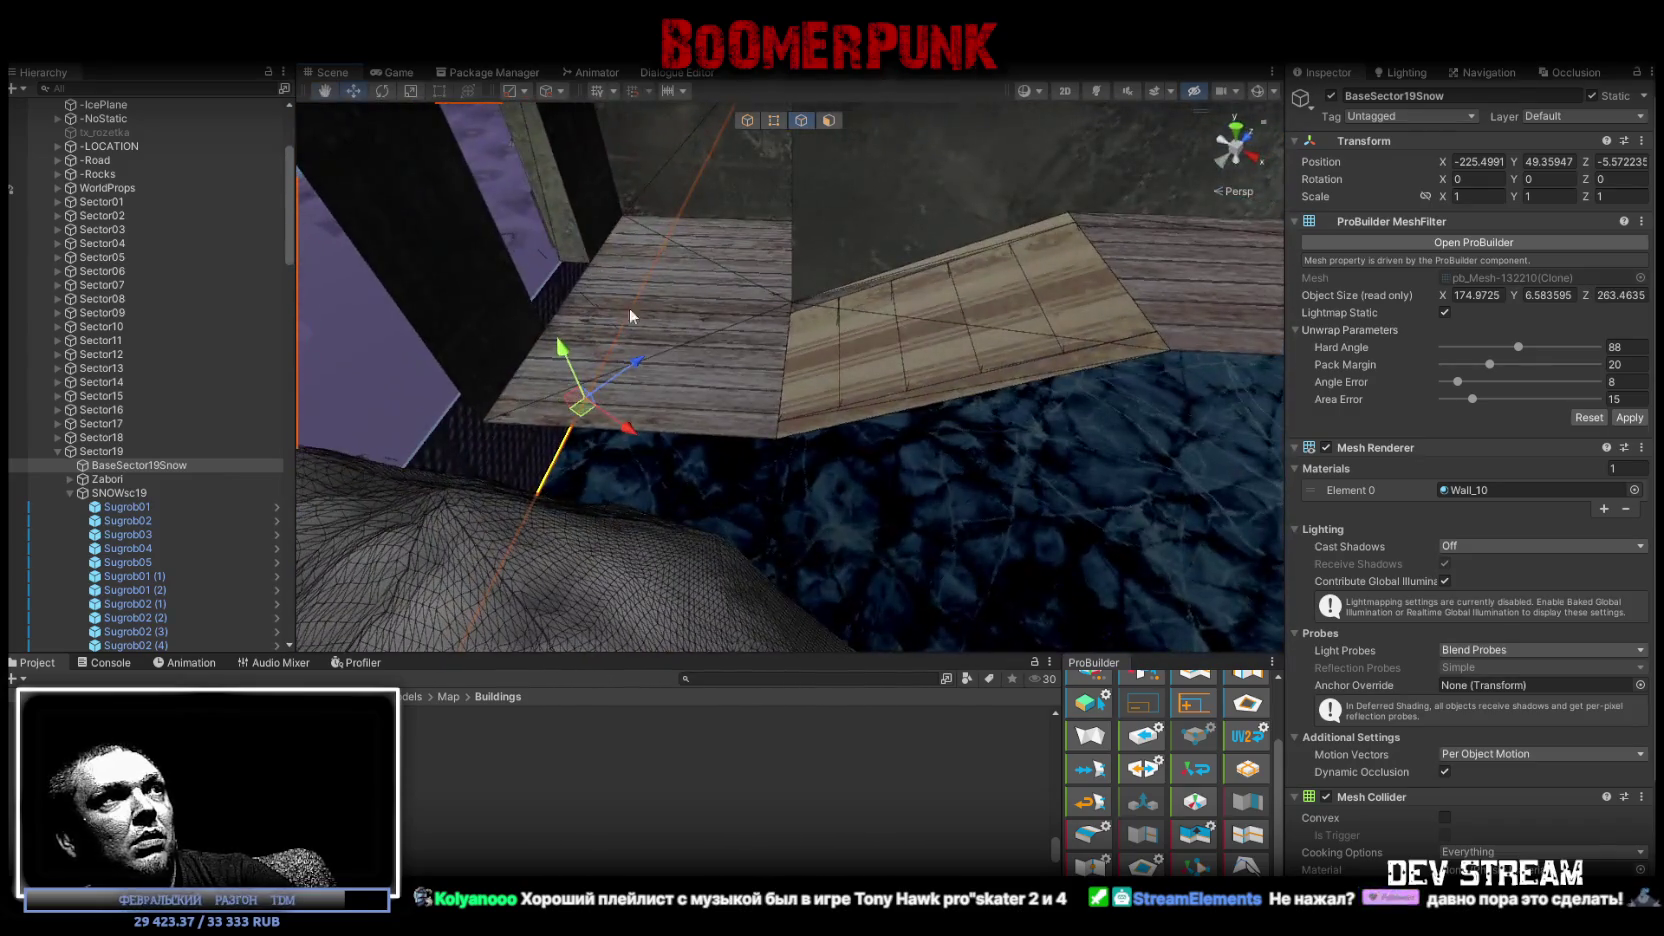
mouse_move(596, 415)
alt+mouse_down()
mouse_move(818, 436)
mouse_move(876, 424)
mouse_move(501, 353)
mouse_move(510, 295)
alt+mouse_up()
Drag the floor face's corner outward with the Move tool to enlarge it.
key(r)
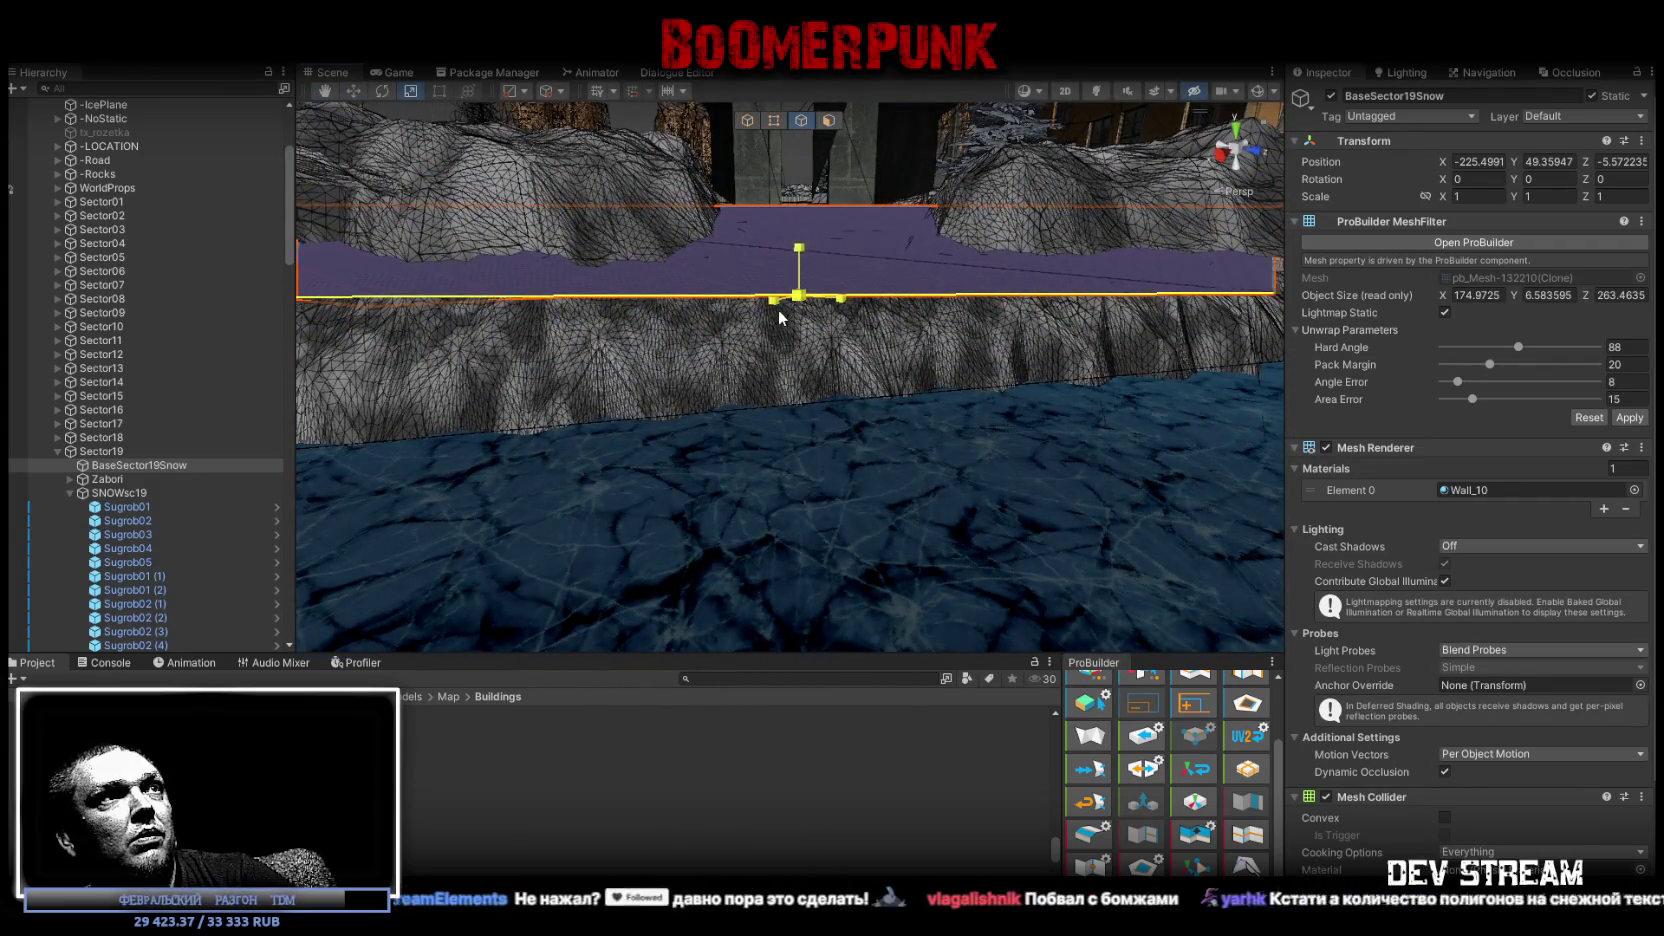
mouse_move(757, 317)
alt+mouse_down()
mouse_move(701, 319)
mouse_move(857, 356)
mouse_move(991, 361)
alt+mouse_up()
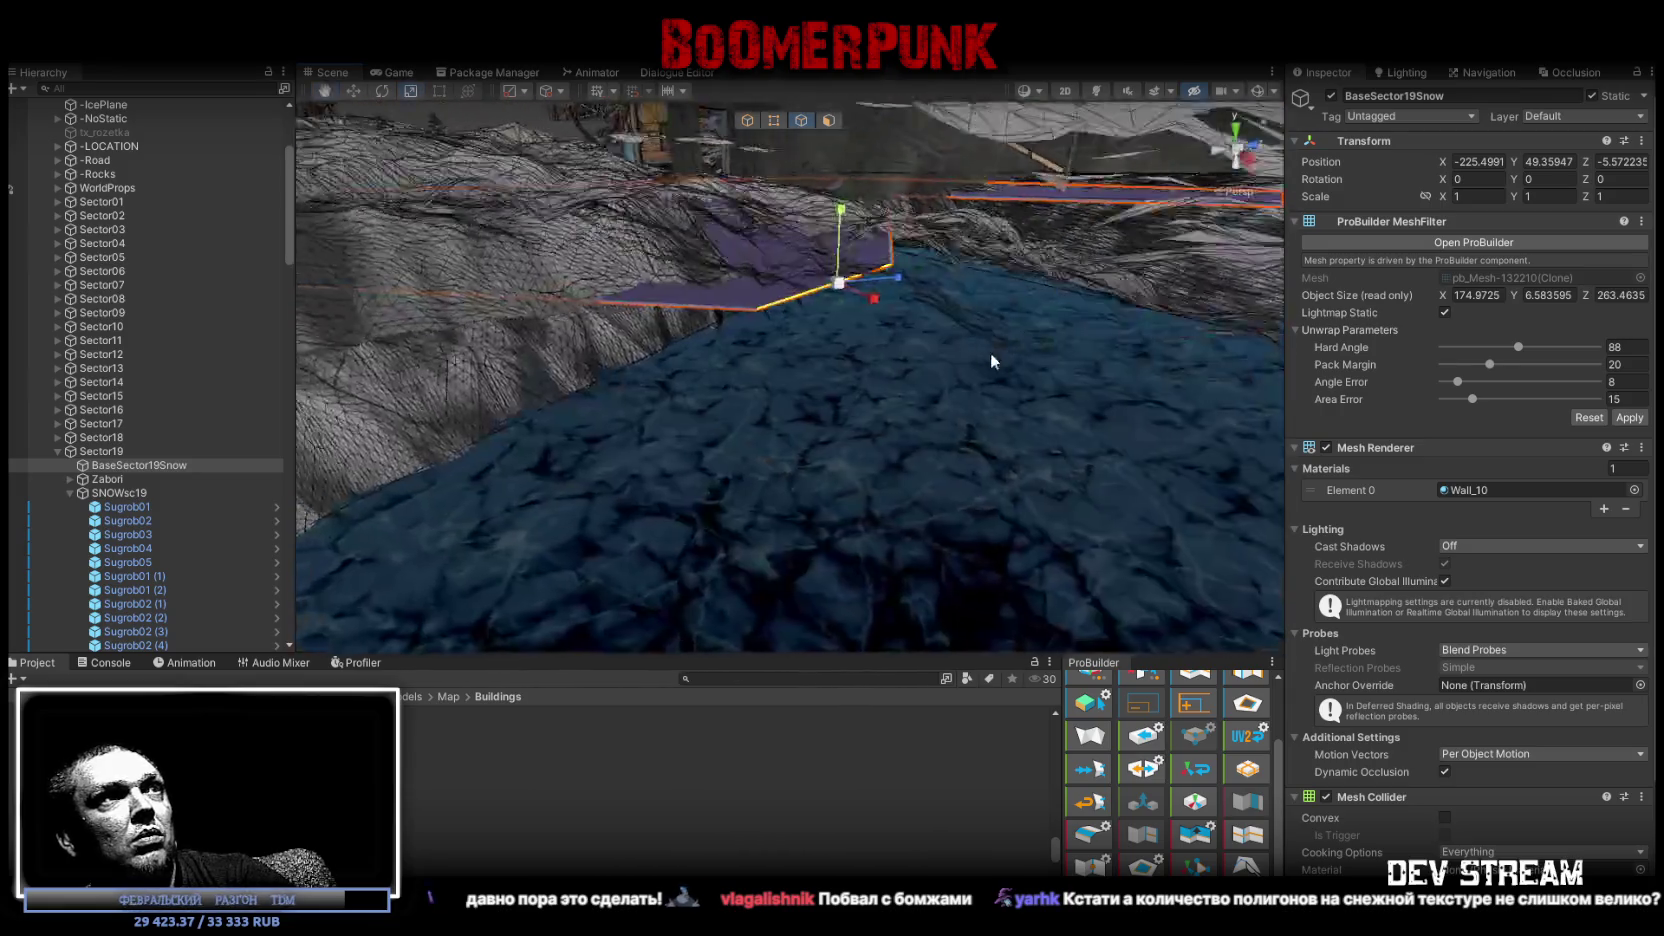
key(w)
mouse_move(842, 286)
mouse_down()
mouse_move(1050, 356)
mouse_move(959, 281)
mouse_move(992, 371)
mouse_move(932, 372)
mouse_move(815, 127)
mouse_up()
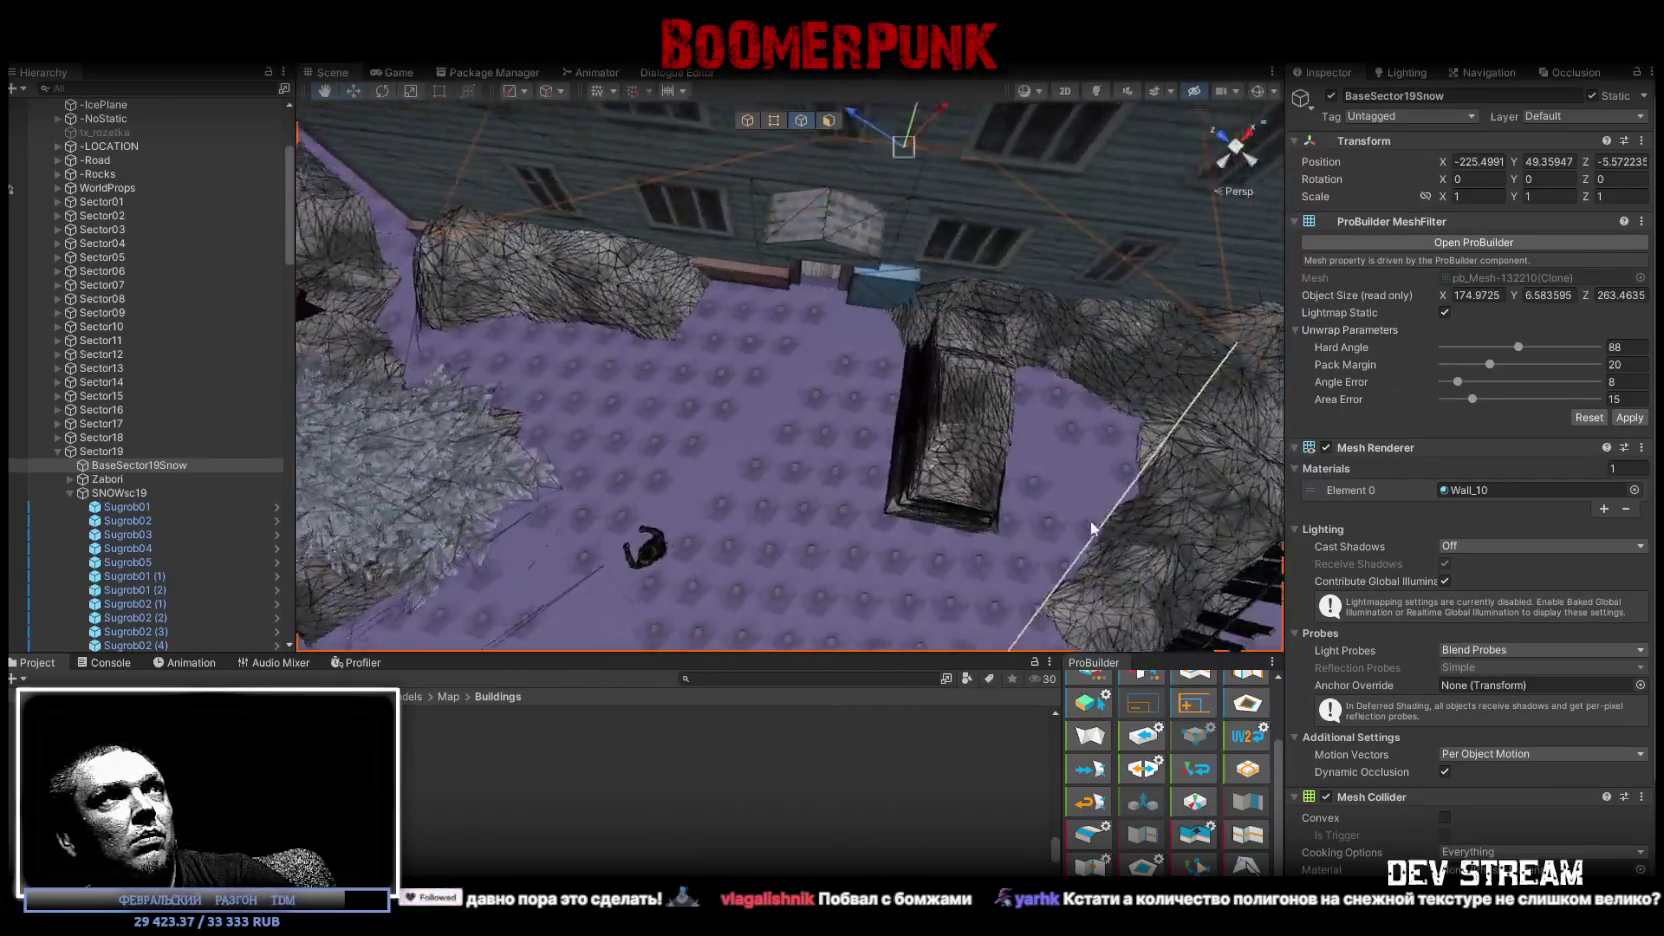
click(828, 120)
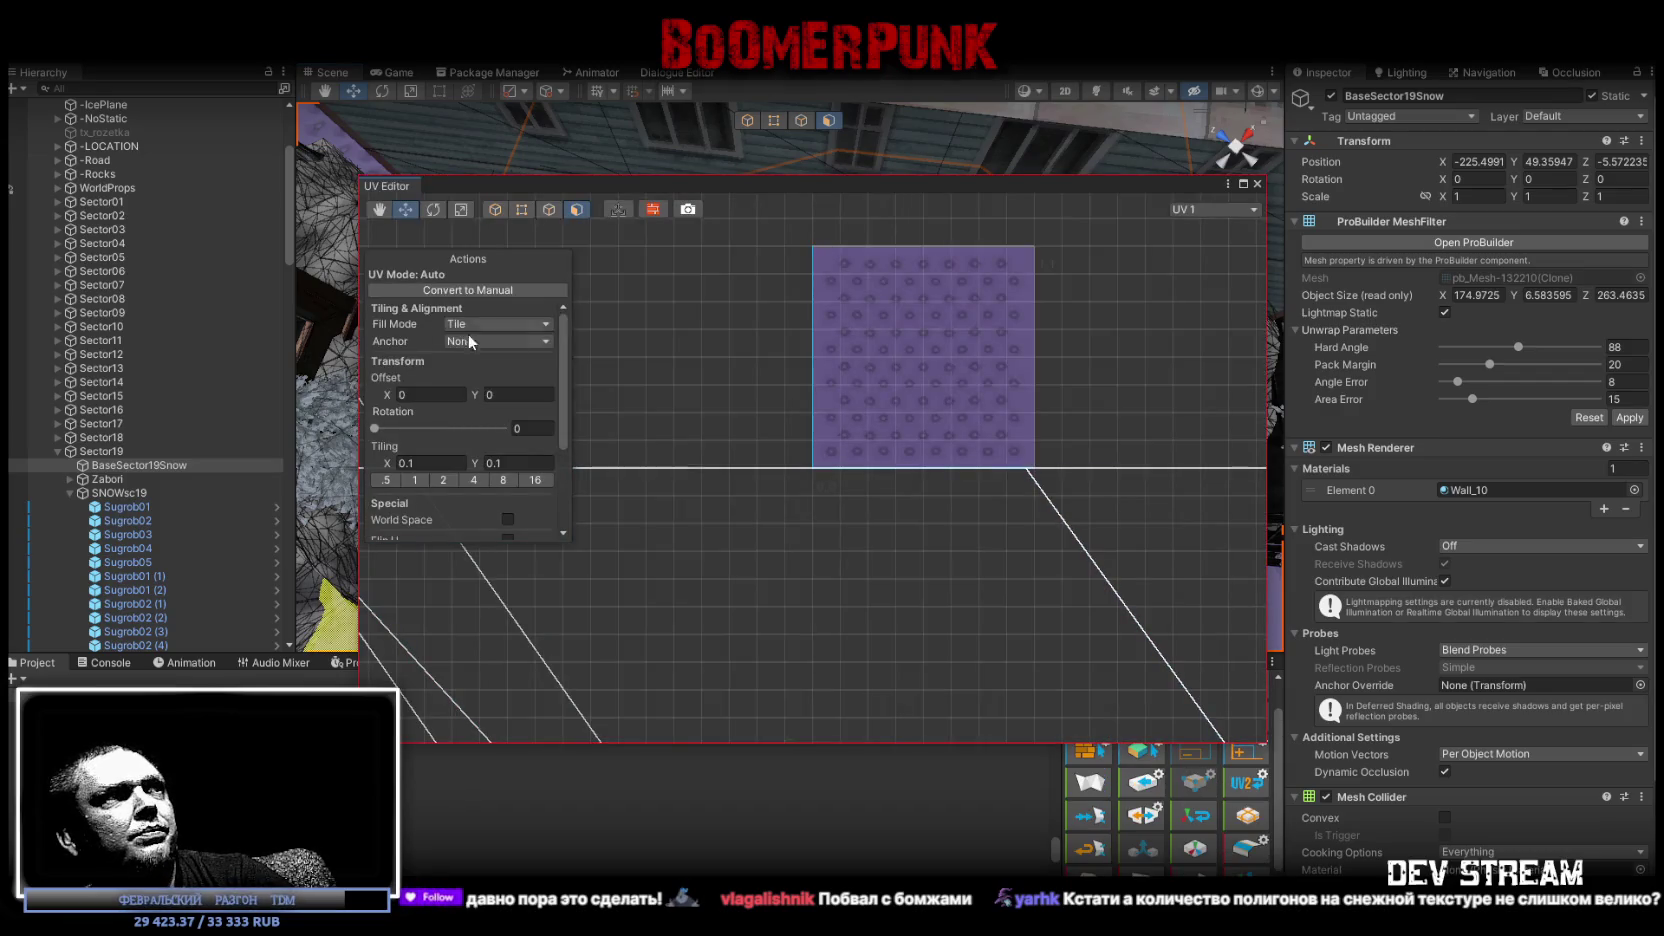
Set the courtyard floor's UV tiling to 0.1 by 0.1 and close the UV Editor.
click(437, 462)
click(1258, 184)
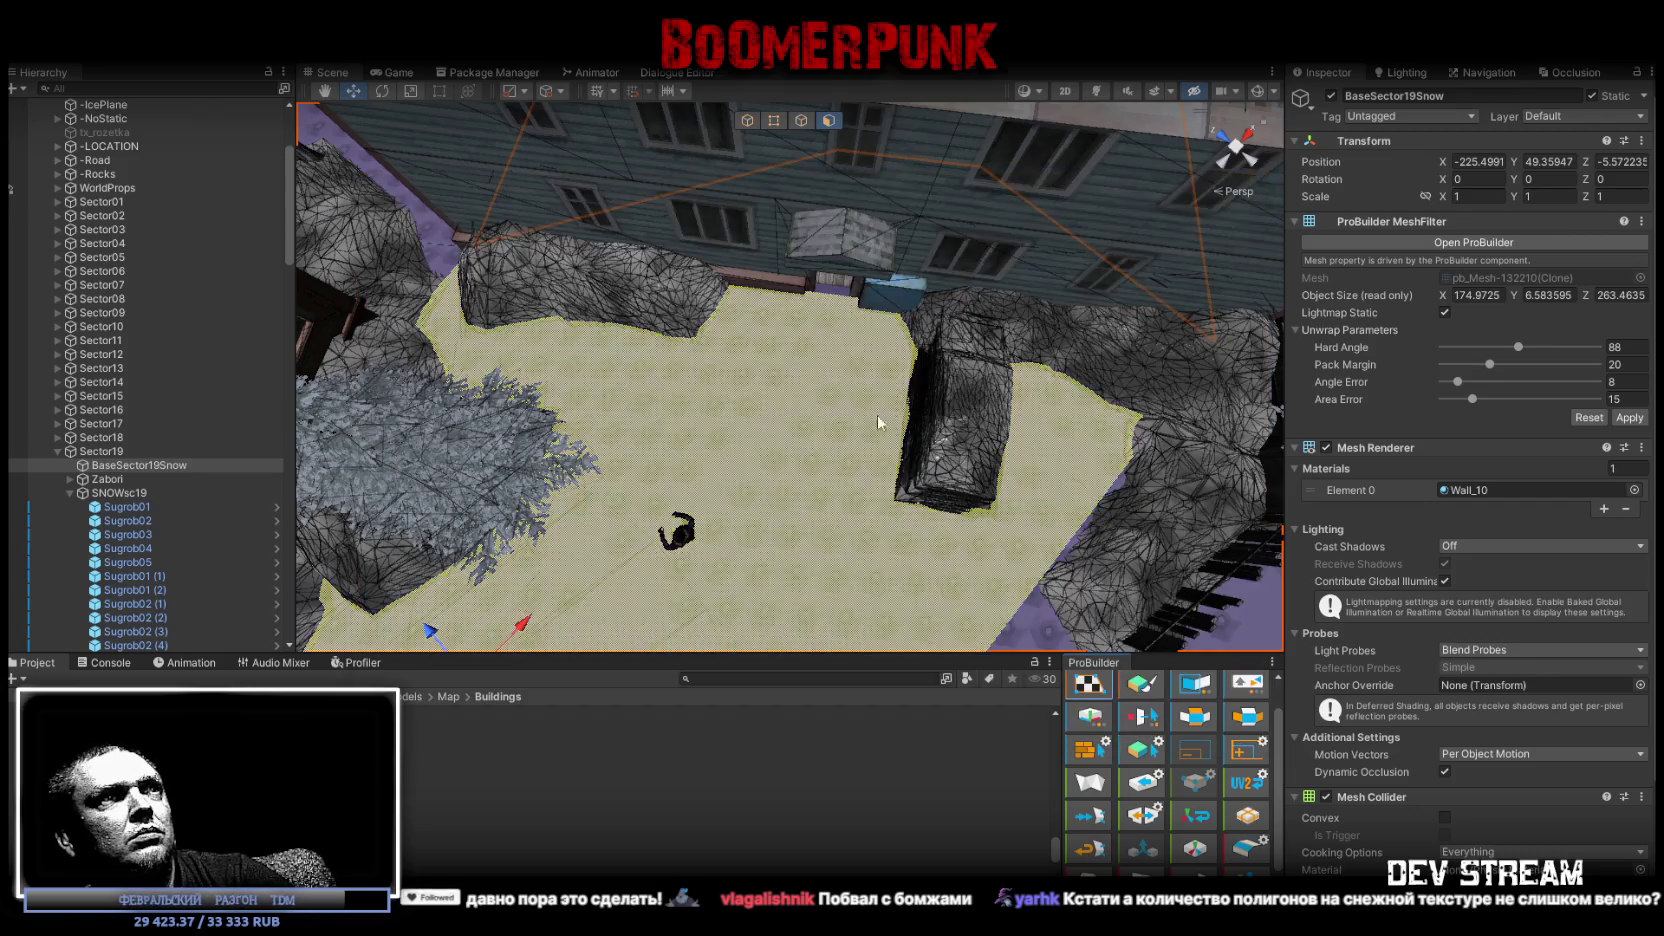
click(777, 462)
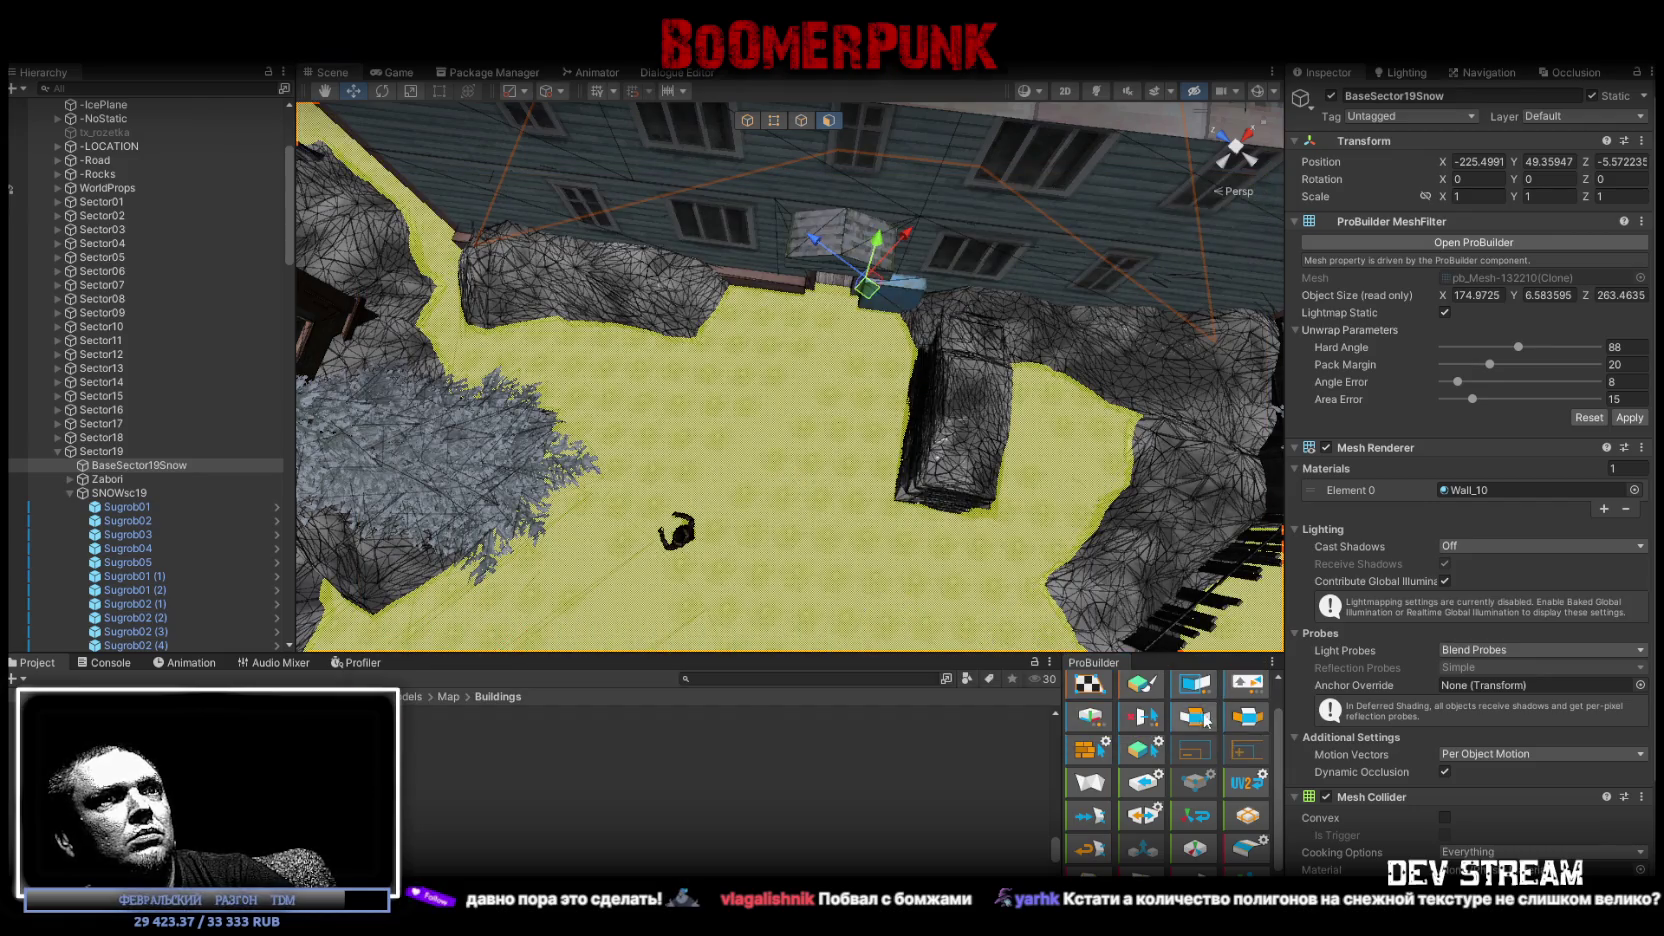
scroll(1150, 830, up, 1)
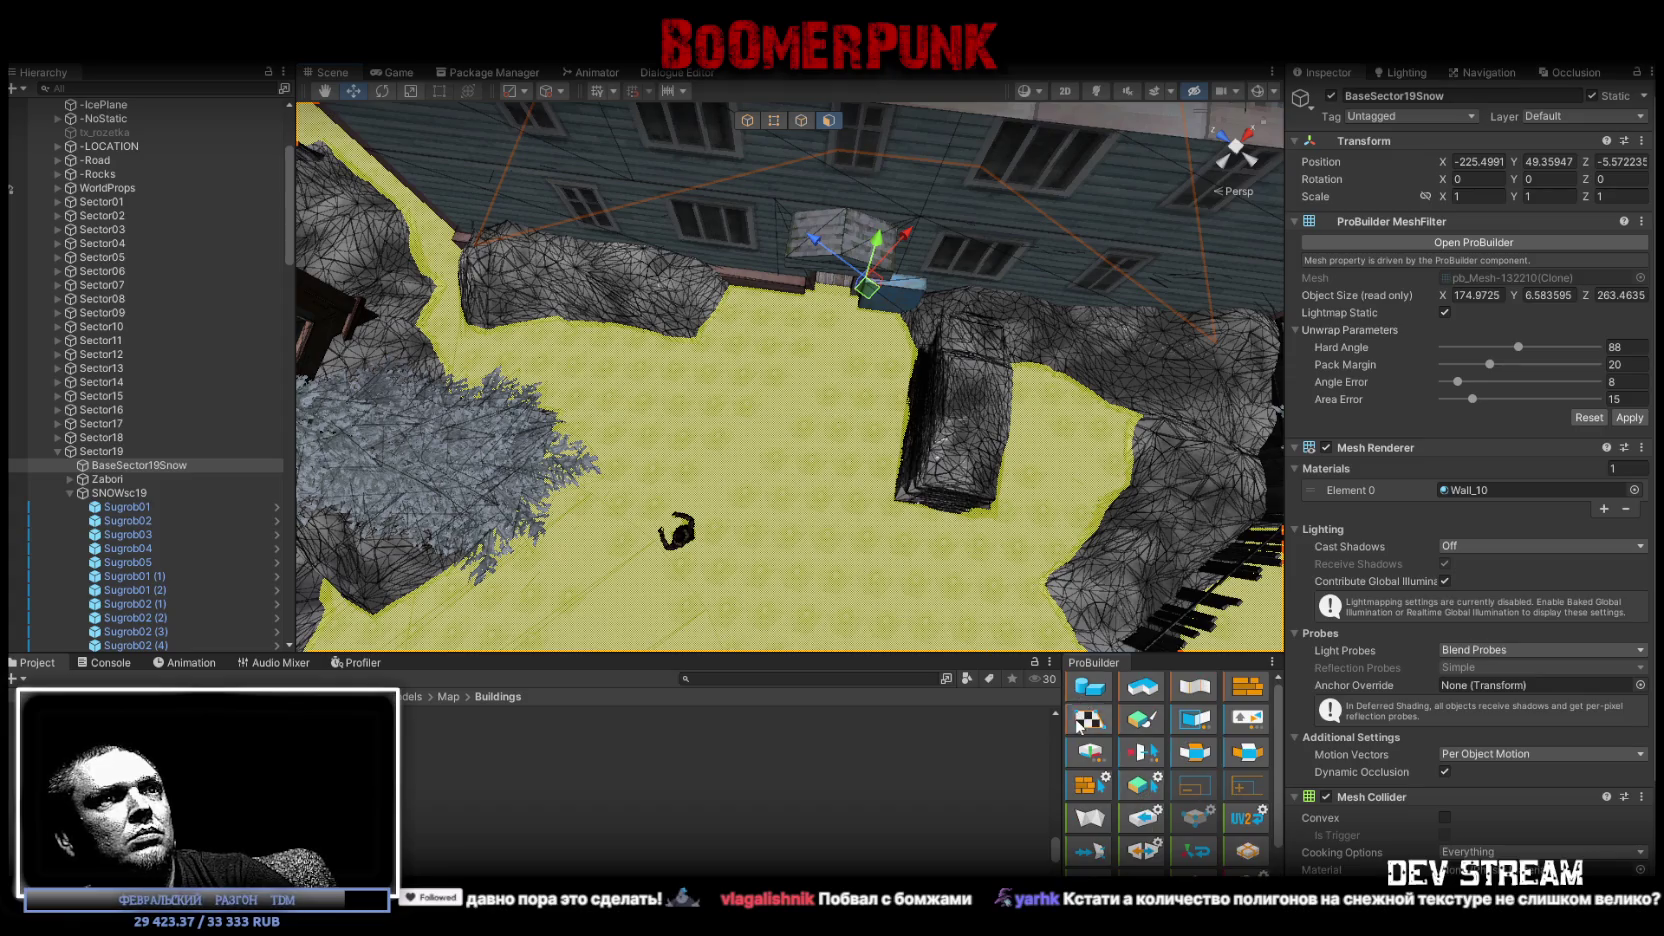
click(1088, 719)
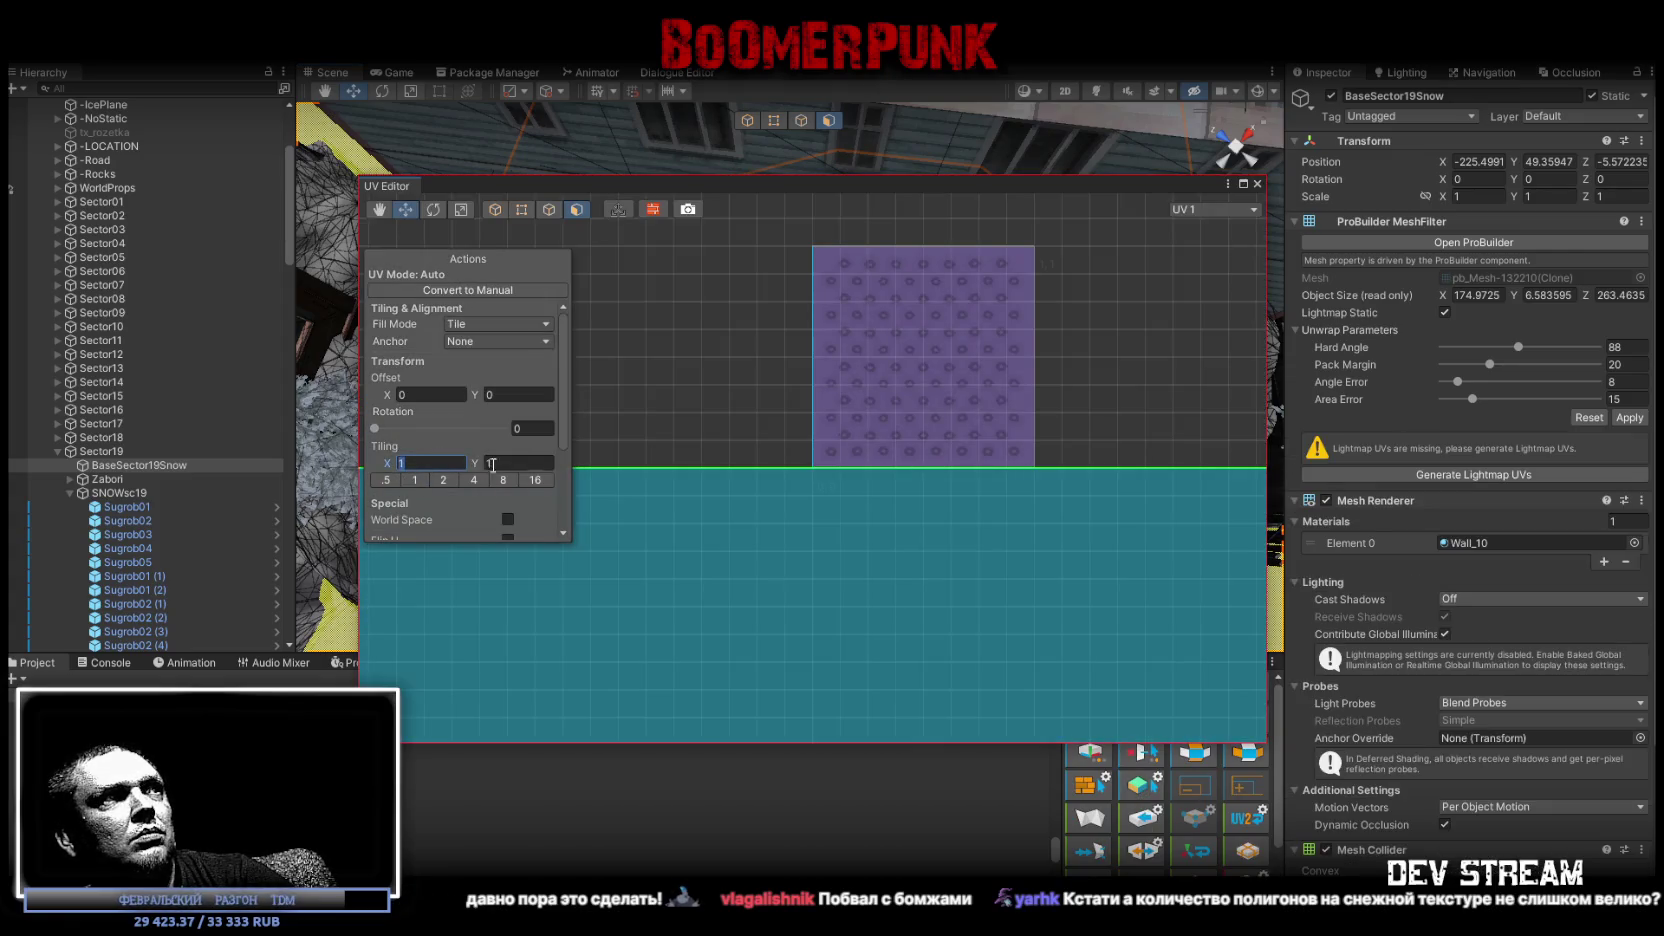
text(0.1)
click(492, 463)
text(0.1)
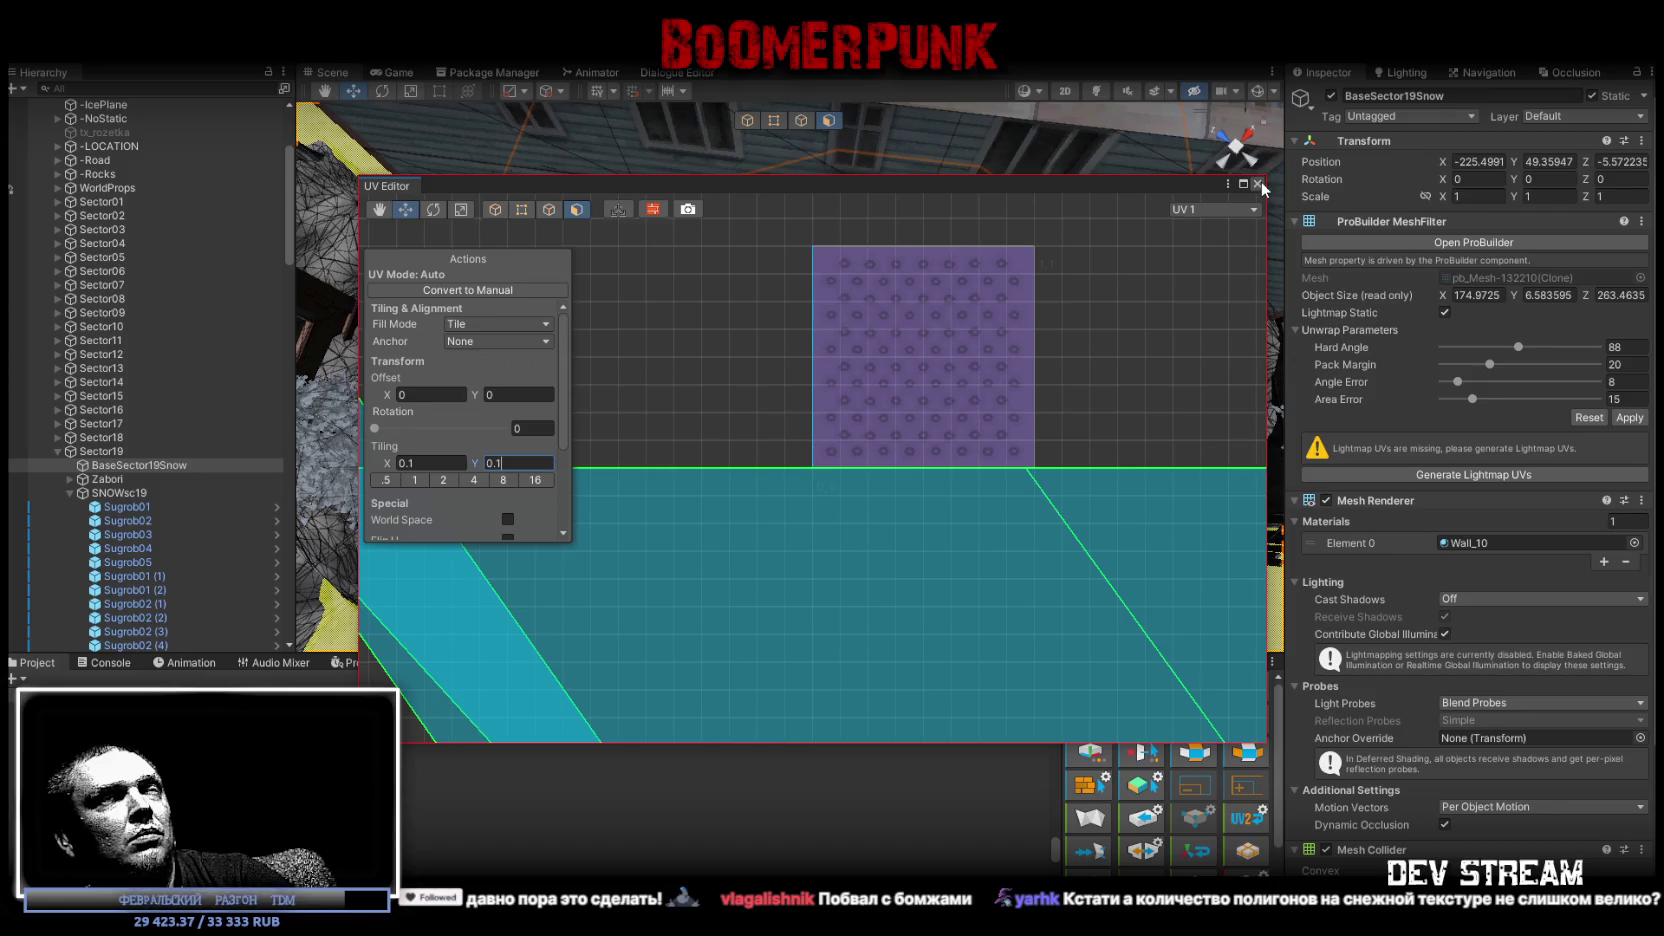
click(1257, 184)
Exit face editing, bring the entrance canopy close, and switch to Blockbench.
mouse_move(675, 560)
alt+mouse_down()
mouse_move(672, 305)
mouse_move(425, 343)
mouse_move(395, 118)
alt+mouse_up()
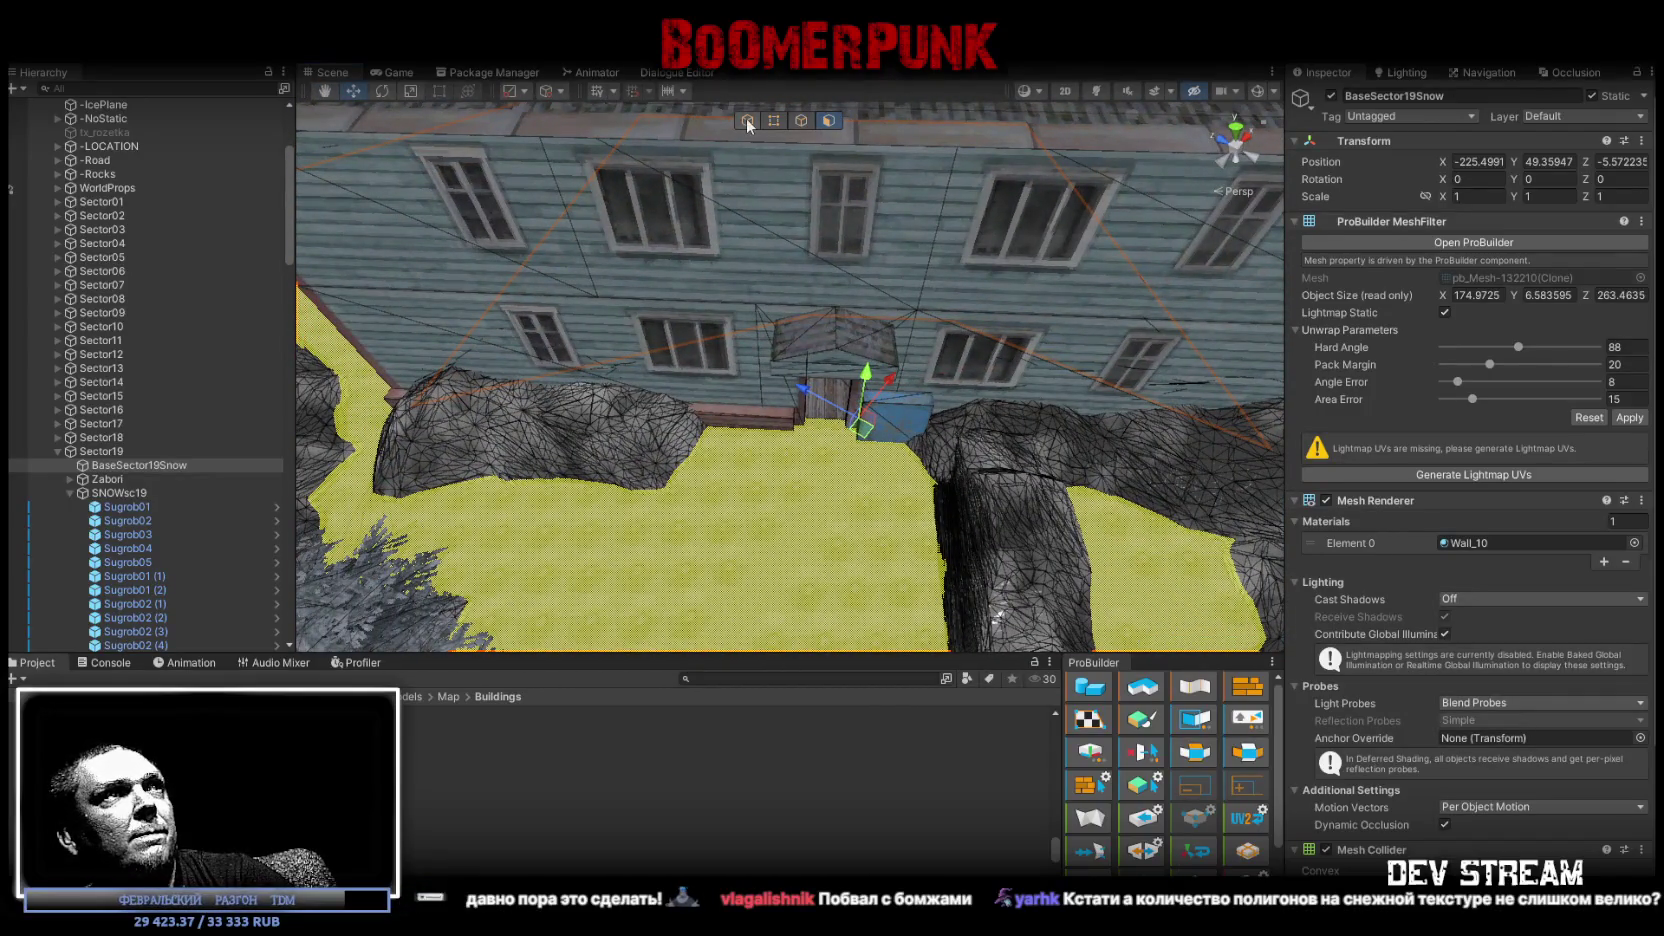
click(748, 121)
mouse_move(696, 442)
alt+mouse_down()
mouse_move(1151, 485)
mouse_move(977, 438)
mouse_move(727, 762)
alt+mouse_up()
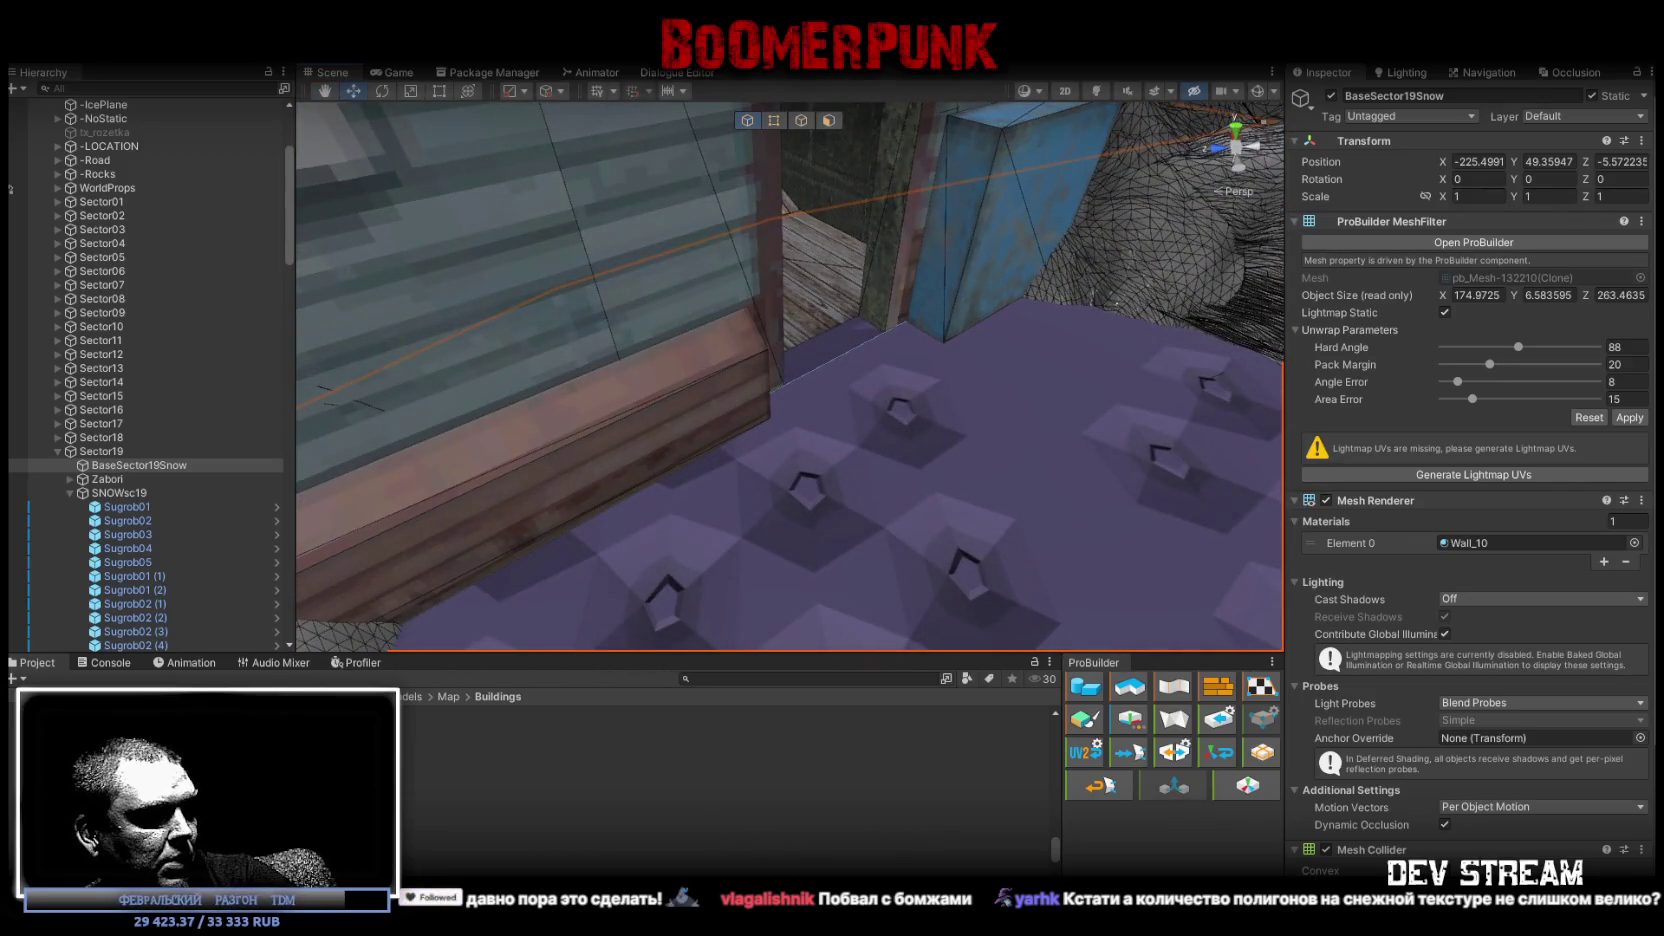
key(alt+Tab)
scroll(1056, 572, up, 3)
scroll(1056, 550, up, 3)
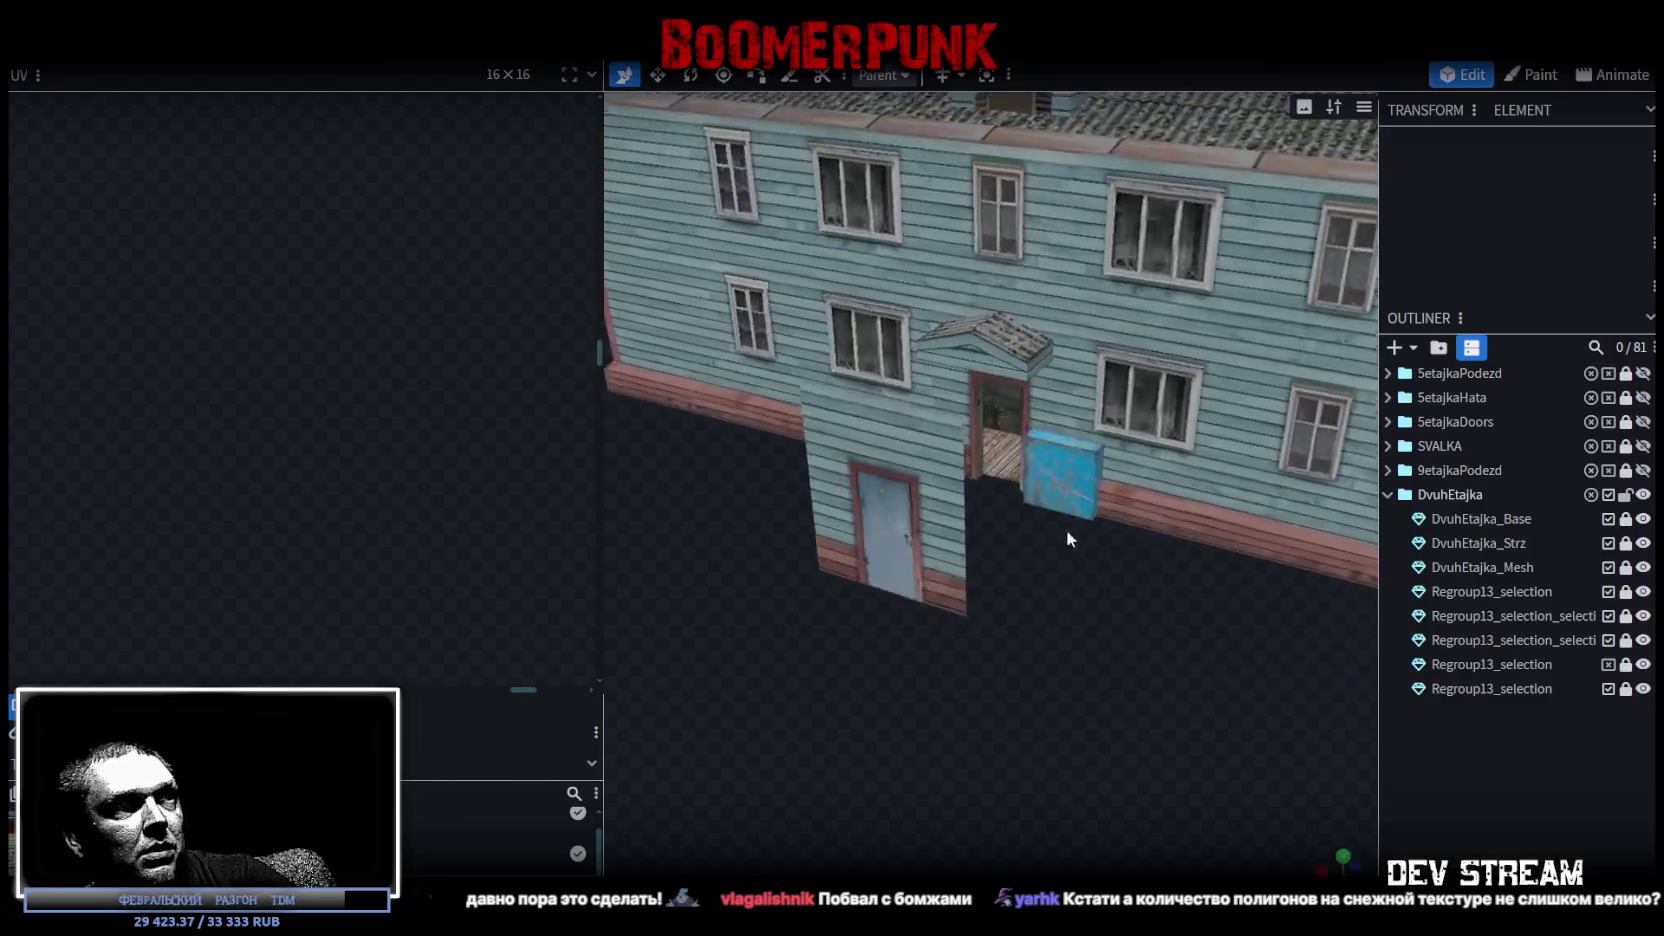
Select Regroup13_selection and both door-post edges in edge mode.
scroll(1000, 520, up, 2)
scroll(944, 487, up, 2)
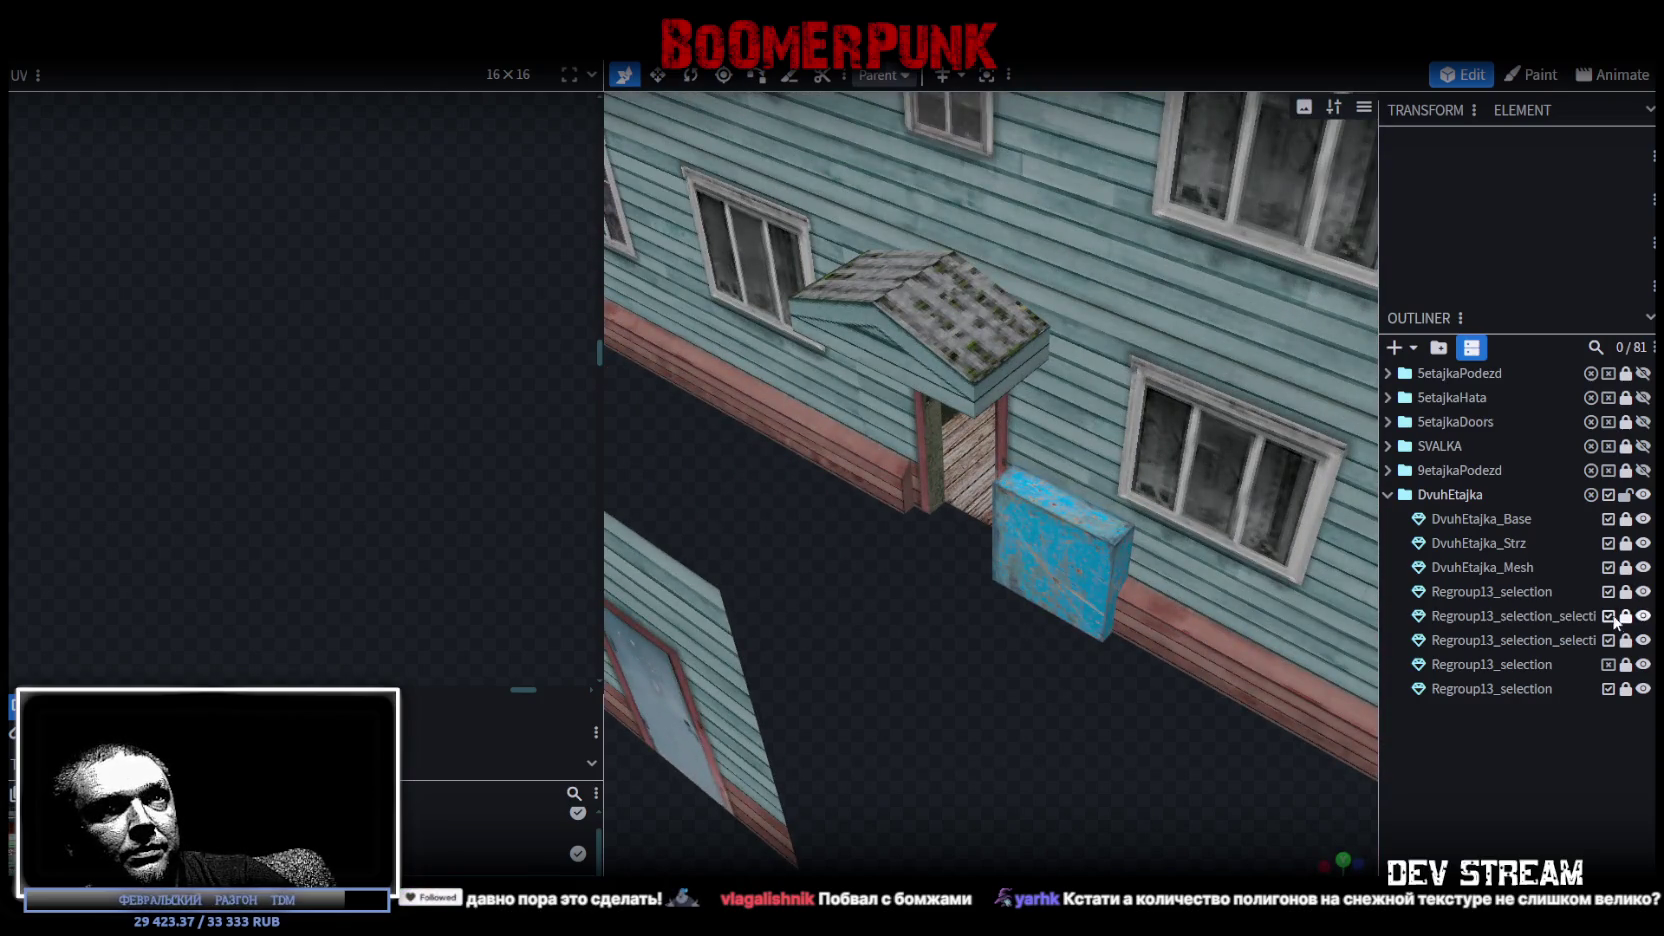
scroll(1021, 531, up, 2)
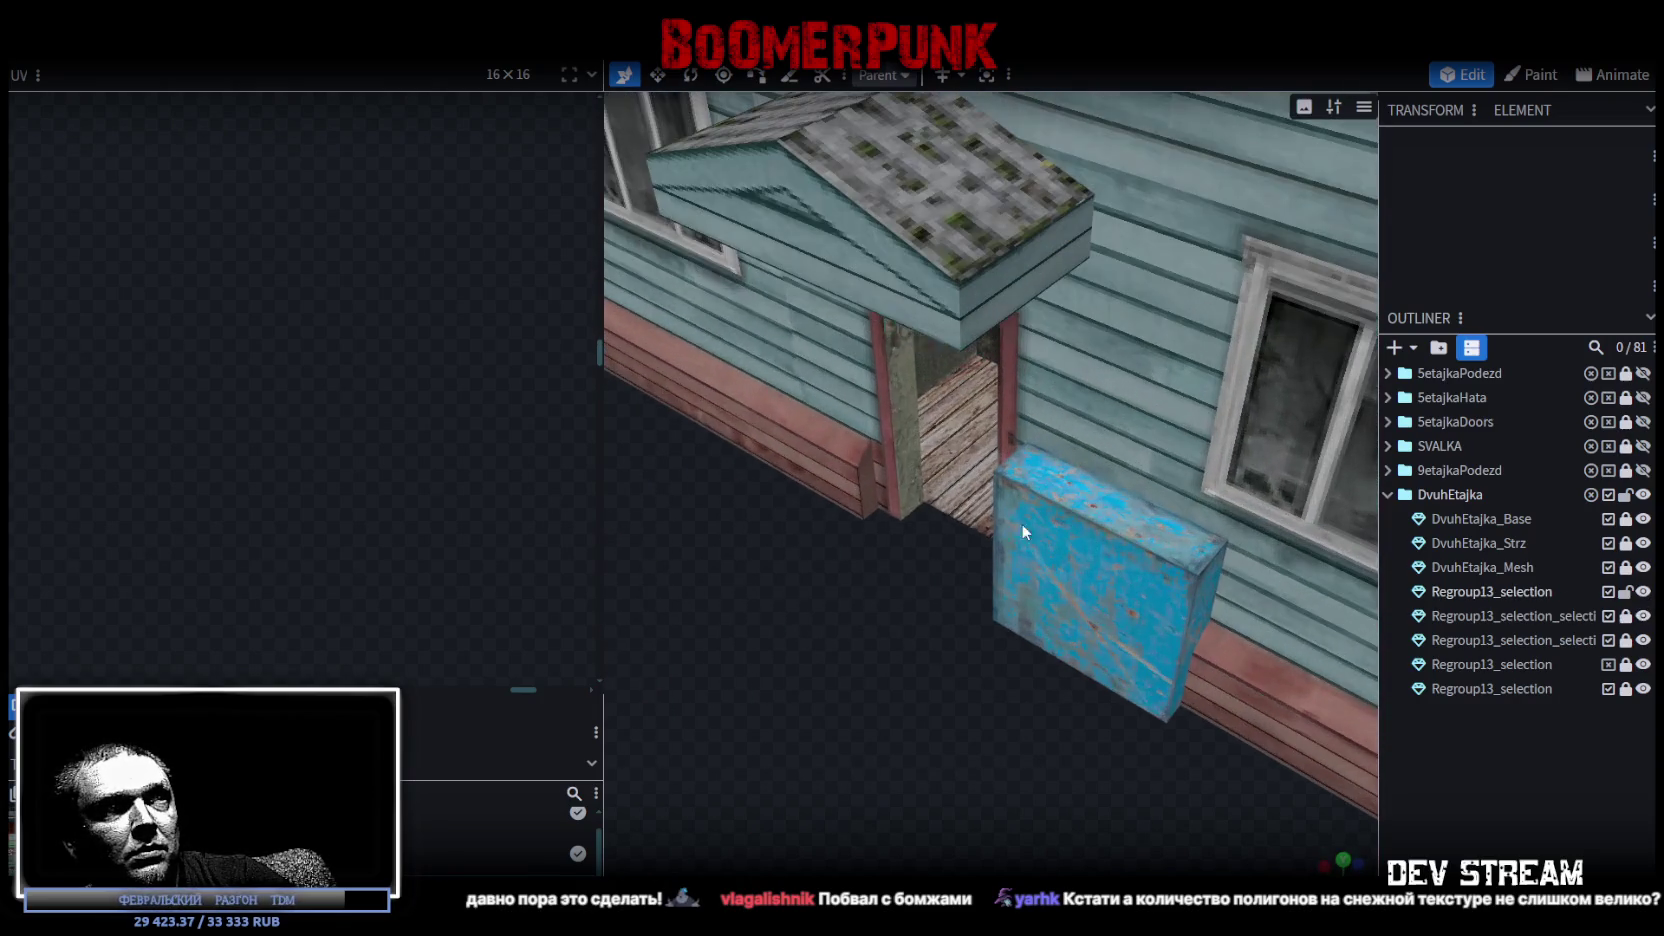
click(910, 517)
click(1007, 74)
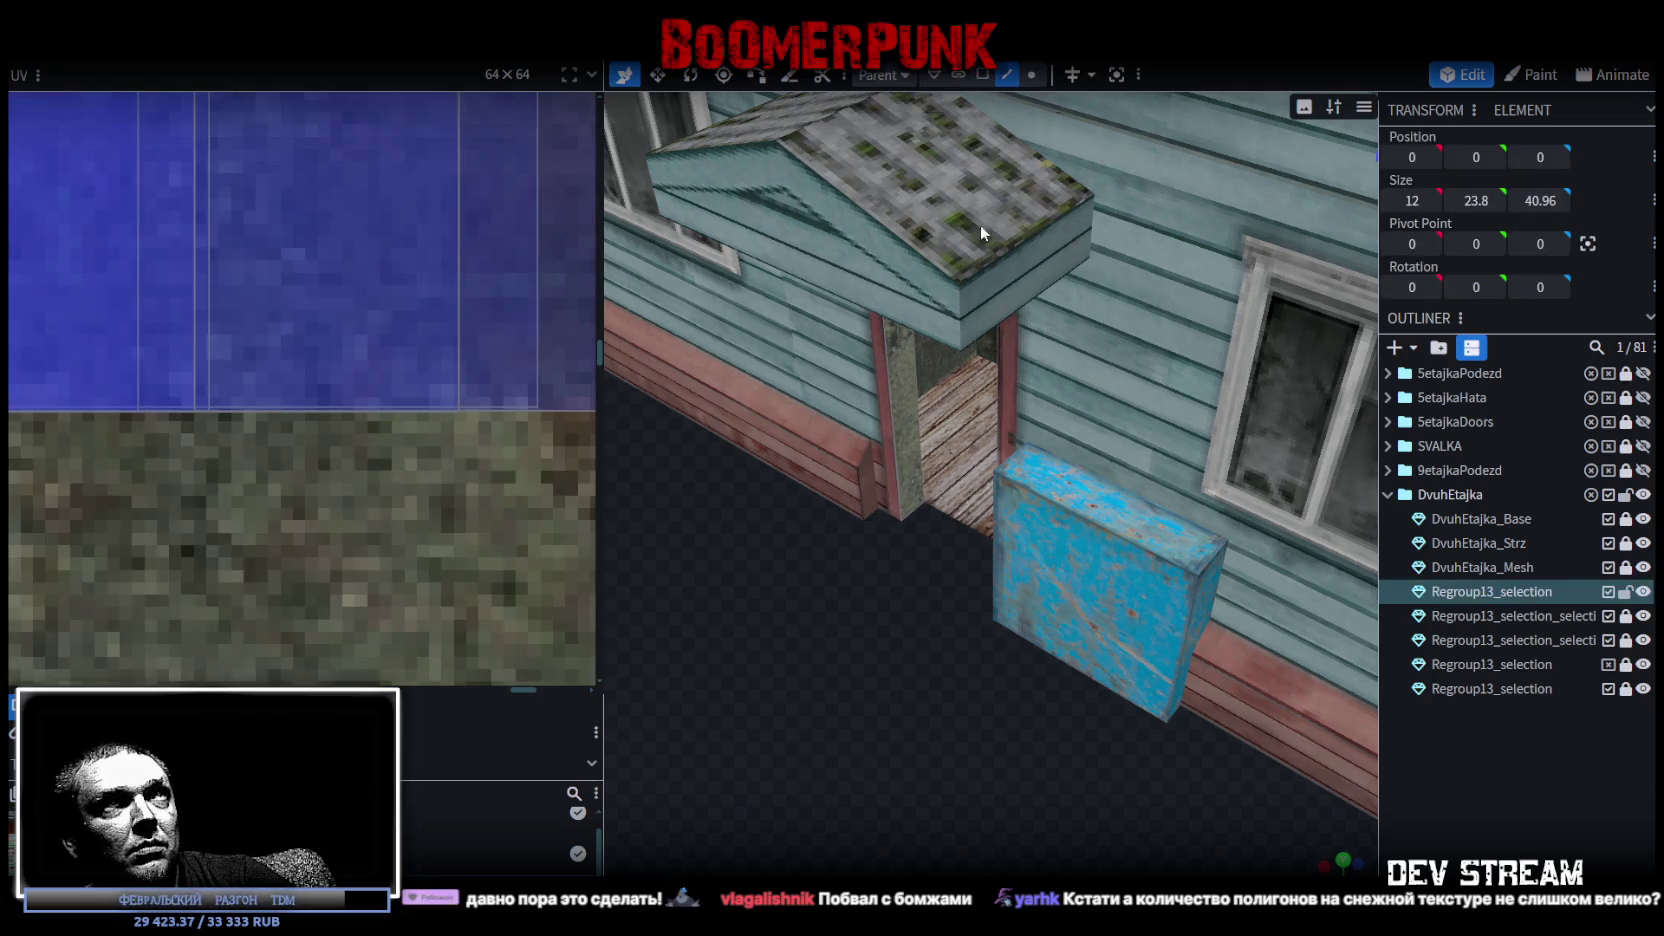
click(915, 510)
drag(948, 662, 1140, 658)
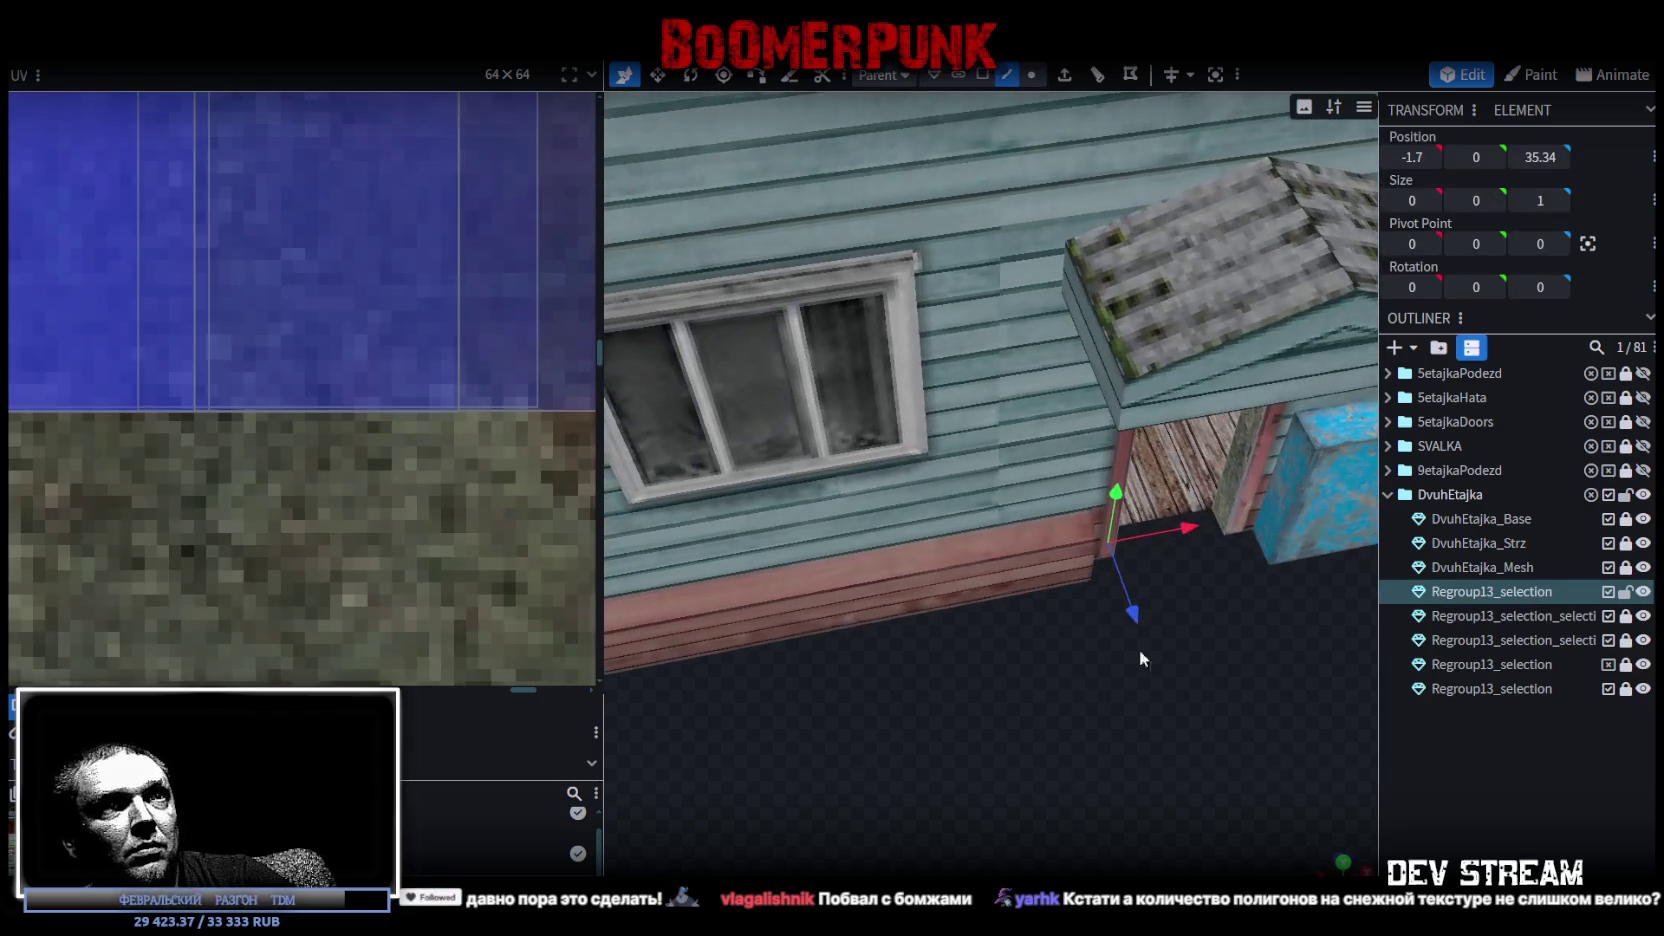
shift+click(1222, 525)
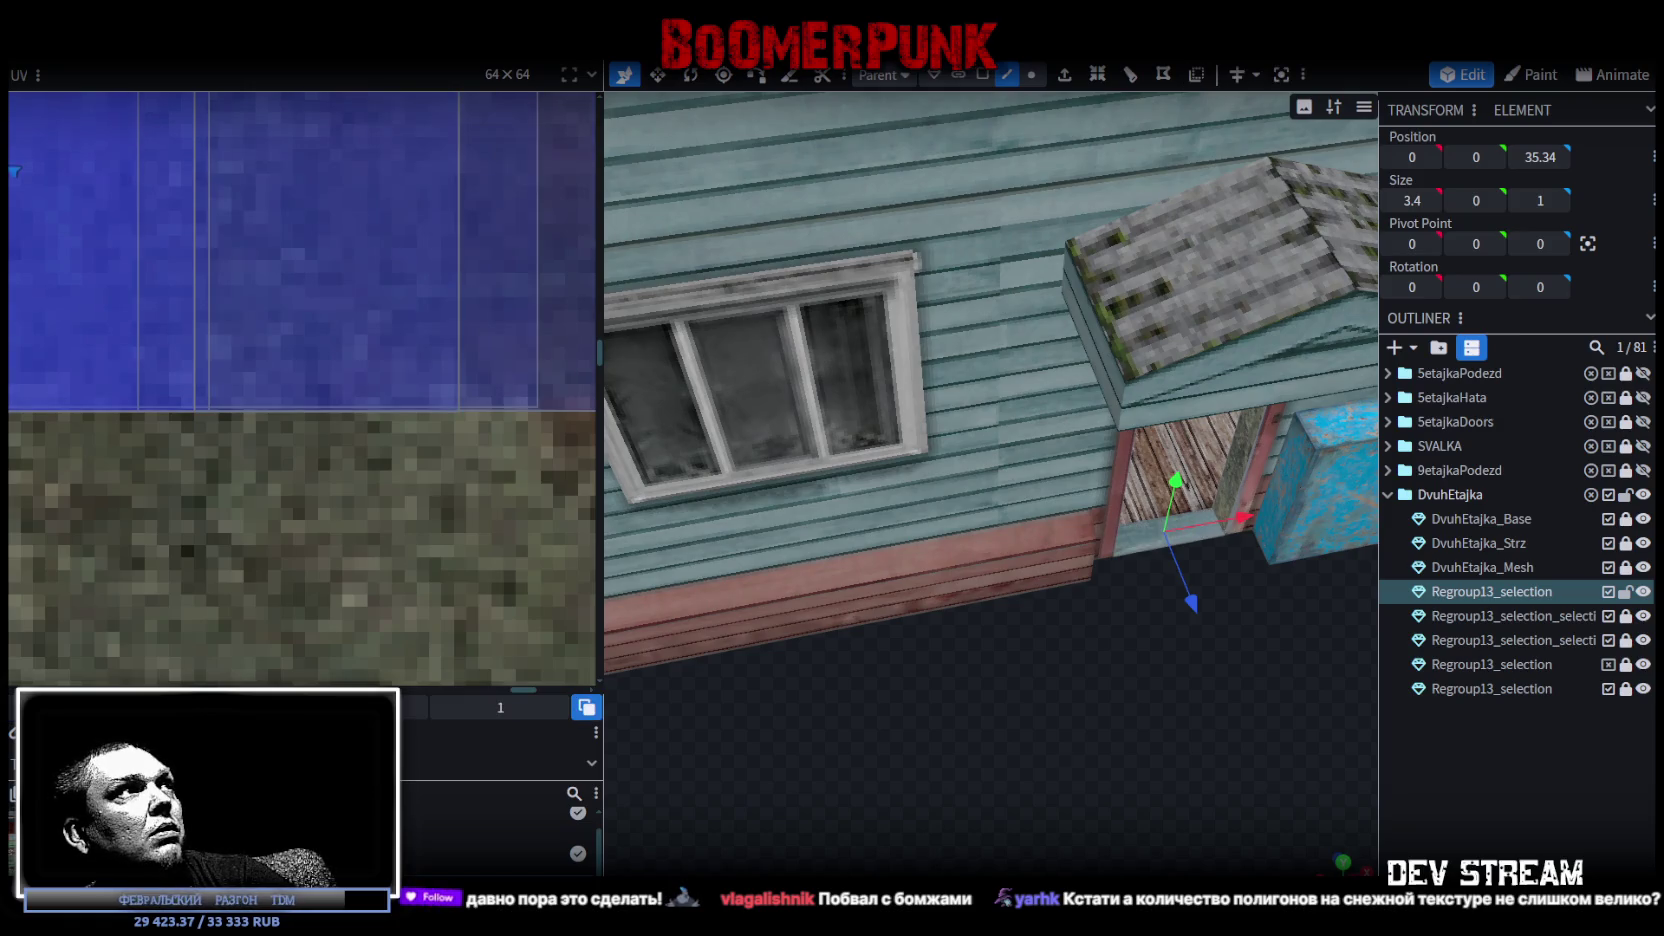
Export the model as FBX, overwriting Build28.fbx, and return to Unity.
click(150, 45)
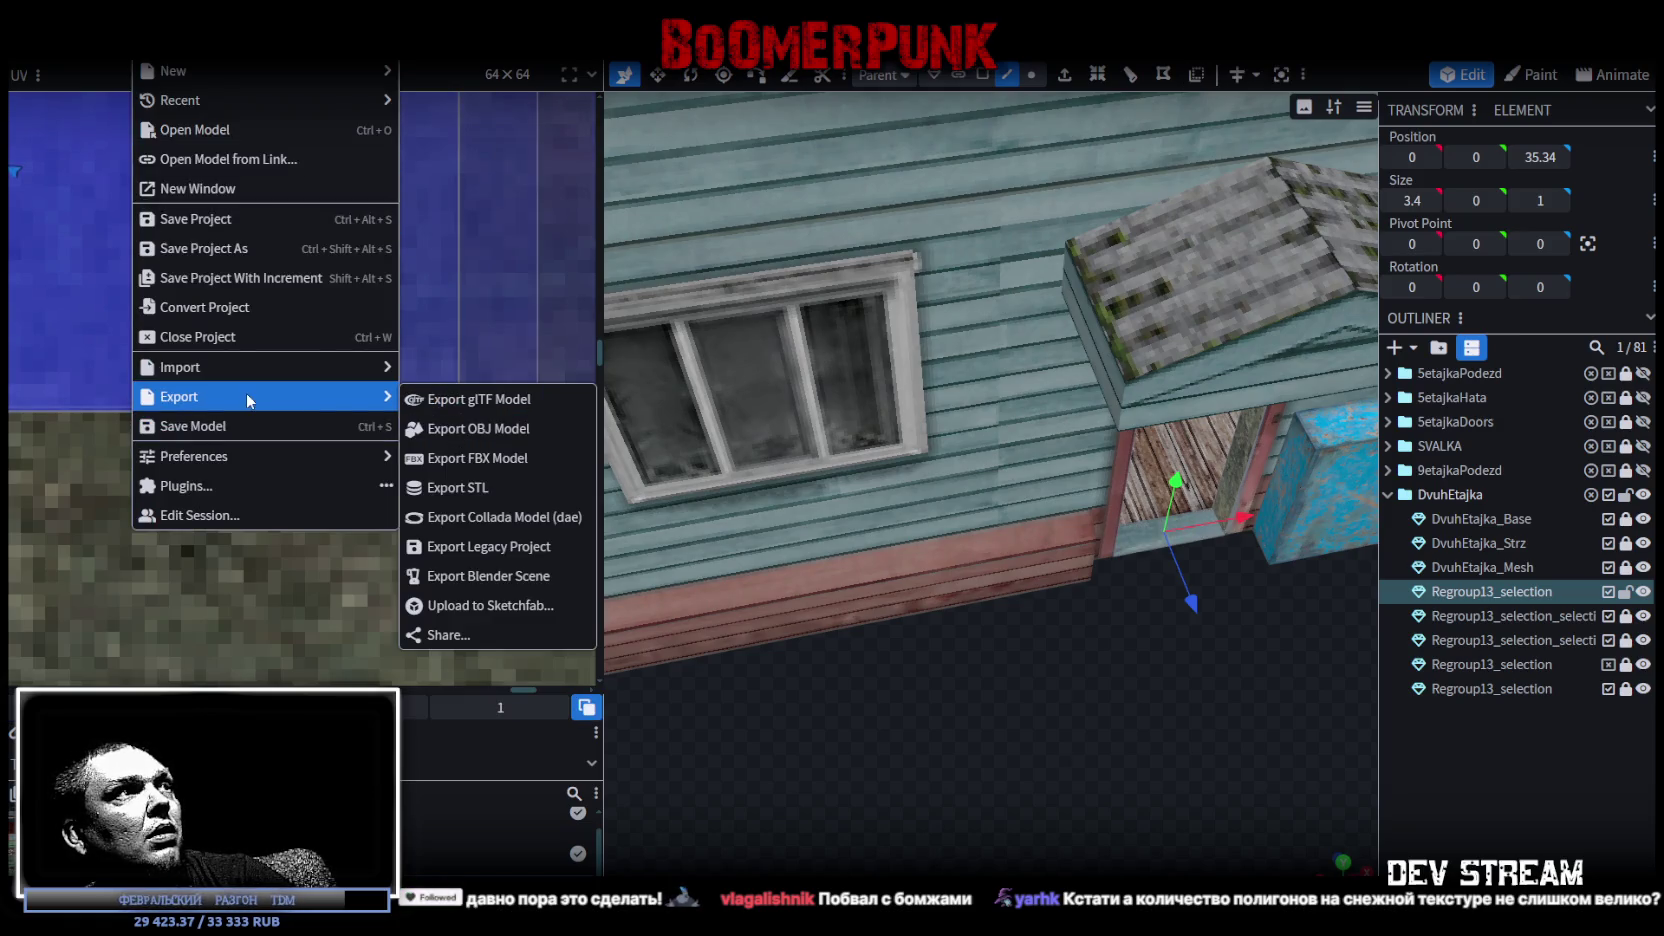
click(470, 460)
click(910, 285)
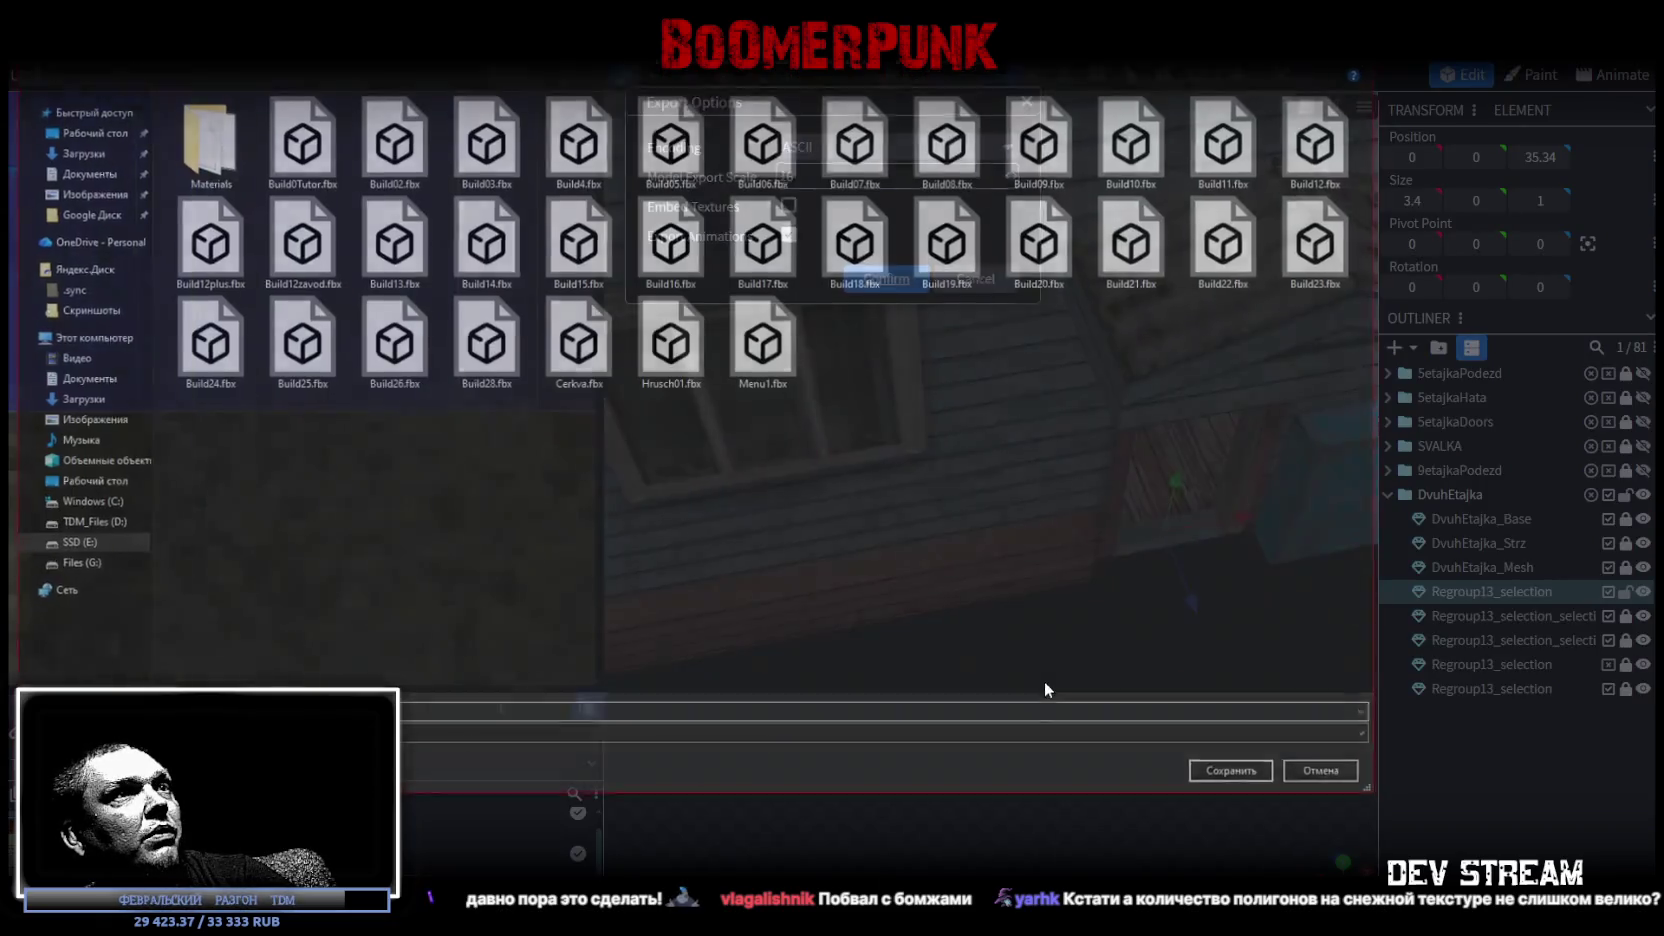
click(1236, 779)
click(874, 477)
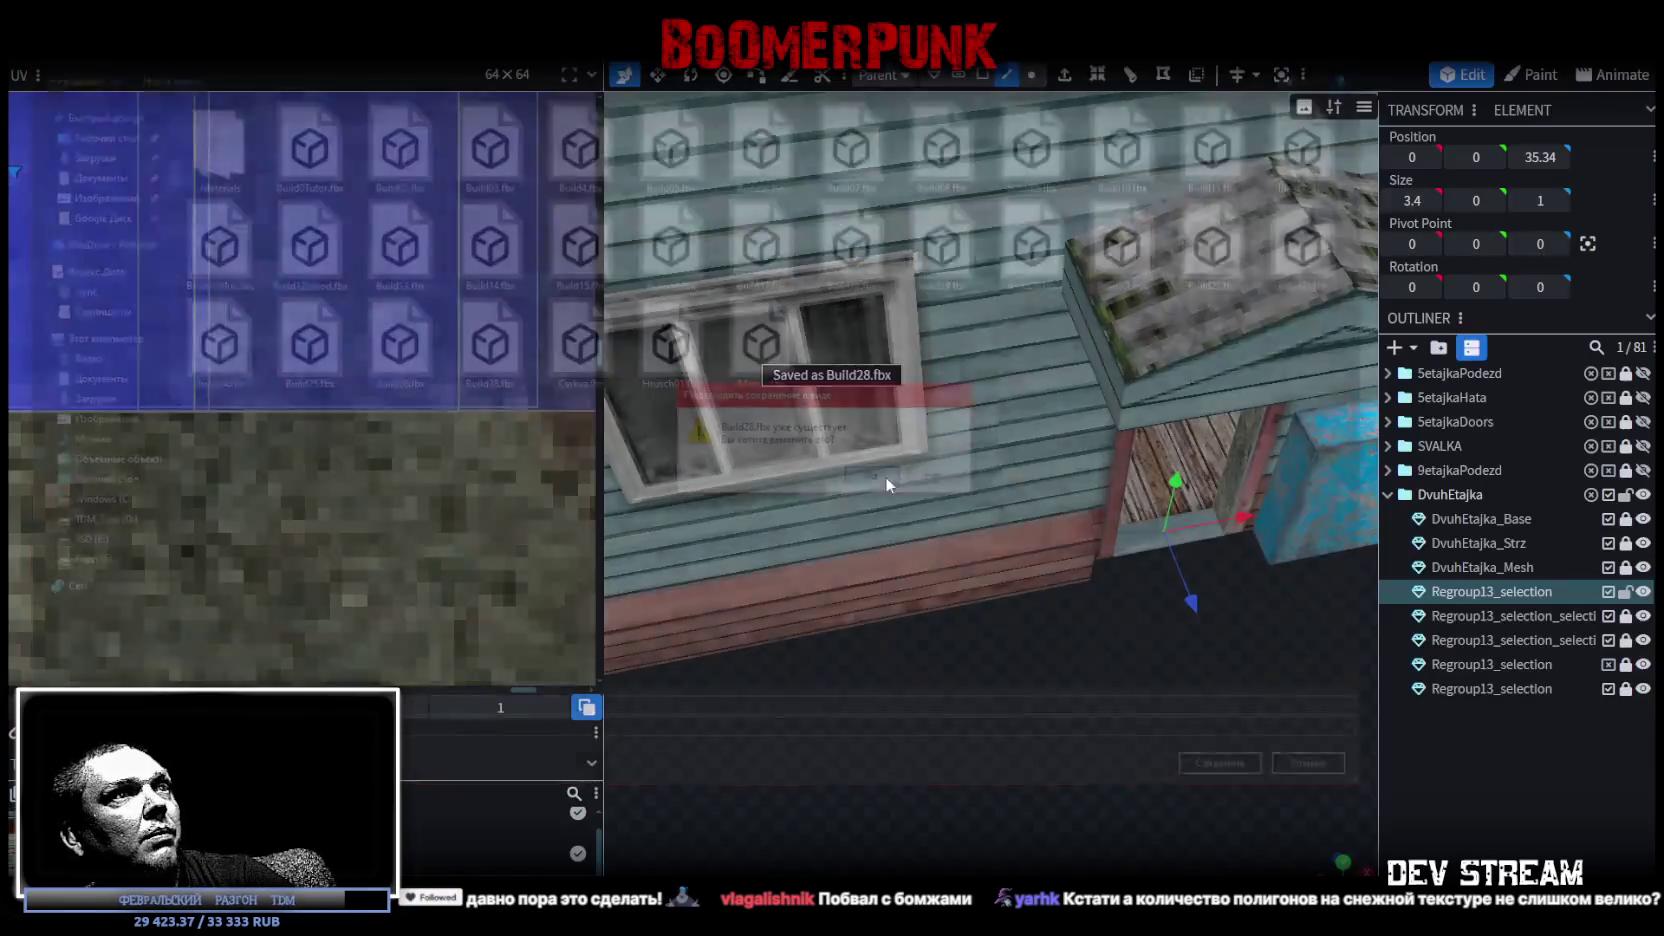
key(alt+Tab)
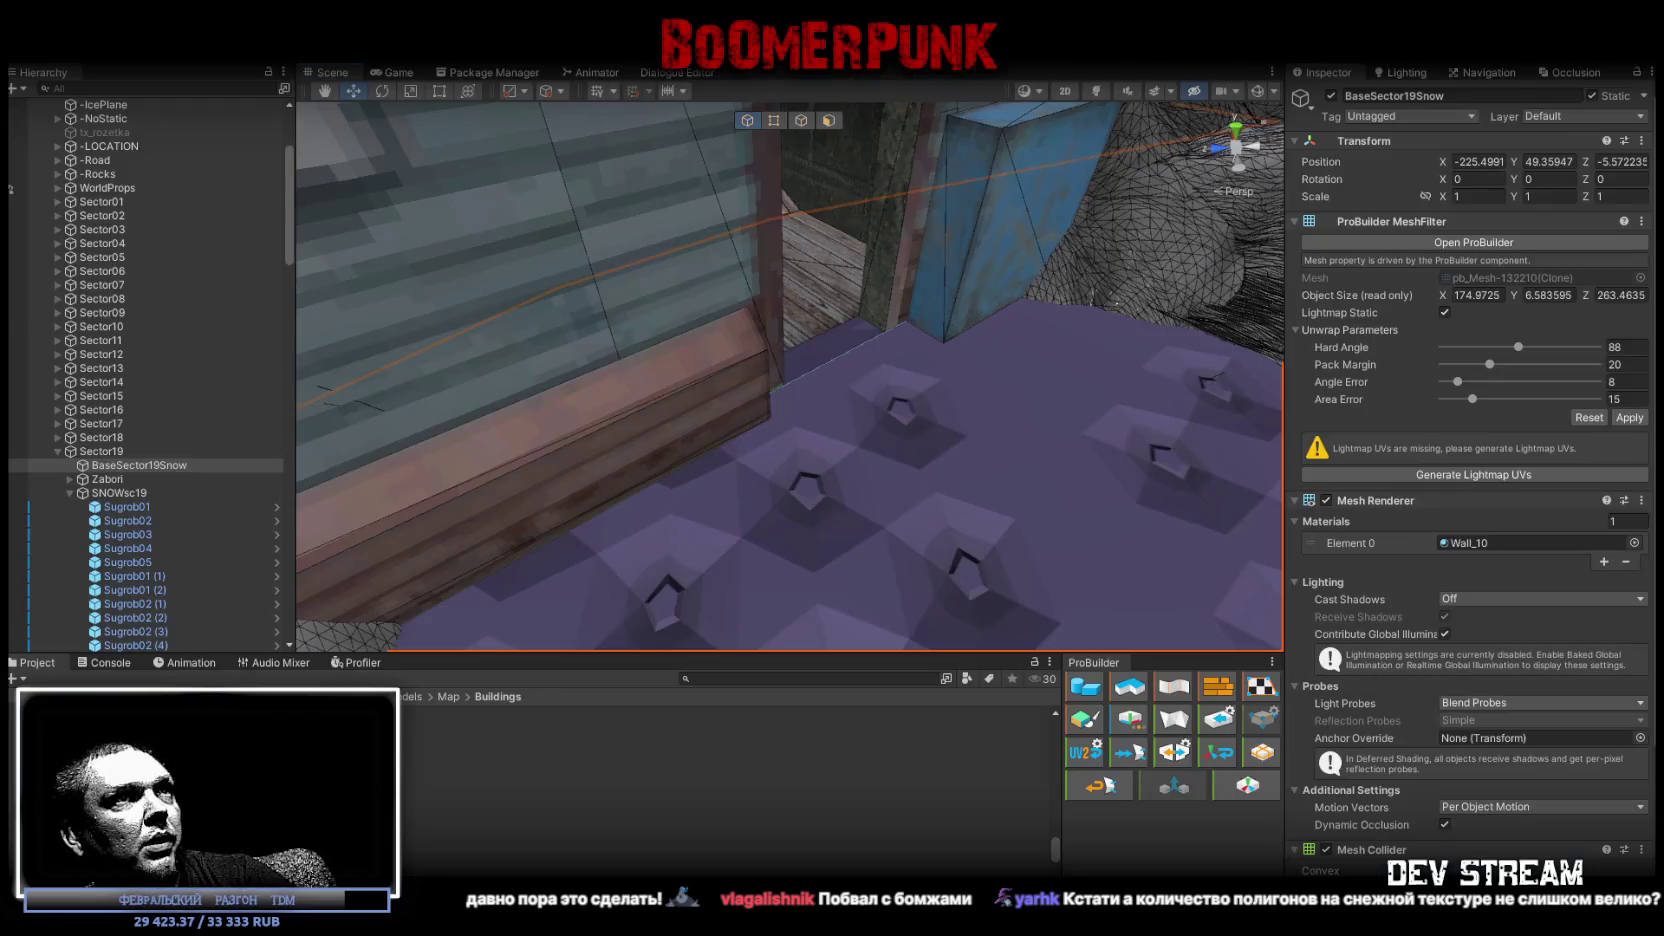
Swap the floor's Element 0 material from Wall_10 to Snow13 by searching 13.
mouse_move(814, 604)
right_down()
mouse_move(888, 381)
mouse_move(1026, 544)
right_up()
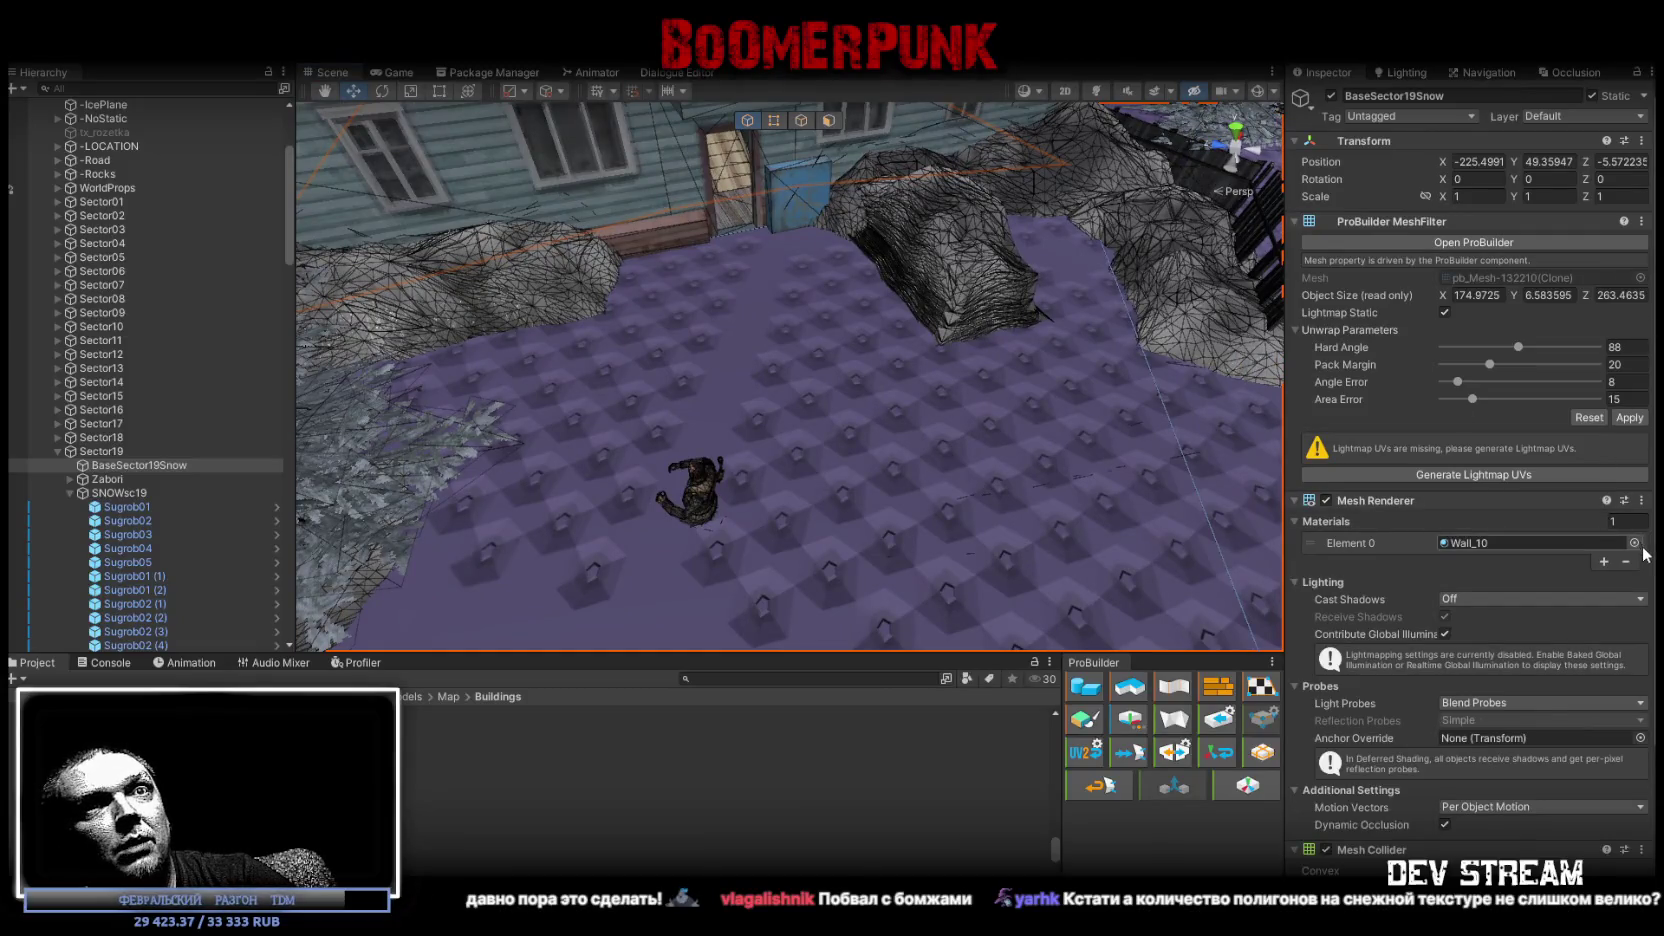
click(1634, 543)
text(13)
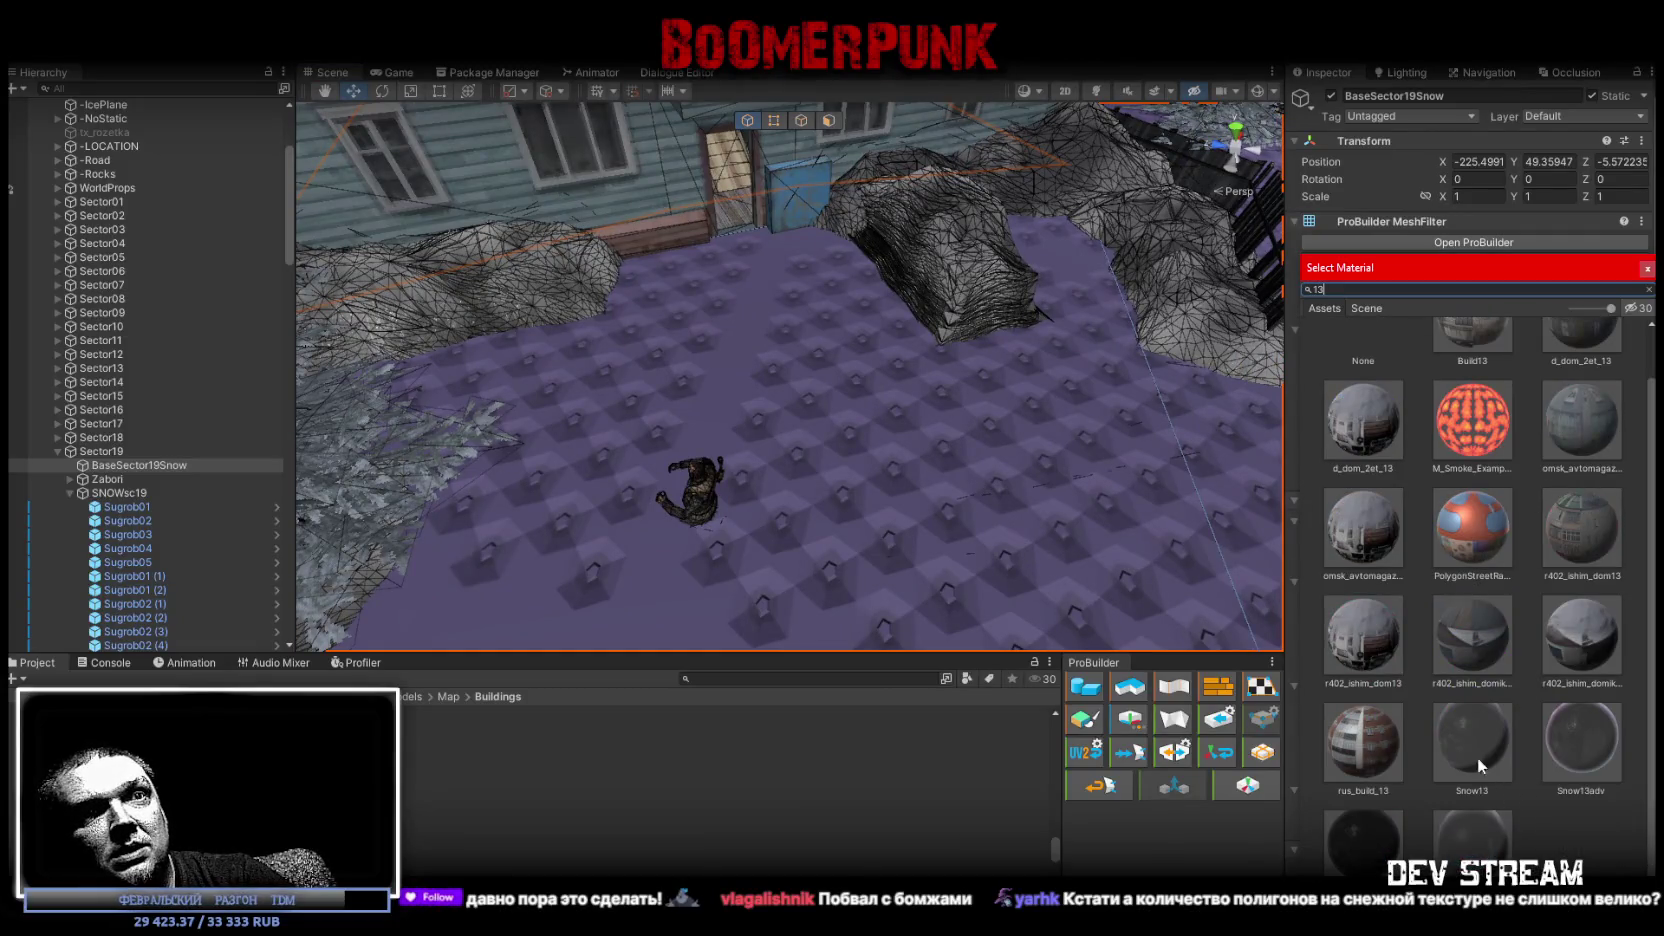
click(1477, 757)
scroll(1092, 346, down, 5)
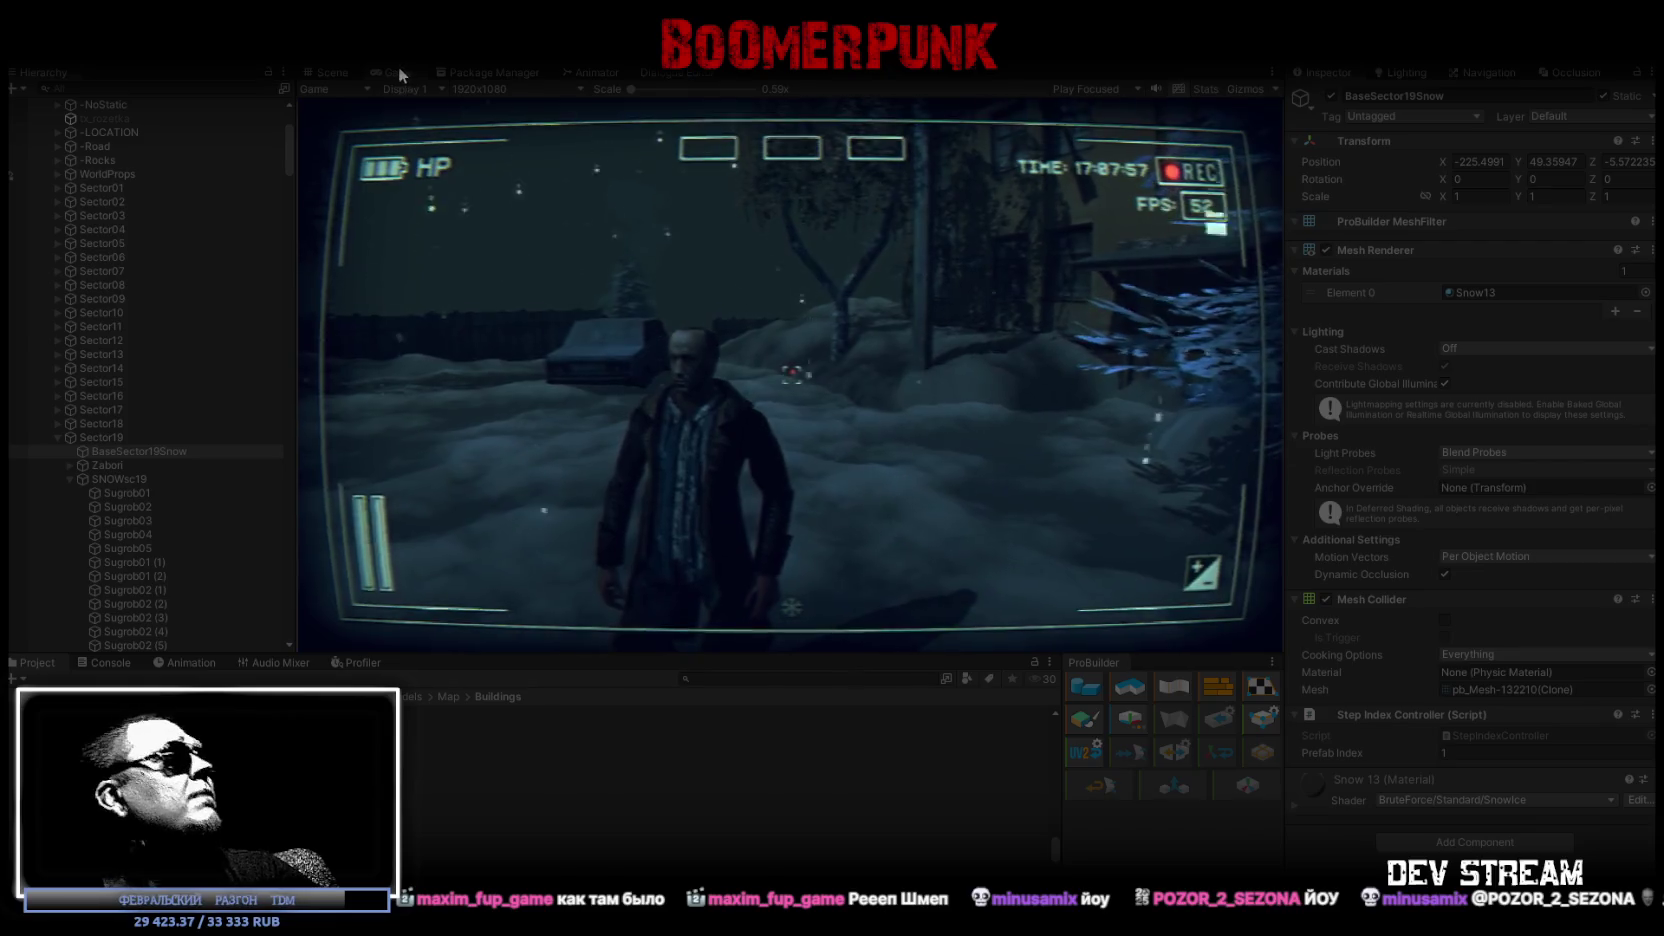
Maximize the Game view to fill the editor while the game runs.
double_click(396, 69)
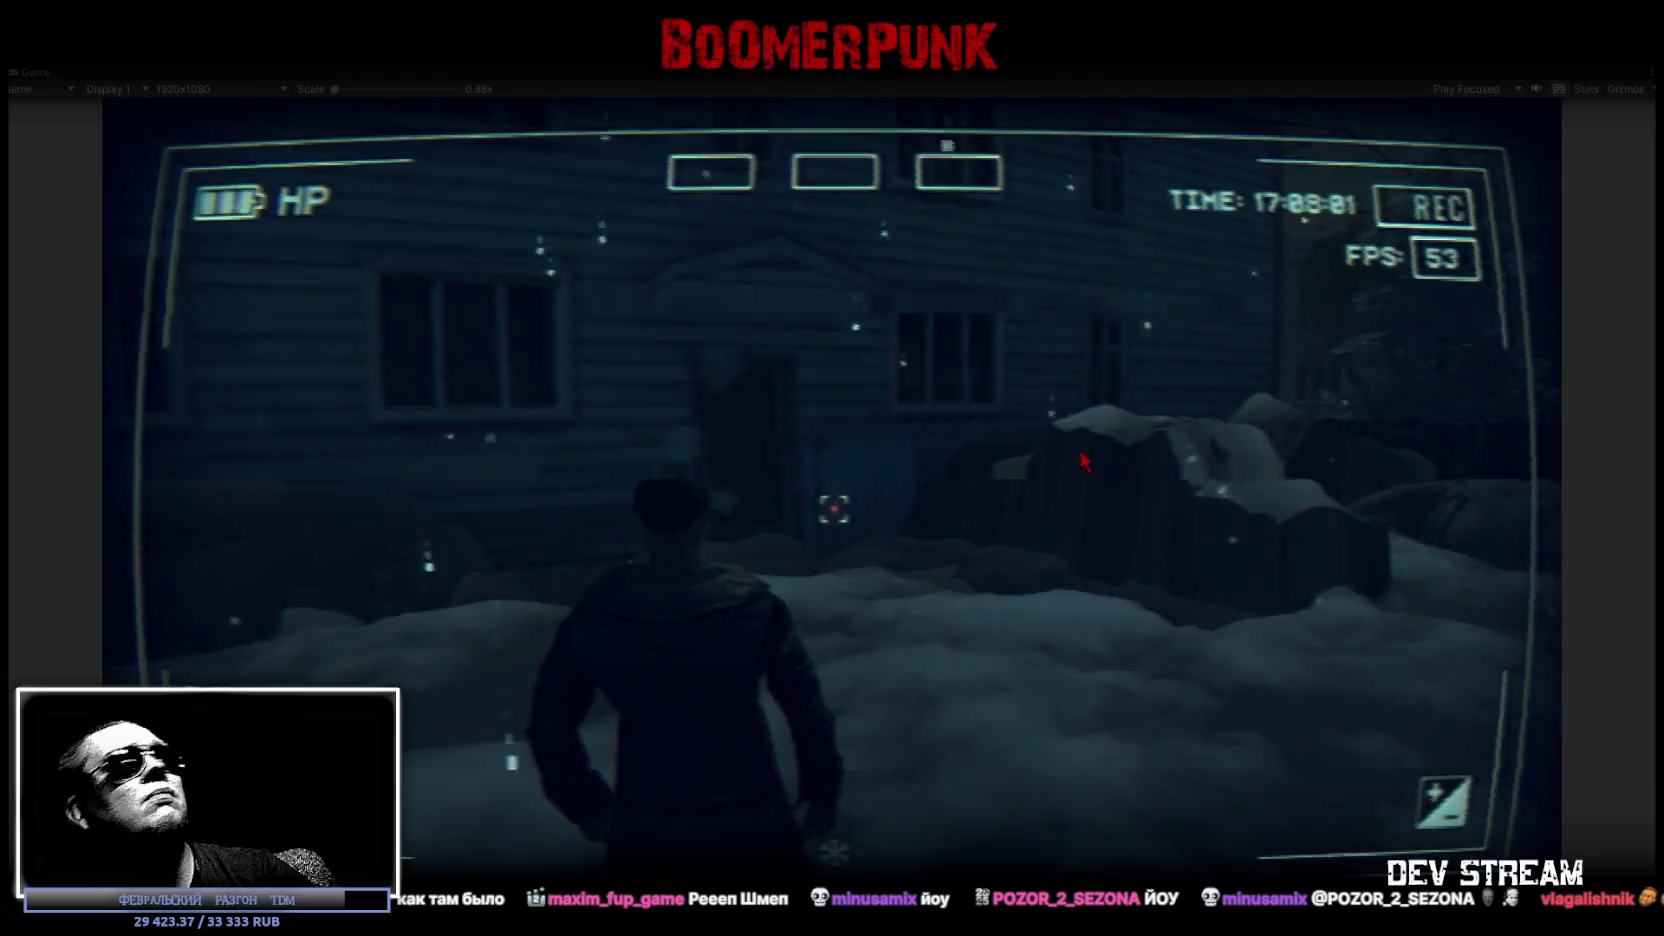
Equip the device into a quick slot from the in-game inventory.
key(Tab)
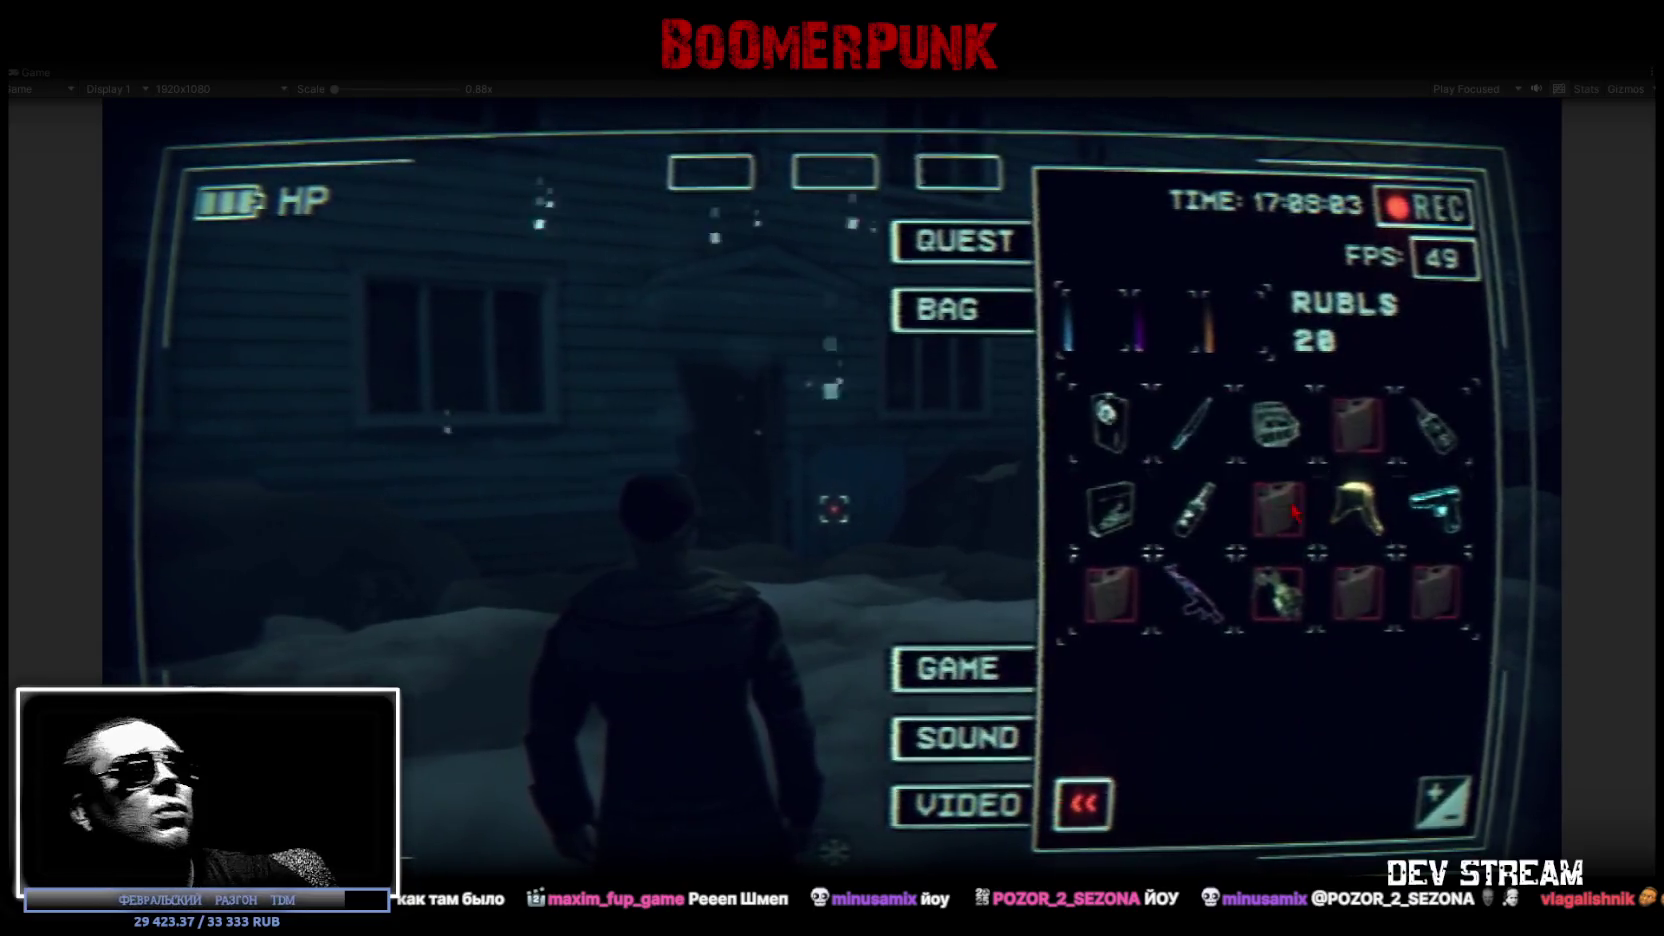
click(1108, 420)
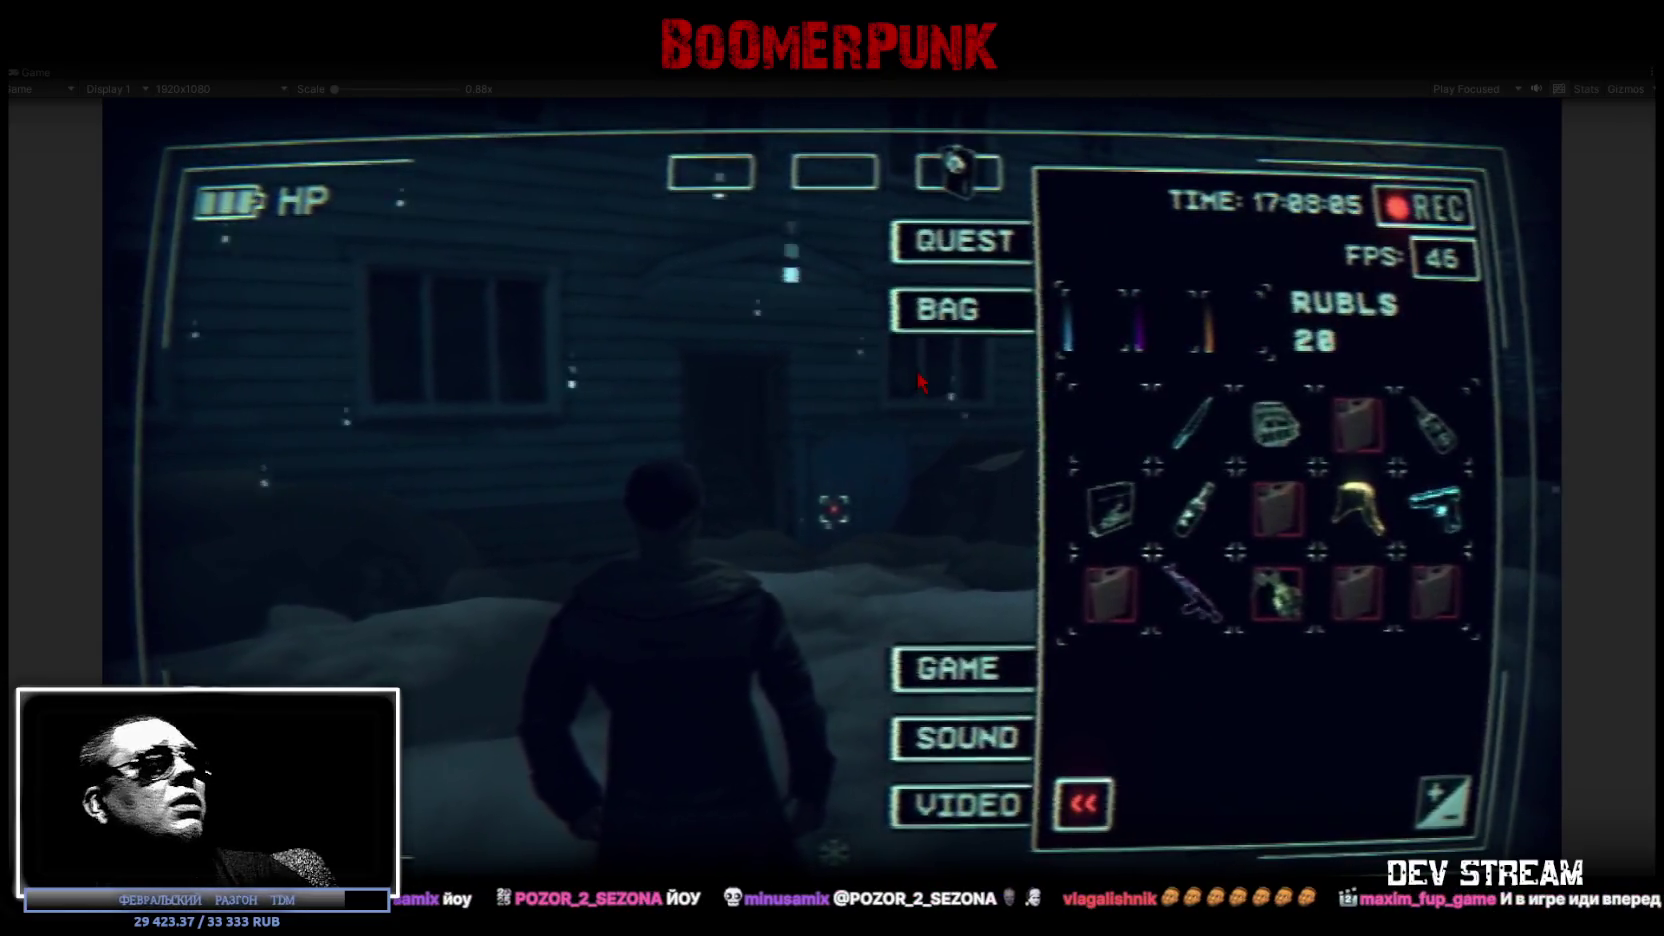
key(Tab)
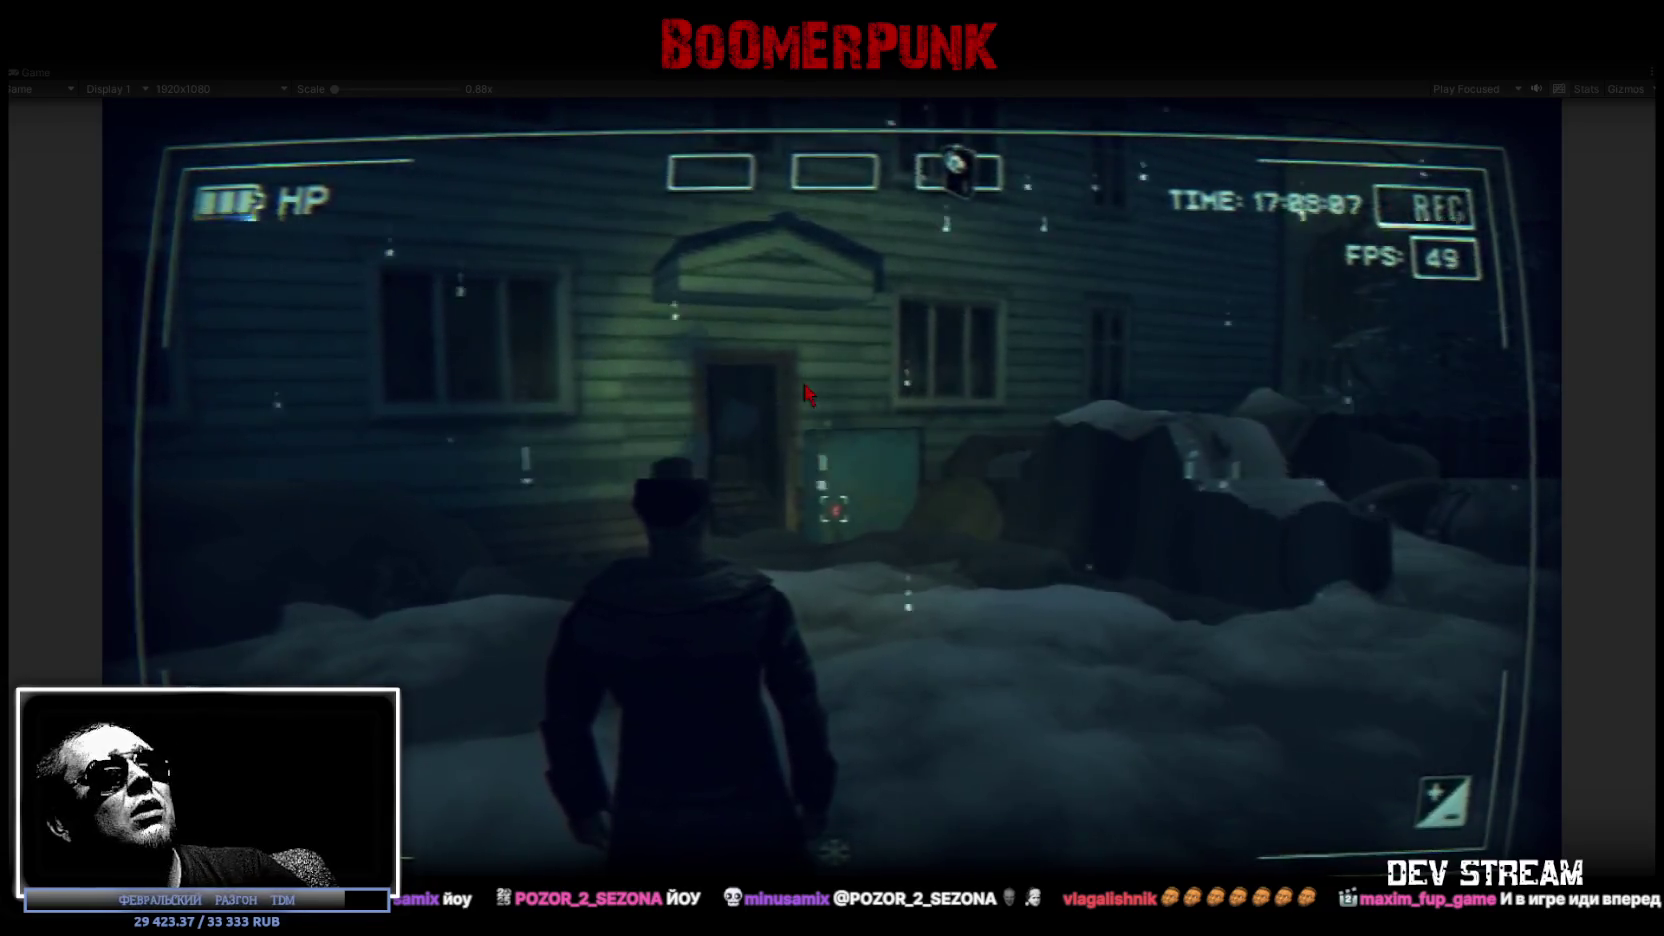
Walk the character through the house door and down the corridor to the staircase.
key(w)
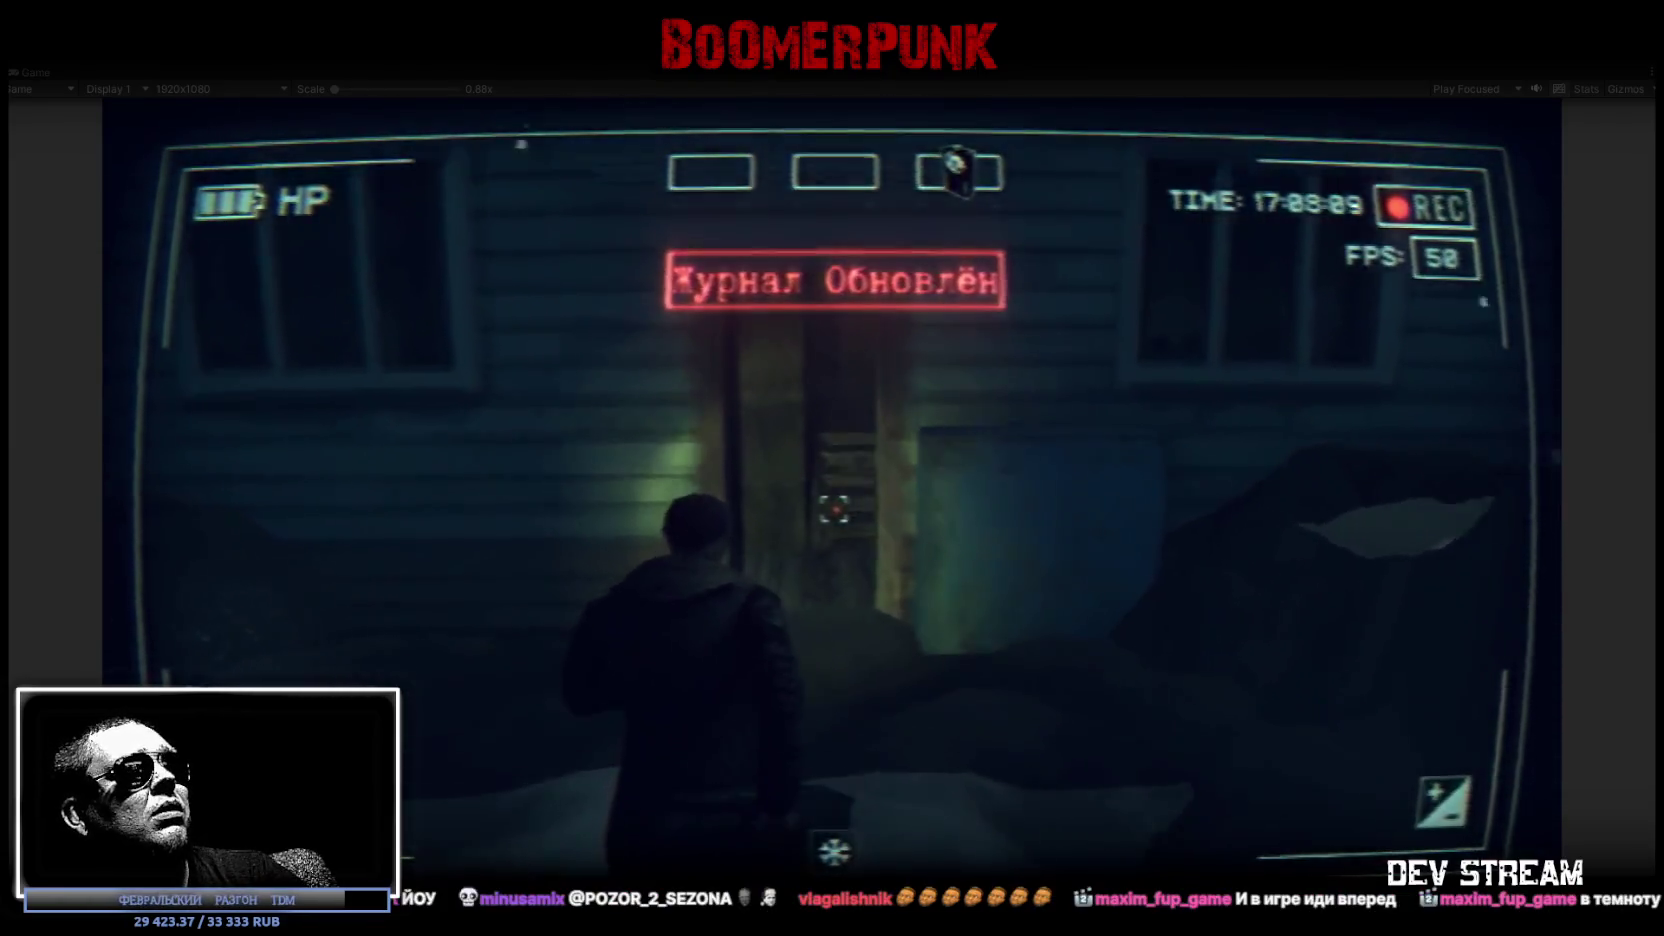
key(w)
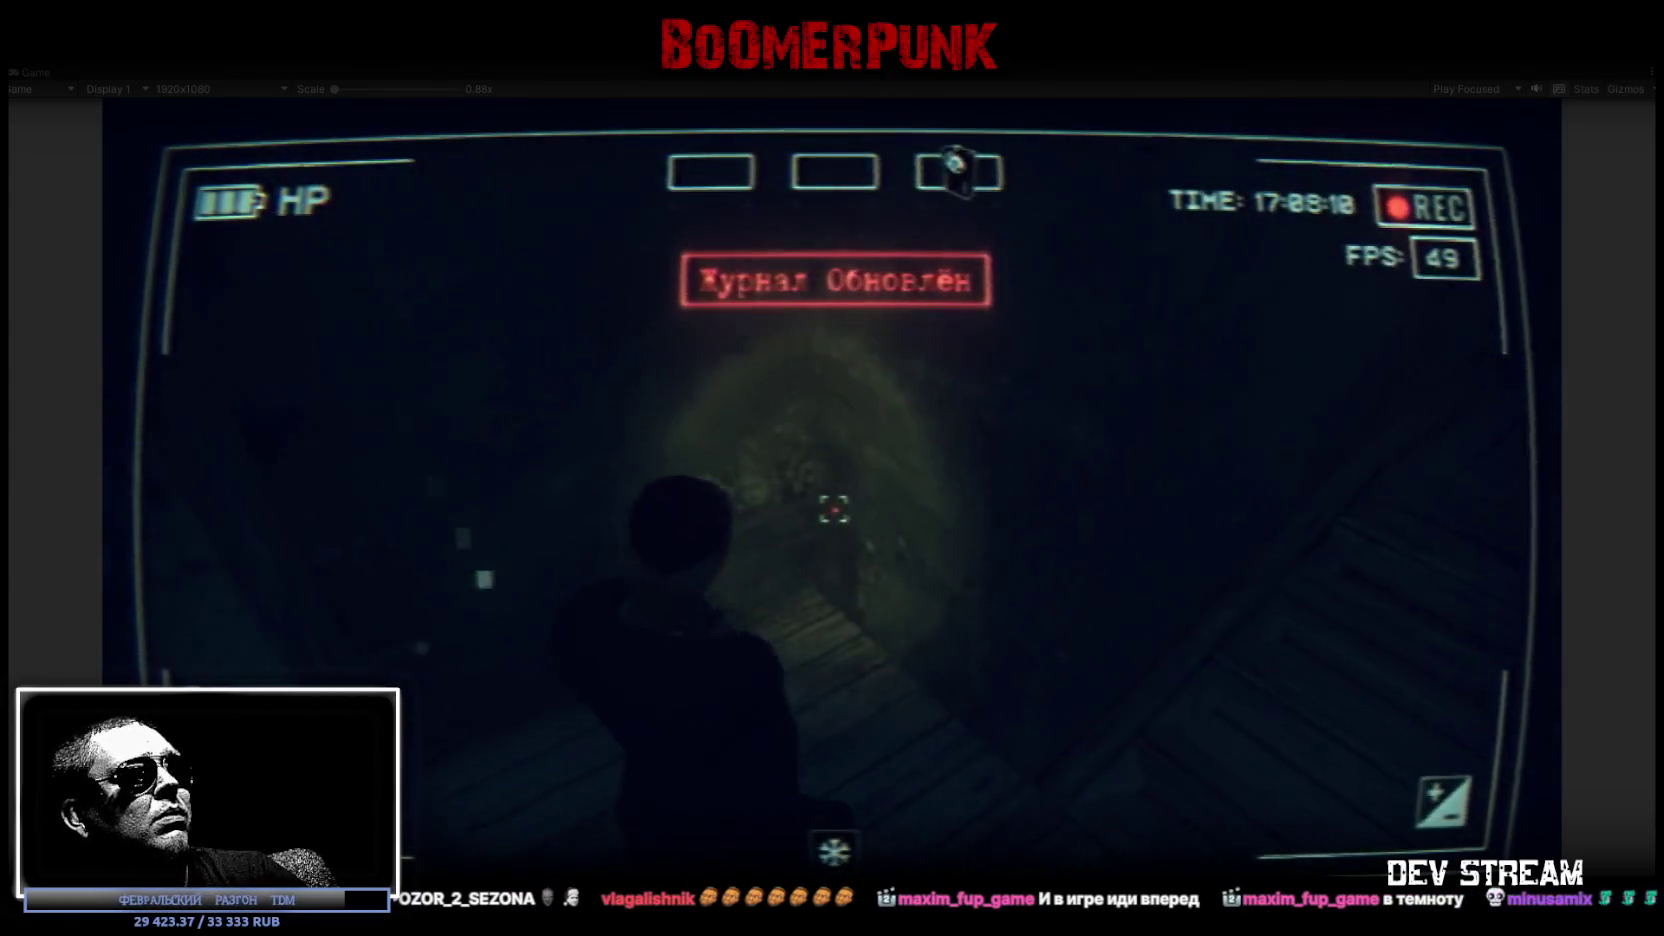
key(w)
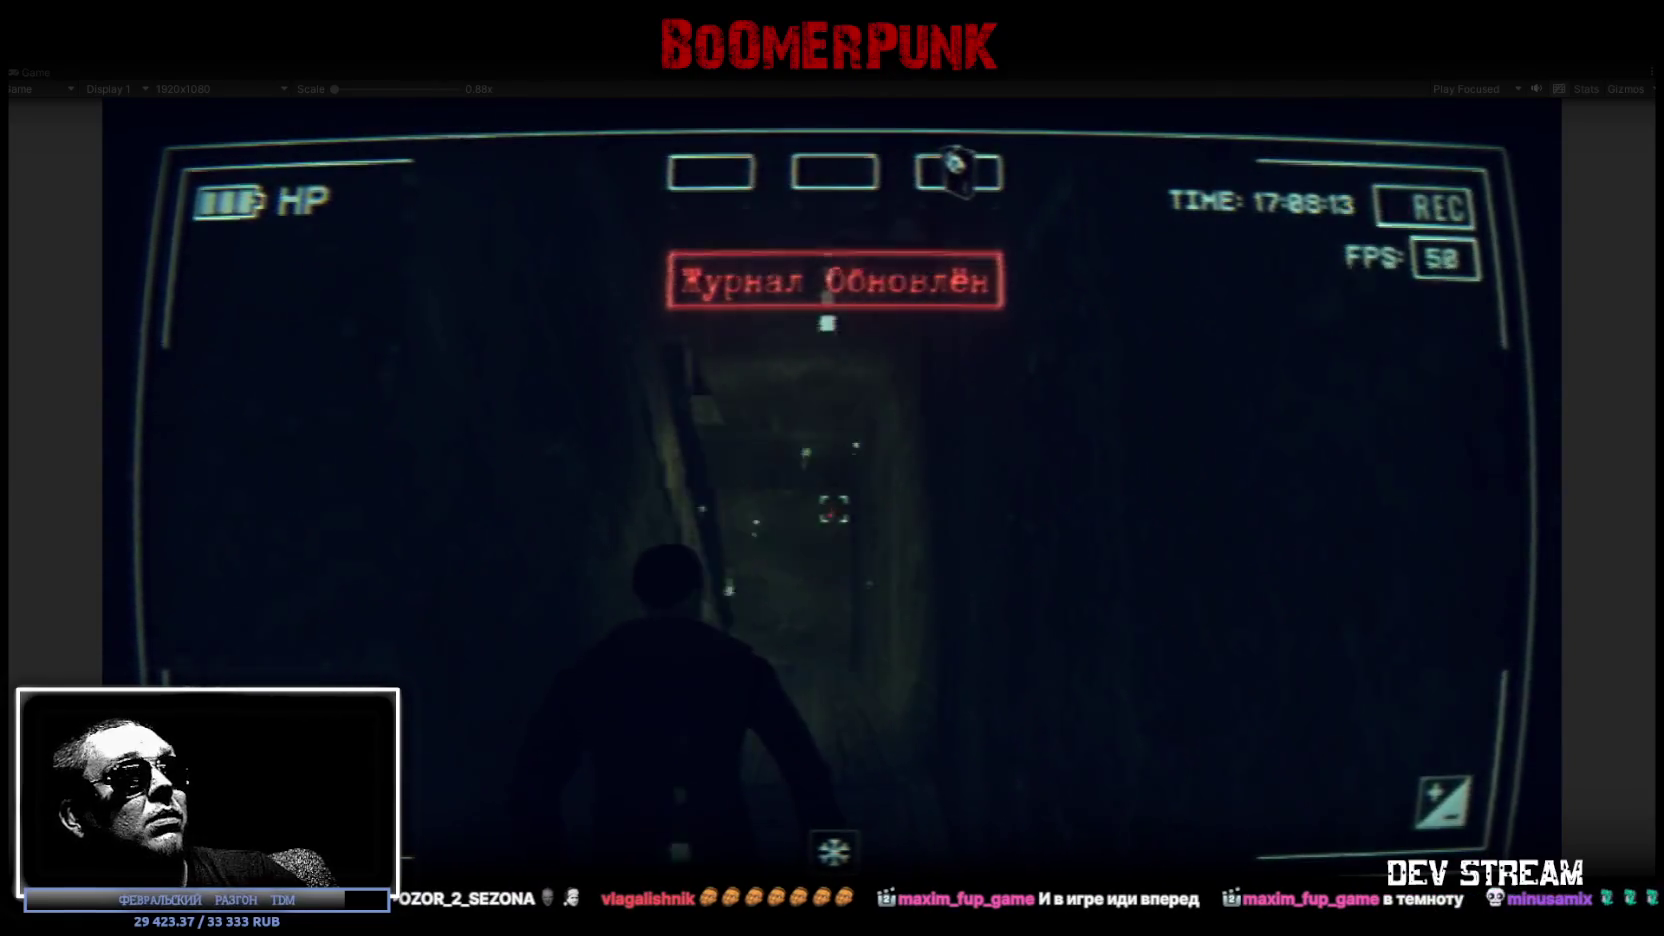
key(w)
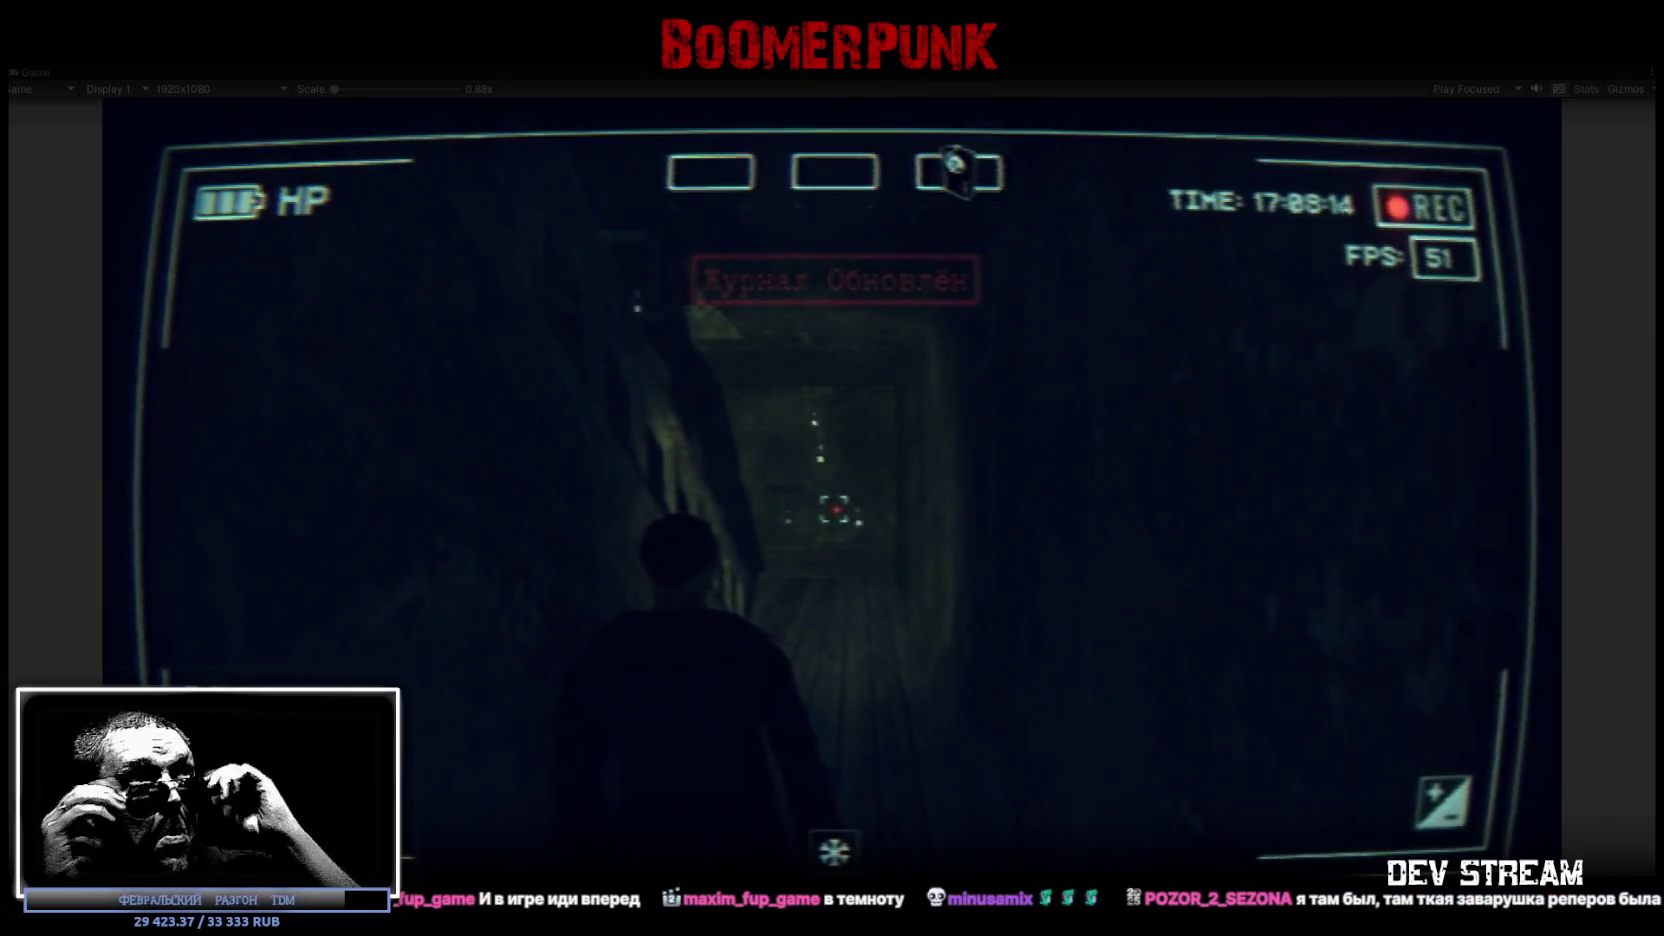
key(w)
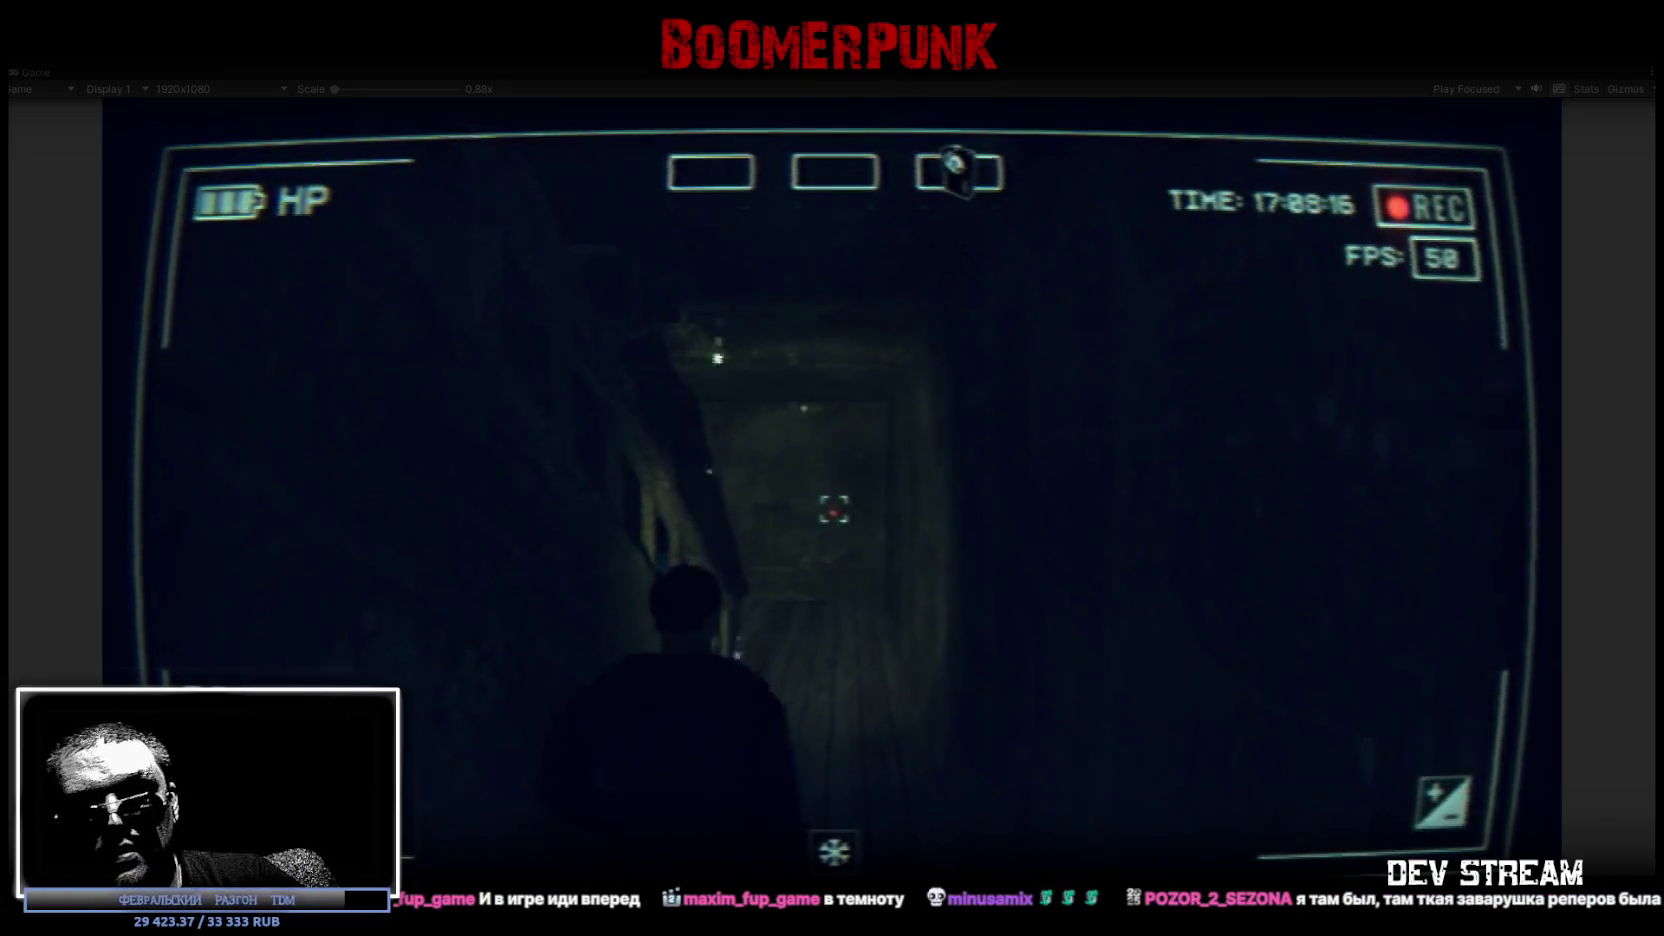
key(w)
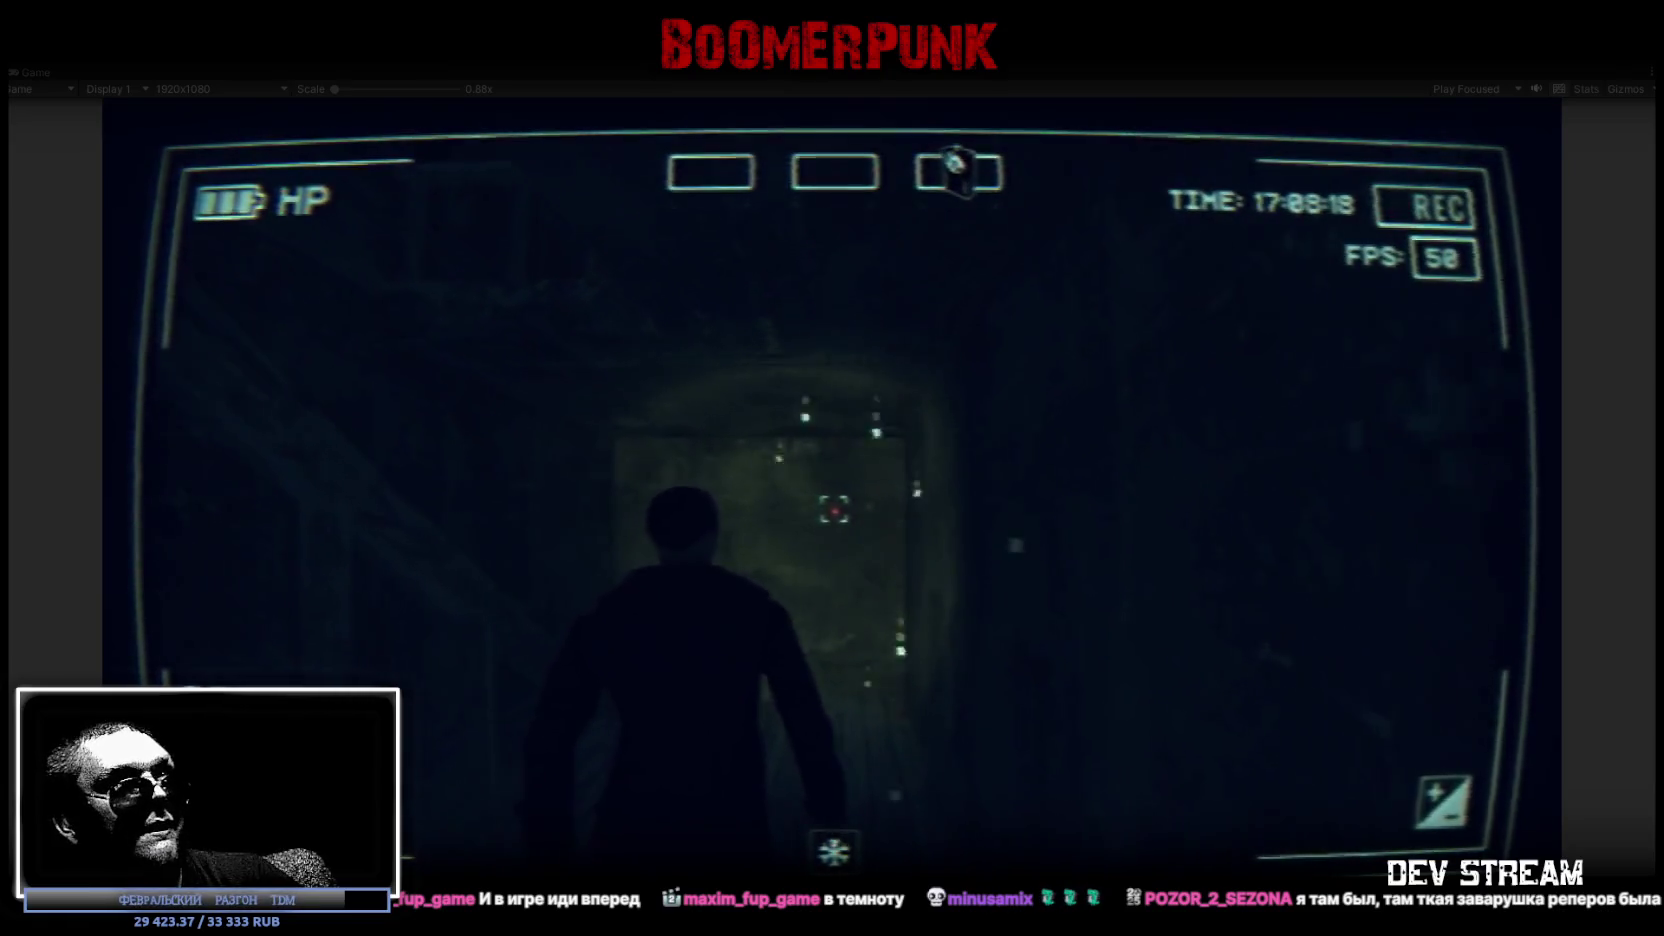
key(w)
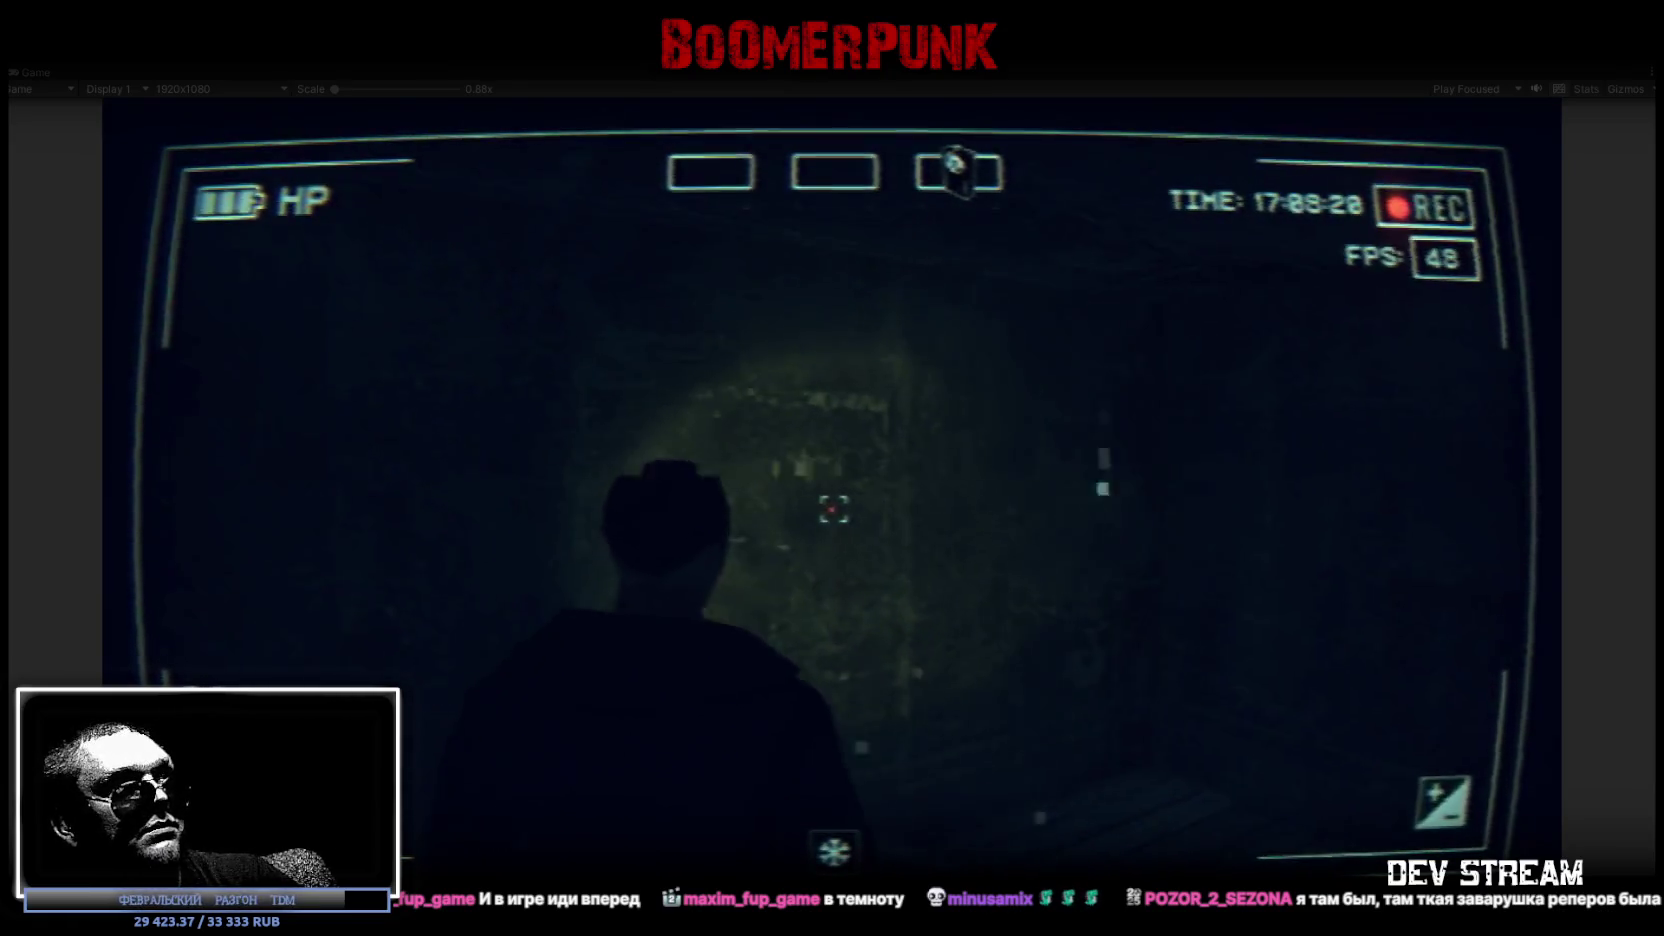
key(w)
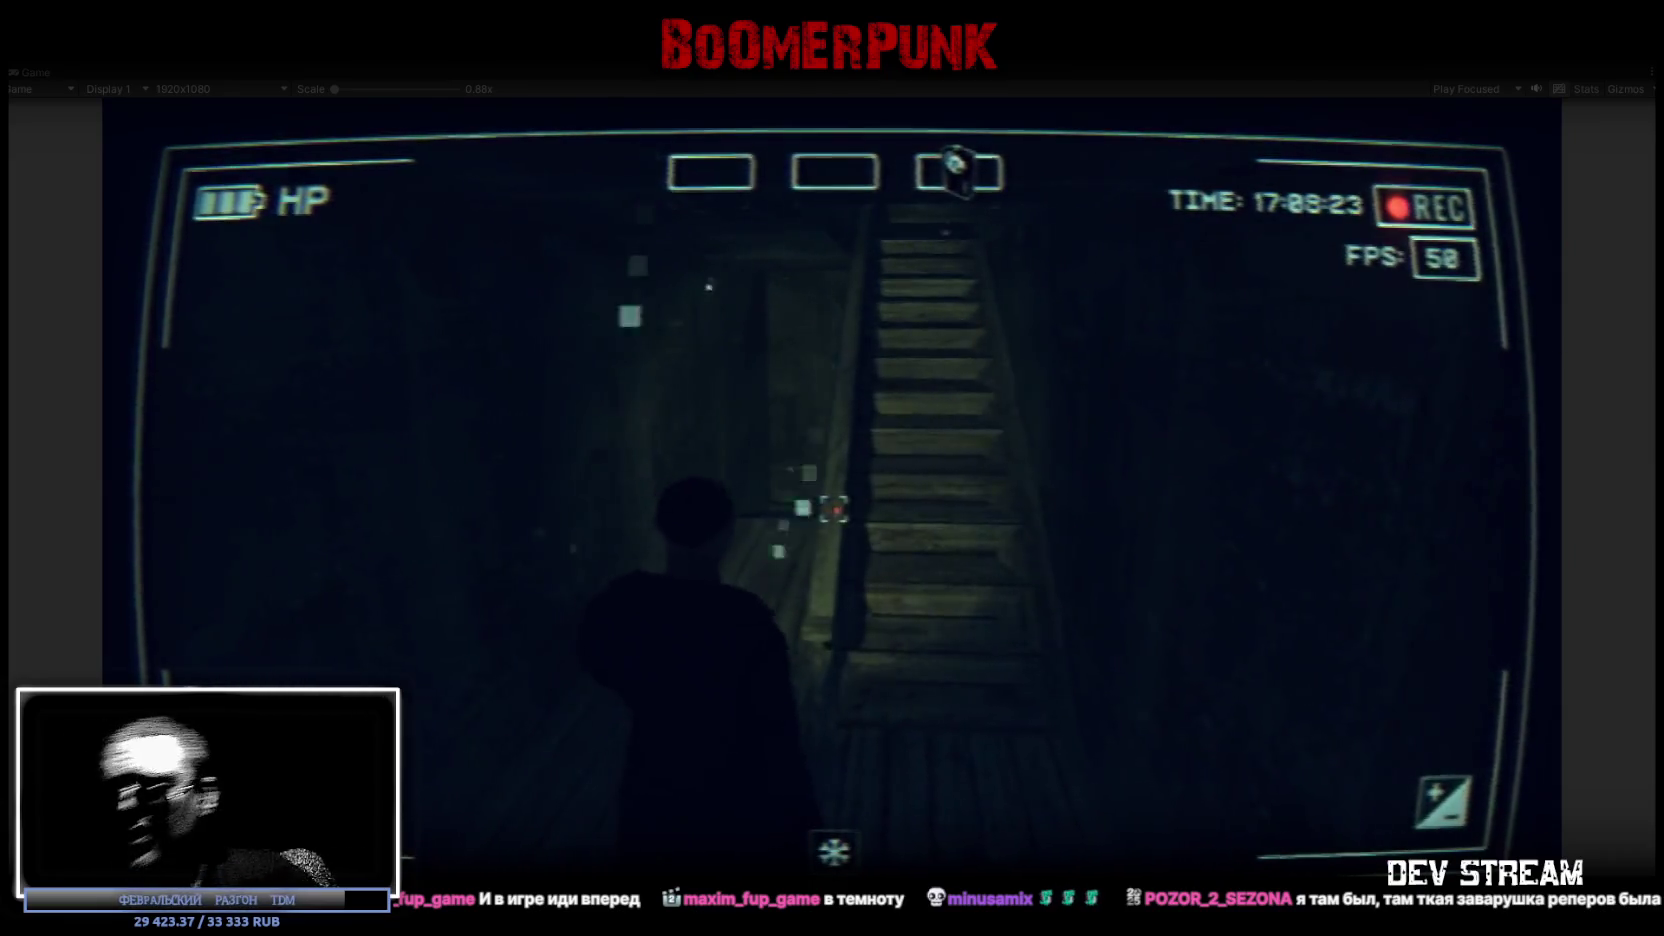
key(w)
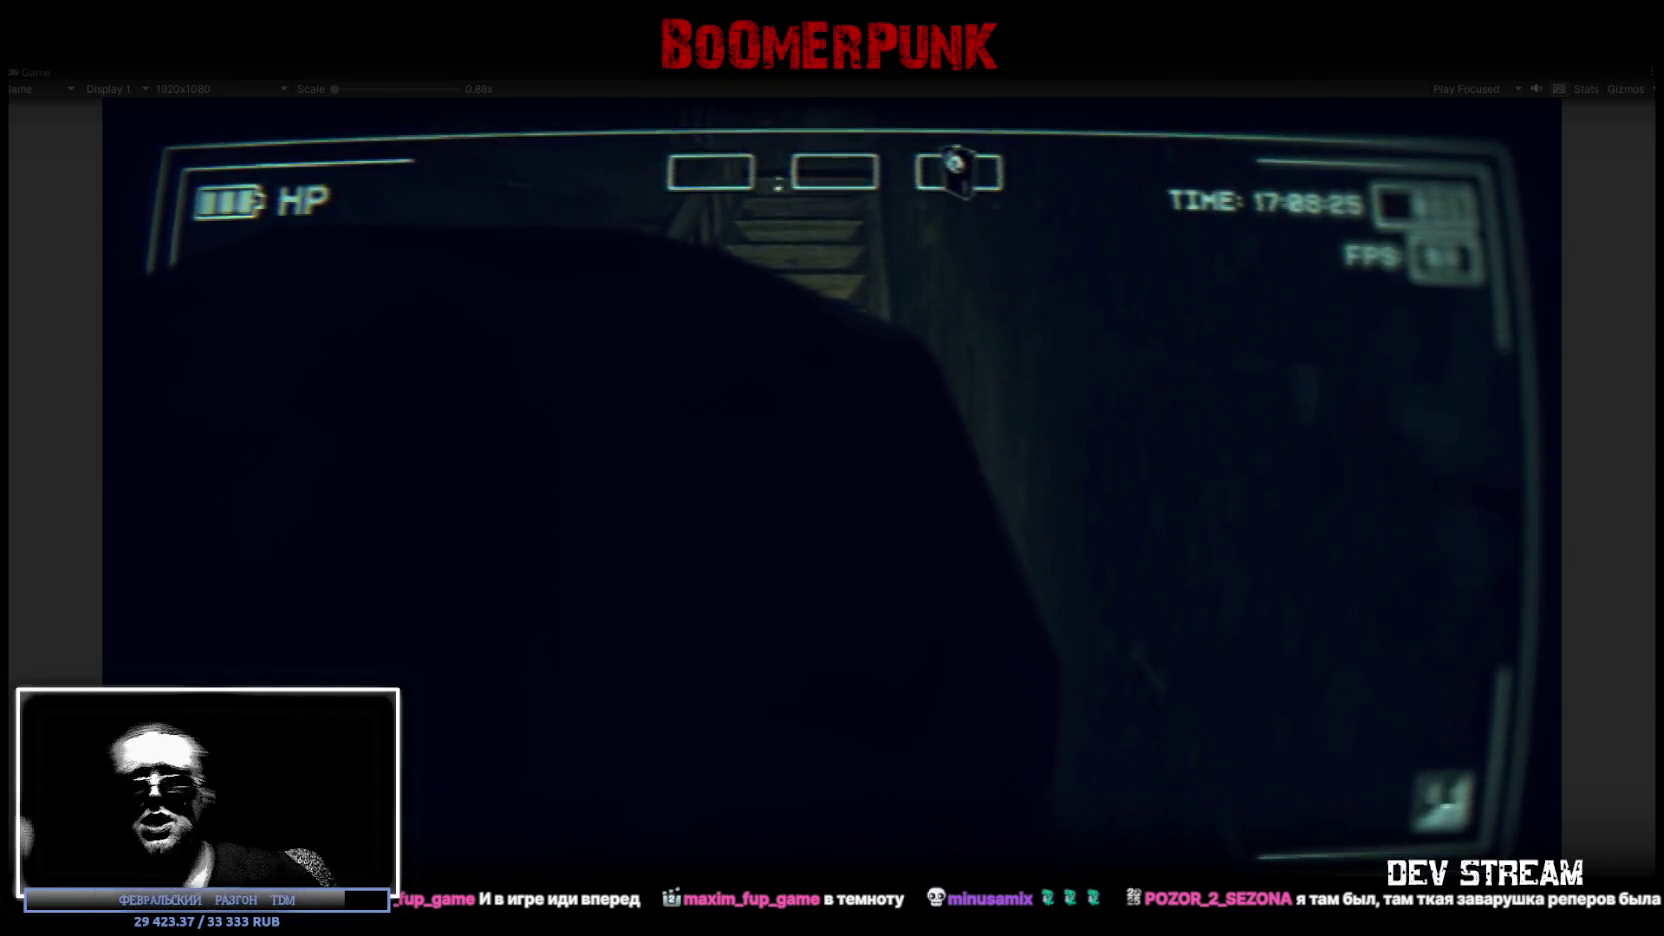